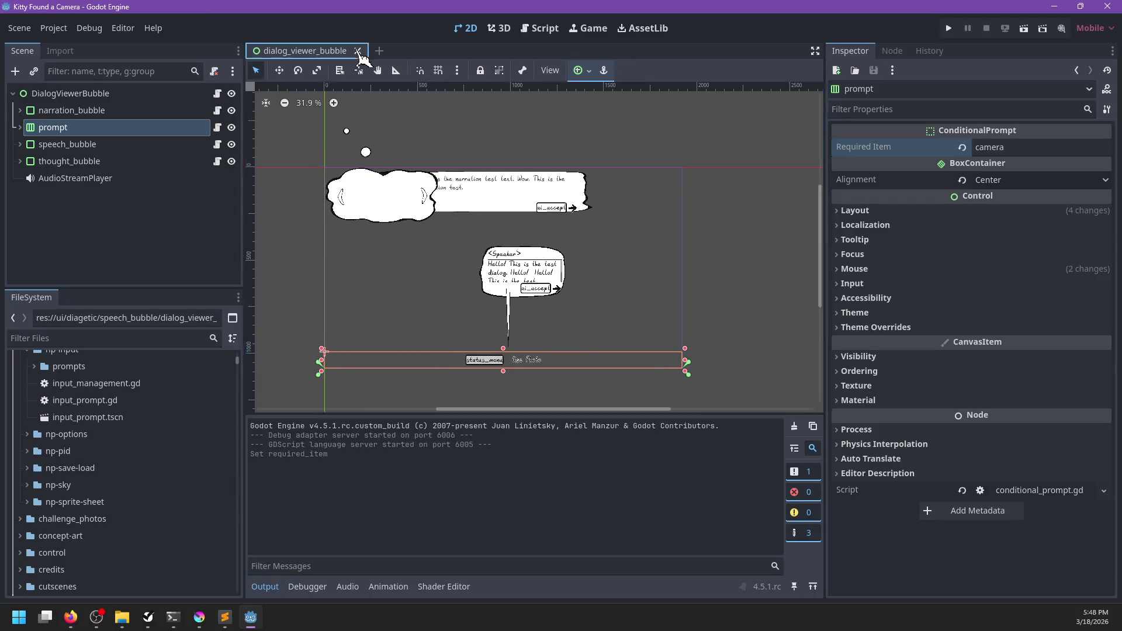
- Close the dialog_viewer_bubble scene and open ui.tscn after filtering FileSystem for 'ui'
click(358, 51)
click(120, 345)
text(ui)
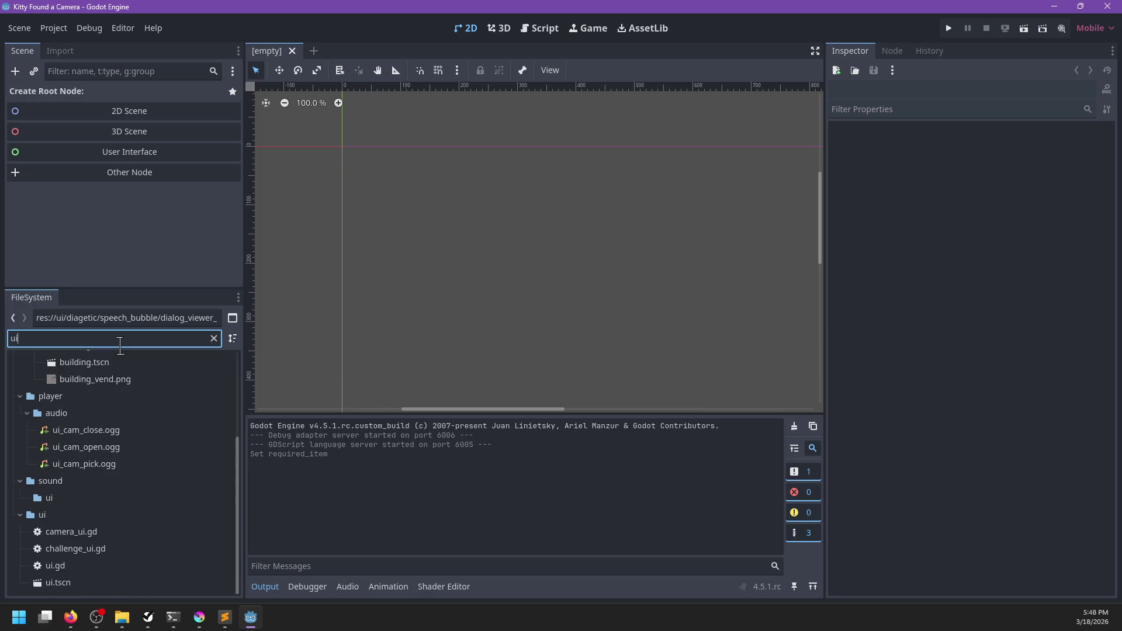
double_click(62, 583)
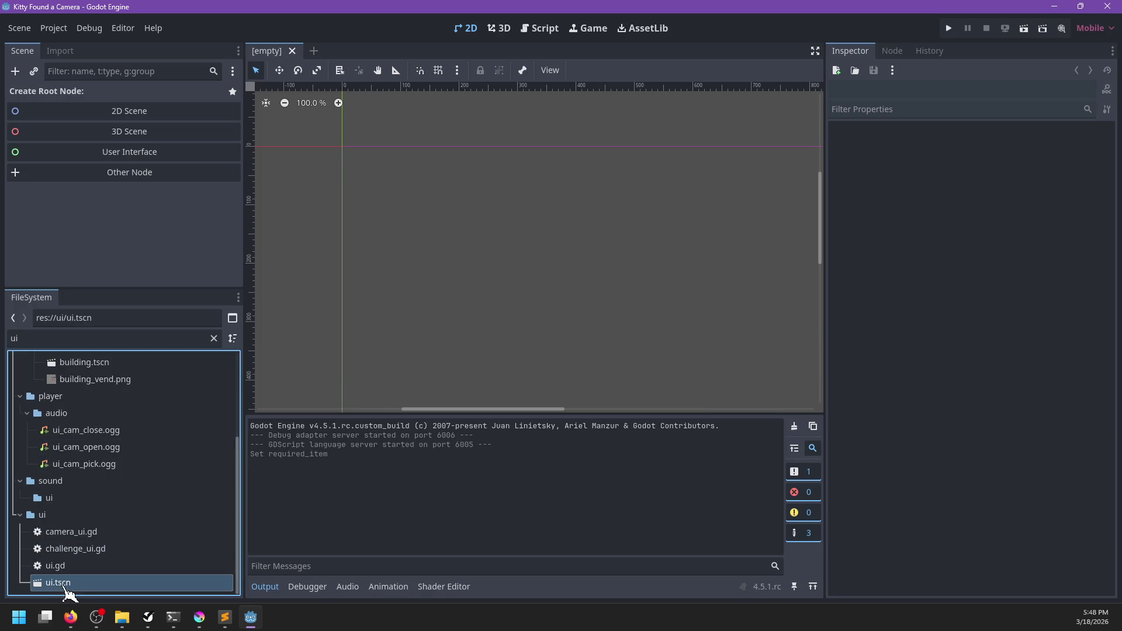
scroll(155, 233, up, 5)
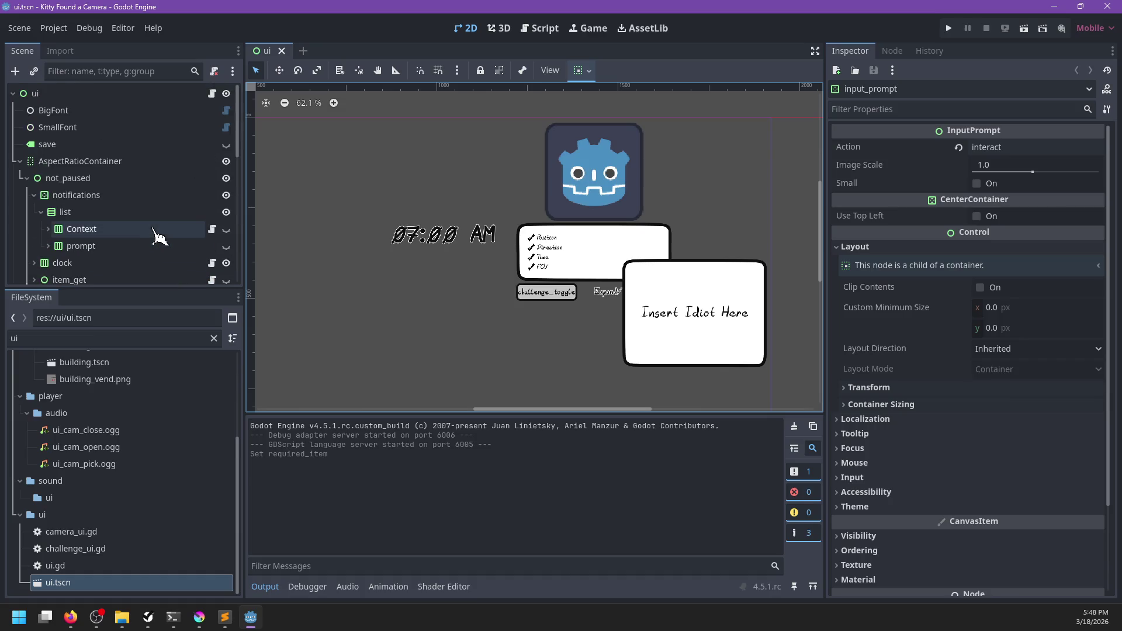
- Hide the AspectRatioContainer and the streamer_mode notice, then save the ui scene
click(22, 162)
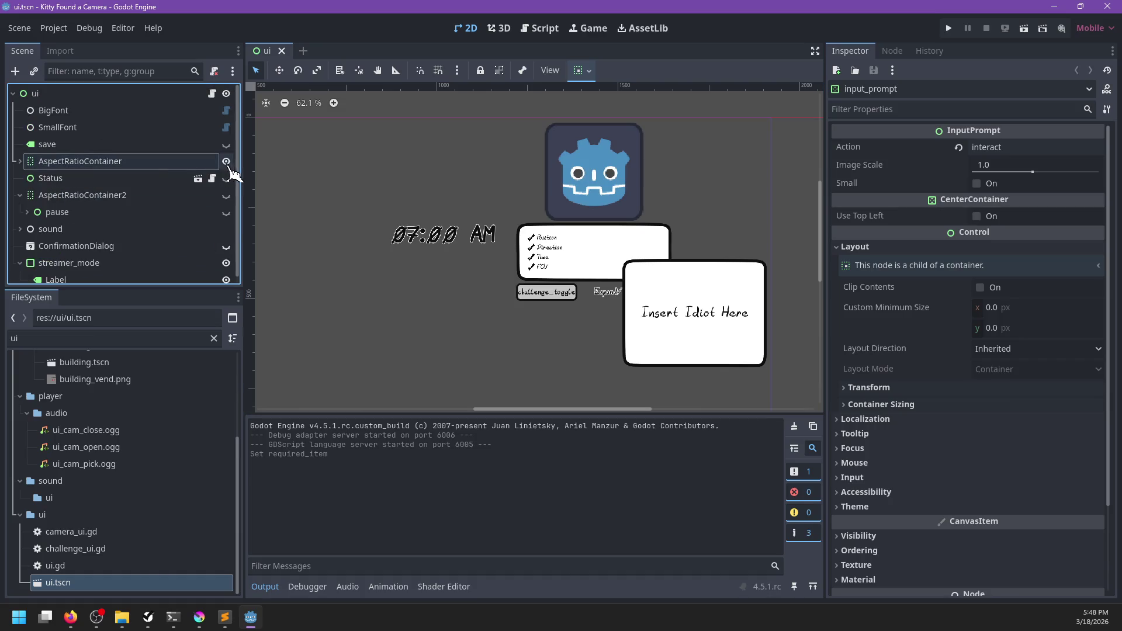
click(226, 161)
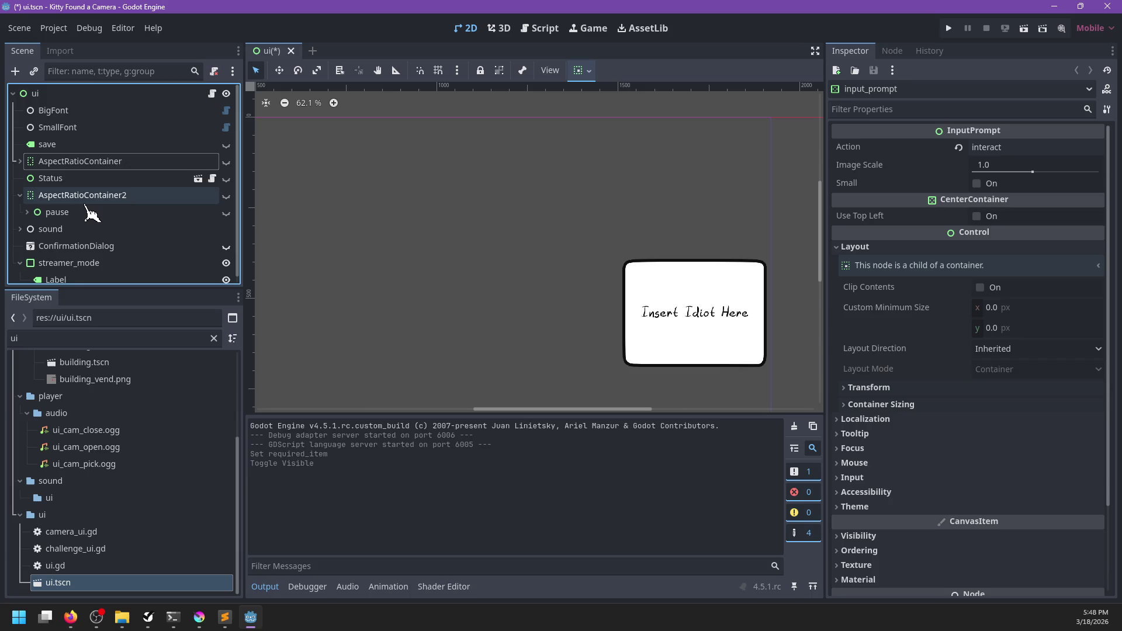
scroll(94, 213, down, 1)
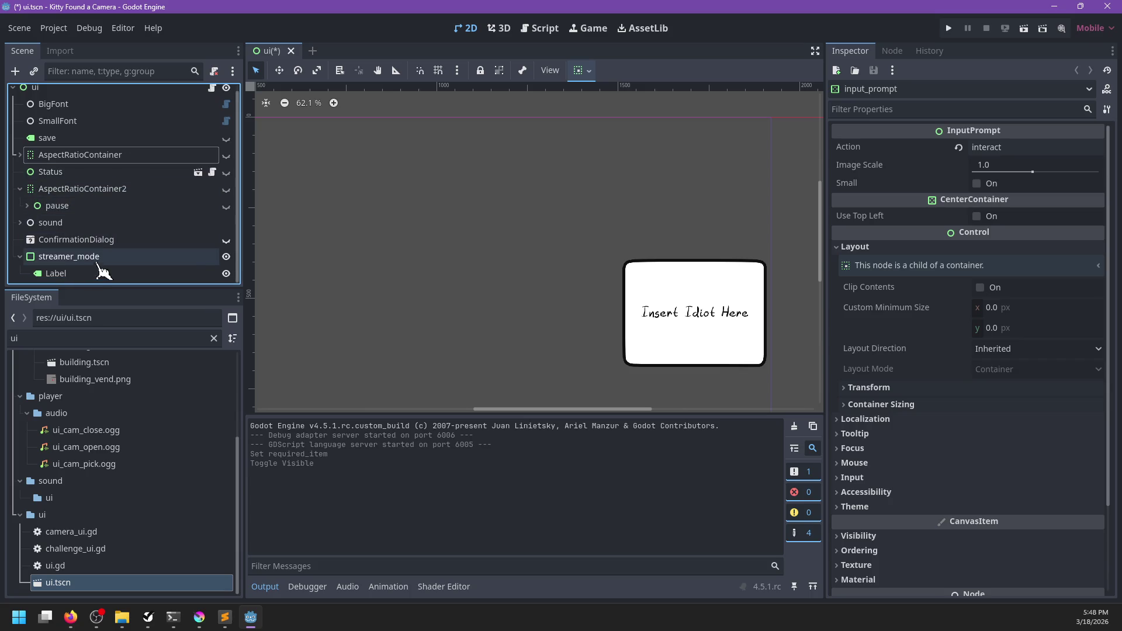
click(226, 257)
scroll(167, 230, up, 1)
key(ctrl+s)
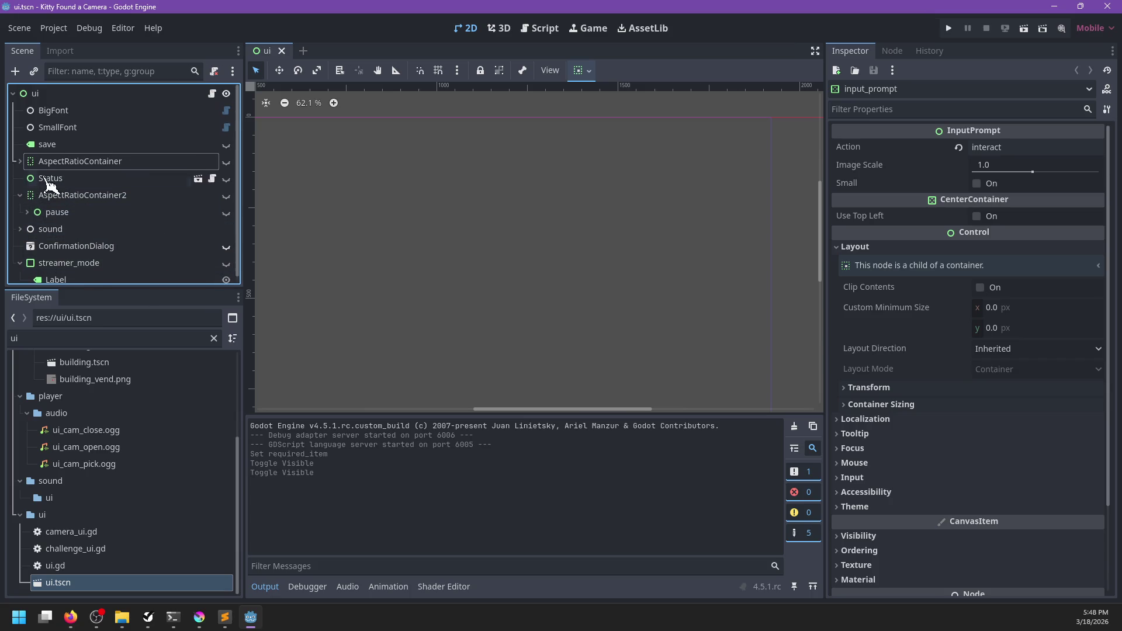
- Unhide the AspectRatioContainer, glance at the ui script, and return to the 2D view
click(226, 161)
scroll(117, 219, down, 5)
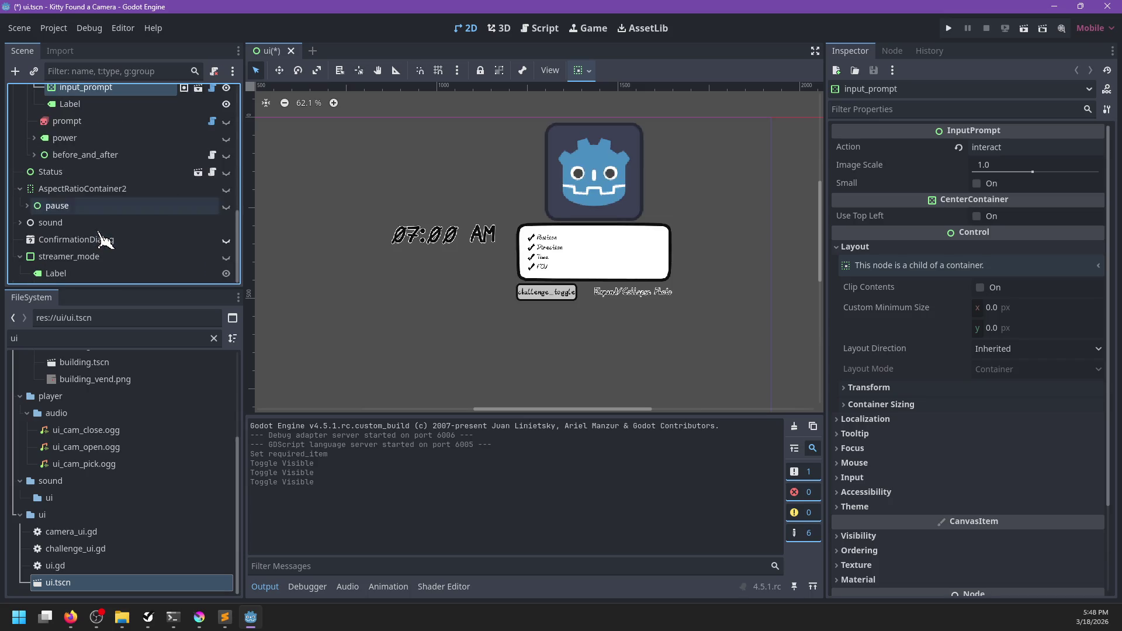
scroll(108, 234, up, 10)
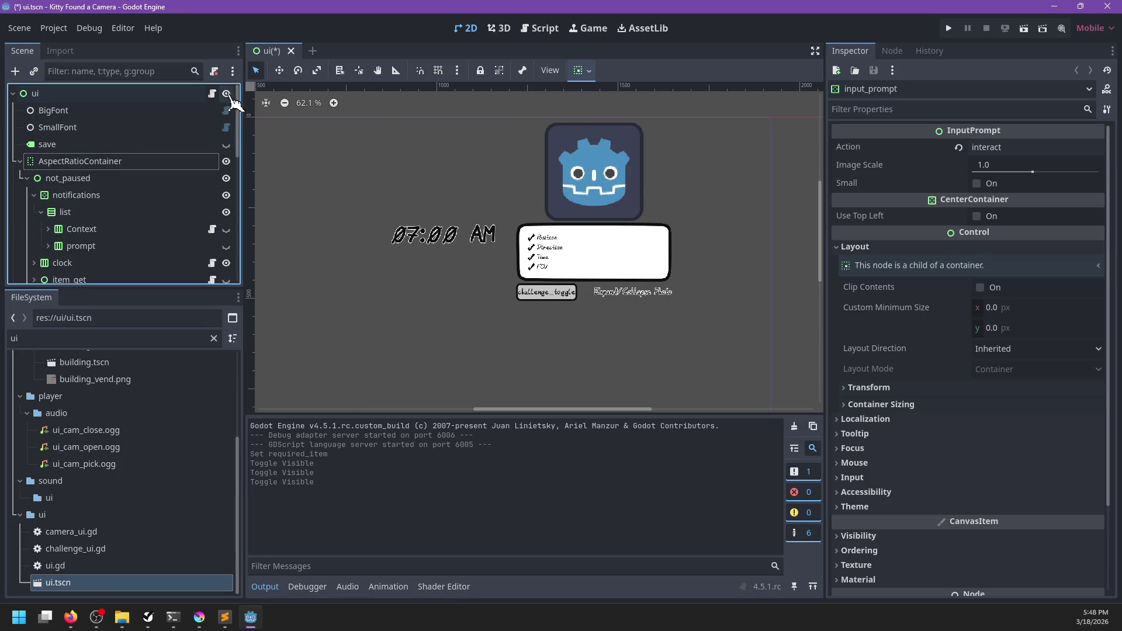
click(212, 94)
scroll(496, 211, up, 7)
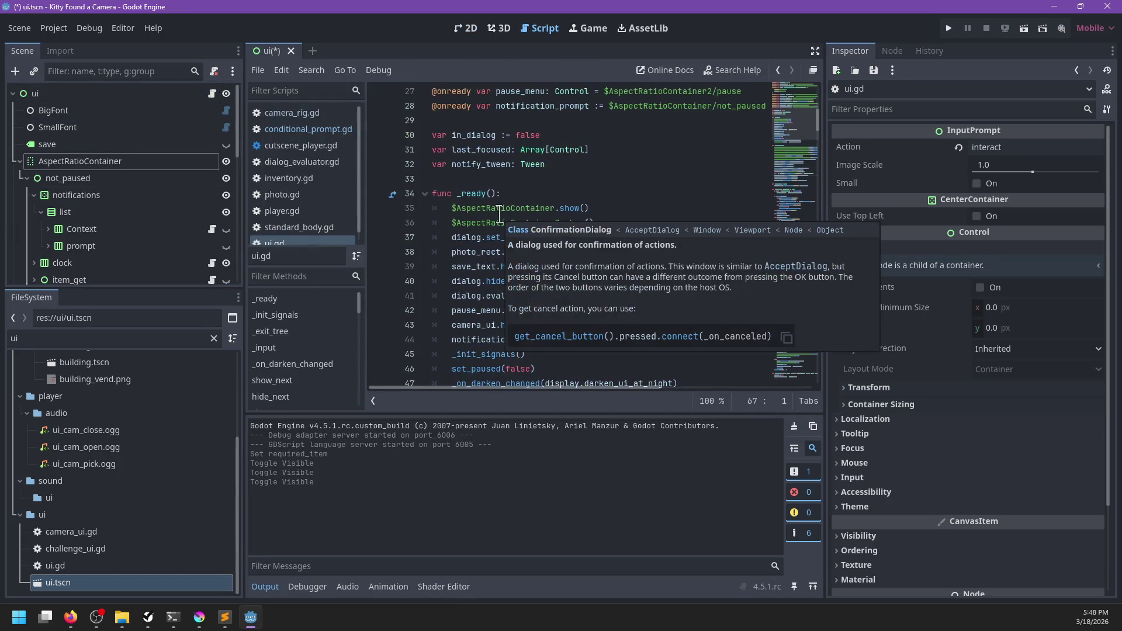
click(500, 28)
click(466, 27)
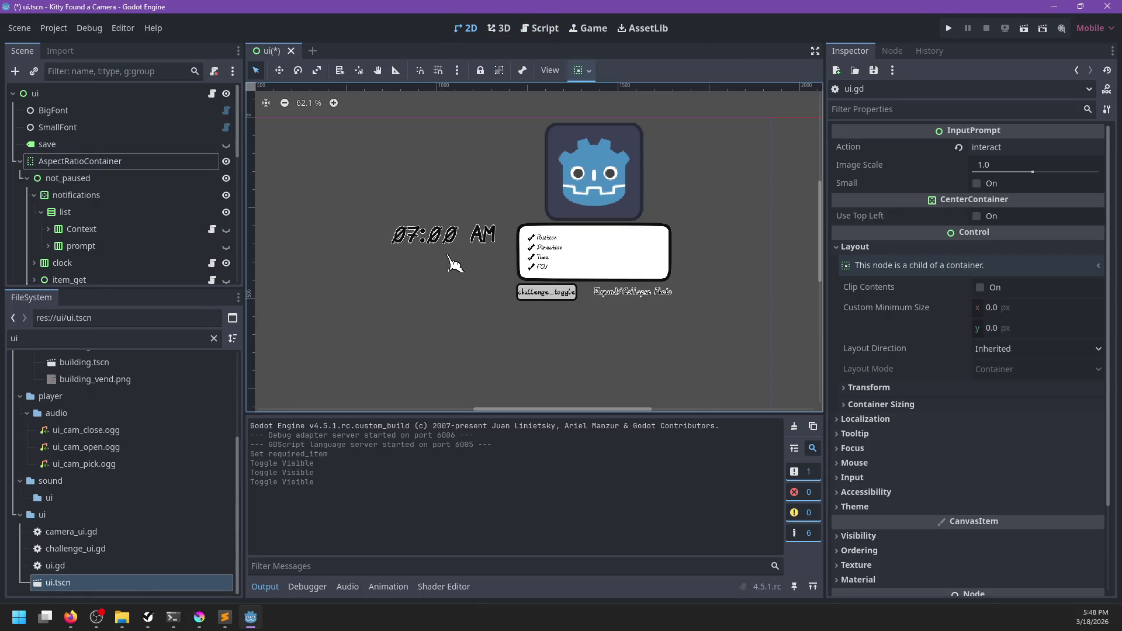
- Hide the notifications, clock and challenge_ui nodes, checking before_and_after's children
click(34, 195)
click(227, 195)
click(226, 212)
scroll(186, 232, down, 2)
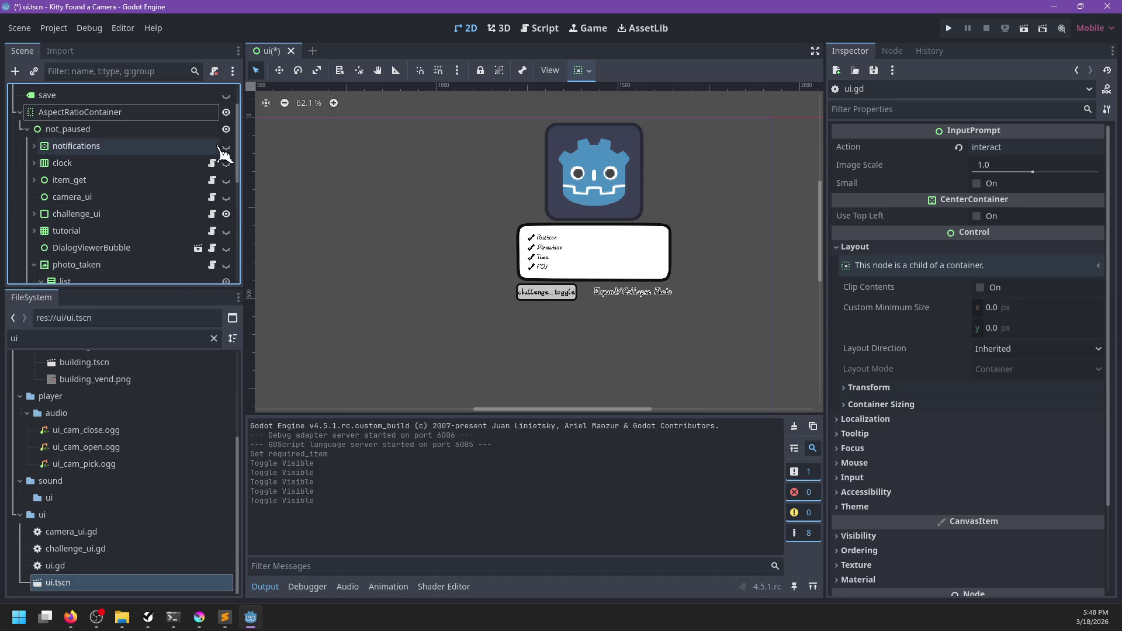
scroll(170, 226, down, 1)
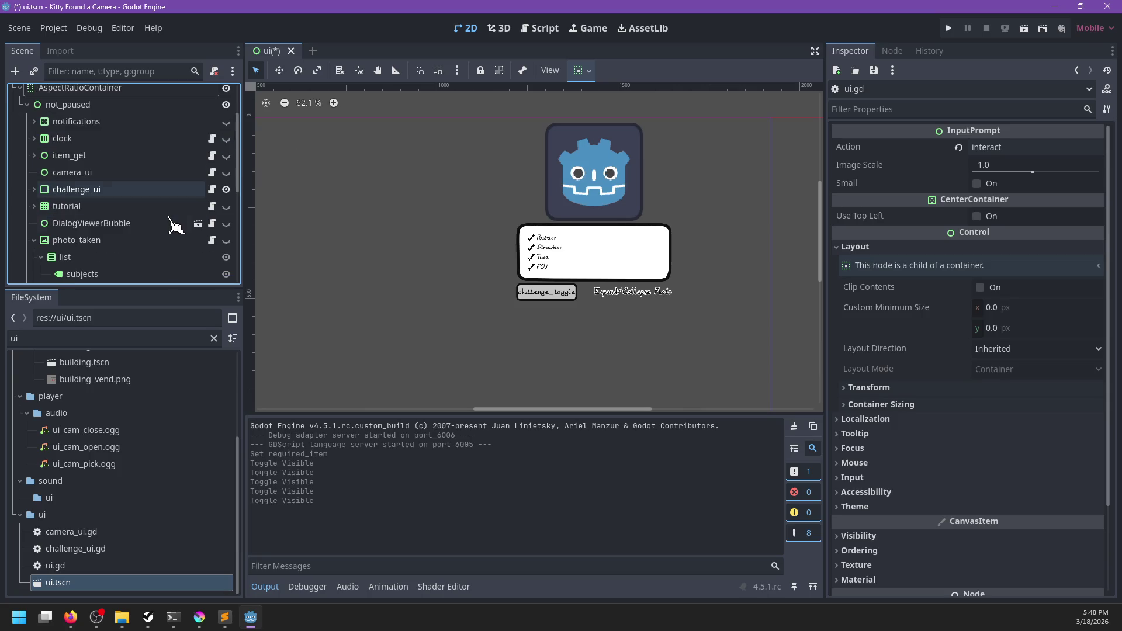
click(228, 192)
scroll(176, 219, down, 3)
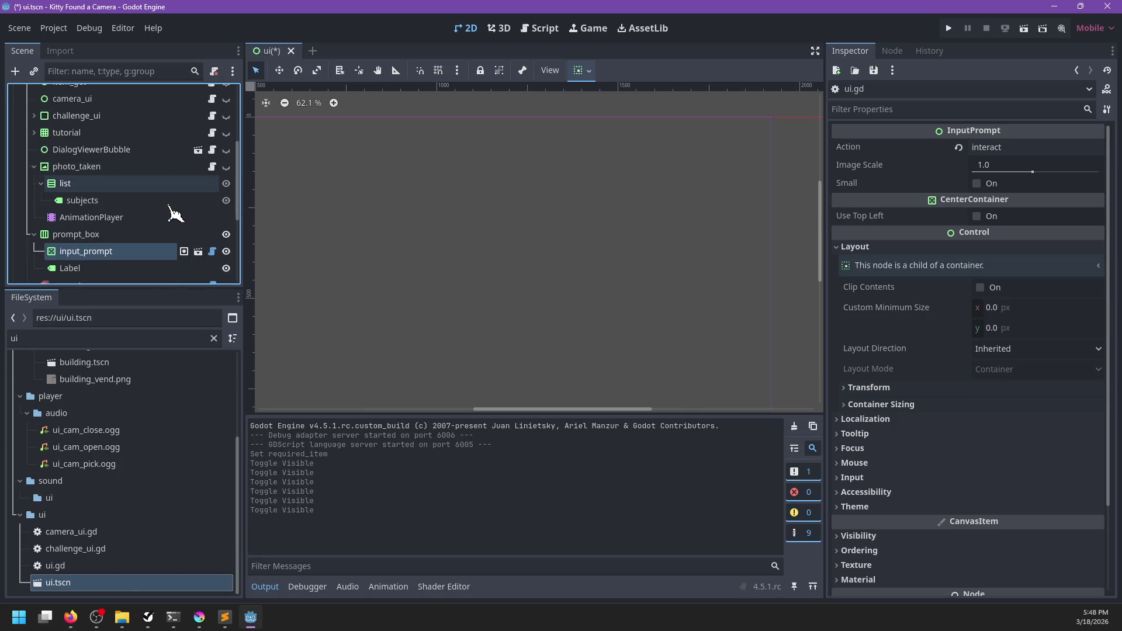
scroll(179, 212, down, 4)
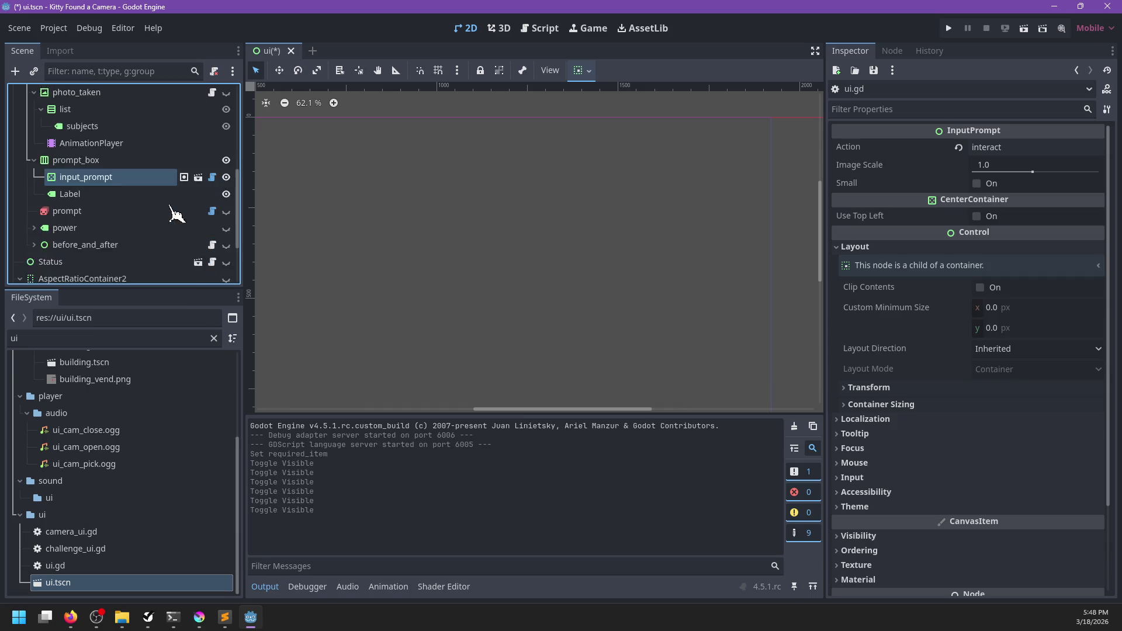
click(34, 220)
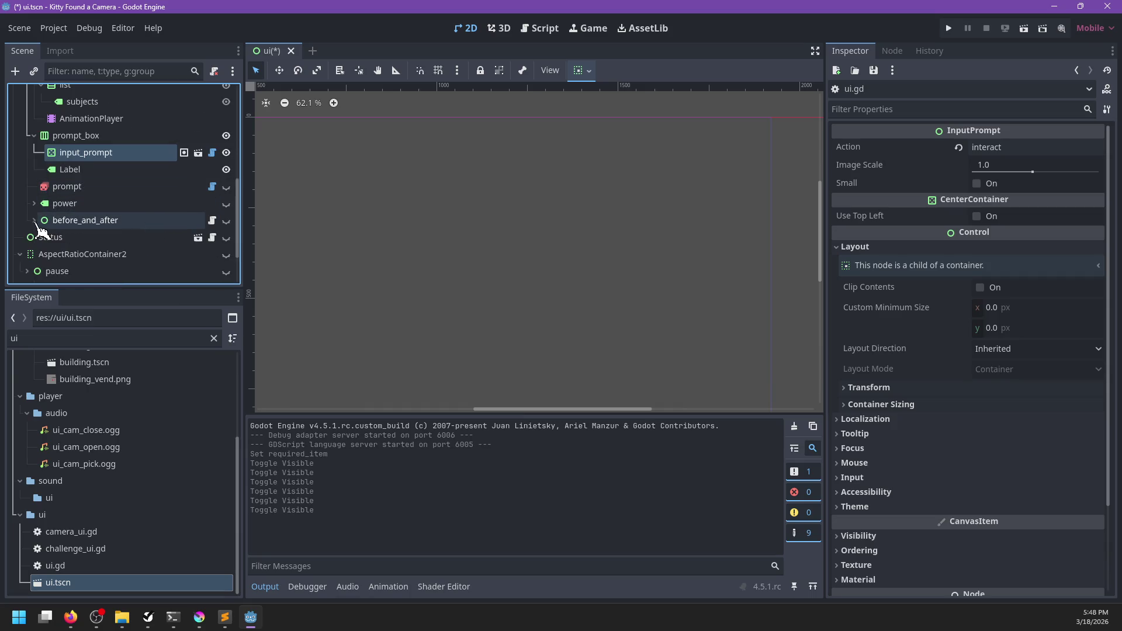
click(35, 225)
scroll(107, 221, up, 4)
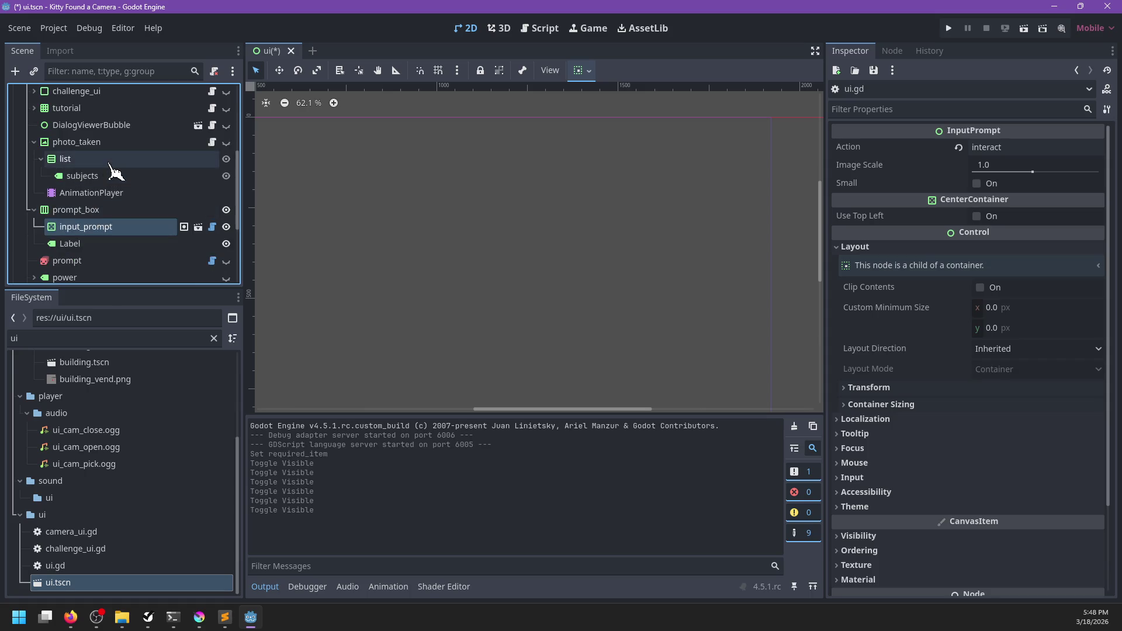
scroll(119, 173, up, 3)
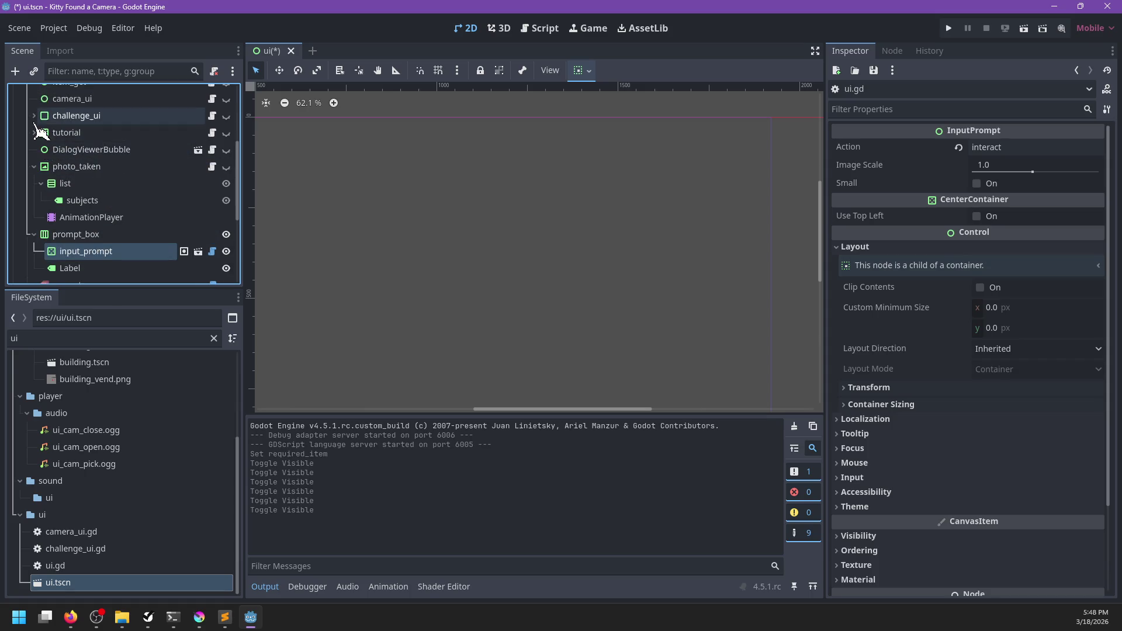
- Inspect camera_ui, leave the photo_taken overlay hidden, and save the ui scene
click(89, 127)
scroll(88, 140, up, 3)
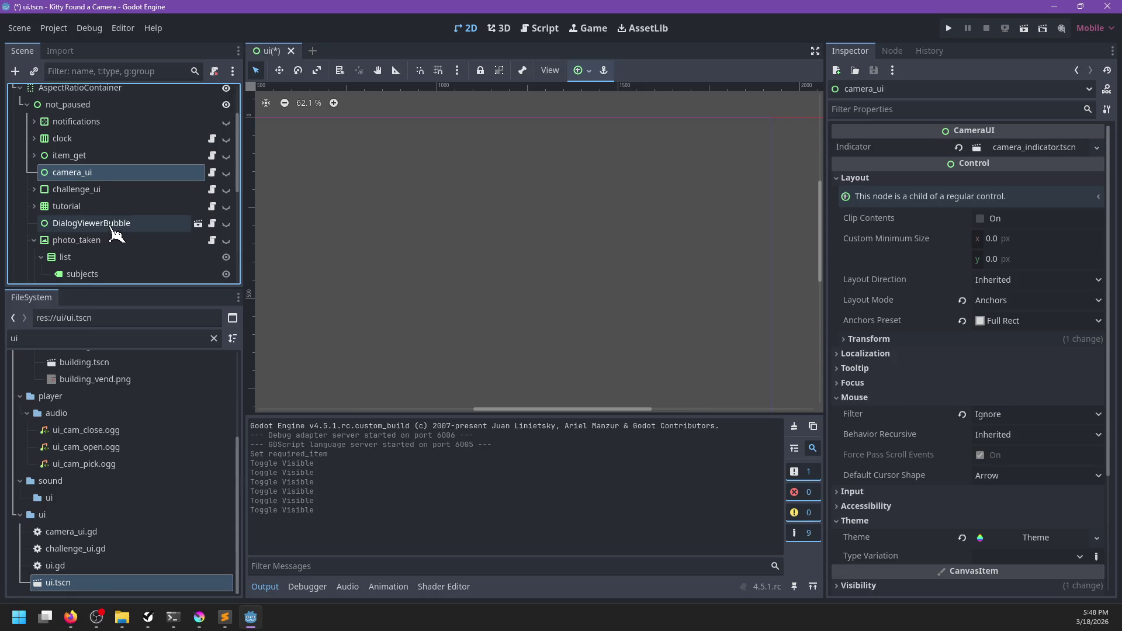
scroll(116, 233, down, 3)
click(226, 166)
scroll(464, 283, down, 5)
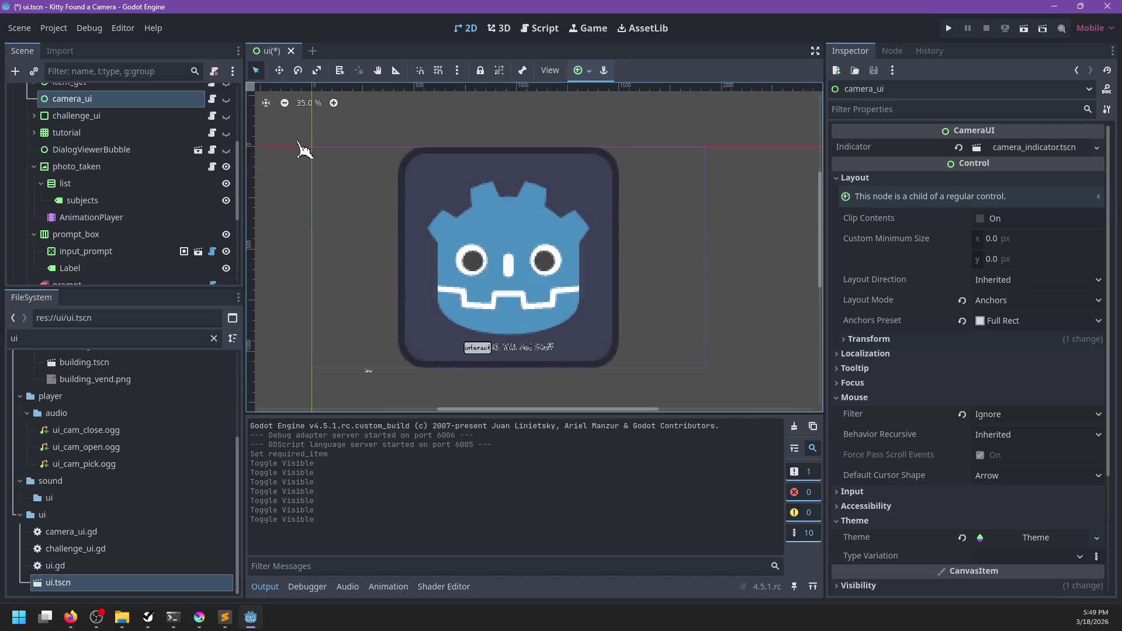
scroll(209, 150, up, 3)
scroll(213, 170, down, 3)
click(226, 167)
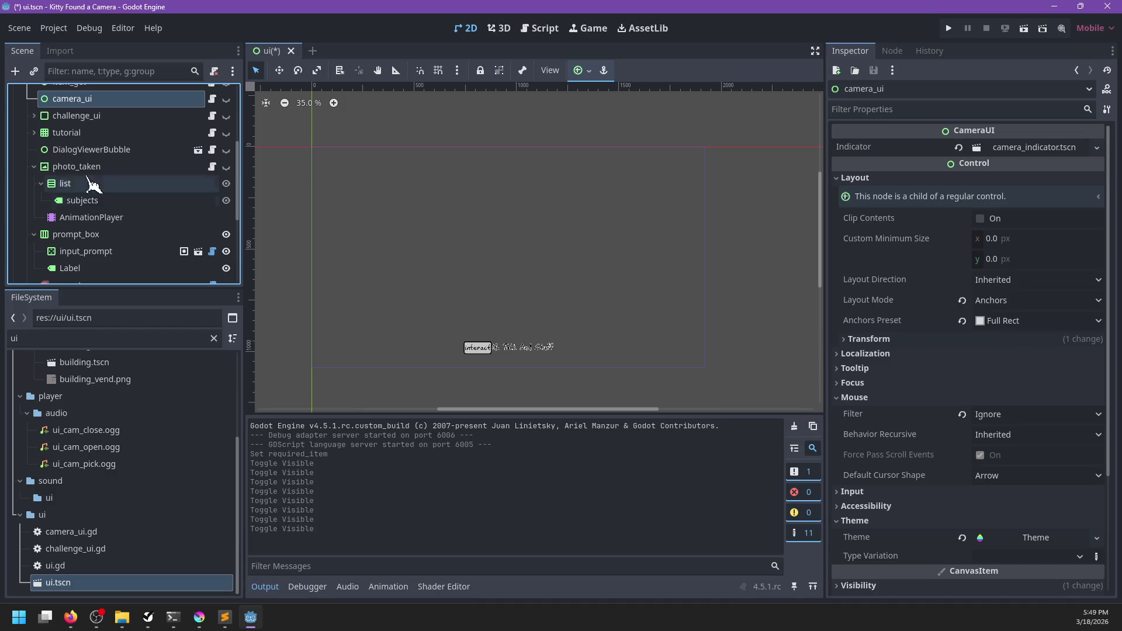
key(ctrl+s)
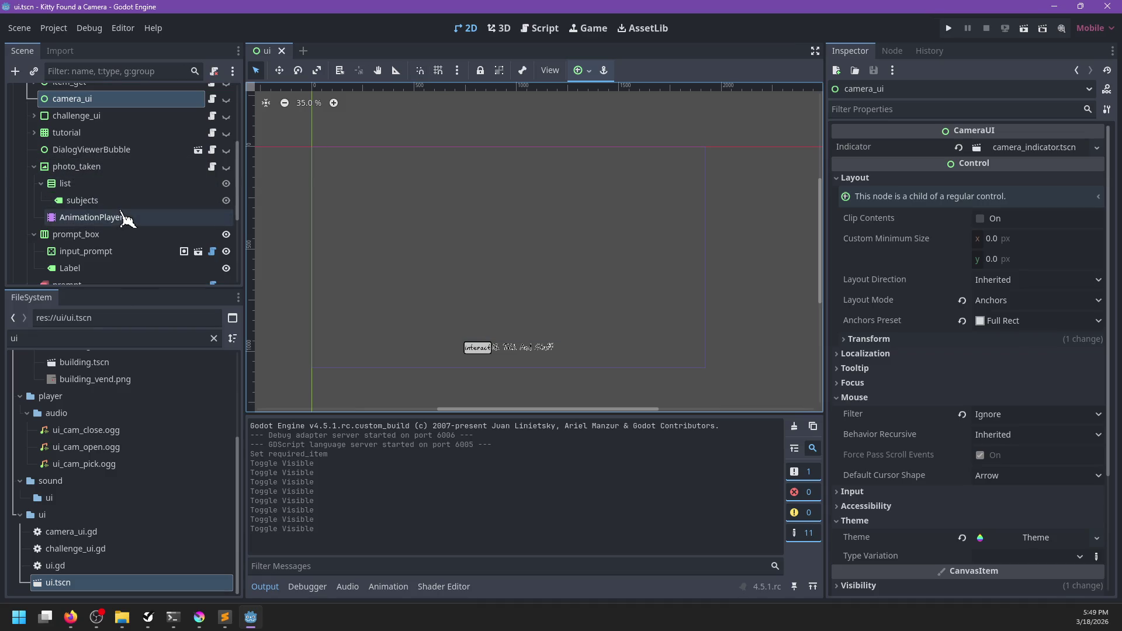
- Open the ui node's script and search it for 'tutorial'
scroll(111, 246, down, 3)
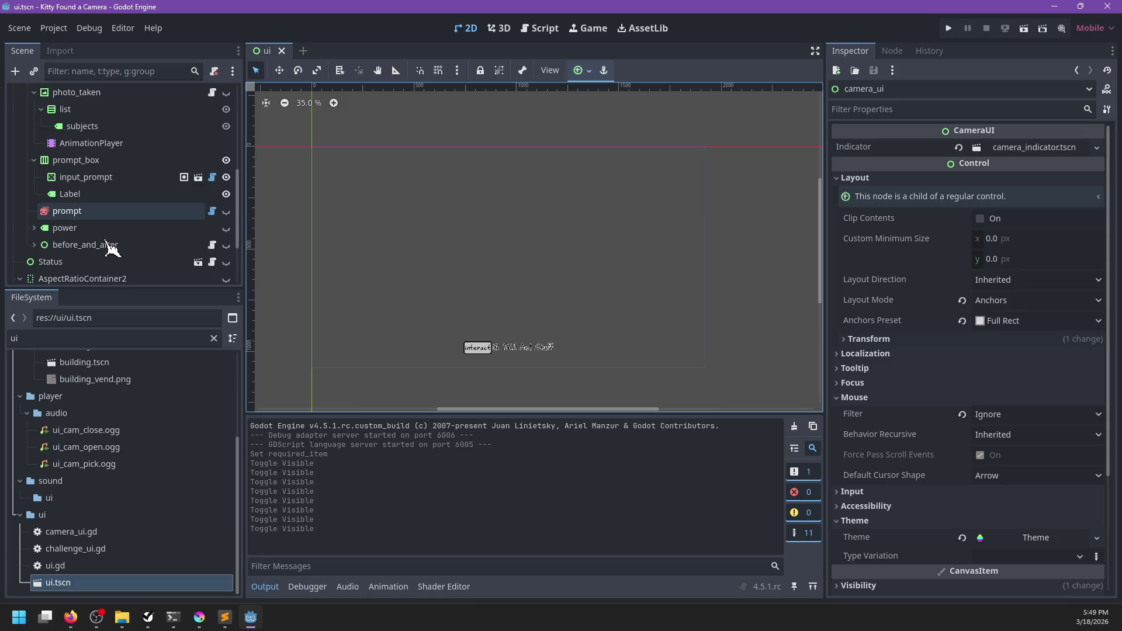
scroll(111, 246, up, 5)
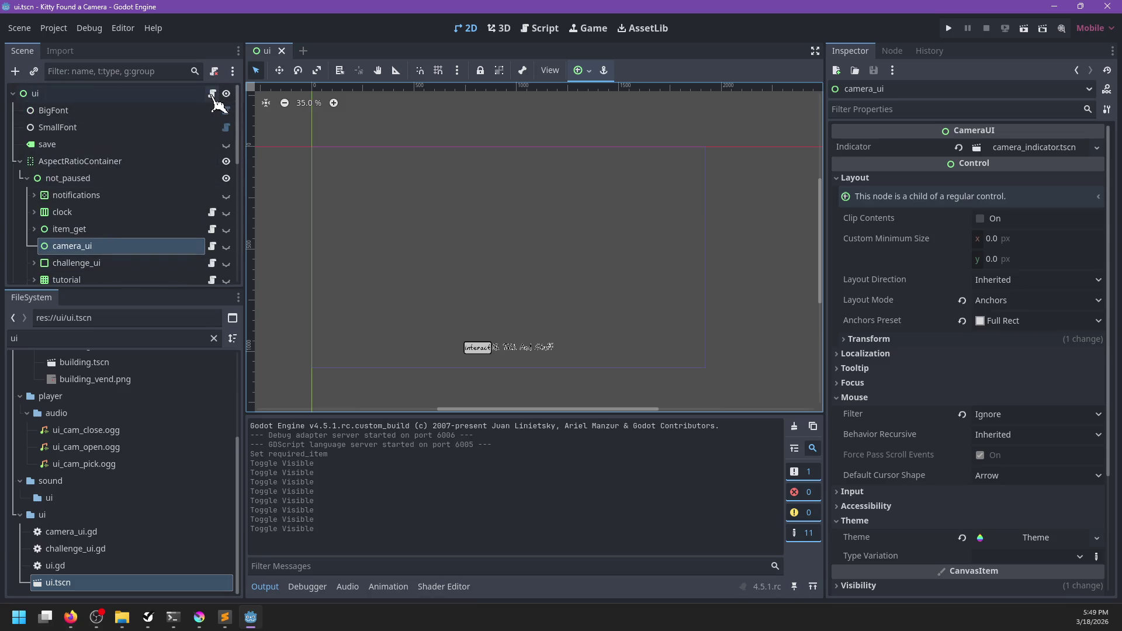
click(212, 94)
key(ctrl+f)
text(tut)
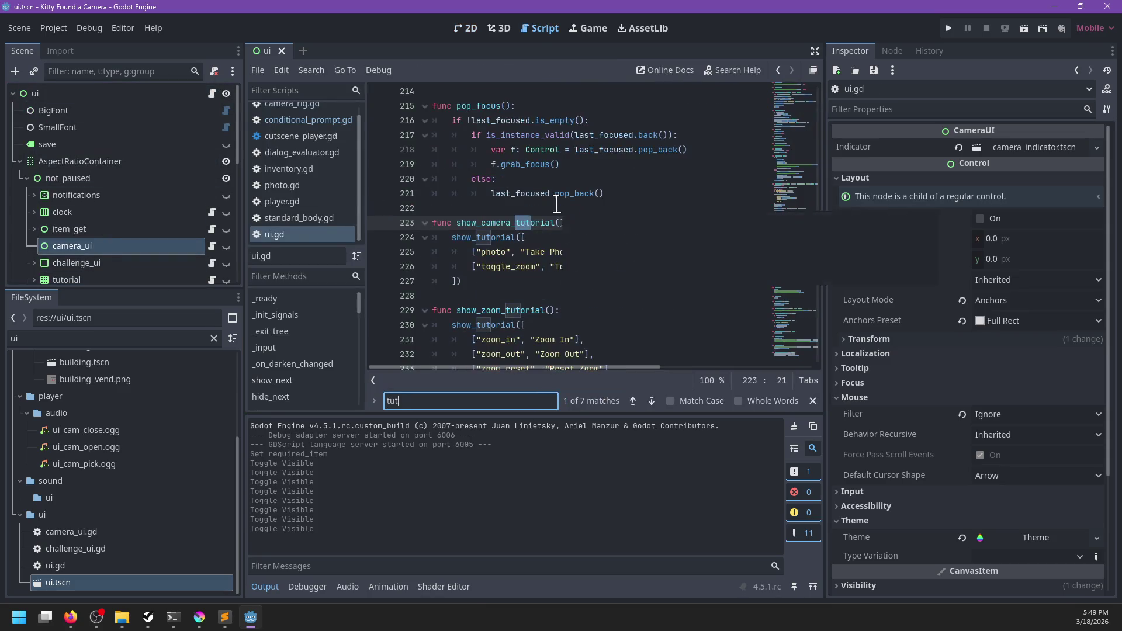
text(orial)
- Move the zoom tutorial entries into a new 'var t' list in show_zoom_tutorial
key(Escape)
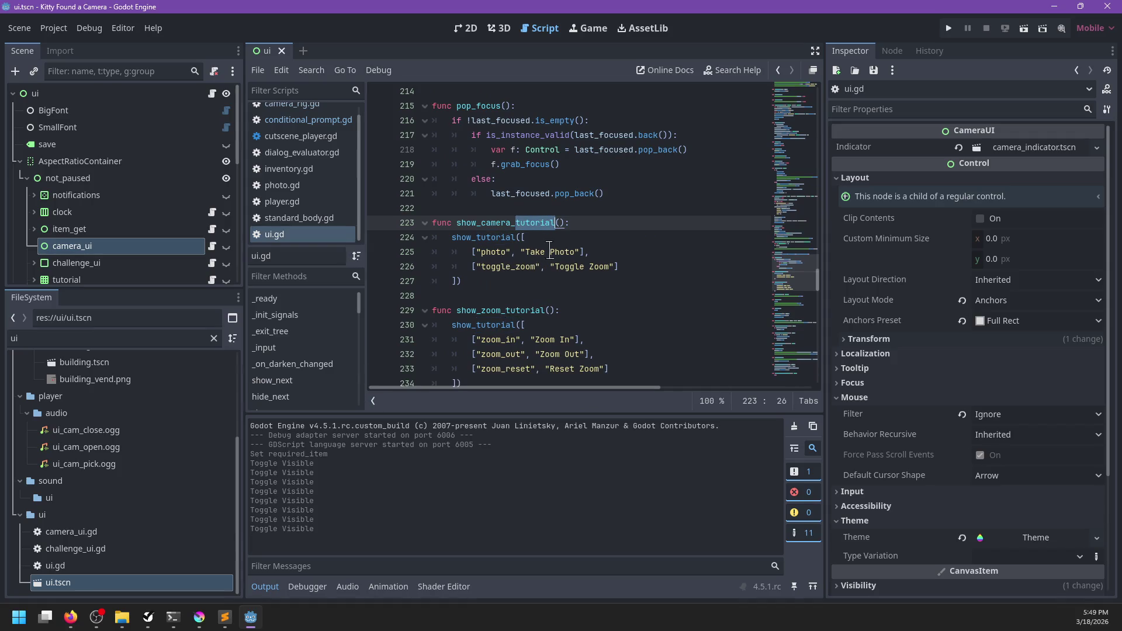
click(625, 264)
scroll(624, 264, down, 2)
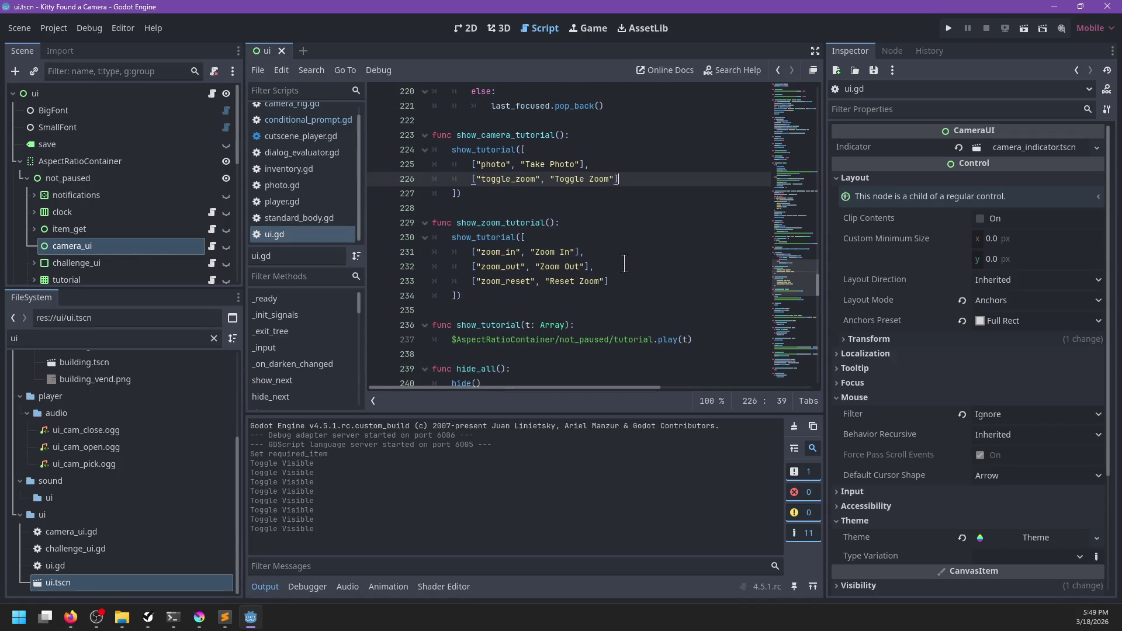
click(616, 222)
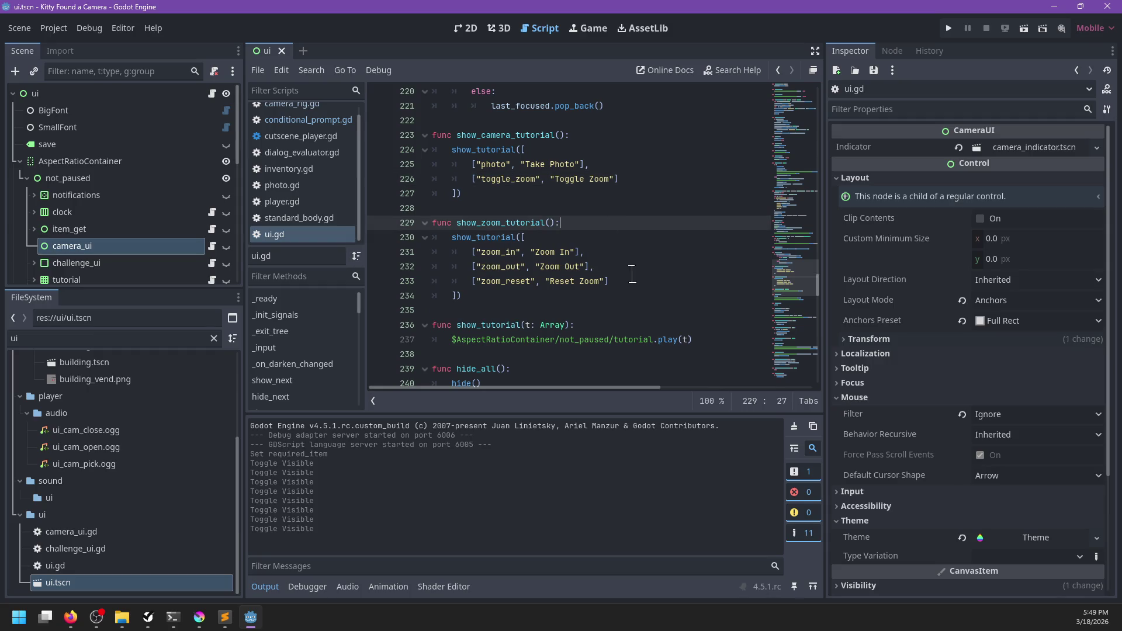
click(570, 296)
mouse_move(457, 296)
mouse_down()
mouse_move(474, 252)
mouse_move(524, 238)
mouse_up()
key(ctrl+c)
key(BackSpace)
click(578, 223)
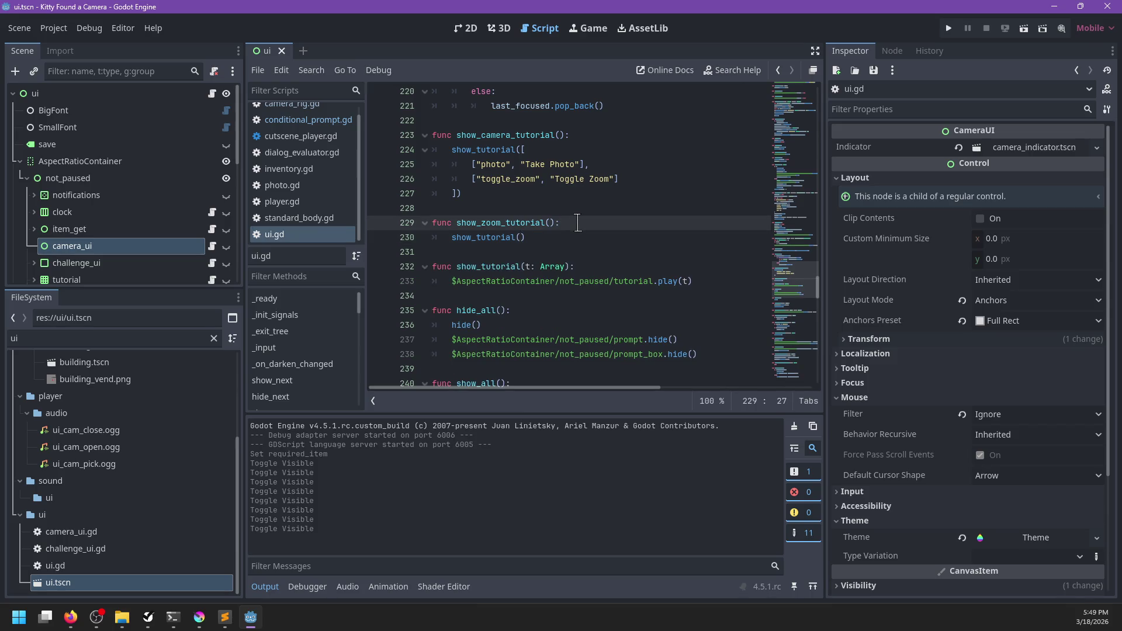
key(Return)
text(var t :=)
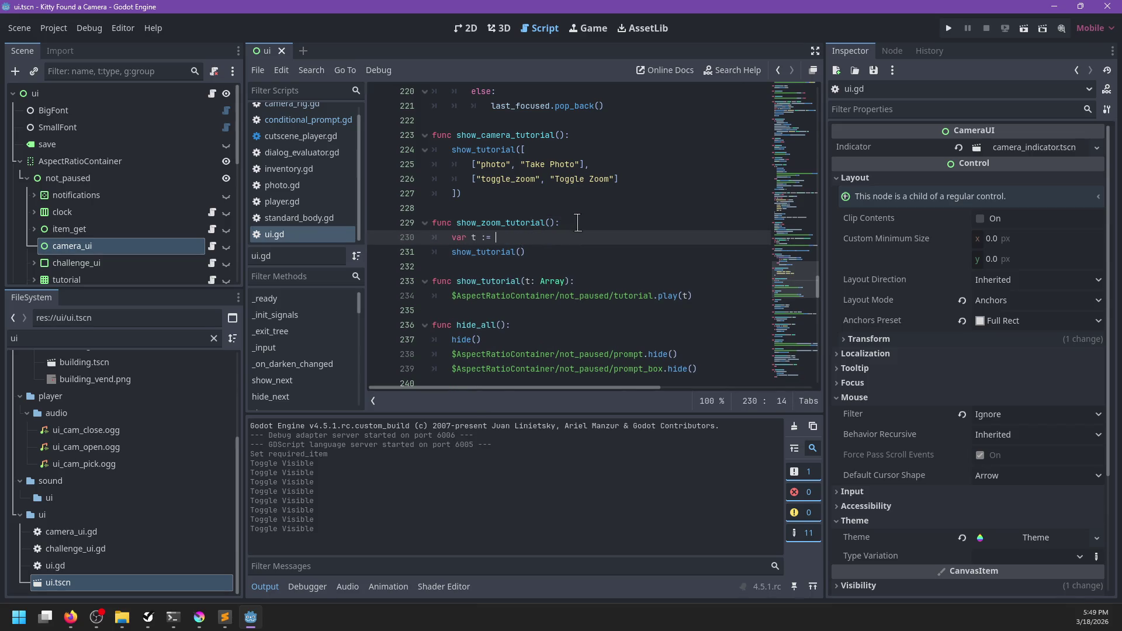
key(ctrl+v)
- Add an 'if player.has_item('selfie_stick'):' condition below the list
key(Tab)
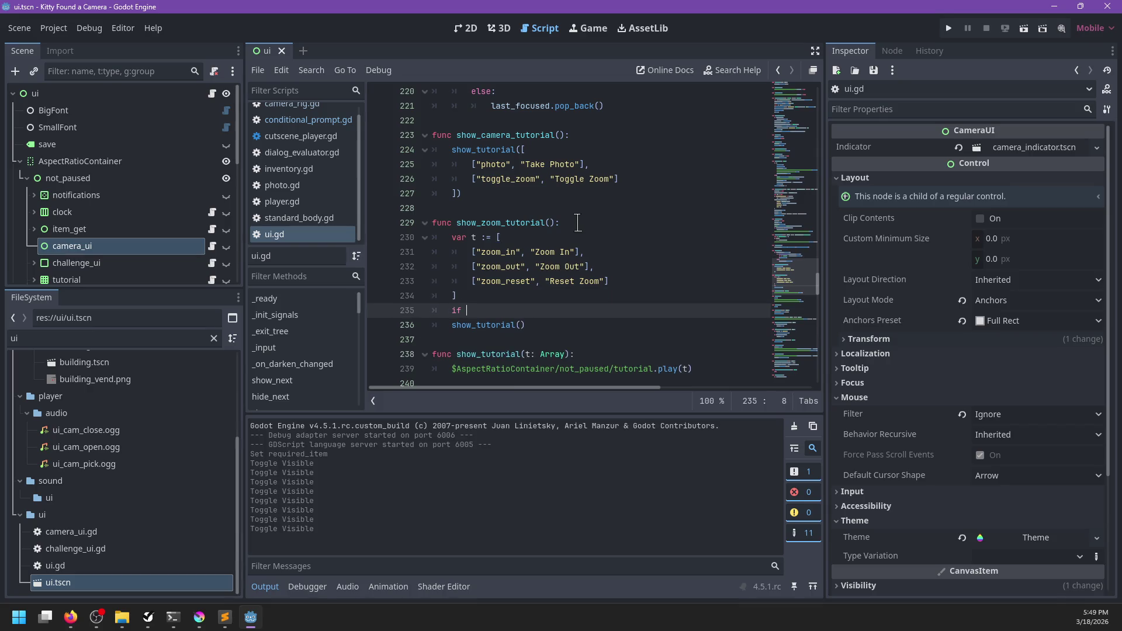
text(i)
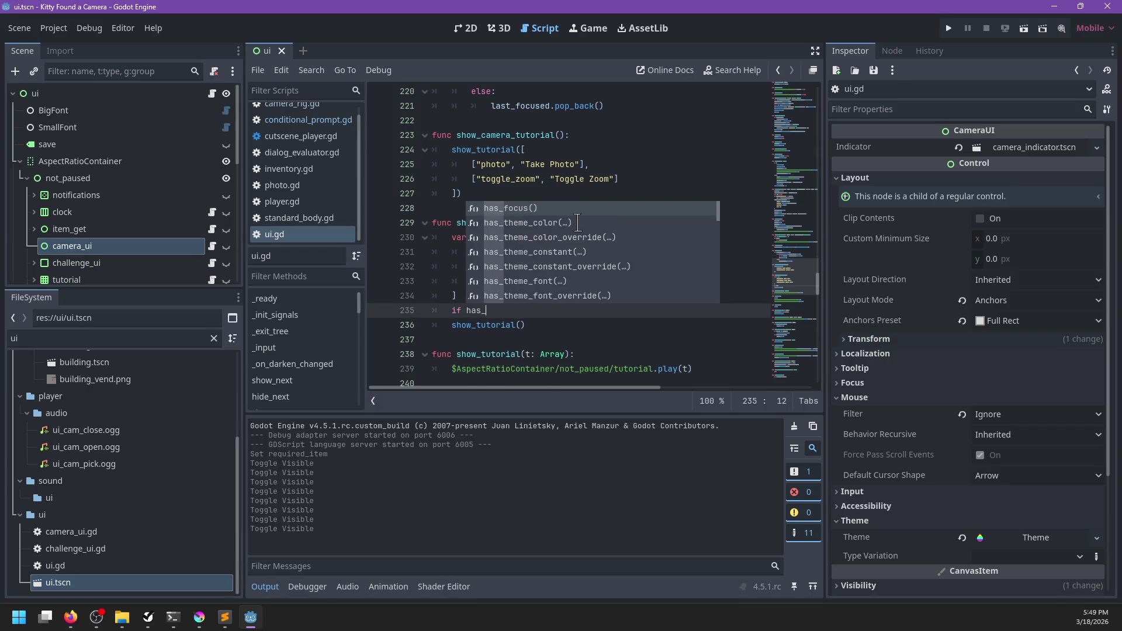
key(Return)
text((';)
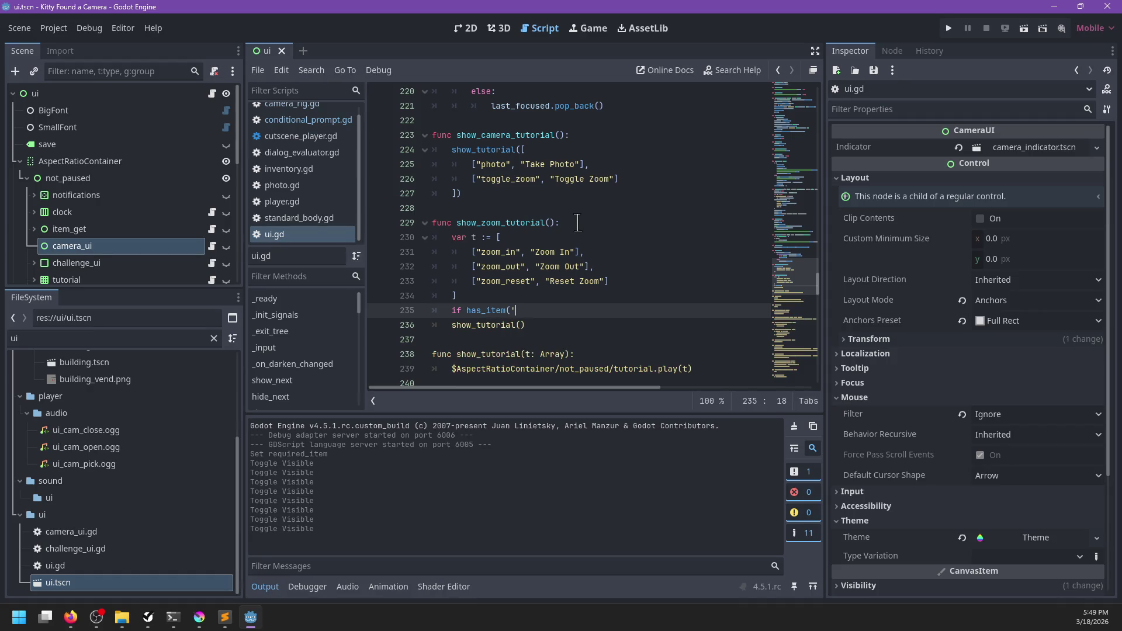
key(BackSpace)
key(BackSpace)
key(BackSpace)
text(')
text('))
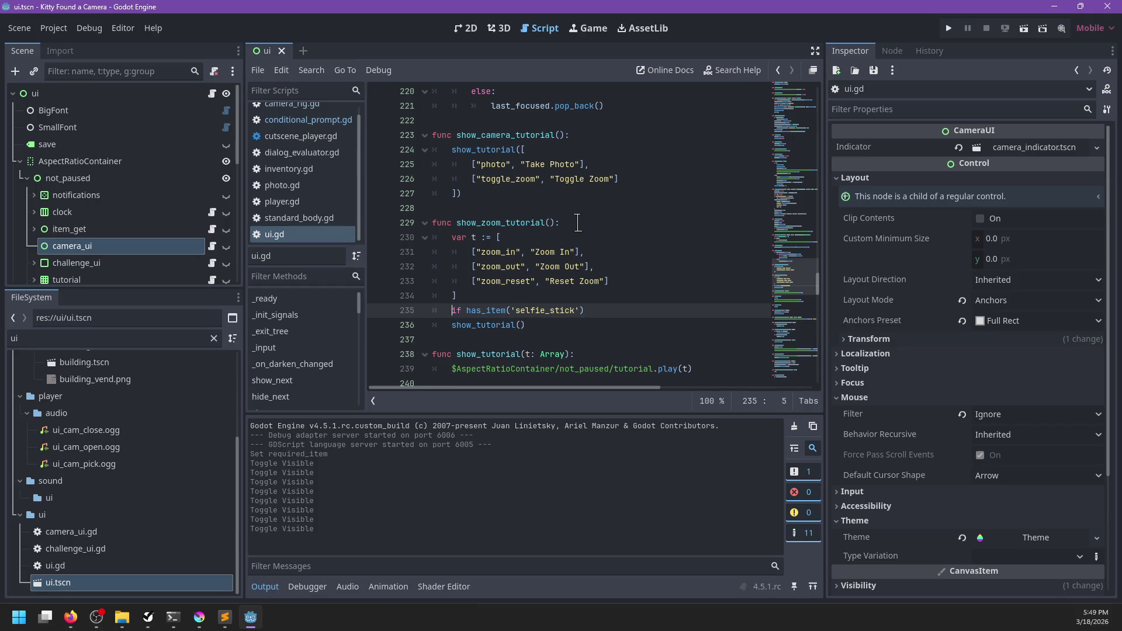
key(Right)
key(Right)
key(Right)
text(player.)
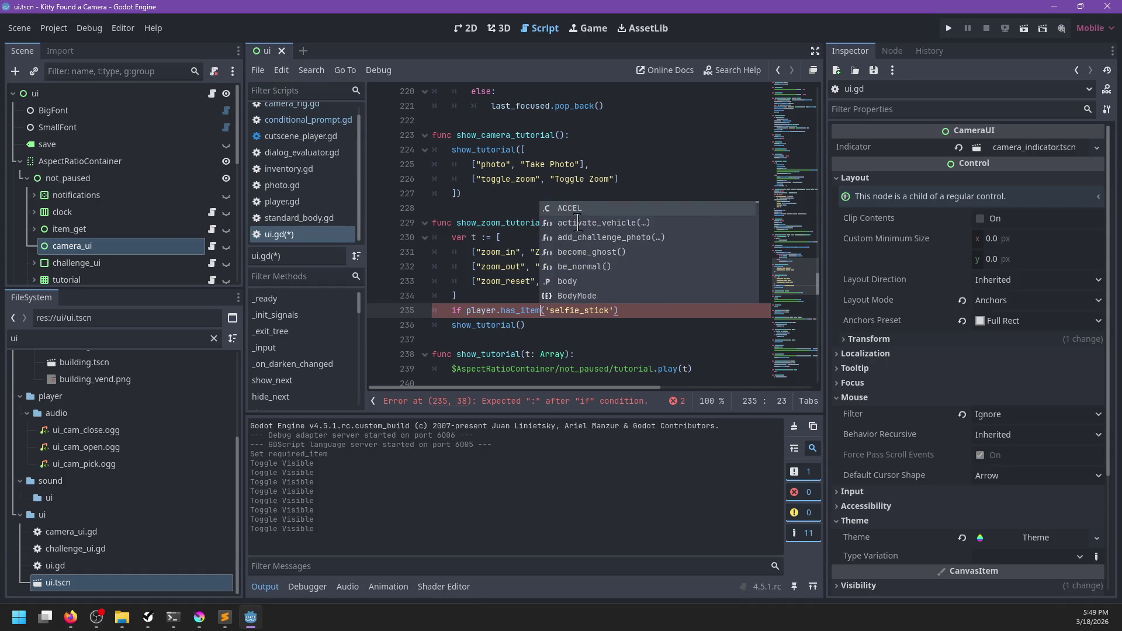
key(End)
text(:)
key(Return)
- Append ['selfie_toggle','Selfie Mode'] to t, pass t to show_tutorial, and save
text(t.append(')
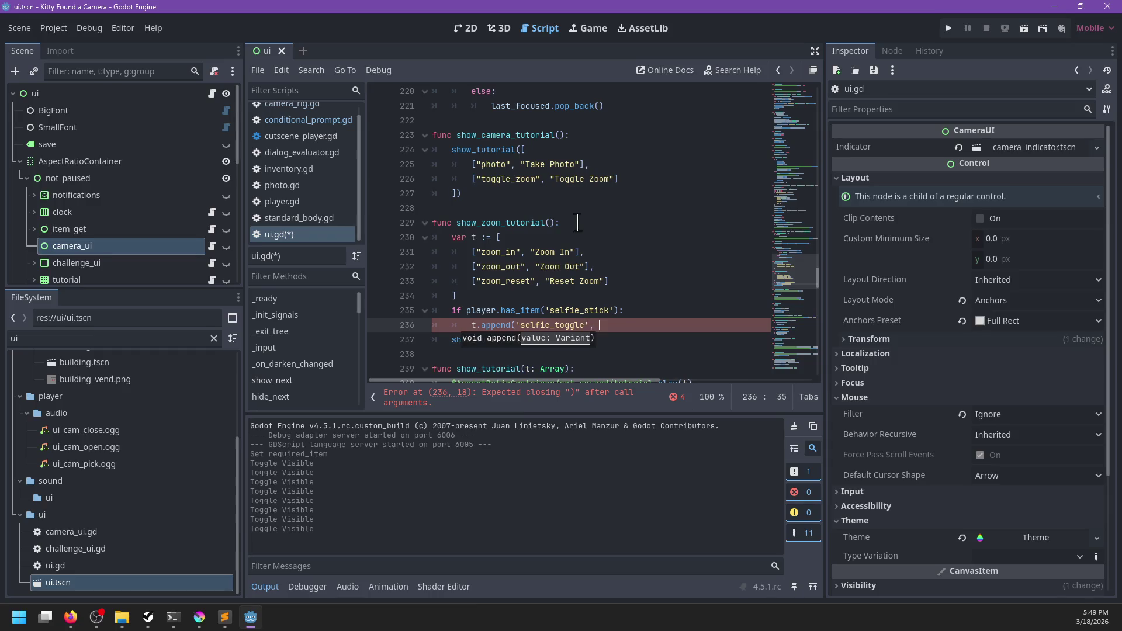
text(', 'Self)
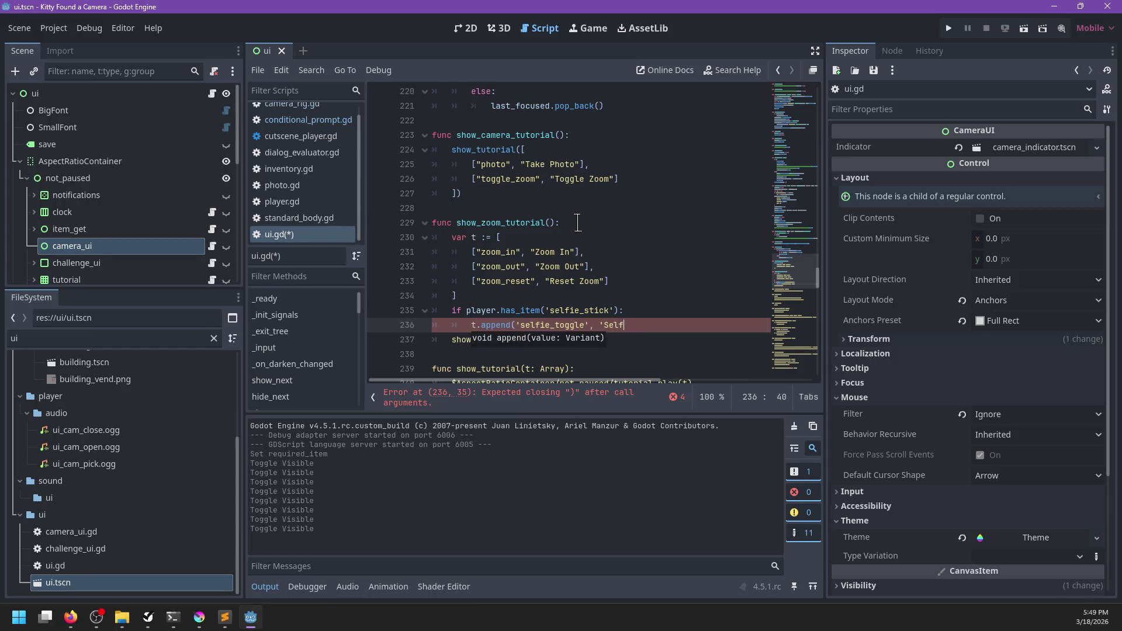
text('))
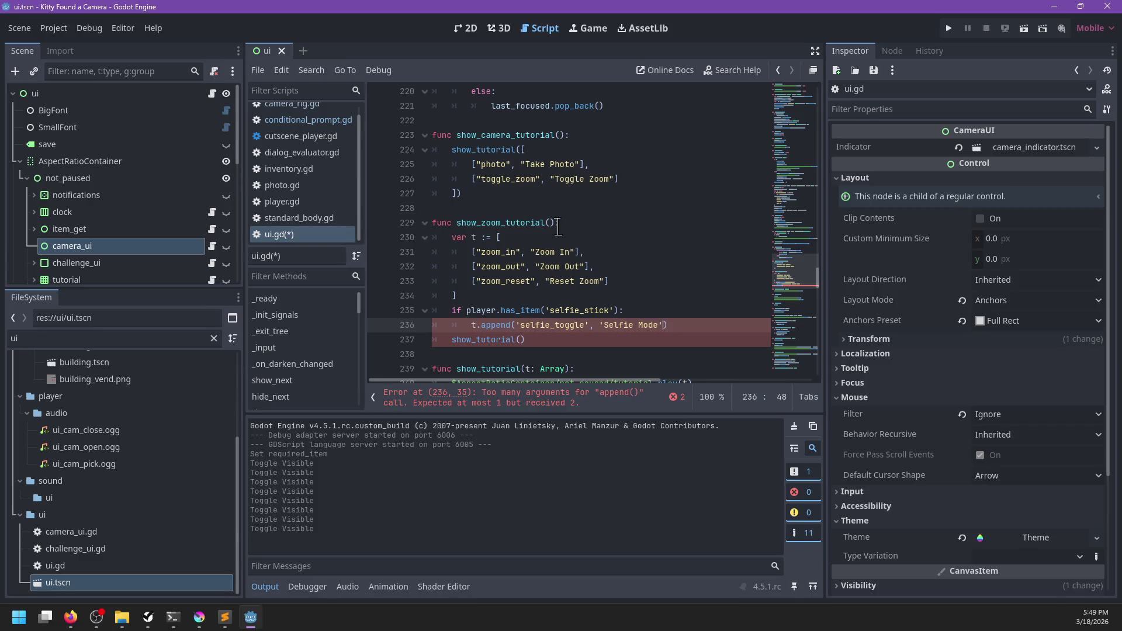
key(Left)
text(])
key(ctrl+Left)
key(ctrl+Left)
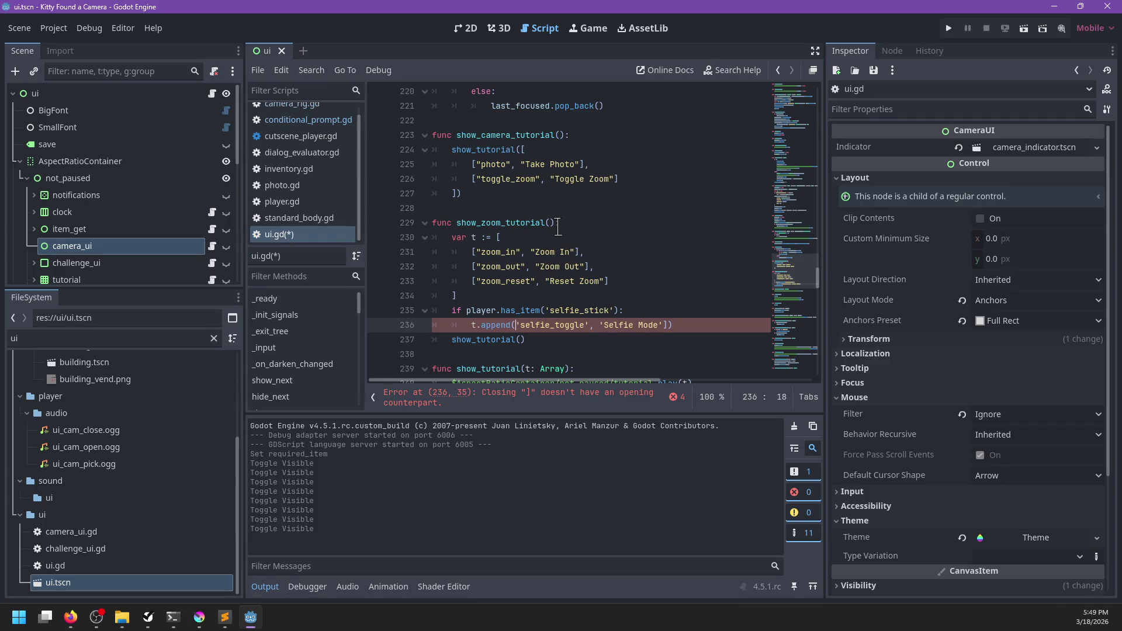
text([)
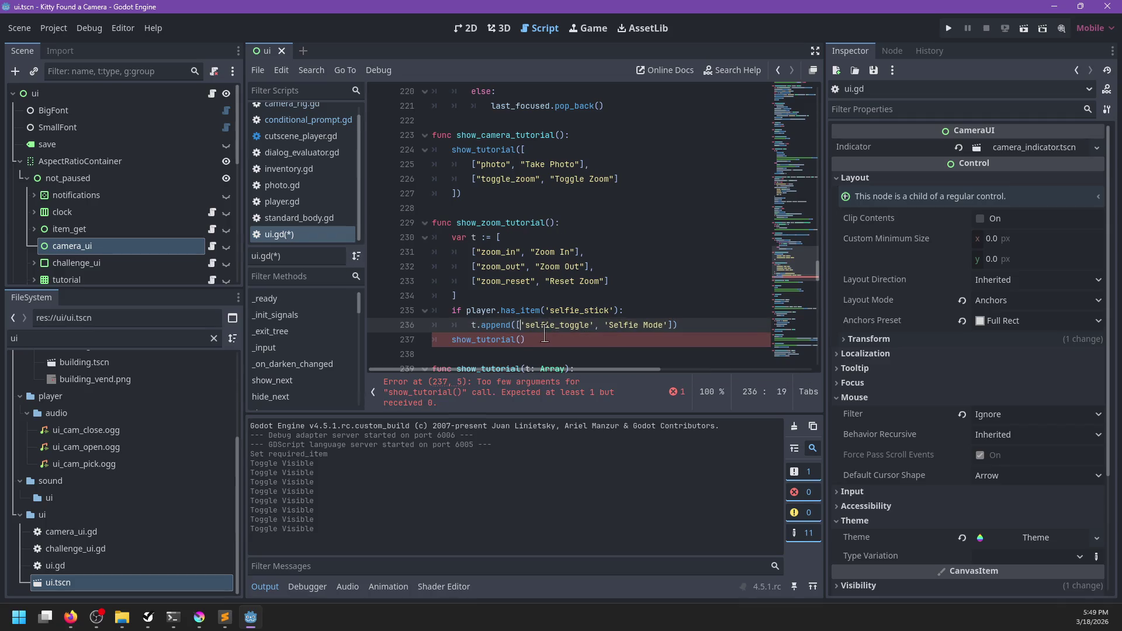
click(519, 339)
key(ctrl+s)
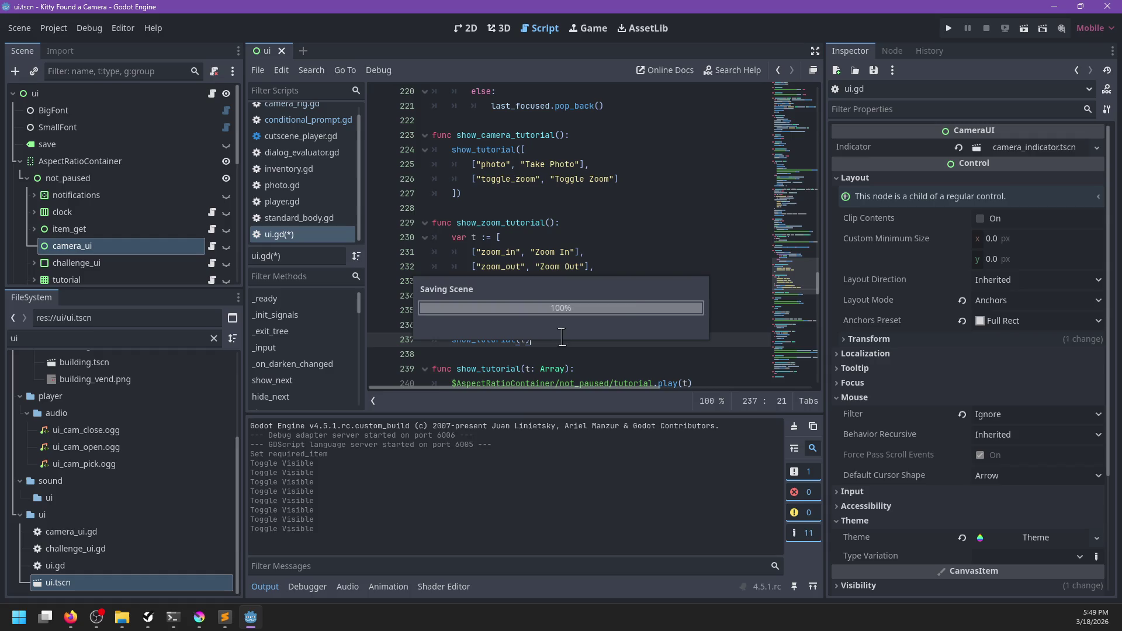
- Tick off the selfie stick task in the to-do list and return to Godot
scroll(619, 246, down, 3)
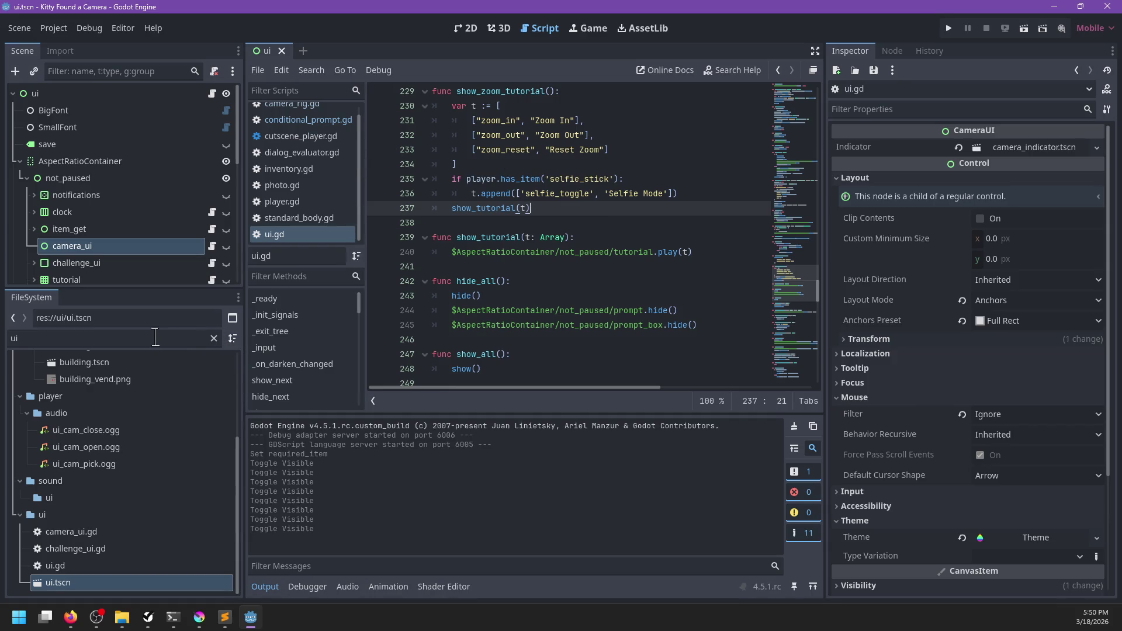
click(544, 281)
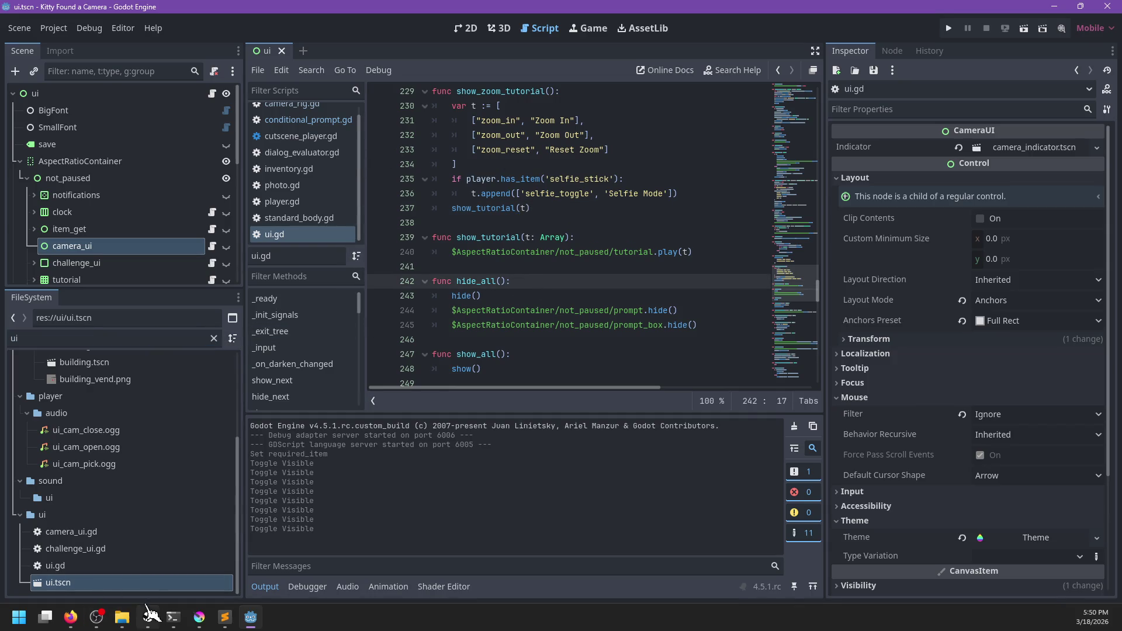
click(148, 615)
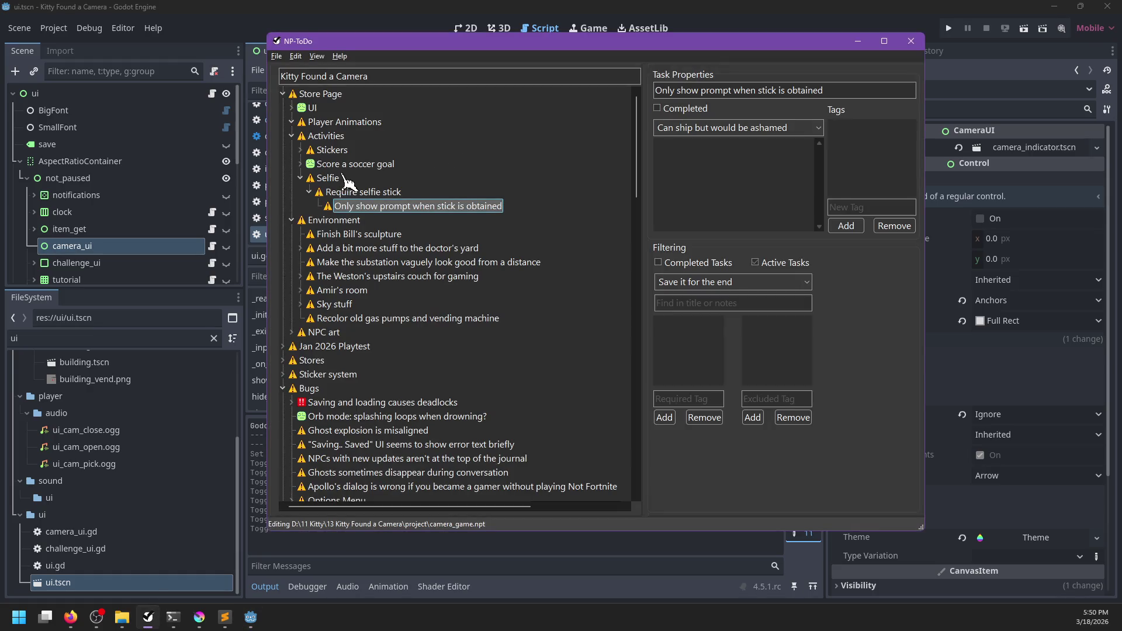
key(alt+Tab)
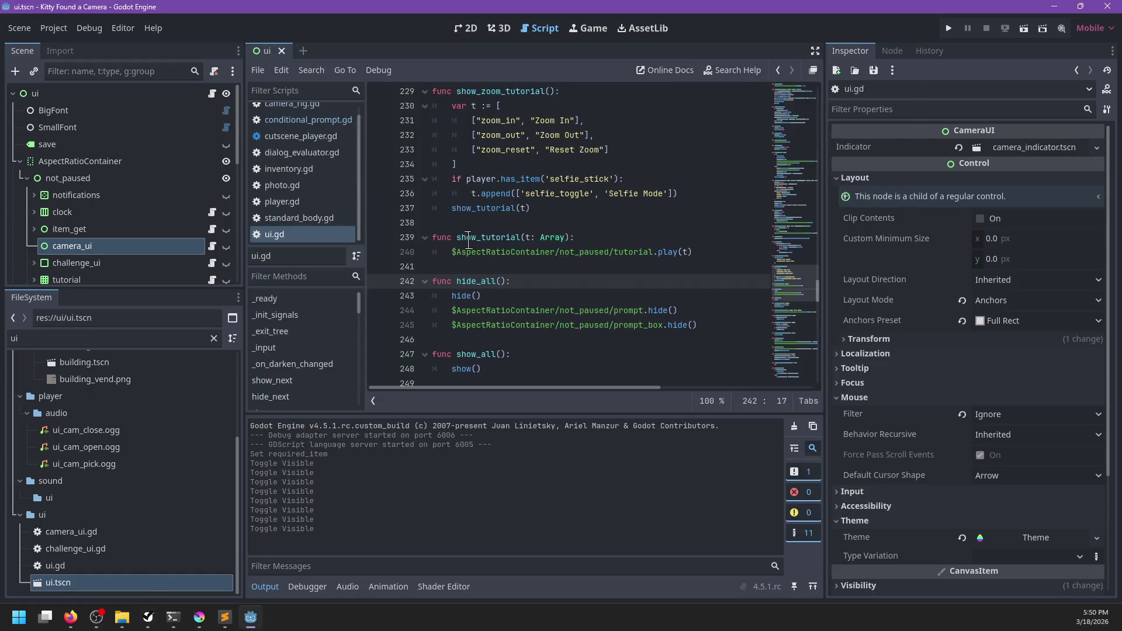
- Open the player.gd script from the selfie_stick check
scroll(587, 272, up, 1)
click(545, 251)
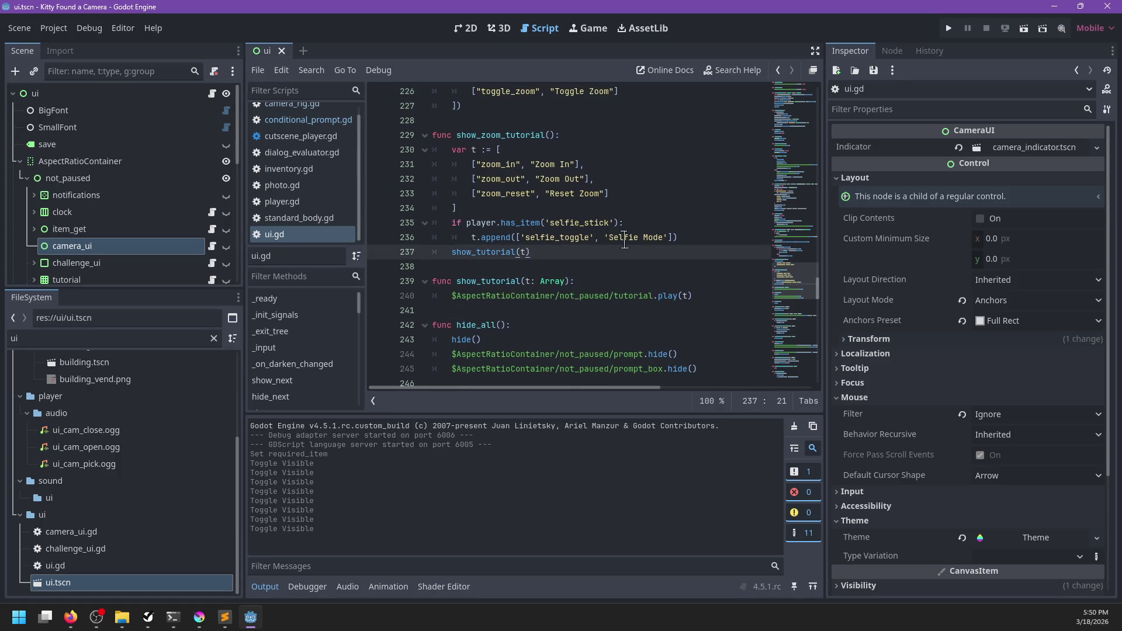
click(570, 222)
double_click(570, 223)
click(327, 201)
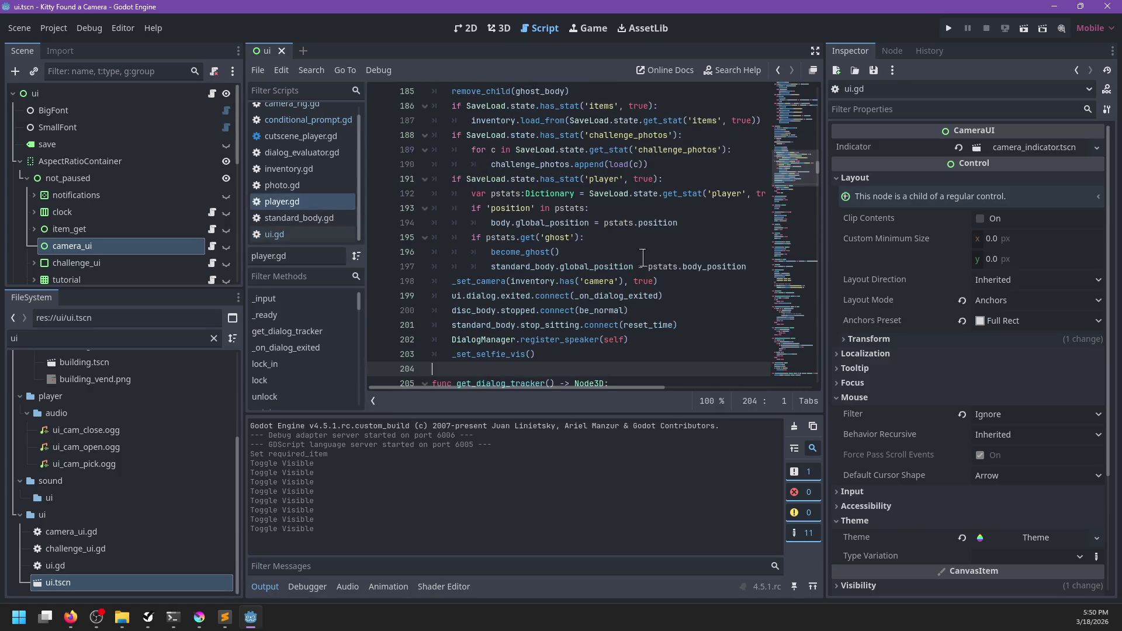
- Find the pressed input checks in player.gd and add an 'if rig.zoomed:' line
click(637, 245)
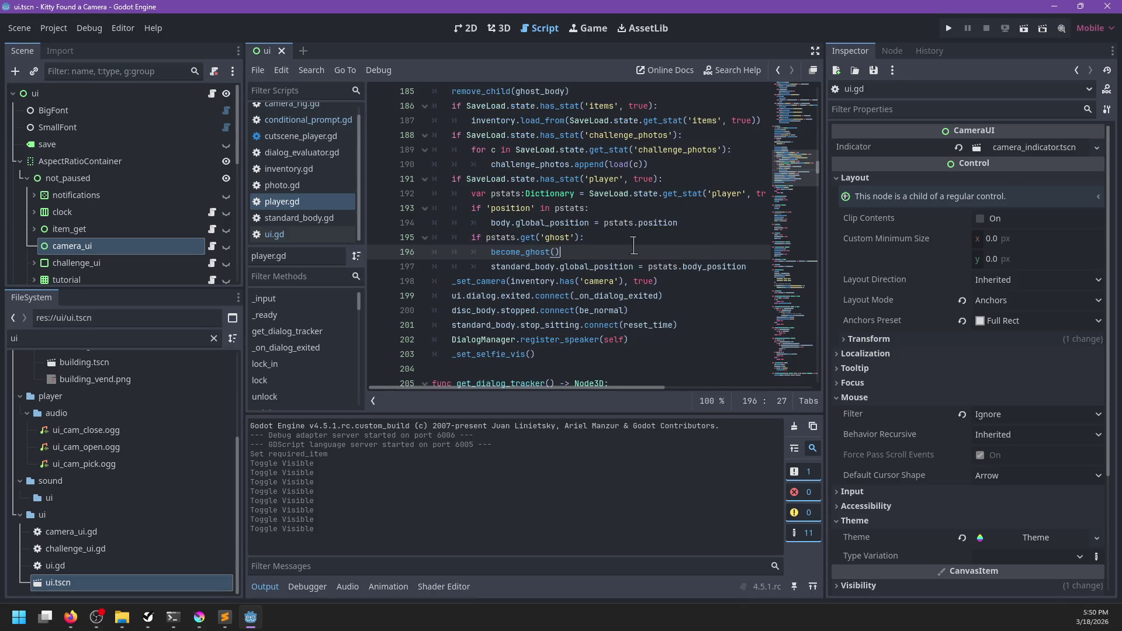
key(ctrl+f)
text(pressed)
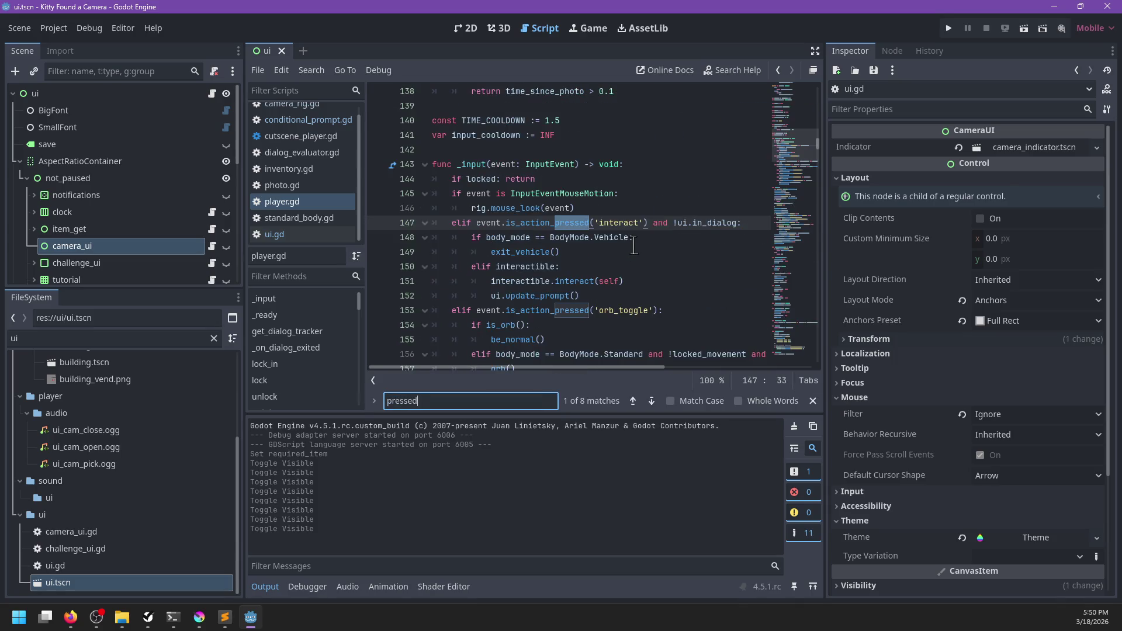
key(Escape)
scroll(634, 245, down, 6)
scroll(589, 266, right, 5)
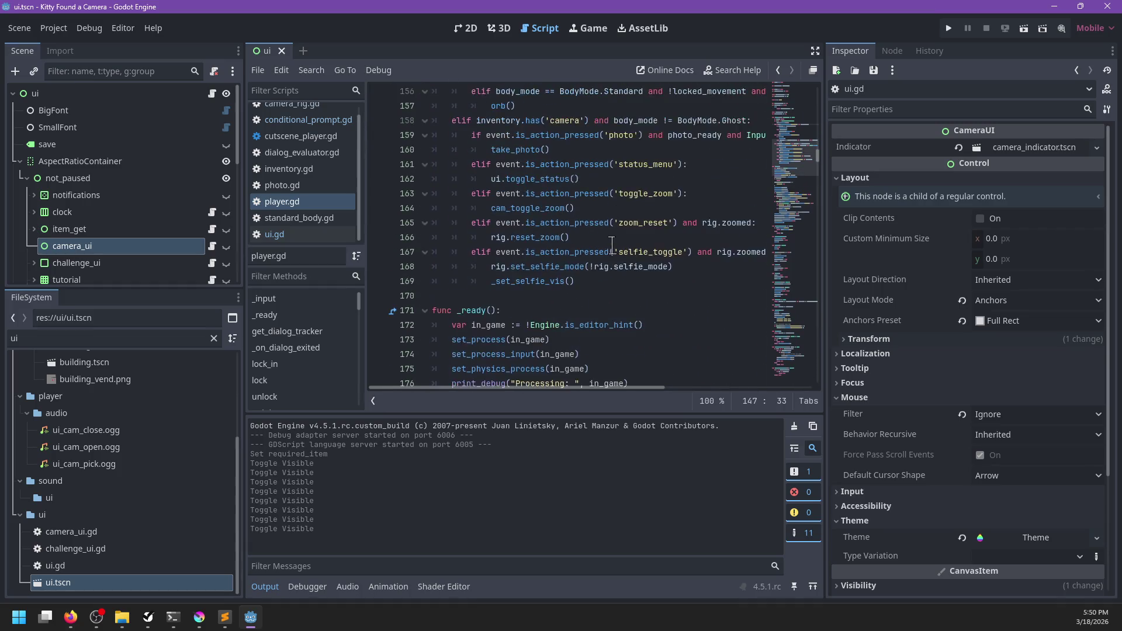
click(651, 252)
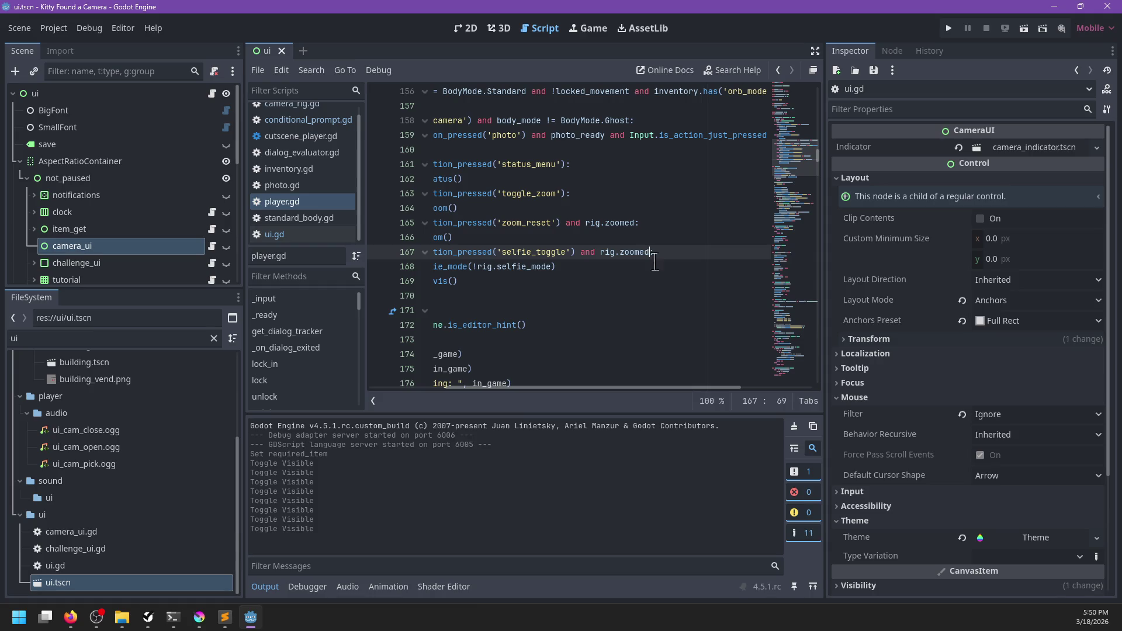
scroll(656, 264, left, 5)
click(600, 207)
key(Return)
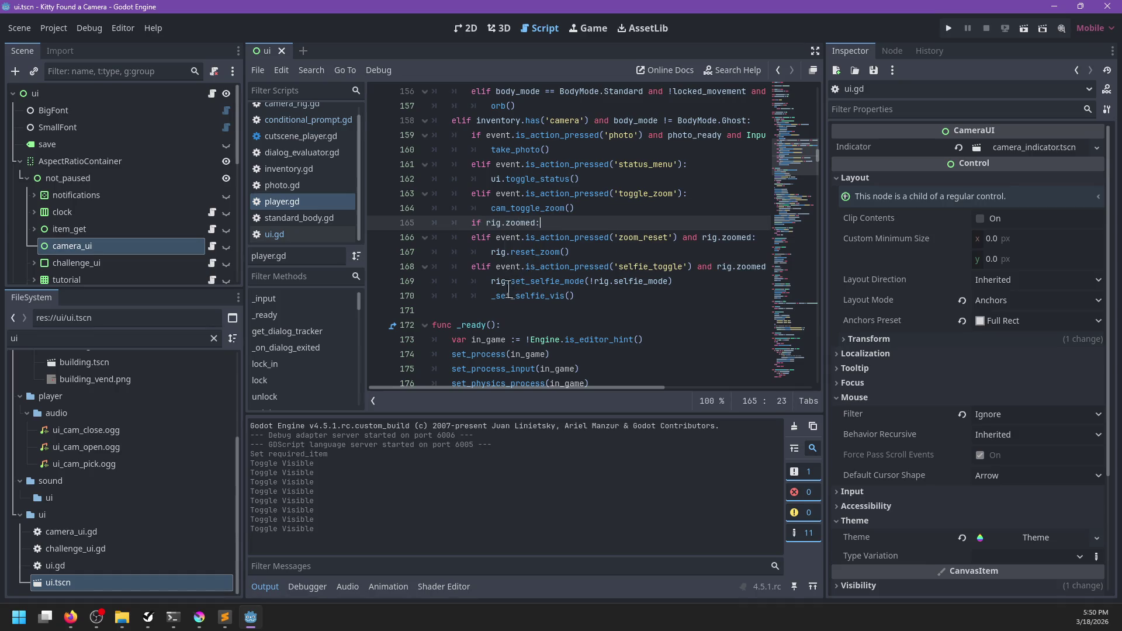
- Indent zoom reset and selfie toggle under it as plain ifs without 'and rig.zoomed'
drag(579, 296, 444, 237)
key(Tab)
click(520, 238)
key(BackSpace)
key(BackSpace)
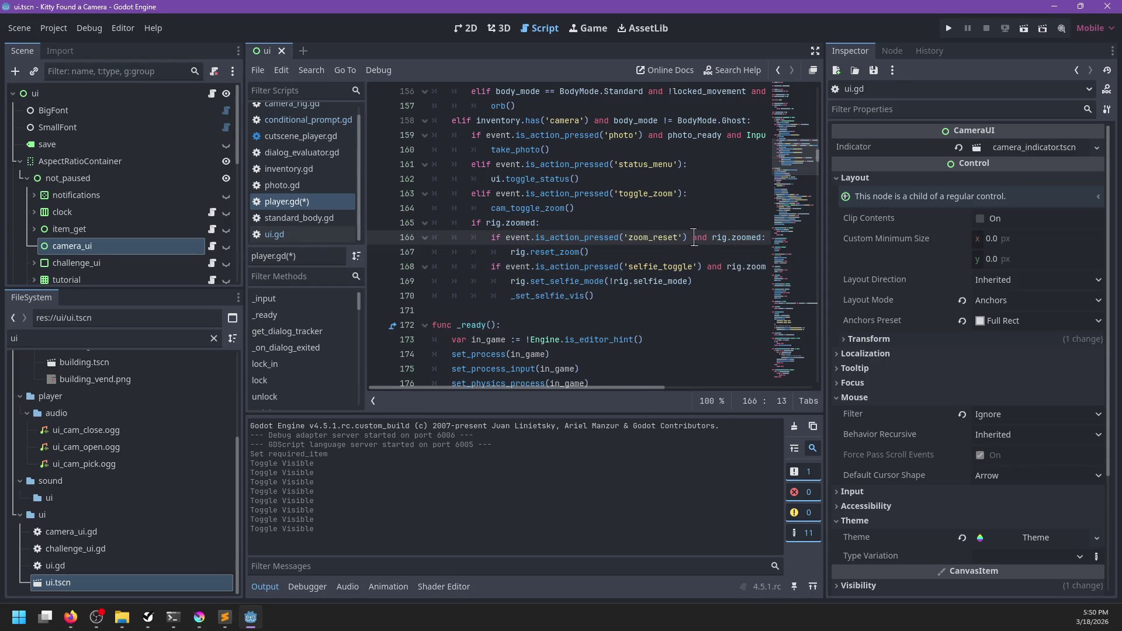
key(ctrl+shift+Right)
key(ctrl+shift+Right)
key(ctrl+shift+Right)
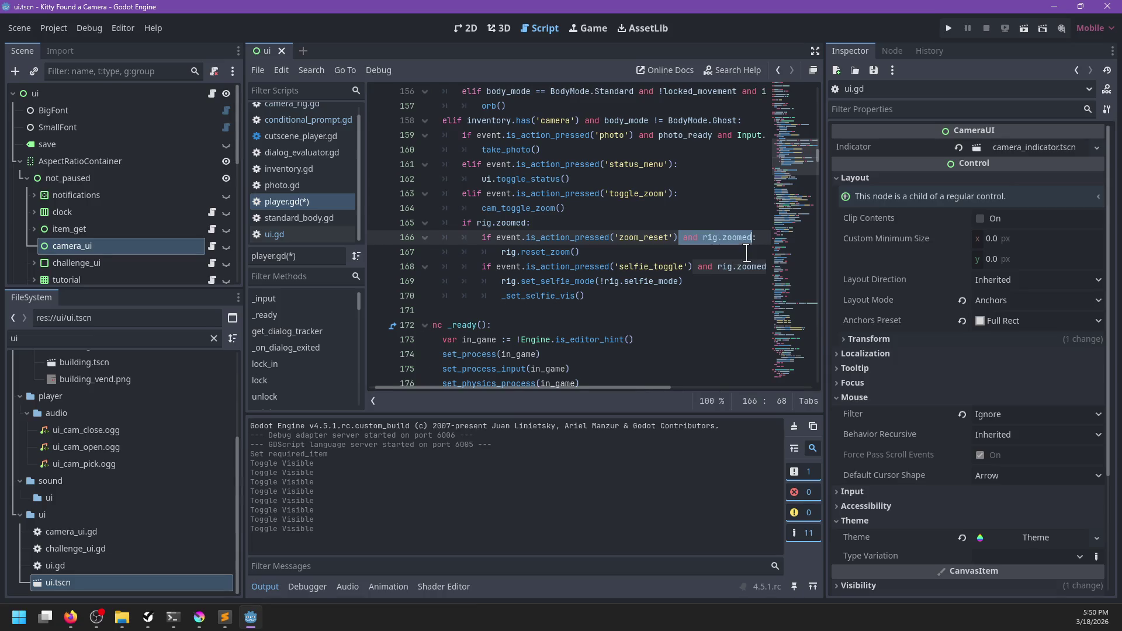
key(Delete)
- Require has_item('selfie_stick') for selfie_toggle and save player.gd
key(Down)
key(Down)
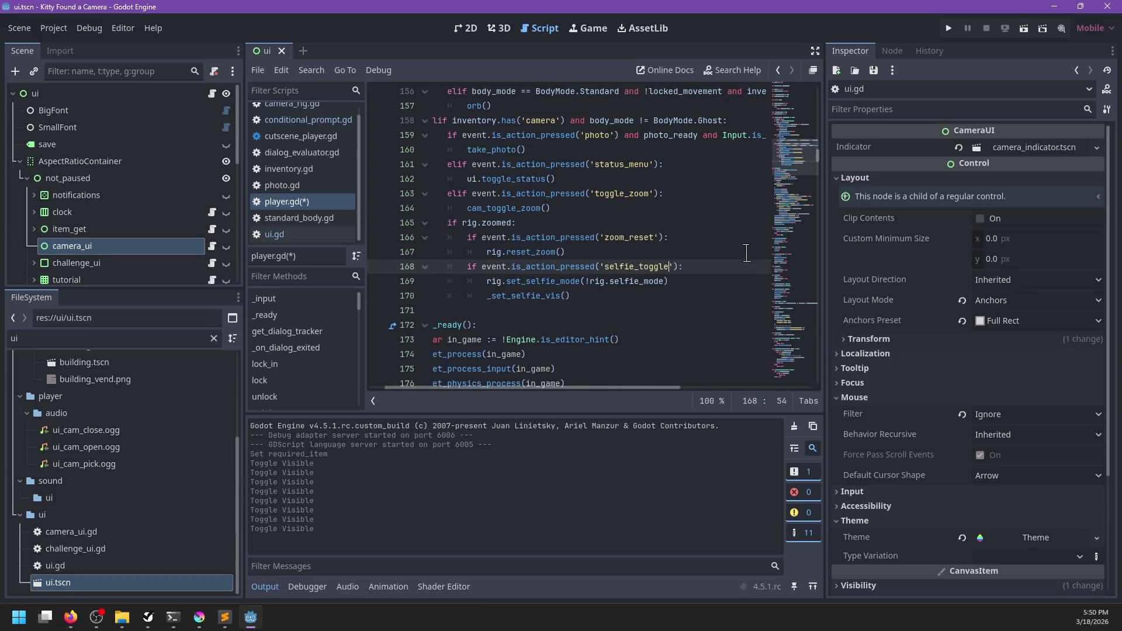
key(BackSpace)
key(BackSpace)
key(BackSpace)
text(and has_))
text(item('selfie_sti)
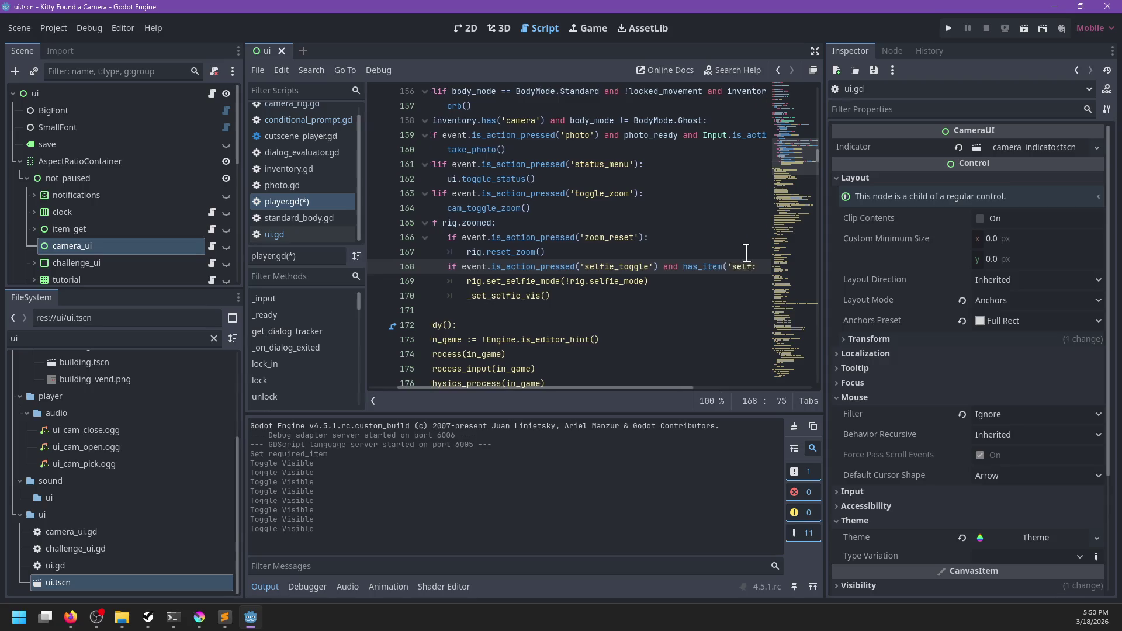
text(ck)
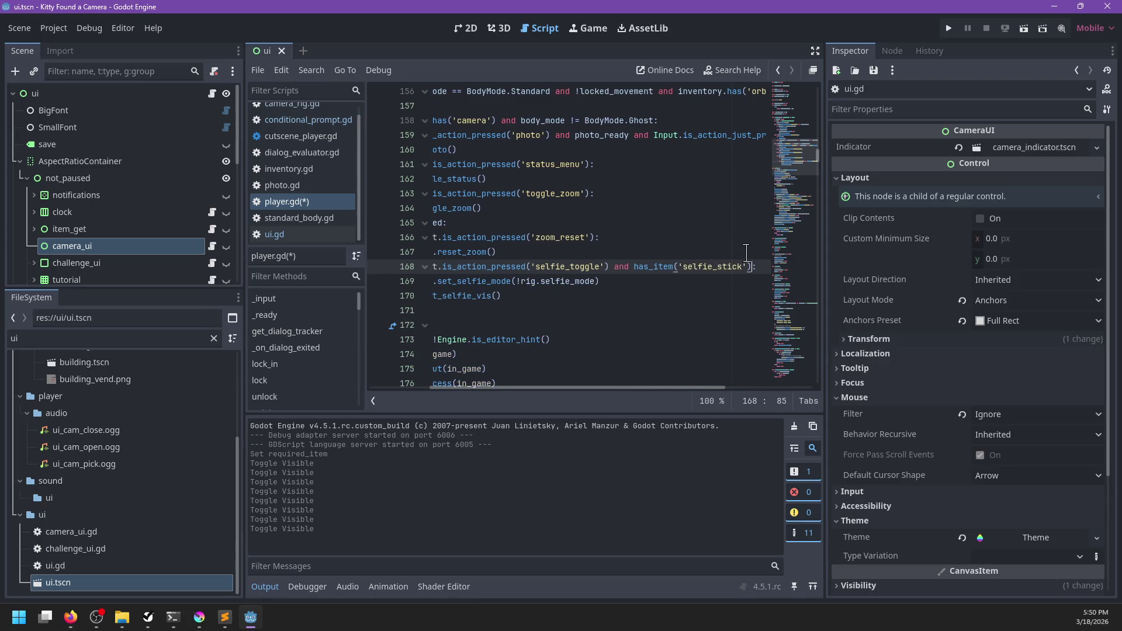
key(Return)
key(ctrl+s)
double_click(163, 338)
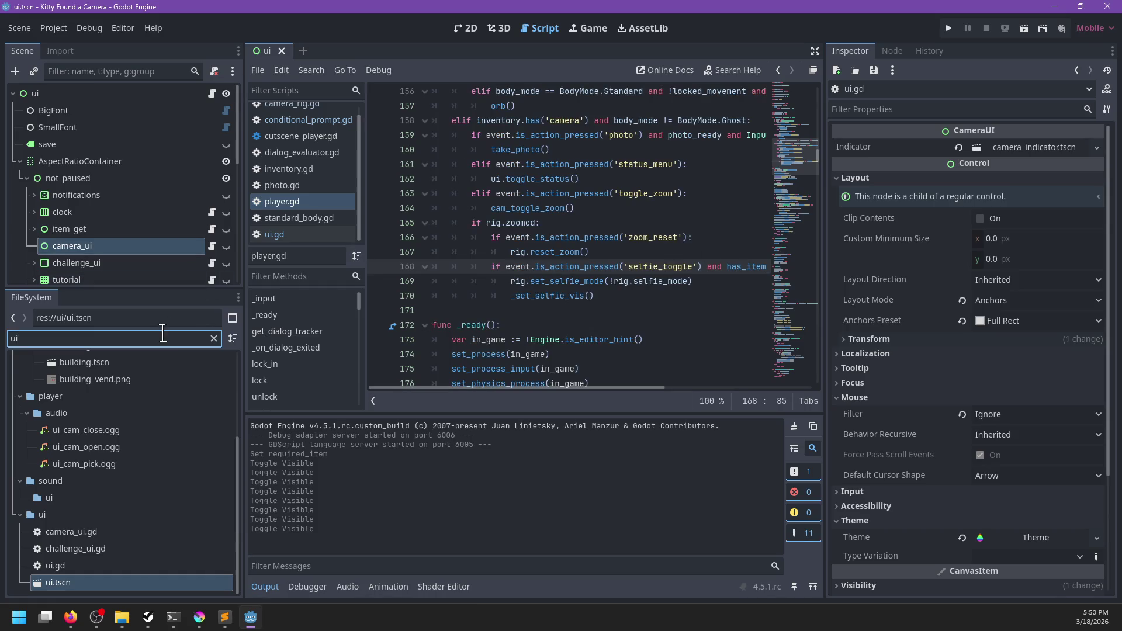
- Filter FileSystem for 'selfie' and read selfie_stick.tres's description in the Inspector
text(selfie_)
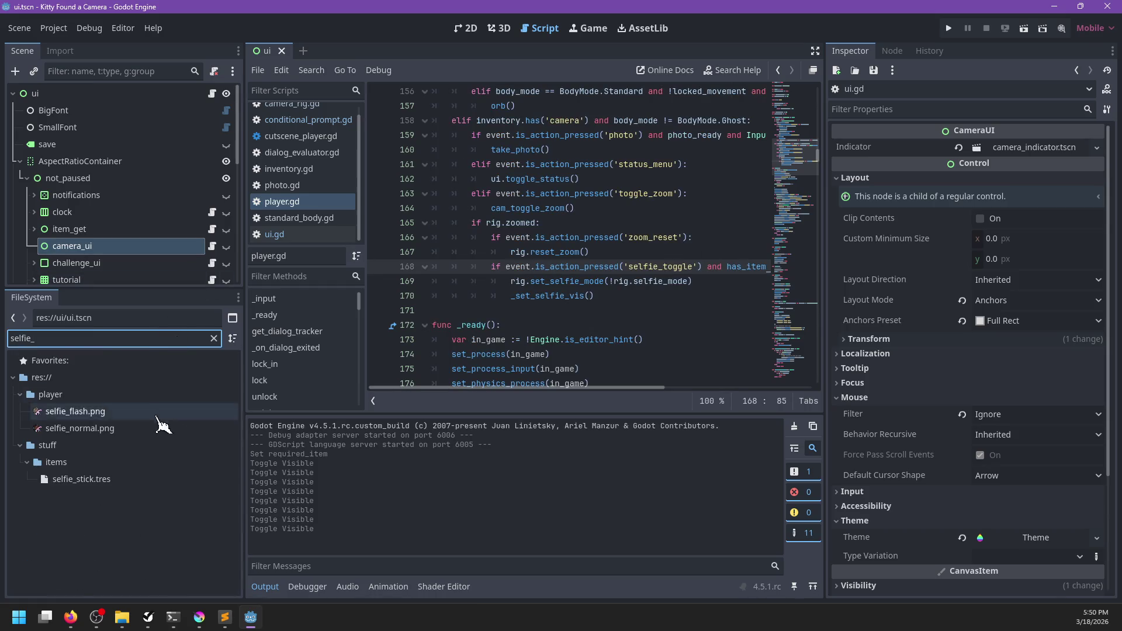
click(96, 483)
click(905, 207)
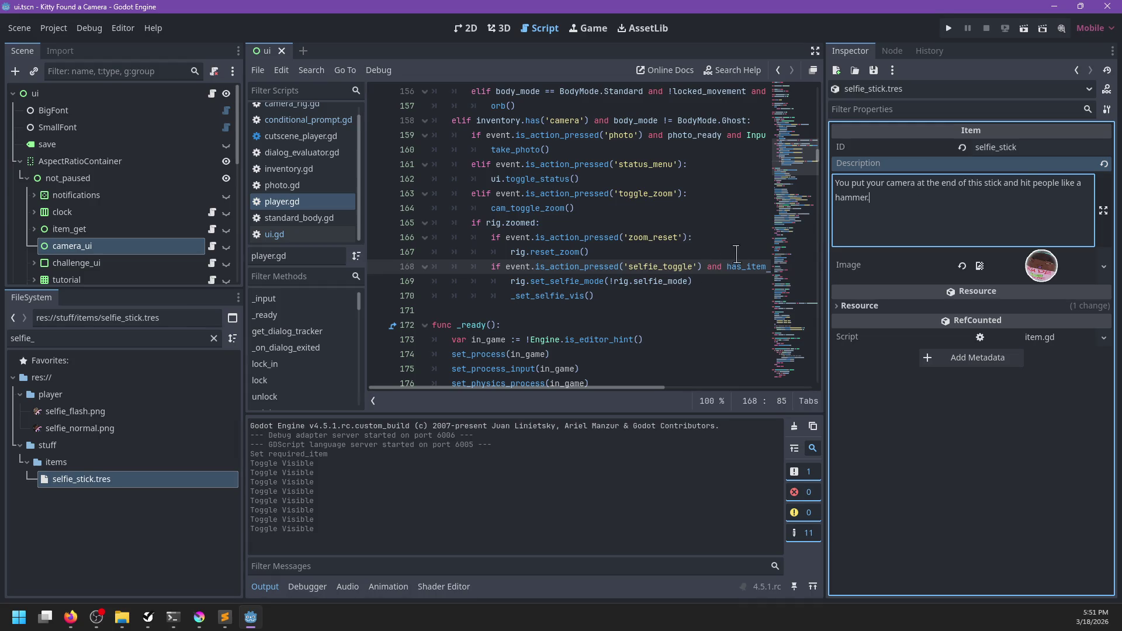
- Return to the player script, save, and run the game with F5
click(718, 232)
key(ctrl+s)
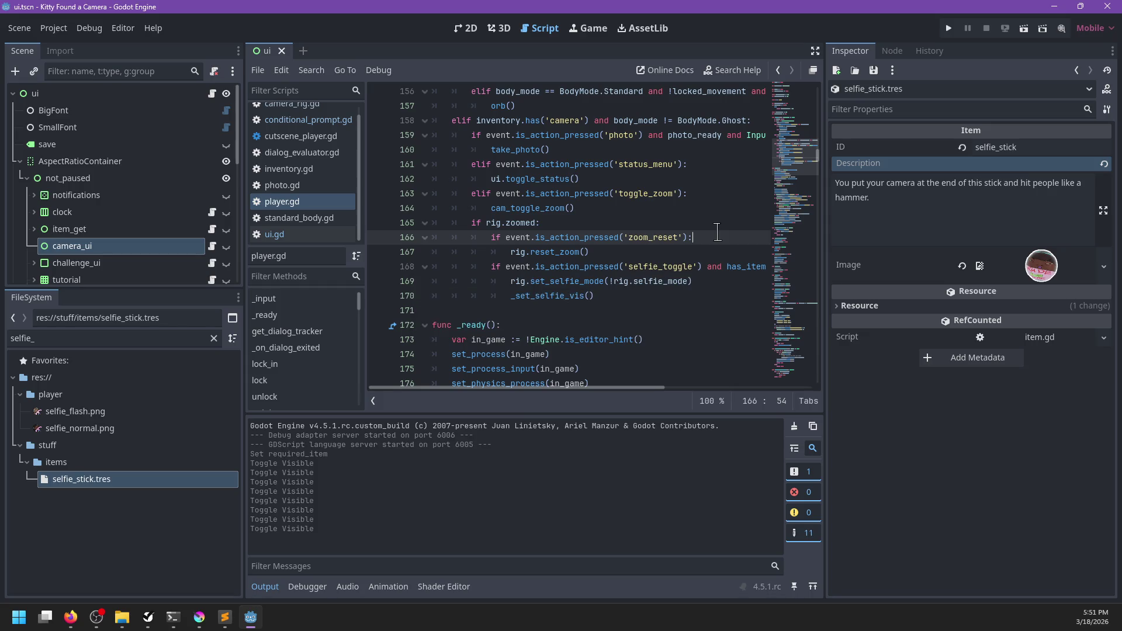
key(F5)
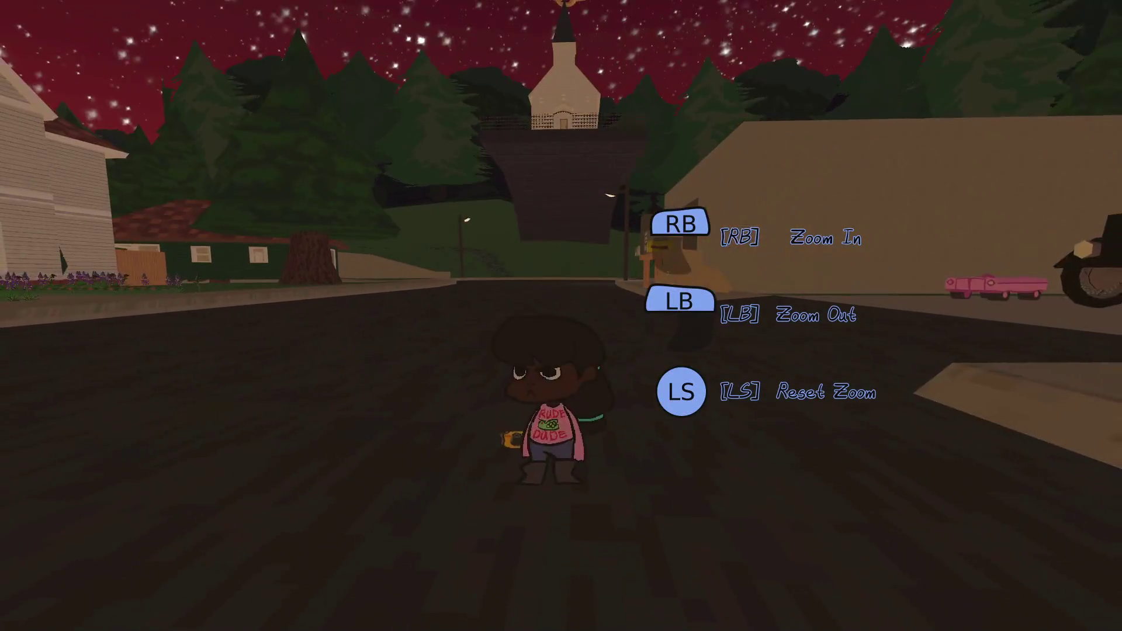
- Run player.find_item_from('selfie_stick') in the debug console and dismiss the Found Item notice
key(grave)
text(player.fgind)
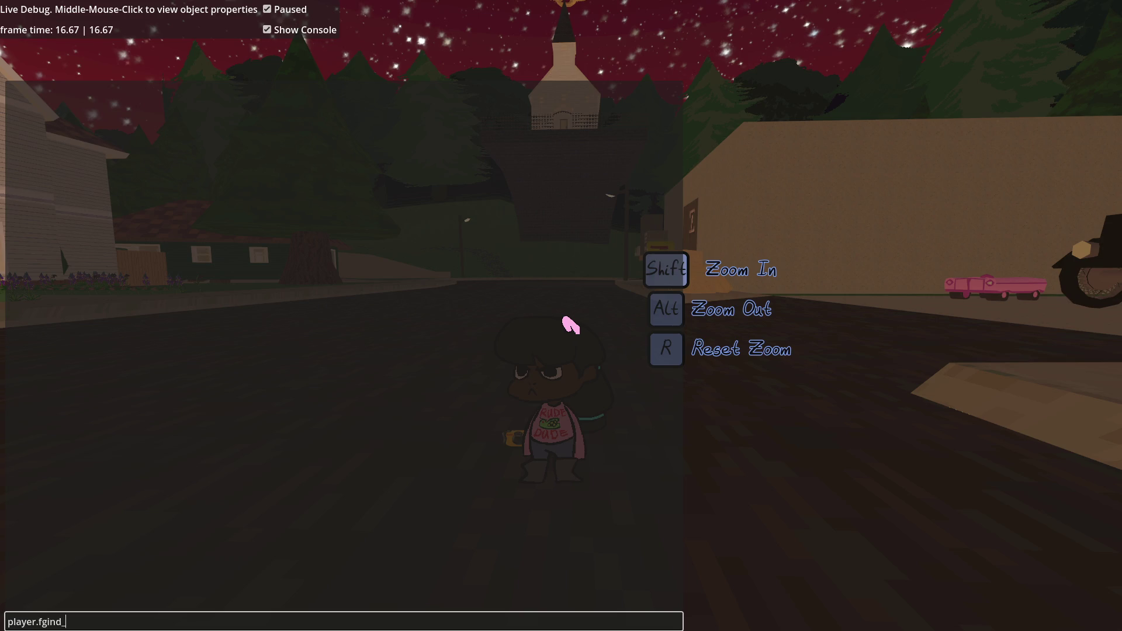
key(BackSpace)
key(BackSpace)
key(BackSpace)
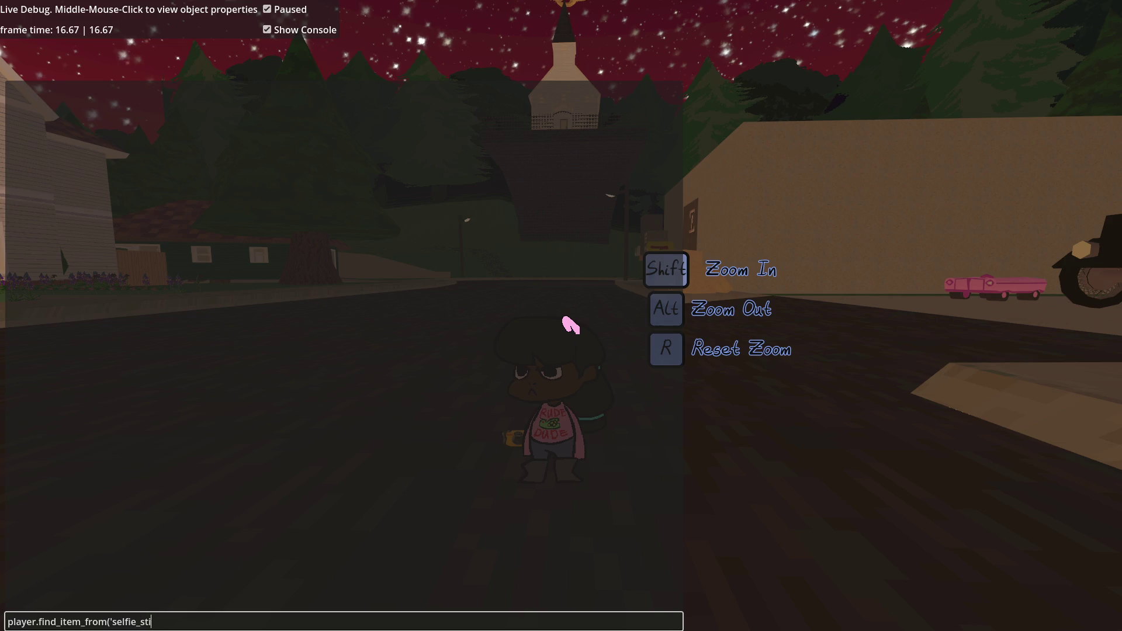
text())
key(Return)
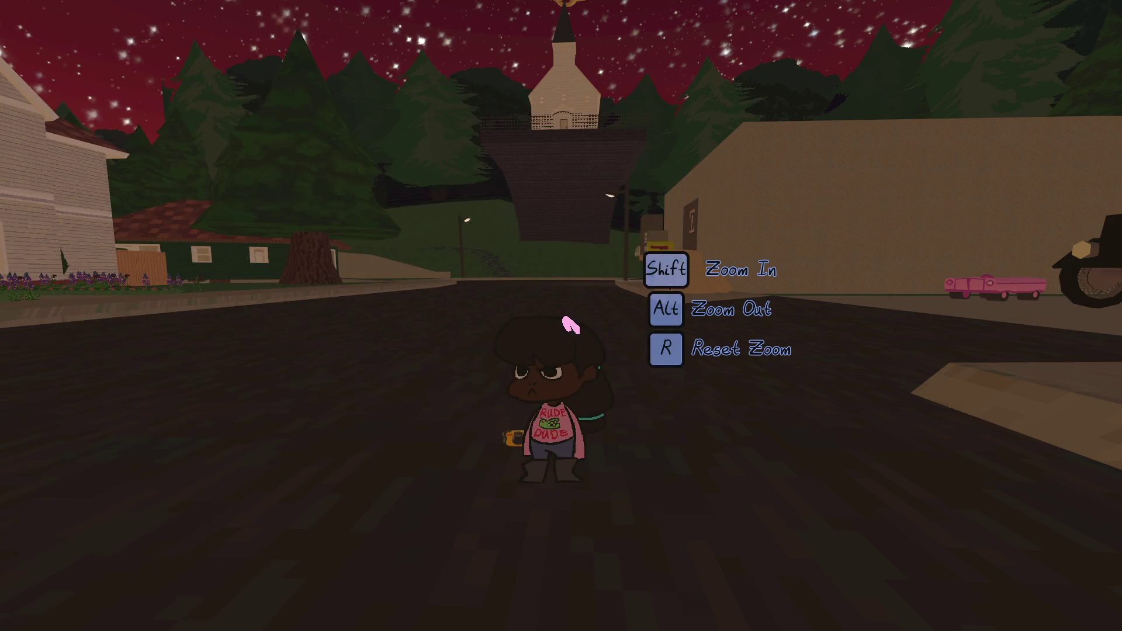
key(Return)
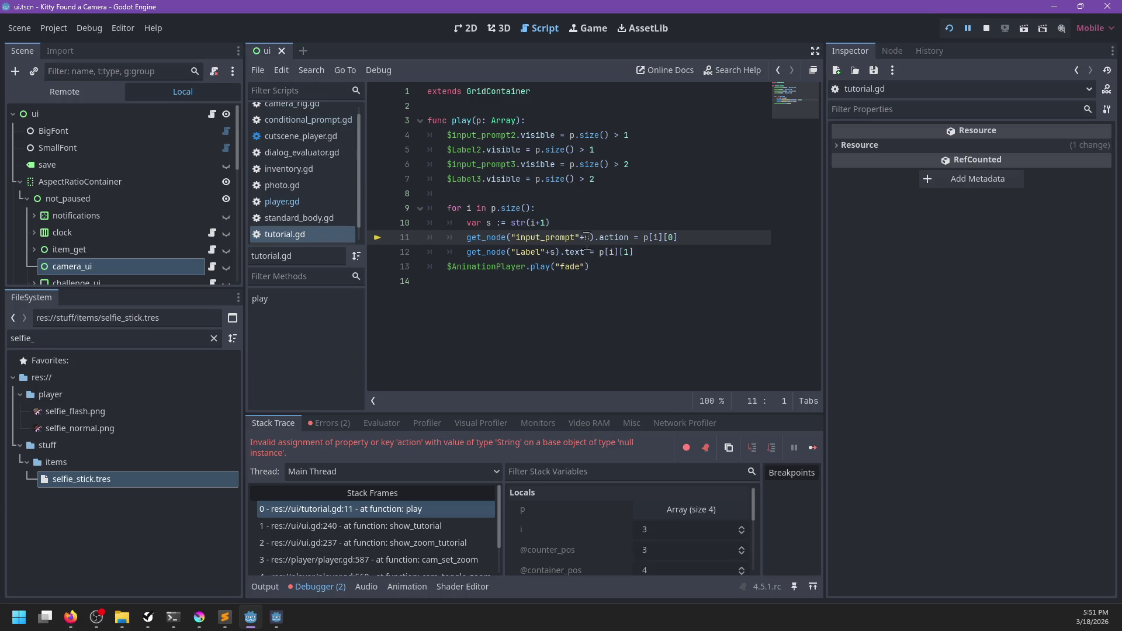
- Expand the tutorial node in the Scene dock to show its children
scroll(80, 234, down, 5)
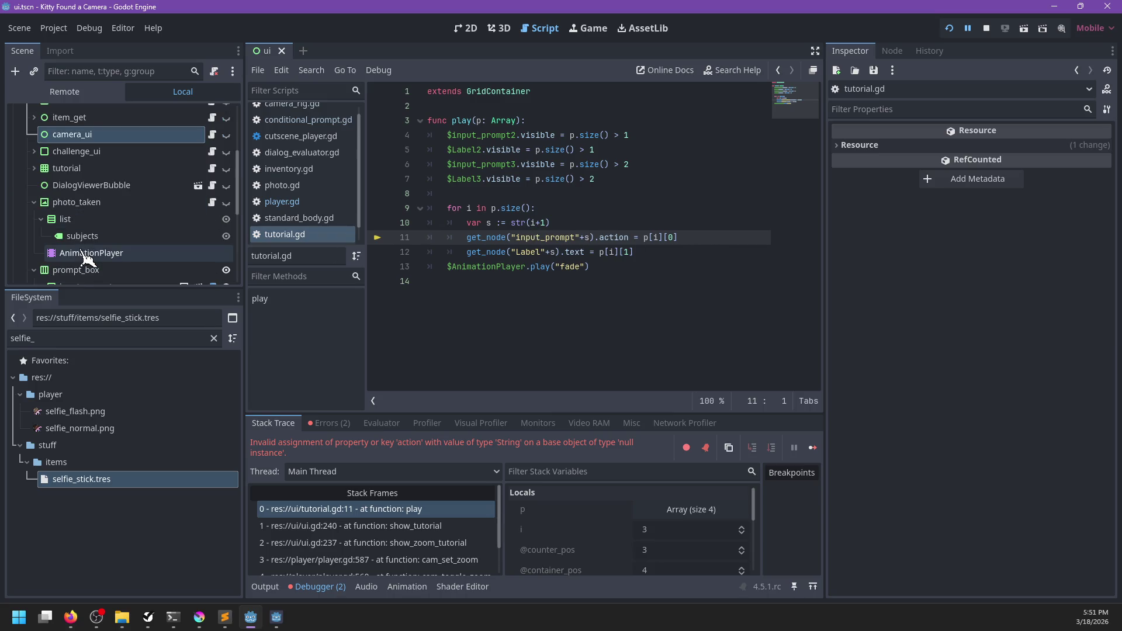
scroll(80, 234, down, 3)
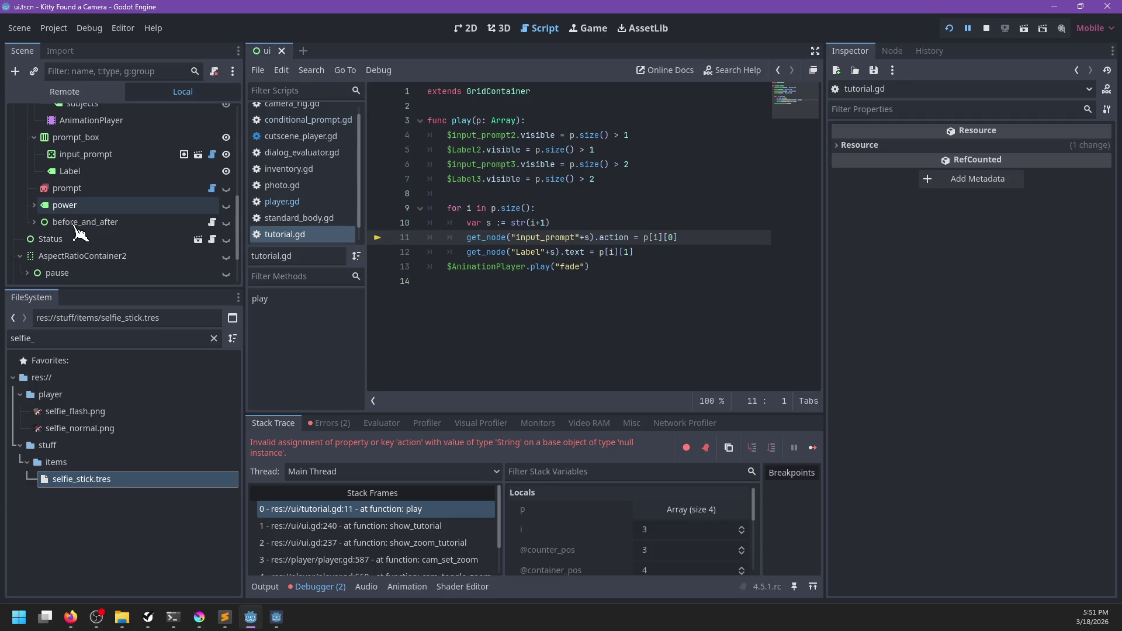
scroll(80, 233, up, 3)
scroll(80, 234, up, 1)
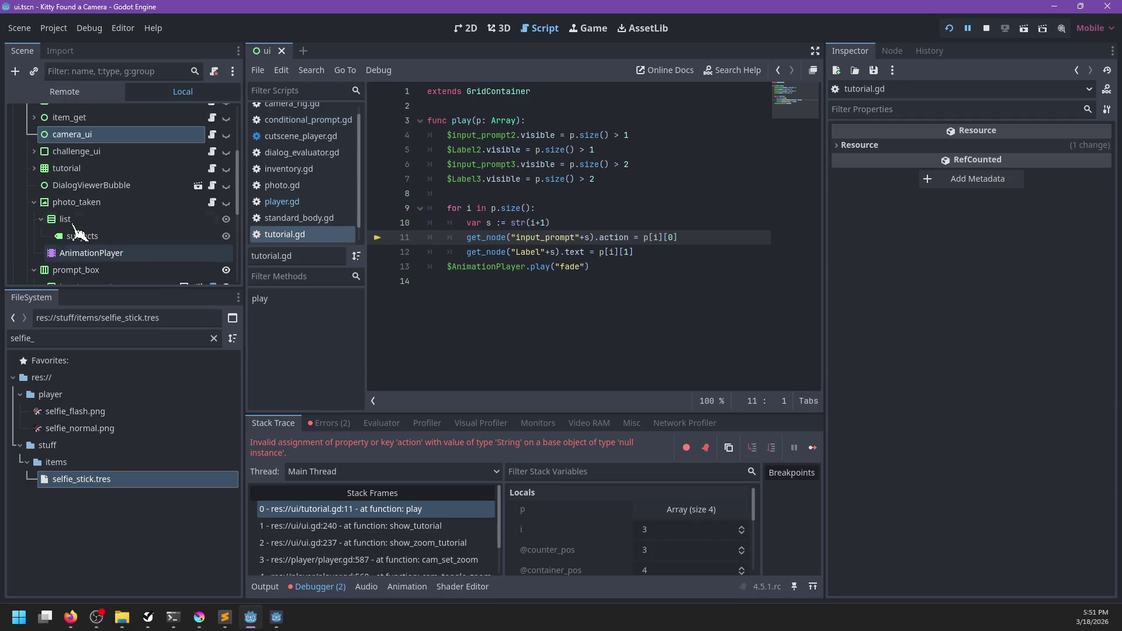
scroll(76, 233, up, 1)
scroll(61, 164, up, 2)
scroll(59, 169, down, 2)
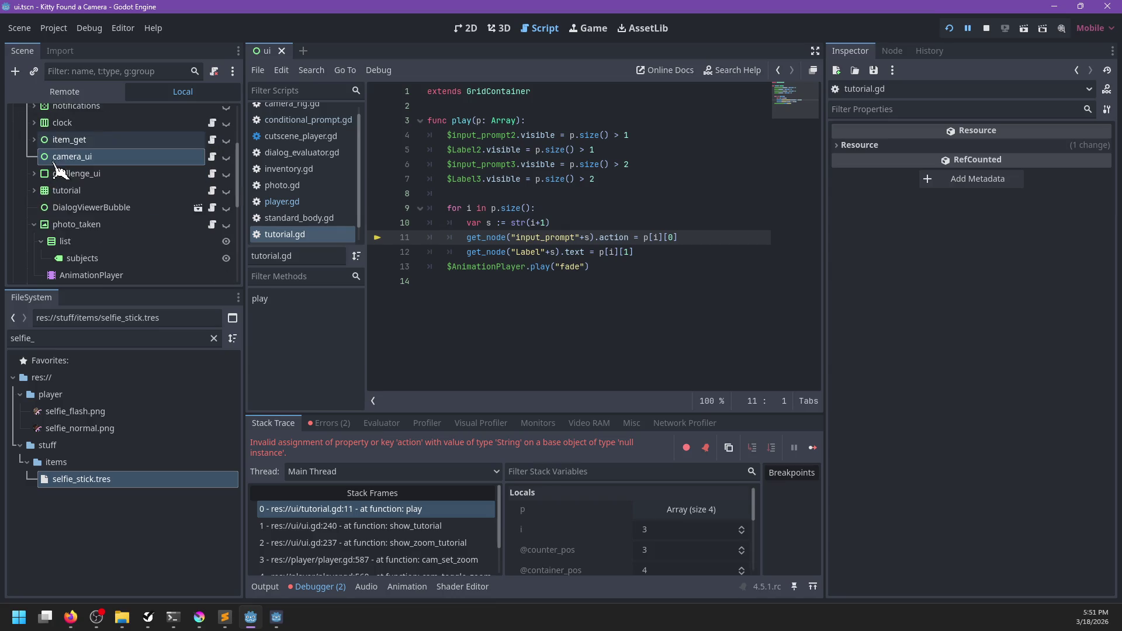
click(33, 190)
- Duplicate input_prompt3 and Label3 into input_prompt4 and Label4, then save
scroll(88, 175, down, 3)
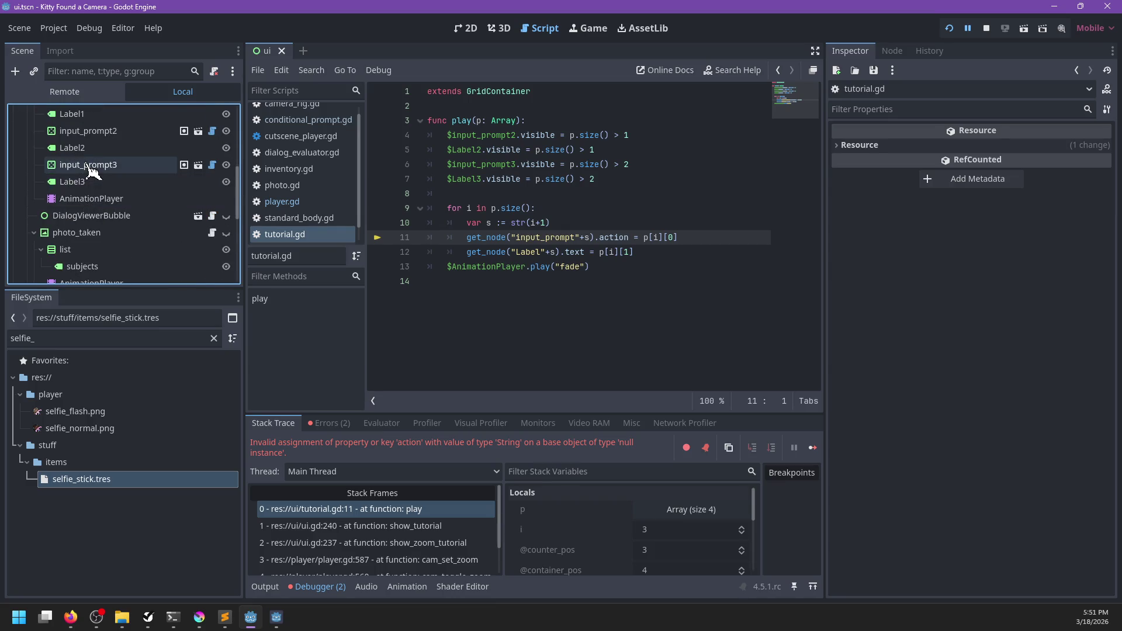
scroll(87, 169, up, 4)
click(97, 233)
key(shift+Down)
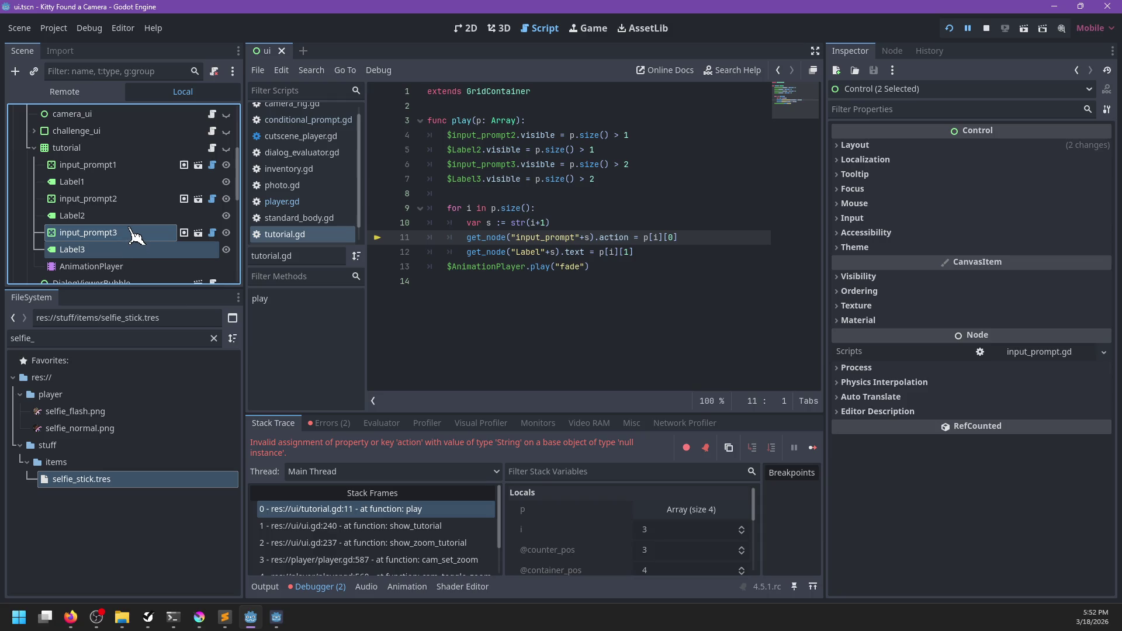
key(ctrl+d)
key(ctrl+s)
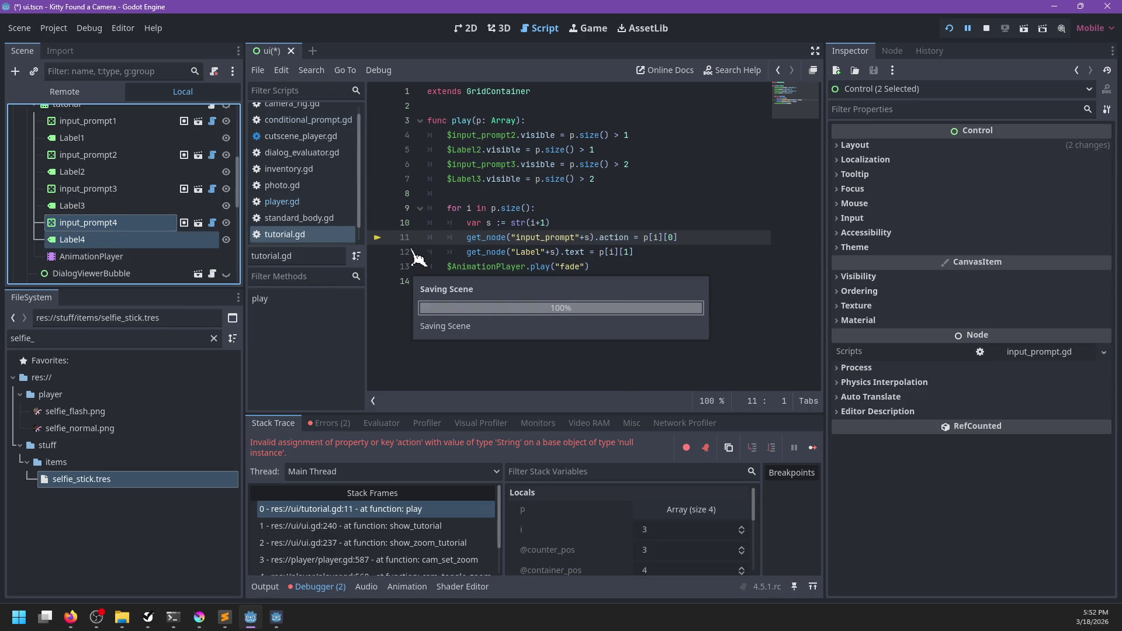
- Start a new for loop over p.size() after line 12 and delete the four visibility-setting lines
click(647, 268)
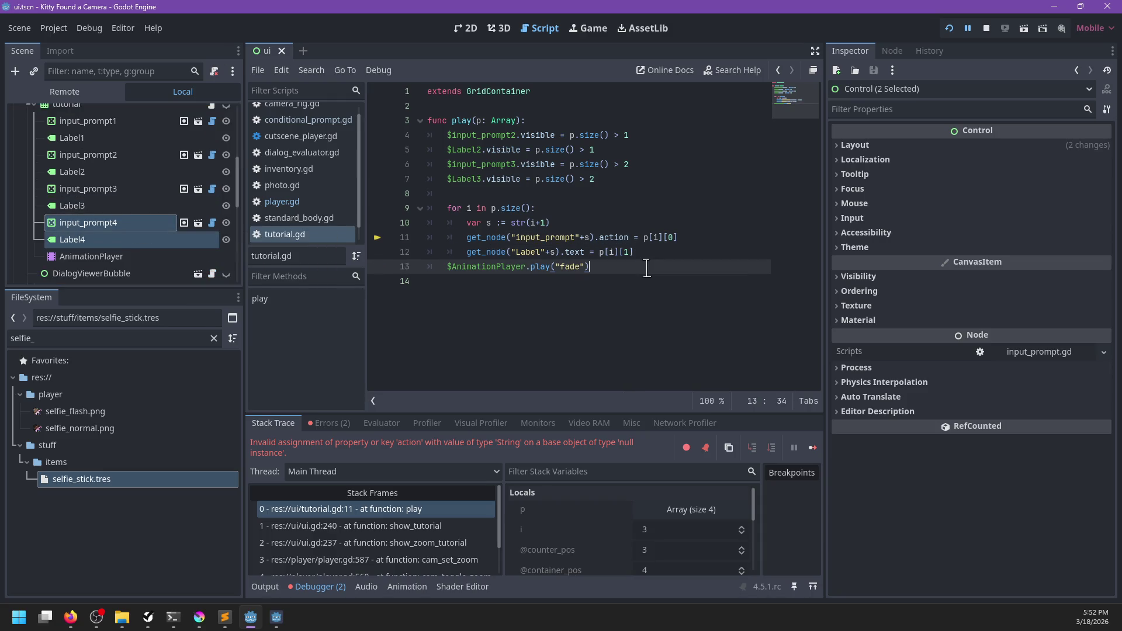
drag(614, 182, 626, 154)
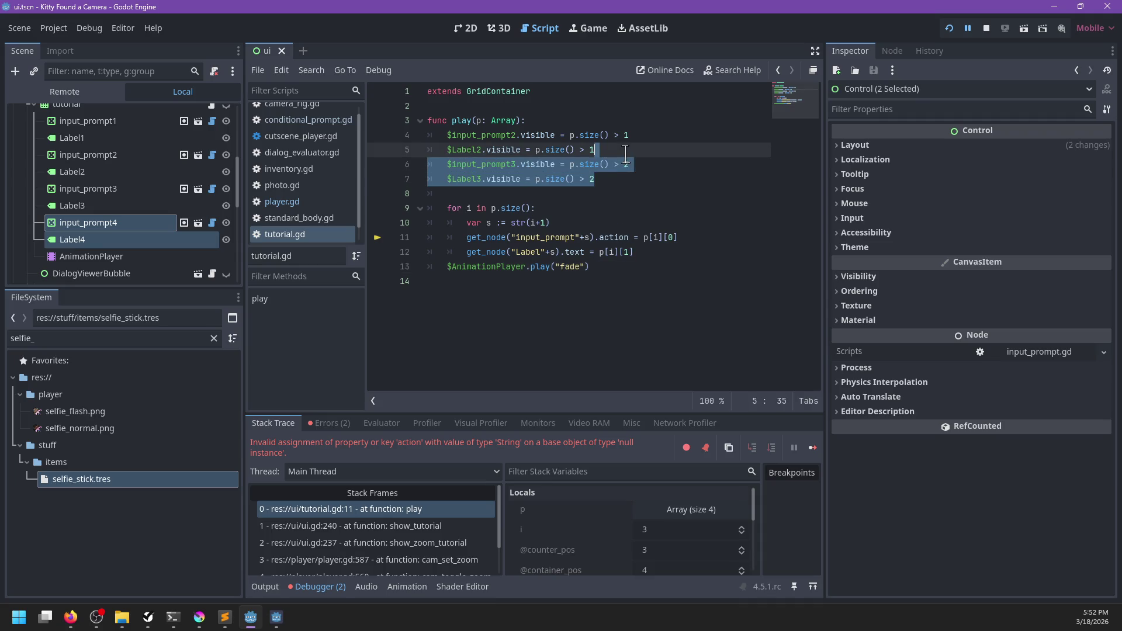
click(625, 177)
click(651, 252)
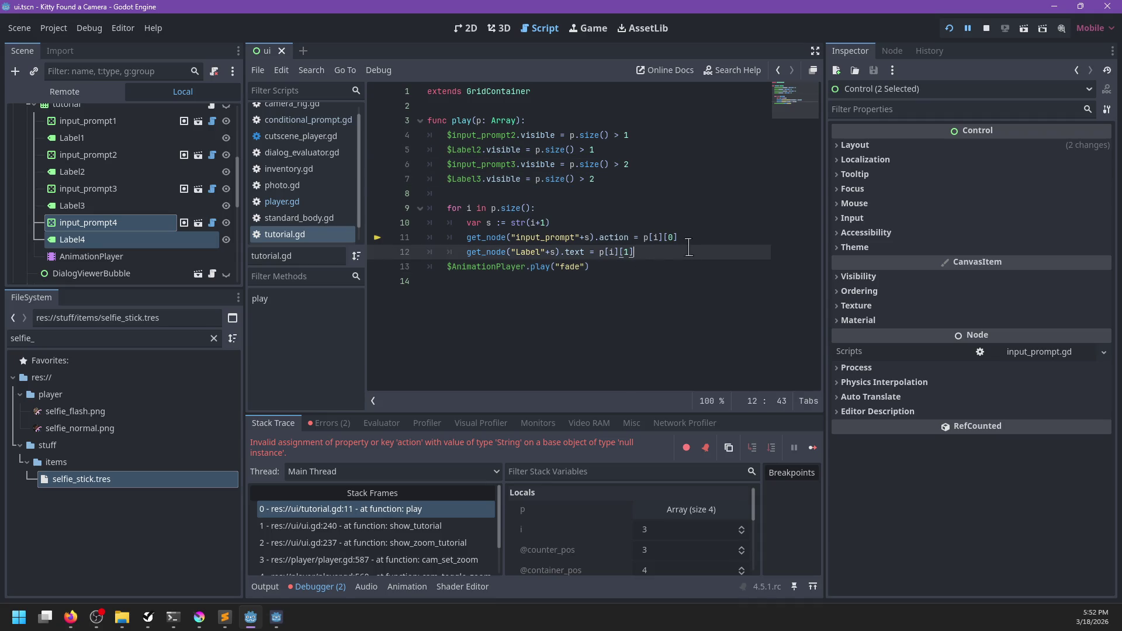
key(Return)
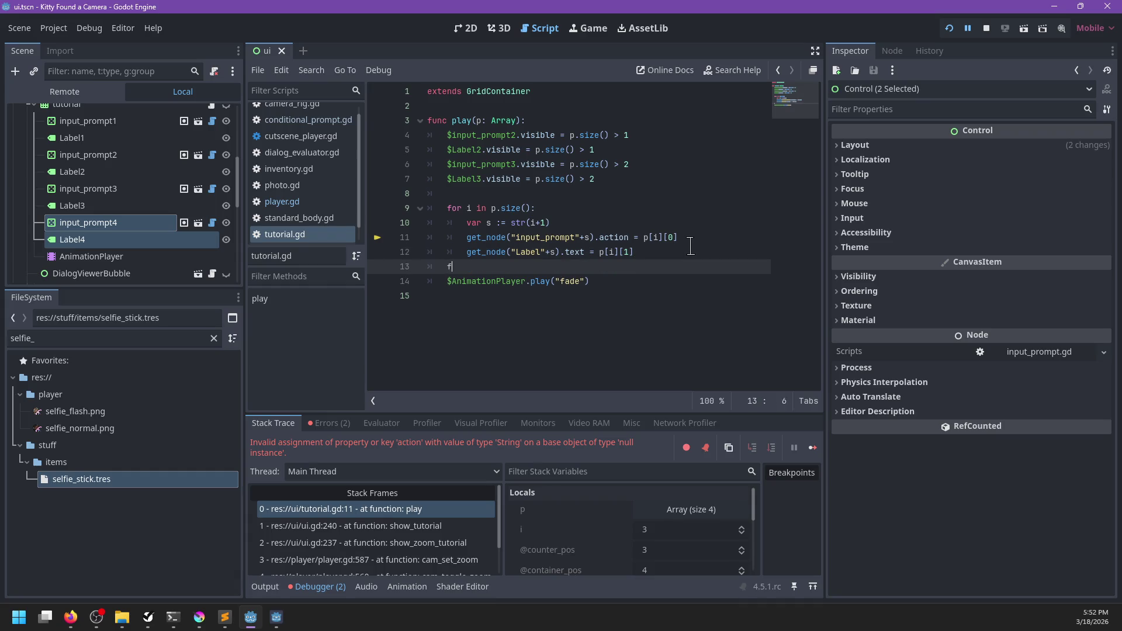
text(or i in p.size() - 4:)
key(Return)
drag(638, 179, 652, 121)
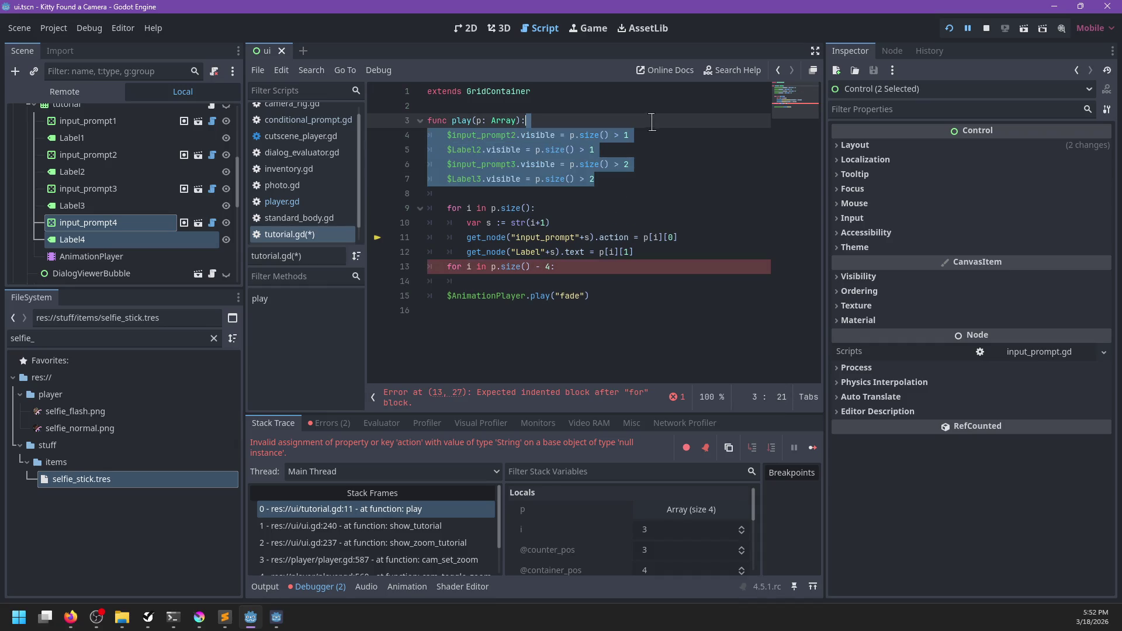
key(BackSpace)
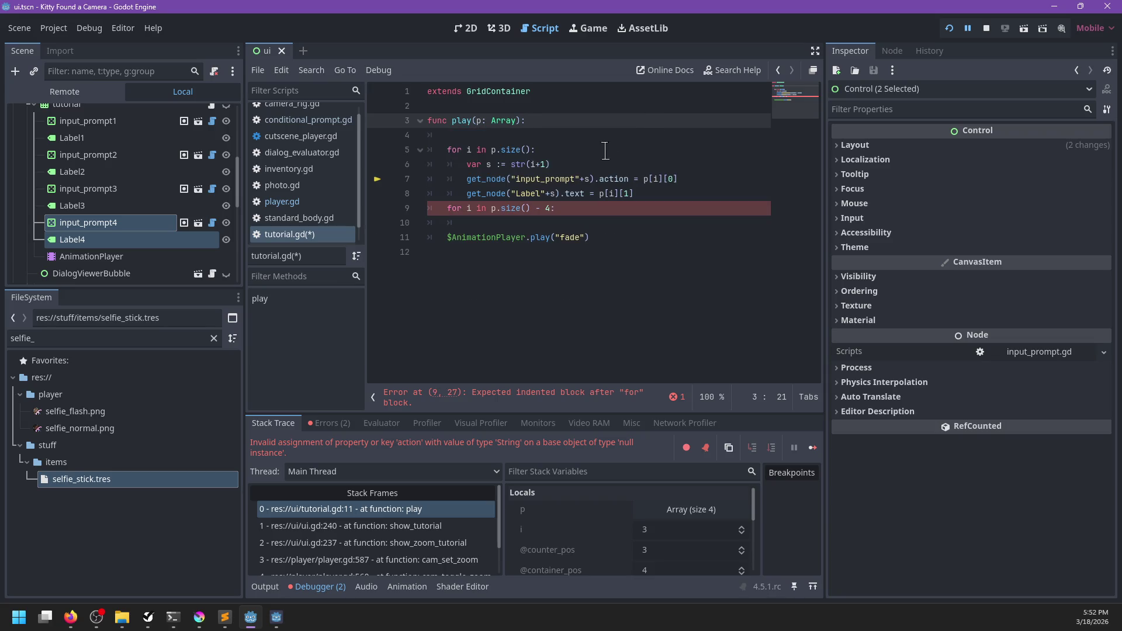
- Declare var e := i + p.size() in the new loop body and trim line 9's loop range
drag(650, 195, 648, 154)
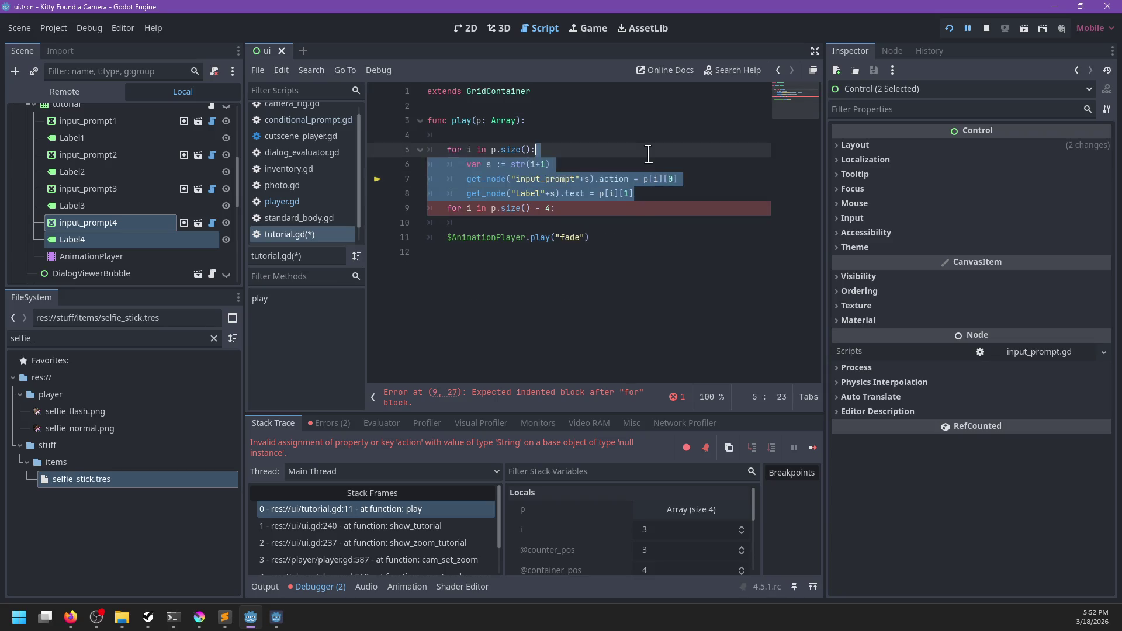
click(565, 220)
text(var)
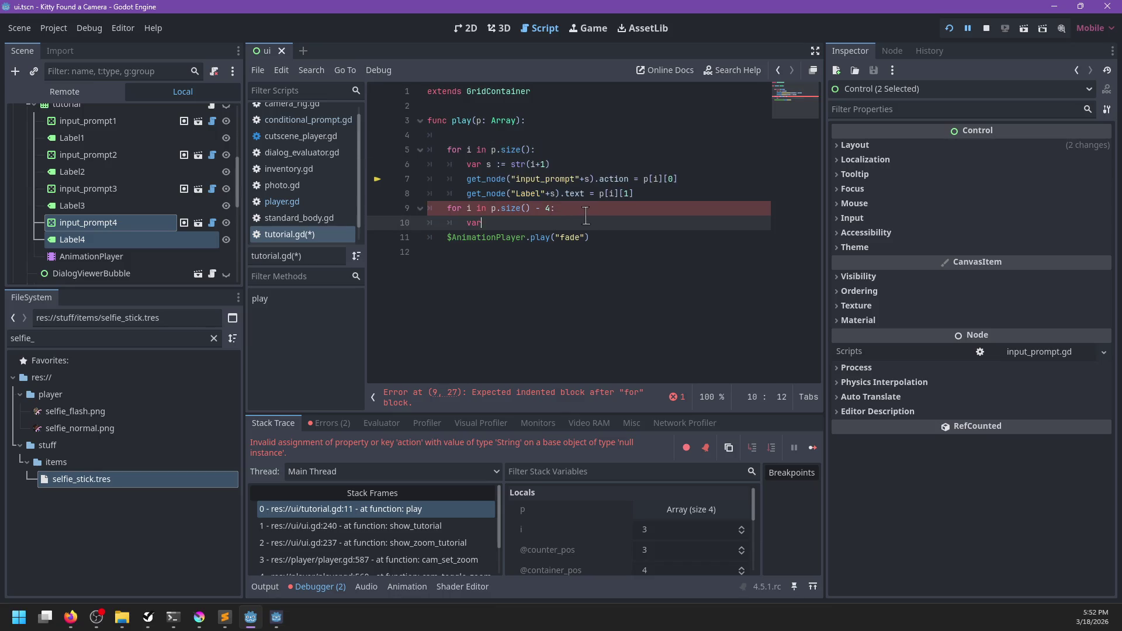
text(e)
key(BackSpace)
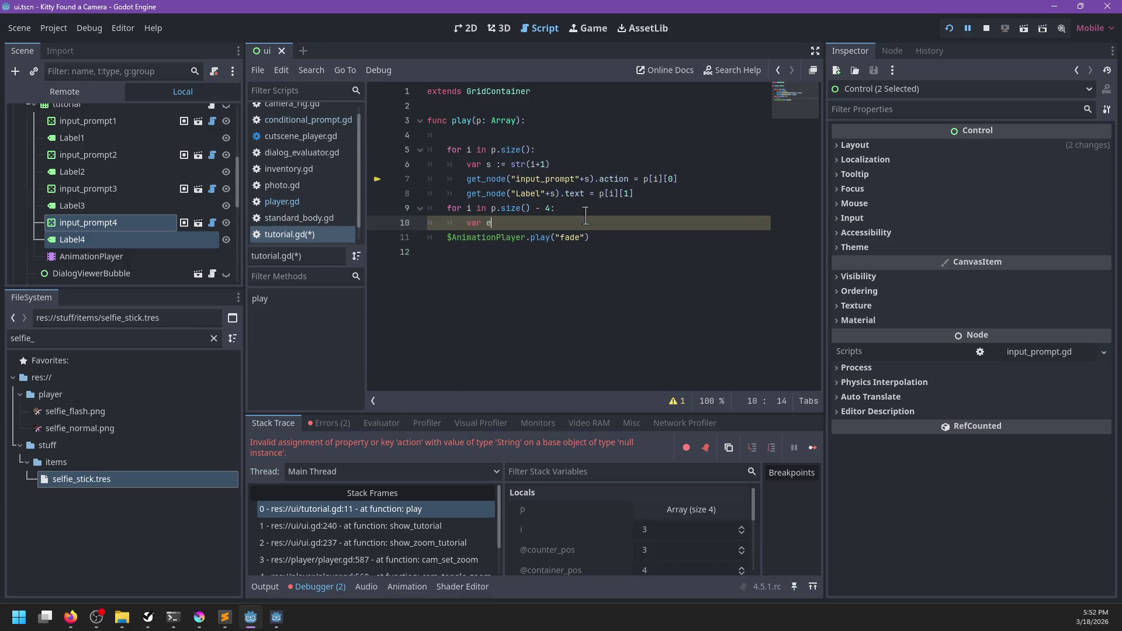
key(BackSpace)
text(:= )
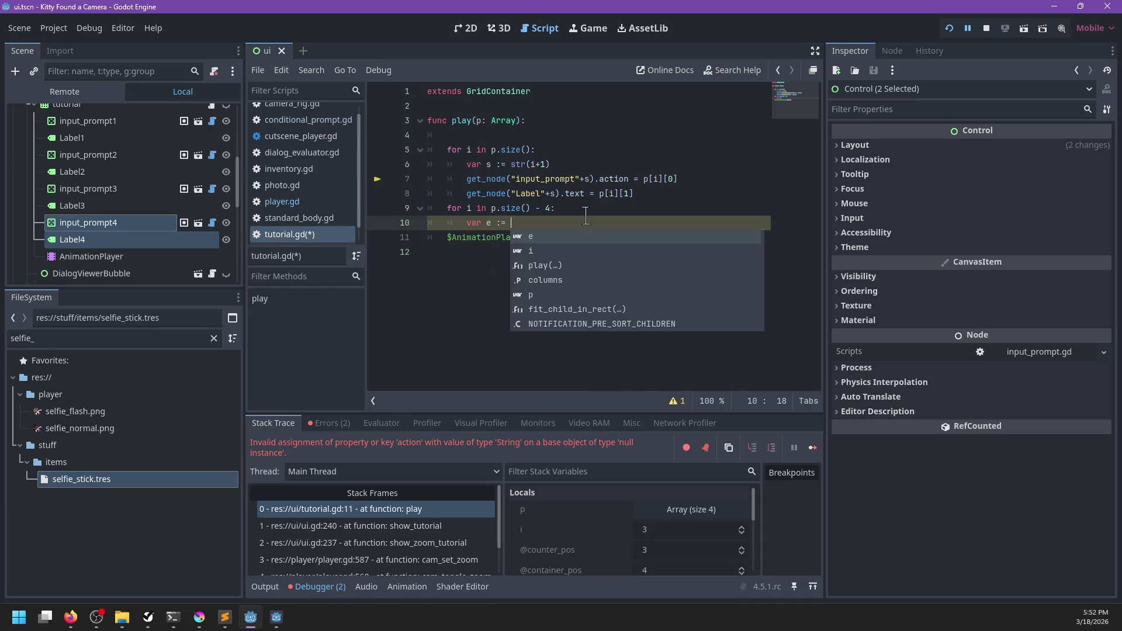
text(i + p.size())
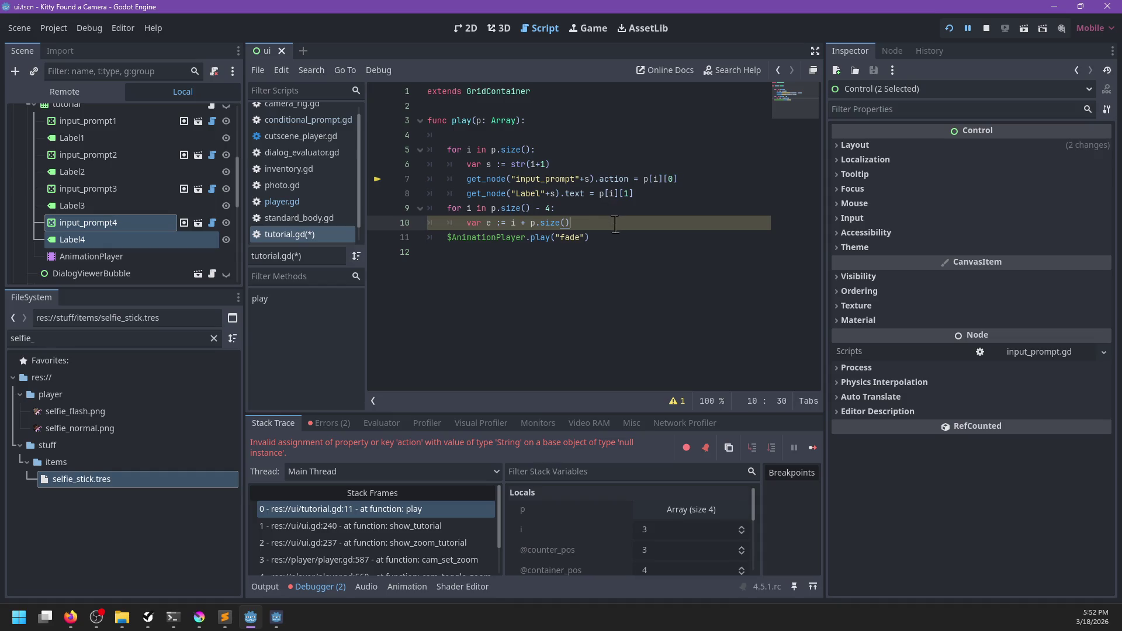
click(555, 210)
key(ctrl+shift+Left)
key(ctrl+shift+Left)
key(ctrl+shift+Left)
key(ctrl+shift+Left)
key(BackSpace)
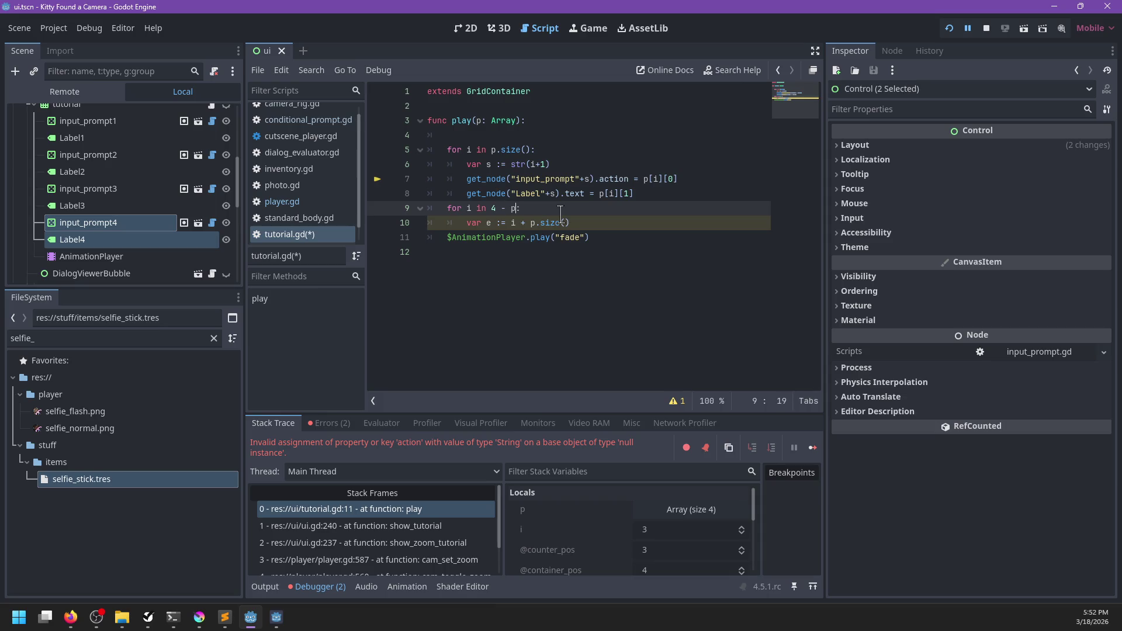
text(())
- Paste the two get_node lines into the new loop and build variable s from a str() index
drag(648, 191, 651, 161)
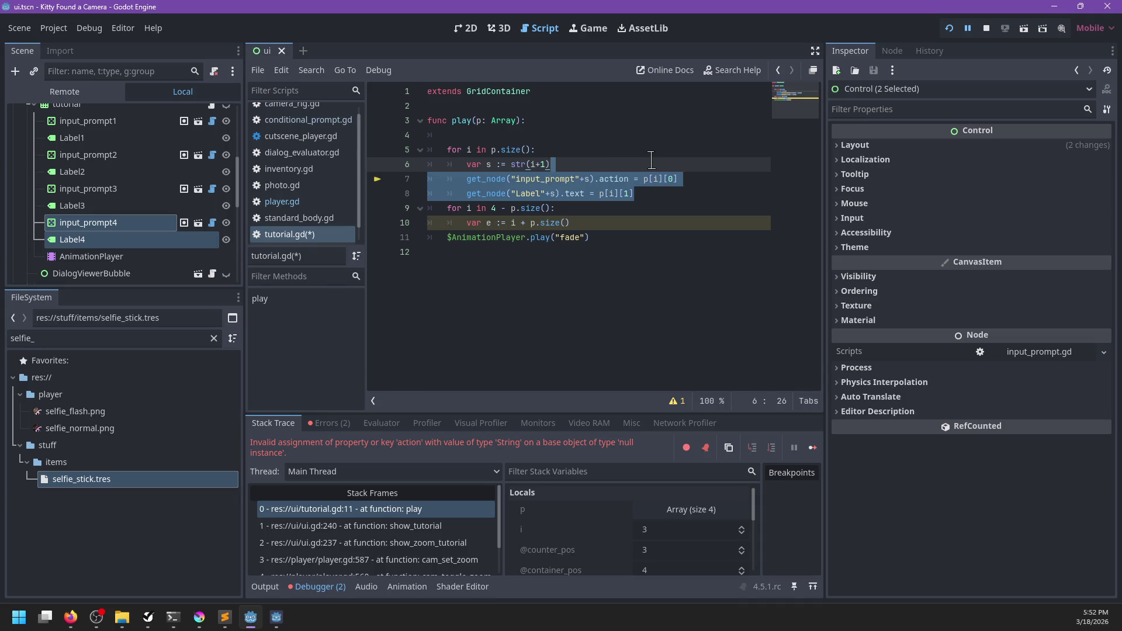
click(593, 222)
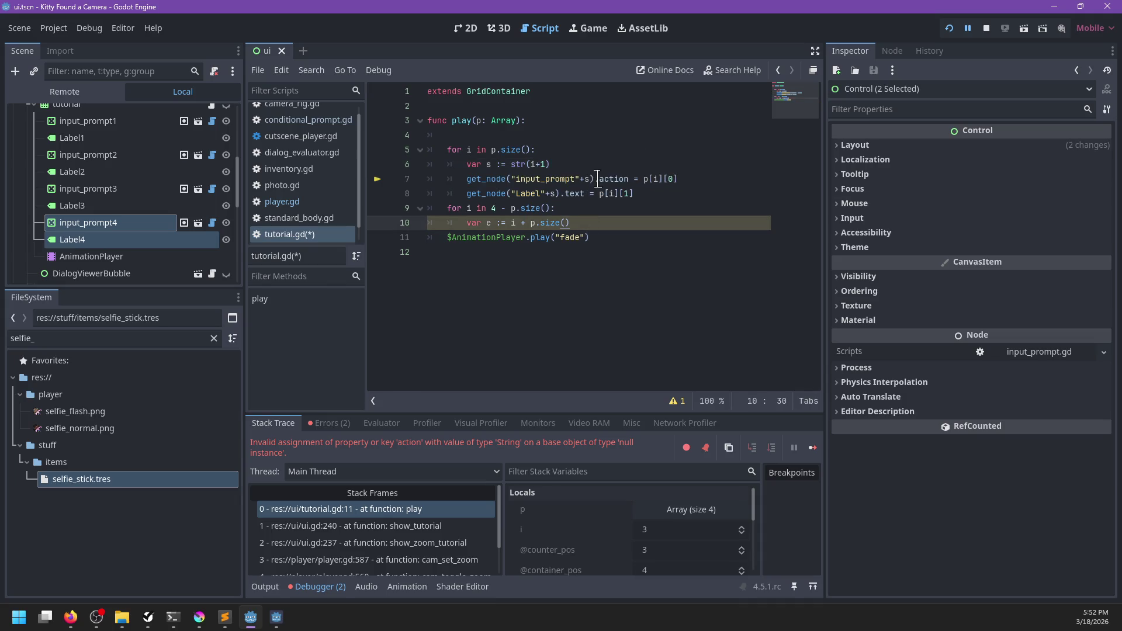
drag(642, 193, 467, 179)
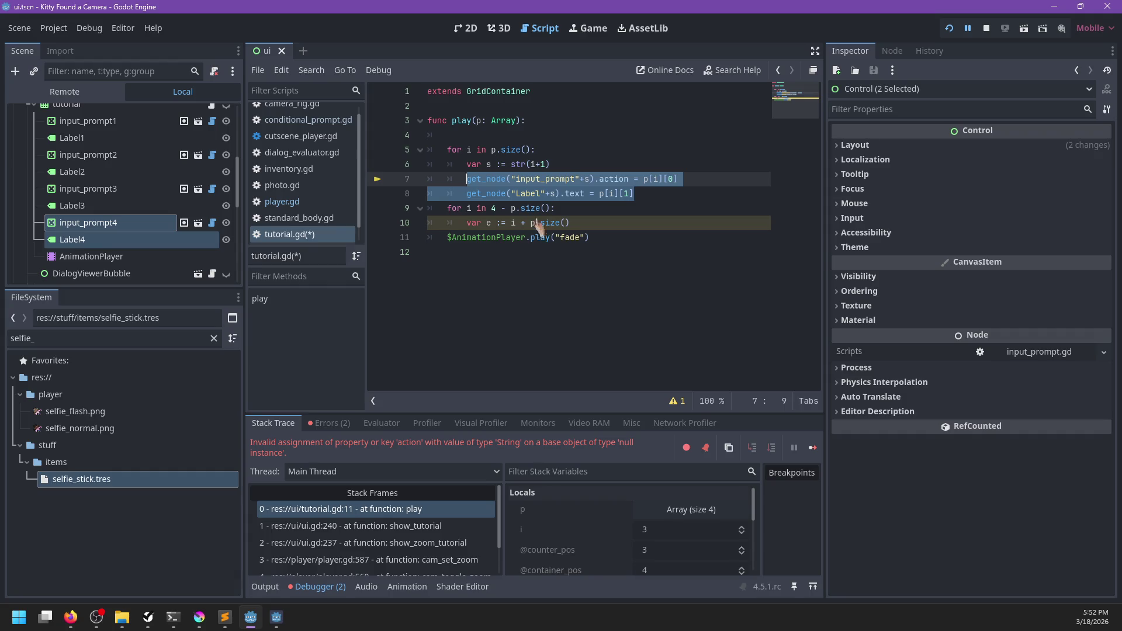
click(582, 223)
key(ctrl+v)
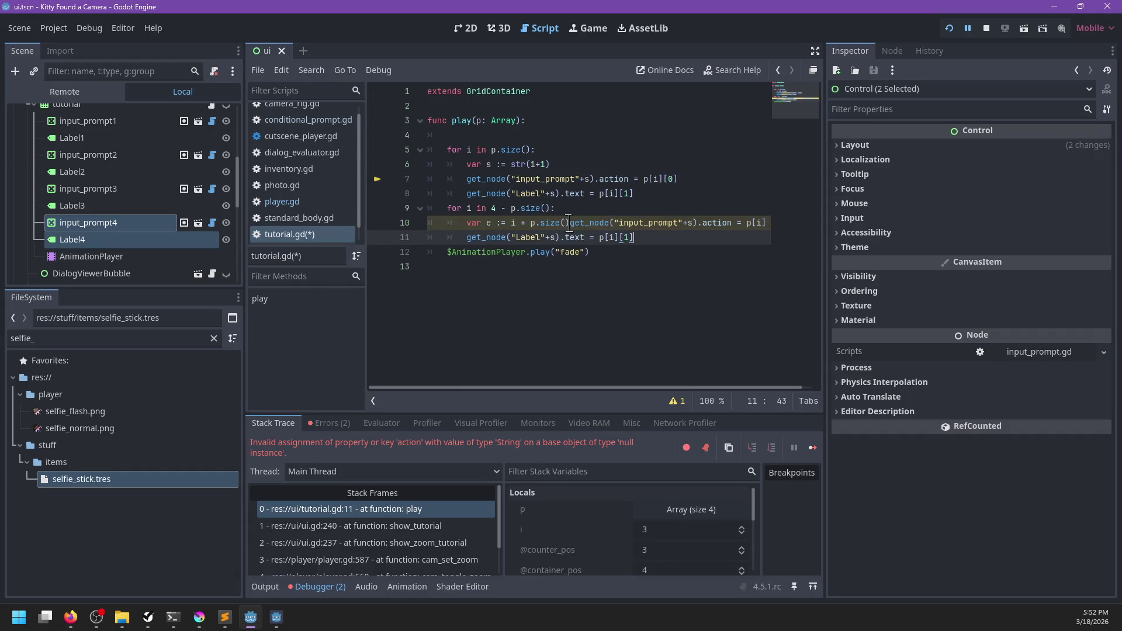
click(571, 223)
key(Return)
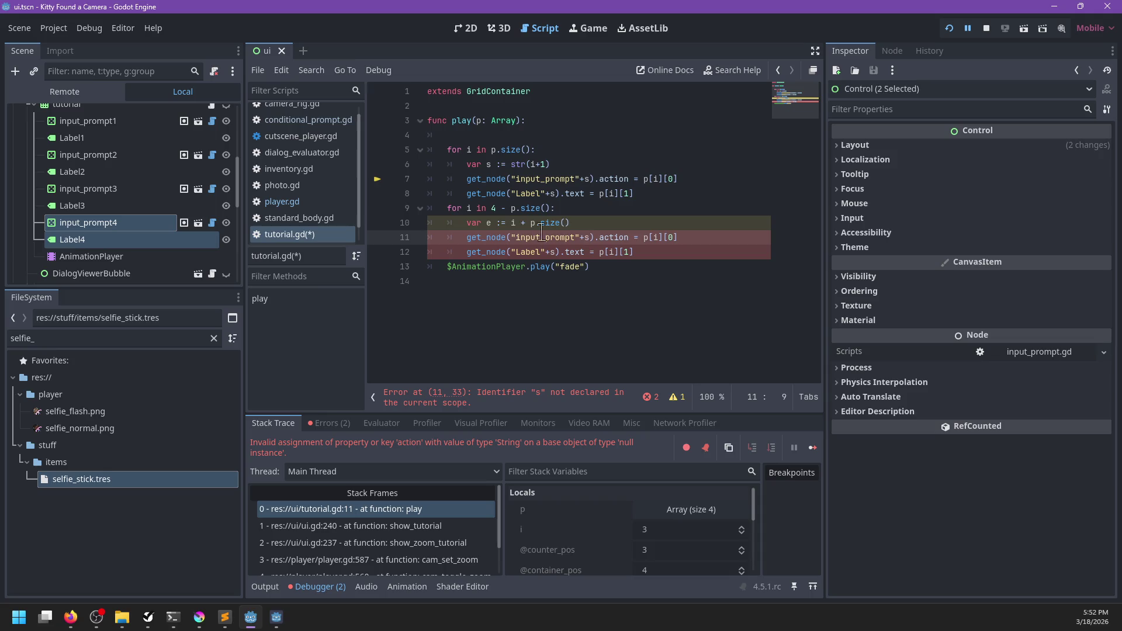
click(490, 225)
key(Right)
key(Right)
key(Right)
text(str()
key(Right)
key(Right)
key(Right)
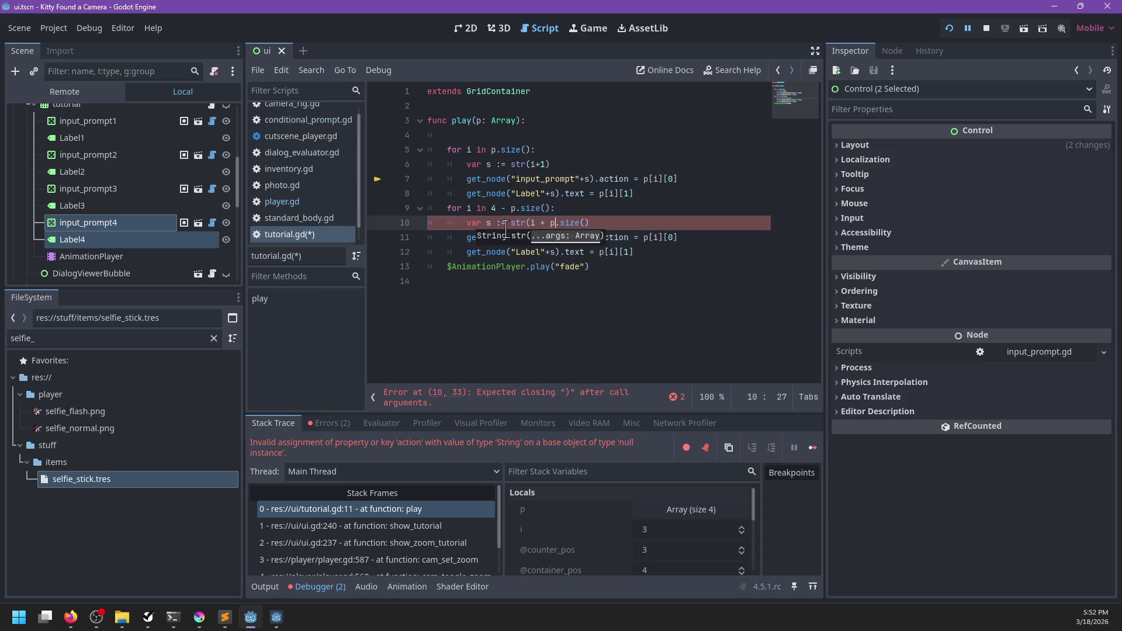
text(+)
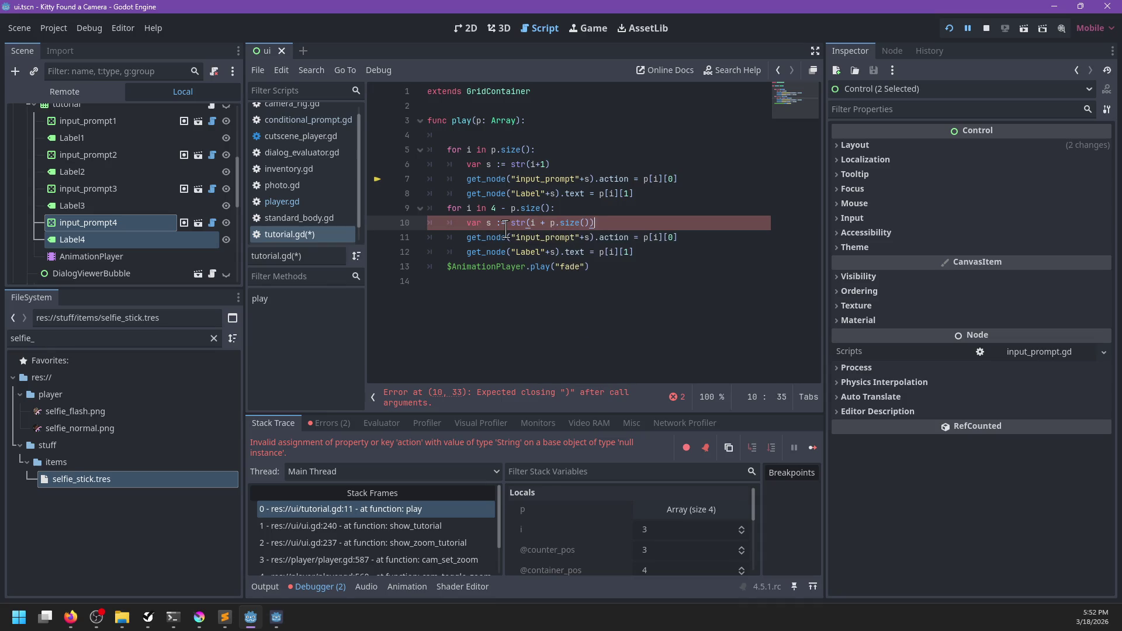
key(Left)
text(+)
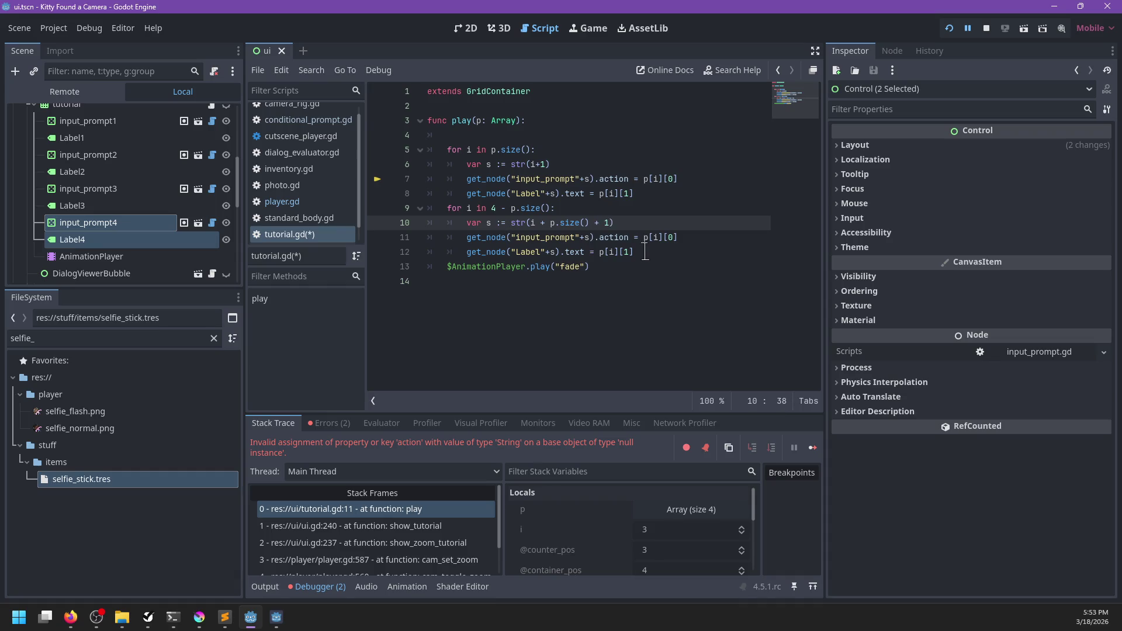
- Replace the .action and .text assignments on lines 11–12 with .hide(), delete blank line 4, and save
double_click(595, 237)
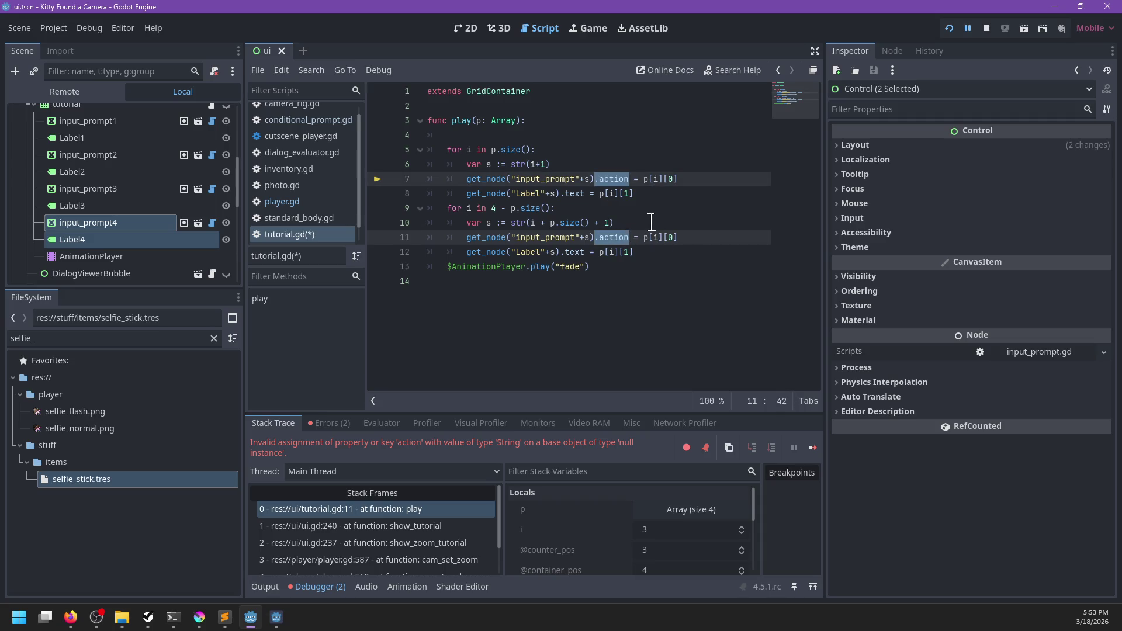
key(Left)
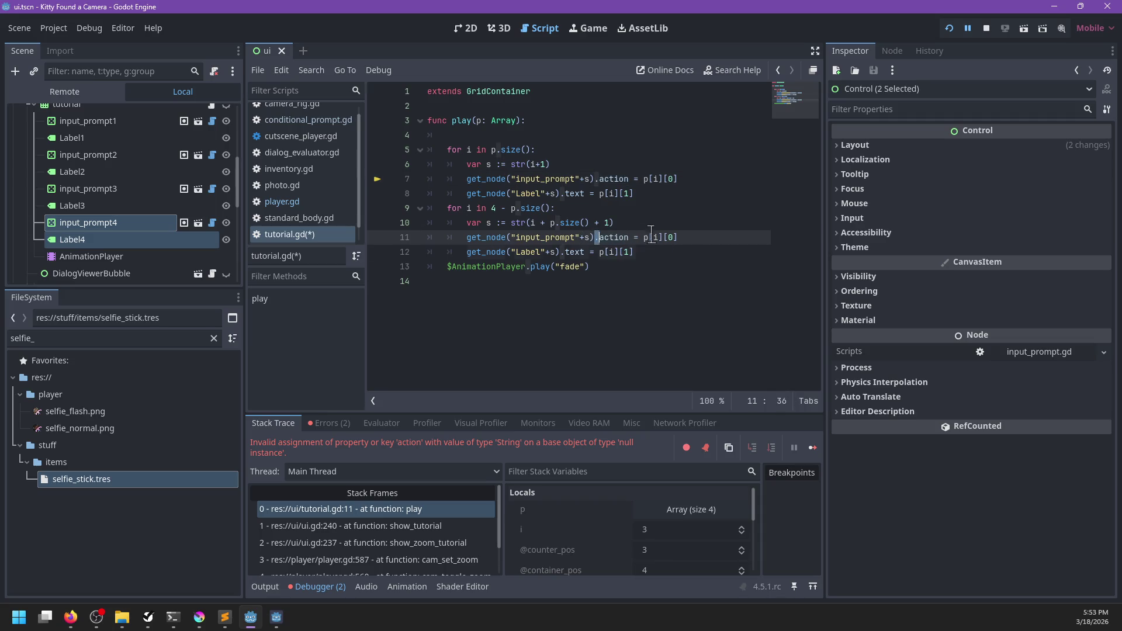
key(shift+alt+Down)
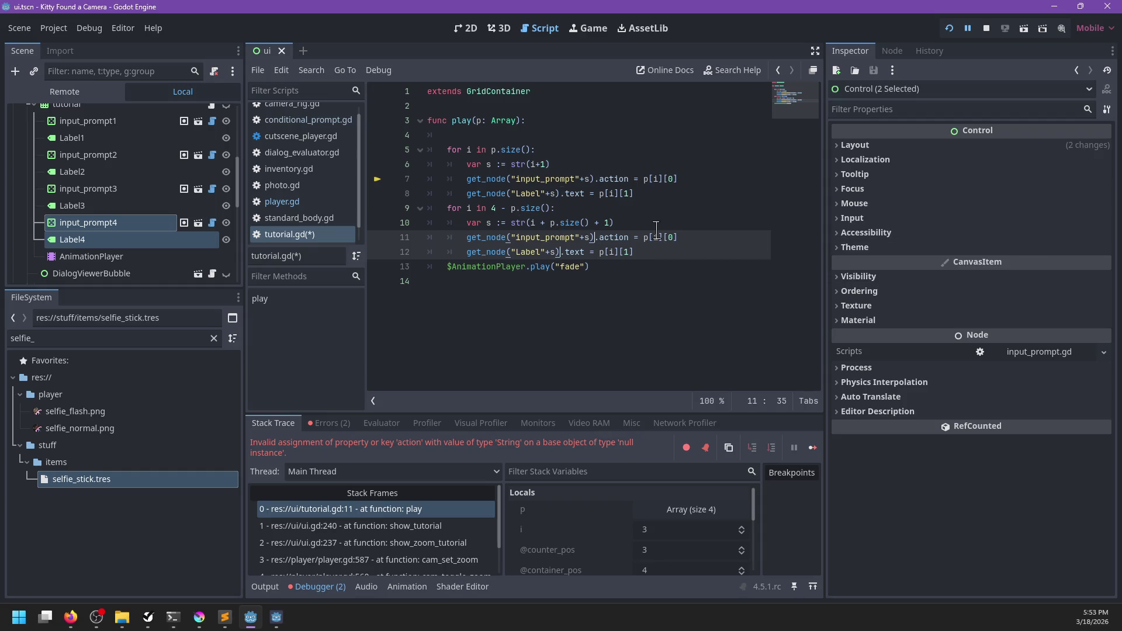
key(shift+End)
text(.hide())
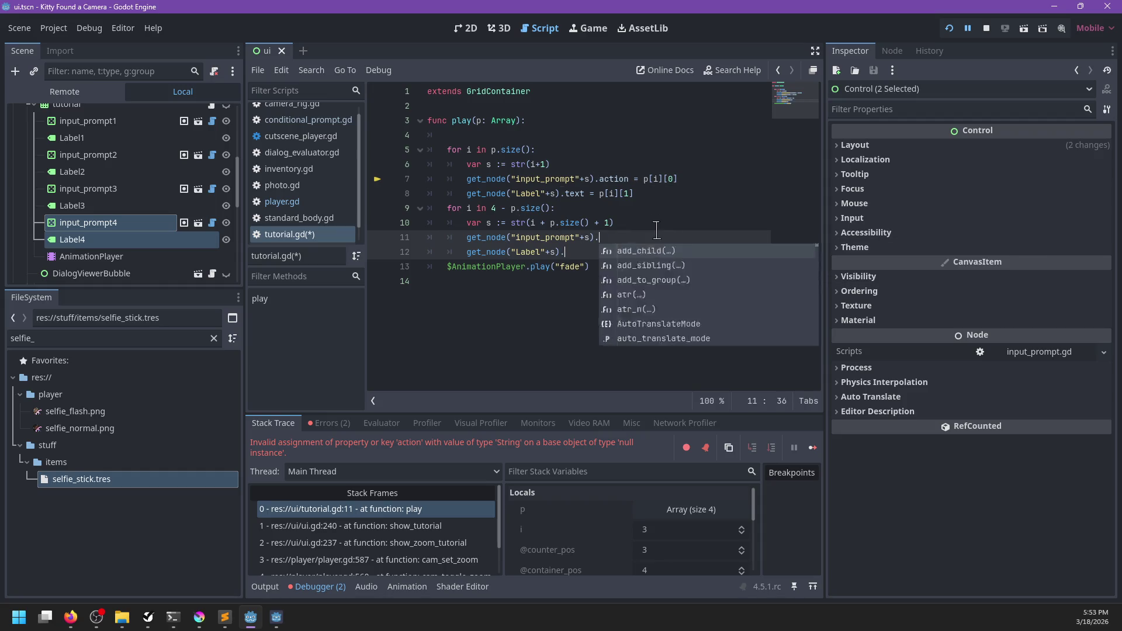
key(ctrl+s)
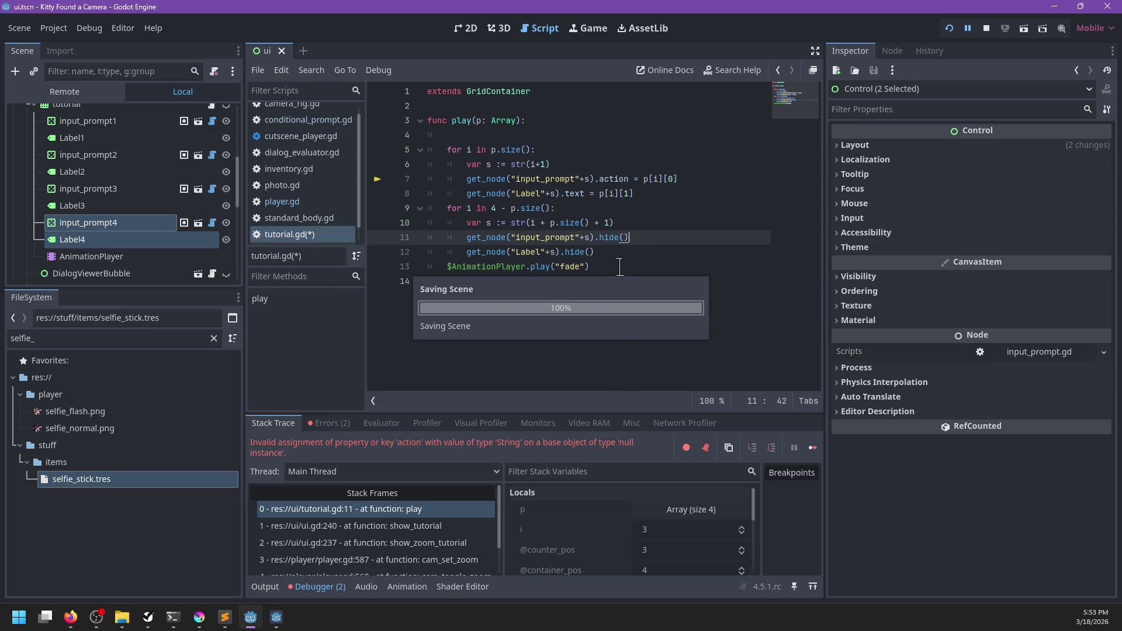
click(572, 136)
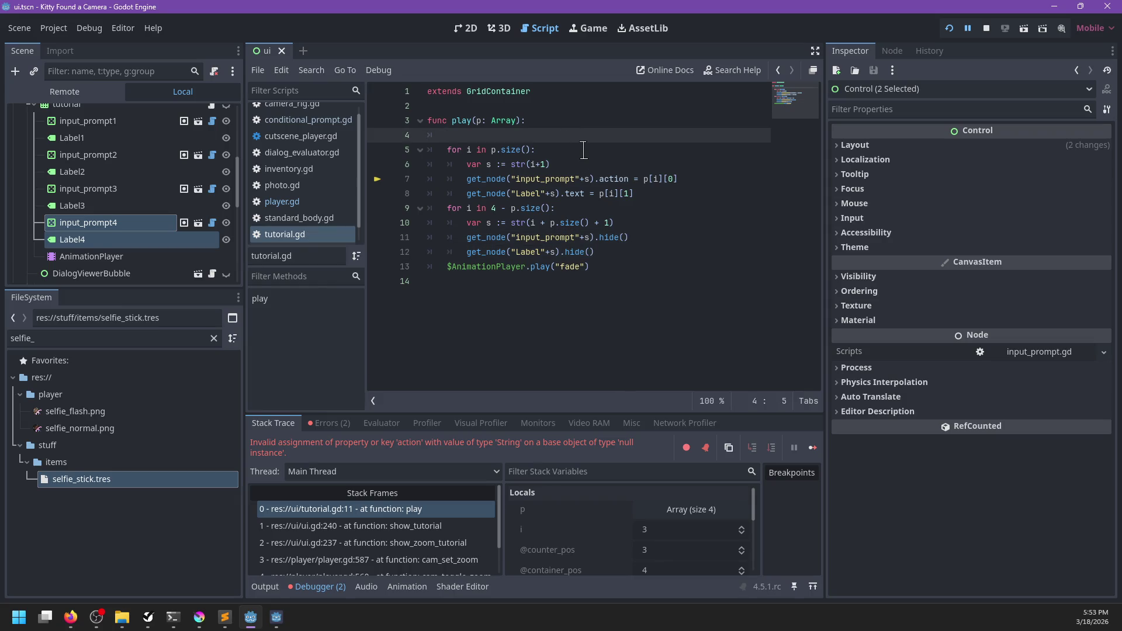
key(BackSpace)
key(BackSpace)
key(ctrl+s)
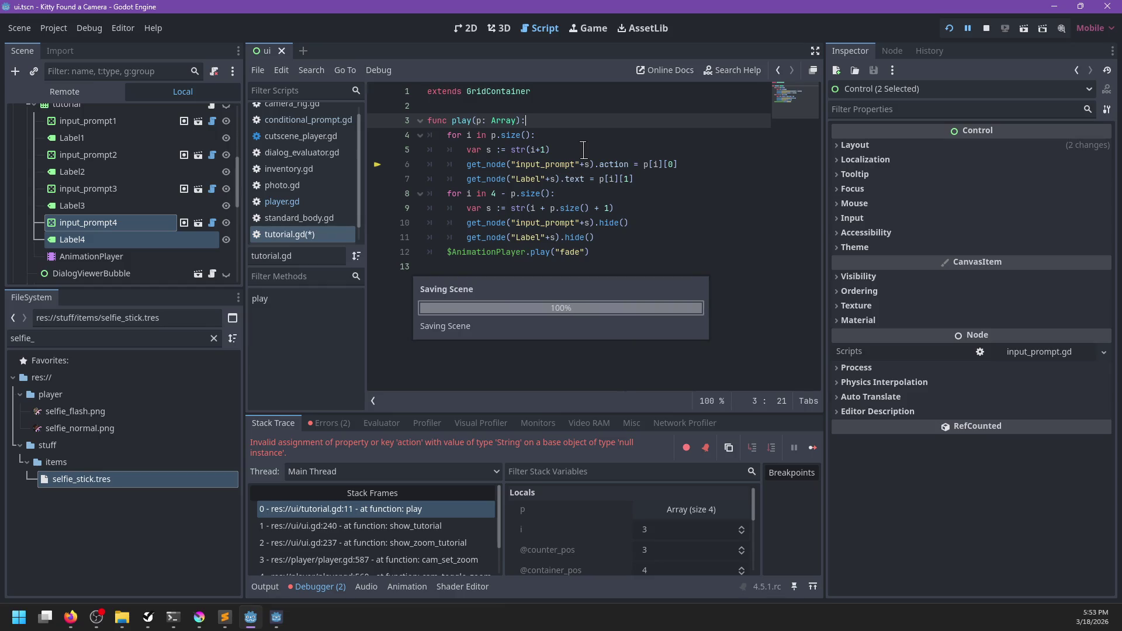
- Inspect the AnimationPlayer, input_prompt4 and Label4 nodes, then run the game
click(119, 258)
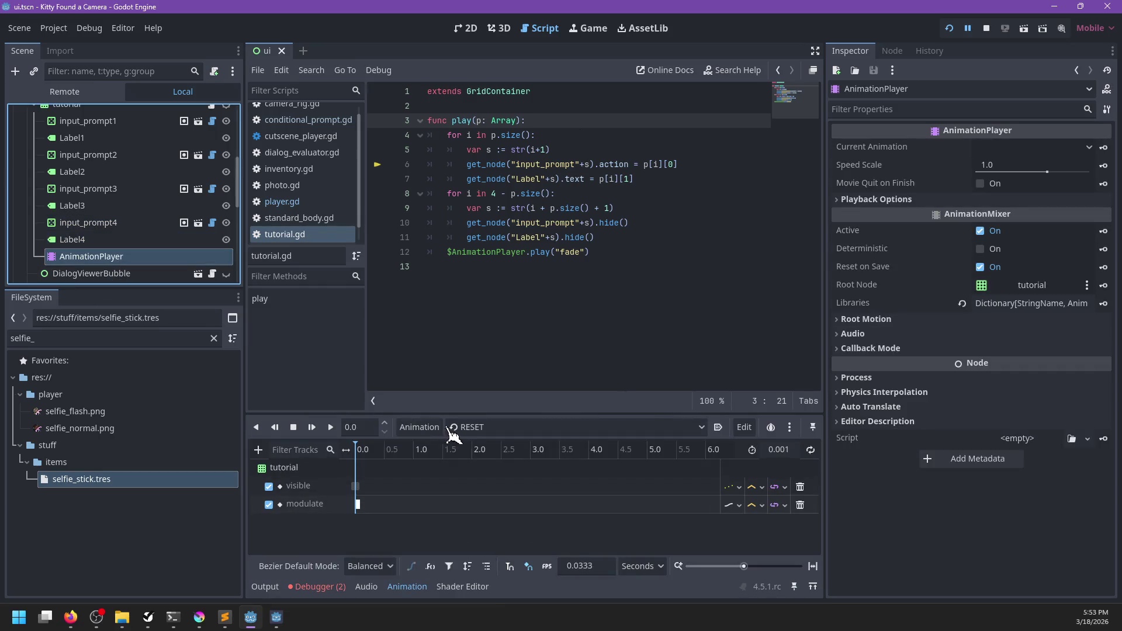
click(87, 223)
click(71, 239)
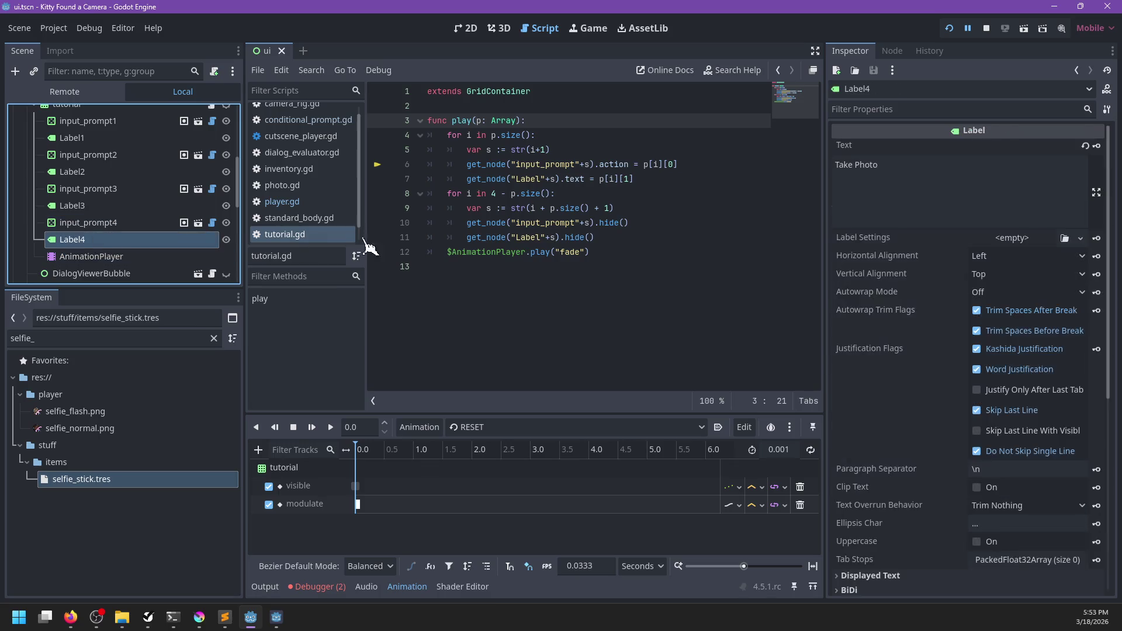
click(636, 250)
key(F5)
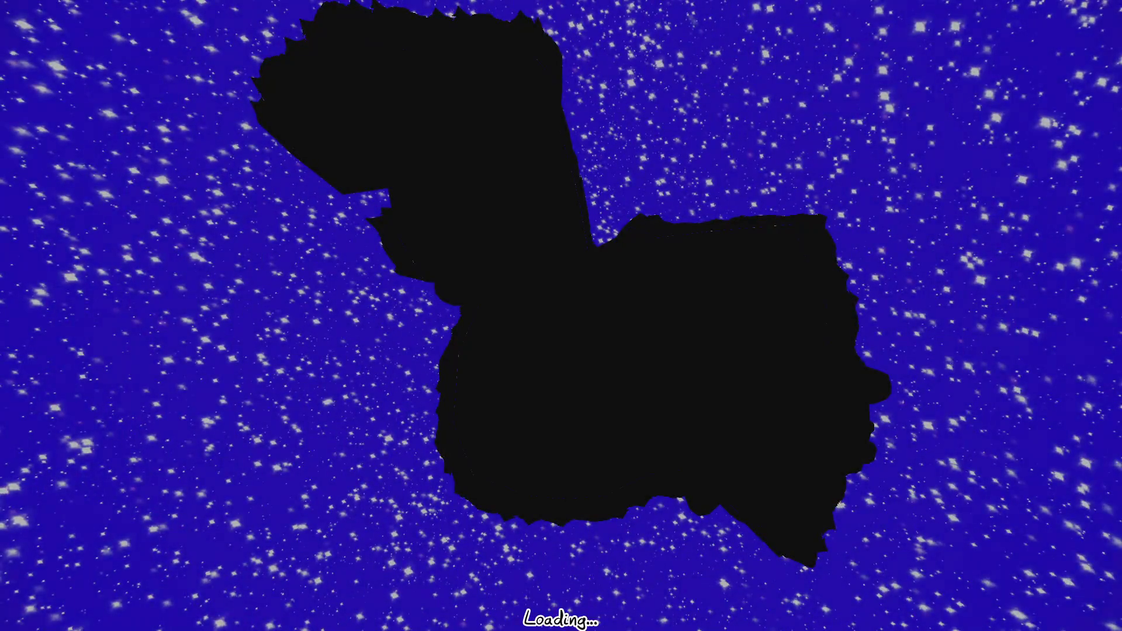
- Raise and lower the camera with Z to check its prompts, then pause and return to the editor
key(z)
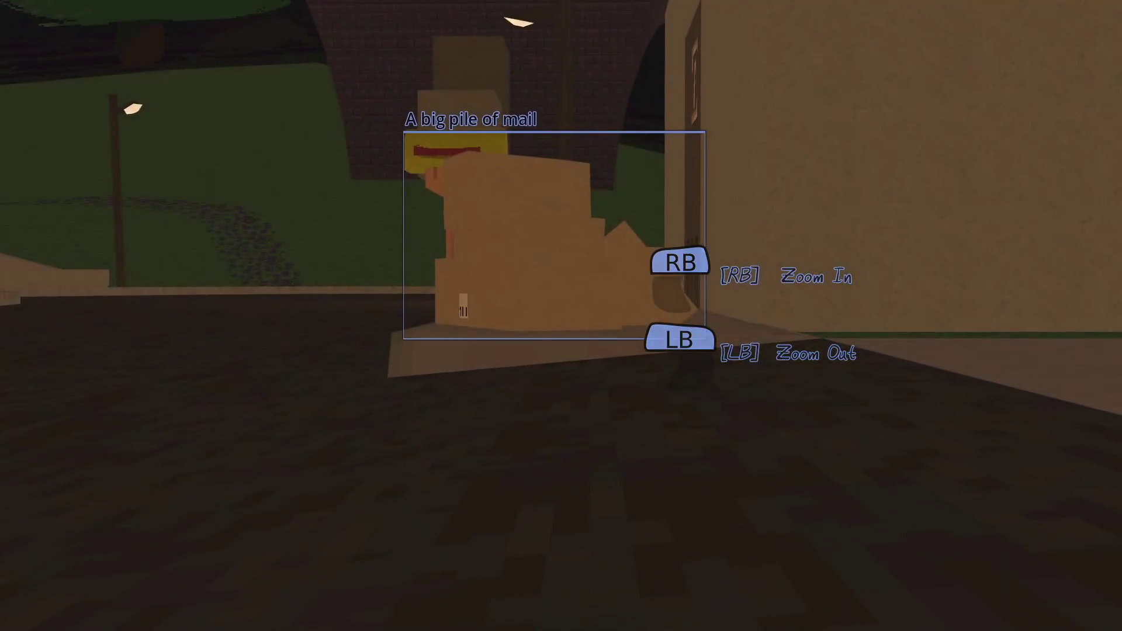
key(z)
key(z)
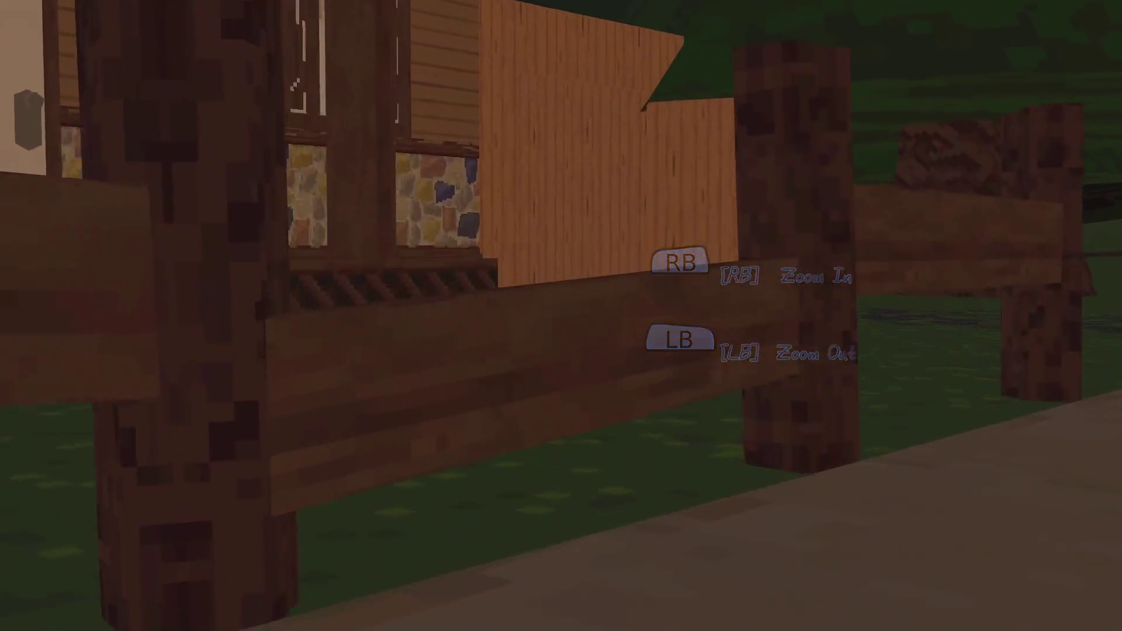
key(Escape)
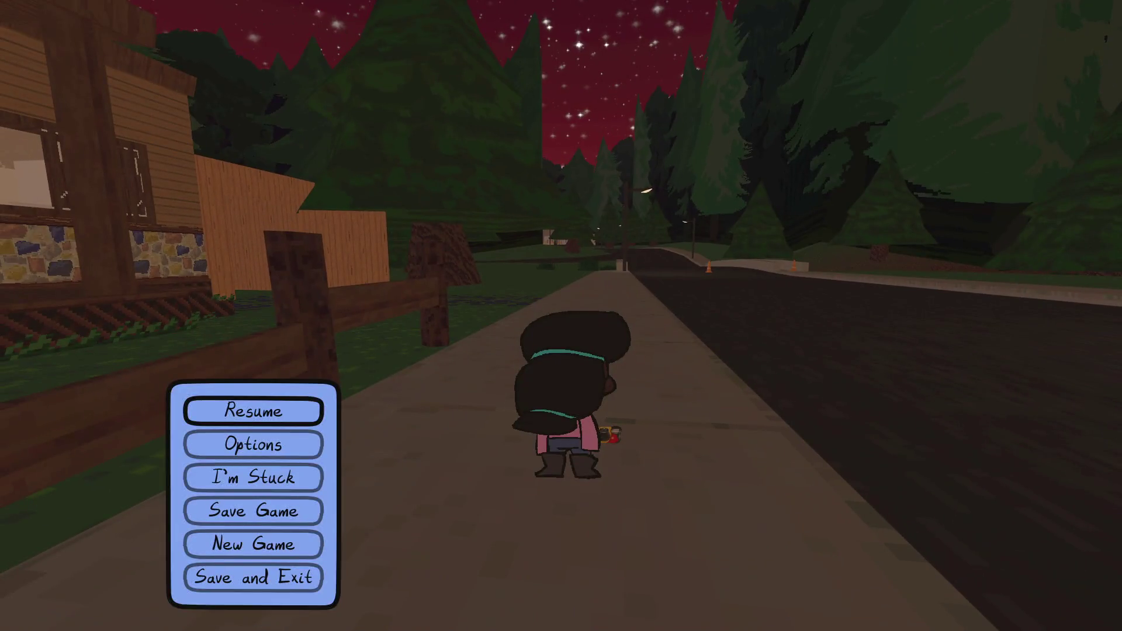
key(alt+Tab)
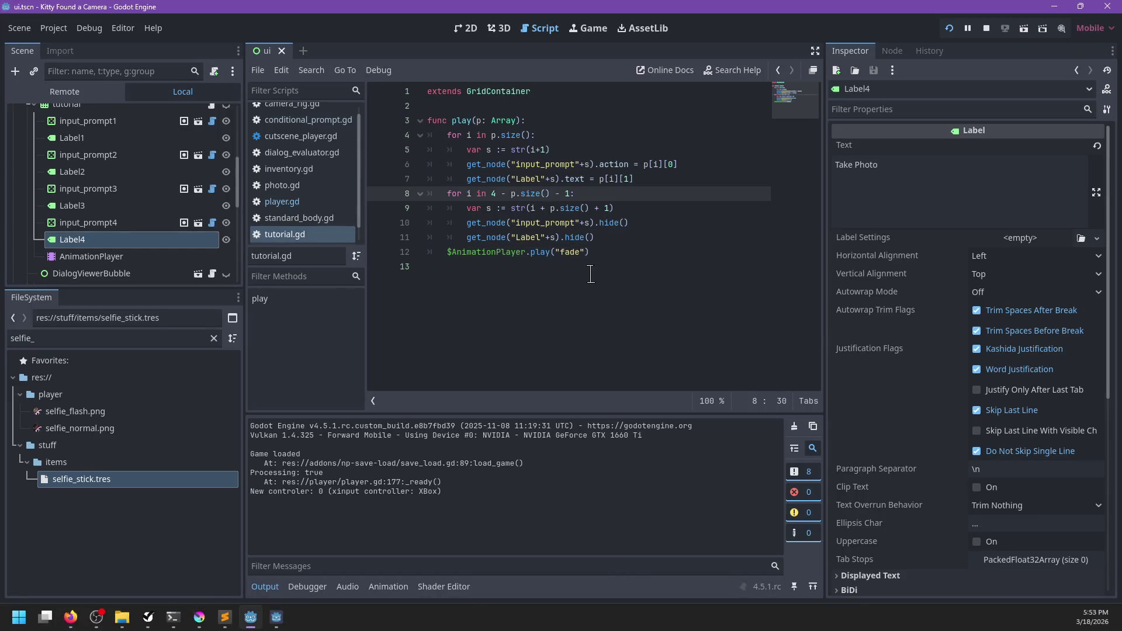
- Save the script and check the camera prompts again in the running game
key(ctrl+s)
key(alt+Tab)
key(Escape)
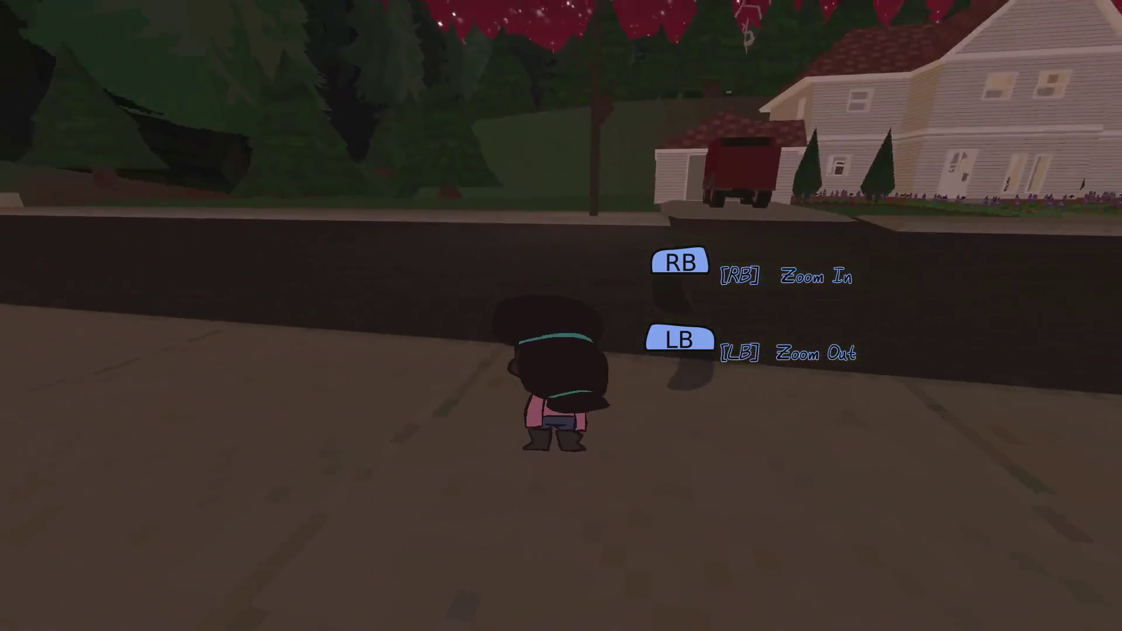
key(alt+Tab)
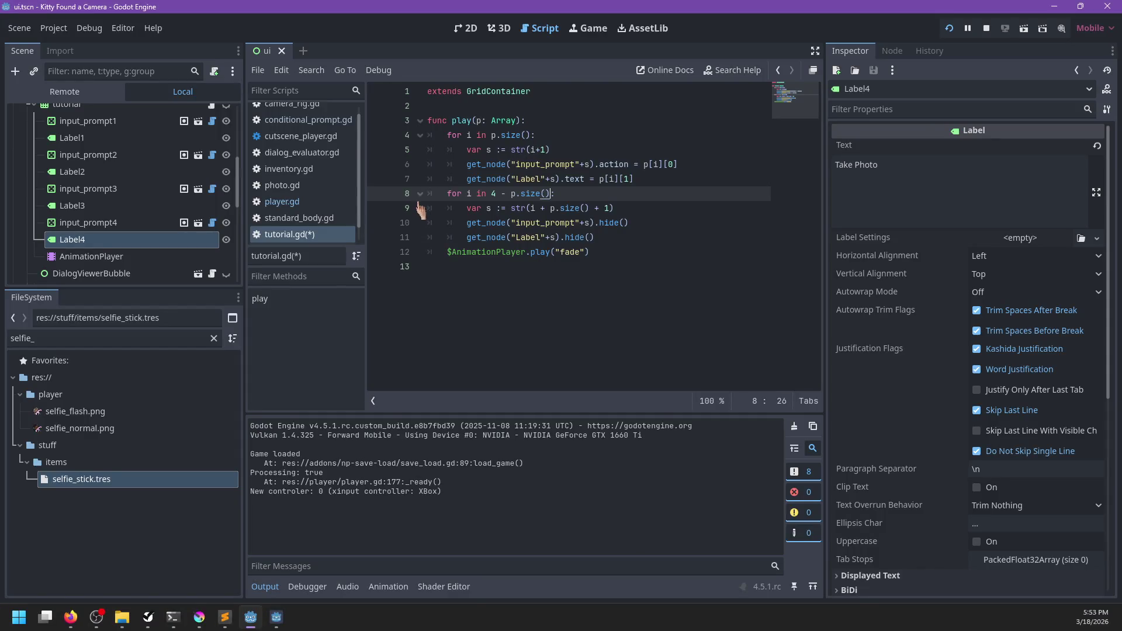
- Add a breakpoint on line 9, then switch to the game and back to the editor
click(378, 209)
click(682, 255)
key(alt+Tab)
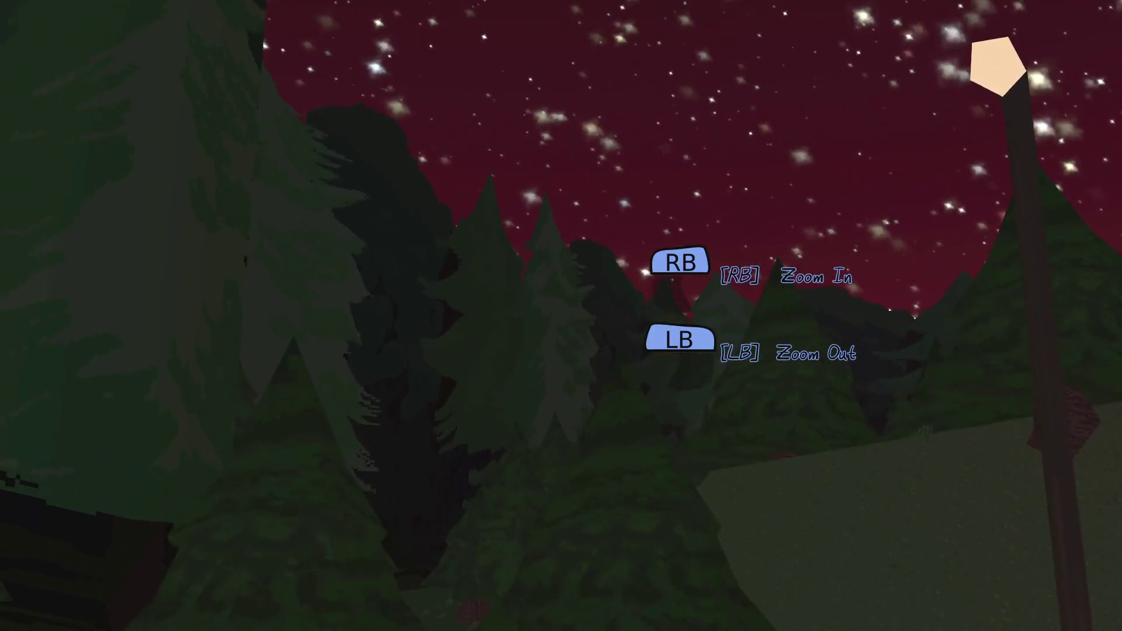
key(alt+Tab)
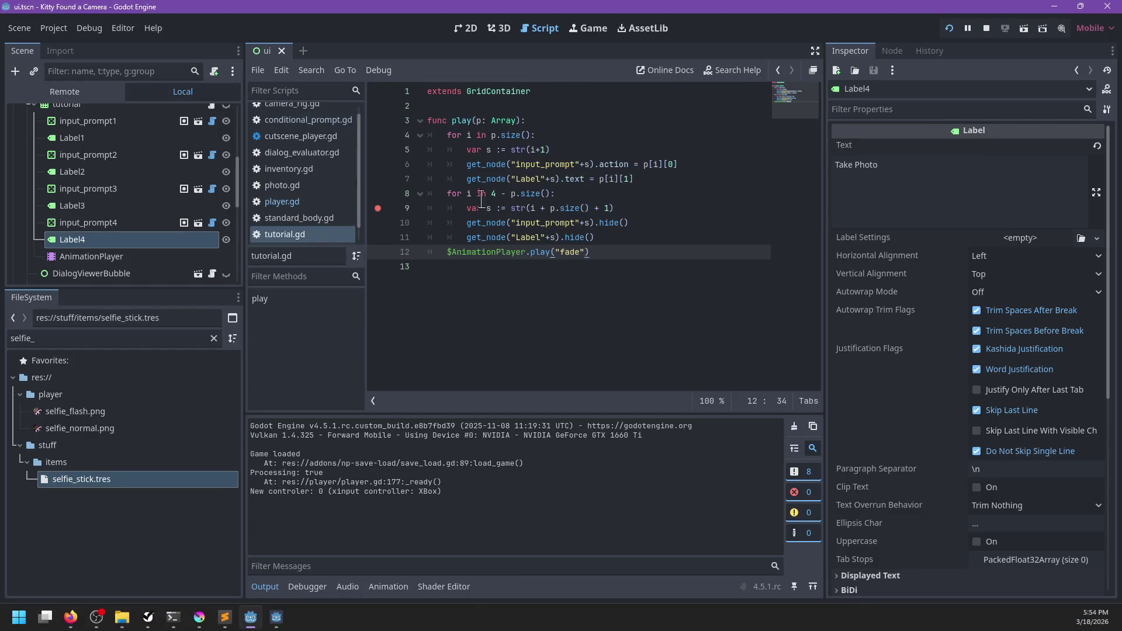
- Group p.size() on line 8, append /2 to p.size() on line 9, and save
click(550, 193)
text(/2)
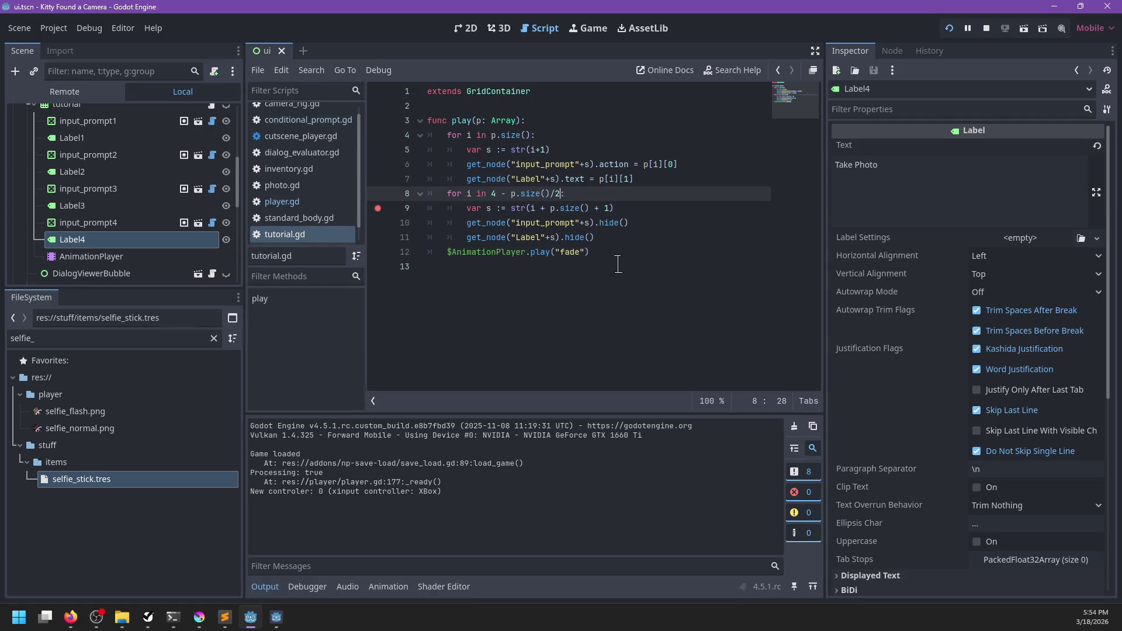
text(()
key(Right)
key(Right)
key(Right)
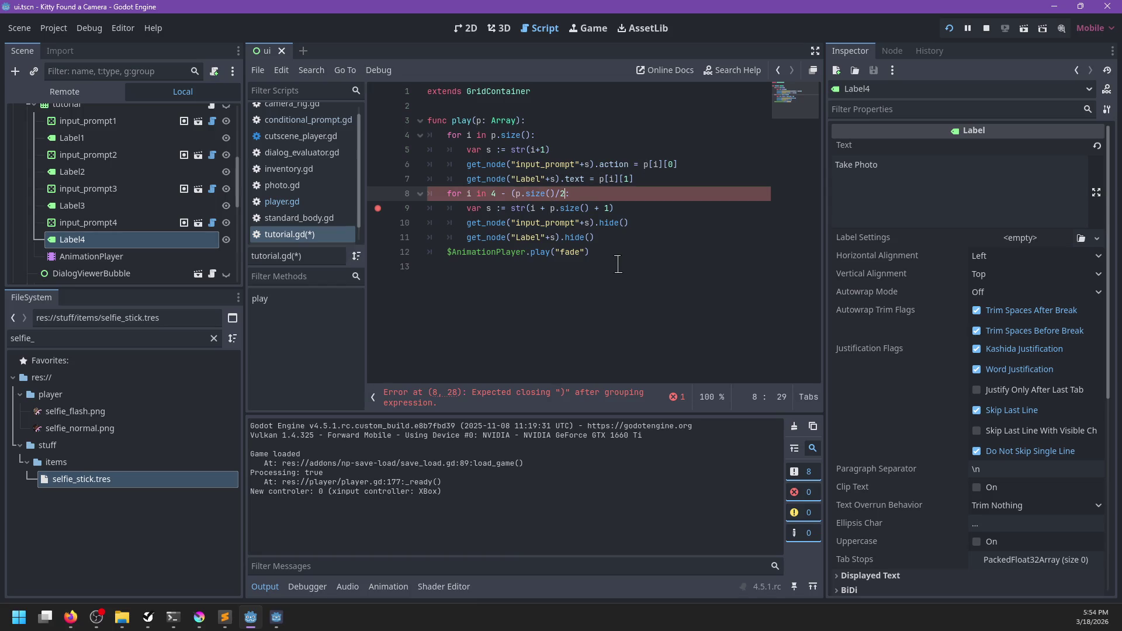
key(Down)
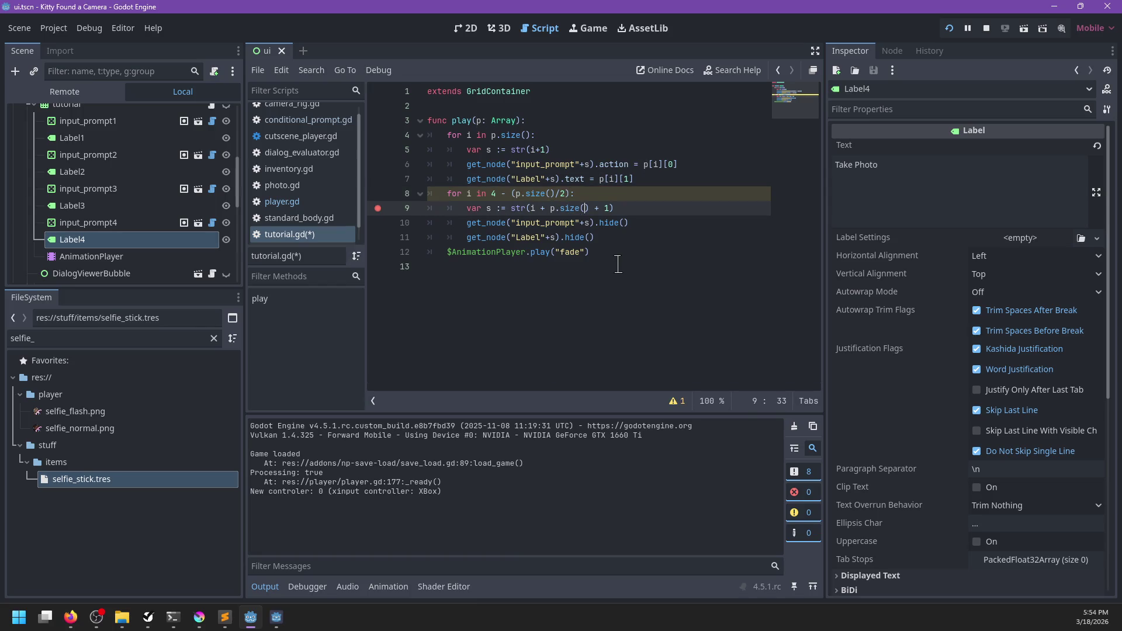
text(/2)
key(ctrl+s)
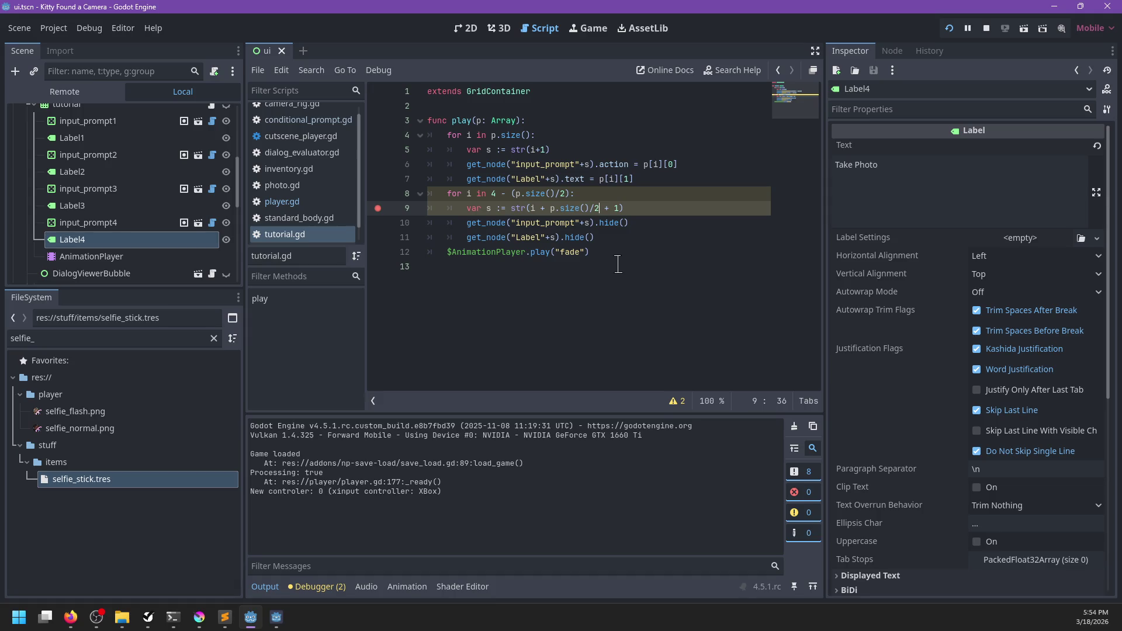
- Try a var s := p. line above the second loop, then remove it again
key(Up)
key(Up)
key(End)
key(Return)
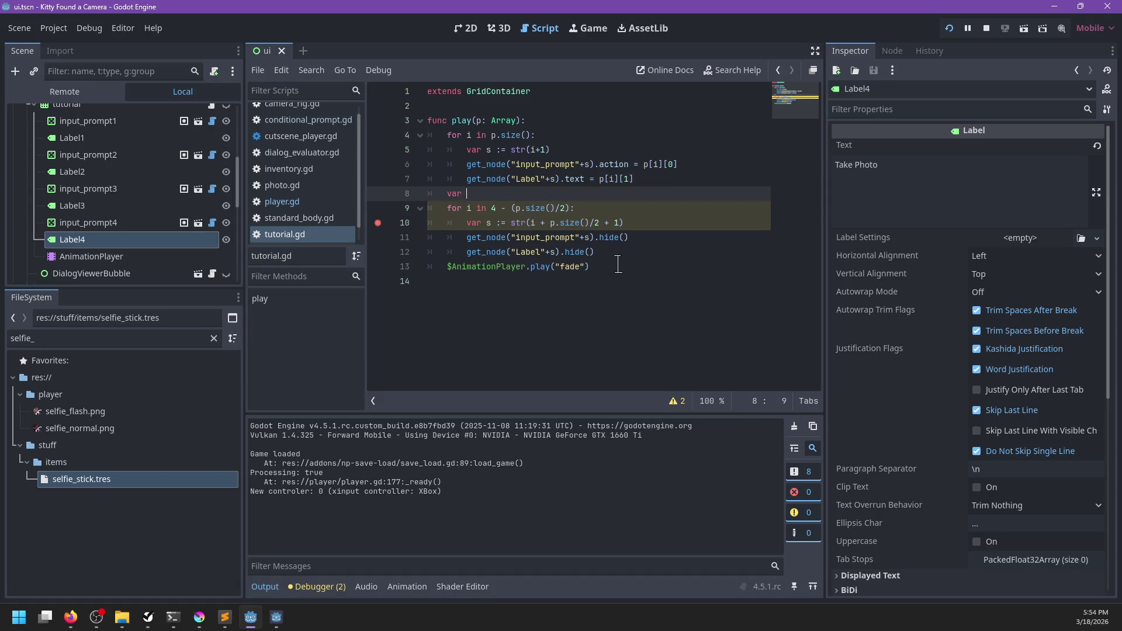
key(BackSpace)
key(BackSpace)
key(BackSpace)
text(s :=)
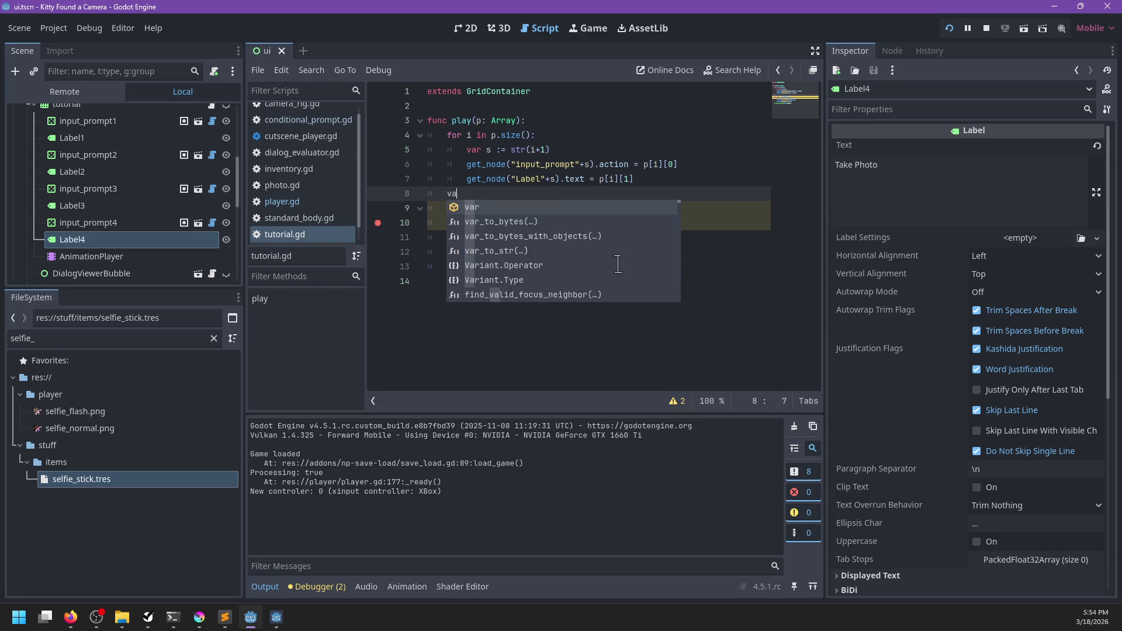
text( p.)
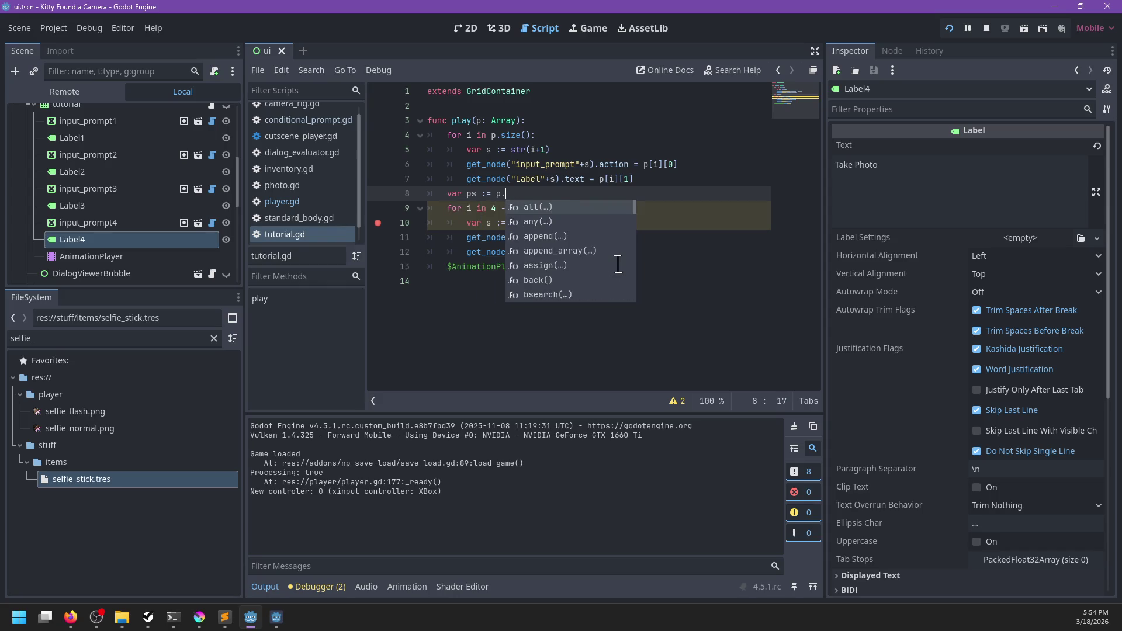
key(BackSpace)
key(BackSpace)
key(BackSpace)
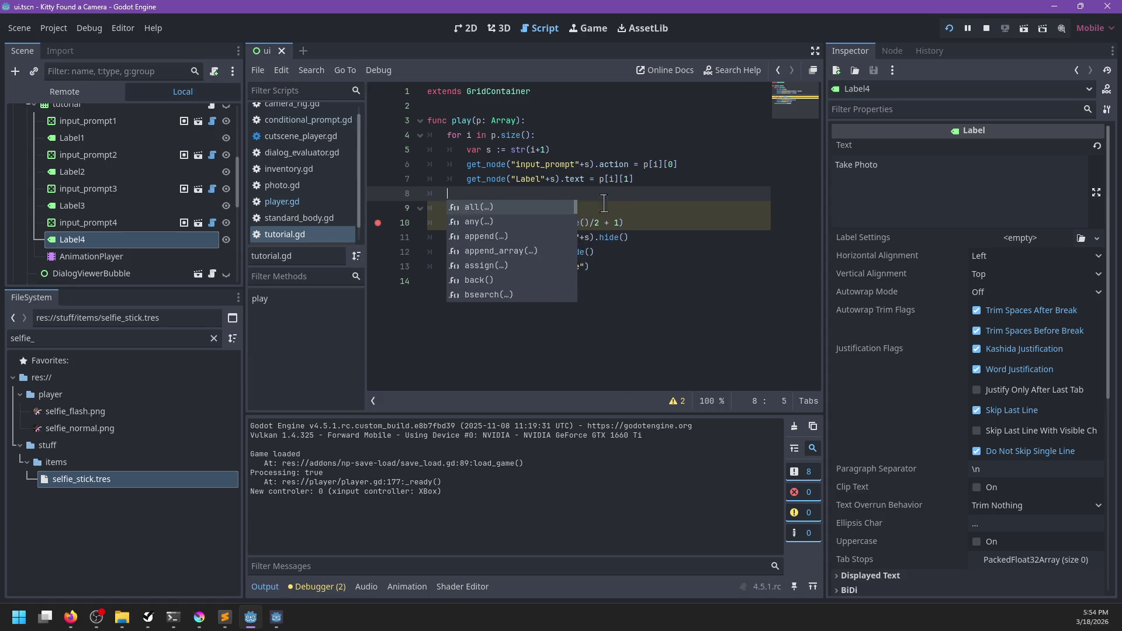
key(BackSpace)
key(BackSpace)
key(BackSpace)
- Restore line 8's loop to 4 - p.size(), save, and toggle the breakpoint on line 9
click(562, 193)
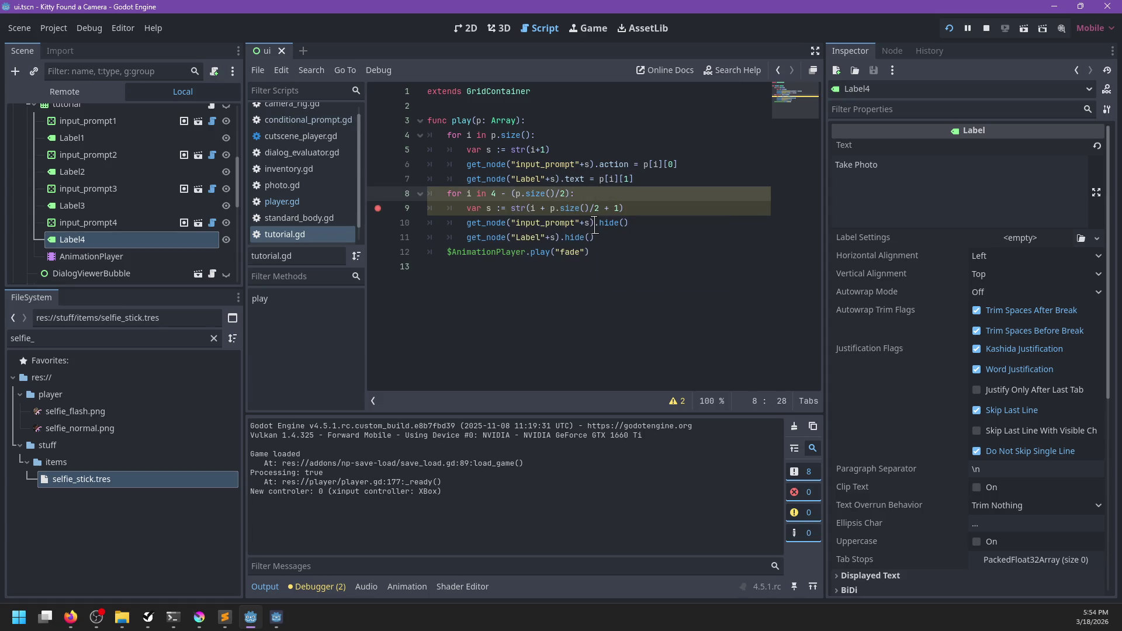
key(shift+Left)
key(shift+Left)
key(shift+Left)
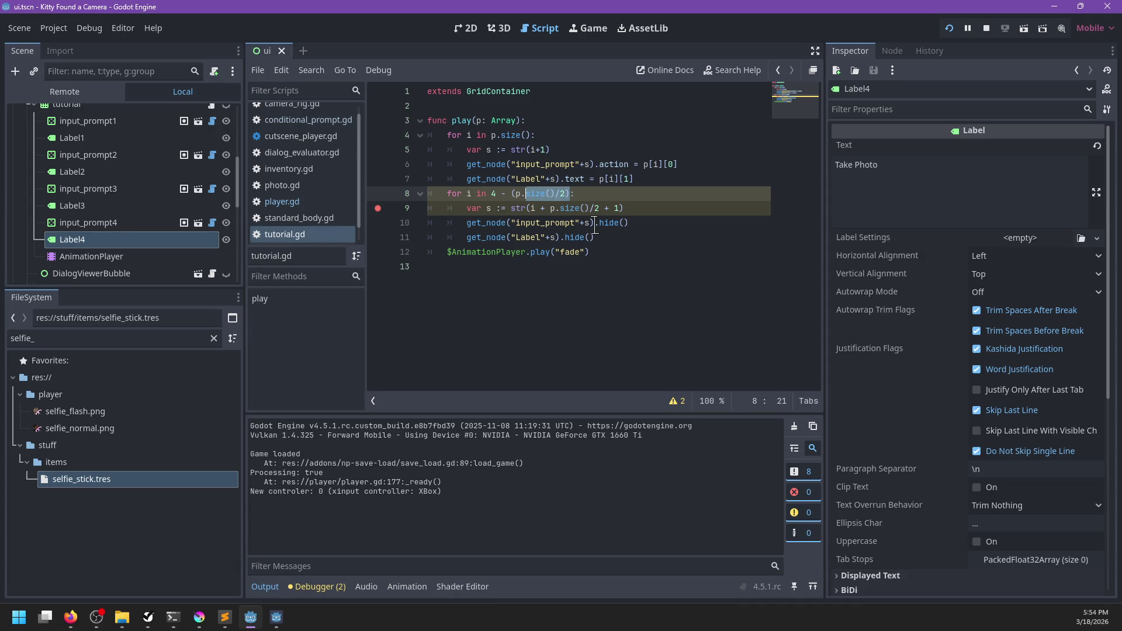
key(BackSpace)
key(BackSpace)
text(p)
key(Escape)
text(ze()
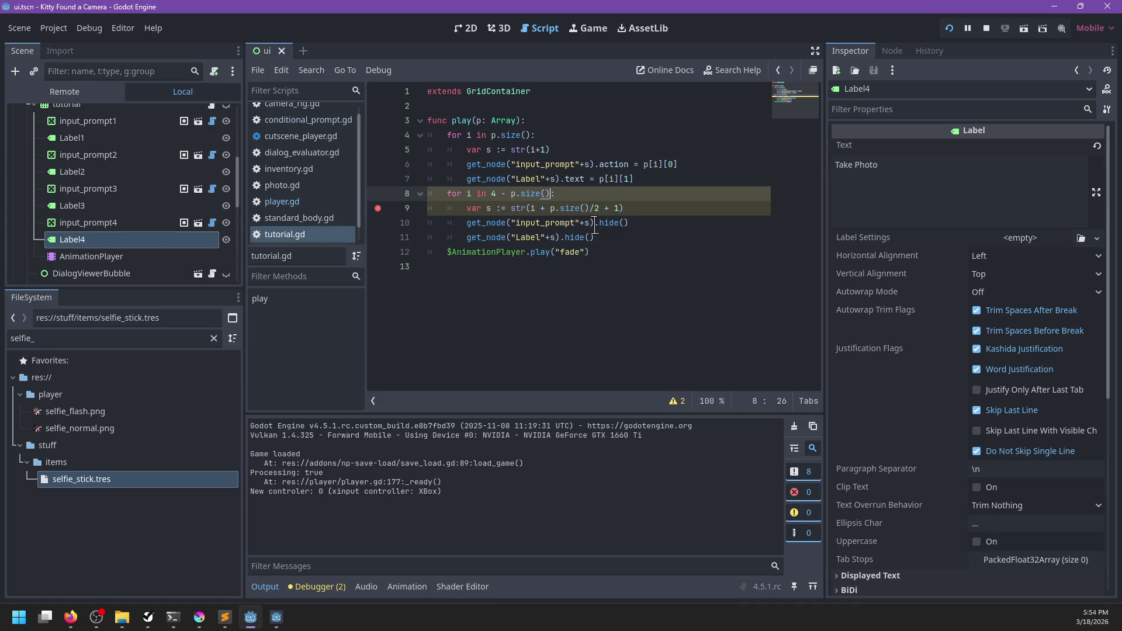
key(End)
key(ctrl+s)
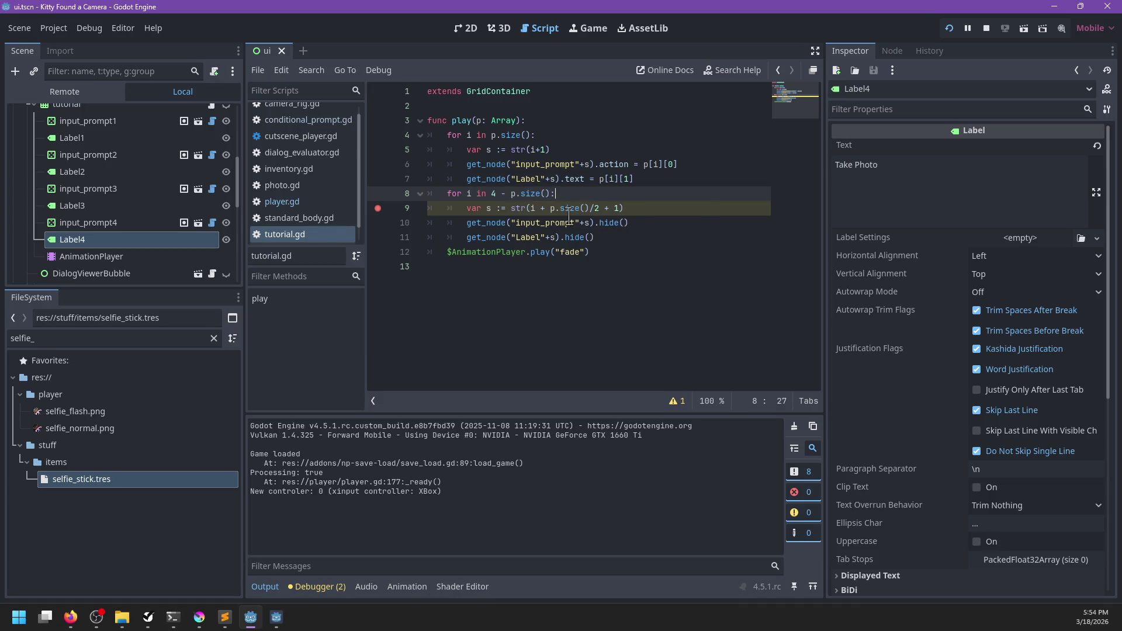
click(379, 208)
- Run the game and step the debugger with F10 through lines 9 and 10
key(F5)
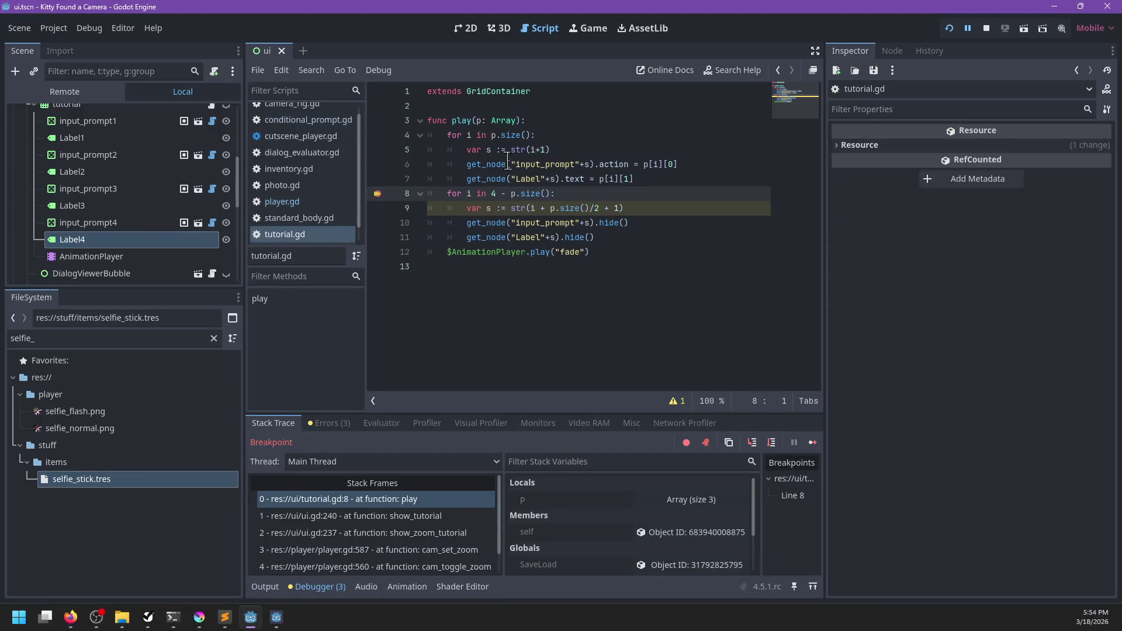
mouse_move(479, 122)
key(F10)
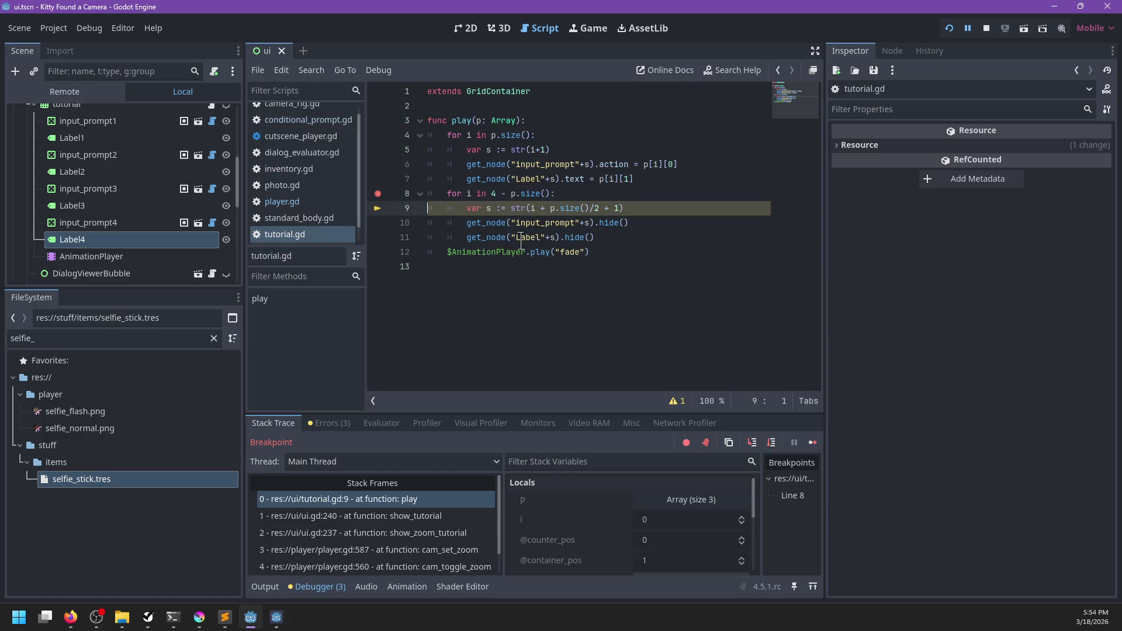
key(F10)
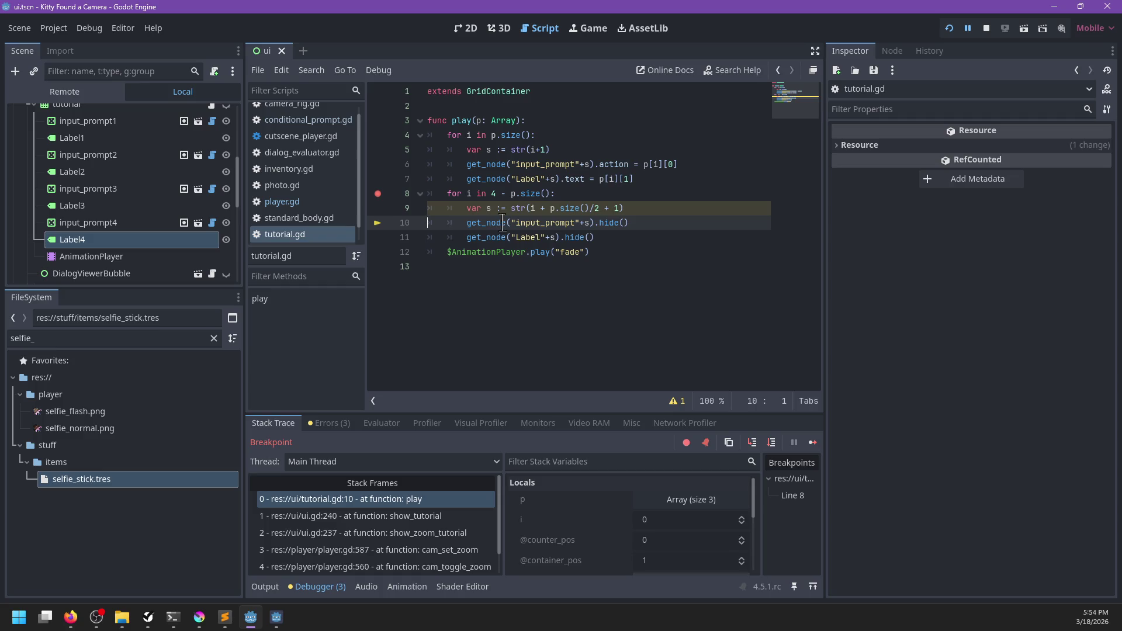
- Remove /2 so line 9 reads str(i + p.size() + 1), save, and relaunch the game
mouse_move(489, 209)
mouse_move(513, 195)
click(599, 209)
key(BackSpace)
key(BackSpace)
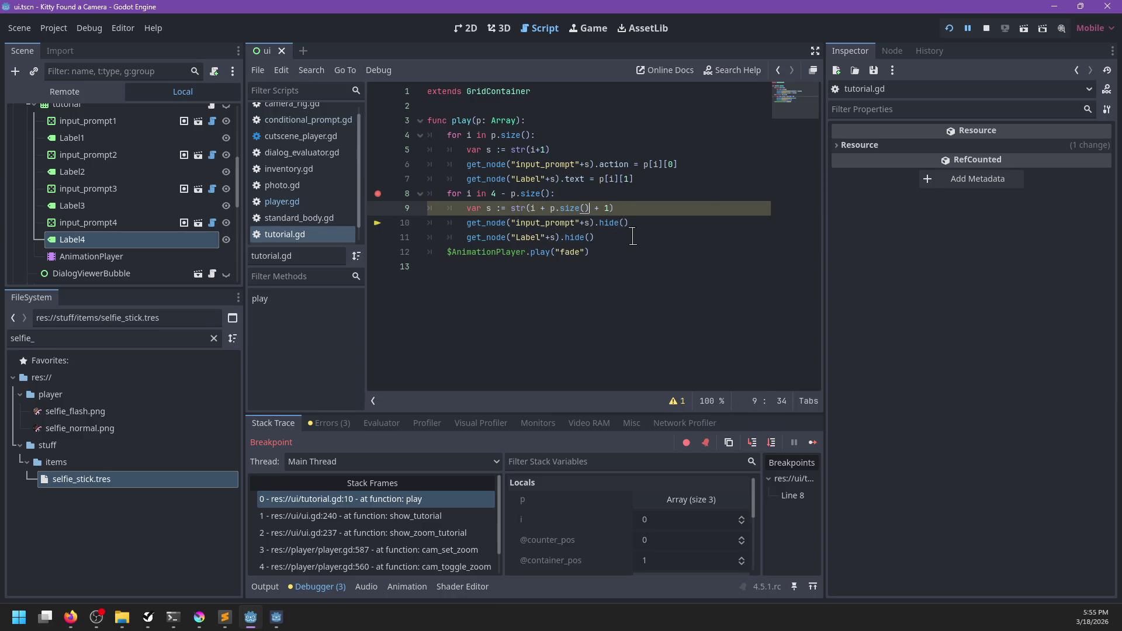
key(ctrl+s)
key(F5)
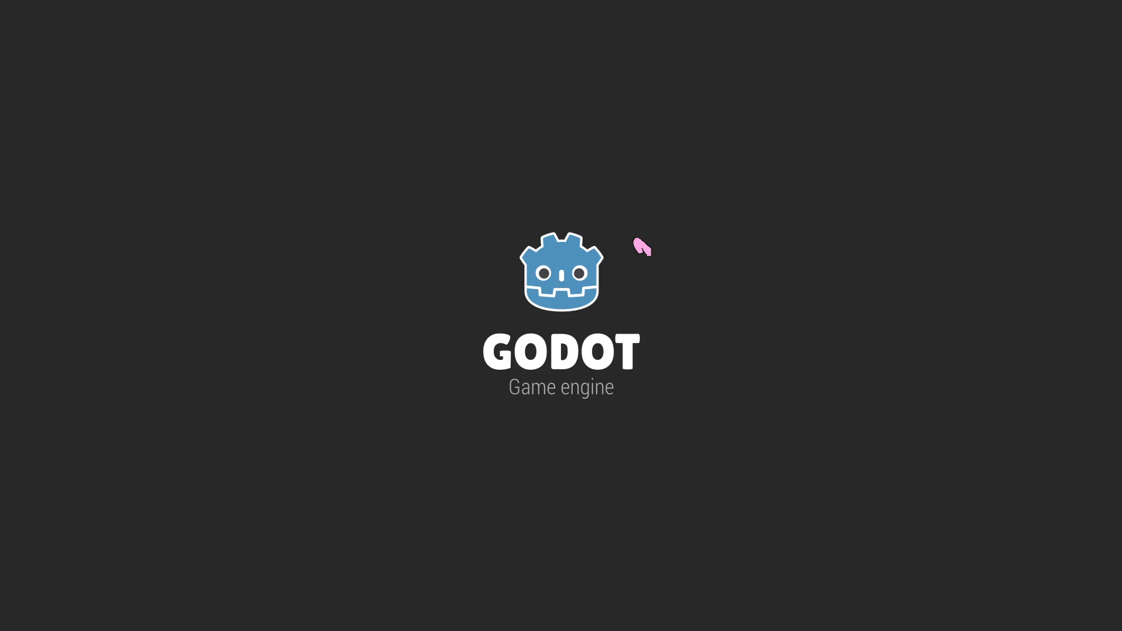
- Continue past the breakpoint with F12, then toggle camera zoom with Z to hit it again
key(F12)
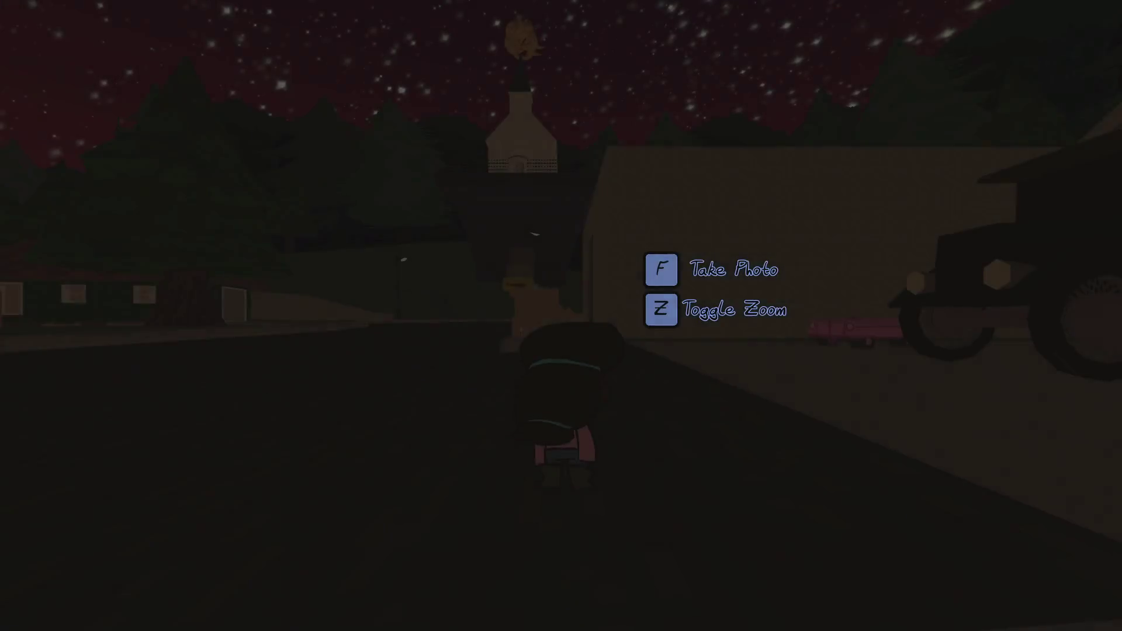
key(z)
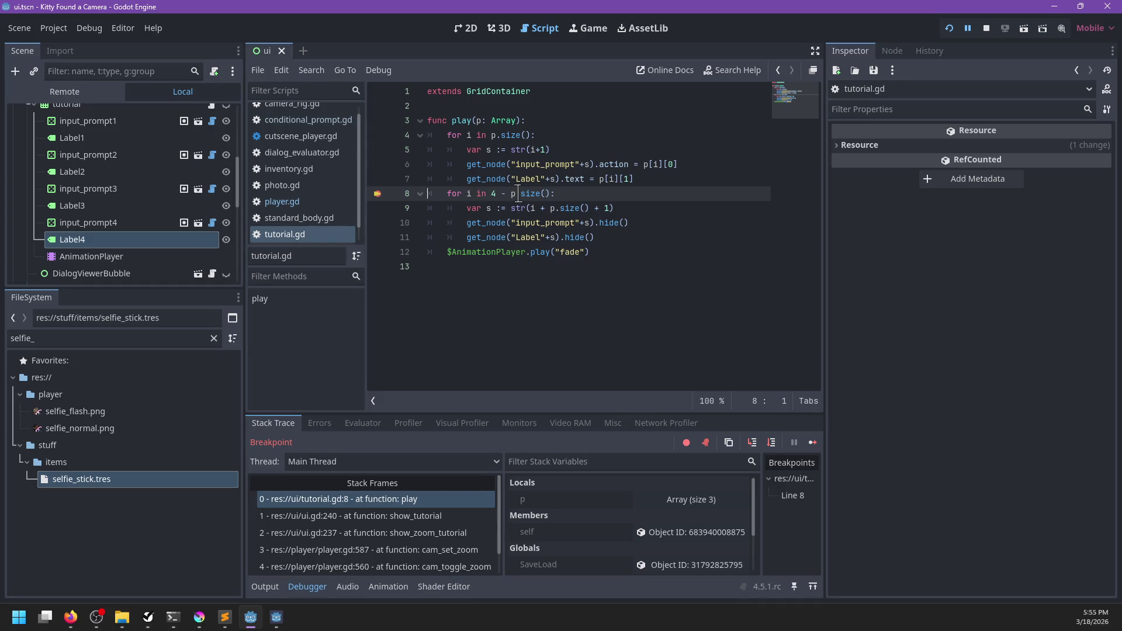
- Step with F10 from line 9 to line 12, expanding p in Locals to inspect its elements
key(F10)
click(681, 500)
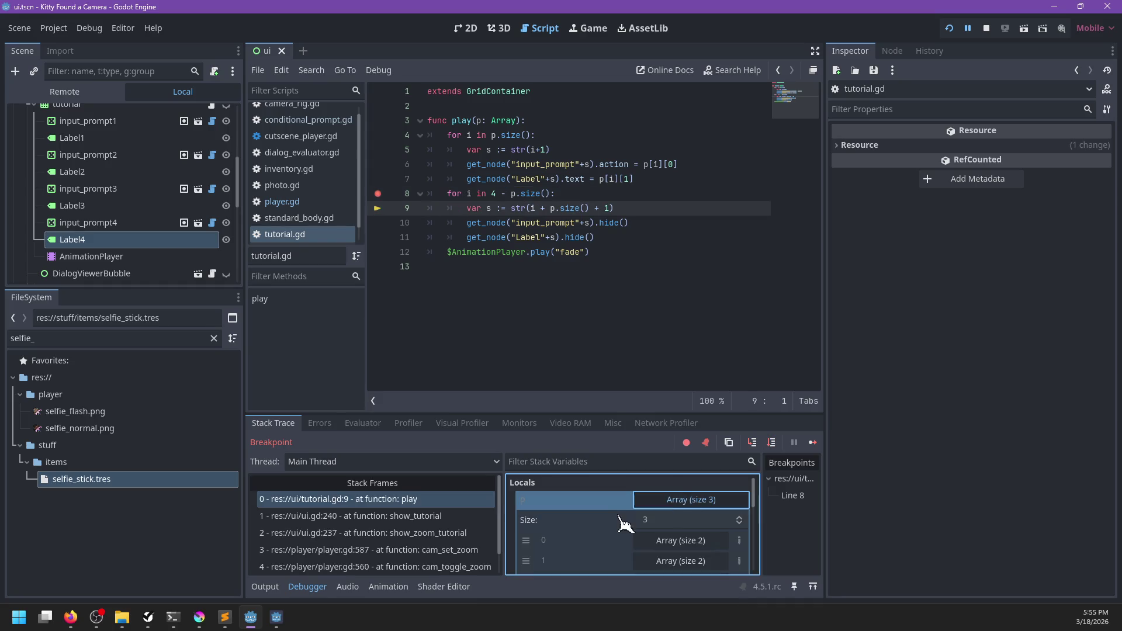
click(664, 500)
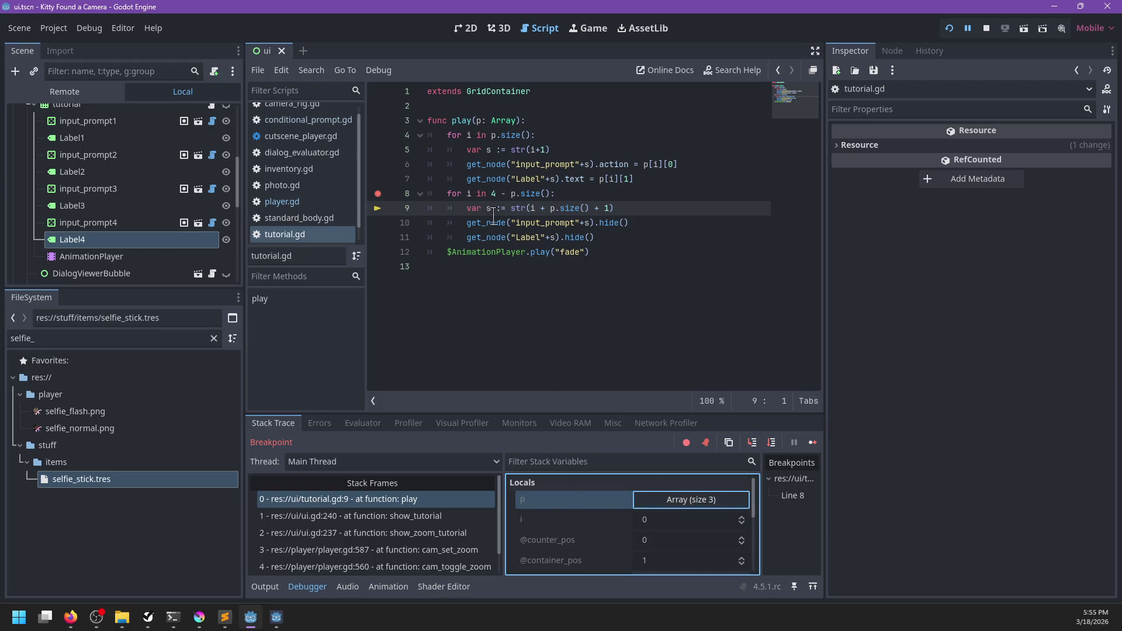
key(F10)
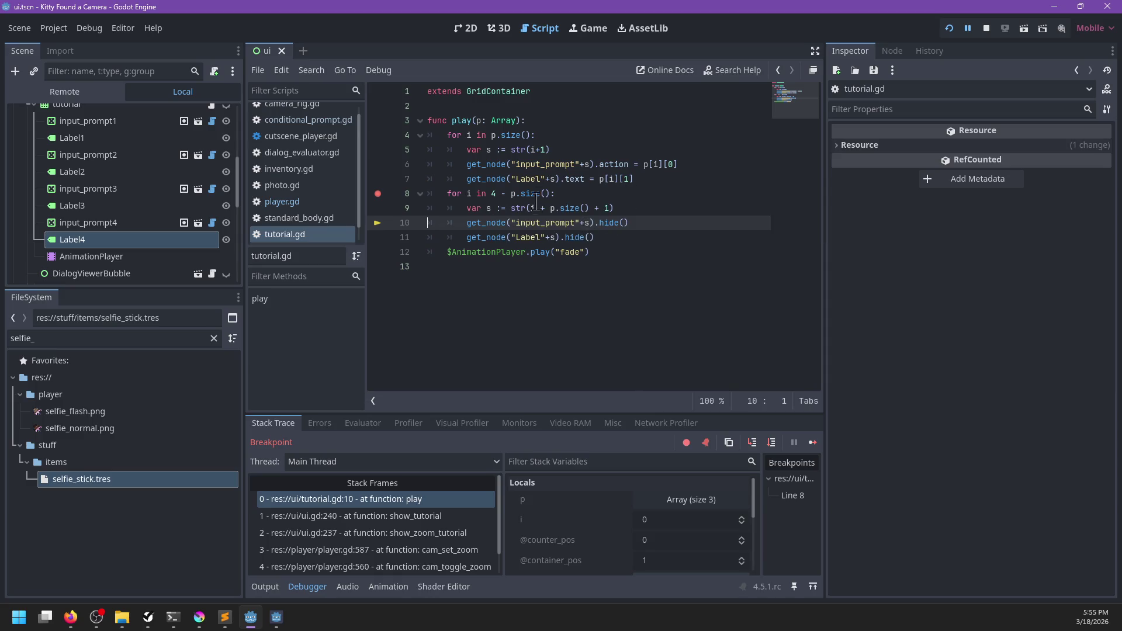
mouse_move(533, 207)
key(F10)
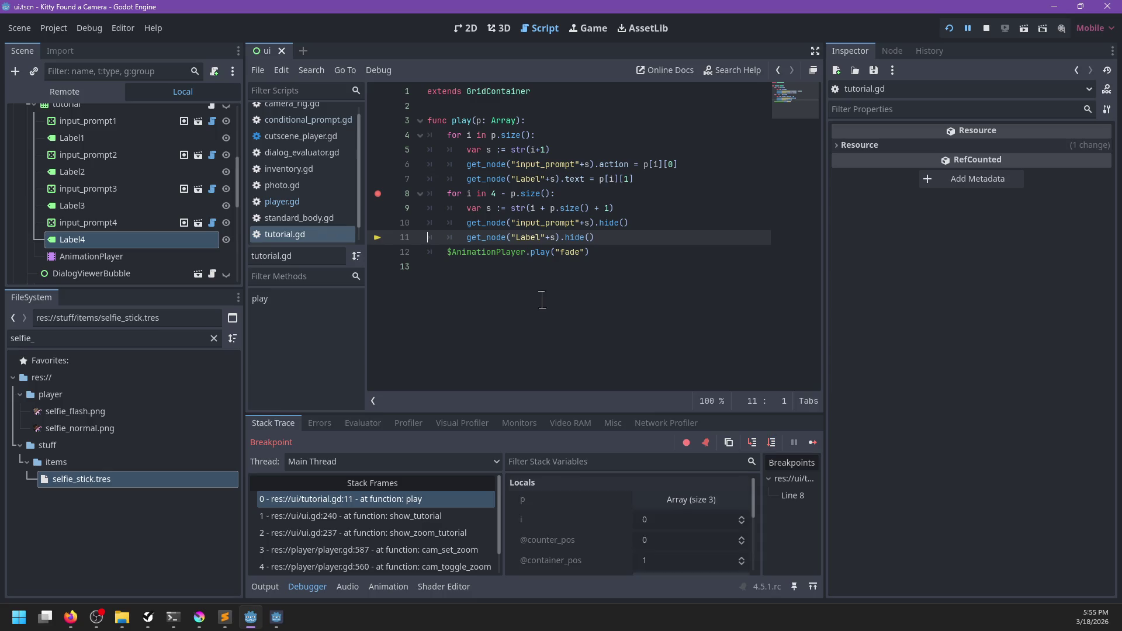
key(F10)
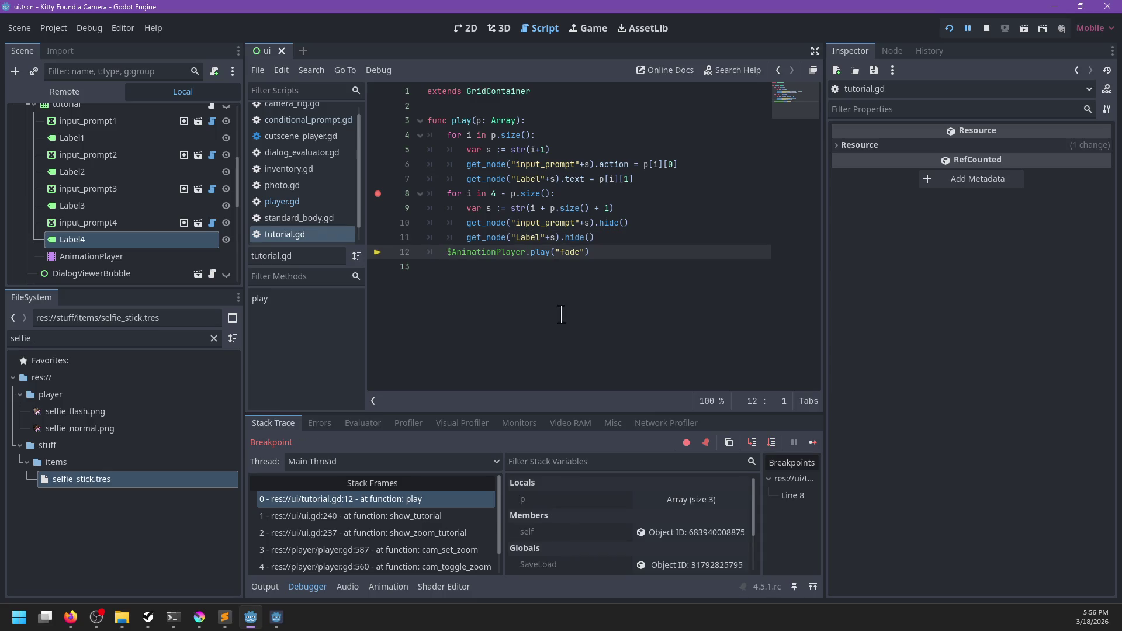
click(588, 154)
key(Down)
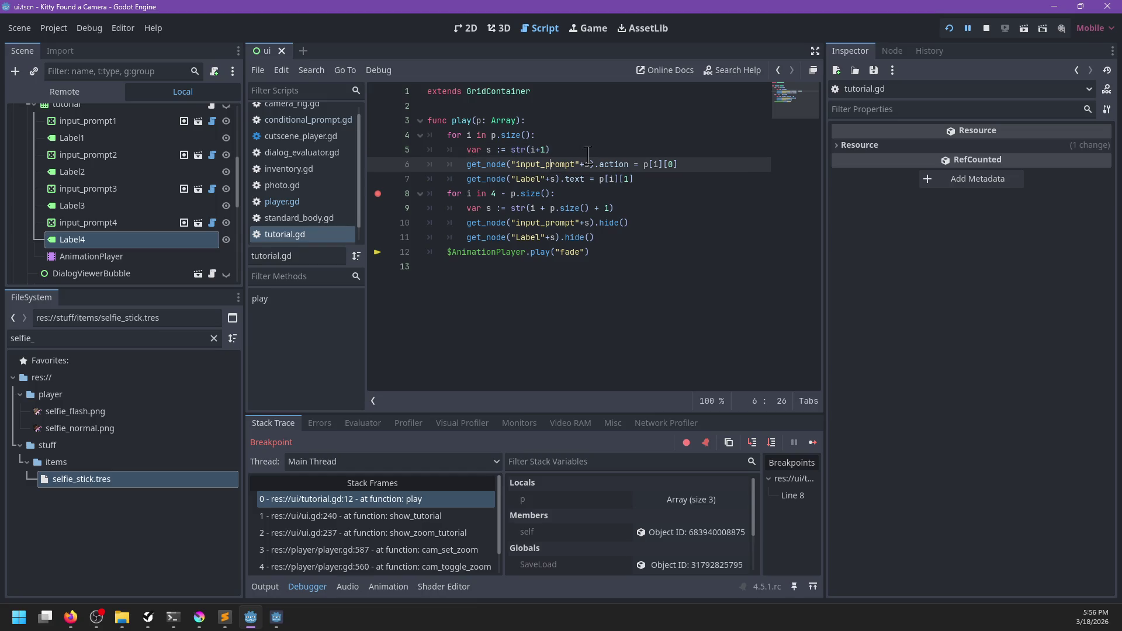
- Store the input_prompt and Label get_node lookups in variables a and l
key(ctrl+shift+Return)
text(var a :=)
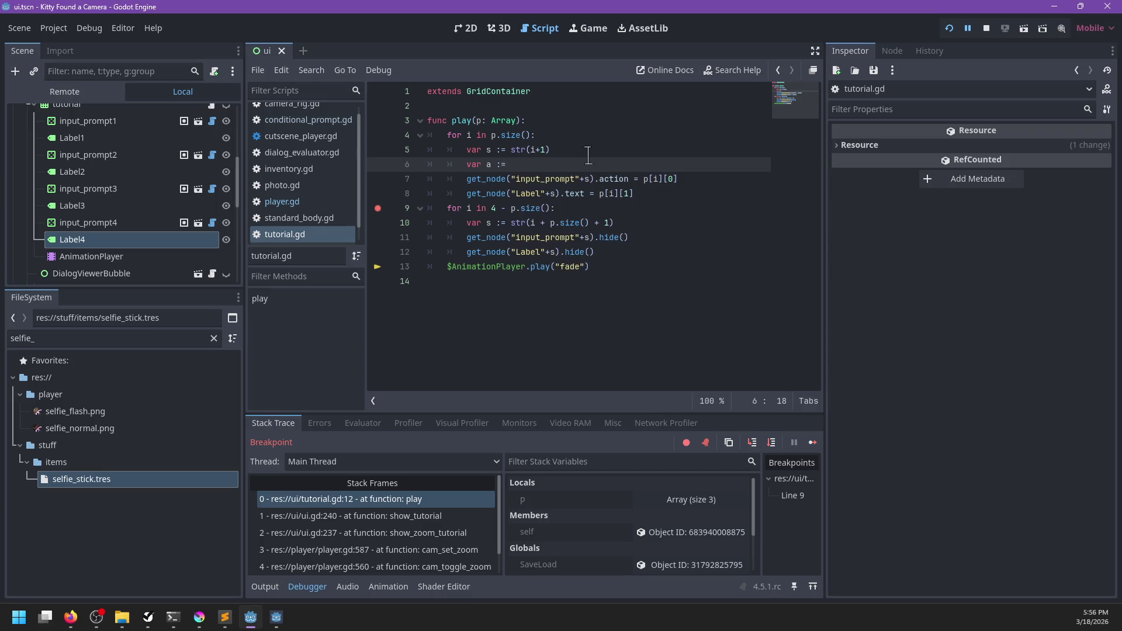
mouse_move(594, 179)
mouse_down()
mouse_move(466, 180)
mouse_move(507, 164)
mouse_up()
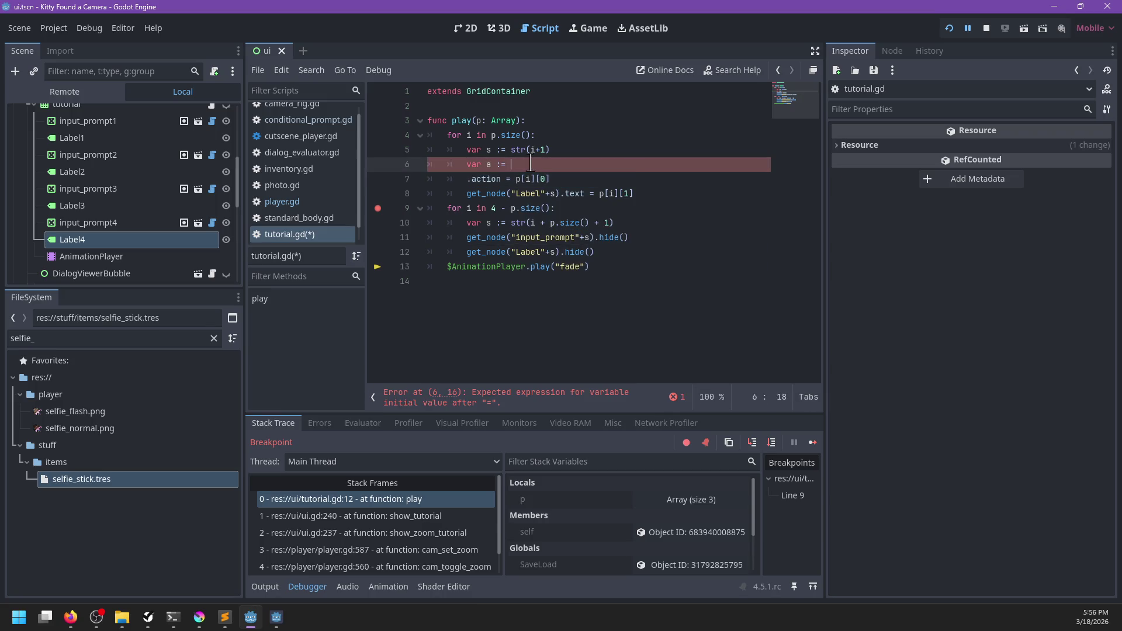
text(get_node("input_prompt"+s)
key(Return)
text(var l :)
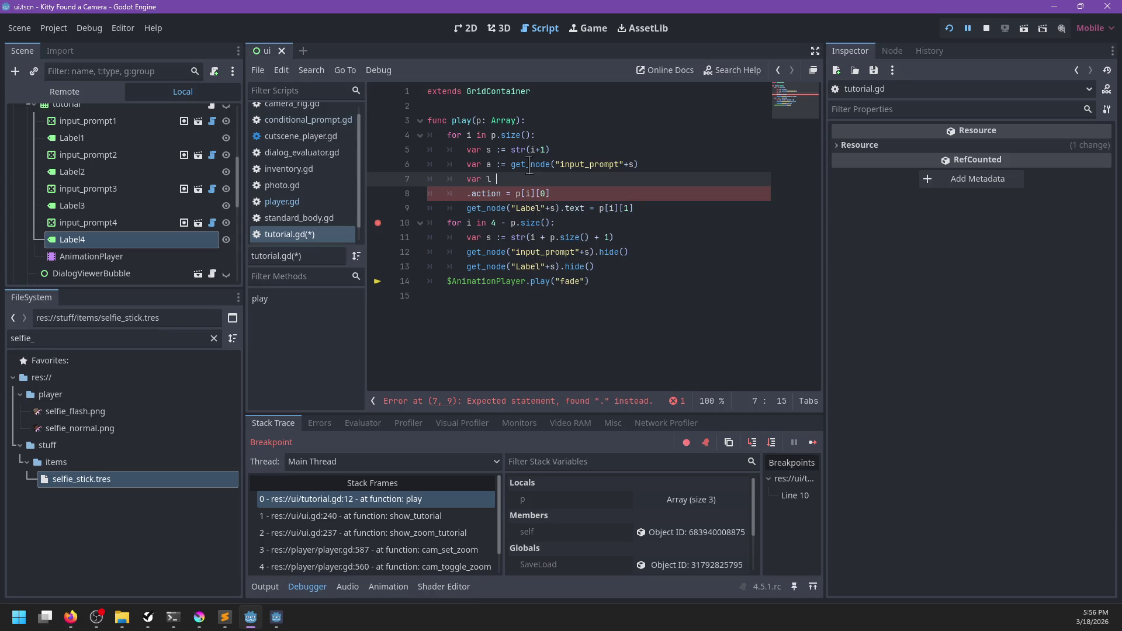
text(=)
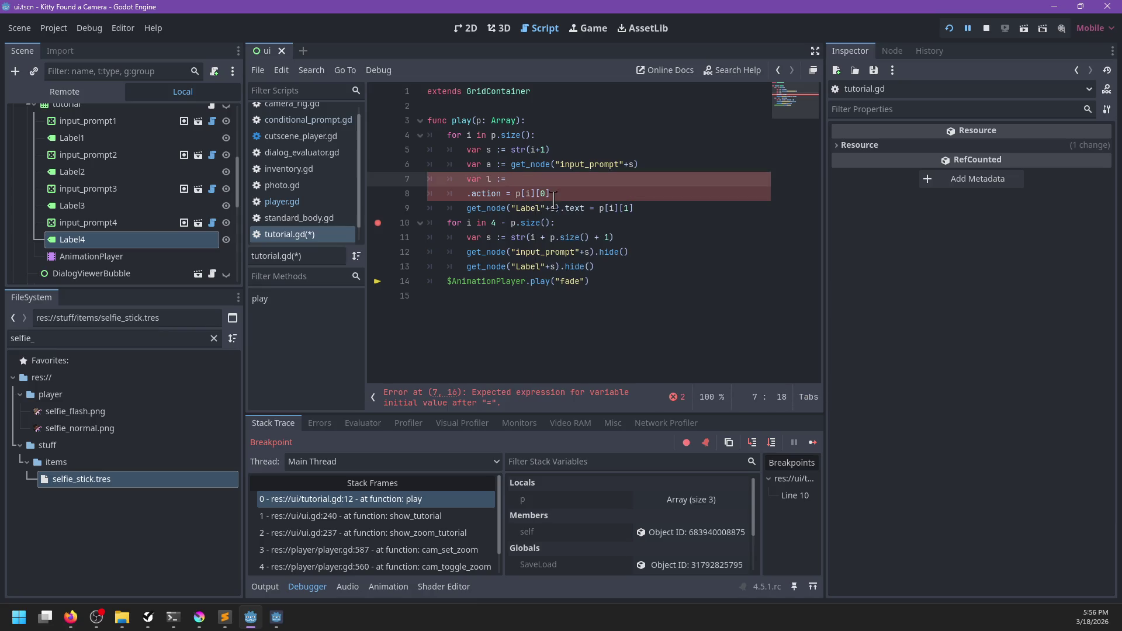
mouse_move(557, 208)
mouse_down()
mouse_move(467, 208)
mouse_move(512, 179)
mouse_up()
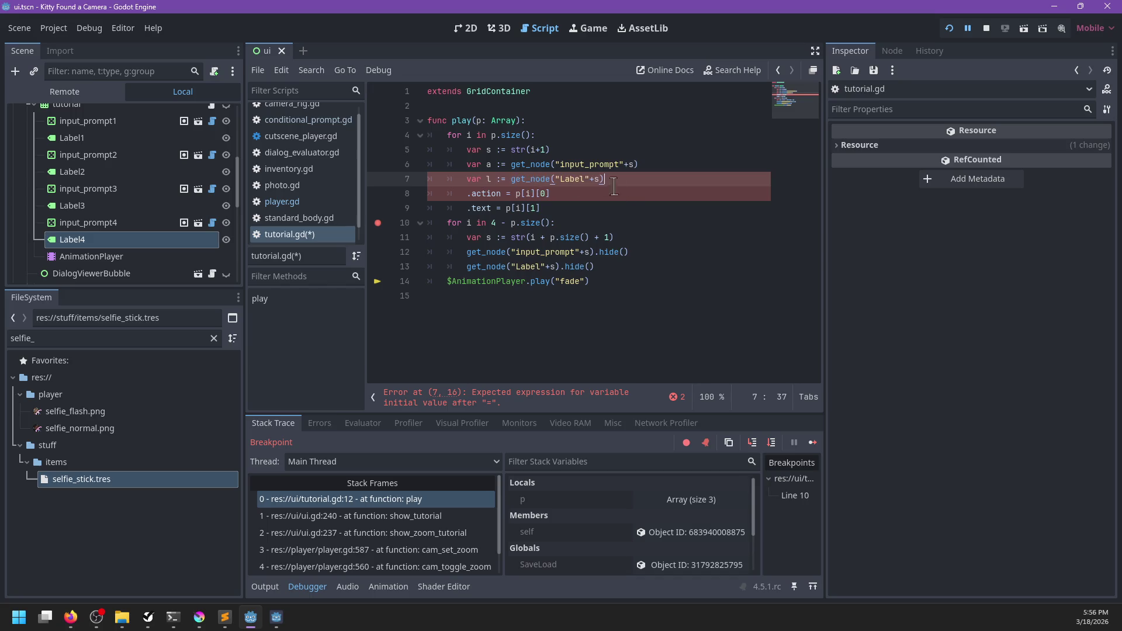
- Change the assignments to use a.action and l.text
click(637, 189)
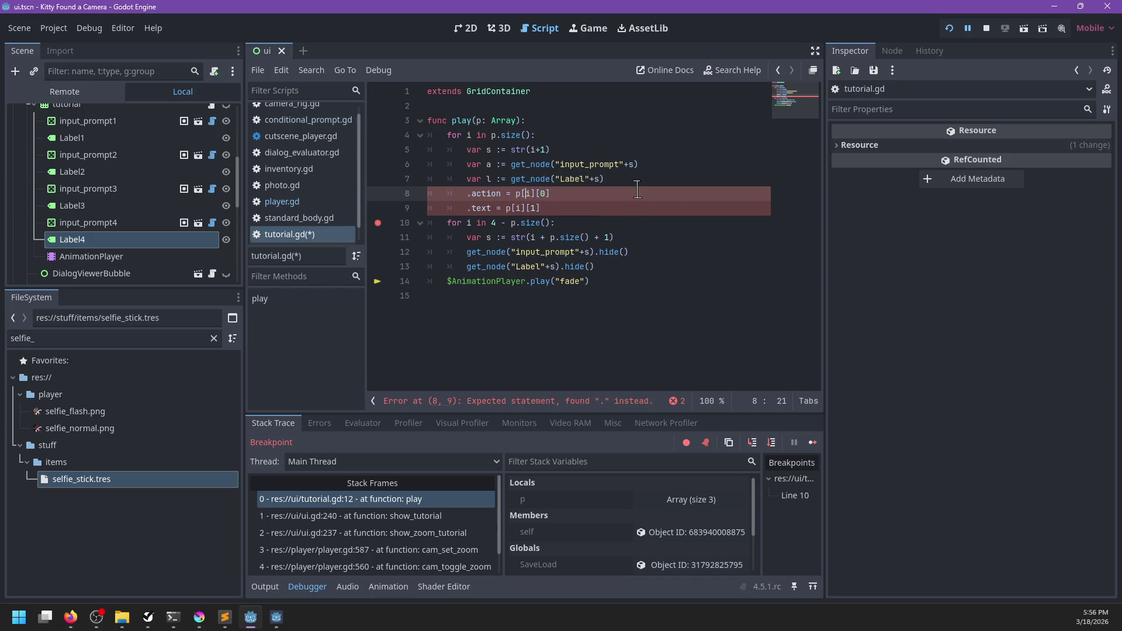
text(a)
key(Down)
key(Left)
text(;)
key(Escape)
key(BackSpace)
text(l)
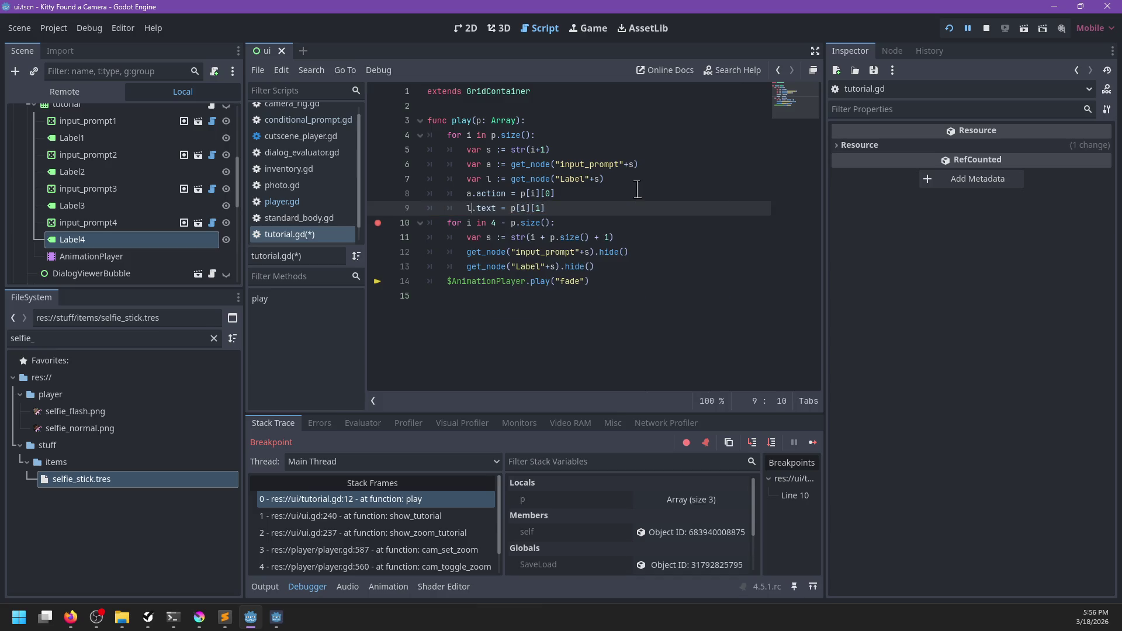
- Add a.show() and l.show() after the variable lines, save, and relaunch the game
key(Up)
key(Up)
key(End)
key(Return)
text(.show())
key(Return)
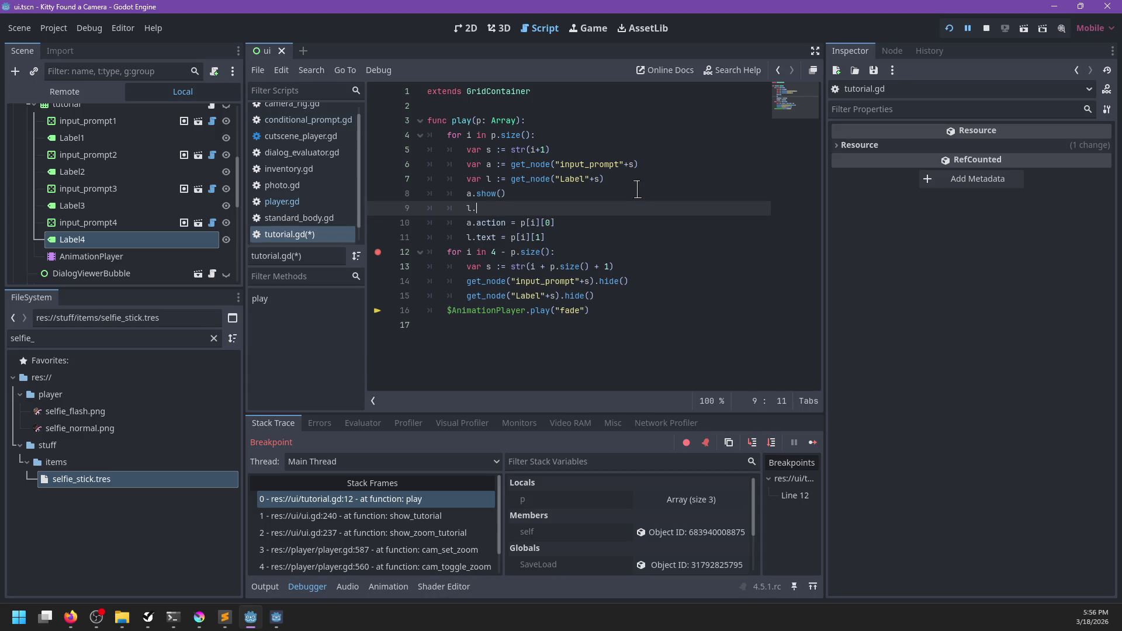
text(show())
key(ctrl+s)
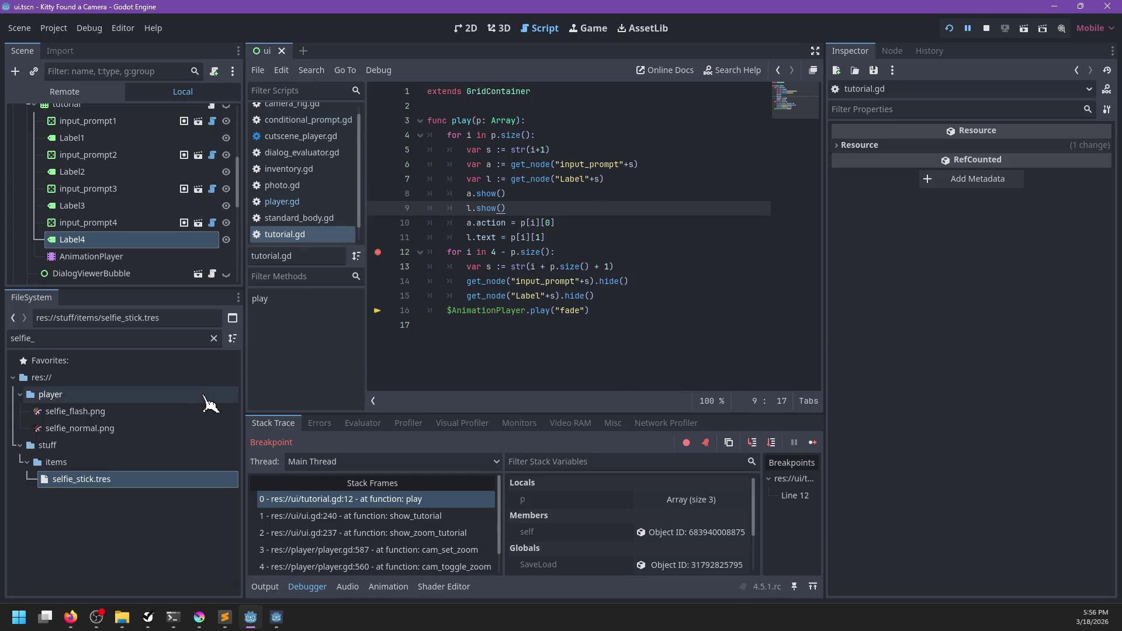
click(71, 617)
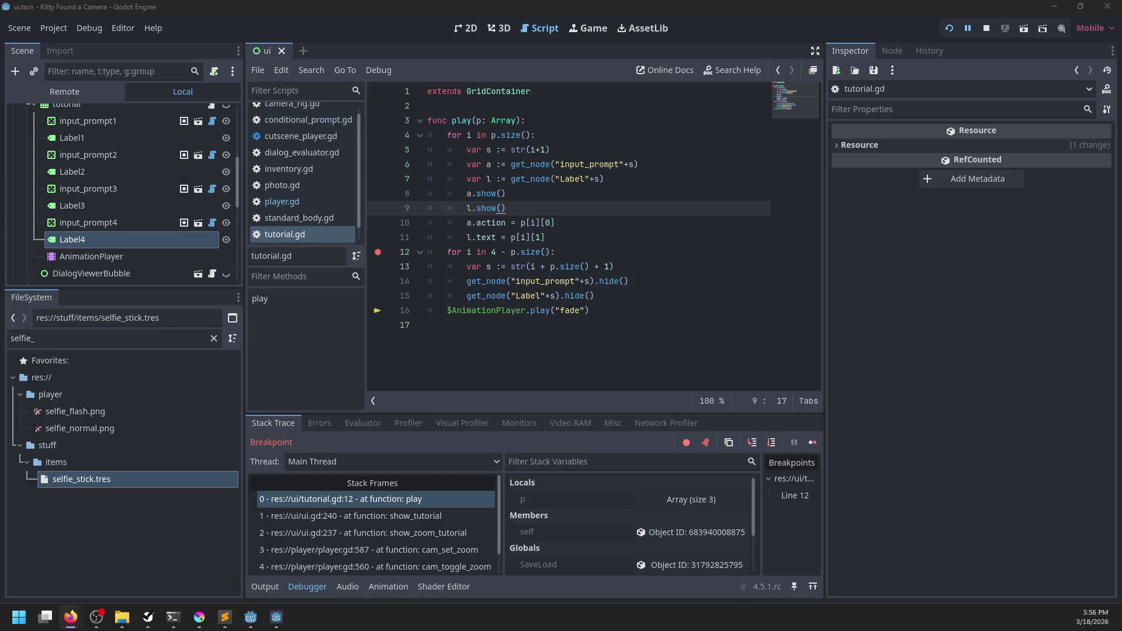
key(alt+Tab)
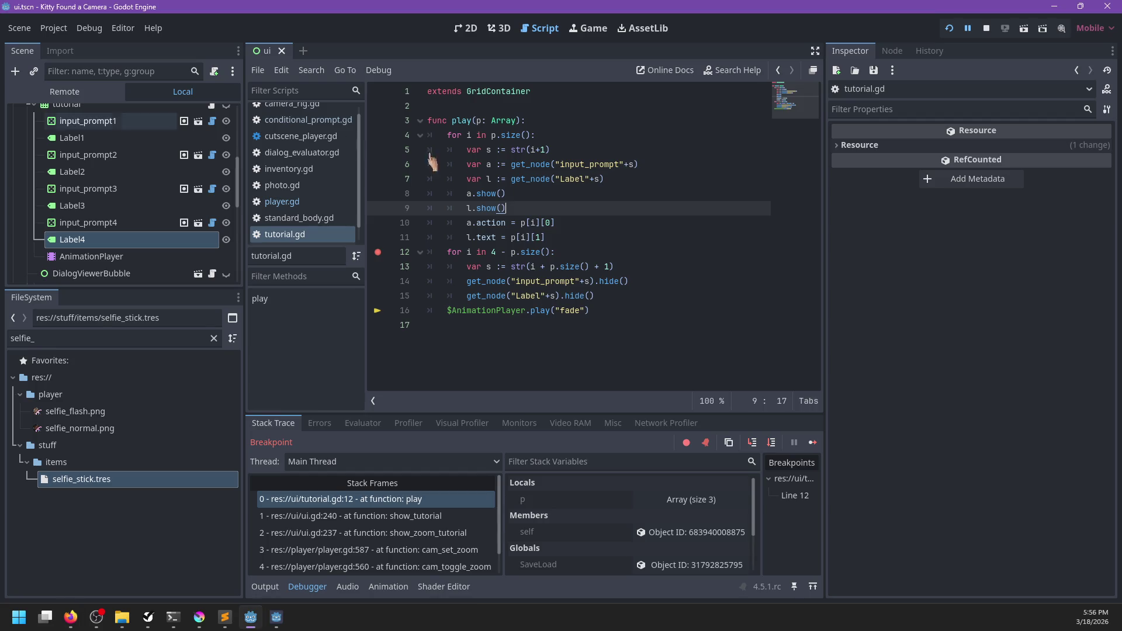
key(F5)
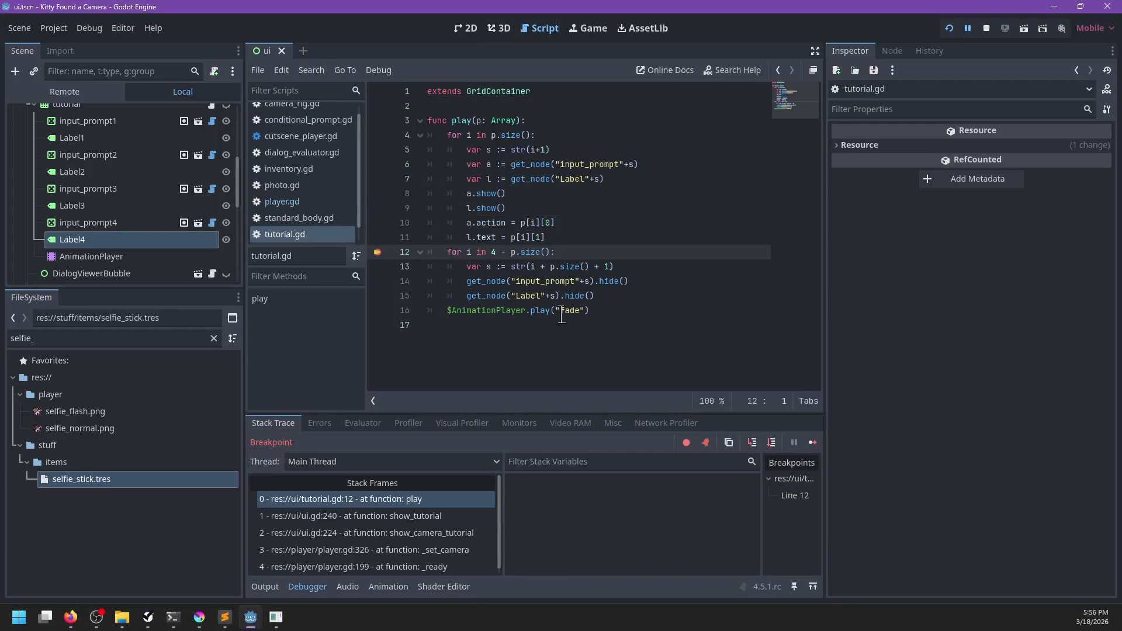
- Remove the line-12 breakpoint and resume the game with F12
click(620, 253)
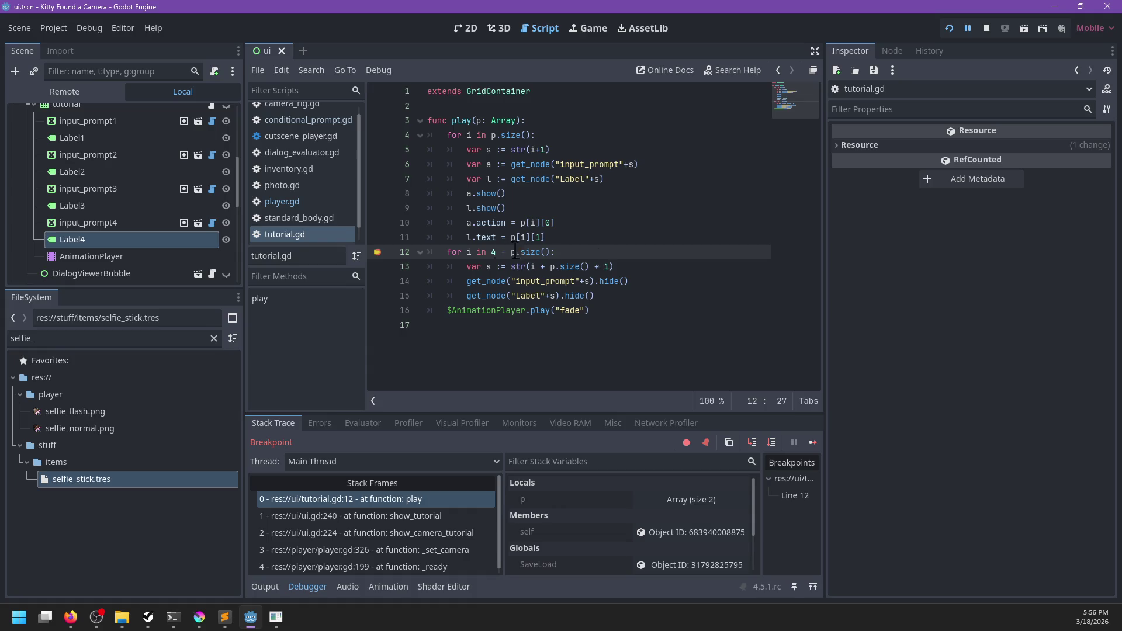
click(378, 252)
key(F12)
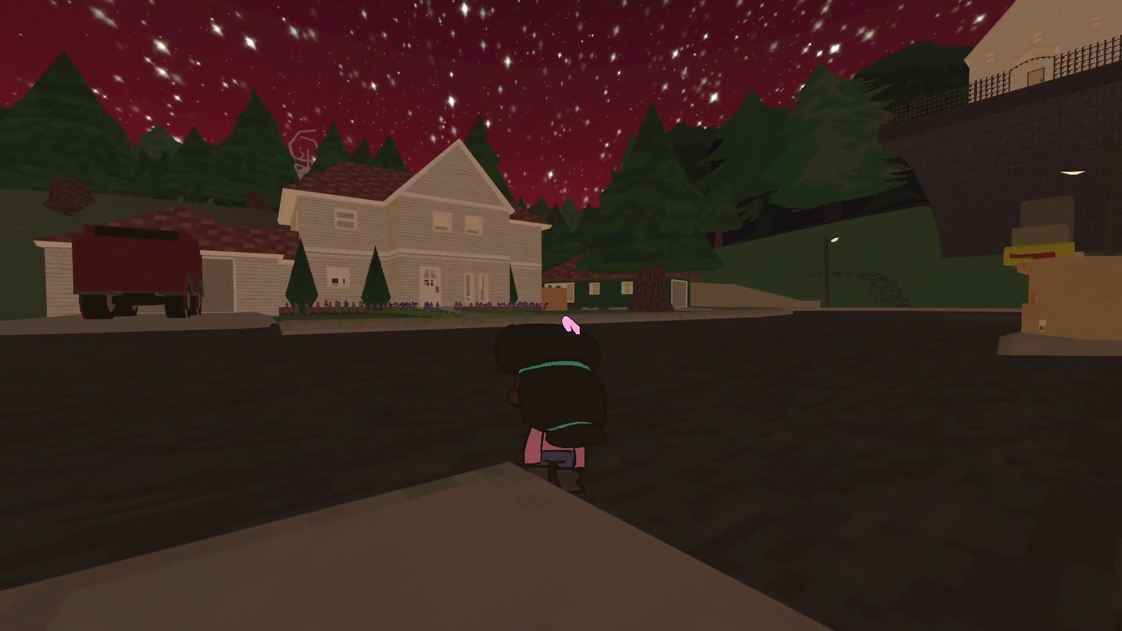
- Run player.findromt() in the live debug console to give the player the selfie stick
key(grave)
text(player.find)
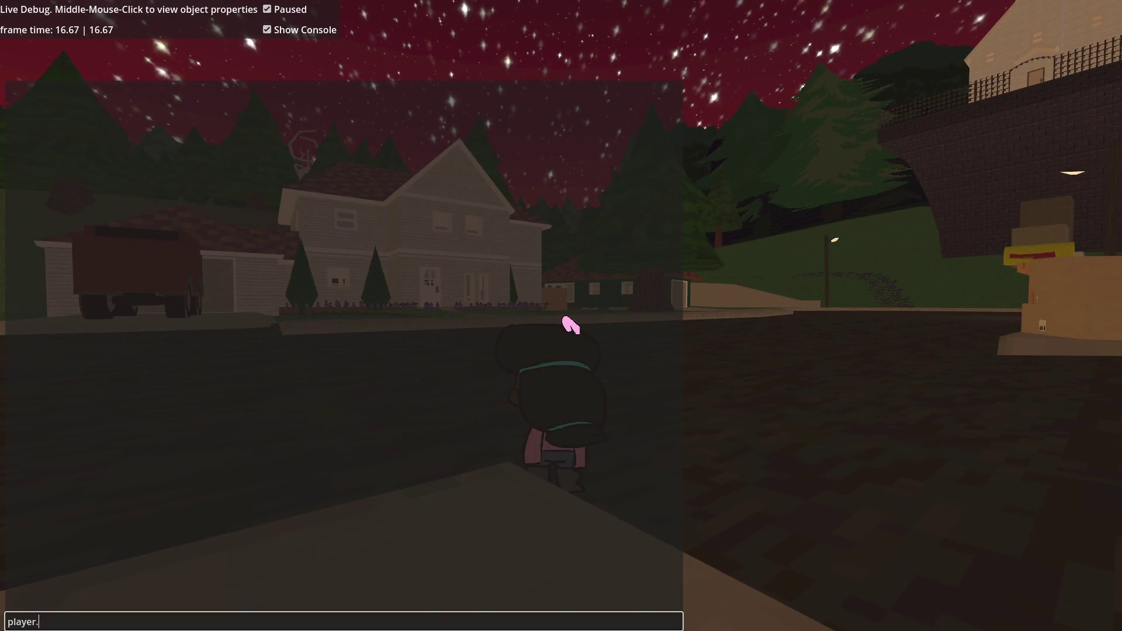
text(romt()
text())
key(Return)
key(grave)
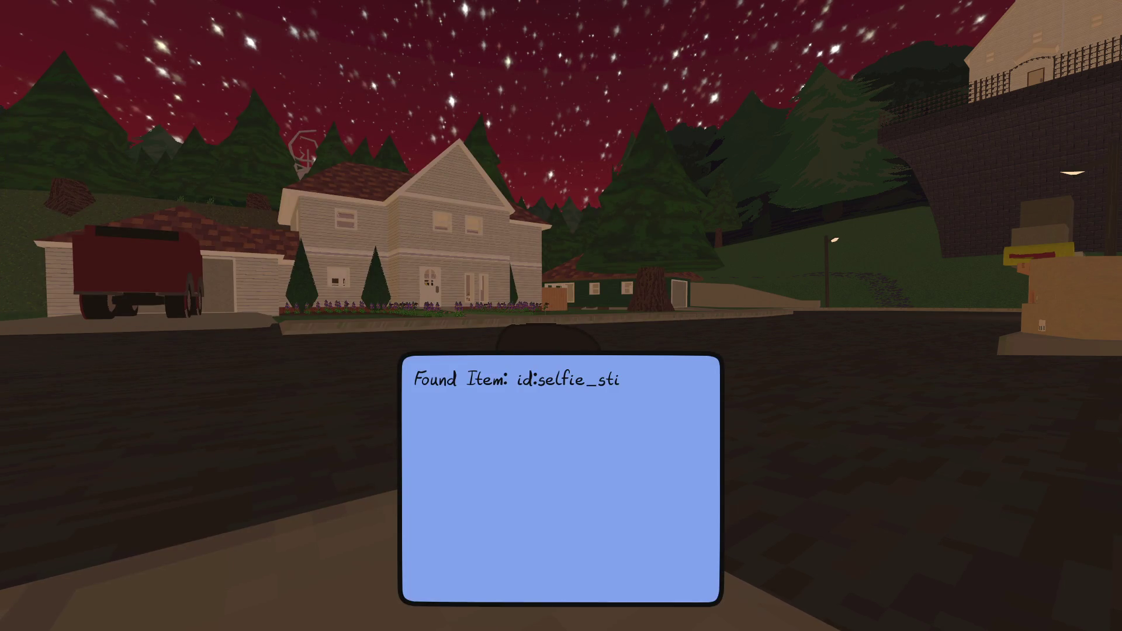
key(Return)
- Raise the camera in selfie mode, then pause and switch to Sublime Text
key(e)
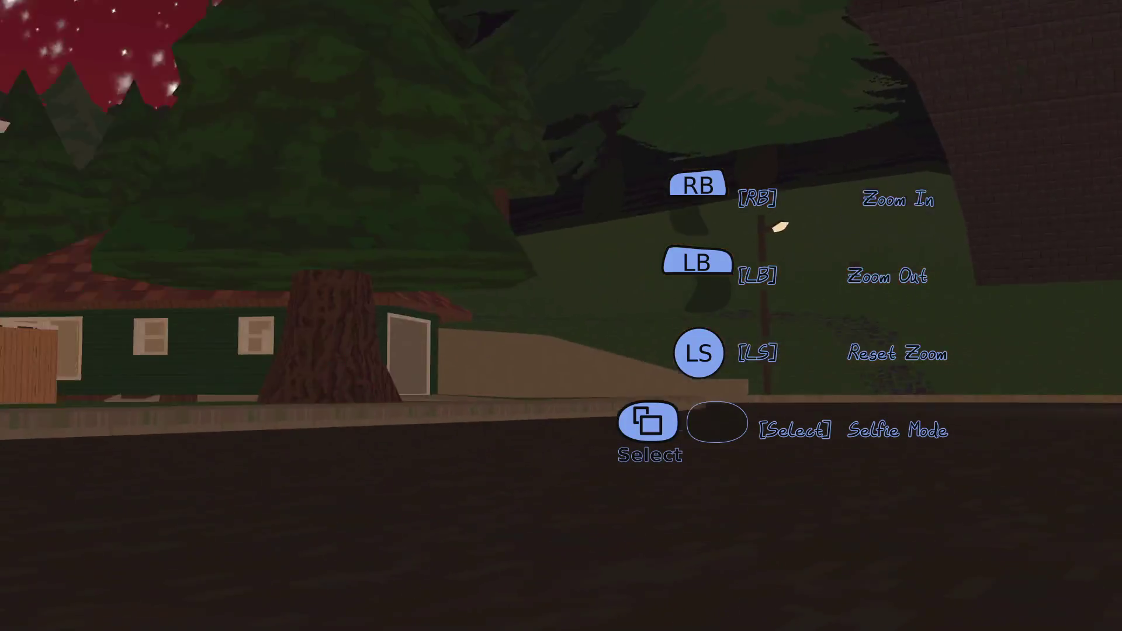
key(Tab)
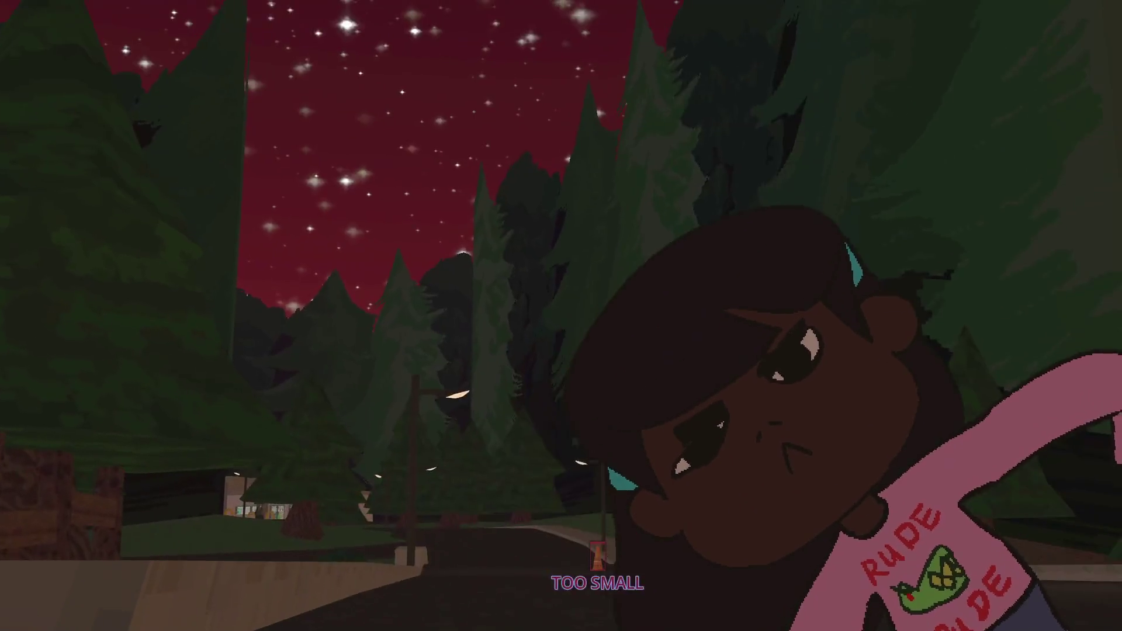
key(Escape)
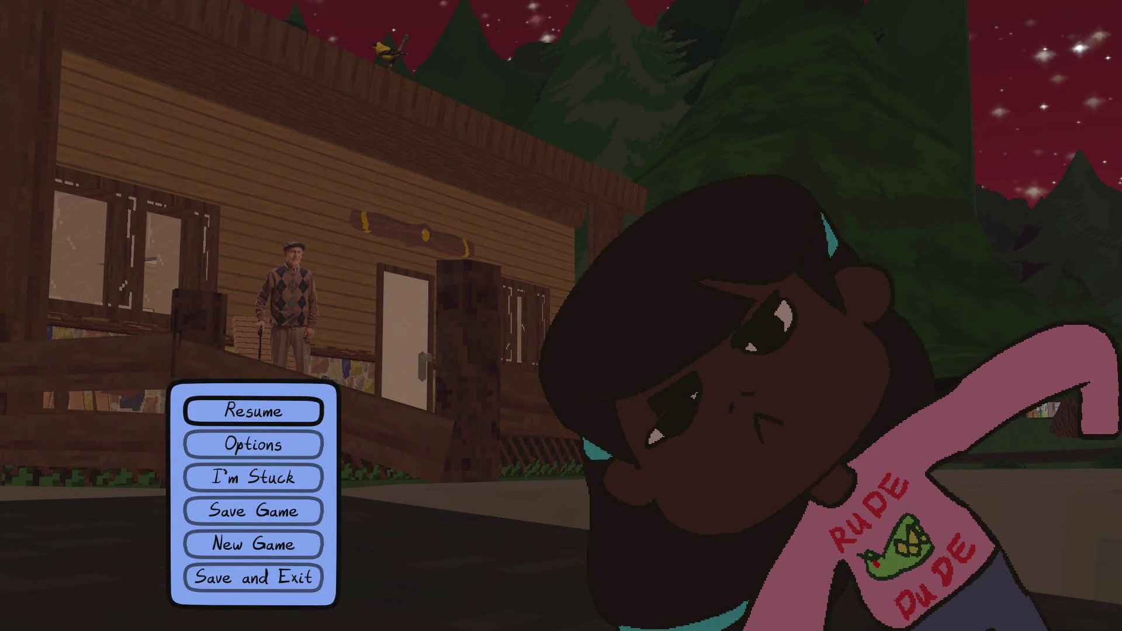
key(alt+Tab)
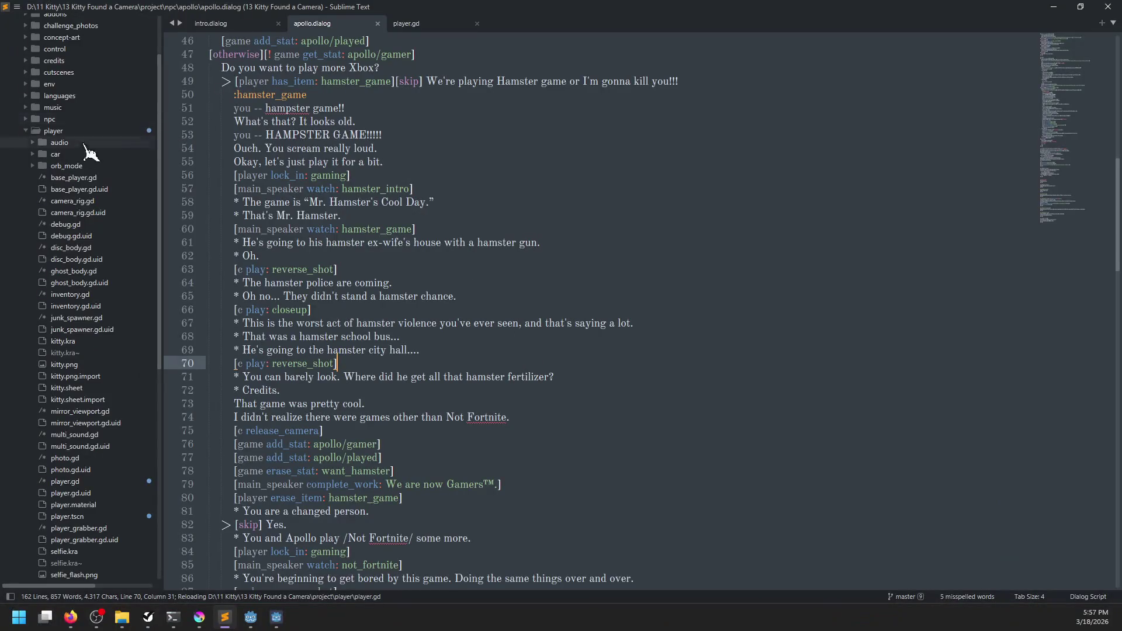
- Append 'id:selfie_stick Selfie Stick' as the last line of languages/ids.csv and save
click(28, 131)
click(30, 96)
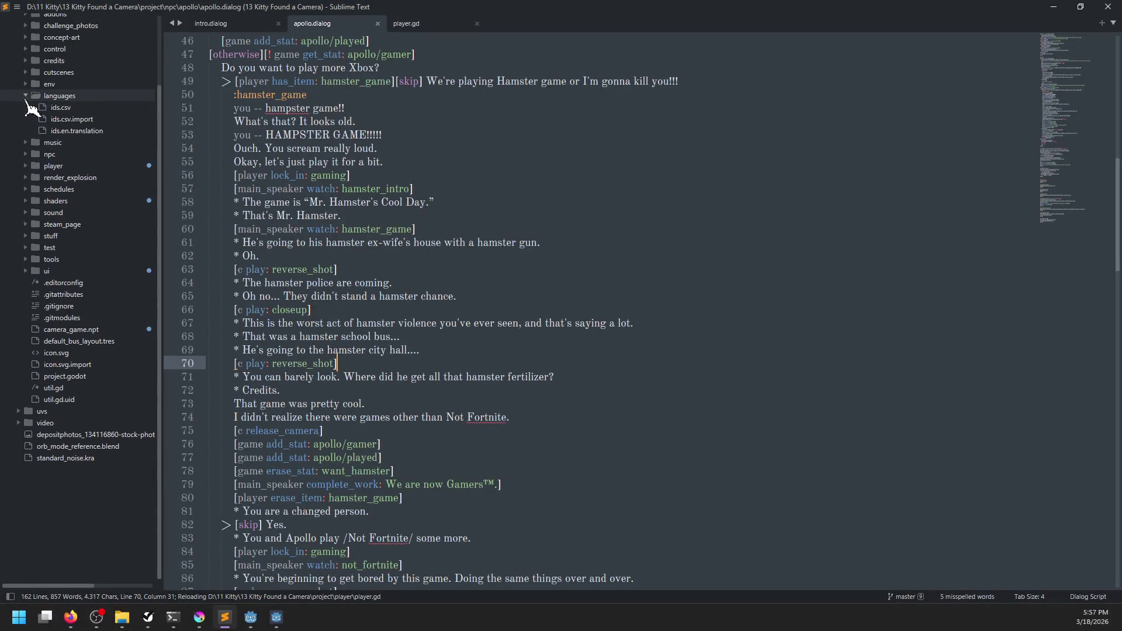
click(58, 107)
scroll(429, 420, down, 9)
click(426, 418)
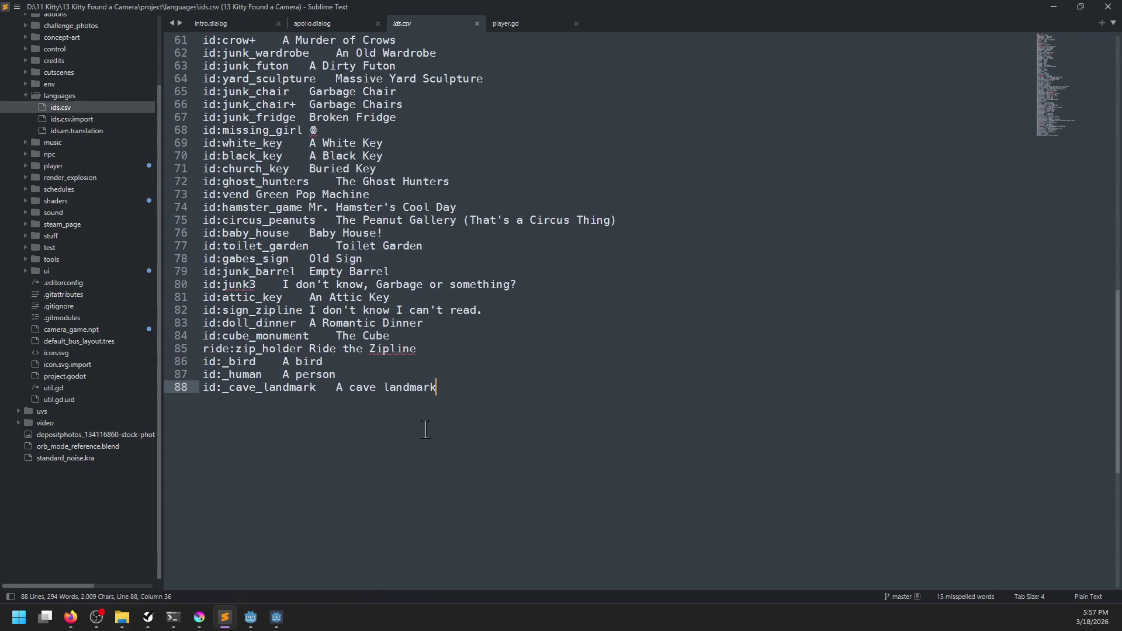
key(Return)
text(id:selfie)
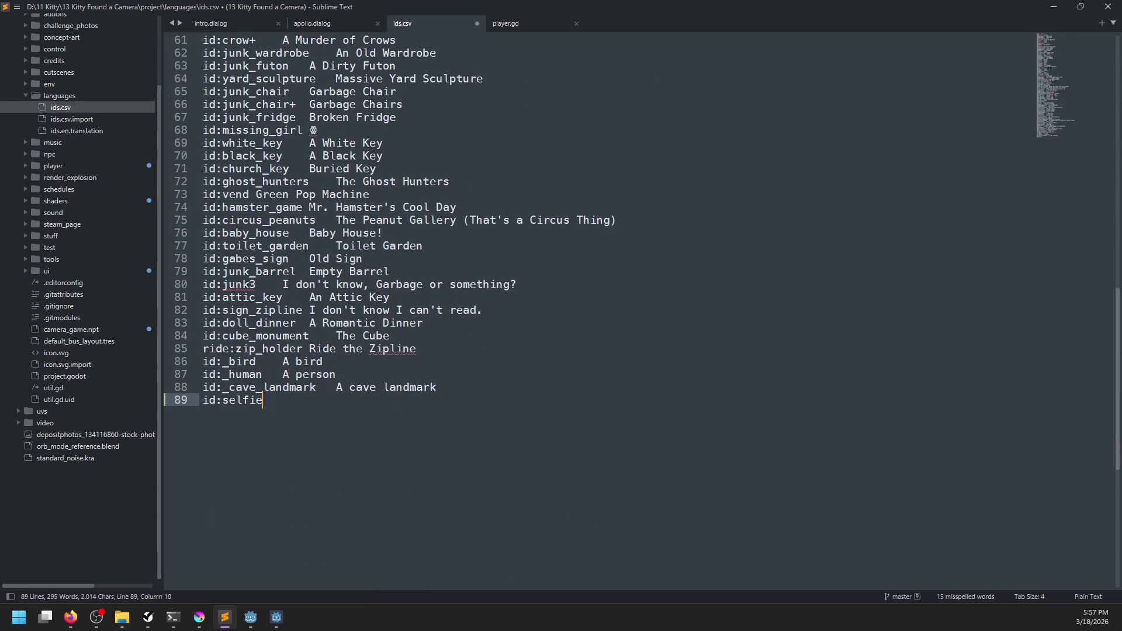
text(_stick Selfie Stick)
key(ctrl+s)
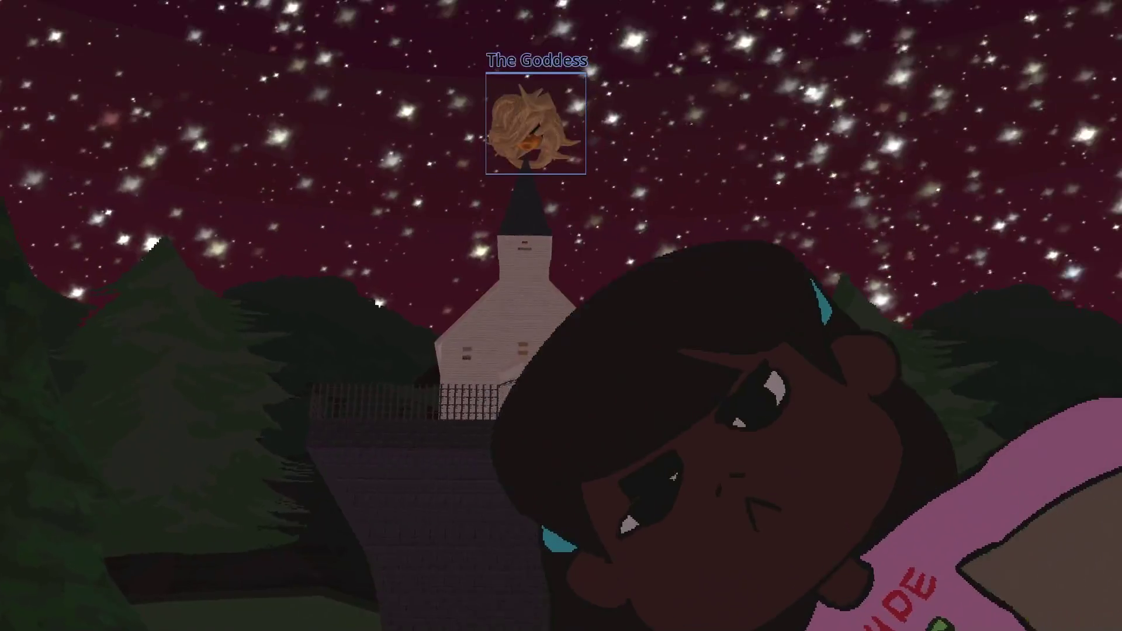
- Photograph The Goddess, then walk over the grassy hill down into the fenced yard
click(561, 316)
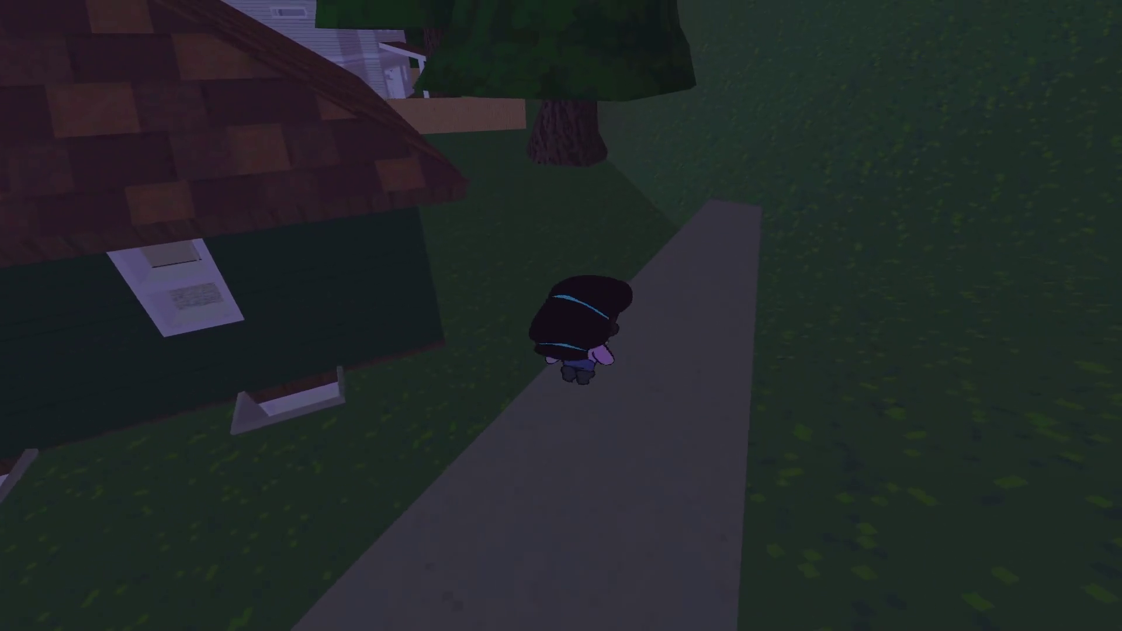
key(w)
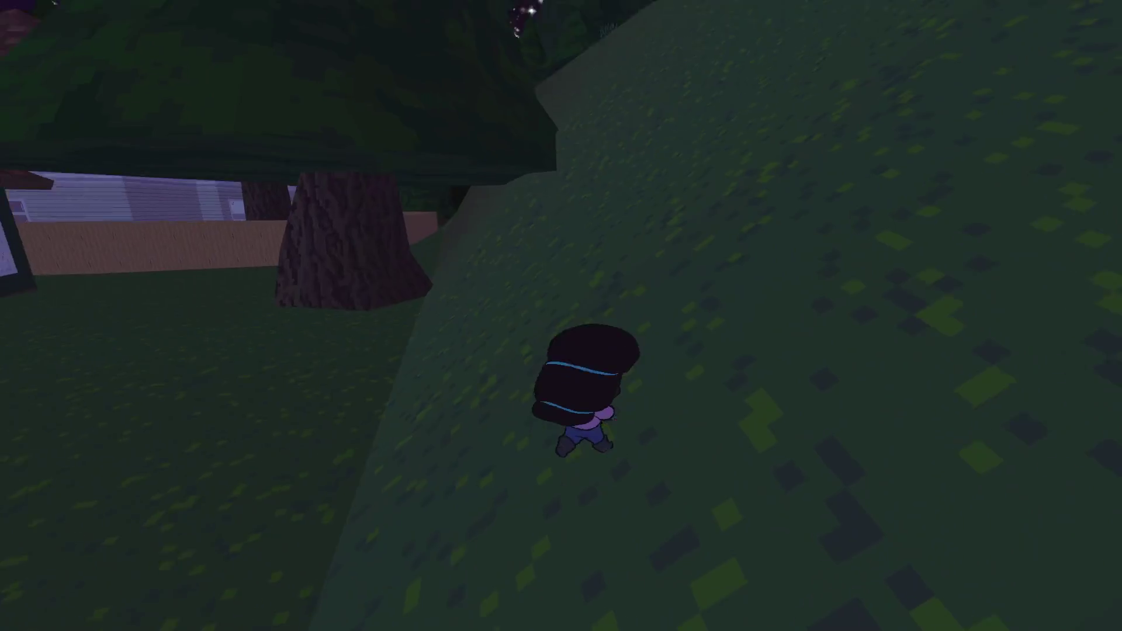
key(w)
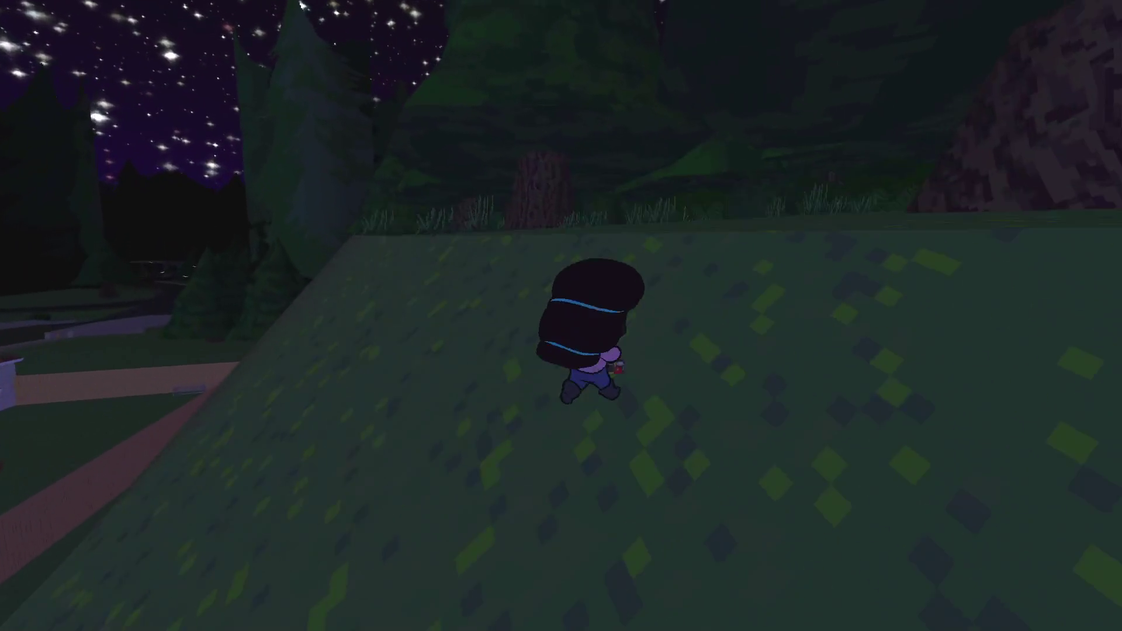
key(w)
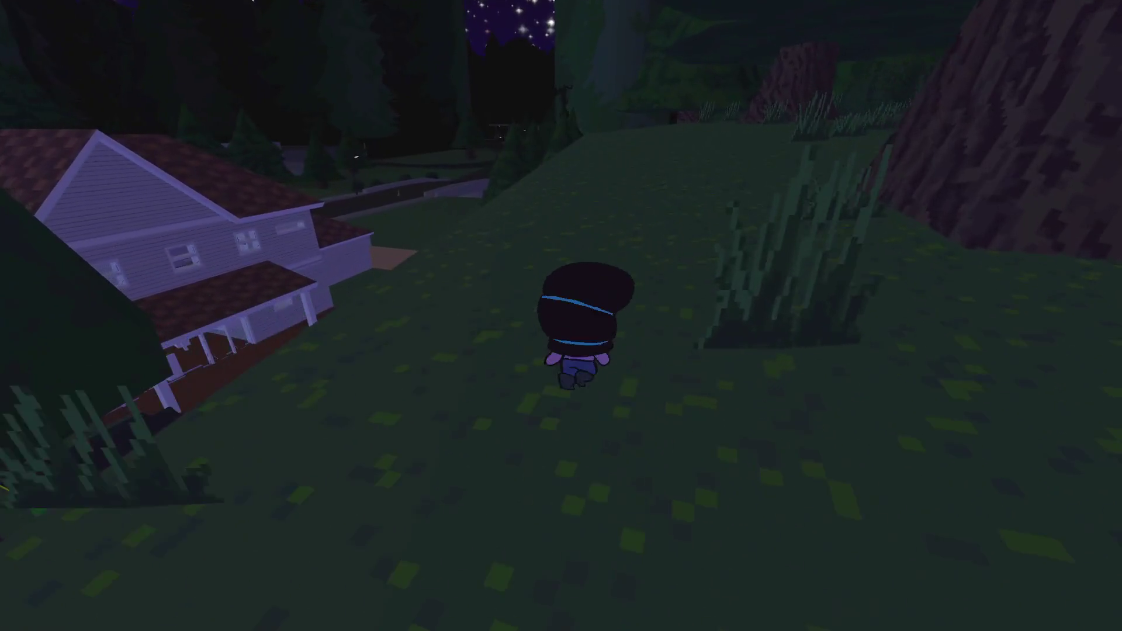
key(w)
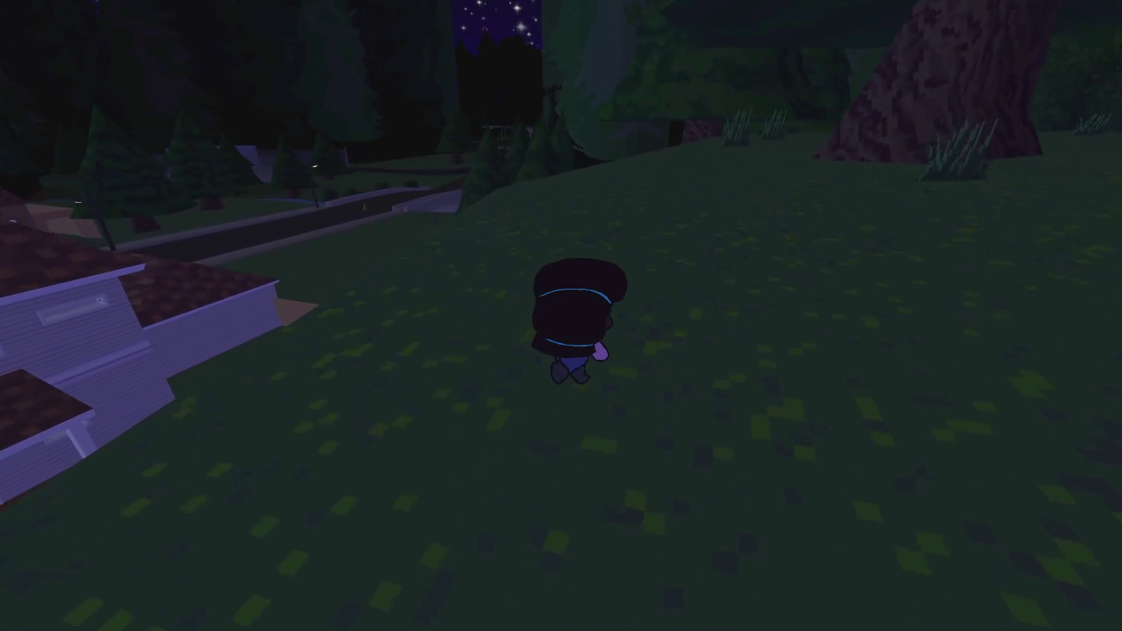
key(w)
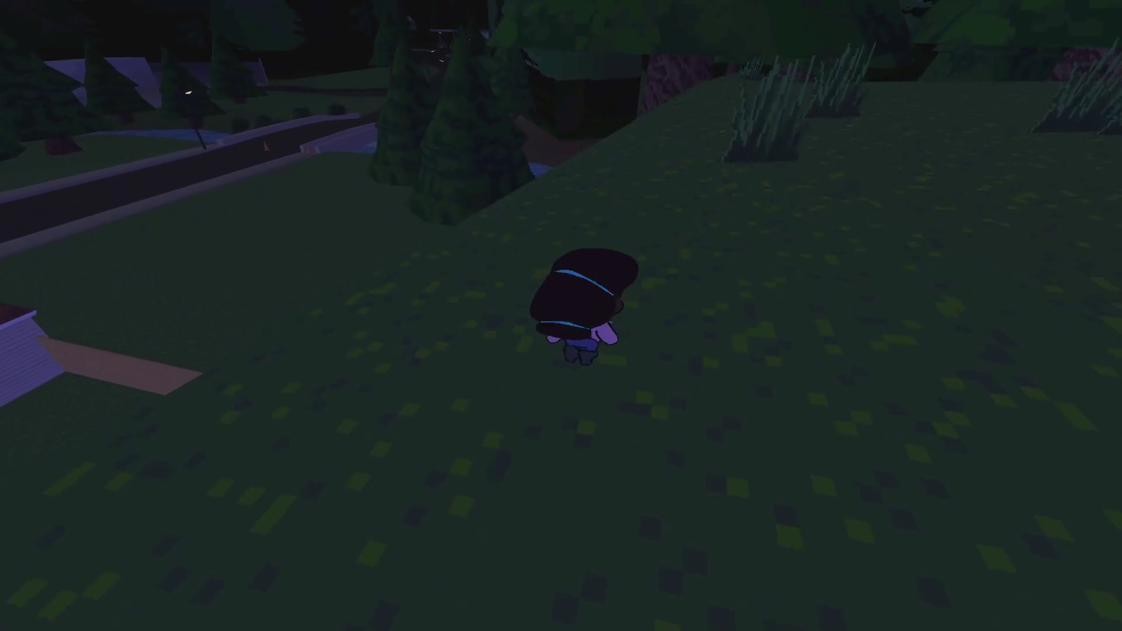
key(w)
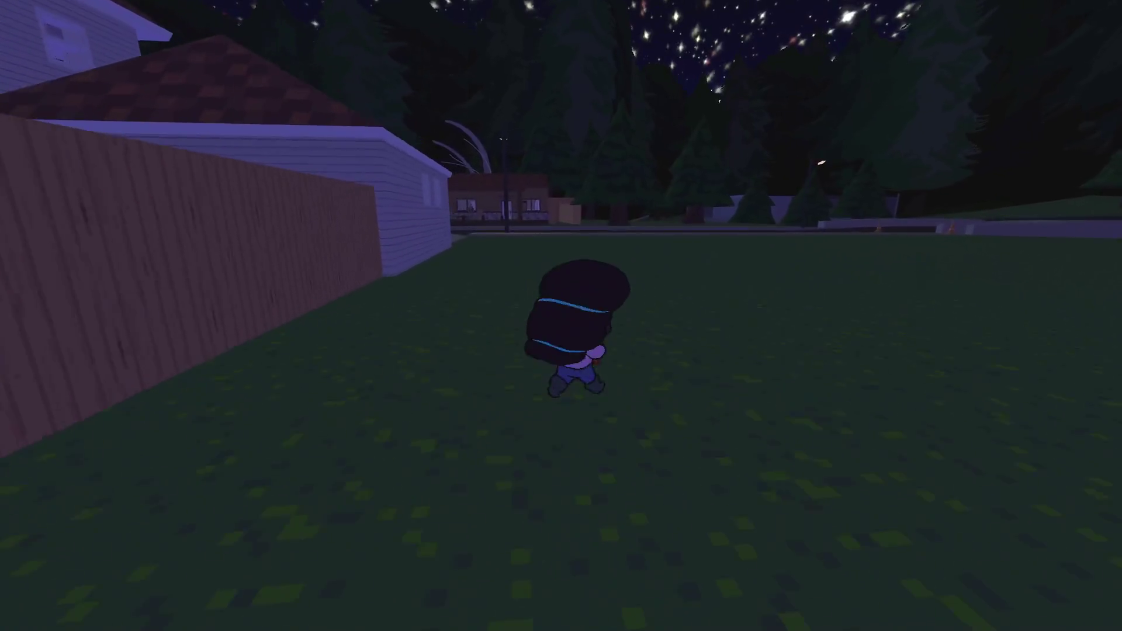
- Enter first-person photo mode, then pause and choose Save and Exit
key(c)
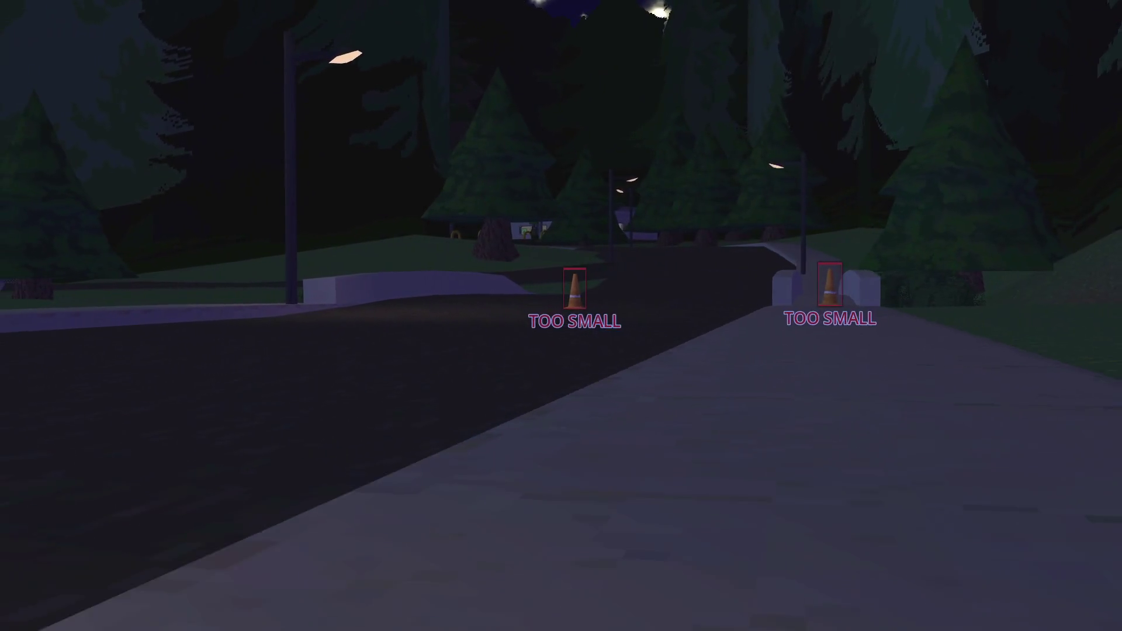
key(Escape)
key(Down)
key(Down)
key(Down)
key(Return)
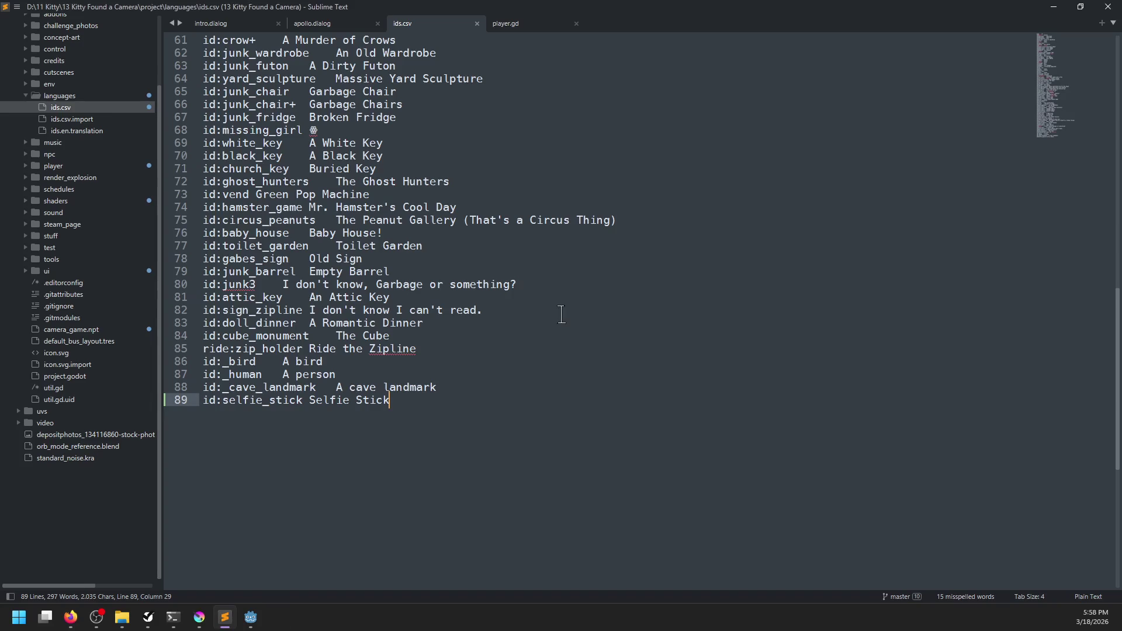
- Switch from Sublime Text back to the Godot Engine window
mouse_move(160, 628)
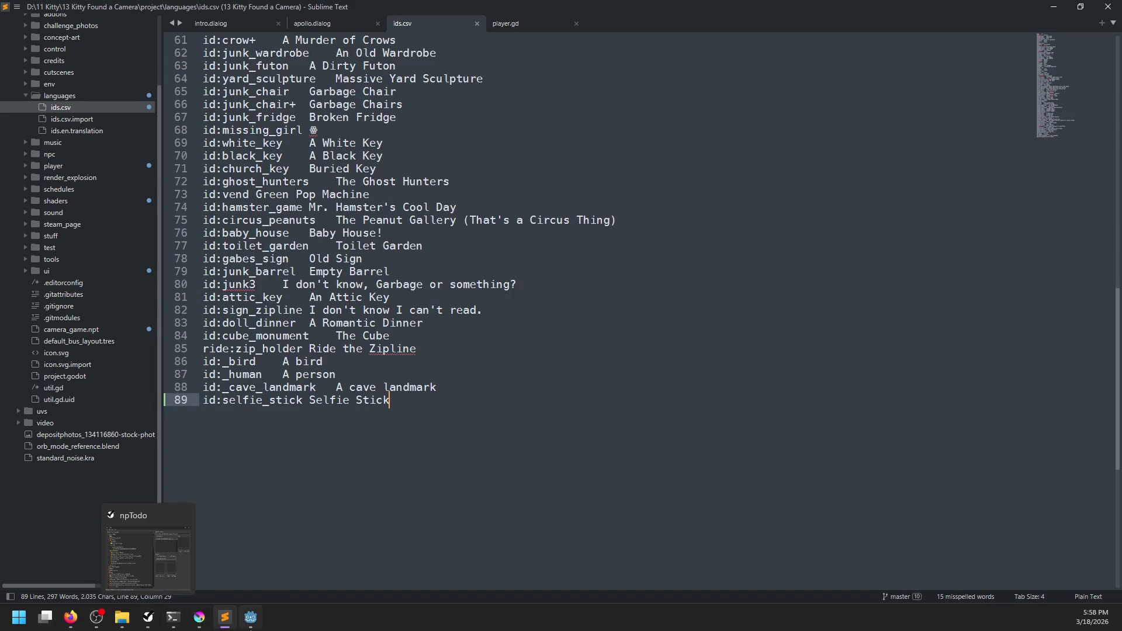
click(258, 628)
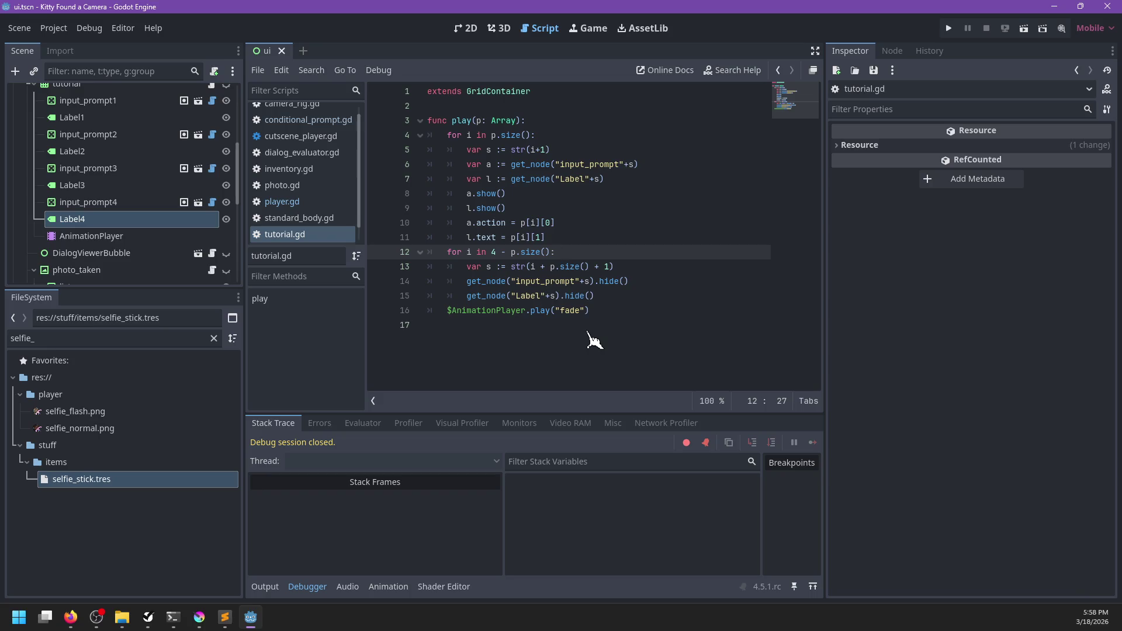
- Show the ui scene in 2D and collapse the tutorial, photo_taken and prompt_box nodes
click(499, 28)
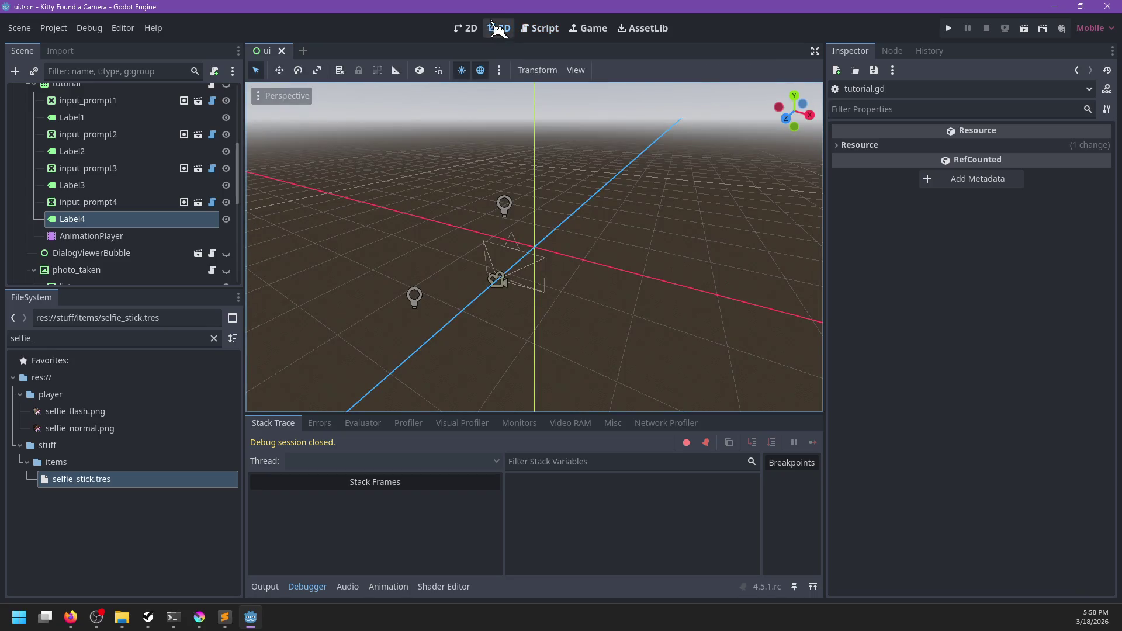
click(474, 32)
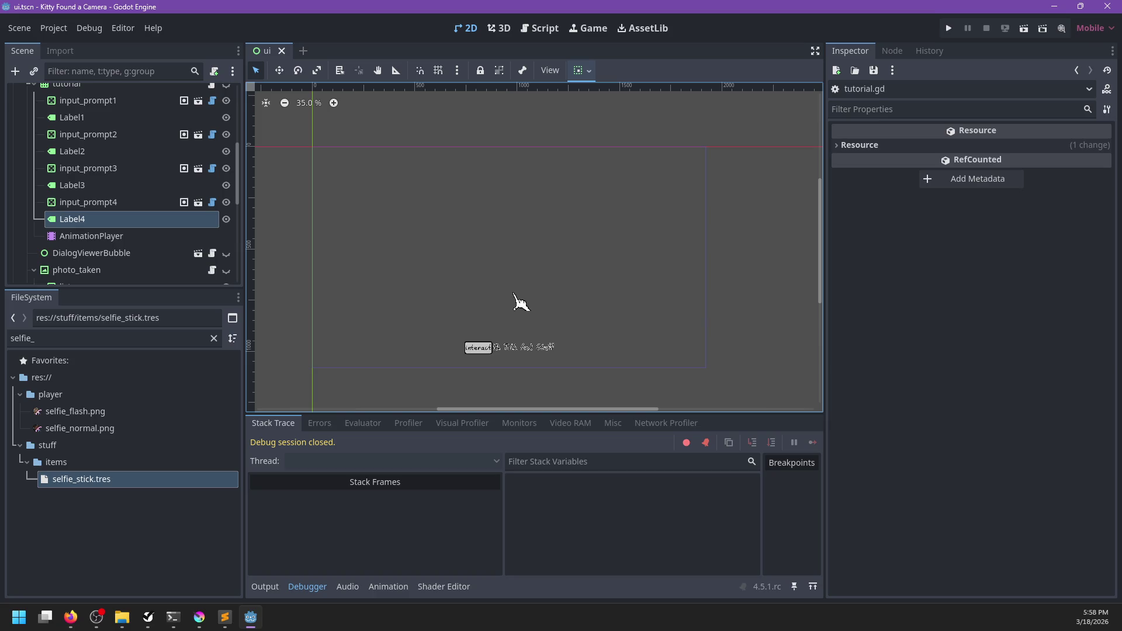
scroll(170, 211, up, 5)
click(34, 207)
scroll(105, 208, down, 1)
click(33, 215)
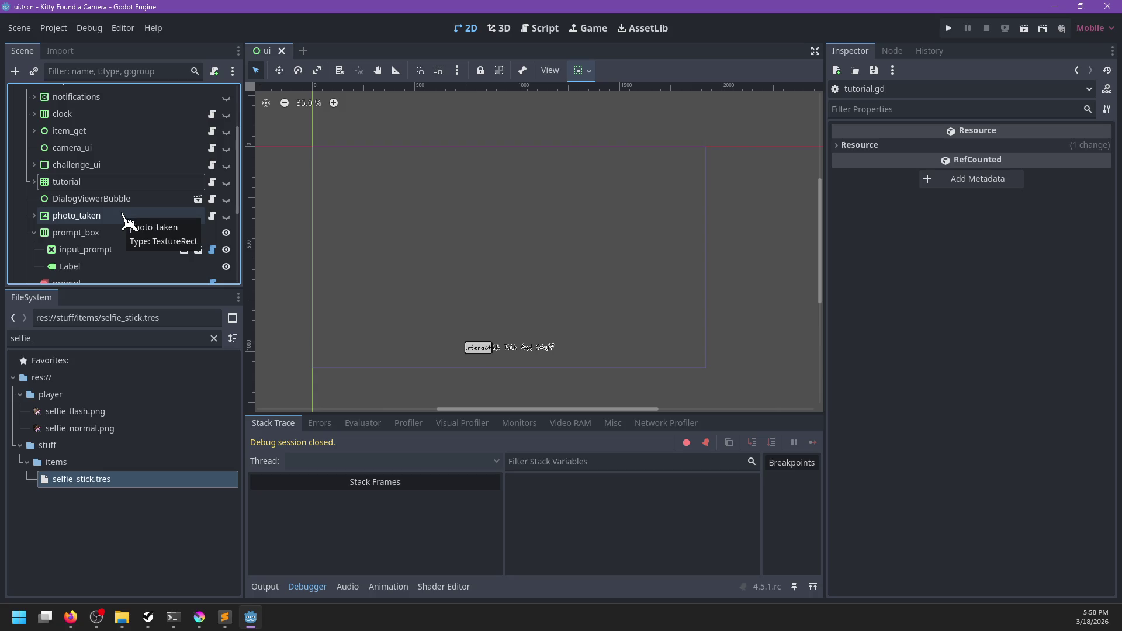
click(34, 233)
scroll(96, 216, up, 3)
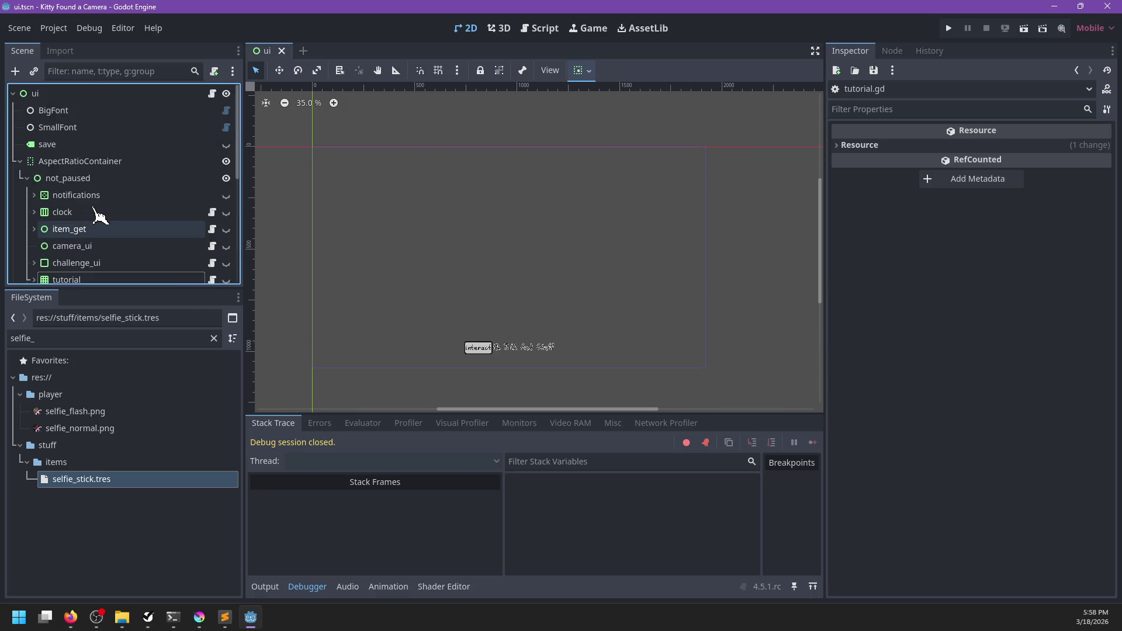
scroll(97, 217, down, 4)
scroll(97, 216, up, 4)
- Open Project Settings on the Input Map and scroll down to selfie_toggle
click(53, 28)
click(70, 45)
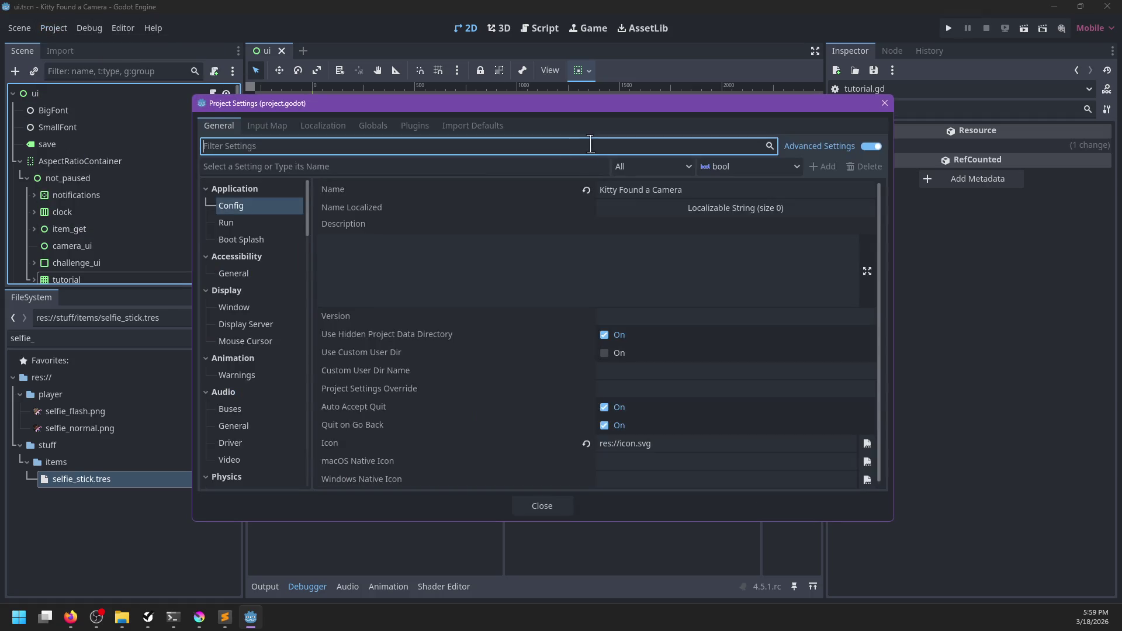
click(267, 126)
scroll(515, 339, down, 10)
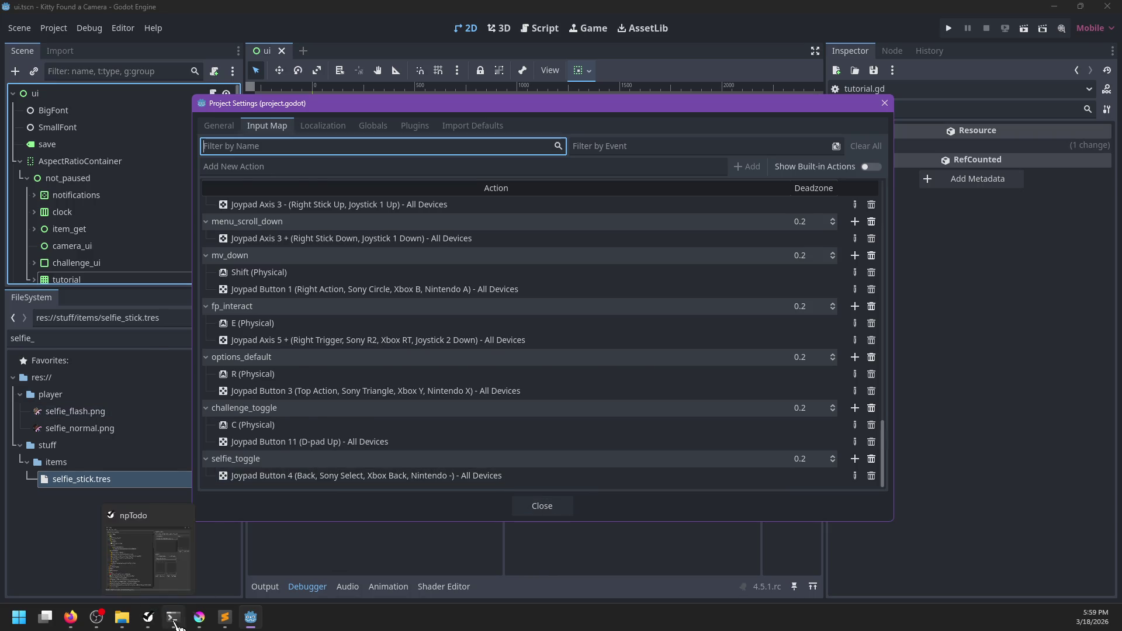
- Run git status in the PowerShell terminal
click(175, 624)
text(git status)
key(Return)
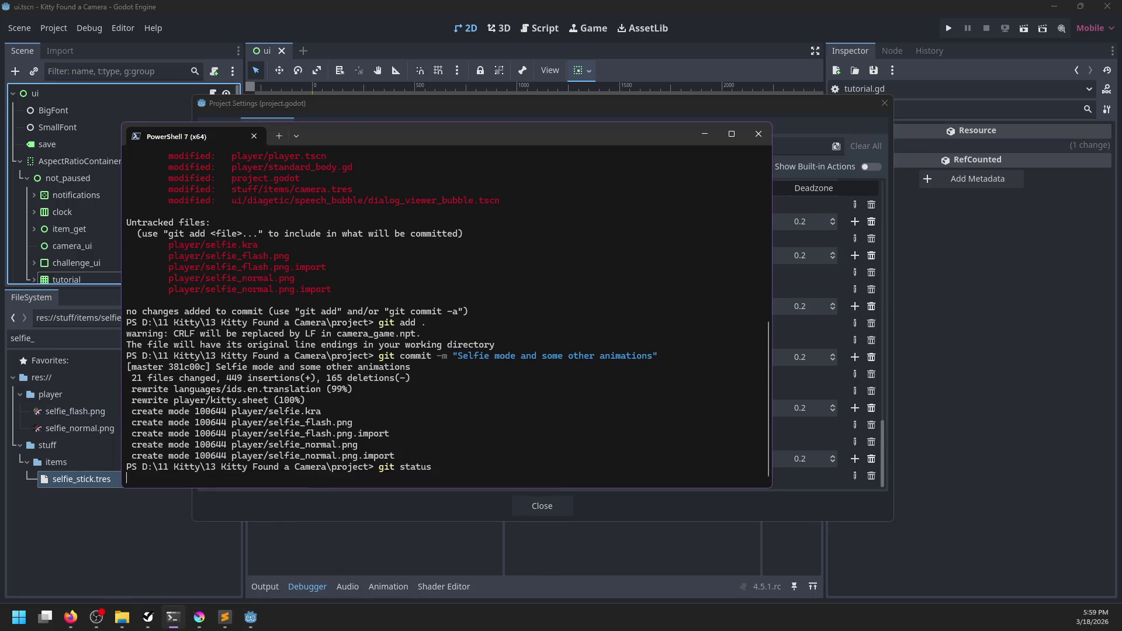
- Stage all changes and commit them as 'Selfie stick is required for selfie mode'
text(git add .)
key(Return)
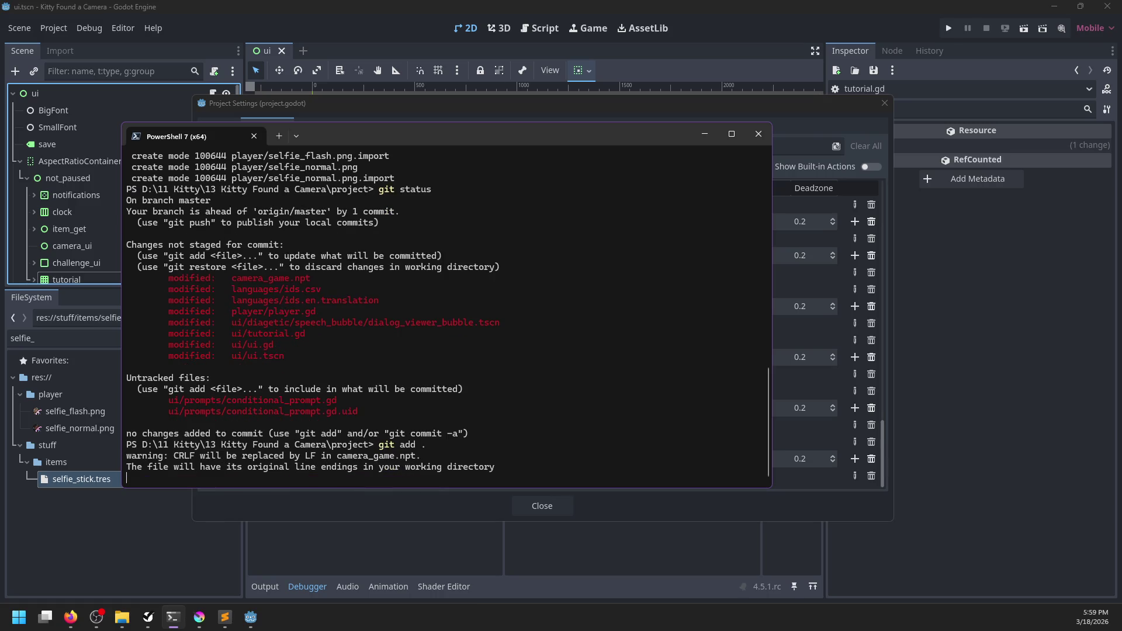
text(git commit)
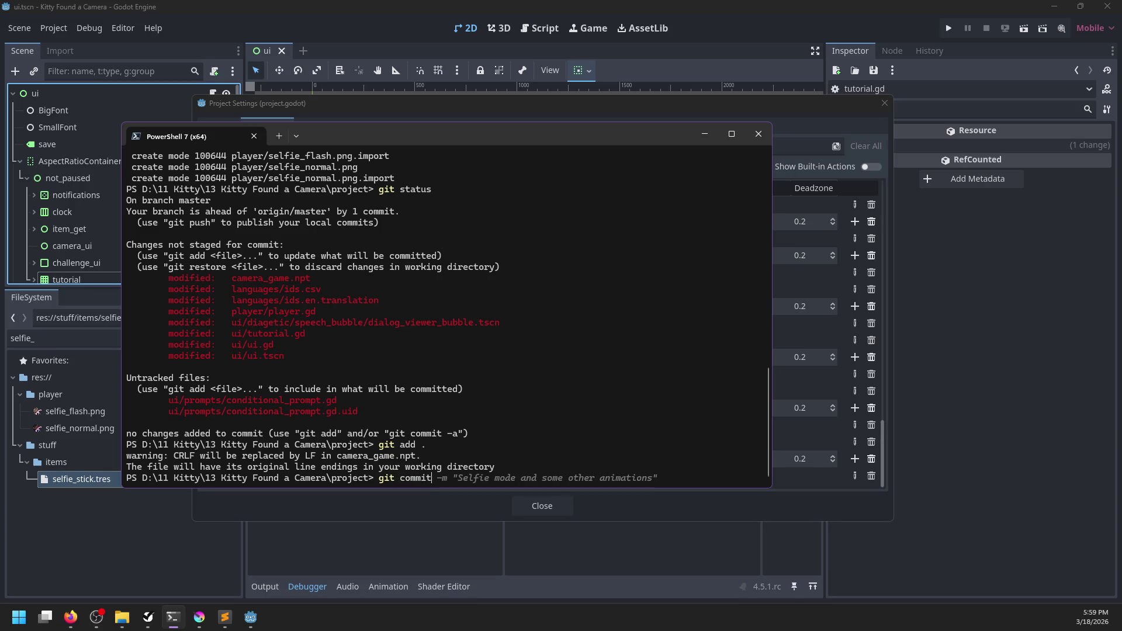
text(s)
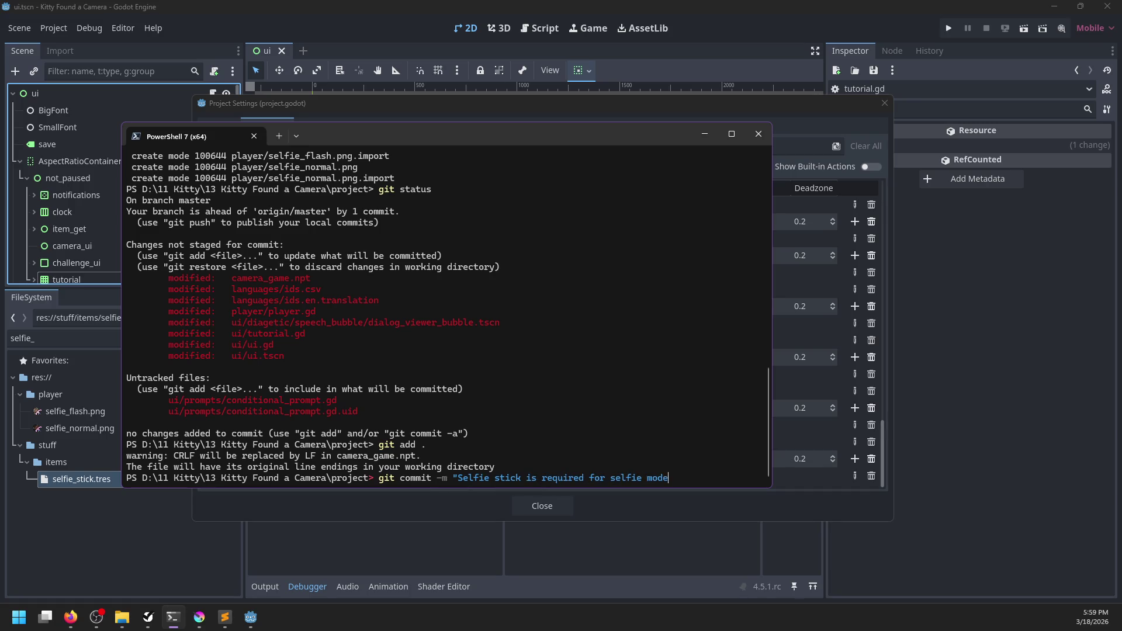
text(")
key(Return)
- Push the commit with git push, then close Godot's Project Settings
text(git op)
key(BackSpace)
key(BackSpace)
text(push)
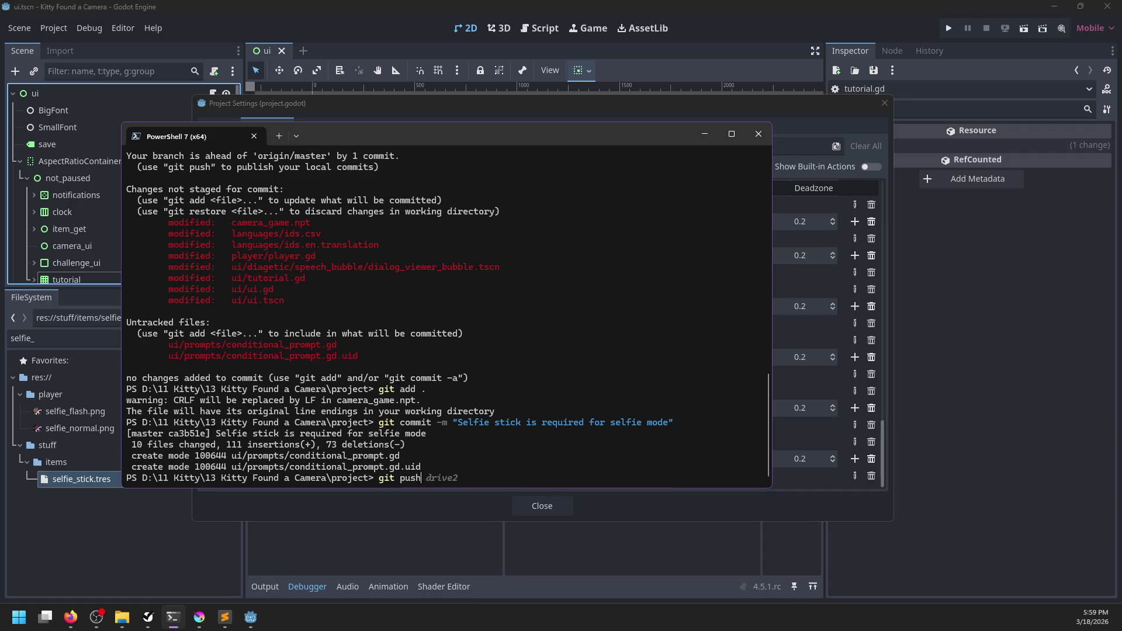
key(Return)
click(250, 520)
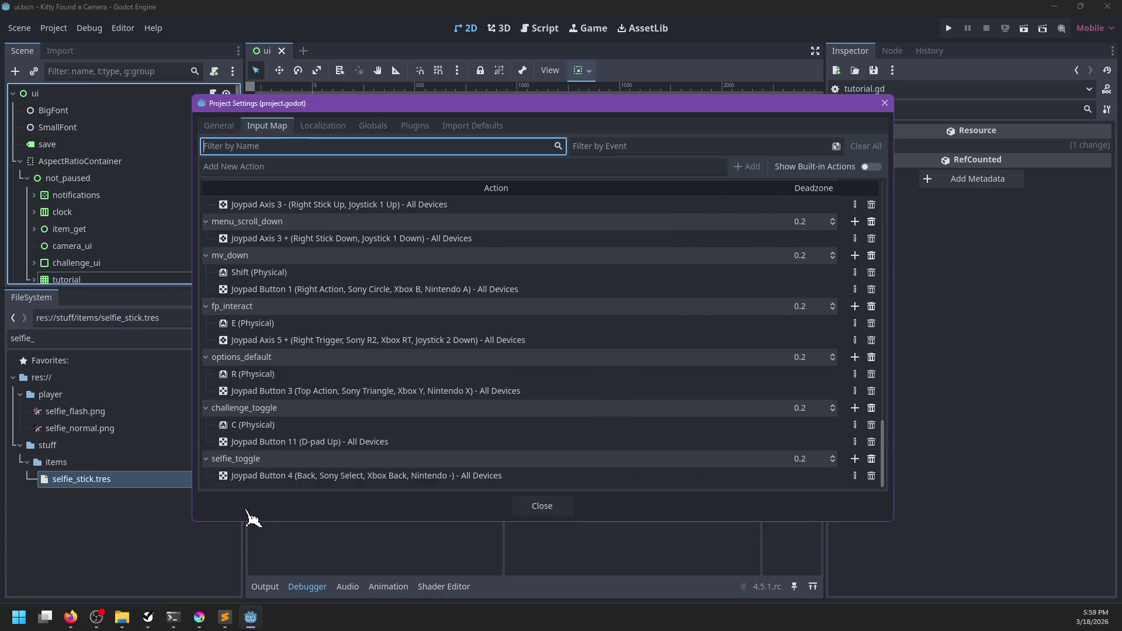
click(542, 506)
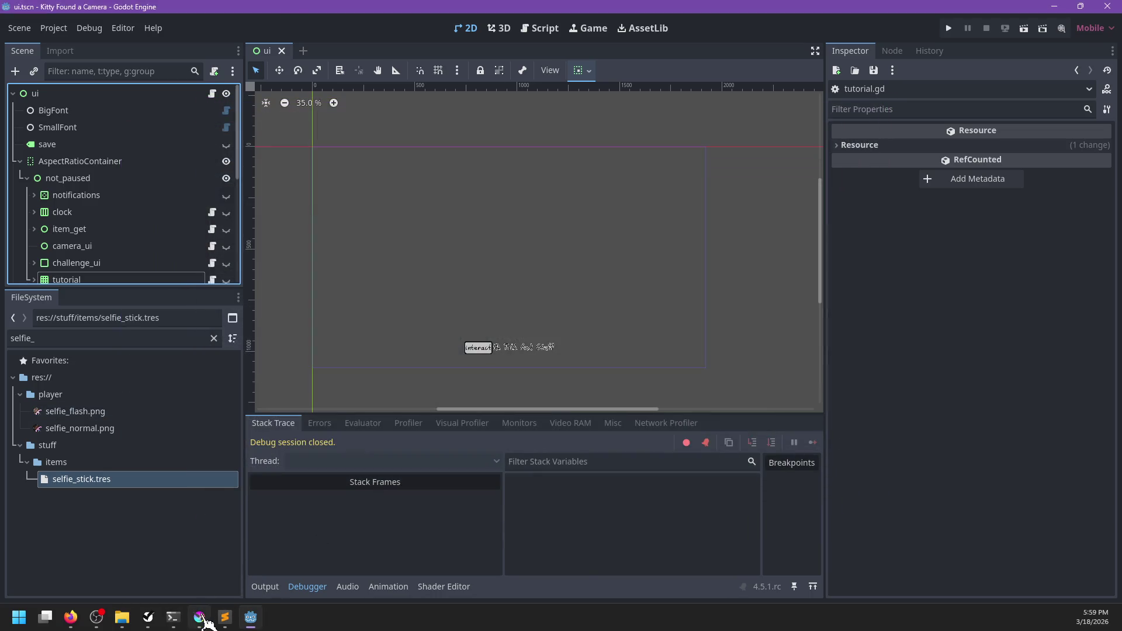
- Add a 'Control the flash' subtask under Selfie in NP-ToDo
click(200, 617)
click(148, 617)
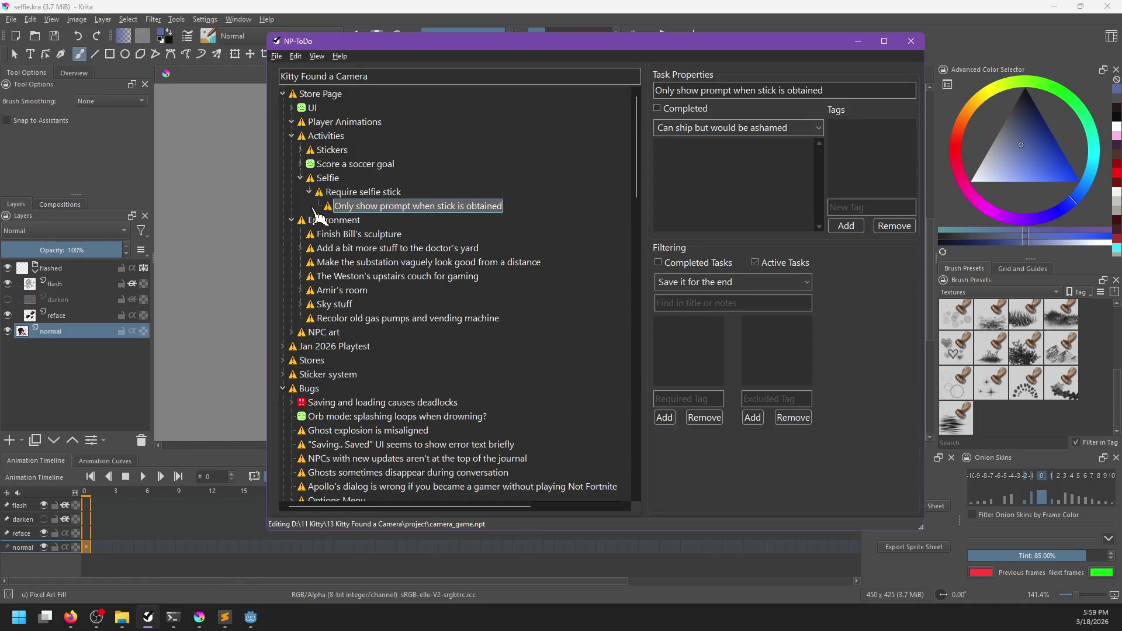
click(327, 177)
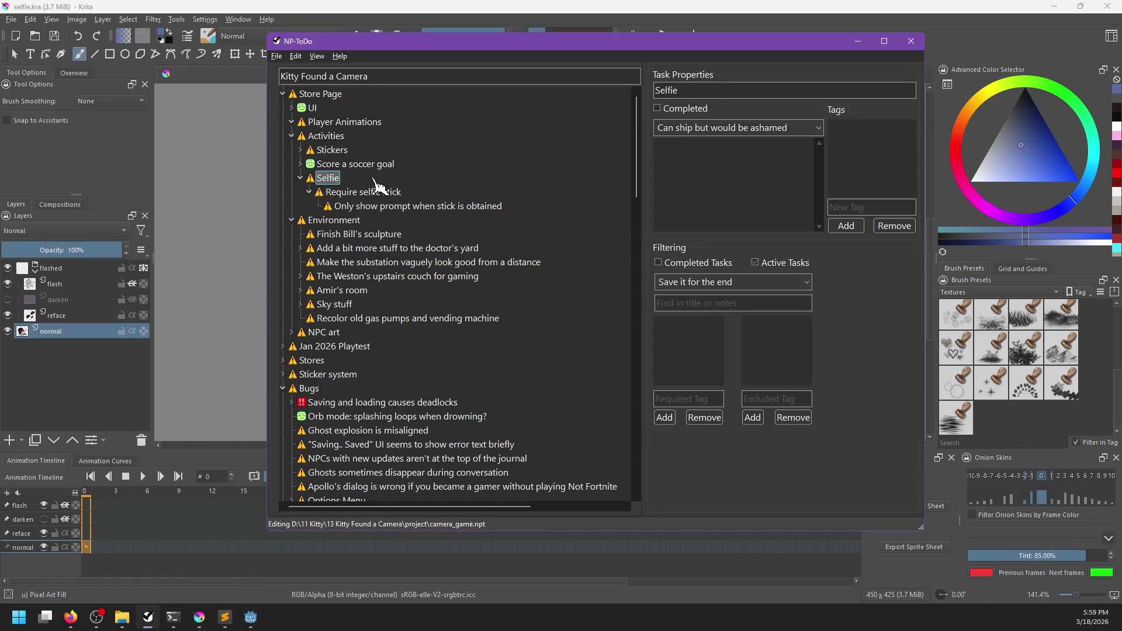
key(ctrl+n)
text(Control t)
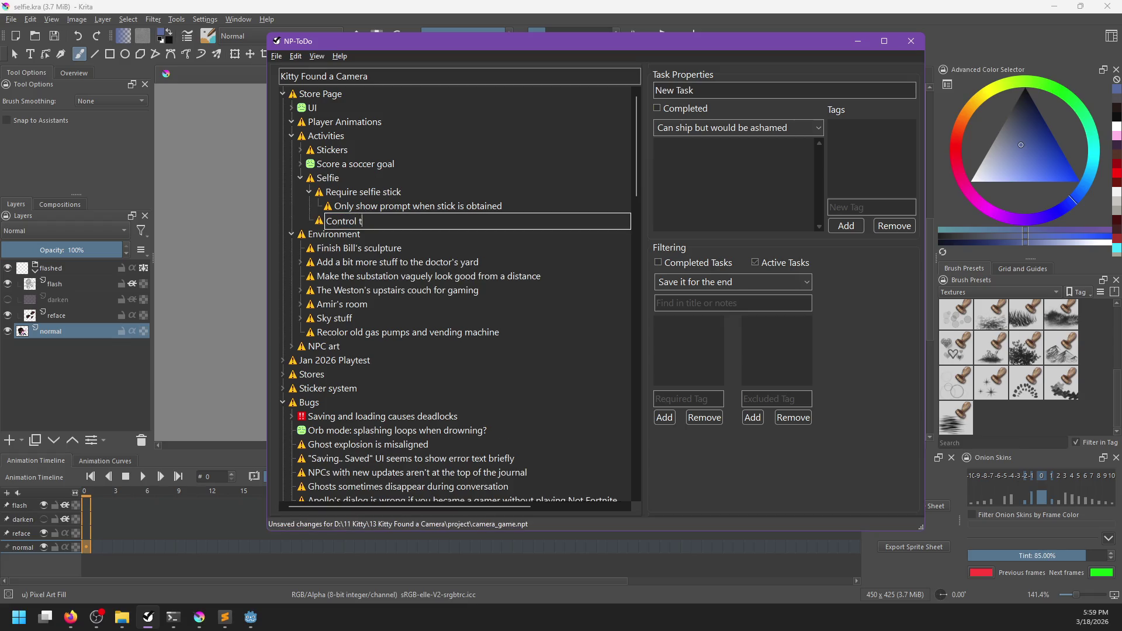
key(Return)
- Mark the show-prompt-when-stick and Require selfie stick subtasks completed
right_click(374, 207)
click(402, 215)
right_click(366, 193)
click(375, 199)
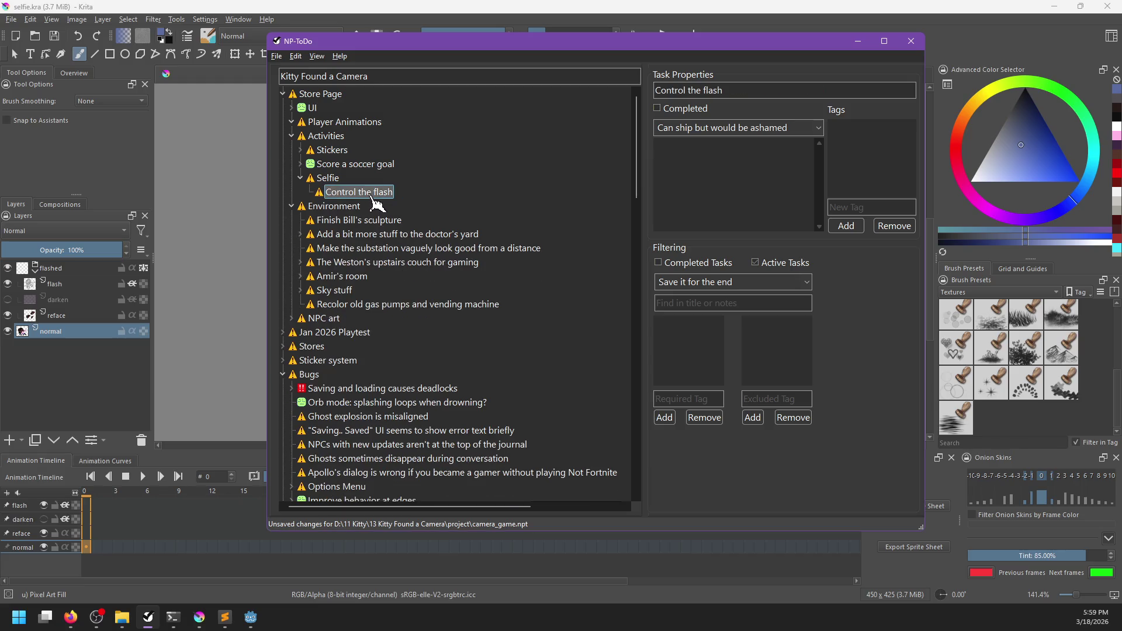
- Add a 'Put it in a menu' subtask under Control the flash and save the list
key(ctrl+n)
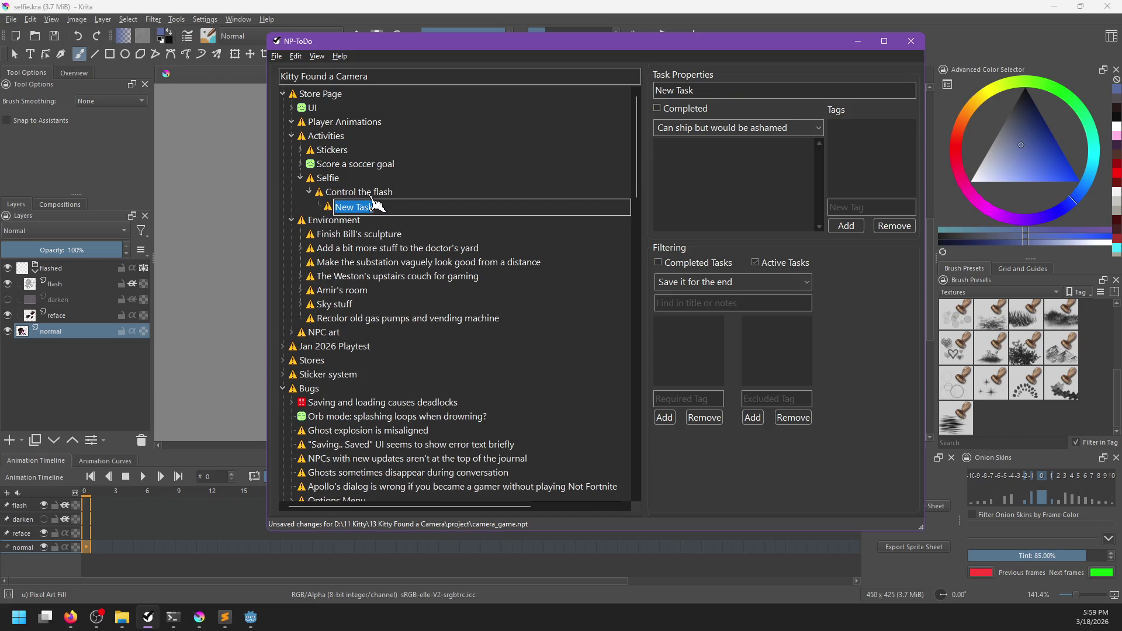
text(Put it in)
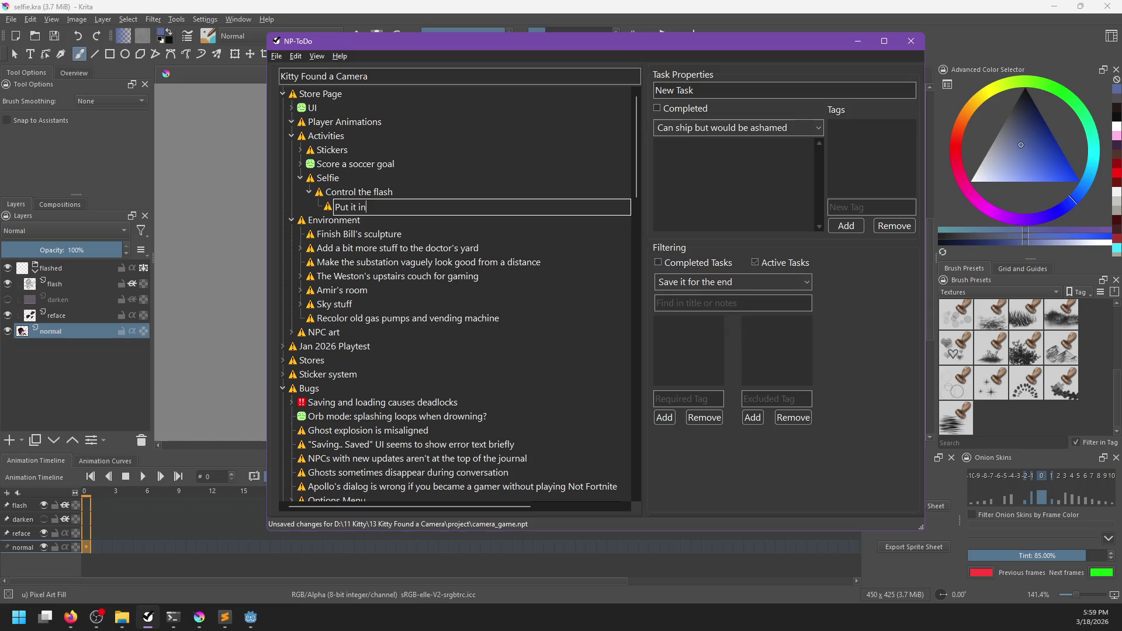
key(Return)
key(ctrl+s)
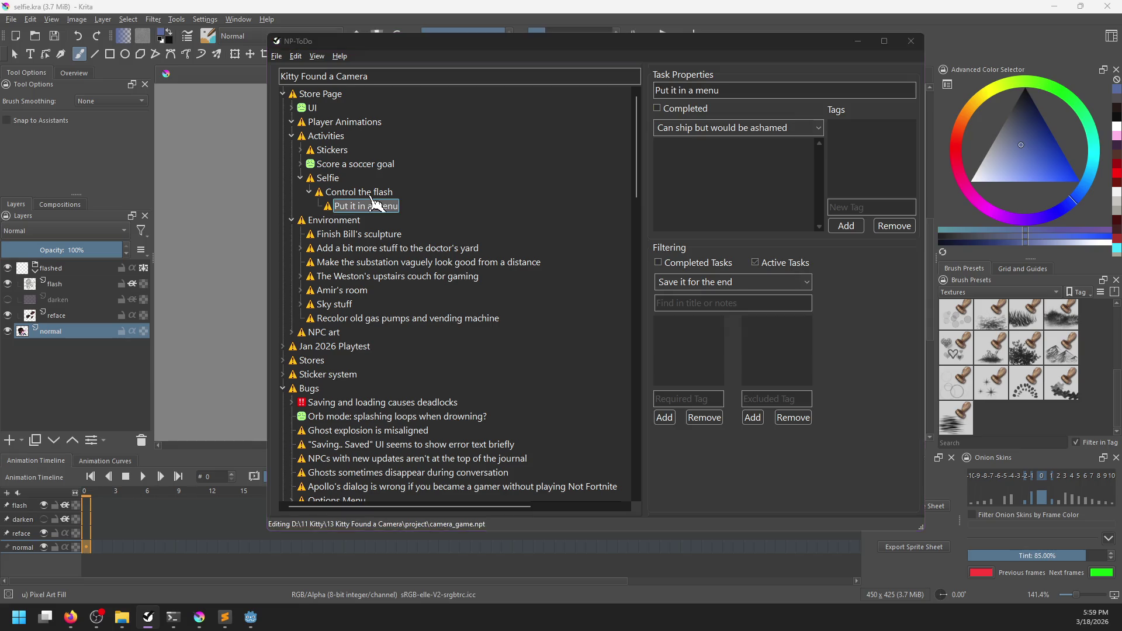
- Close the Krita window and open Godot's Project menu
key(alt+Tab)
click(1108, 6)
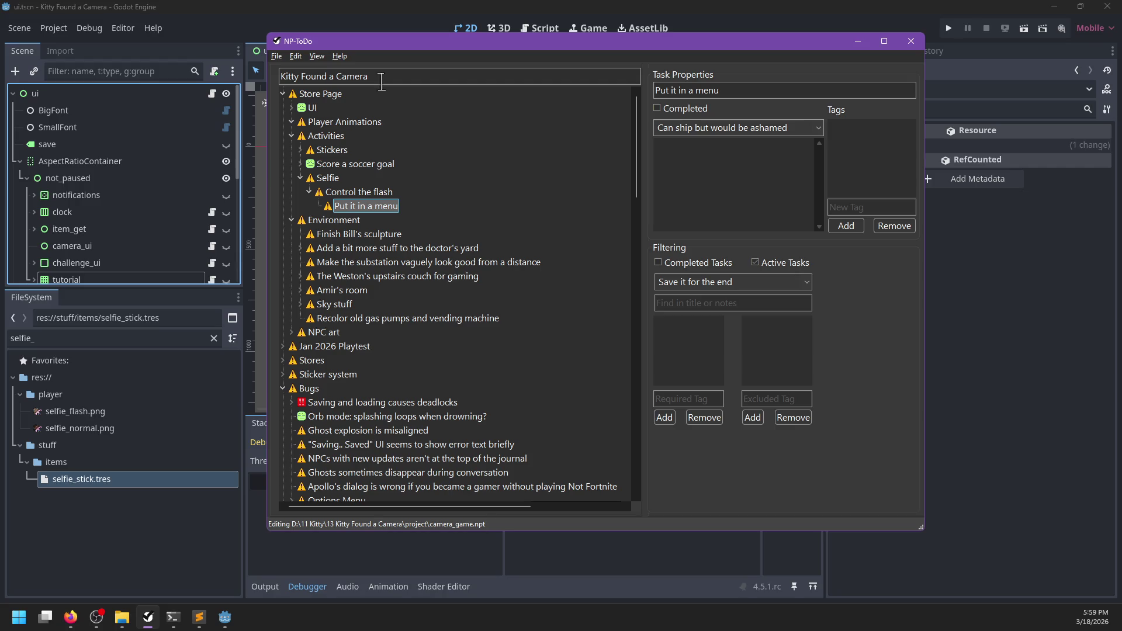
click(54, 28)
- Add a Q key binding to the selfie_toggle action in the Input Map
click(64, 42)
scroll(439, 474, up, 3)
scroll(433, 471, down, 3)
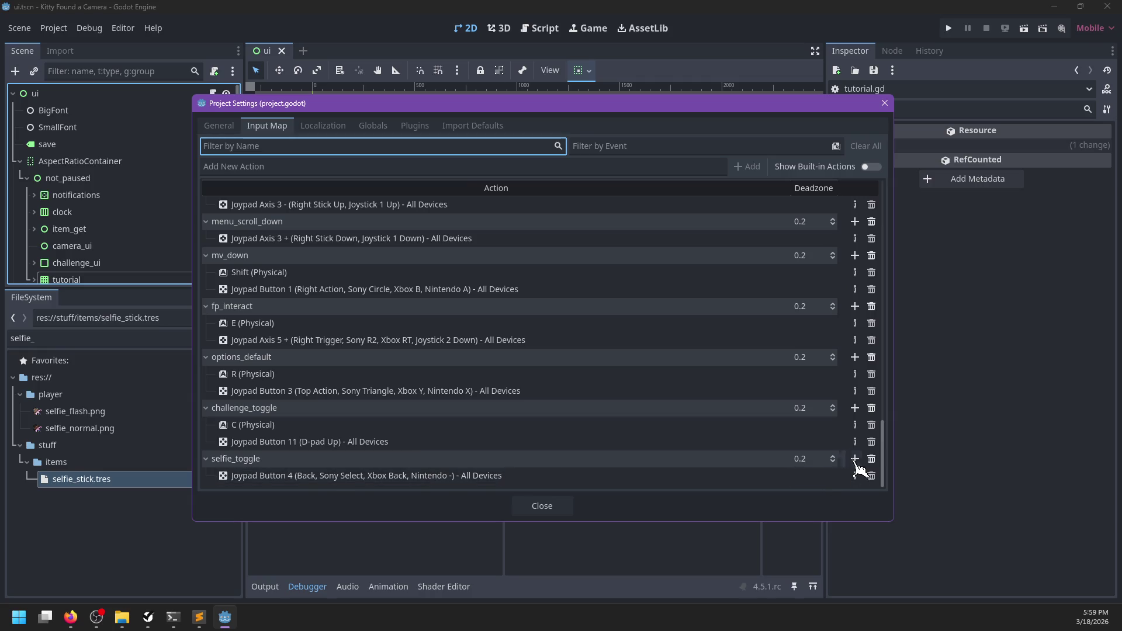
click(854, 459)
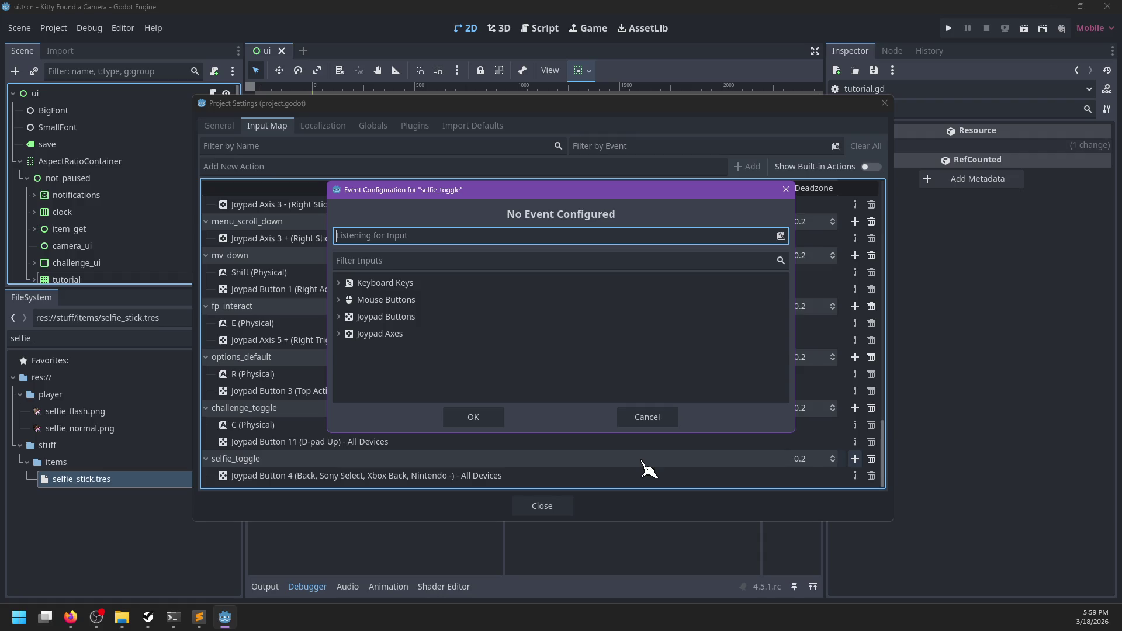
key(q)
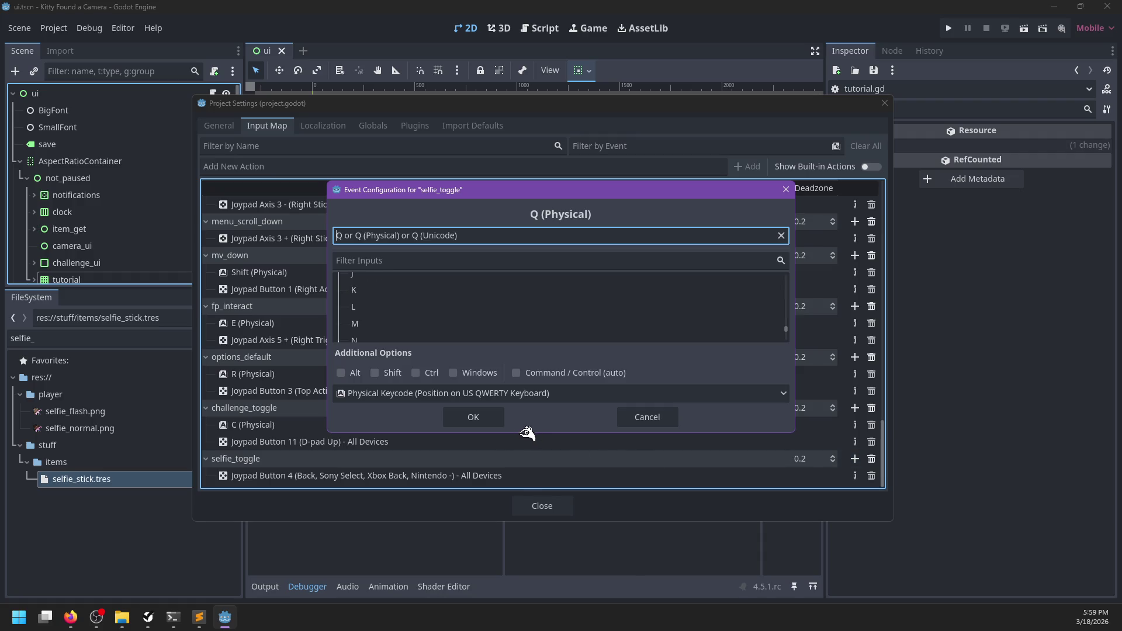
click(484, 430)
- Rename the selfie_toggle action to extra_settings and close Project Settings
scroll(495, 456, down, 1)
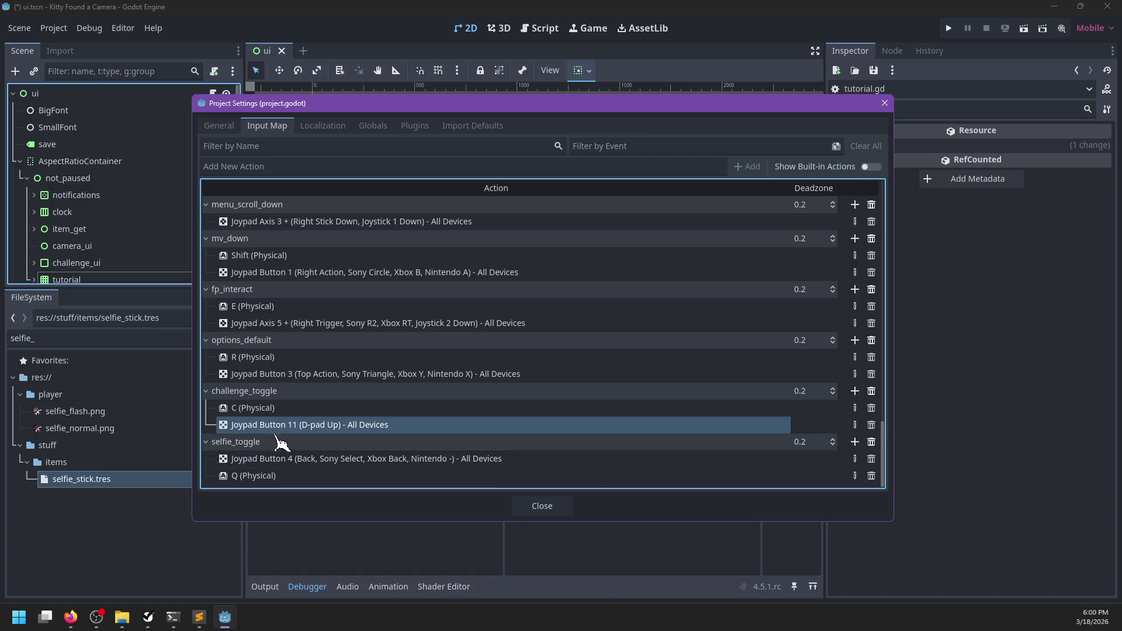
double_click(272, 442)
key(ctrl+a)
key(BackSpace)
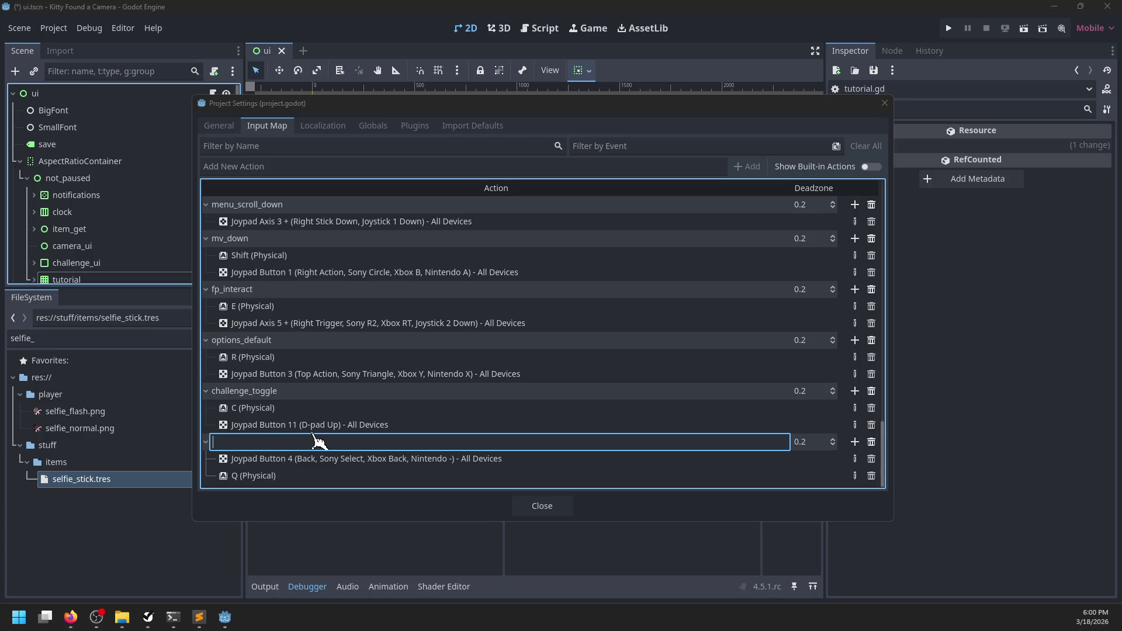
text(ettings)
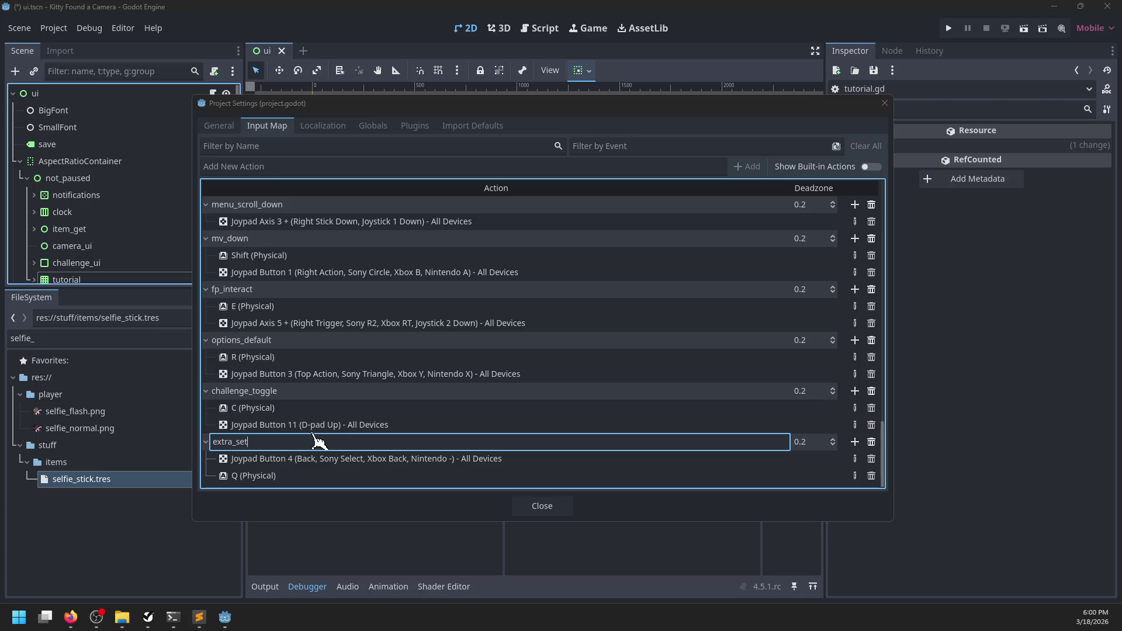
key(Return)
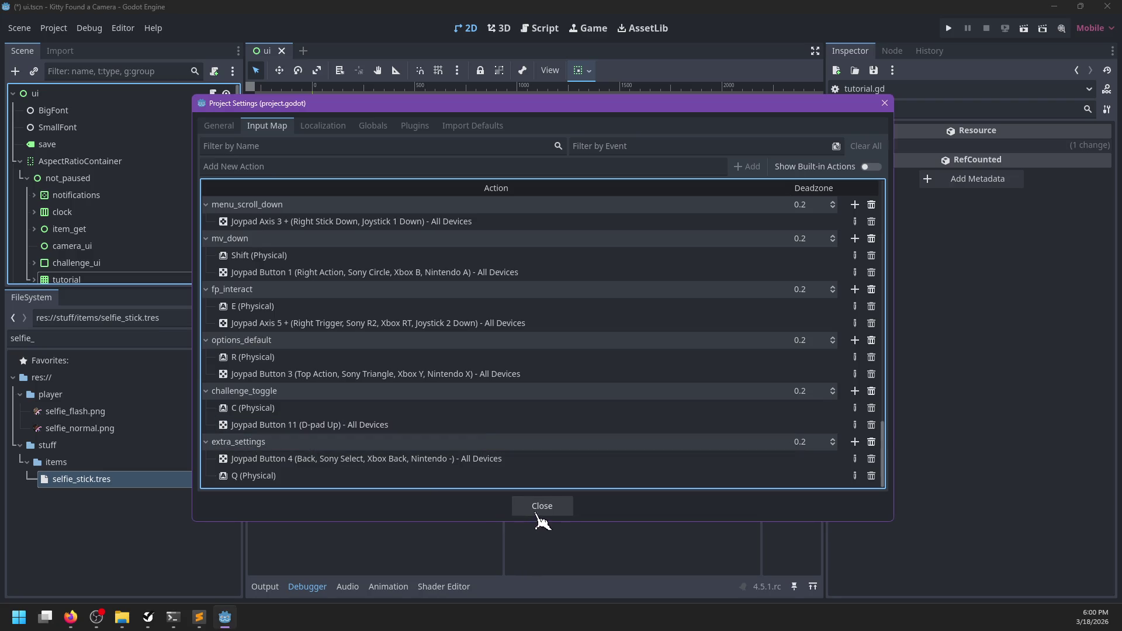
click(537, 507)
click(507, 30)
click(539, 31)
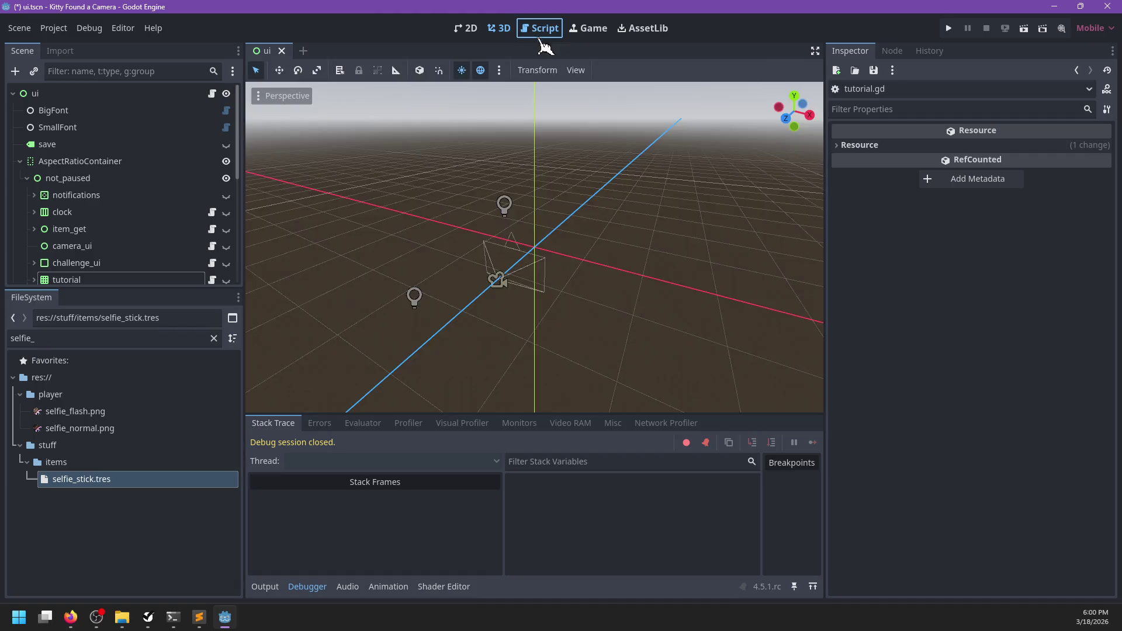
- In player.gd line 168, replace 'selfie_toggle' with 'extra_settings'
key(ctrl+f)
text(extra)
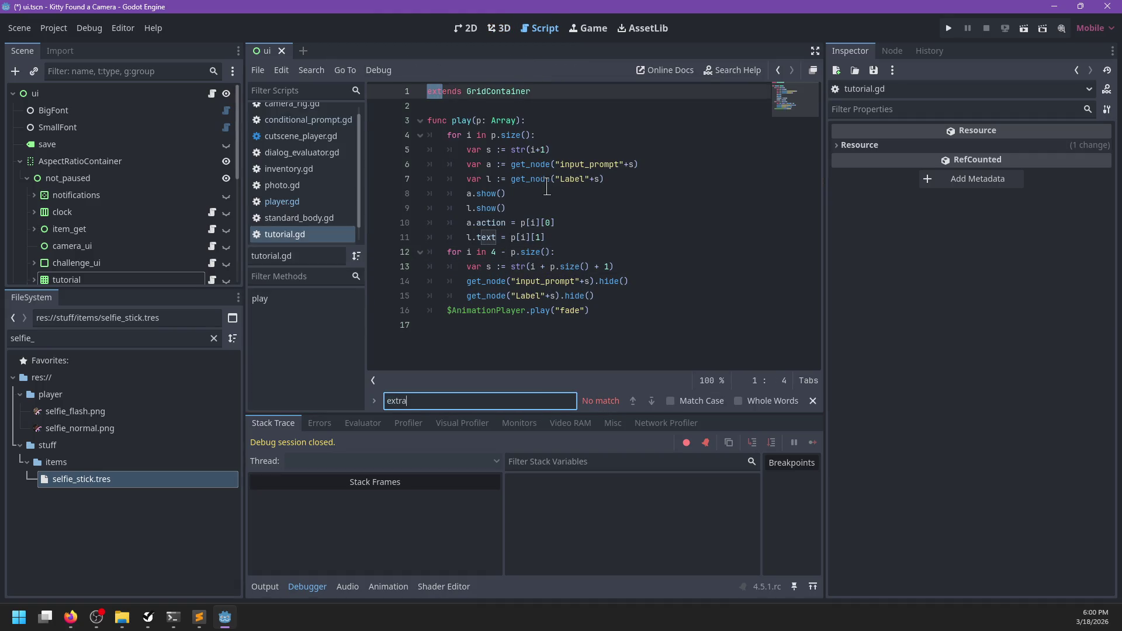
click(283, 202)
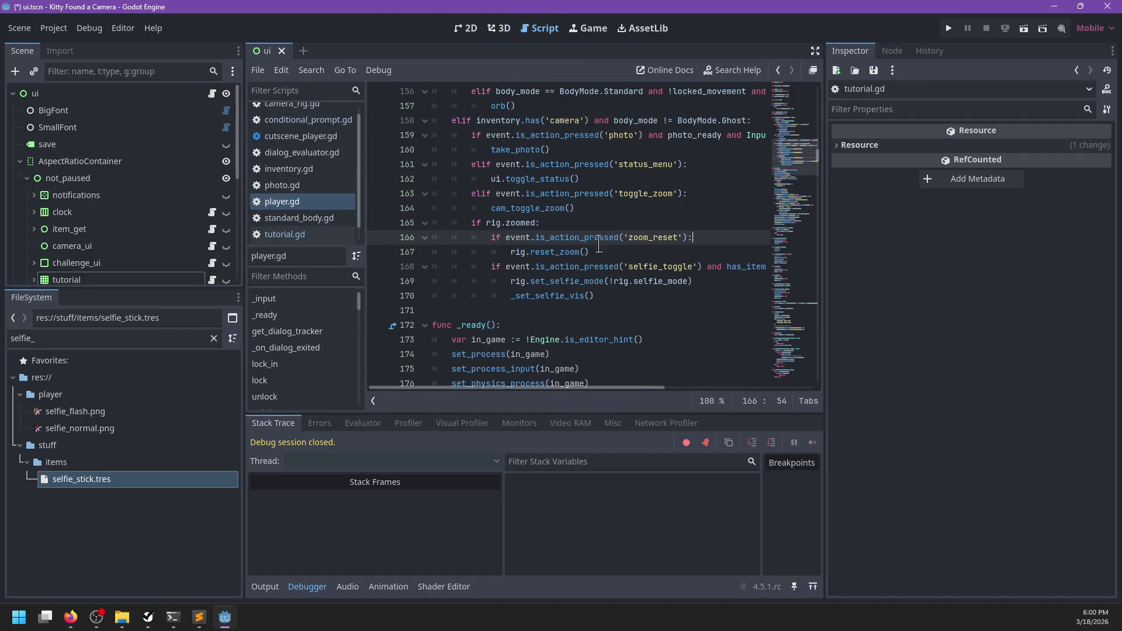
double_click(649, 266)
text(extra_settings)
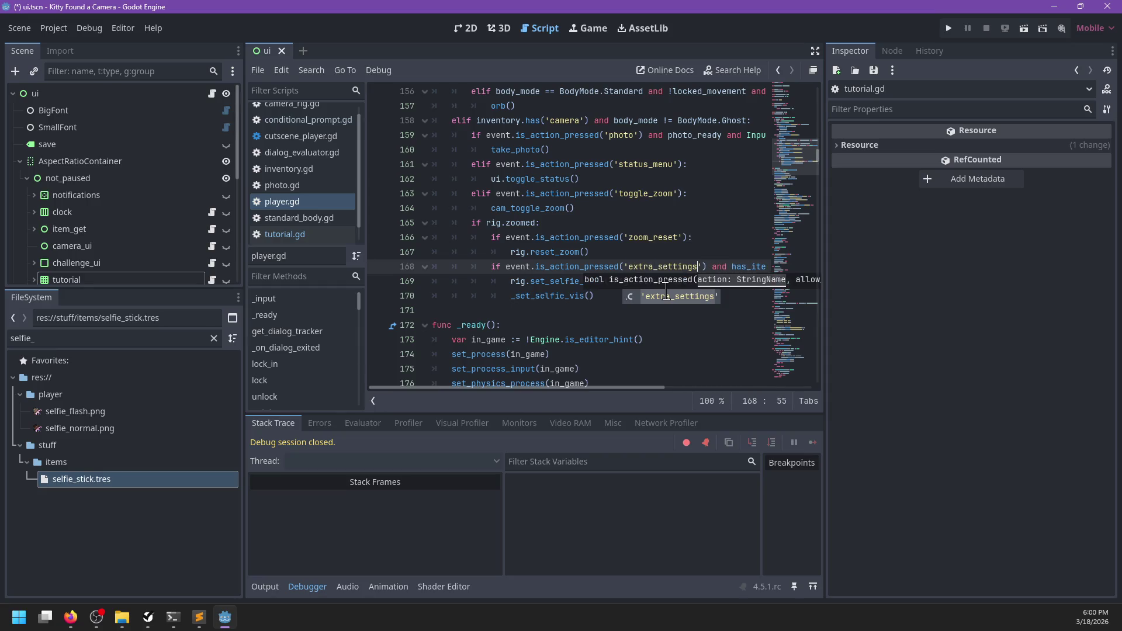
- Replace has_item('selfie_stick') on line 168 with extra_settings_supported()
key(End)
key(shift+Left)
key(shift+Left)
key(shift+Left)
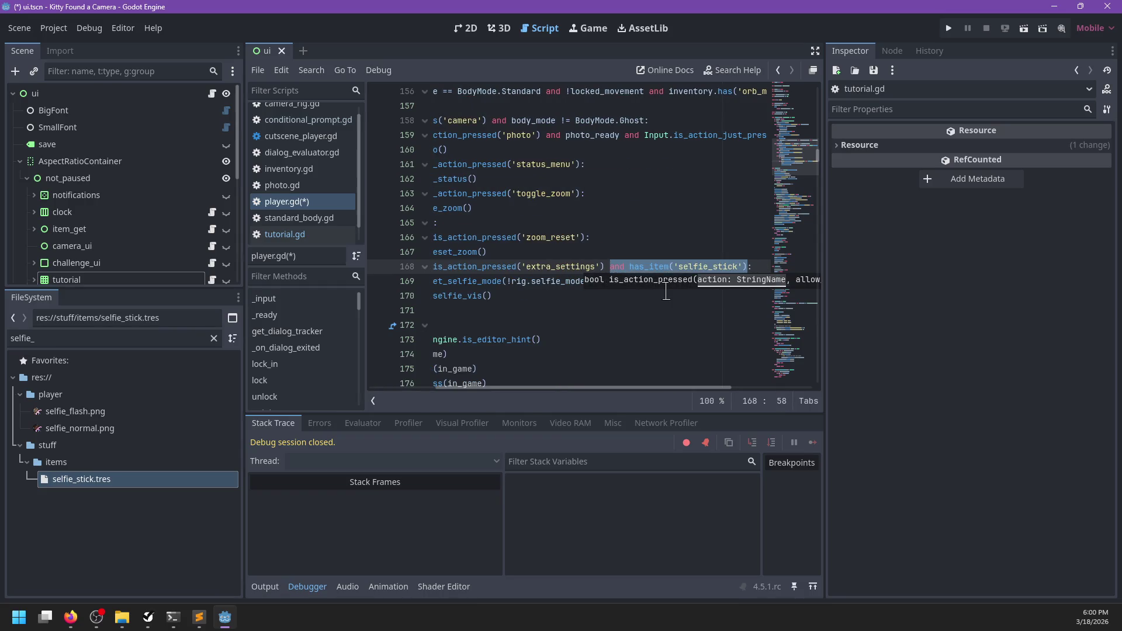
scroll(632, 288, left, 3)
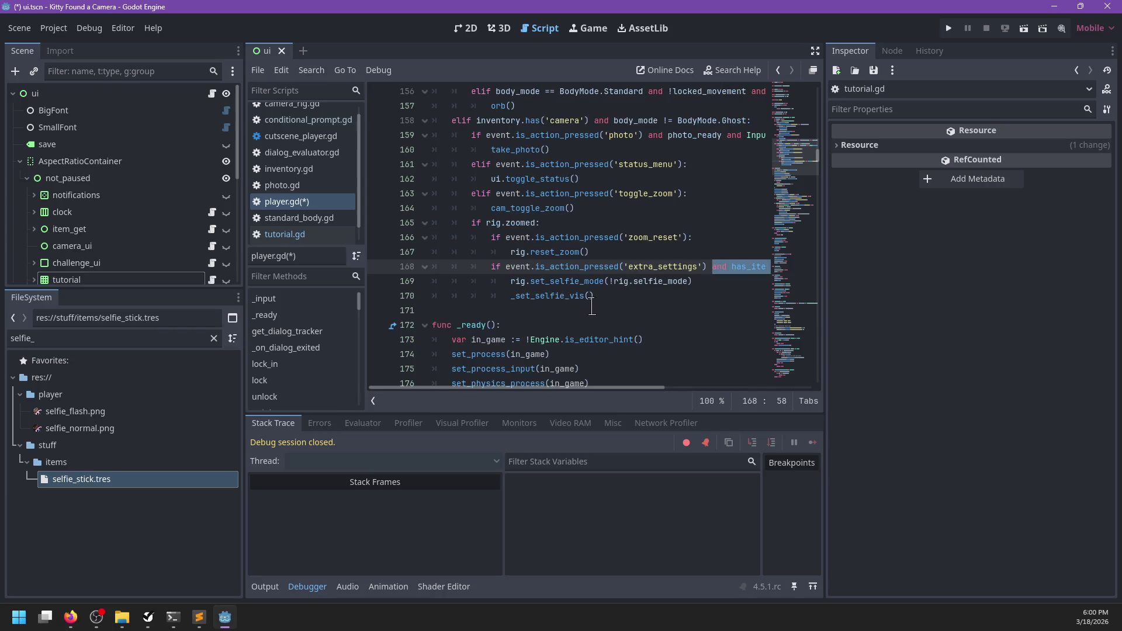
scroll(592, 306, right, 2)
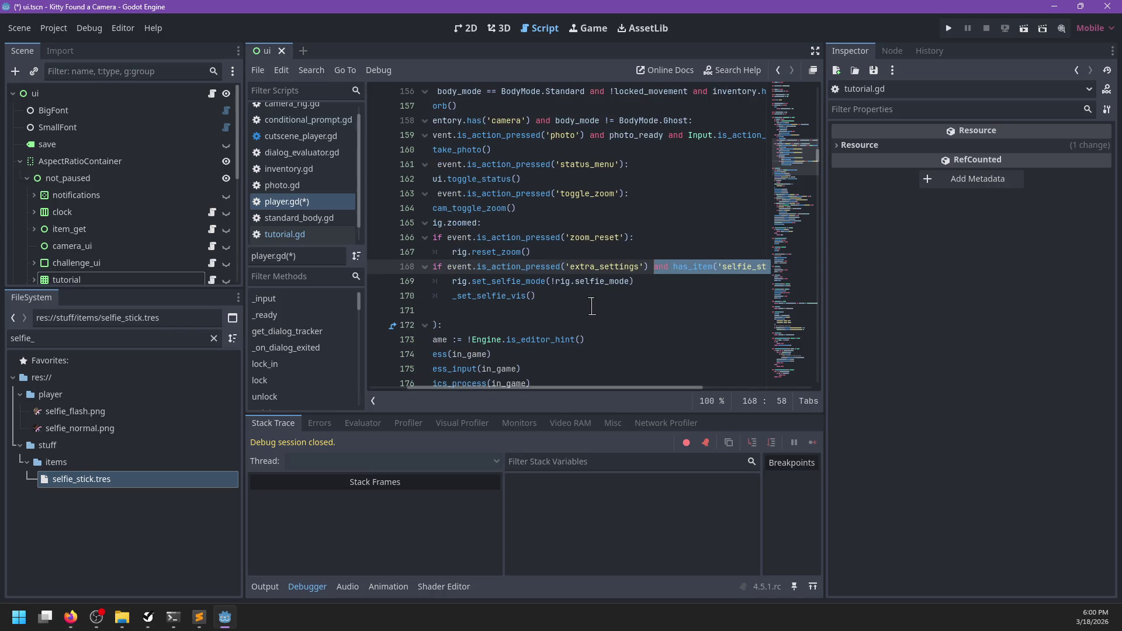
scroll(592, 306, right, 1)
key(shift+Right)
key(shift+Right)
key(shift+Right)
key(ctrl+c)
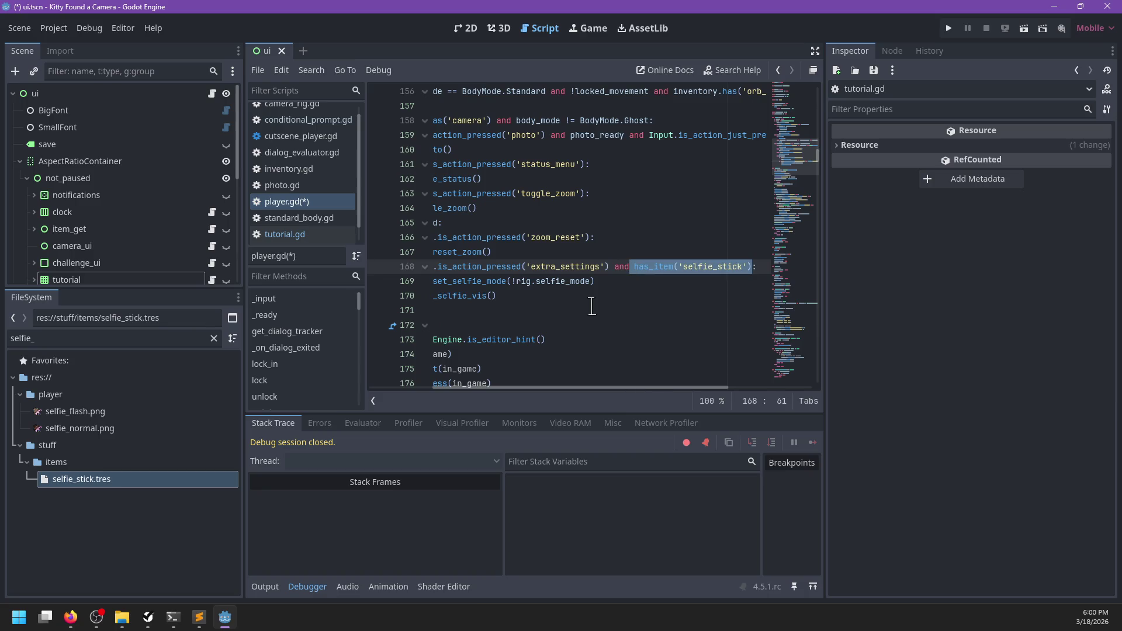
key(BackSpace)
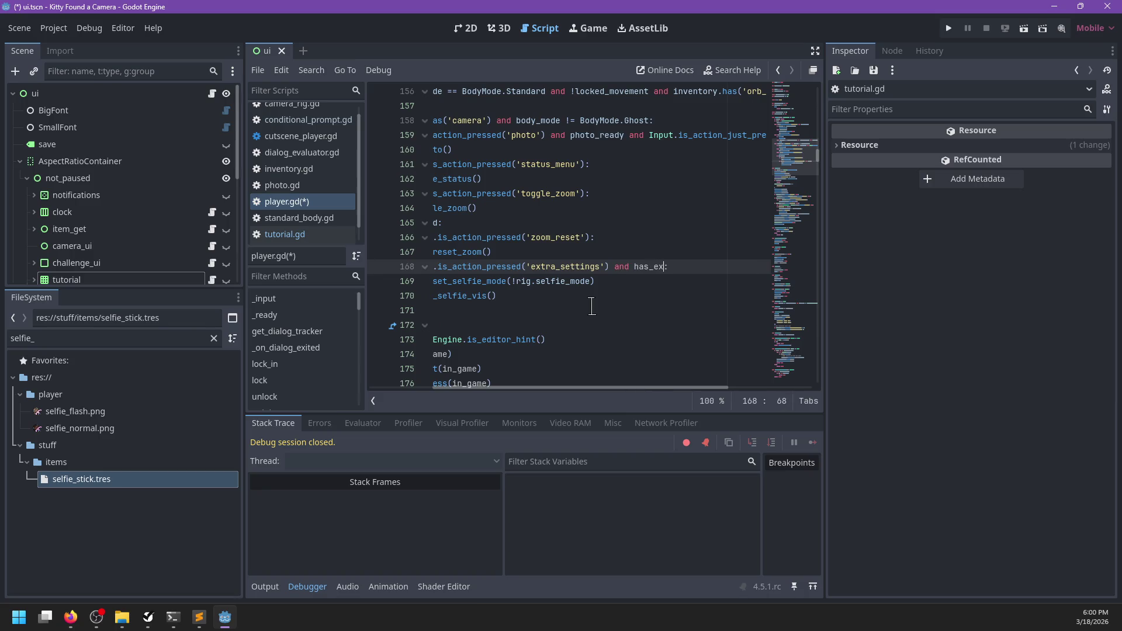
key(ctrl+BackSpace)
text(extra_s)
text(ted())
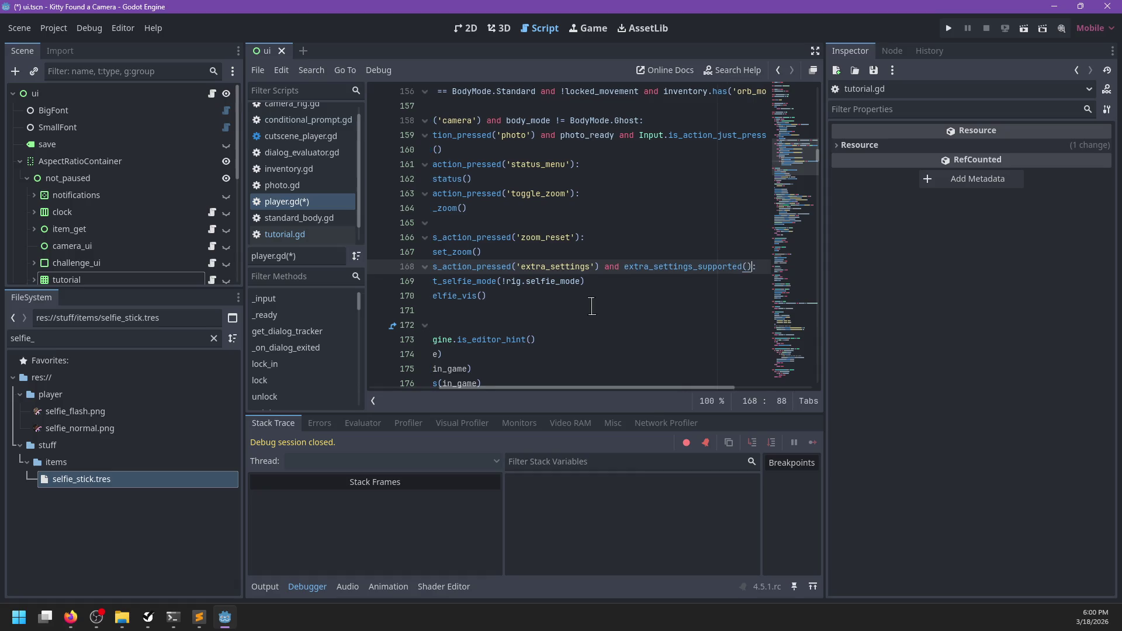
scroll(592, 306, left, 3)
- Declare 'var extra_settings_supported: bool' after line 119 of player.gd
scroll(465, 301, up, 20)
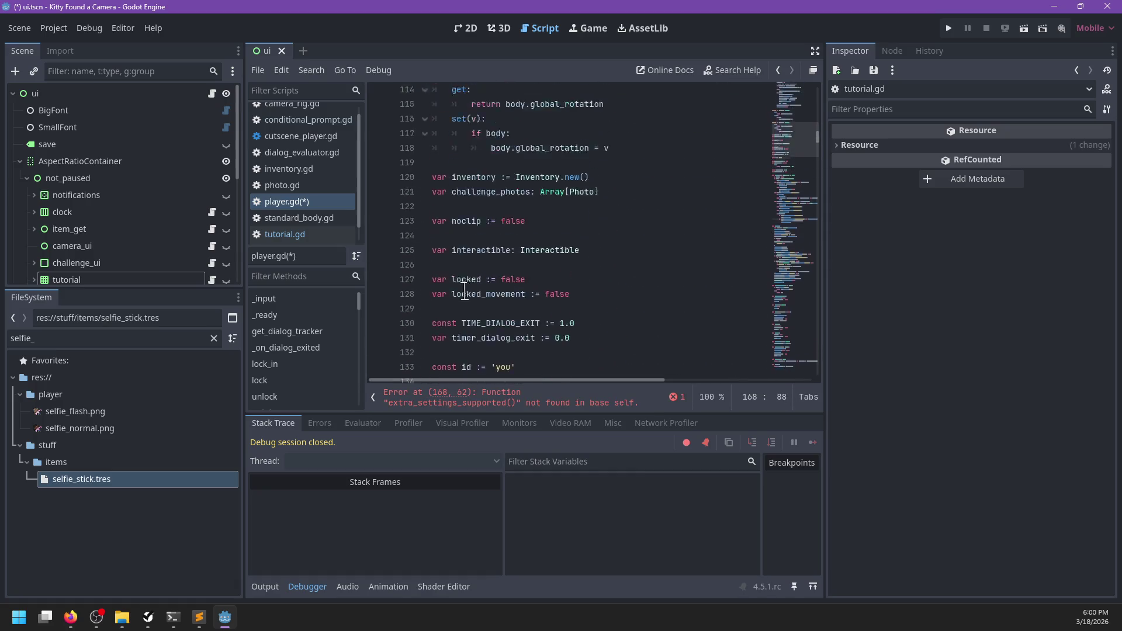
scroll(461, 290, up, 20)
scroll(459, 291, down, 10)
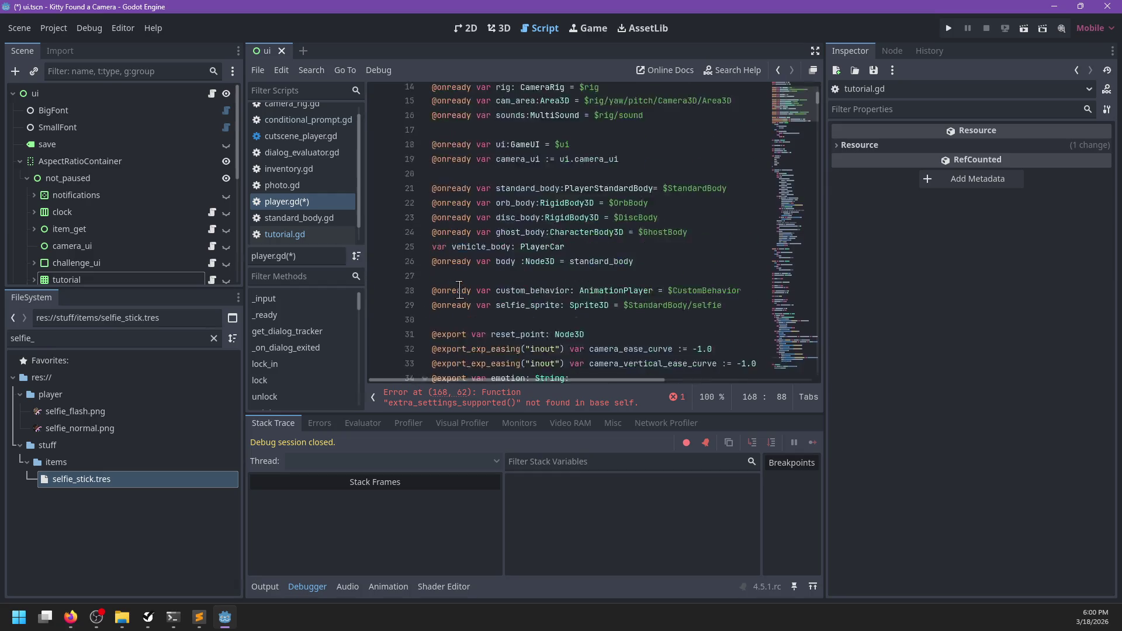
scroll(459, 290, down, 20)
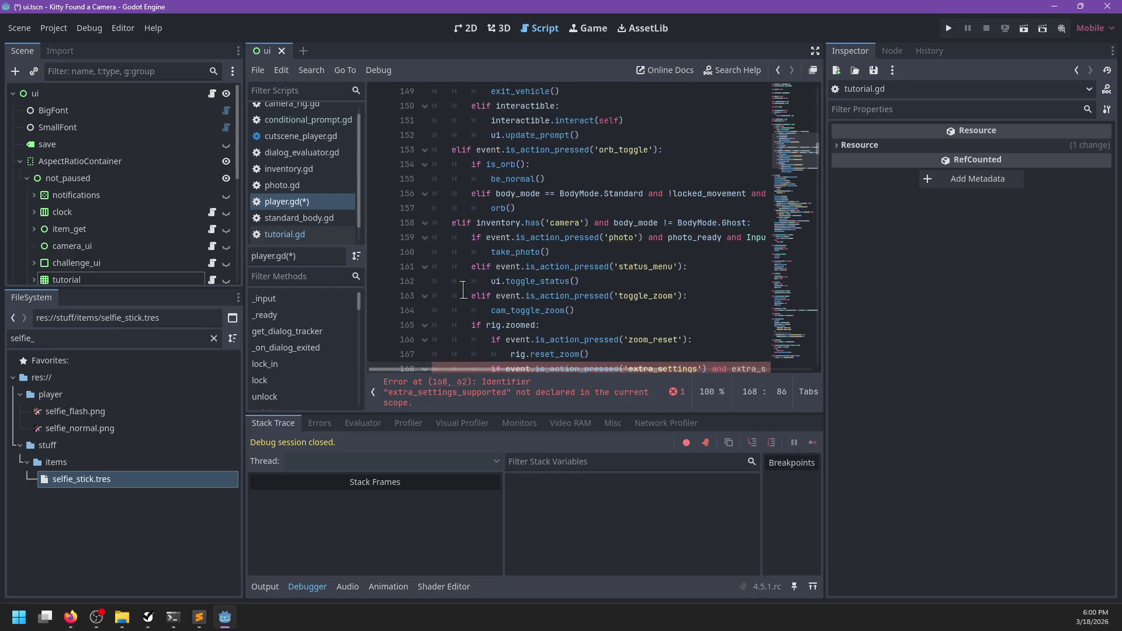
scroll(463, 288, up, 10)
scroll(463, 289, down, 6)
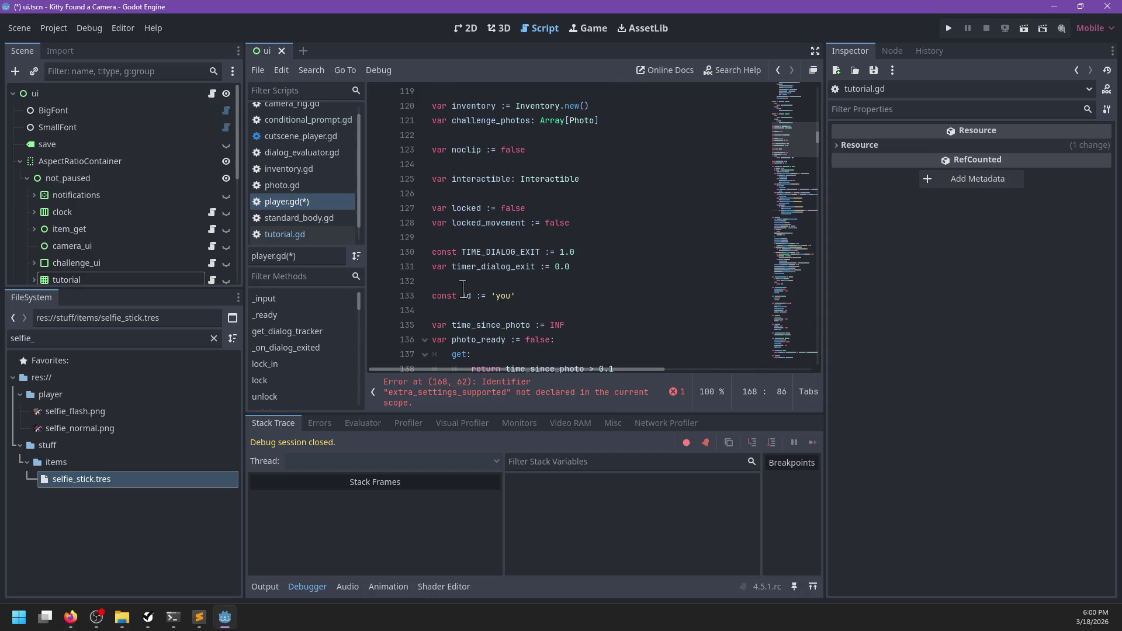
scroll(464, 289, up, 5)
click(464, 311)
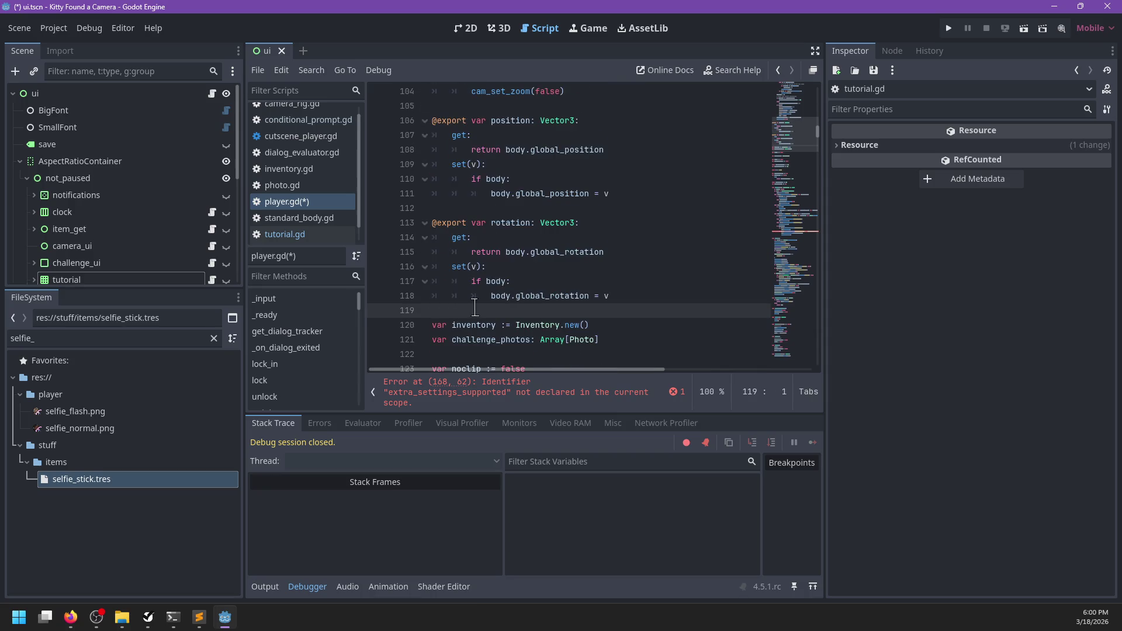
key(Return)
text(var extra_setting)
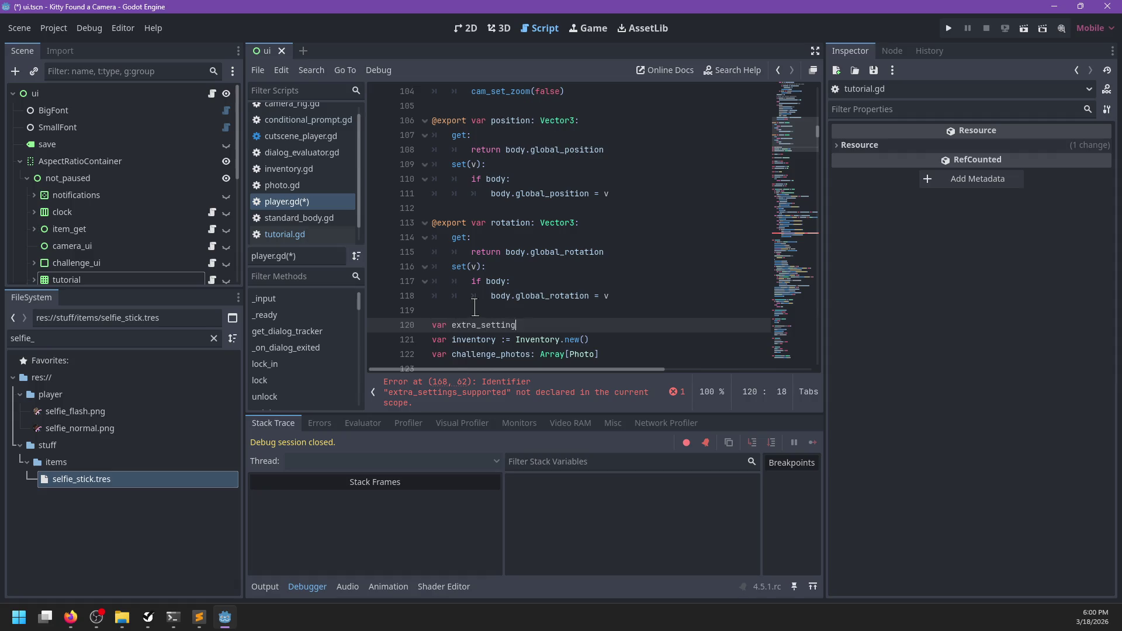
text(ed():)
key(Return)
key(ctrl+v)
key(Up)
key(End)
key(BackSpace)
key(BackSpace)
key(End)
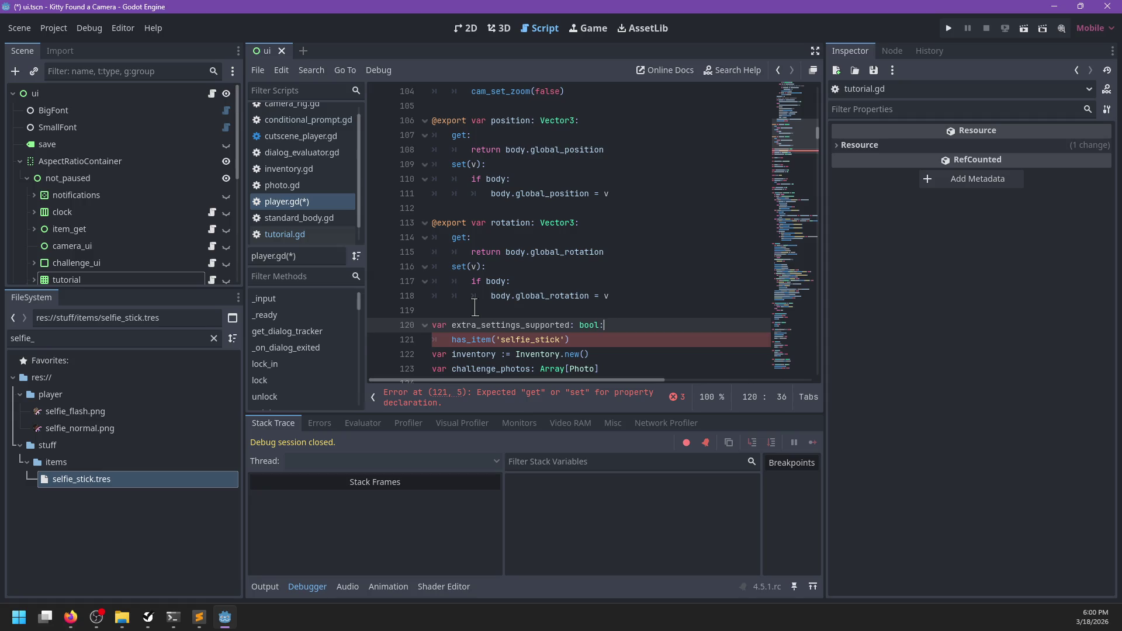
- Give the property a getter returning has_item('selfie_stick') and save the script
key(Down)
key(Home)
text(get: return)
key(Home)
text(())
click(620, 314)
key(ctrl+s)
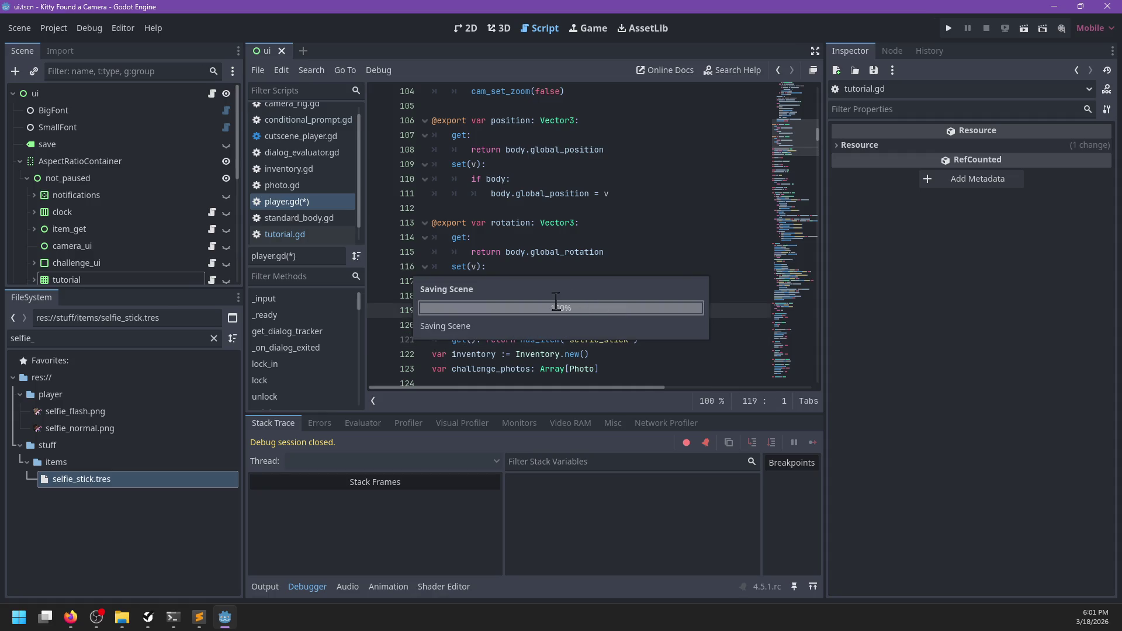
scroll(336, 204, up, 1)
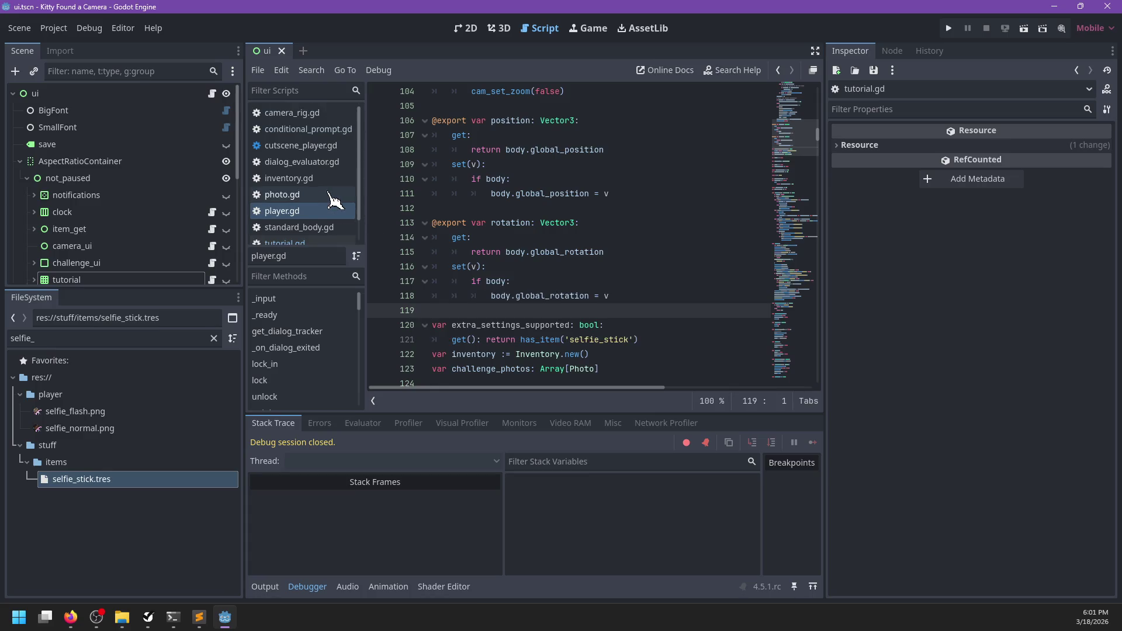
- Change conditional_prompt.gd's class_name from ConditionalPrompt to ItemPrompt and save
click(315, 129)
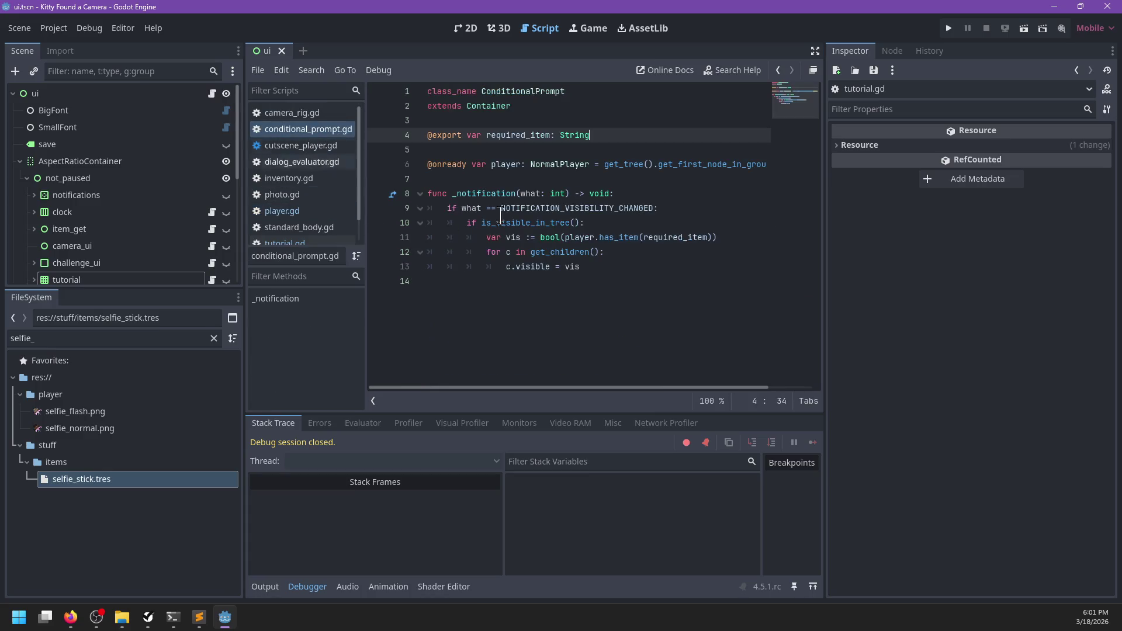
double_click(517, 93)
text(Item)
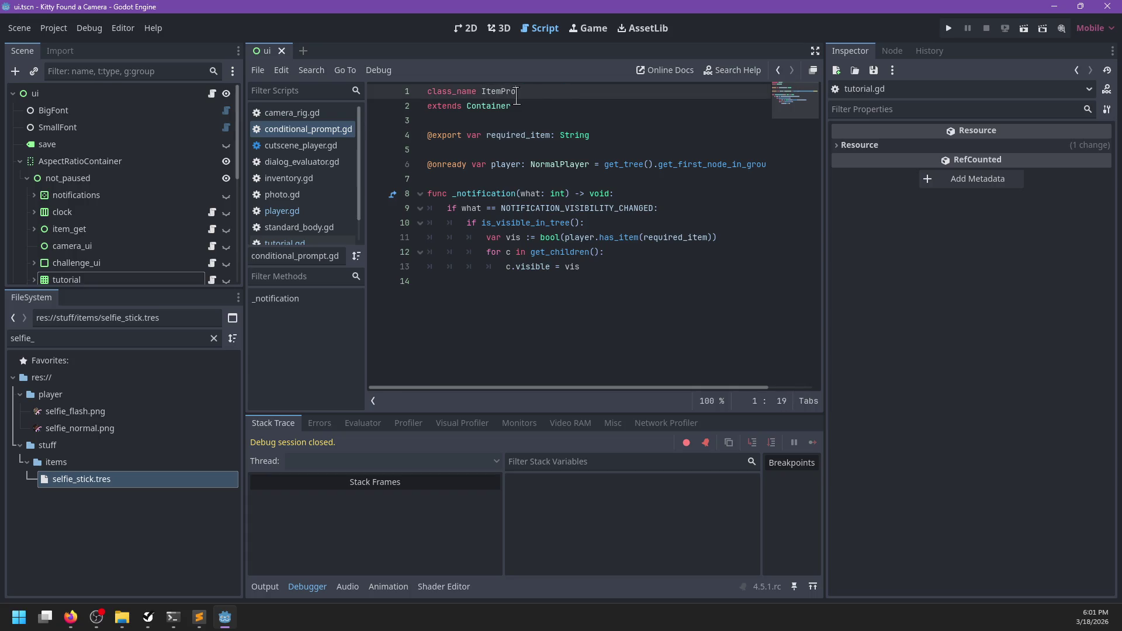
key(ctrl+s)
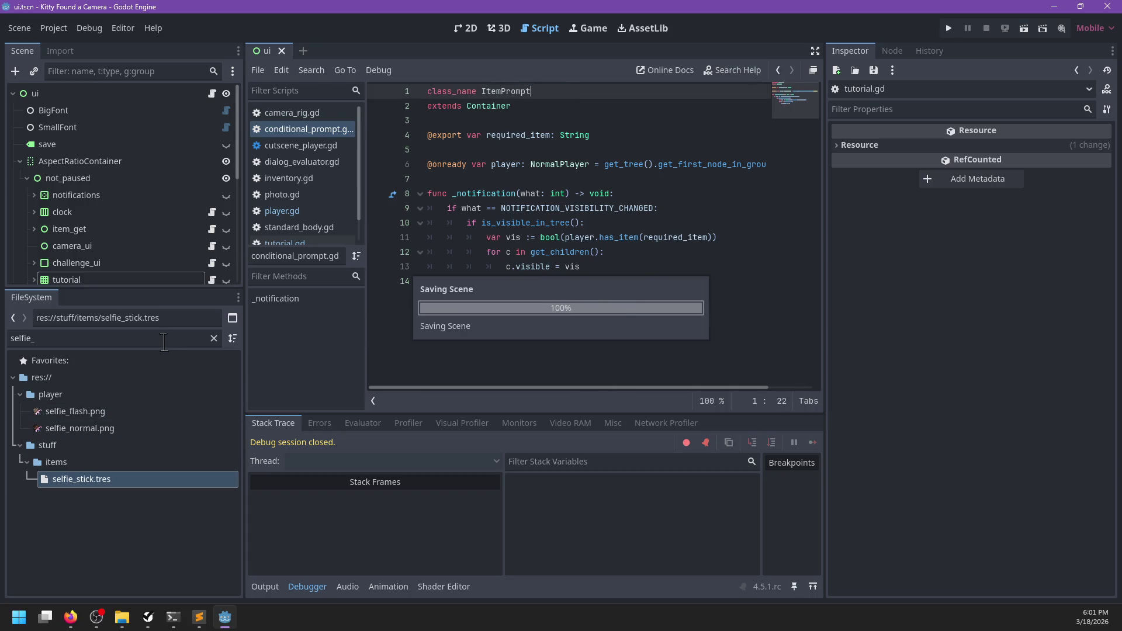
click(164, 342)
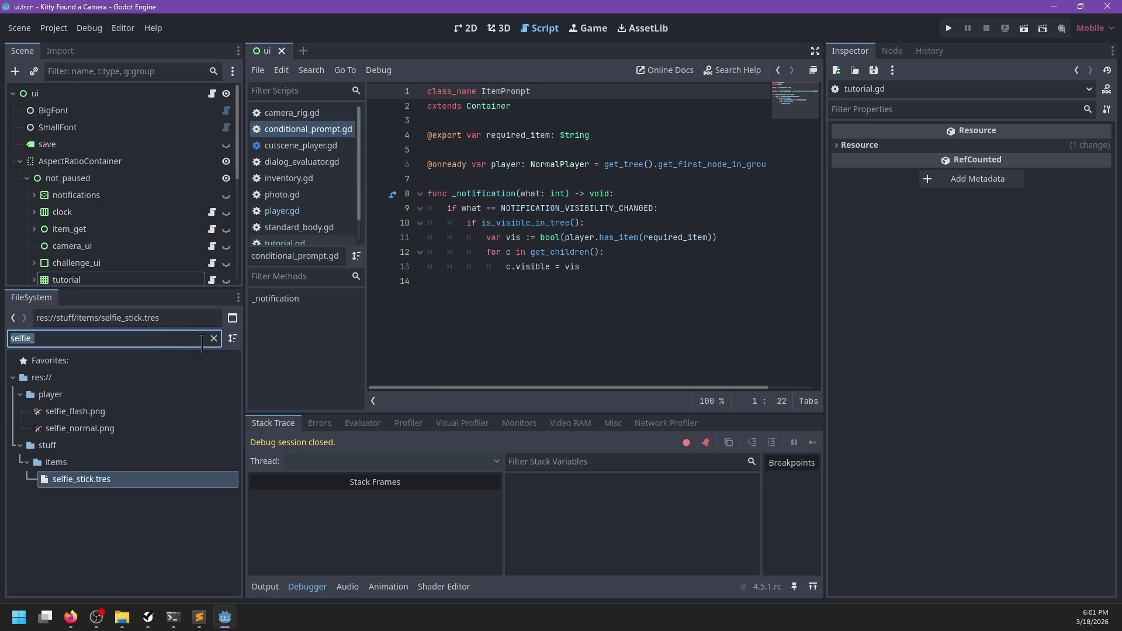
- Filter the FileSystem for 'prompt' and rename conditional_prompt.gd to item_prompt.gd
text(prompt)
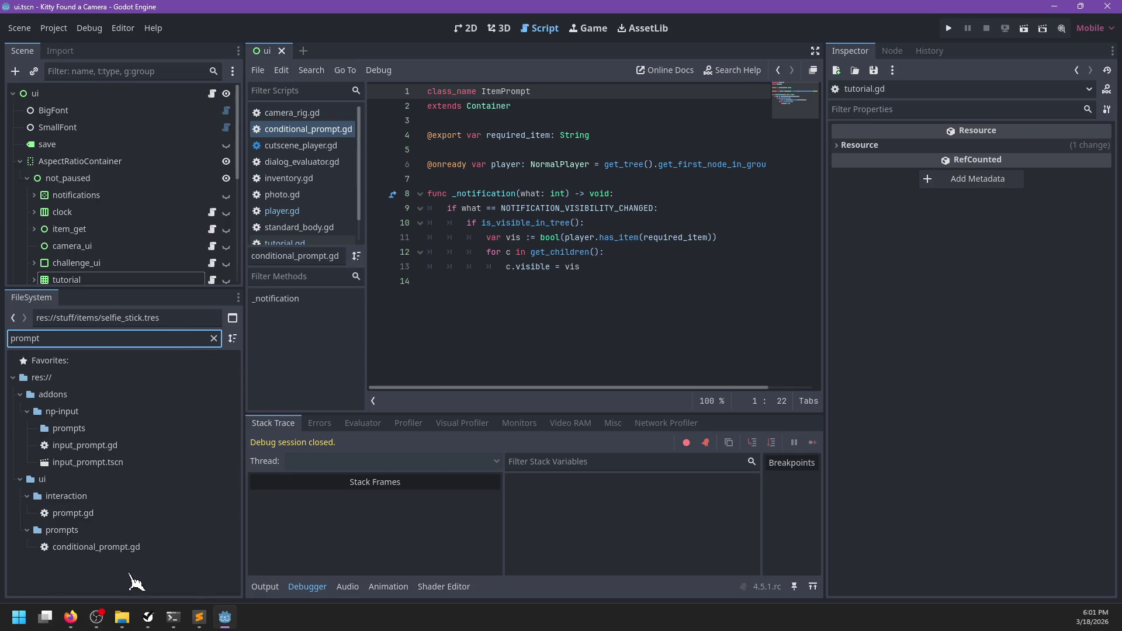
right_click(130, 548)
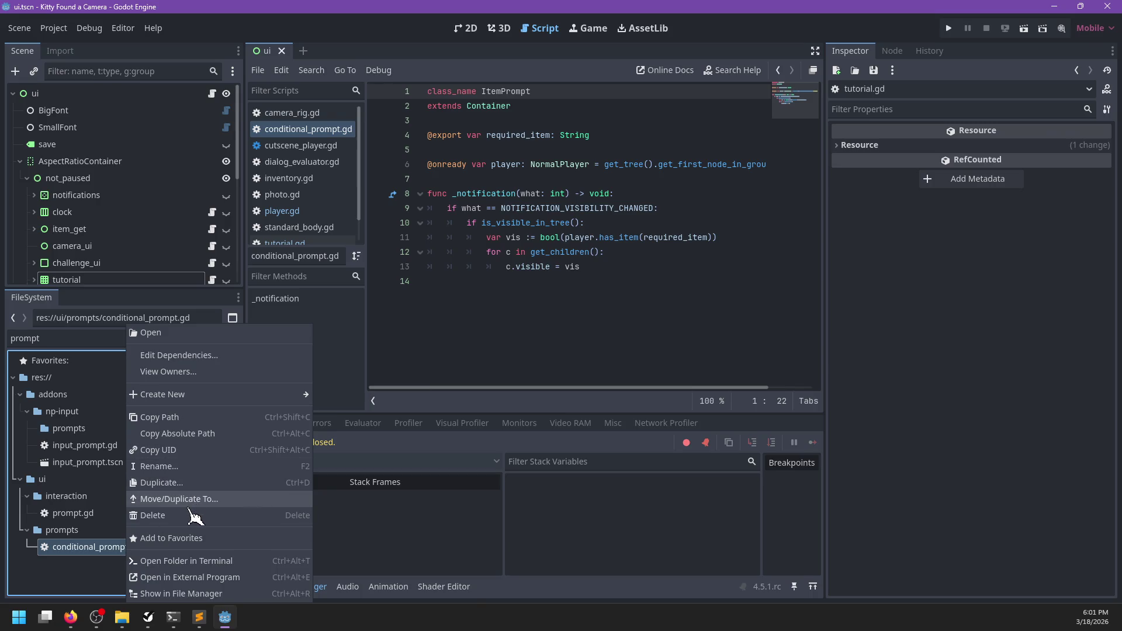
click(189, 468)
text(item_)
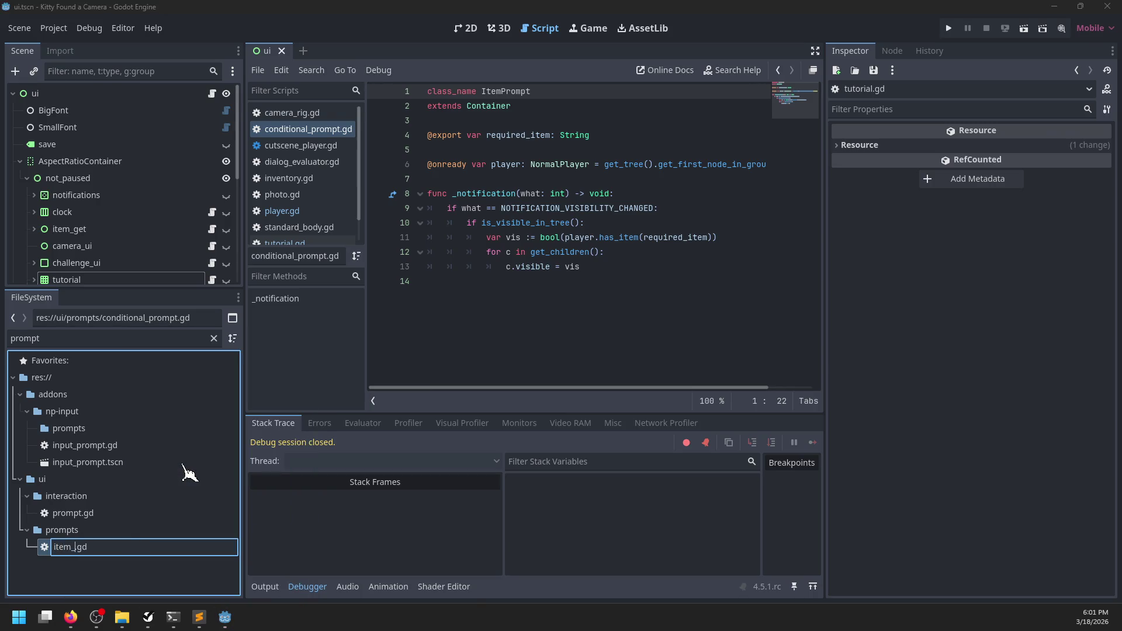
text(prompt)
key(Return)
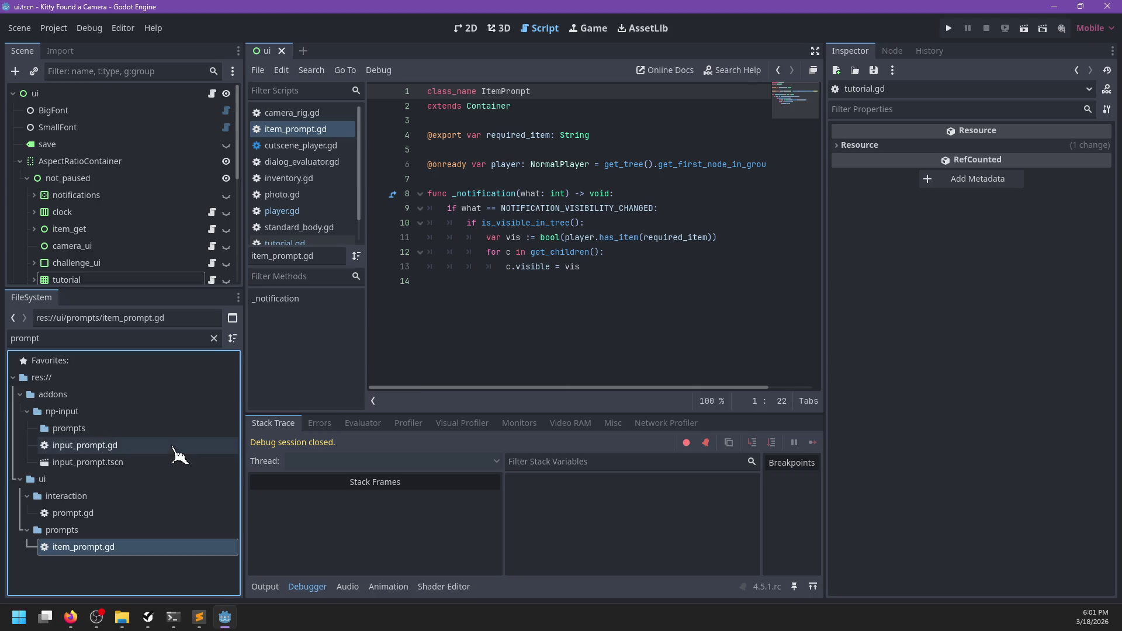
- Create a new script named player_prompt.gd in the prompts folder
right_click(70, 531)
mouse_move(165, 364)
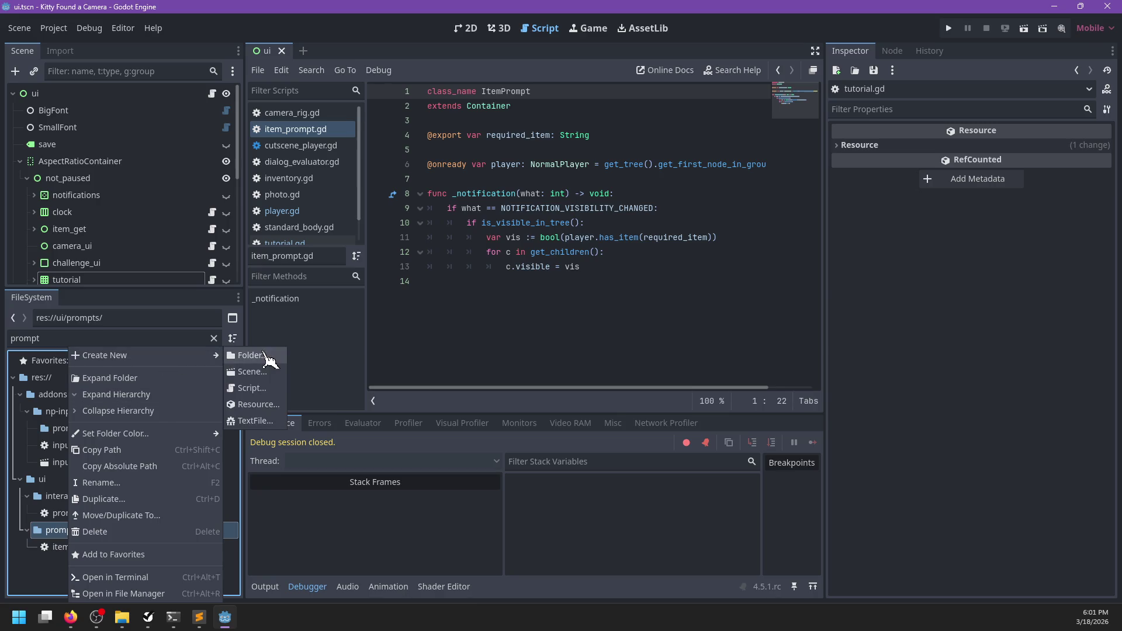
click(242, 388)
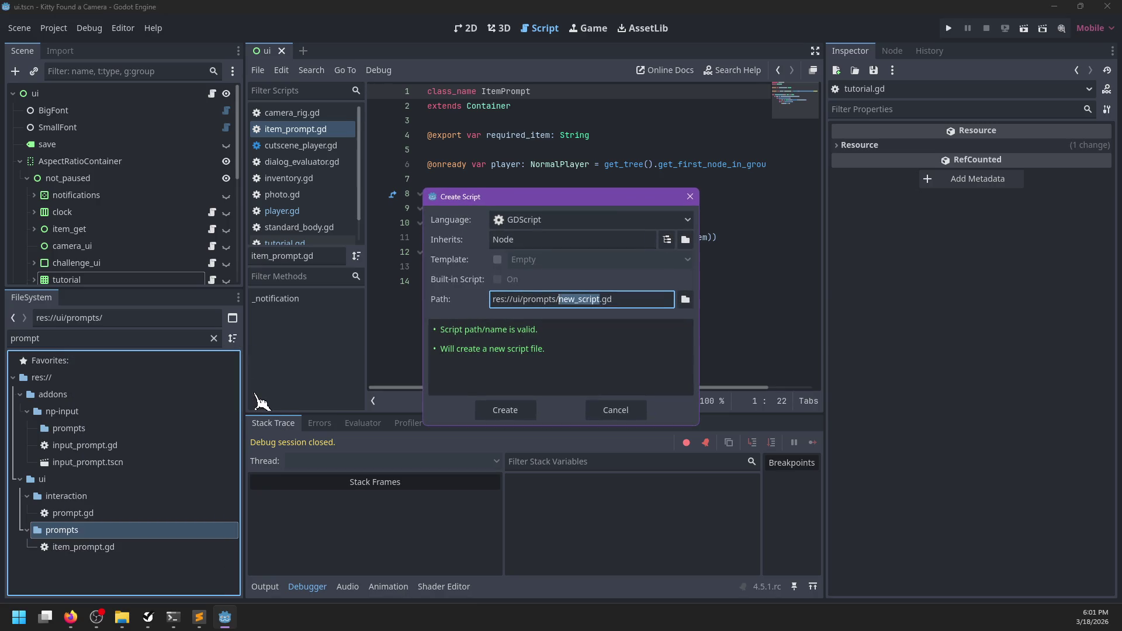
text(pro)
key(BackSpace)
key(BackSpace)
key(BackSpace)
text(play)
key(Return)
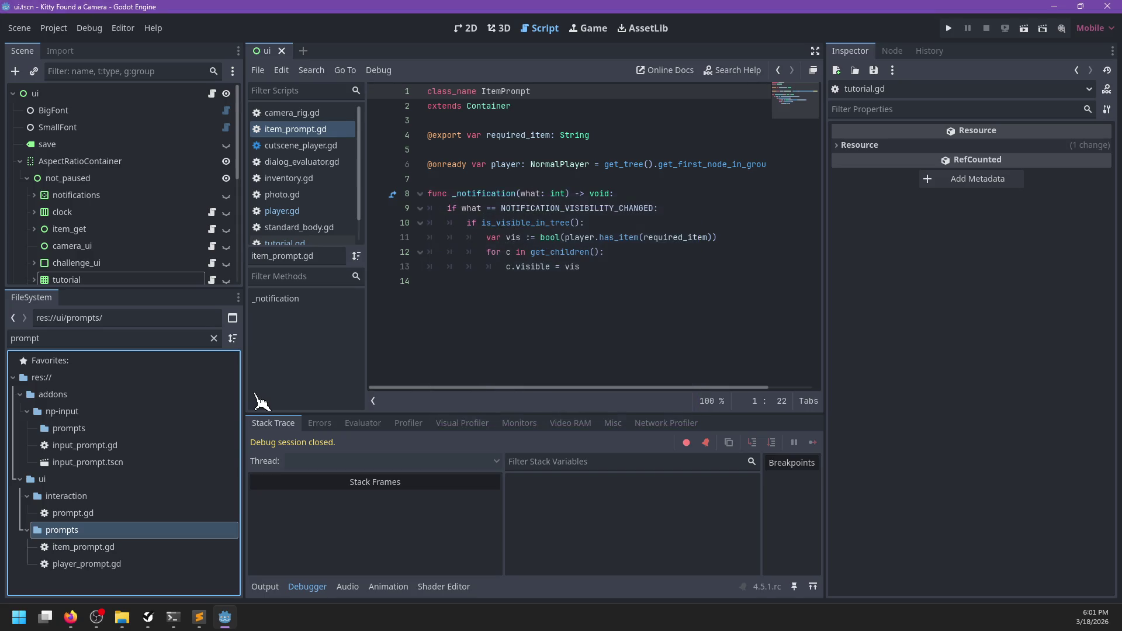
- Delete the stray player_prompt.gd from the project
click(114, 565)
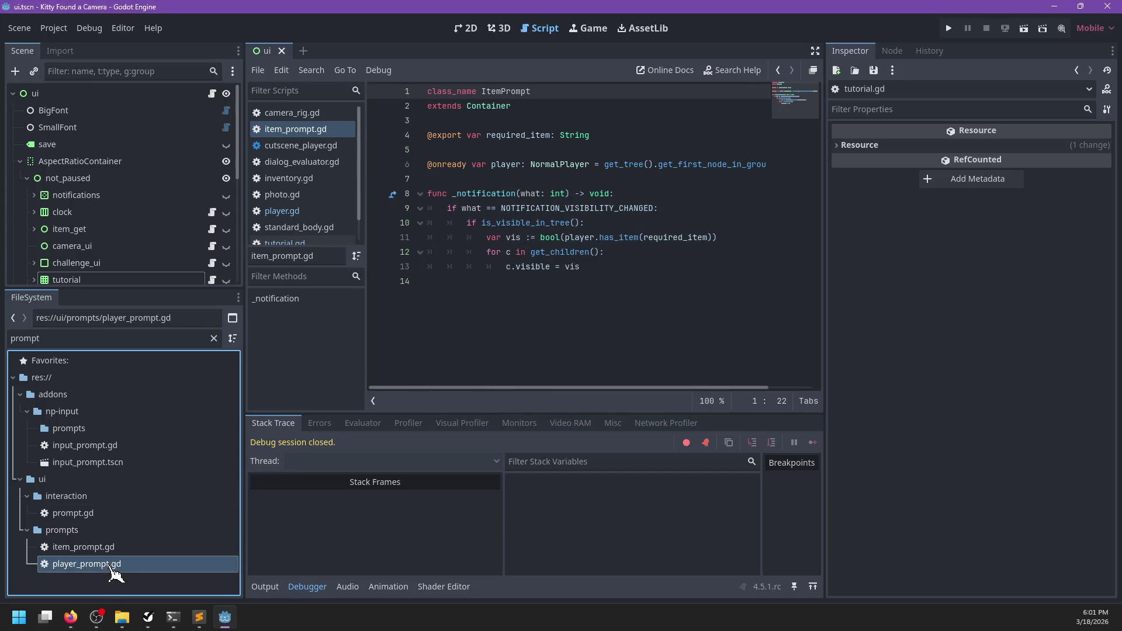
right_click(114, 565)
click(149, 518)
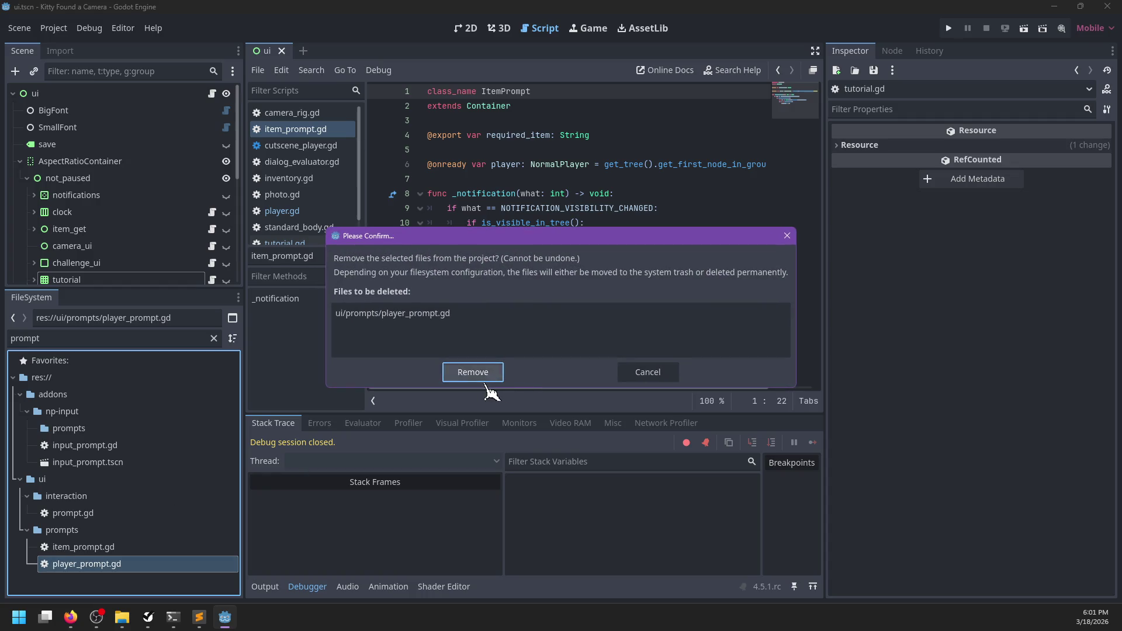
click(479, 374)
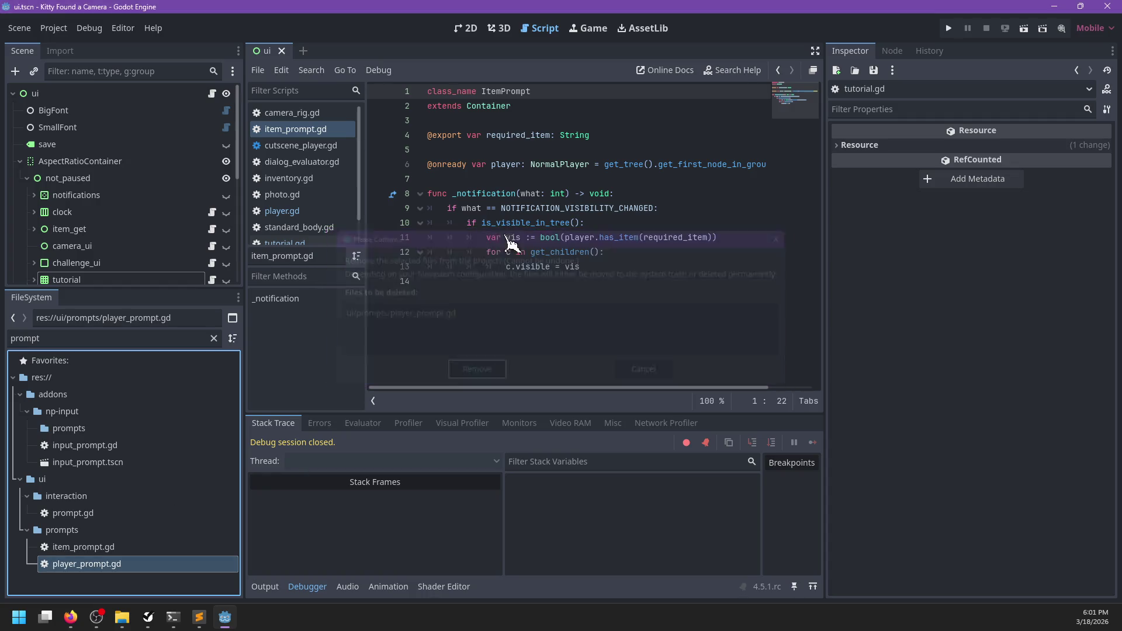
- Look over standard_body.gd, then return to the item_prompt.gd script
click(328, 229)
scroll(604, 252, down, 5)
scroll(597, 252, up, 4)
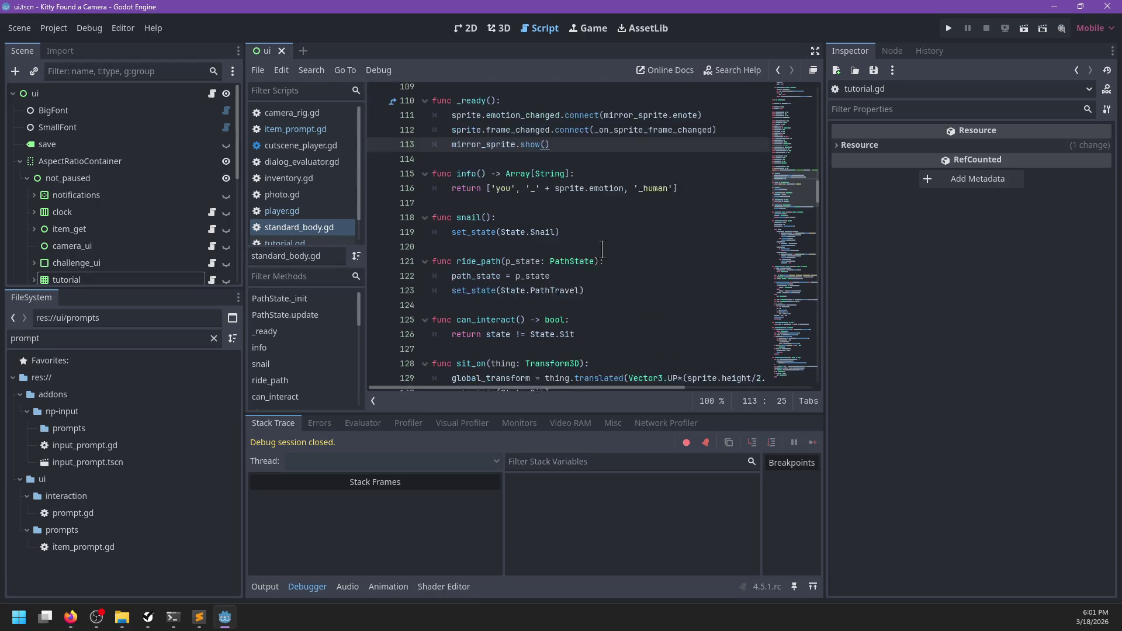
scroll(590, 252, up, 4)
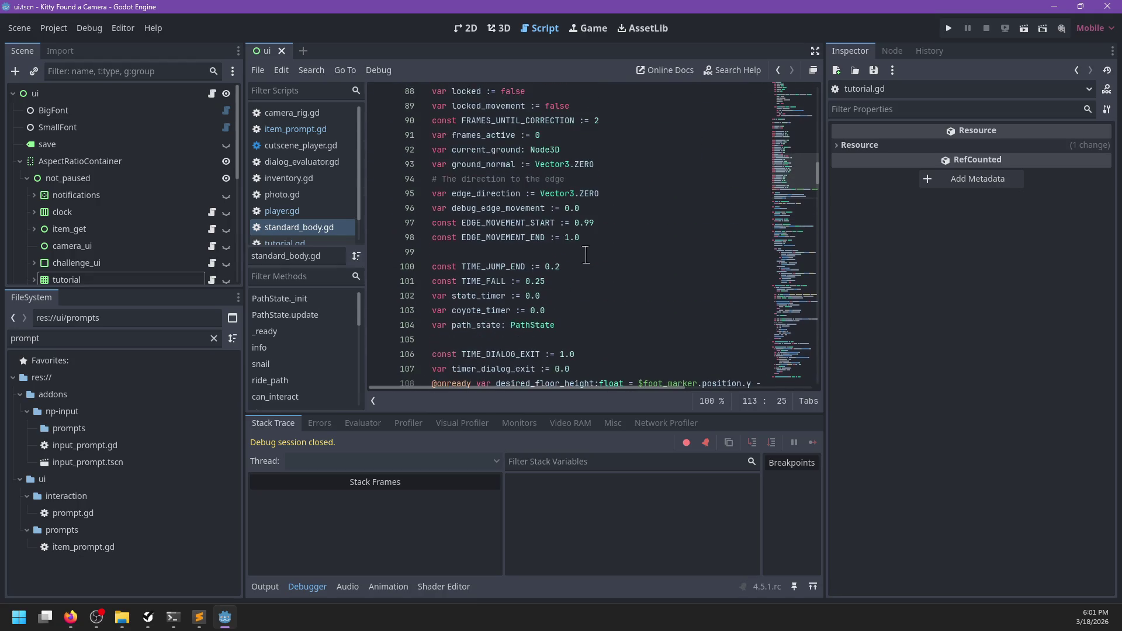
click(308, 131)
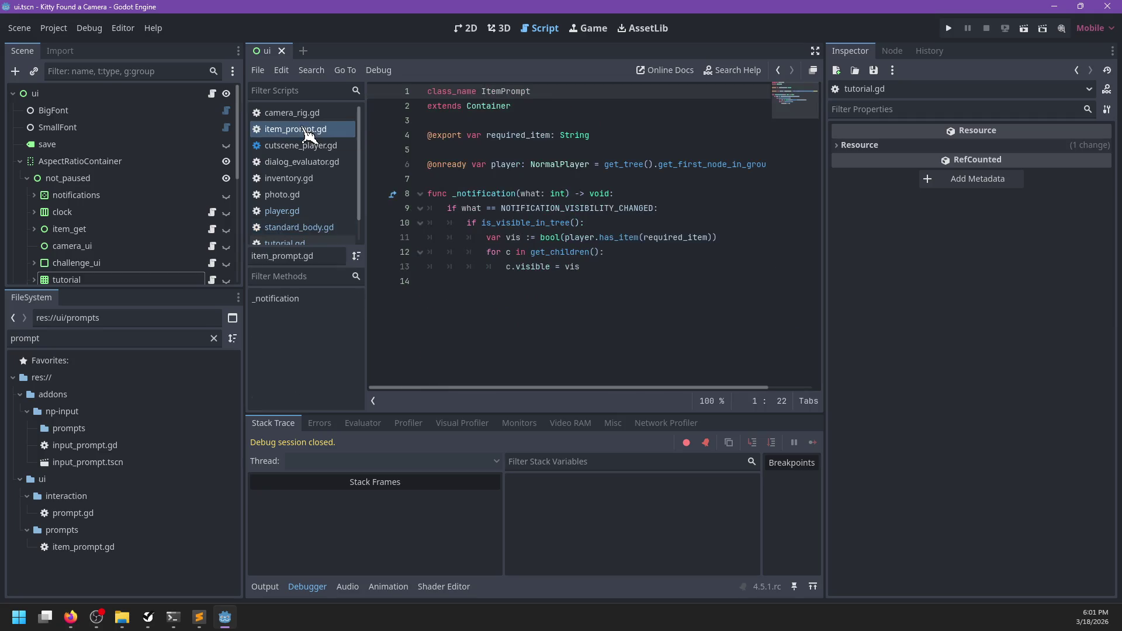
- Search the standard_body.gd script for 'extra'
click(324, 231)
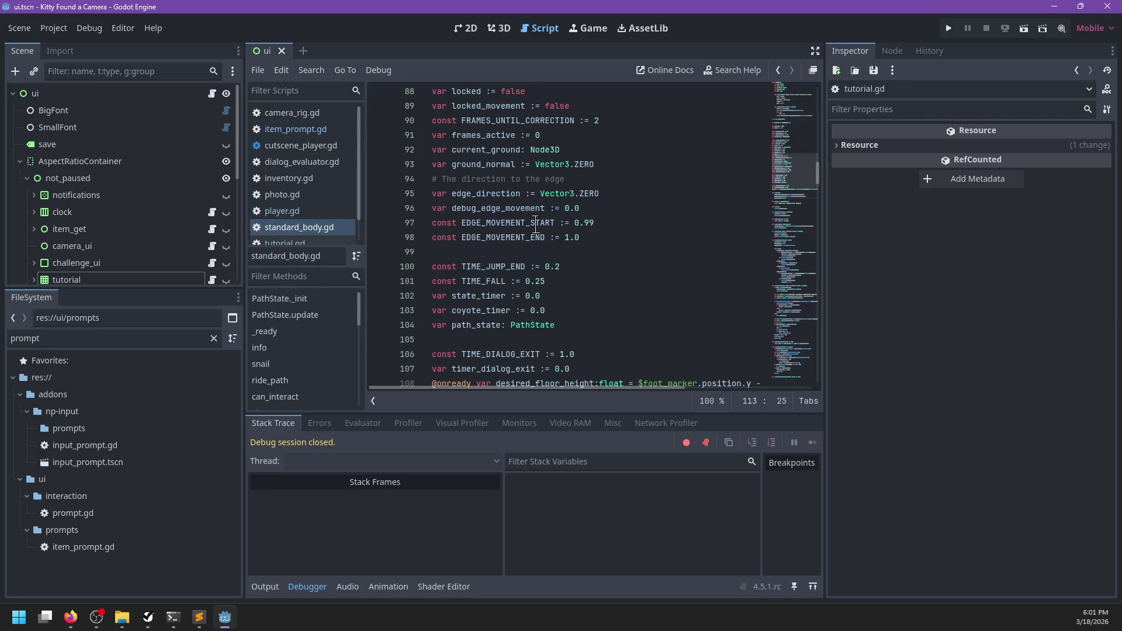
scroll(536, 225, down, 3)
click(616, 208)
key(ctrl+f)
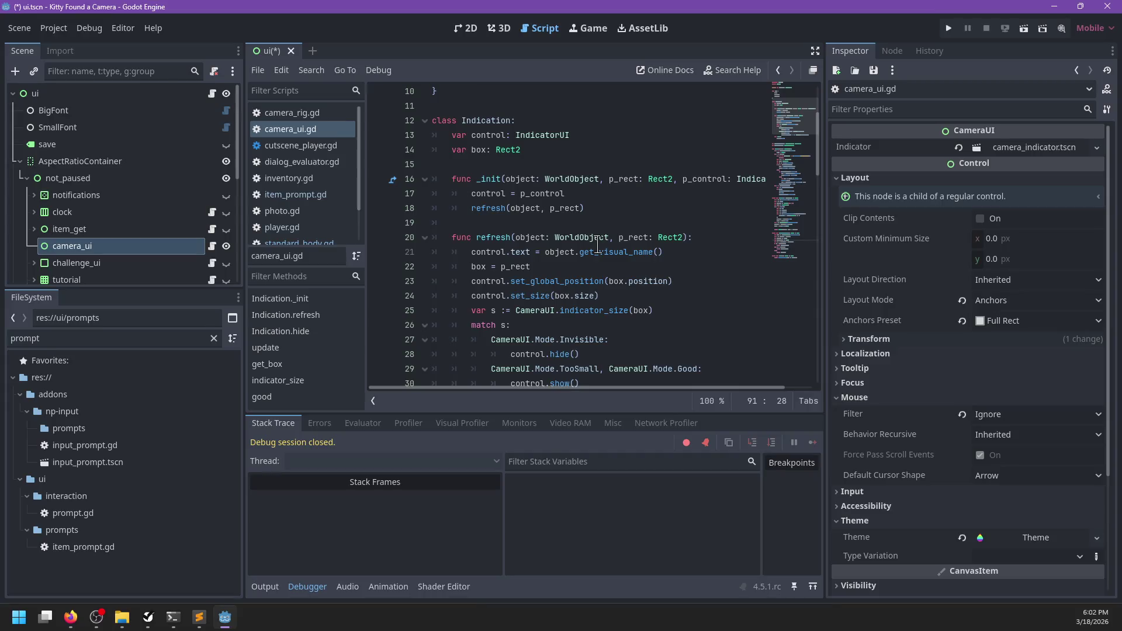
scroll(598, 245, up, 3)
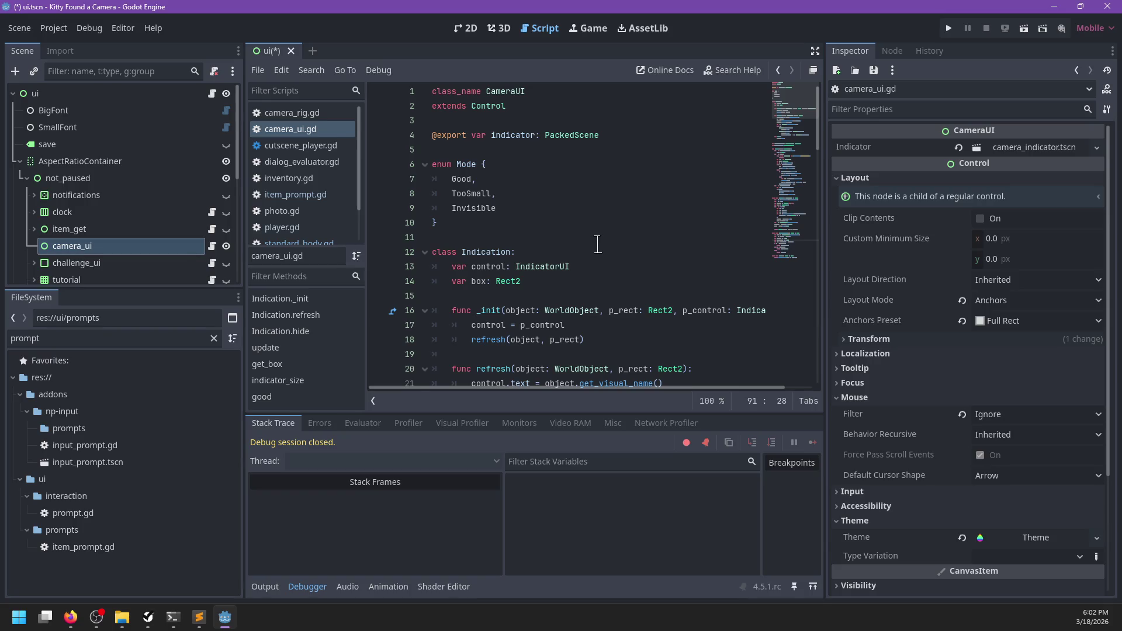
scroll(598, 244, down, 3)
- In the 2D view, add a GridContainer under camera_ui and name it settings
click(467, 31)
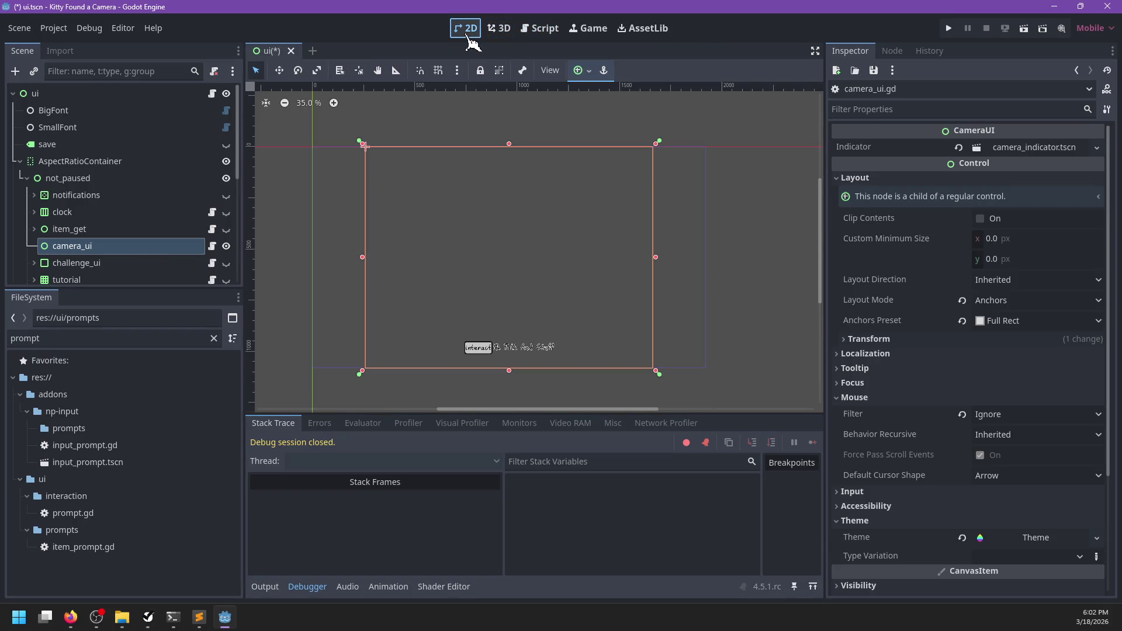
key(ctrl+a)
text(Gri)
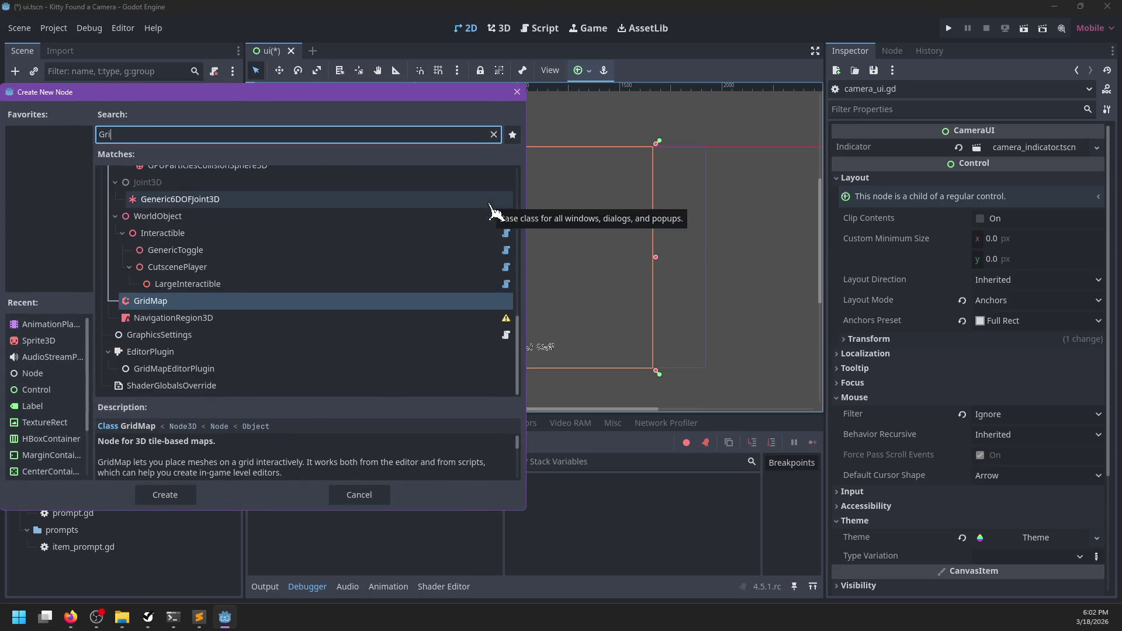
text(dContainer)
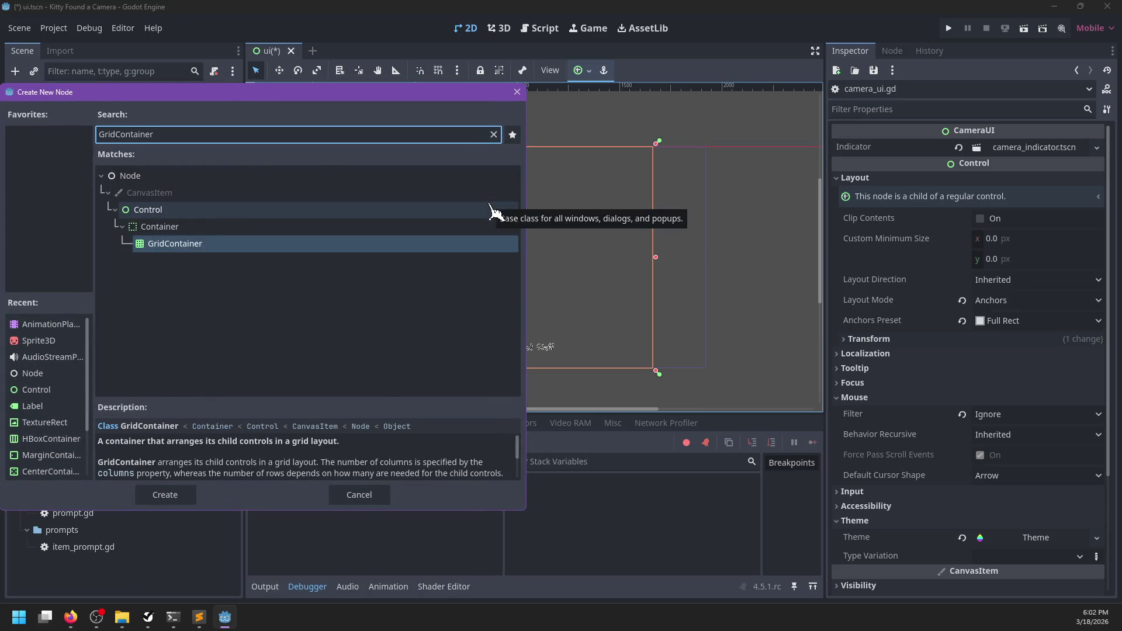
key(Return)
double_click(114, 263)
text(settings)
key(Return)
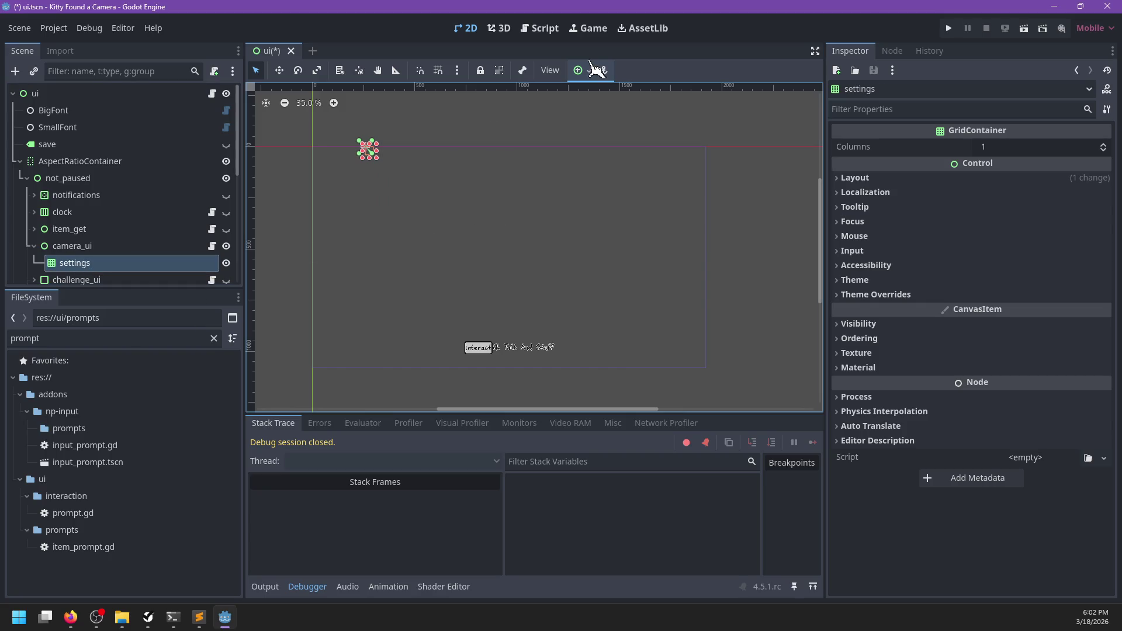
click(585, 70)
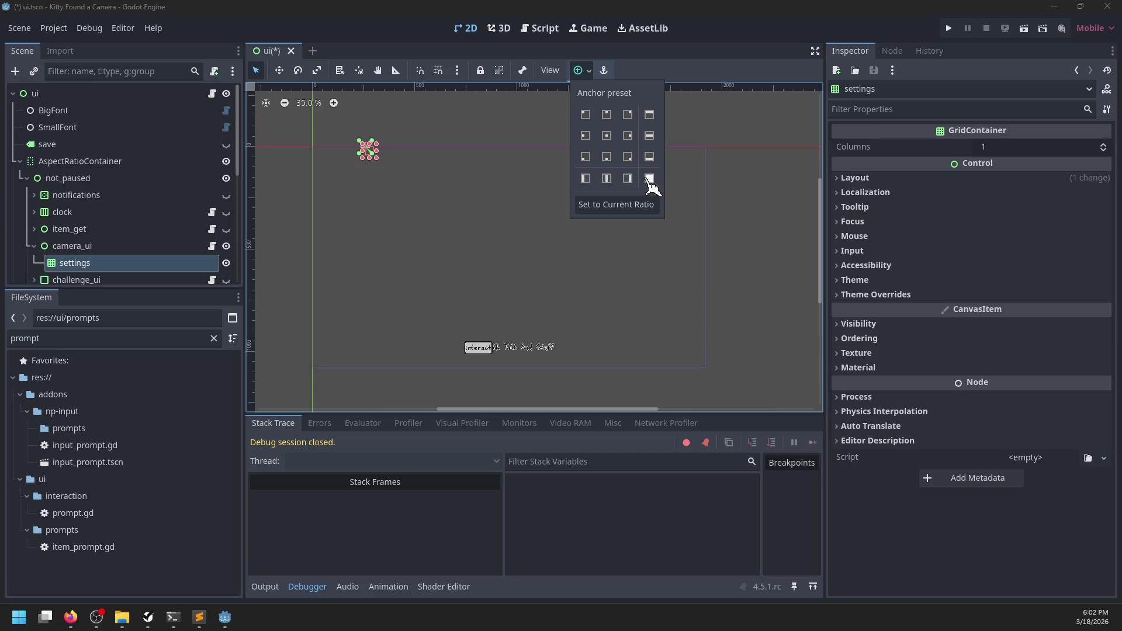
- Anchor the settings grid to the bottom-left and set its Columns to 2
click(585, 157)
click(1013, 146)
text(2)
click(643, 274)
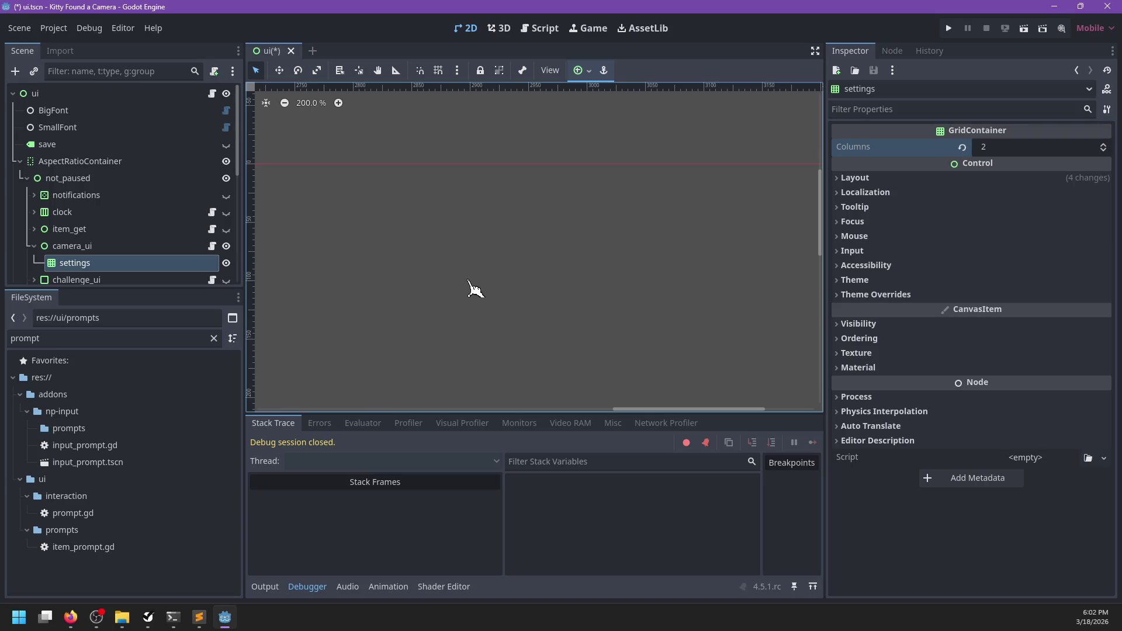
- Try anchoring camera_ui to the bottom-left, then undo that change
click(116, 246)
scroll(418, 272, down, 6)
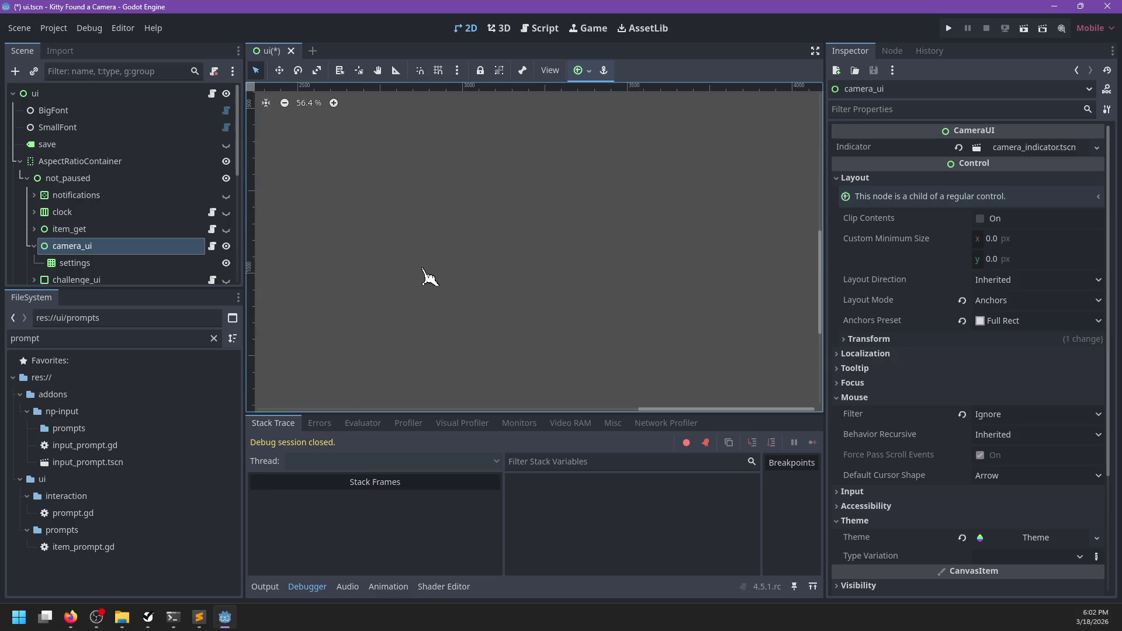
scroll(420, 275, down, 5)
scroll(529, 288, up, 5)
click(603, 72)
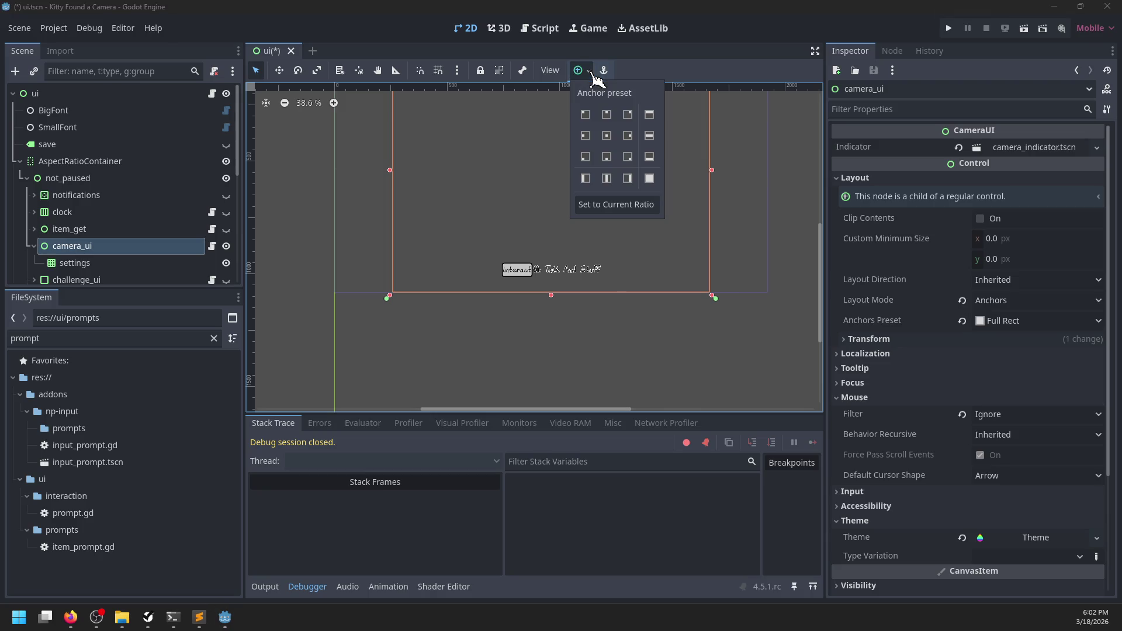
click(585, 156)
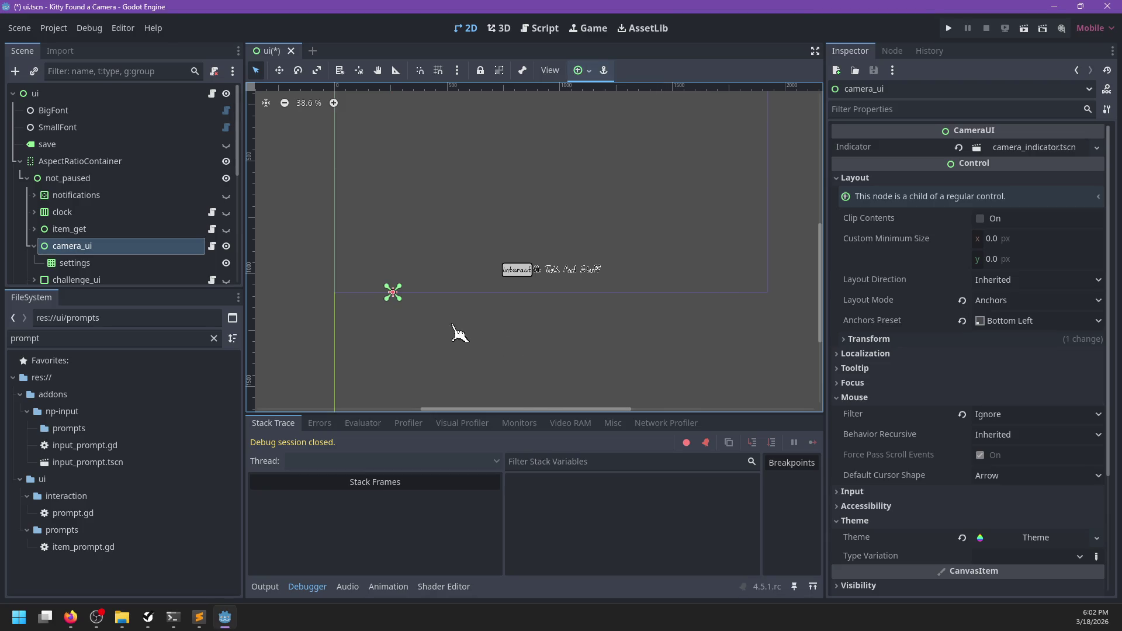
drag(458, 333, 571, 350)
key(ctrl+z)
- Shrink the settings grid's box slightly in the 2D viewport
click(82, 263)
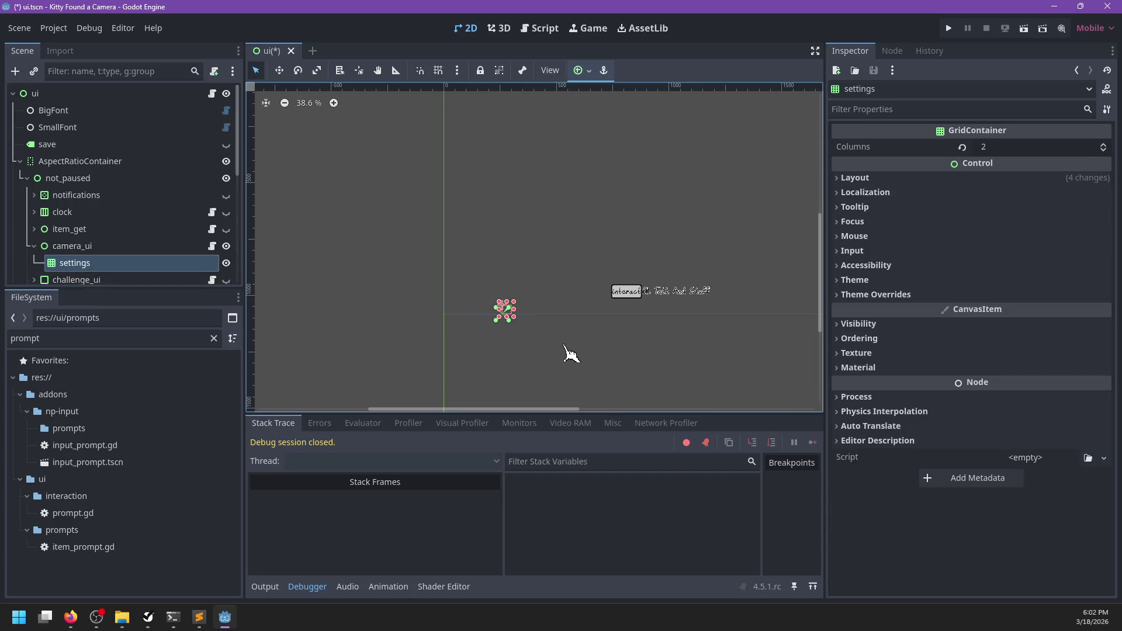
scroll(561, 351, up, 4)
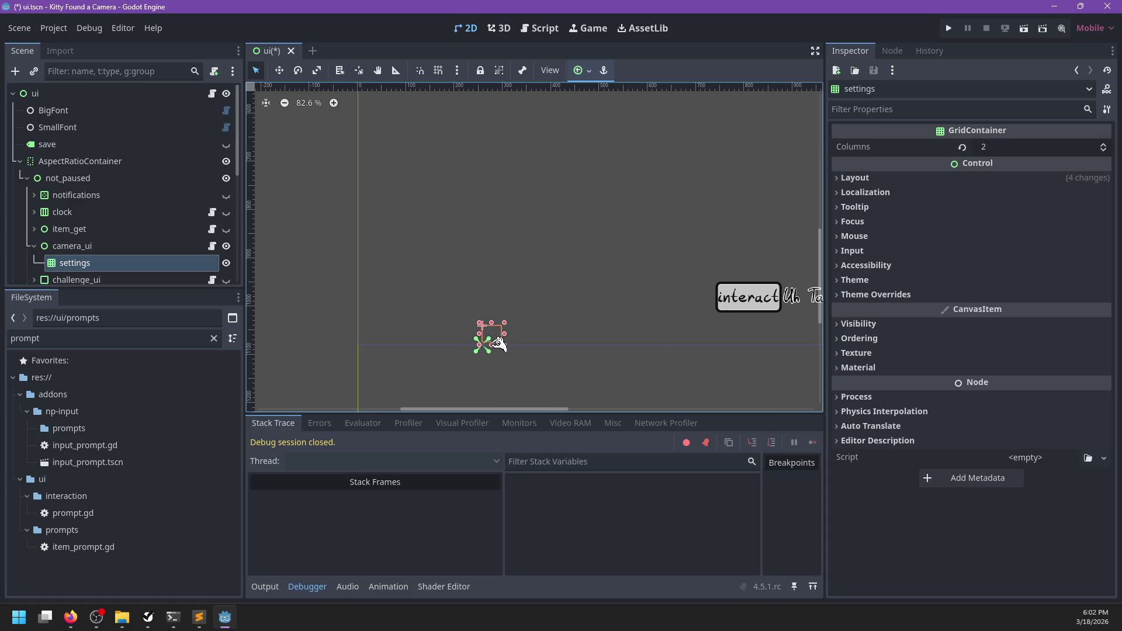
mouse_move(482, 345)
mouse_down()
mouse_move(662, 232)
mouse_move(655, 221)
mouse_move(639, 250)
mouse_up()
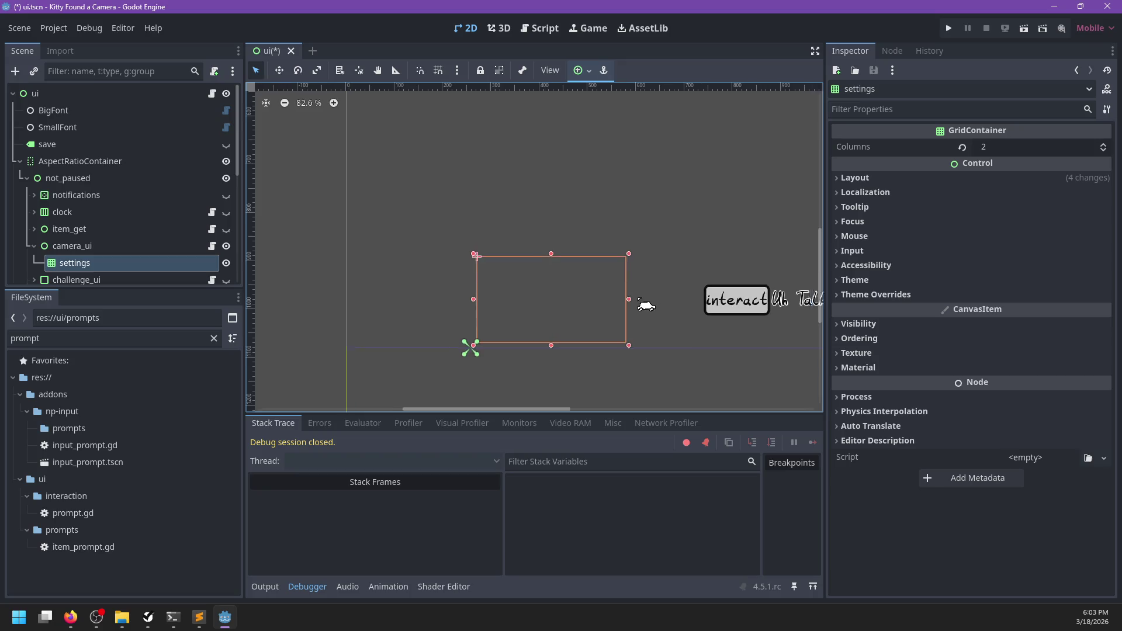
drag(647, 303, 551, 320)
click(86, 266)
key(ctrl+a)
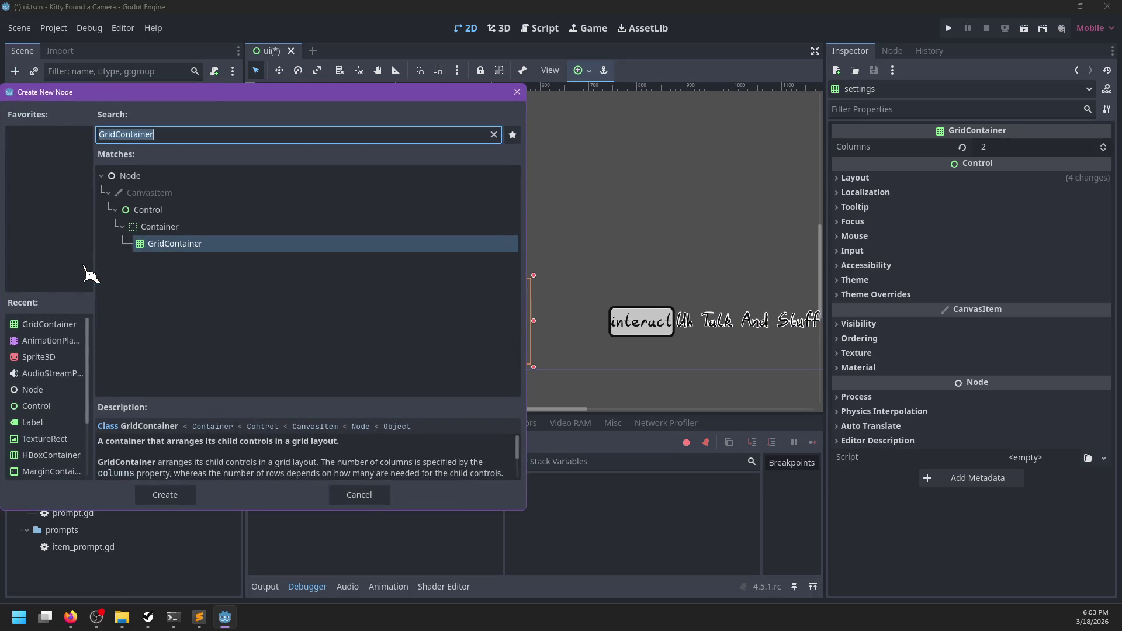
- Add a Label under settings with the text 'Selfie Mode'
text(Label)
key(Return)
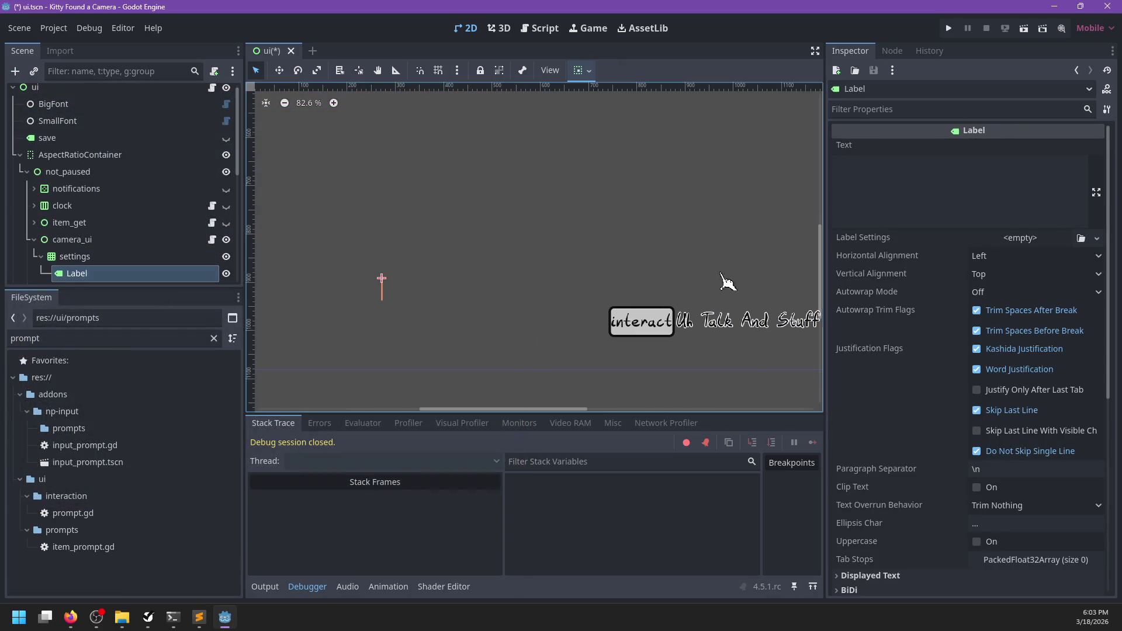
click(937, 174)
text(Selfie Mode)
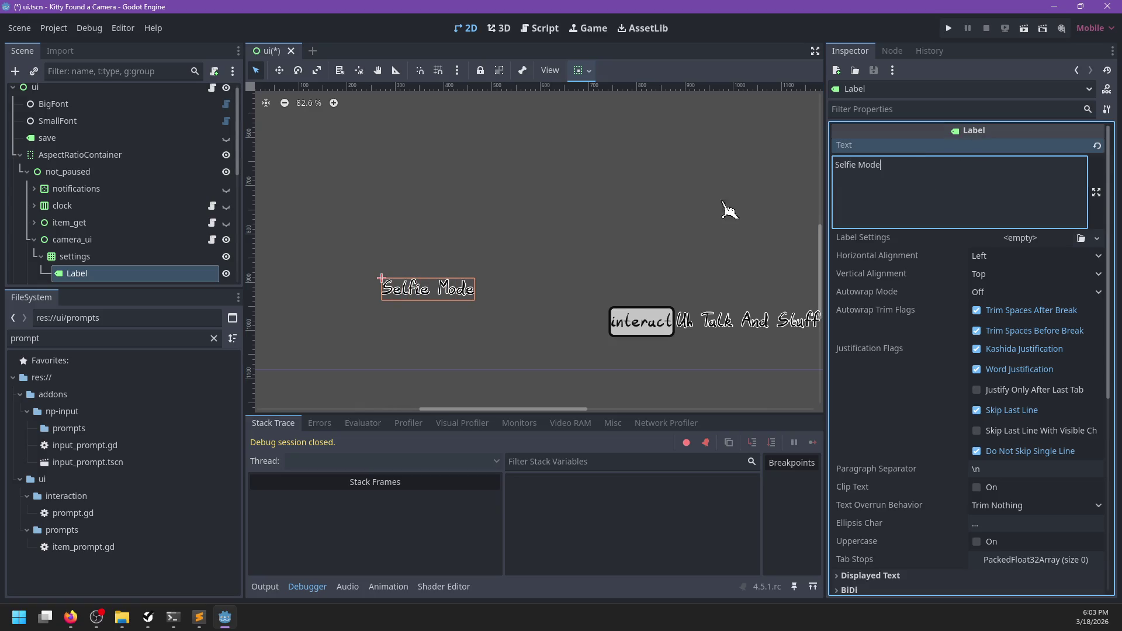
scroll(147, 257, down, 2)
key(ctrl+a)
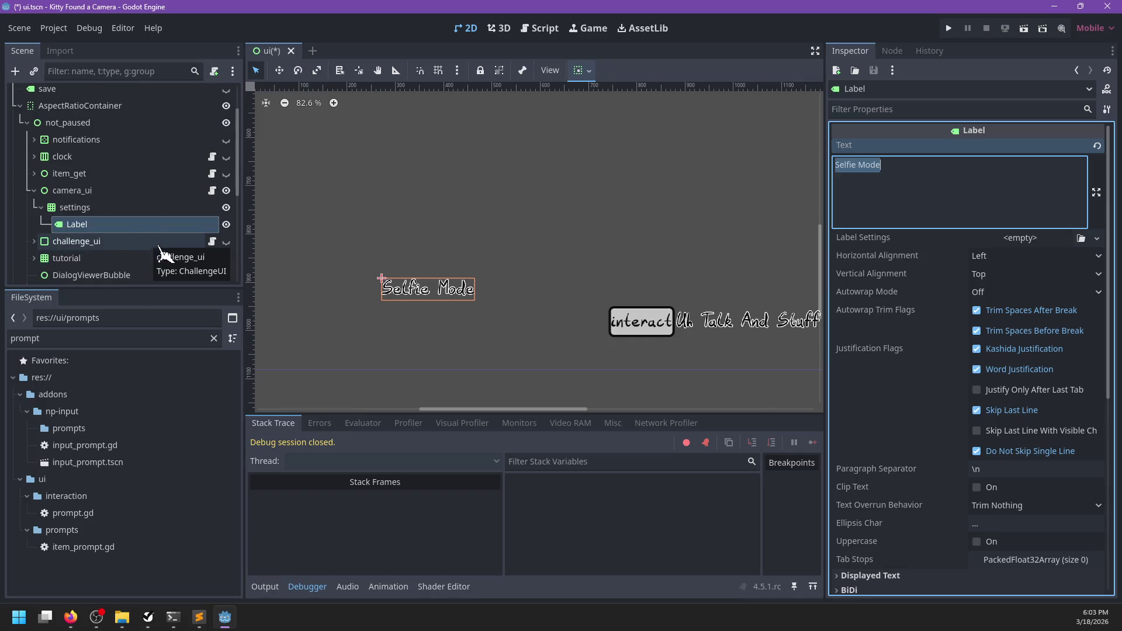
- Add a CheckBox as another child of the settings grid
click(116, 209)
key(ctrl+a)
text(Check)
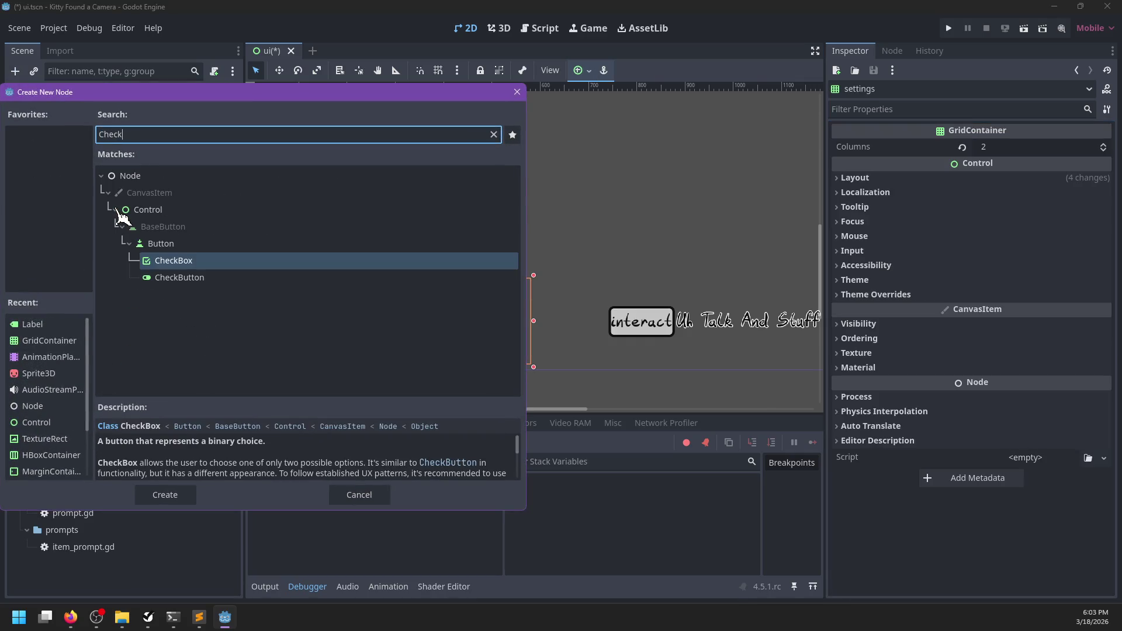
key(Return)
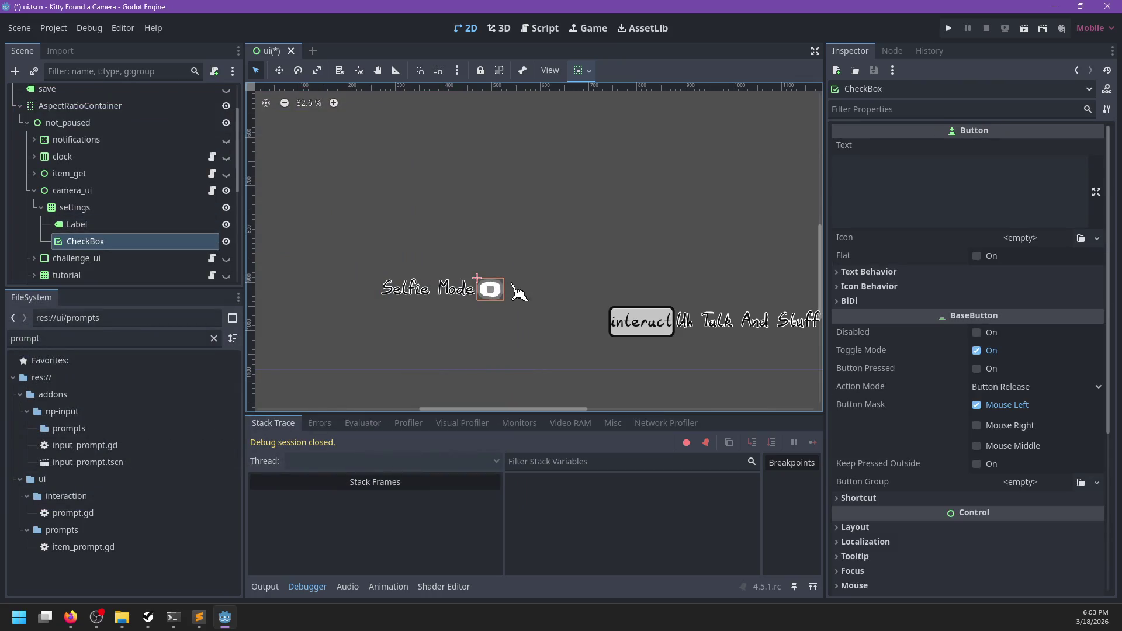
- Override the settings grid's Theme Constants H Separation to 20
click(113, 209)
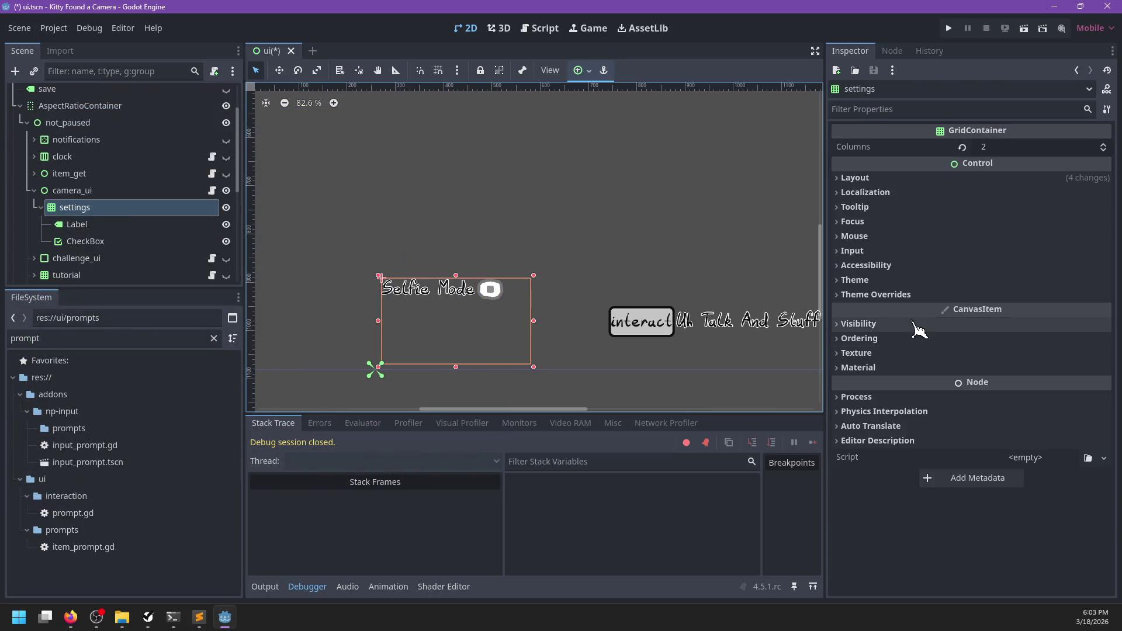
click(880, 294)
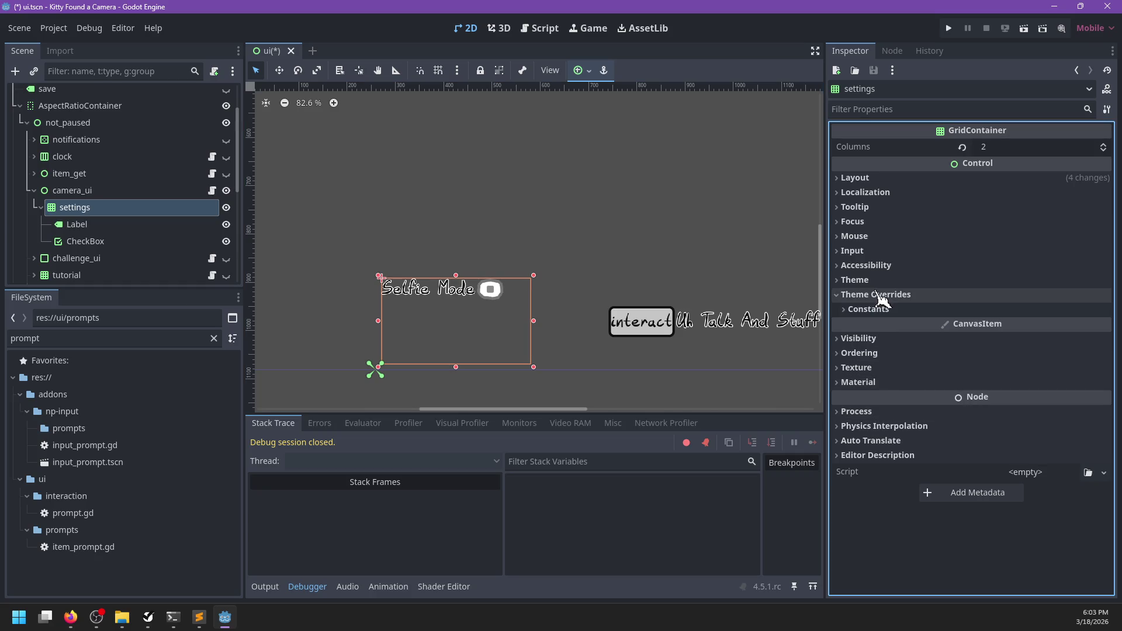
click(880, 310)
click(856, 326)
click(1035, 321)
text(12)
key(Return)
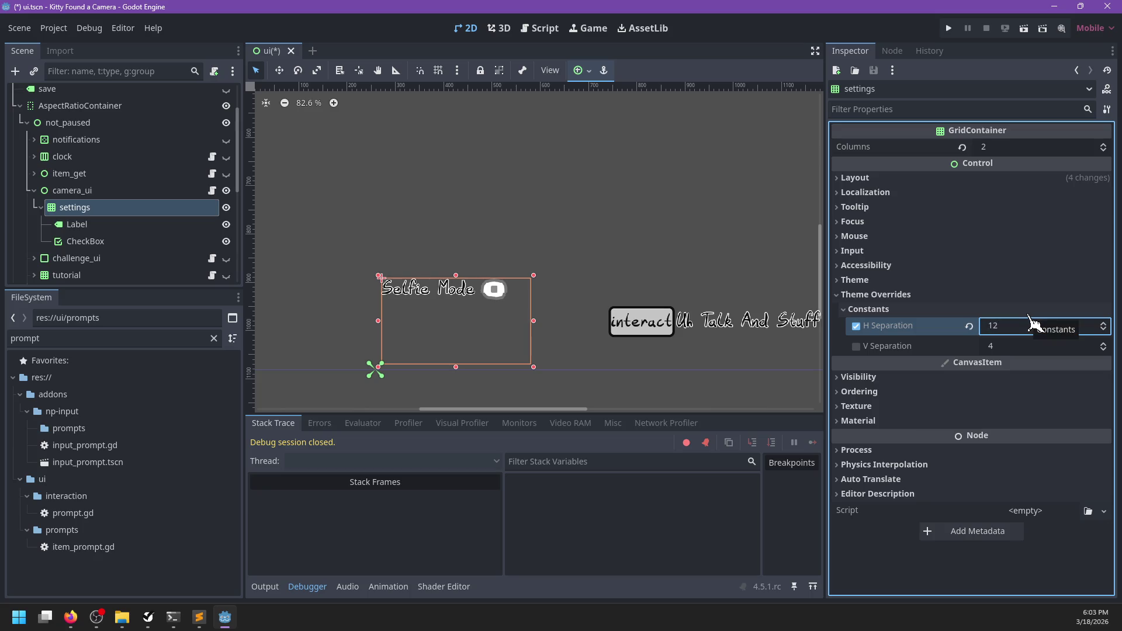
click(1026, 324)
key(Return)
click(107, 240)
click(100, 208)
key(ctrl+a)
- Add a second Label with the text 'Flash' and move it above Selfie Mode
text(Label)
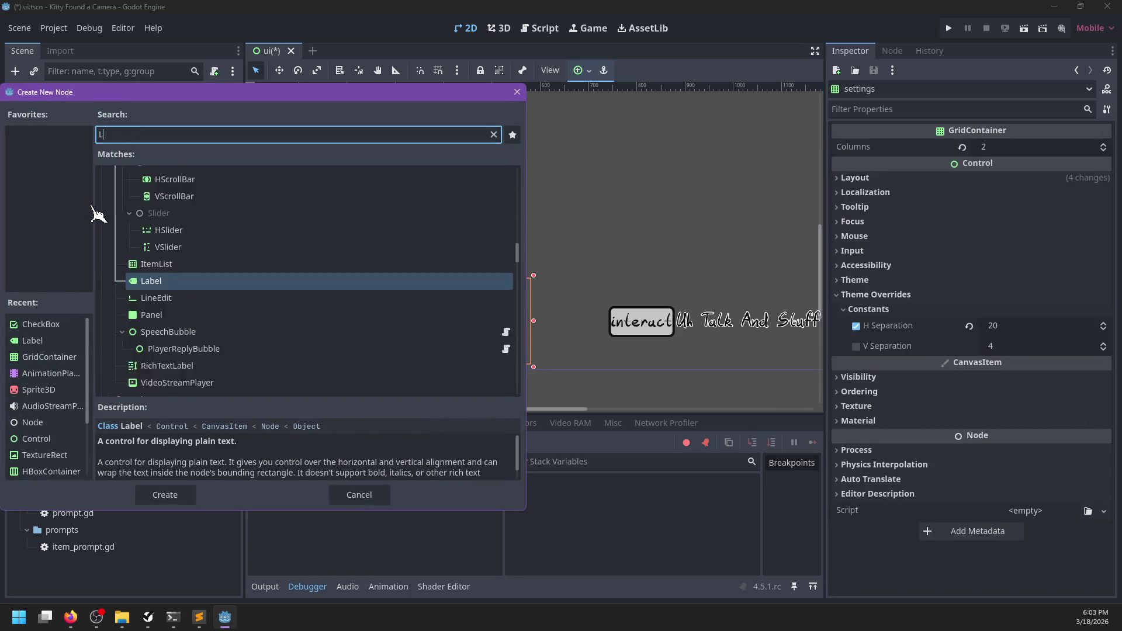
key(Return)
click(883, 190)
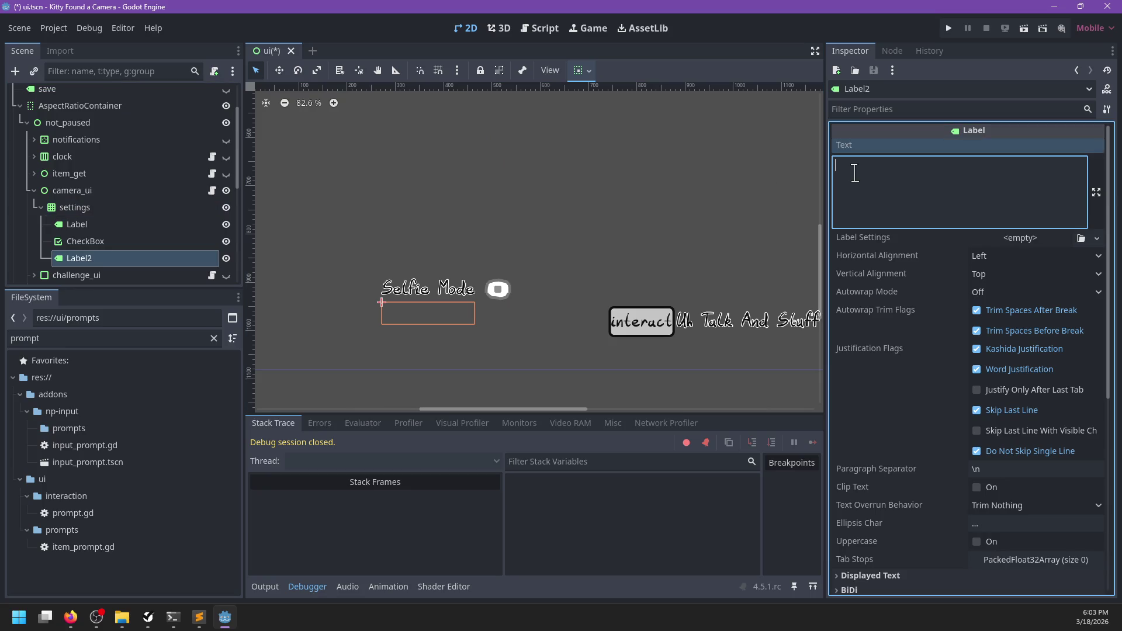
text(Zoomed)
key(BackSpace)
key(BackSpace)
key(BackSpace)
drag(105, 258, 123, 219)
- Duplicate the CheckBox and place the copy right after the Flash label
click(123, 262)
key(ctrl+d)
mouse_move(124, 273)
mouse_down()
mouse_move(112, 234)
mouse_move(120, 245)
mouse_up()
double_click(121, 240)
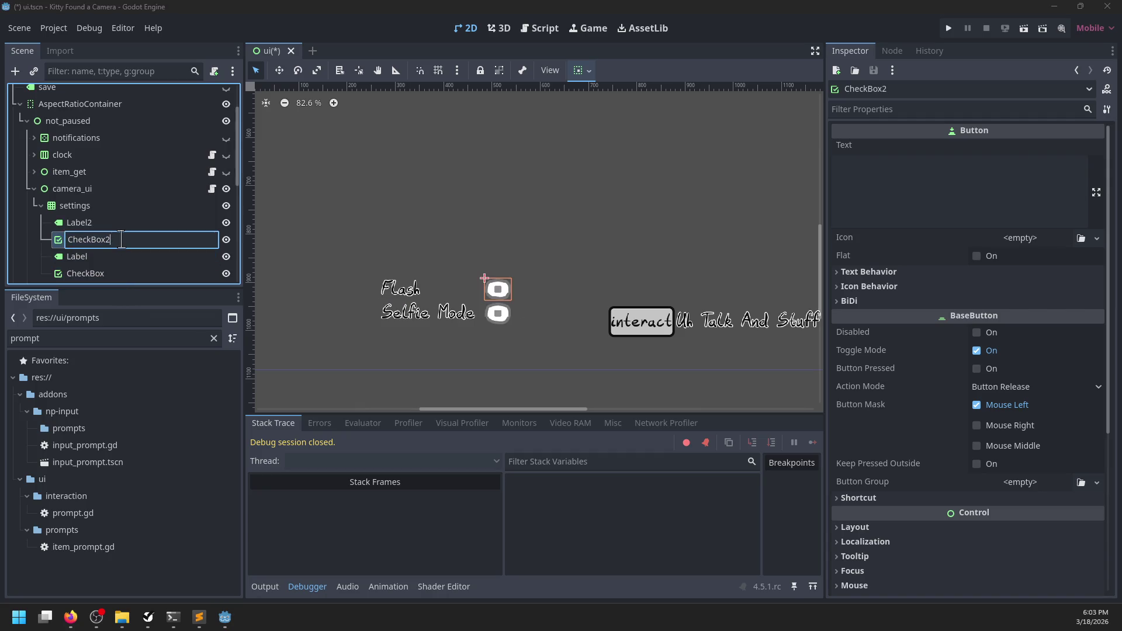
key(Return)
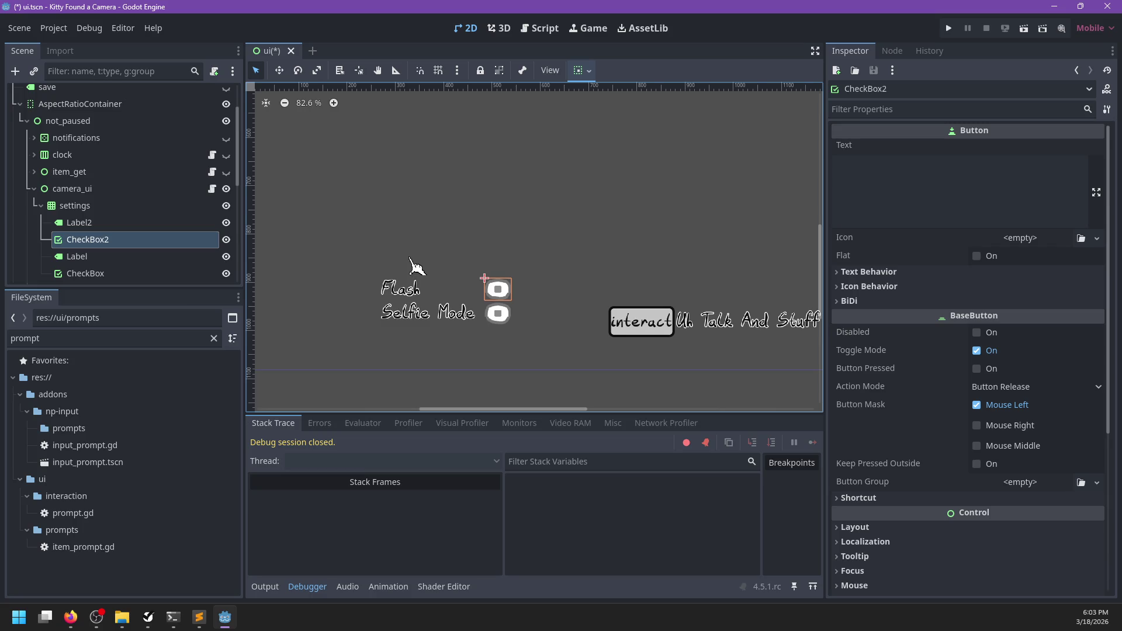
- Rename the checkboxes flash and selfie, then save the ui scene
scroll(415, 269, down, 1)
double_click(165, 244)
text(flash)
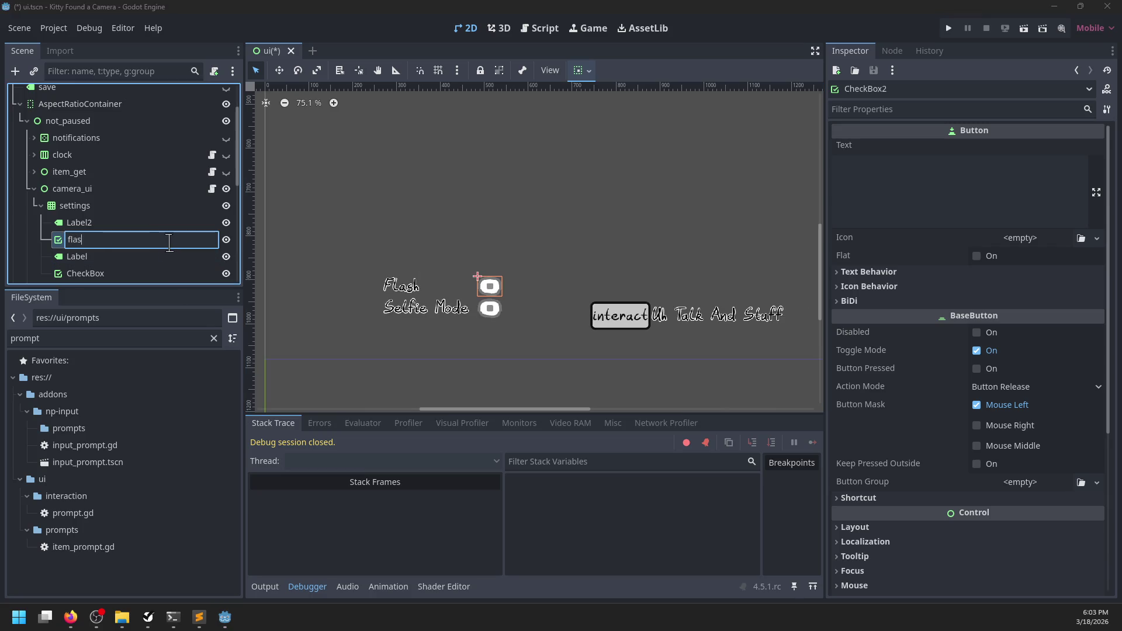
key(Return)
double_click(123, 272)
text(se)
key(Return)
key(ctrl+s)
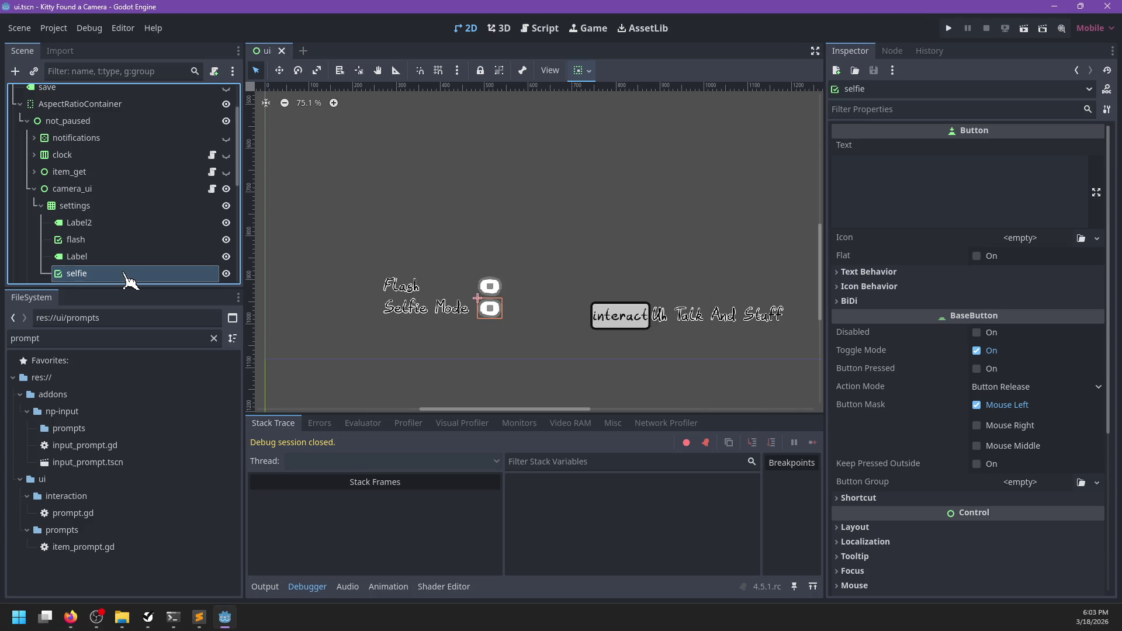
- Review Label2 and the flash checkbox in the Inspector
click(120, 227)
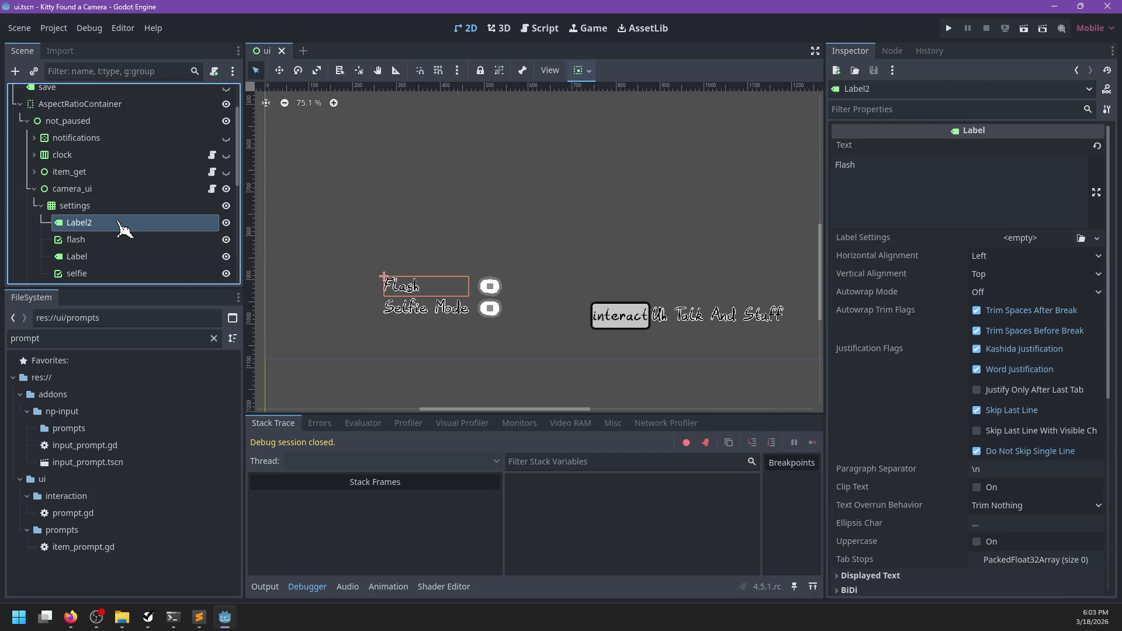
click(114, 235)
click(112, 228)
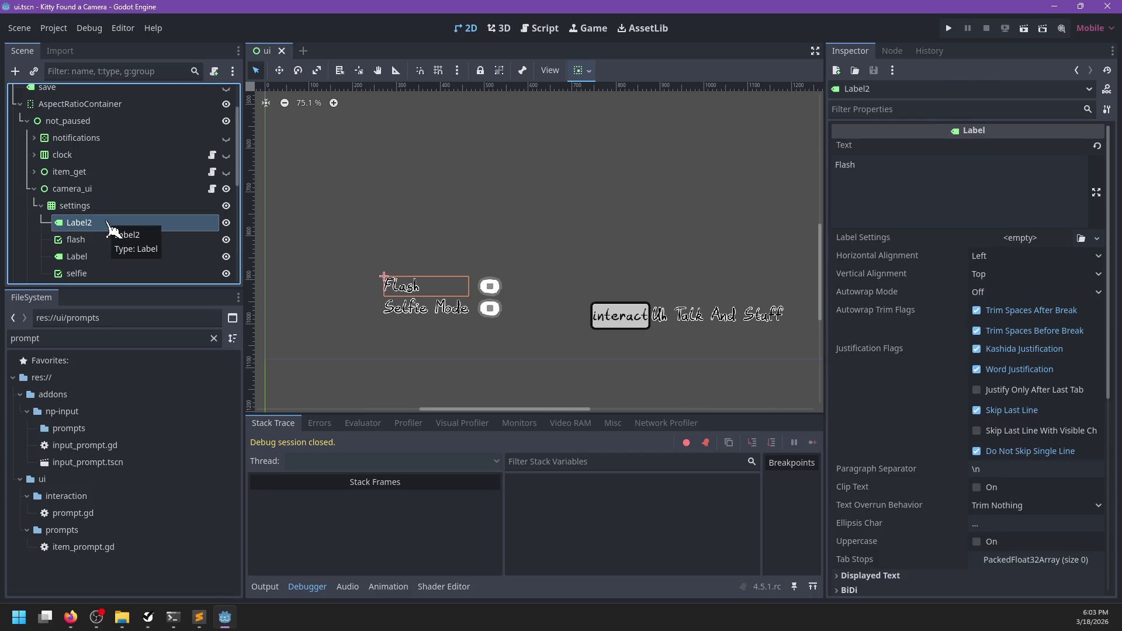
scroll(583, 295, down, 4)
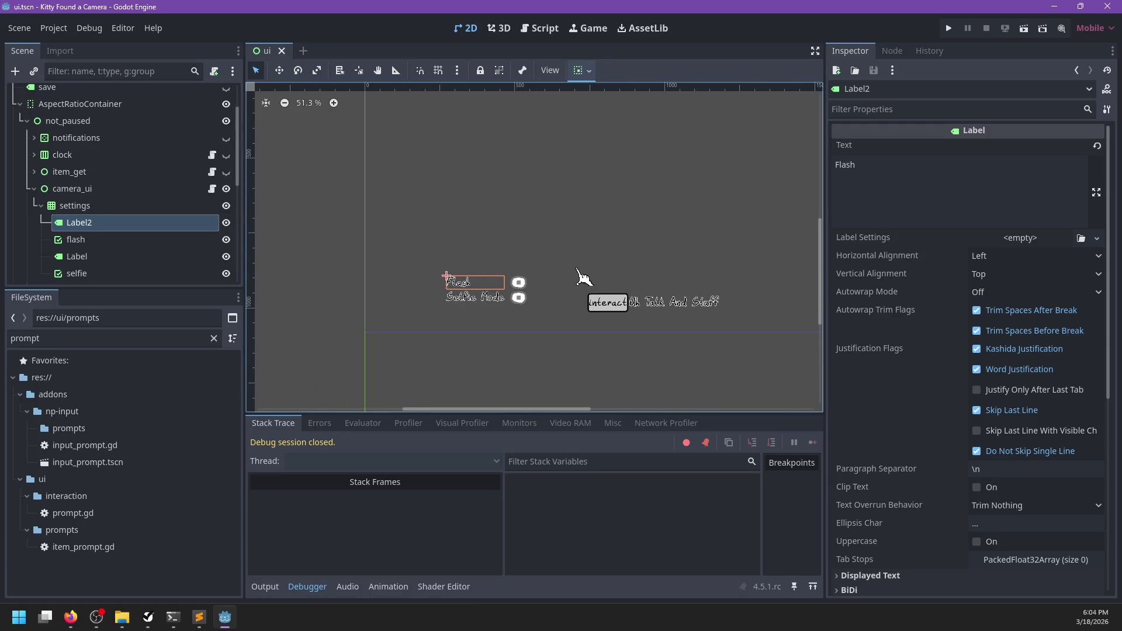
scroll(175, 225, up, 3)
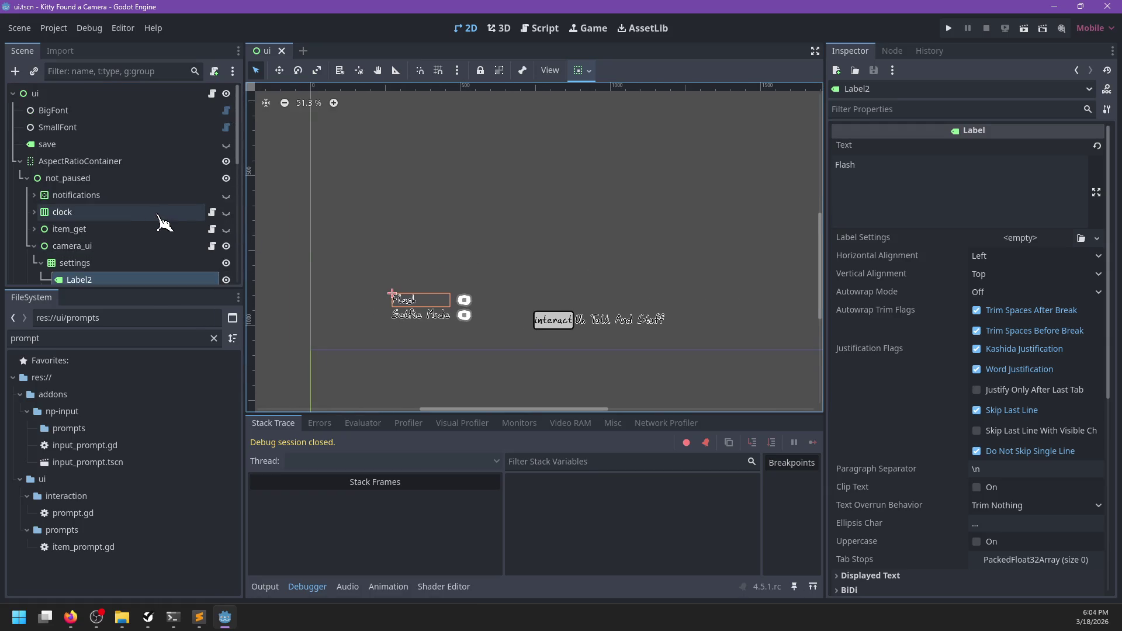
- In ui.gd, change the 'Selfie Mode' prompt label on line 236 to 'Camera Settings' and save
click(212, 95)
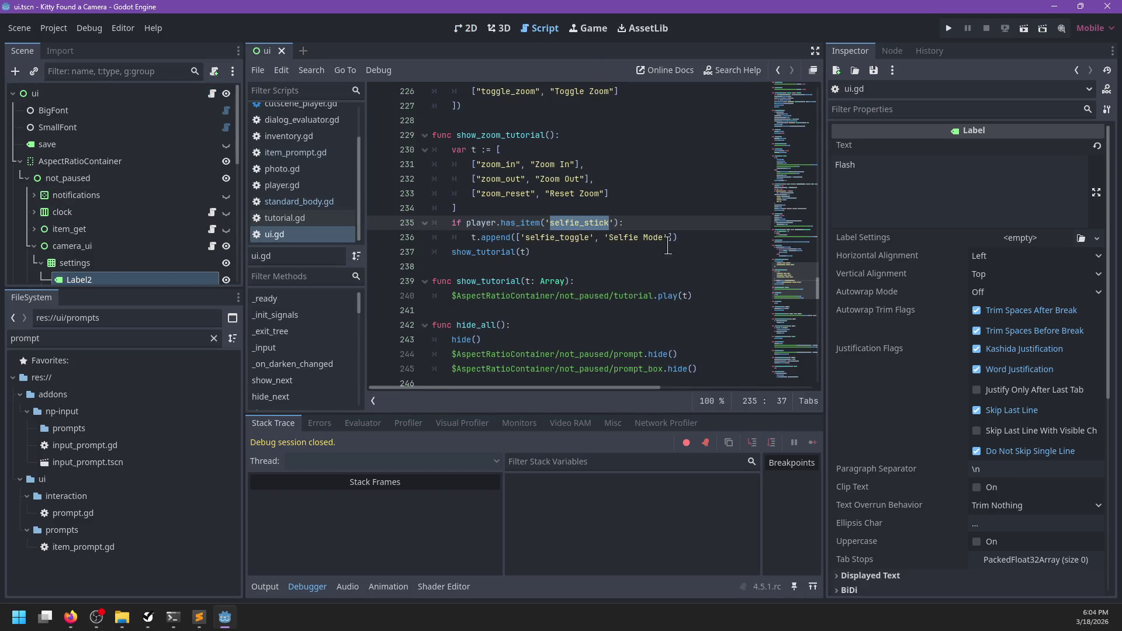
click(645, 253)
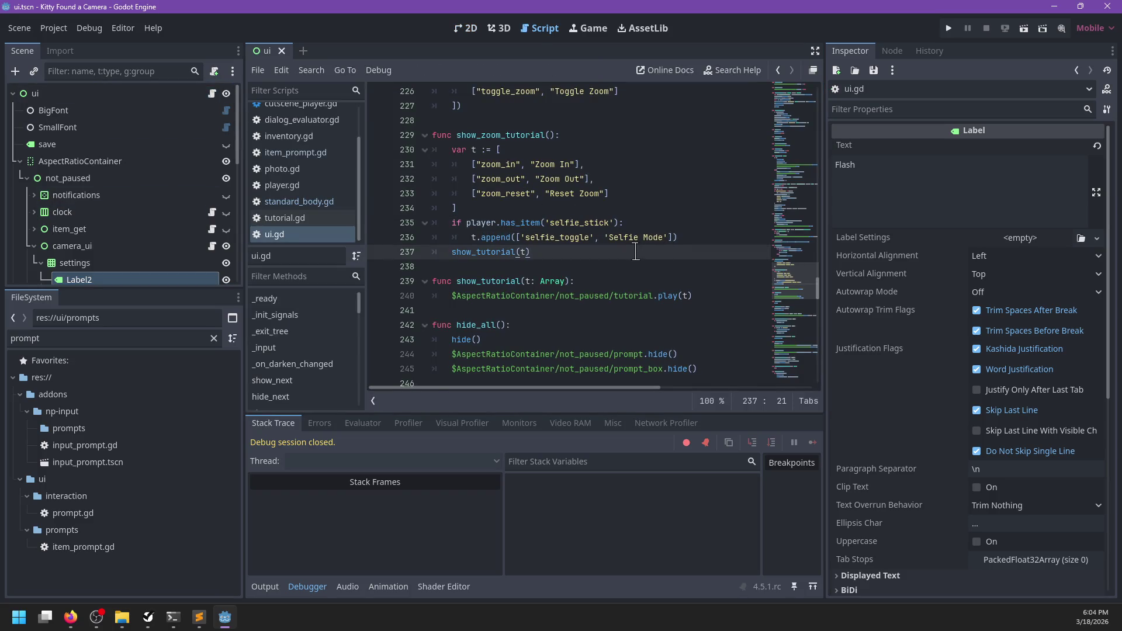
double_click(504, 224)
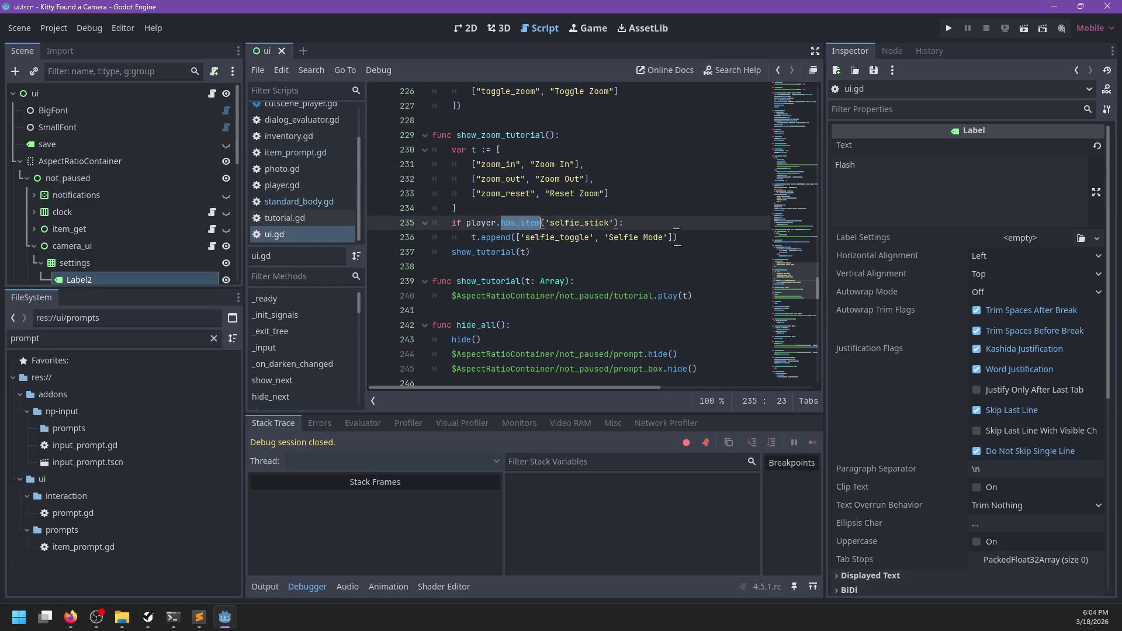
double_click(645, 238)
key(BackSpace)
key(BackSpace)
key(BackSpace)
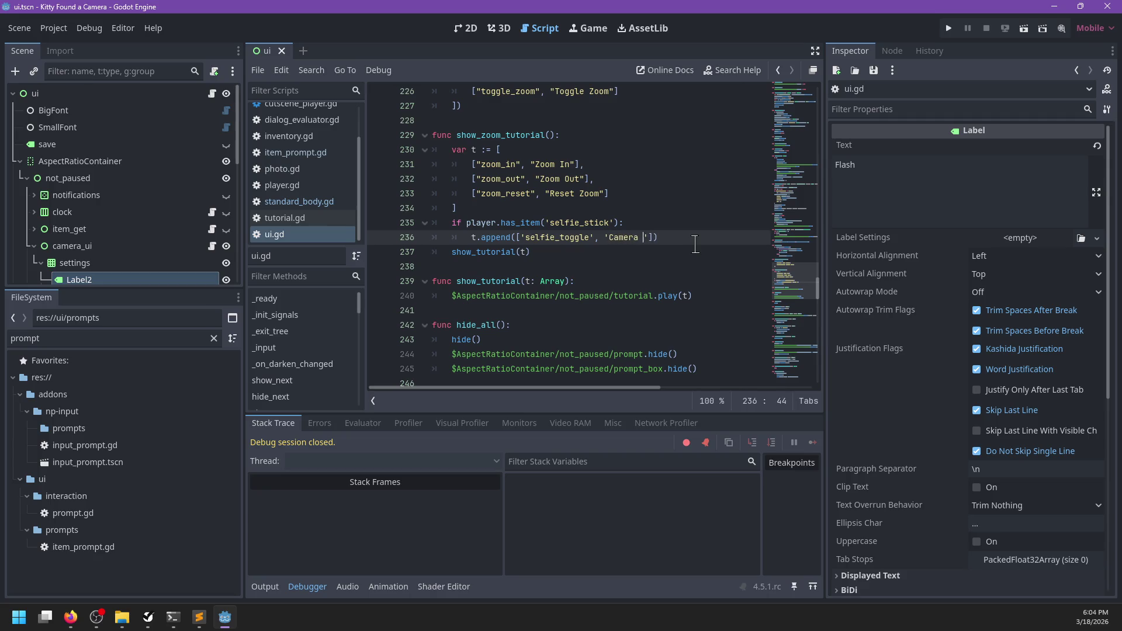
text(Settings)
key(ctrl+s)
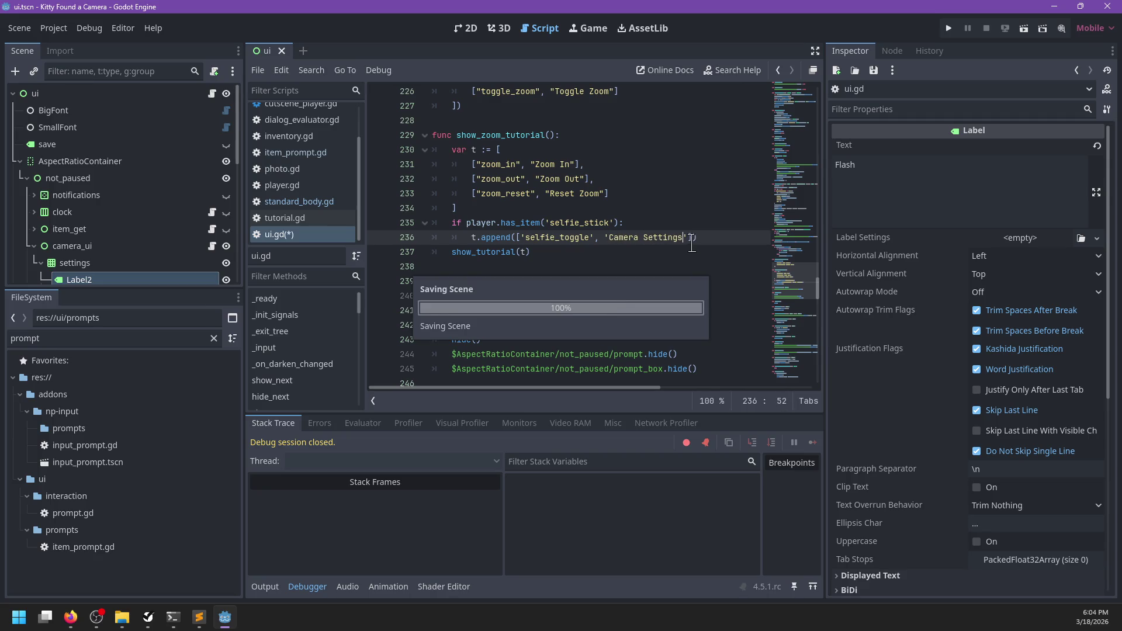
- Change the prompt's action name from selfie_toggle to extra_settings and save ui.gd
click(585, 253)
click(550, 241)
key(BackSpace)
key(BackSpace)
key(BackSpace)
key(BackSpace)
key(BackSpace)
key(BackSpace)
text(xtra_settings)
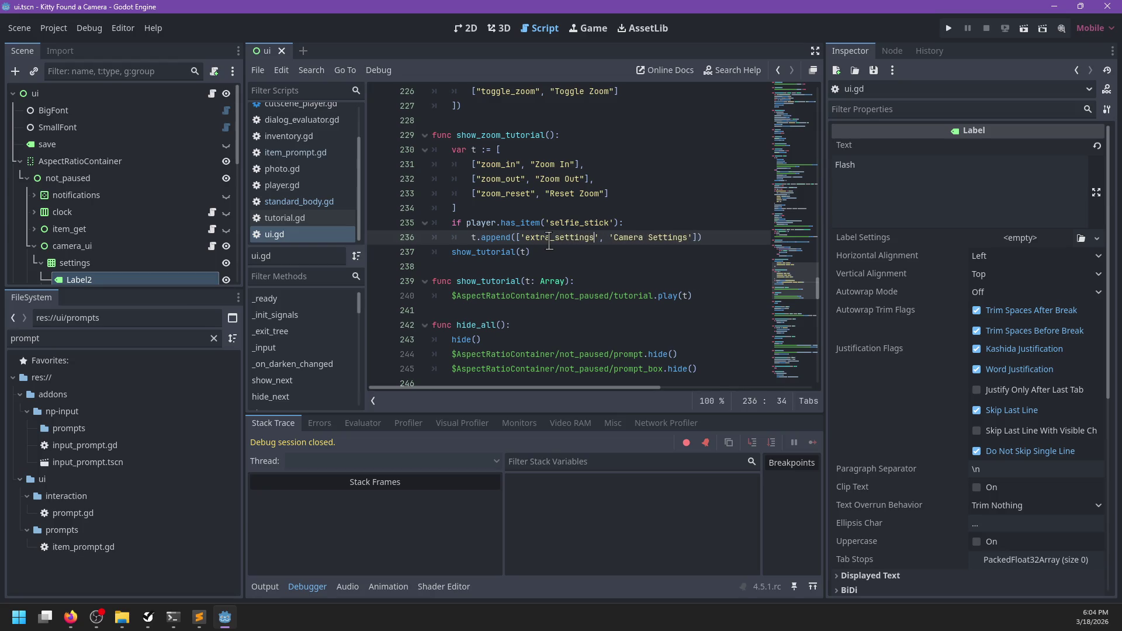
key(ctrl+s)
- Check the input actions in Project Settings' Input Map, then return to the script
click(53, 28)
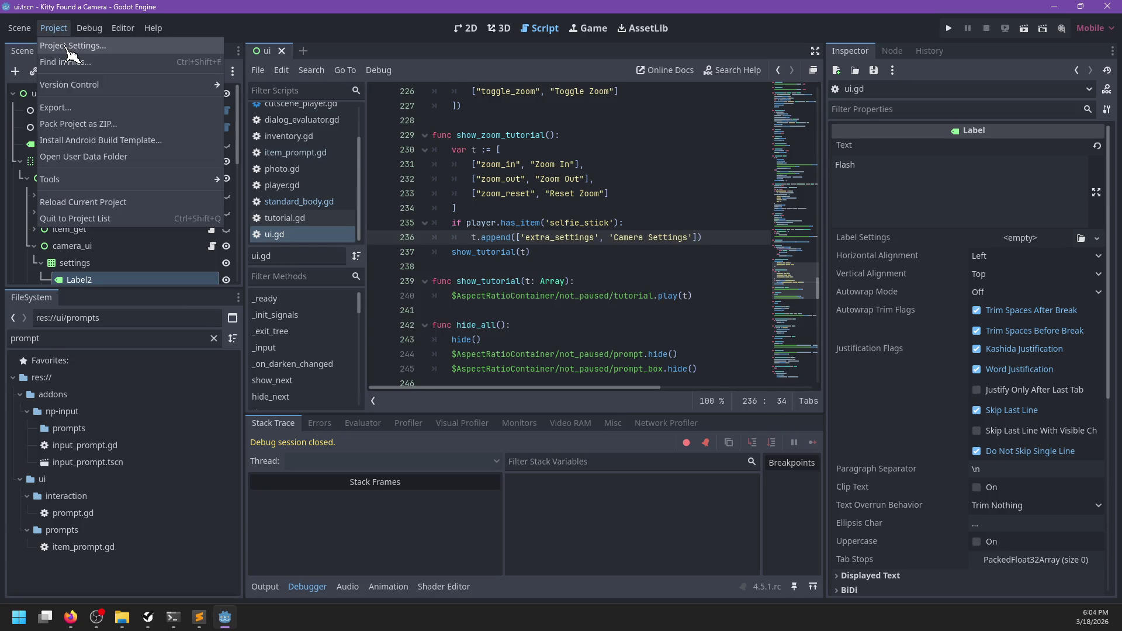
click(70, 48)
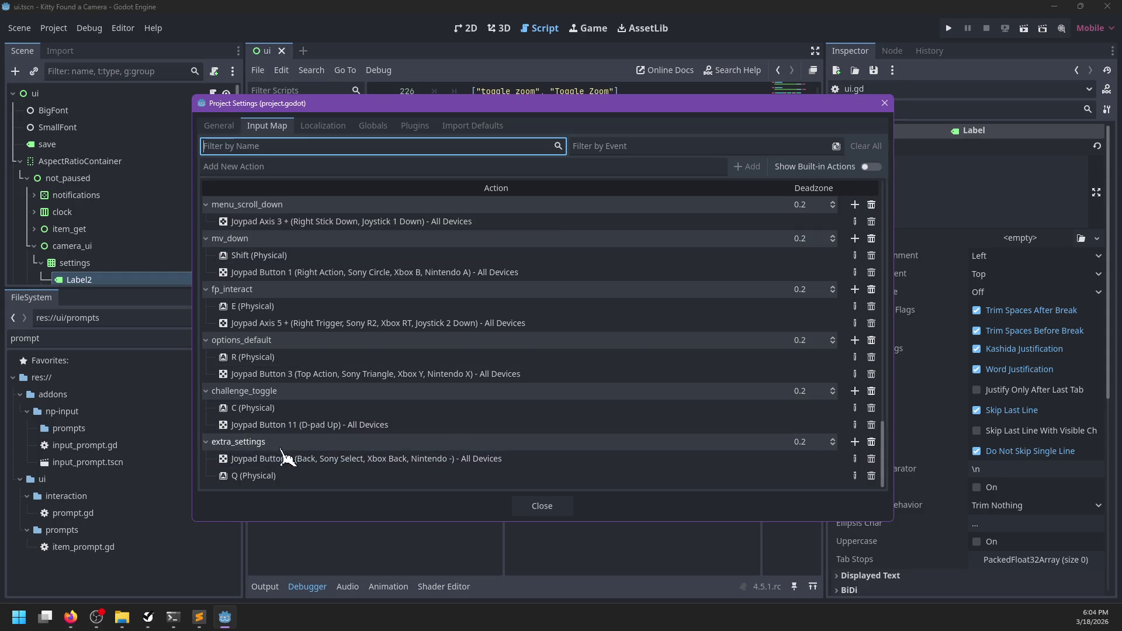
click(551, 513)
click(579, 266)
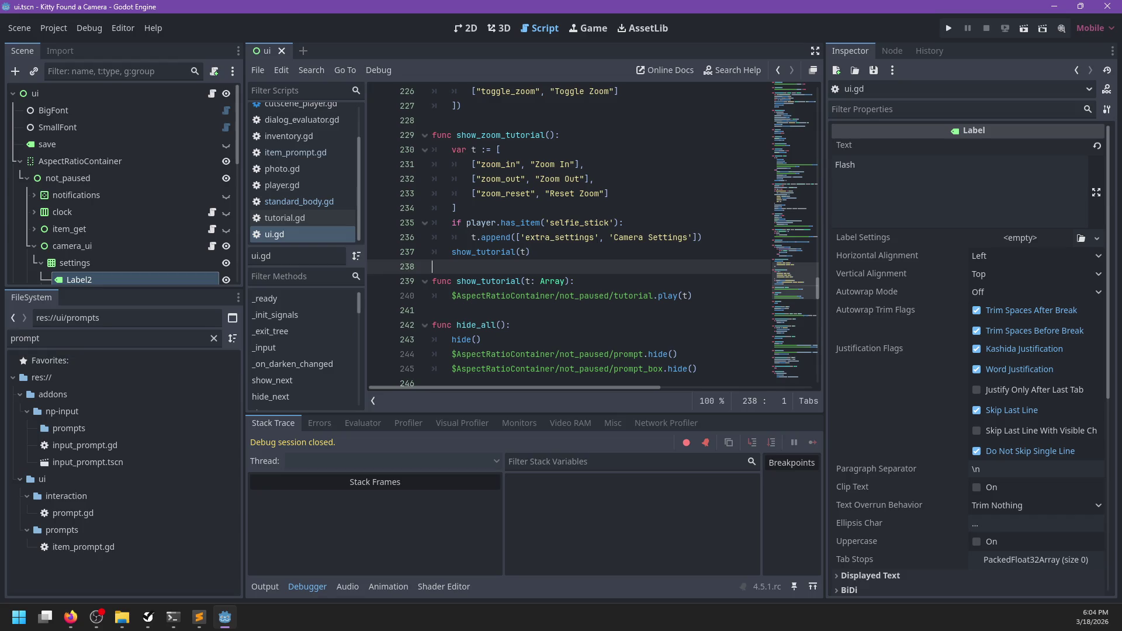
- Return from the browser to the ui.gd script in the Godot editor
click(70, 618)
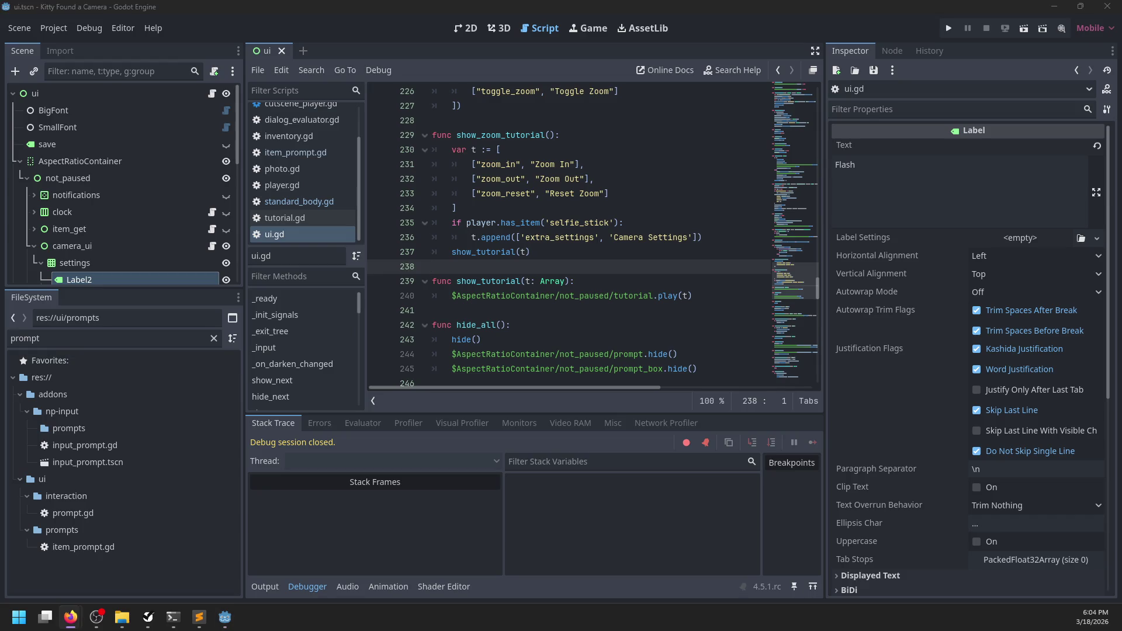
key(alt+Tab)
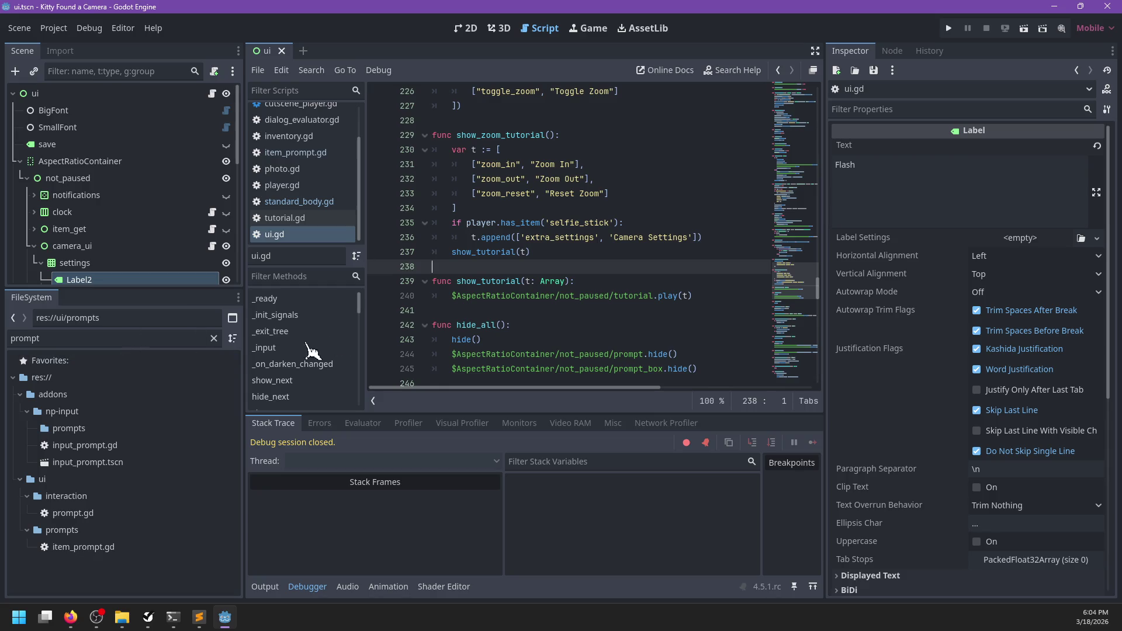
click(554, 255)
click(500, 29)
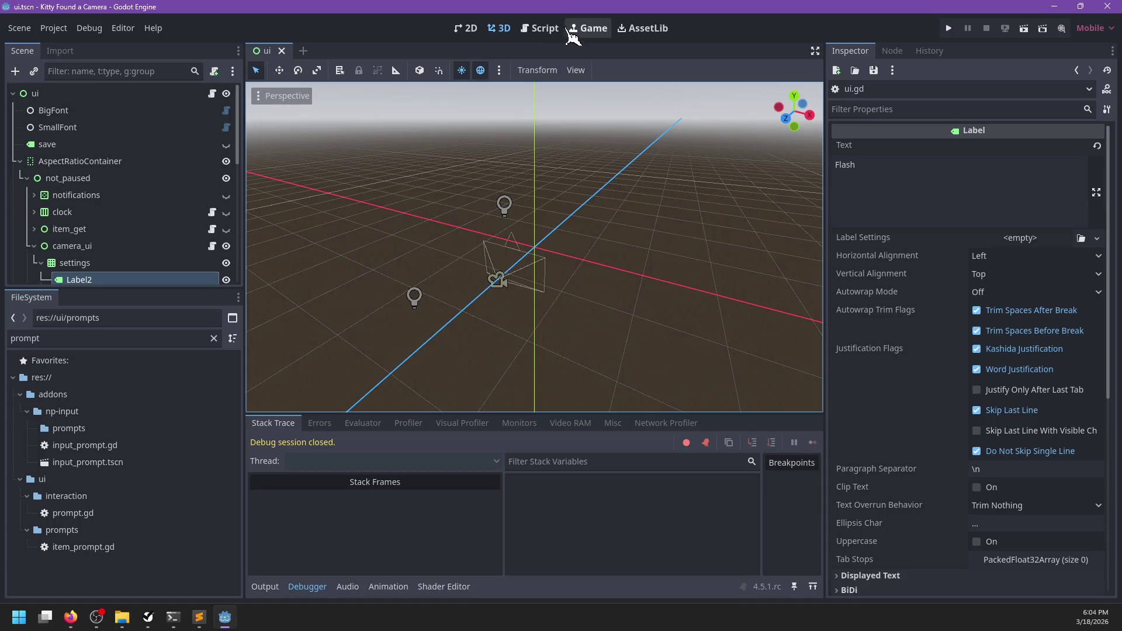
click(540, 28)
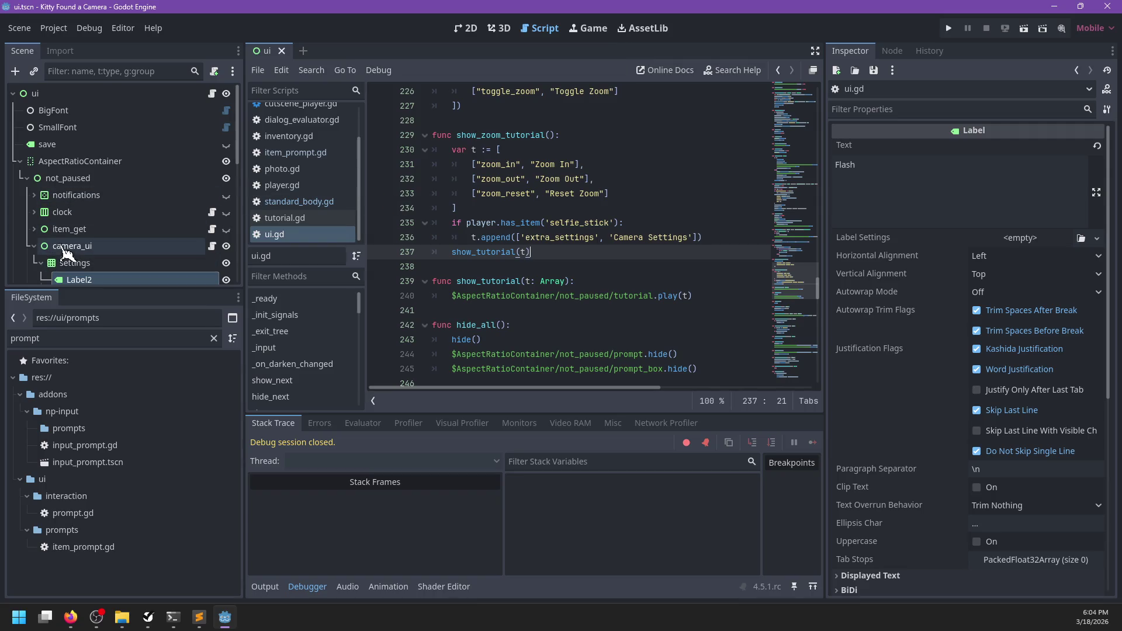
- Search ui.gd for the 'extra' and 'selfie_' references
scroll(97, 250, down, 1)
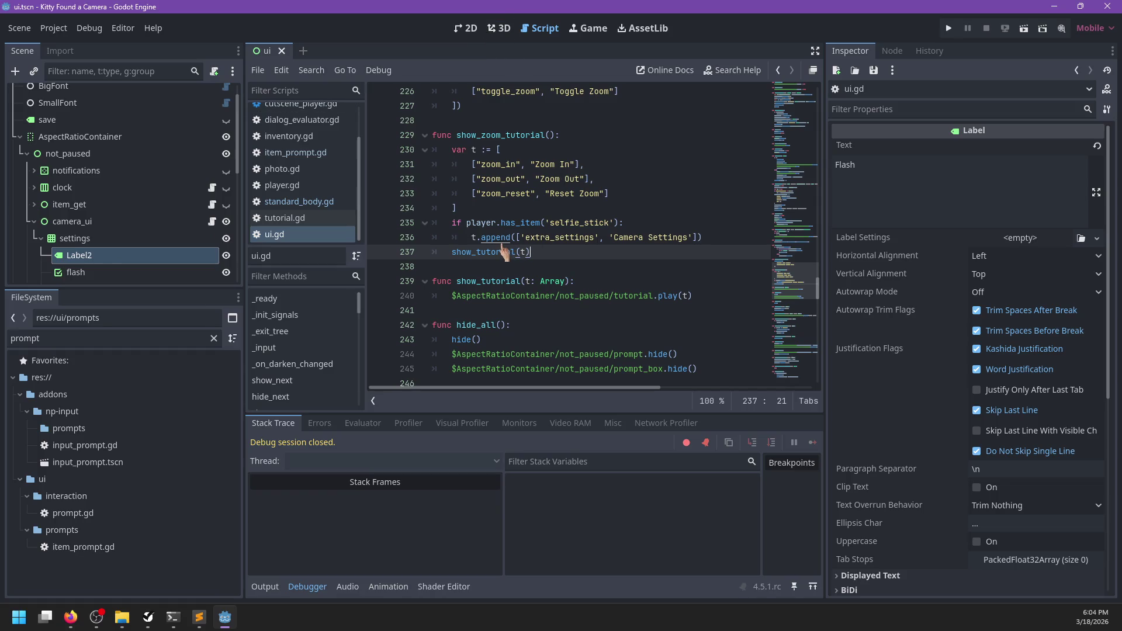
drag(806, 292, 807, 88)
click(676, 251)
key(ctrl+f)
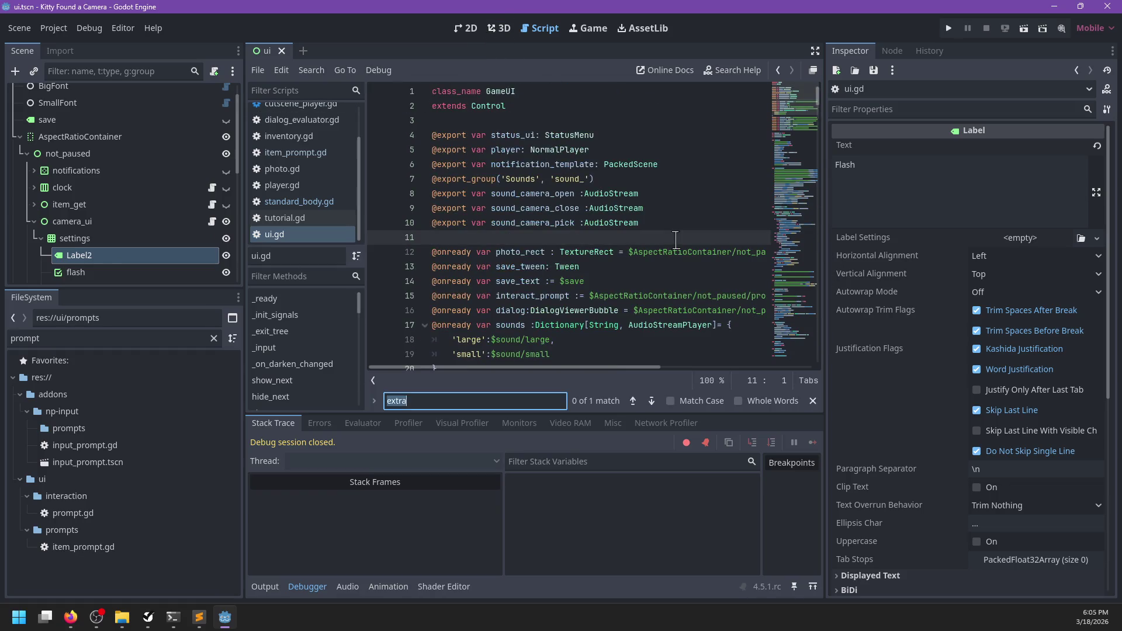
text(extra)
key(Escape)
key(ctrl+f)
text(selfie_)
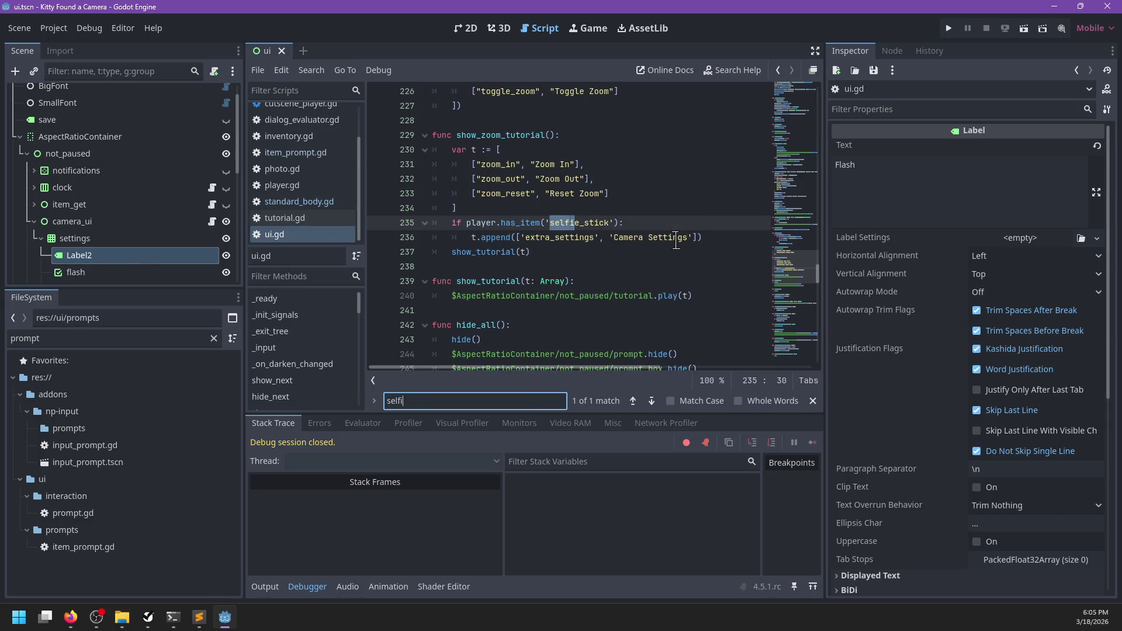
key(Escape)
drag(792, 310, 791, 94)
scroll(124, 178, up, 1)
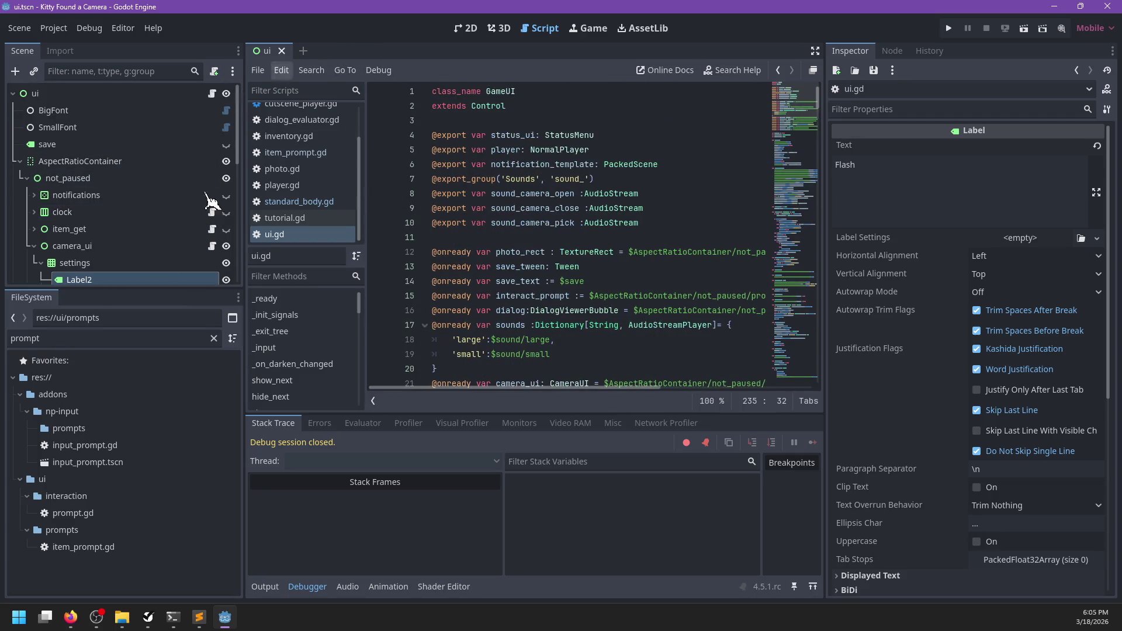
- Find xtra_settings in player.gd and copy extra_settings_supported from line 170
click(282, 184)
click(668, 234)
key(ctrl+f)
text(xtra_settings)
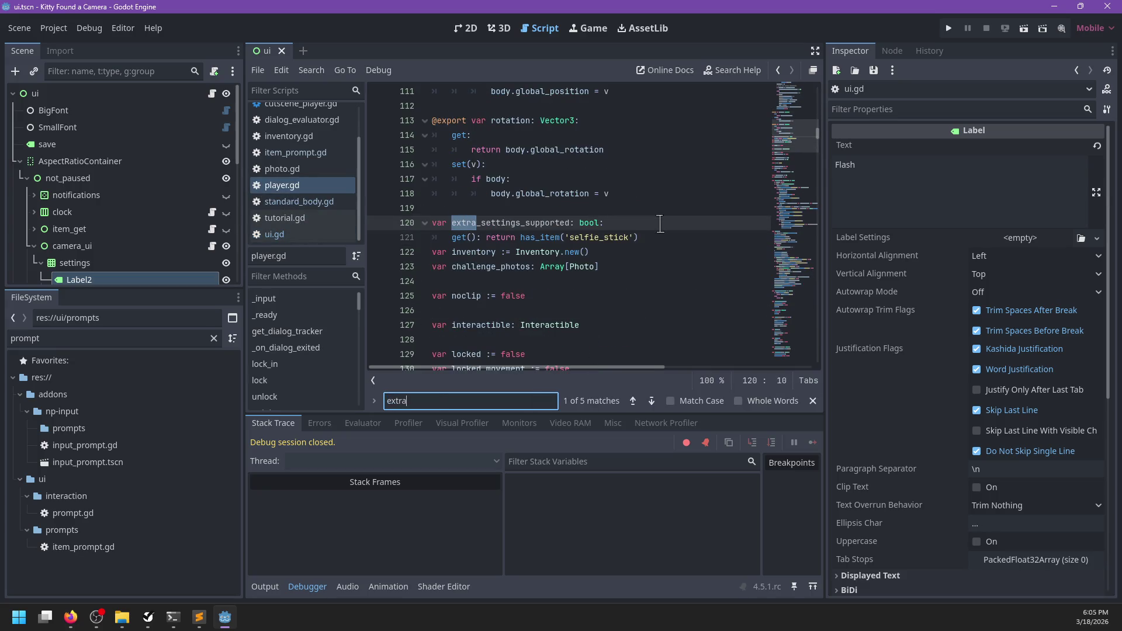
key(Escape)
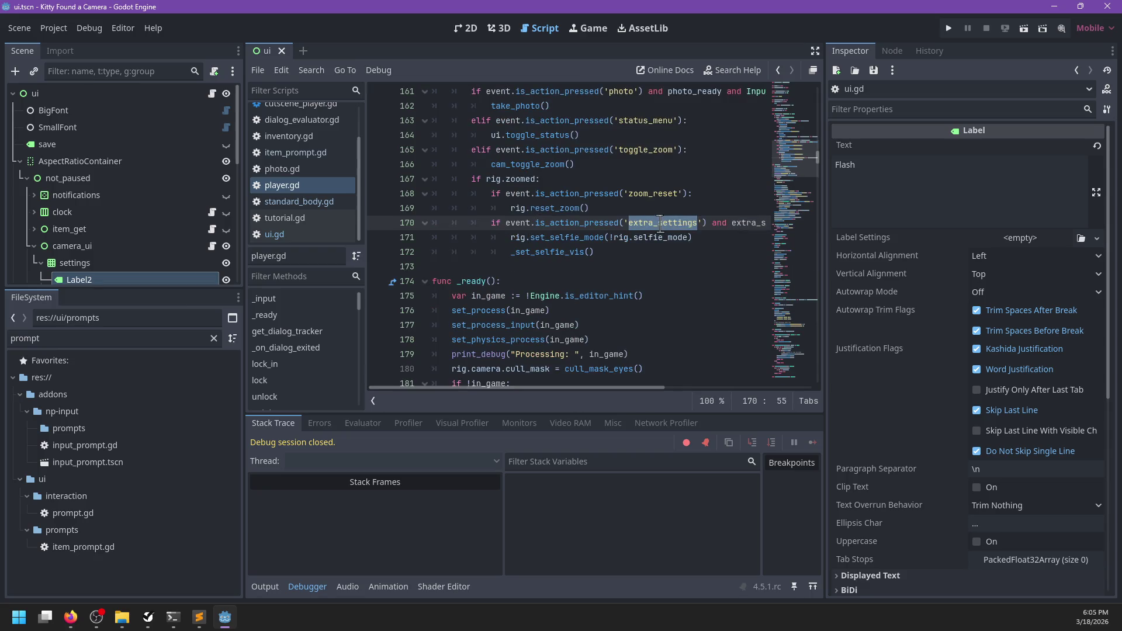
scroll(643, 216, right, 3)
double_click(678, 223)
scroll(141, 261, down, 5)
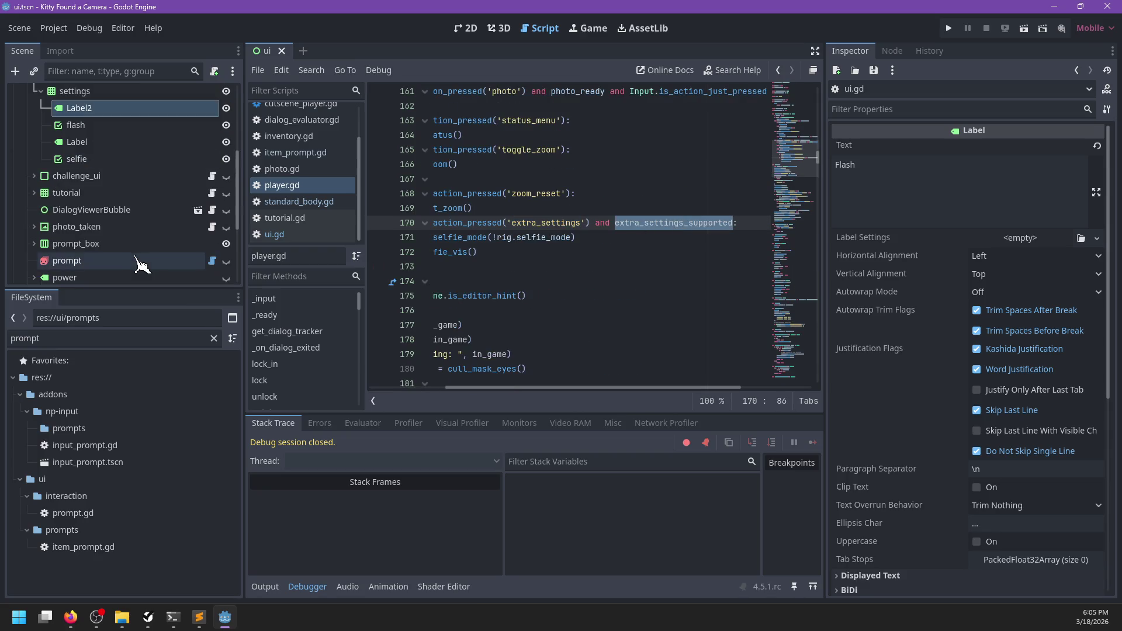
scroll(293, 208, down, 1)
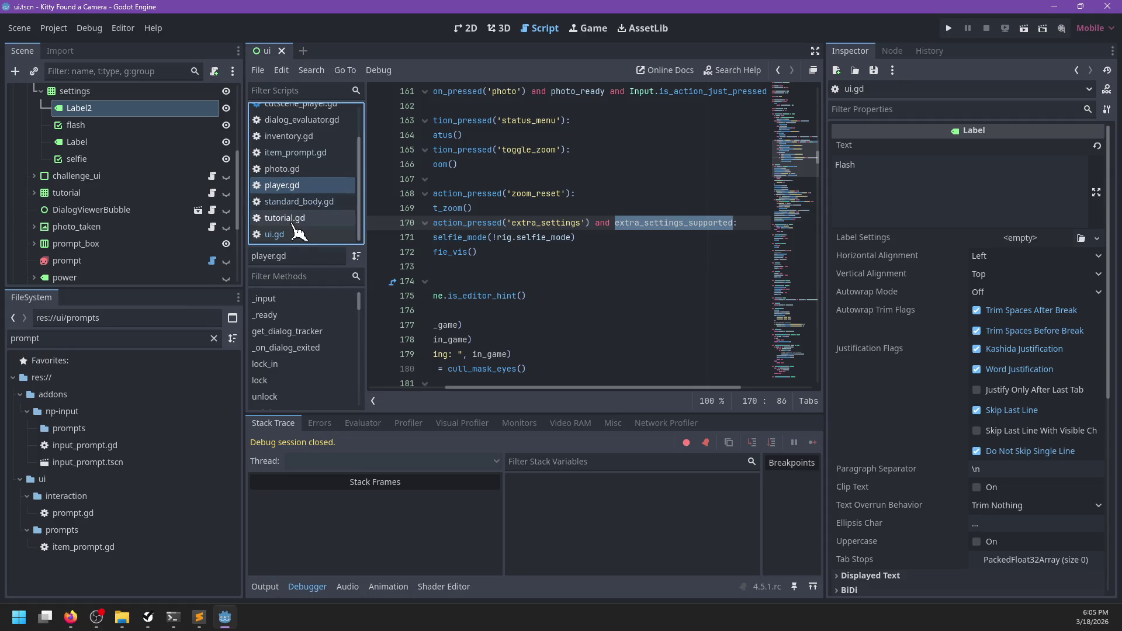
- In ui.gd, replace has_item('selfie_stick') with extra_settings_supported and save
click(275, 234)
click(641, 294)
key(ctrl+f)
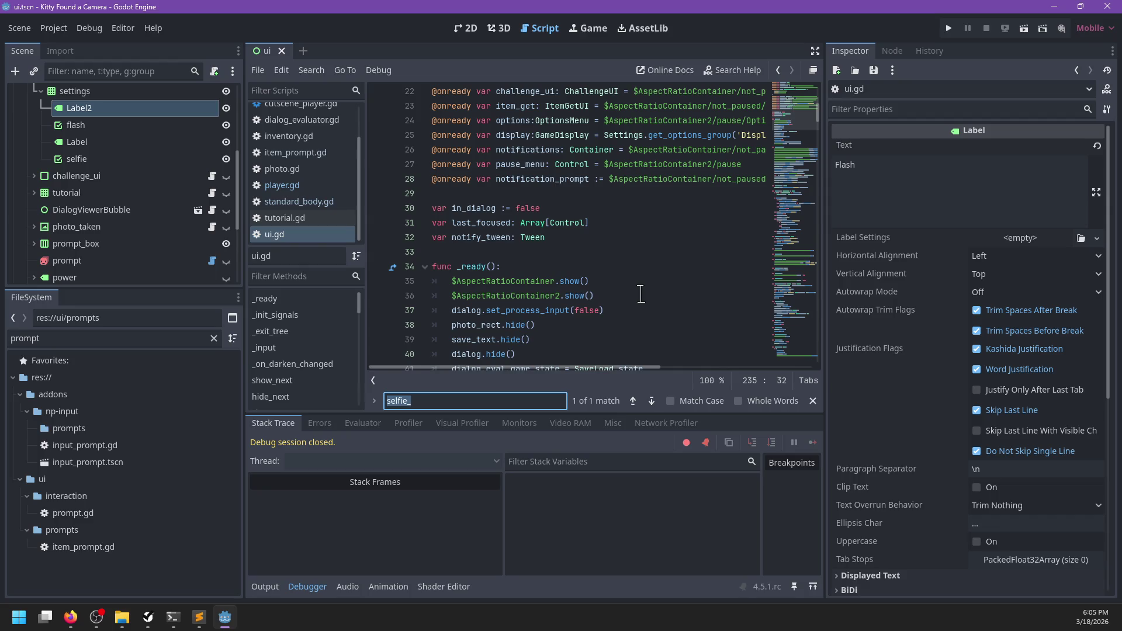
text(extra)
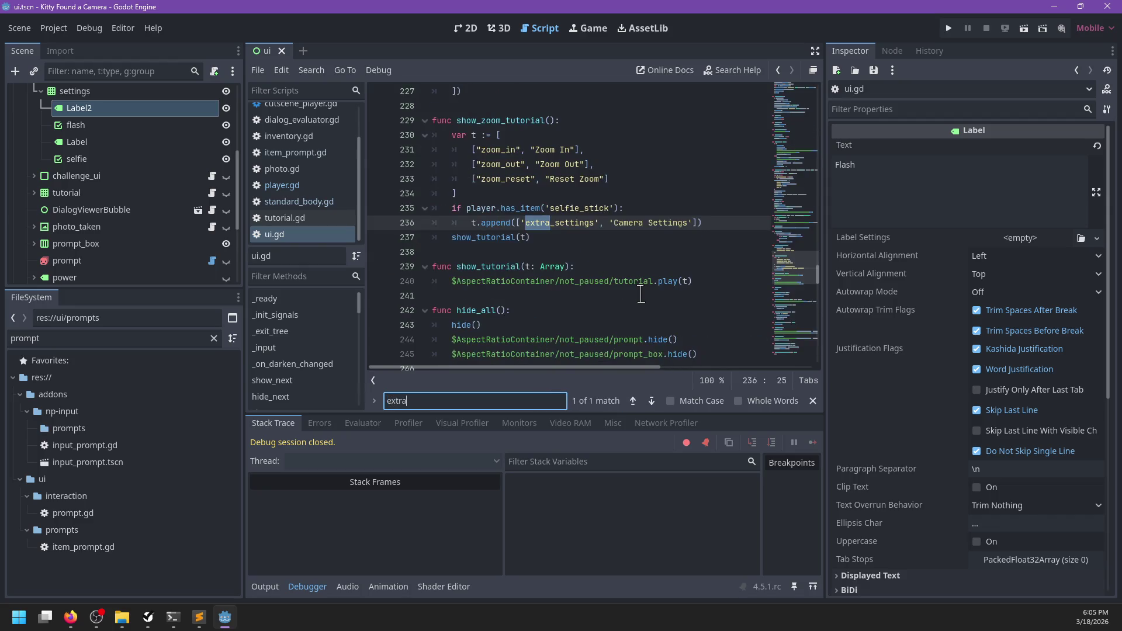
key(Escape)
drag(618, 208, 502, 209)
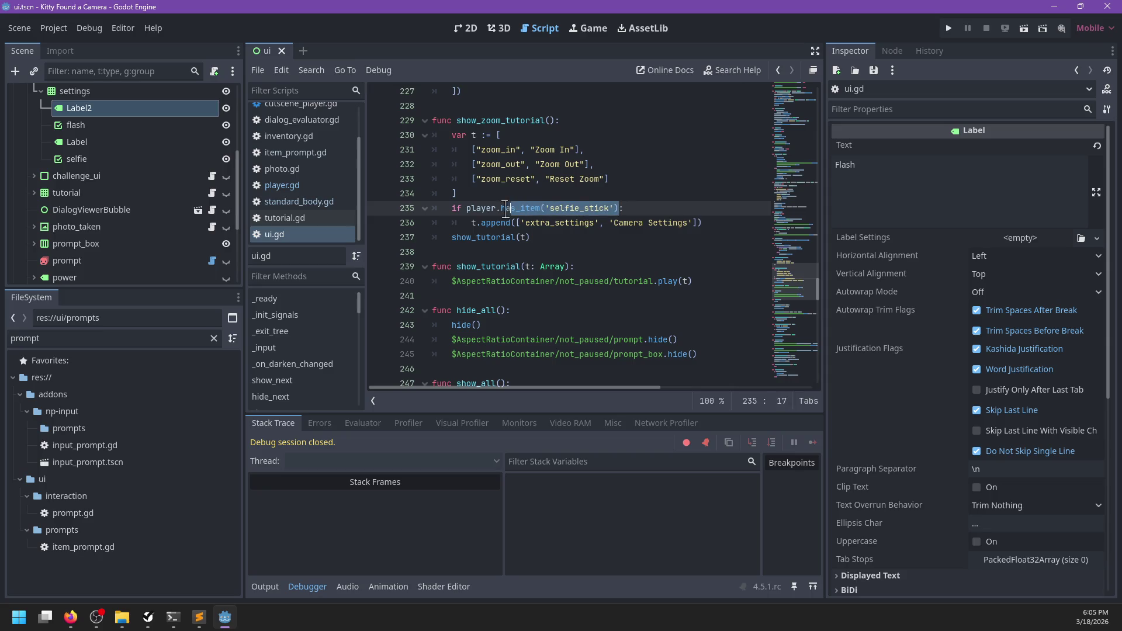
text(extra_settings_supported:)
key(ctrl+s)
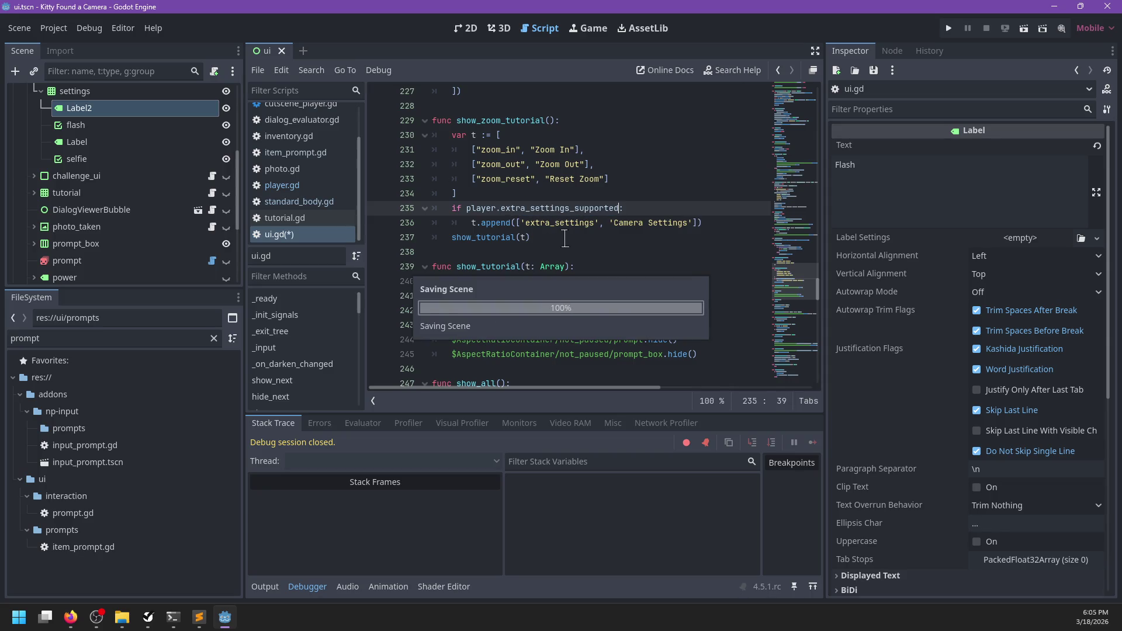
- Replace player.gd's selfie-mode lines 171–172 with ui.toggle_camera_settings() and save
key(alt+Left)
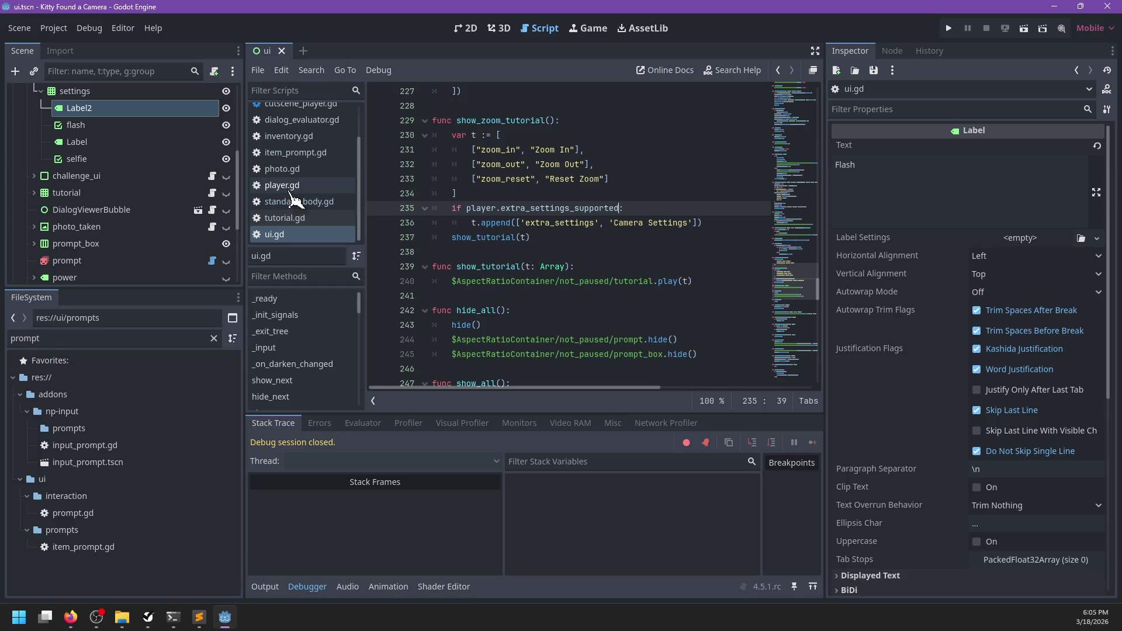
scroll(641, 272, left, 3)
drag(610, 251, 511, 237)
key(ctrl+c)
key(BackSpace)
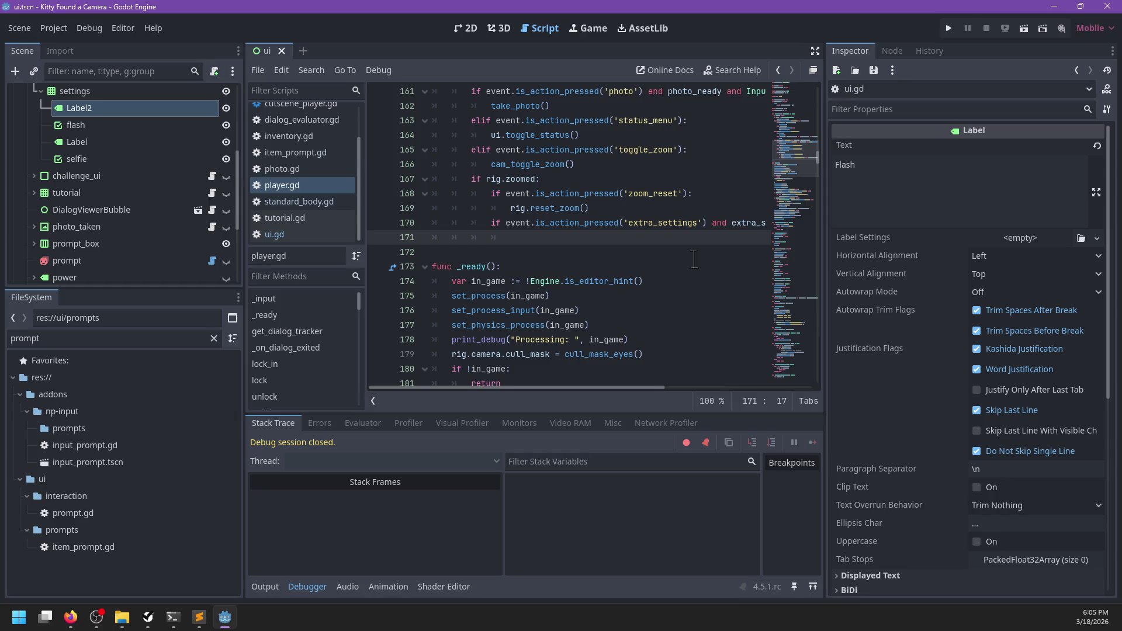
text(c)
key(BackSpace)
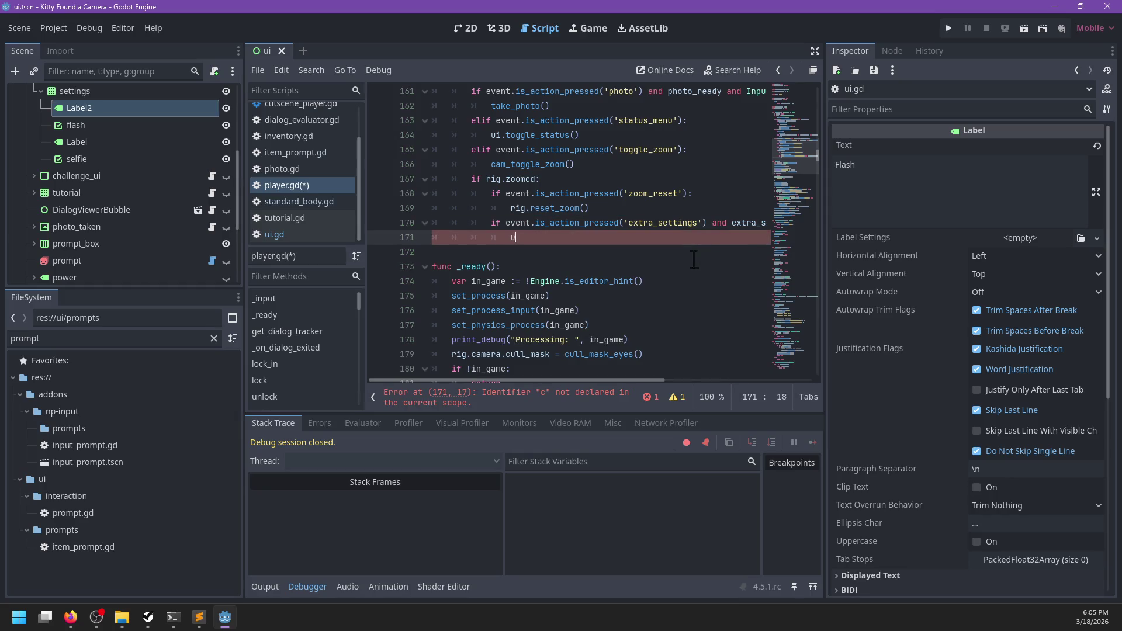
text(i.toggle_camera_sett)
text(in)
text(gs())
key(ctrl+s)
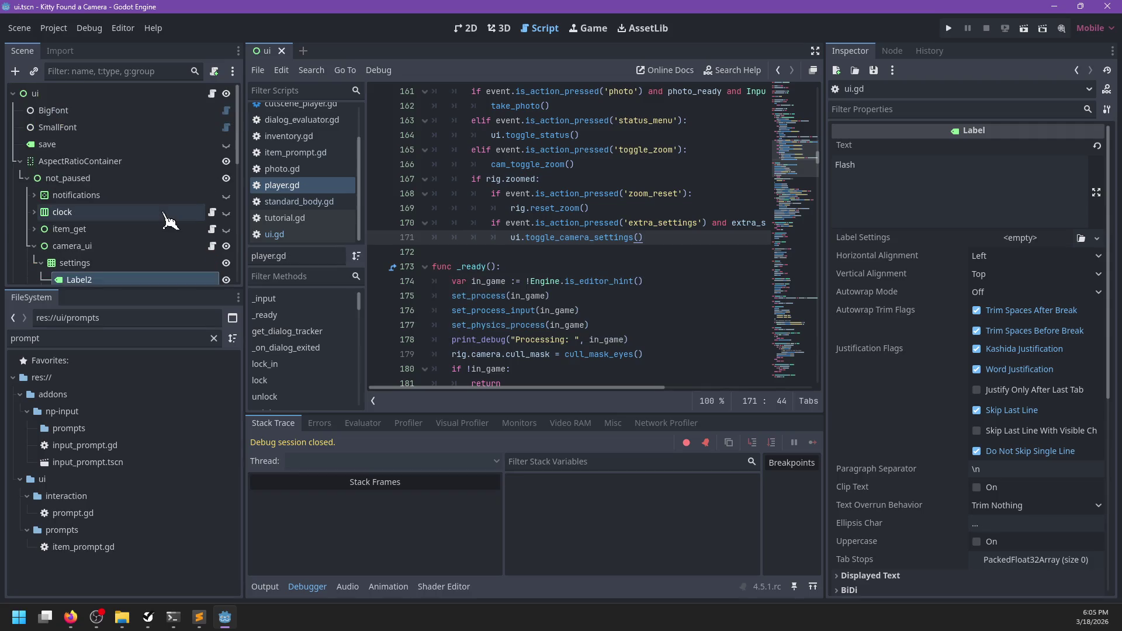
click(212, 94)
- Add a toggle_camera_settings() stub with a pass body below hide_all in ui.gd
scroll(492, 215, down, 3)
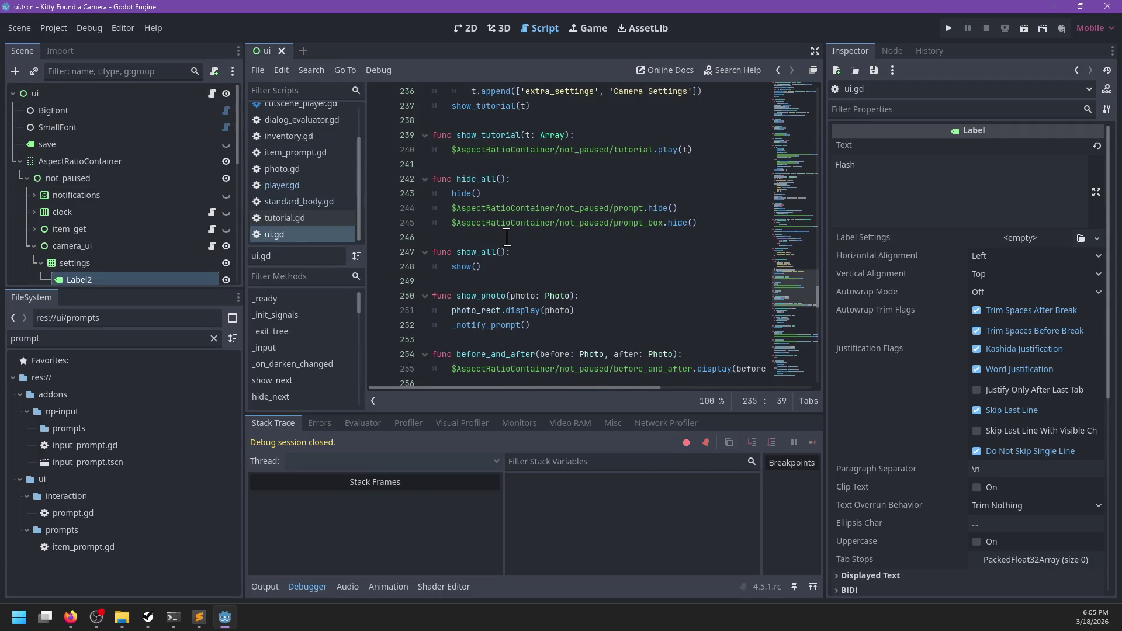
click(506, 237)
key(Return)
key(Return)
key(Up)
text(f)
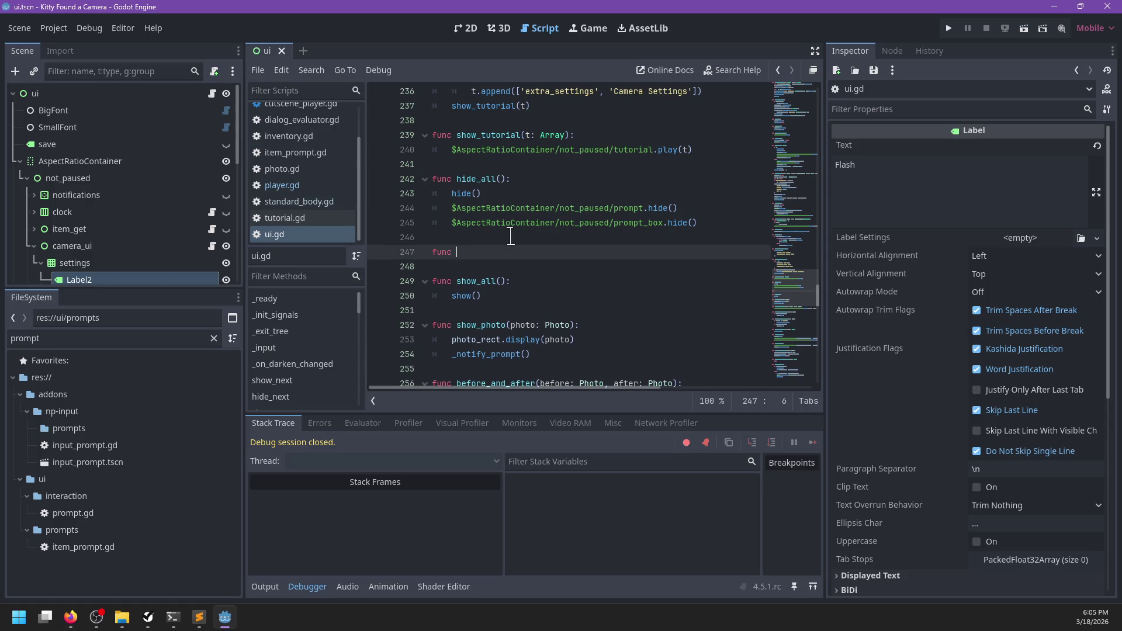
text($)
text(toggle)
text(mera)
key(ctrl+BackSpace)
key(Return)
text(pass)
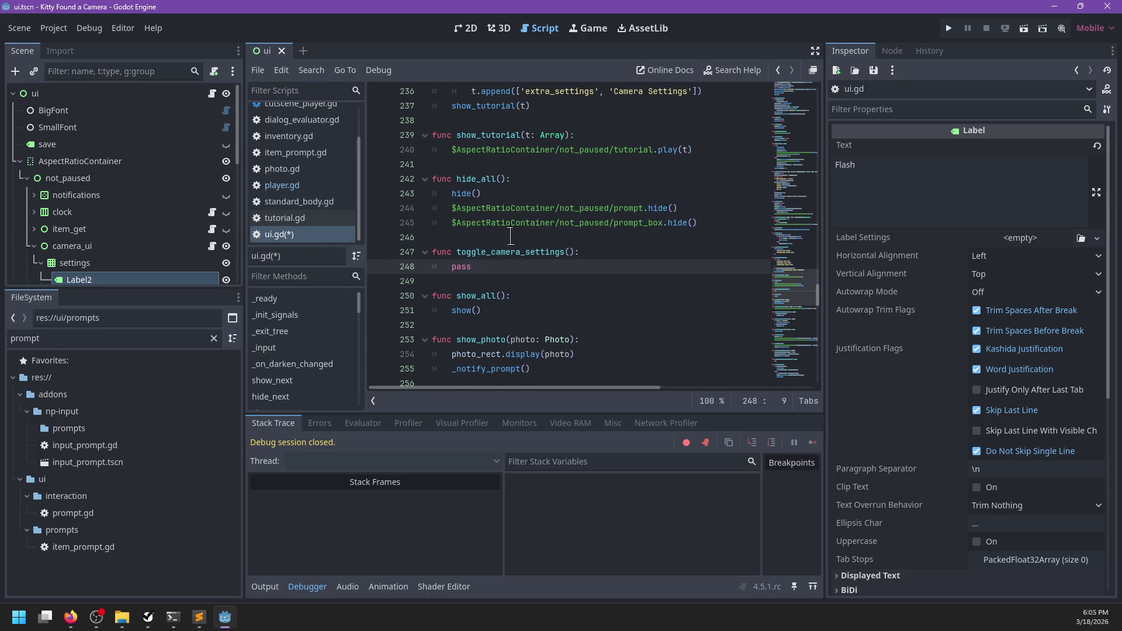
key(Return)
key(BackSpace)
key(Return)
- Add a toggle_selfie_mode(t: bool) function holding the pasted selfie-mode code
text(func)
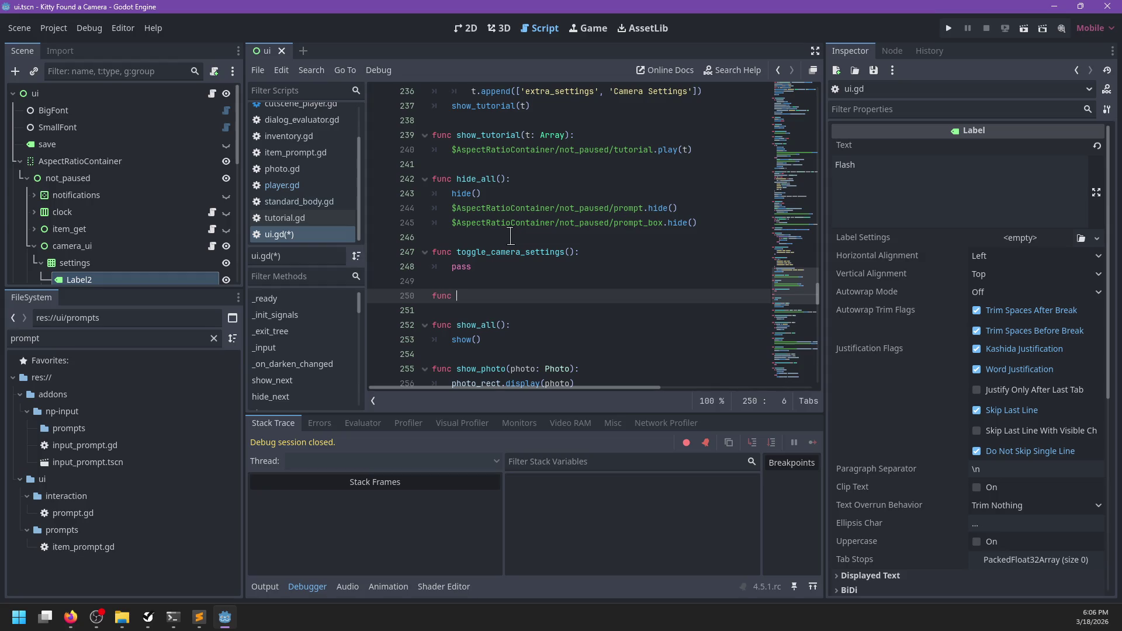
key(BackSpace)
text(toggl)
key(Return)
key(ctrl+v)
key(shift+Tab)
key(shift+Tab)
key(shift+Tab)
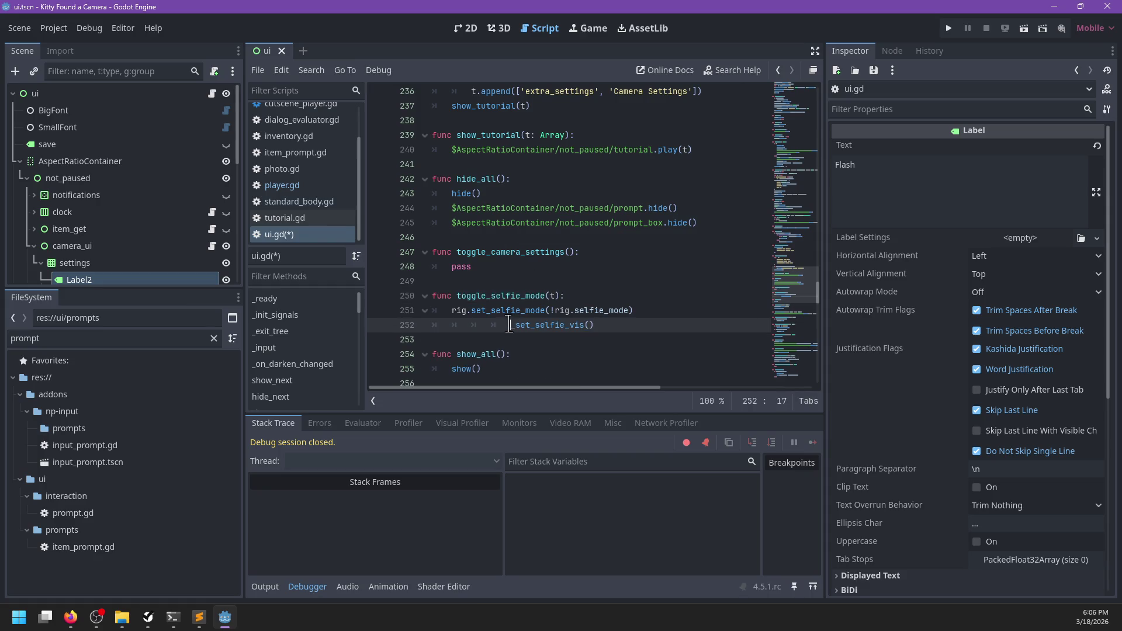
click(555, 296)
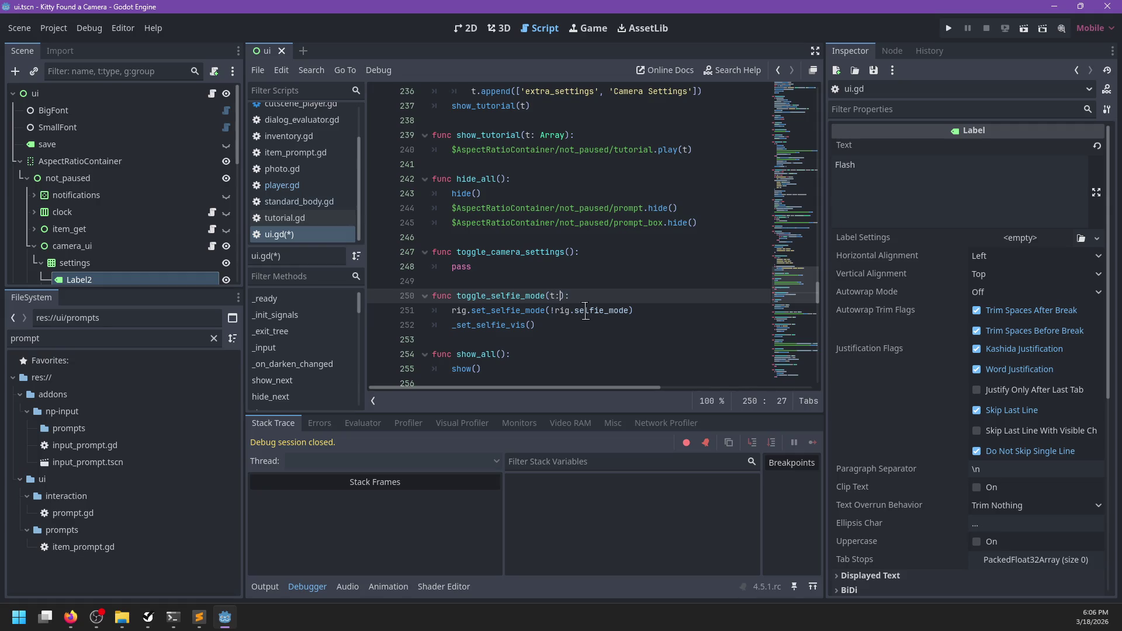
text(oggle)
key(ctrl+BackSpace)
text(bool)
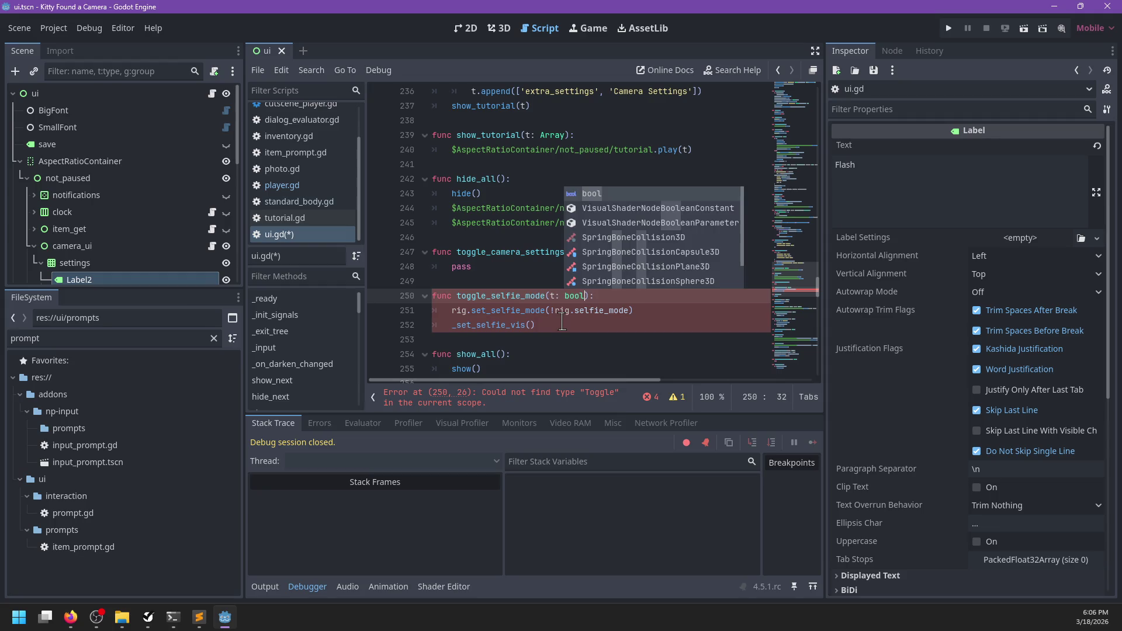
key(Escape)
- Make toggle_selfie_mode call player.set_selfie_mode(t), remove the old rig lines, and save
key(Down)
key(Left)
key(ctrl+shift+Left)
key(ctrl+shift+Left)
key(ctrl+shift+Left)
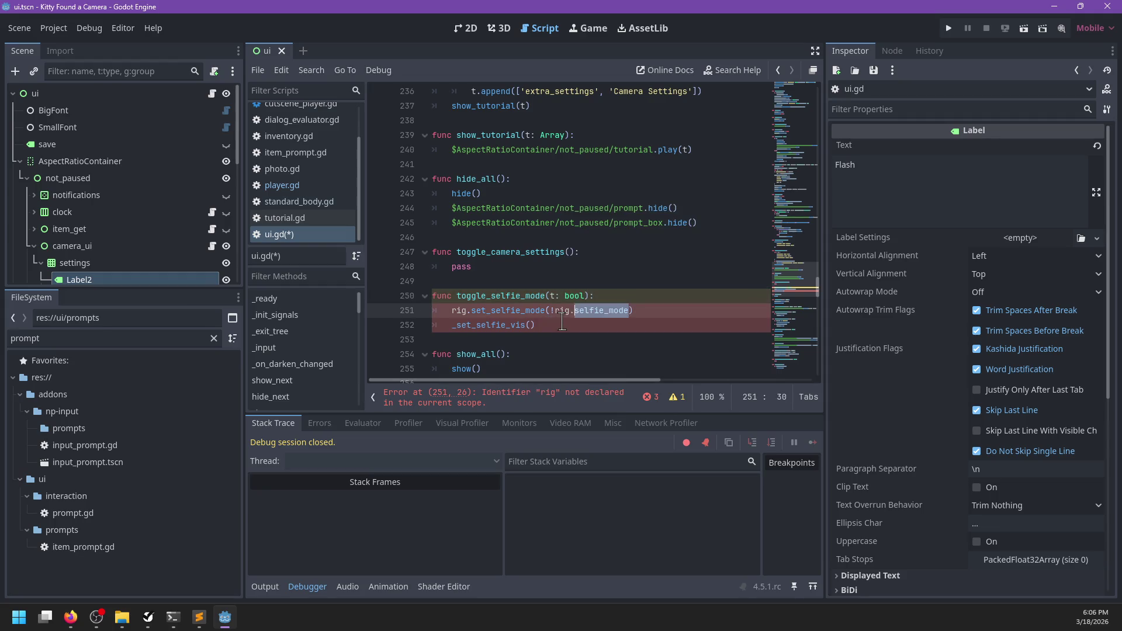
text(t)
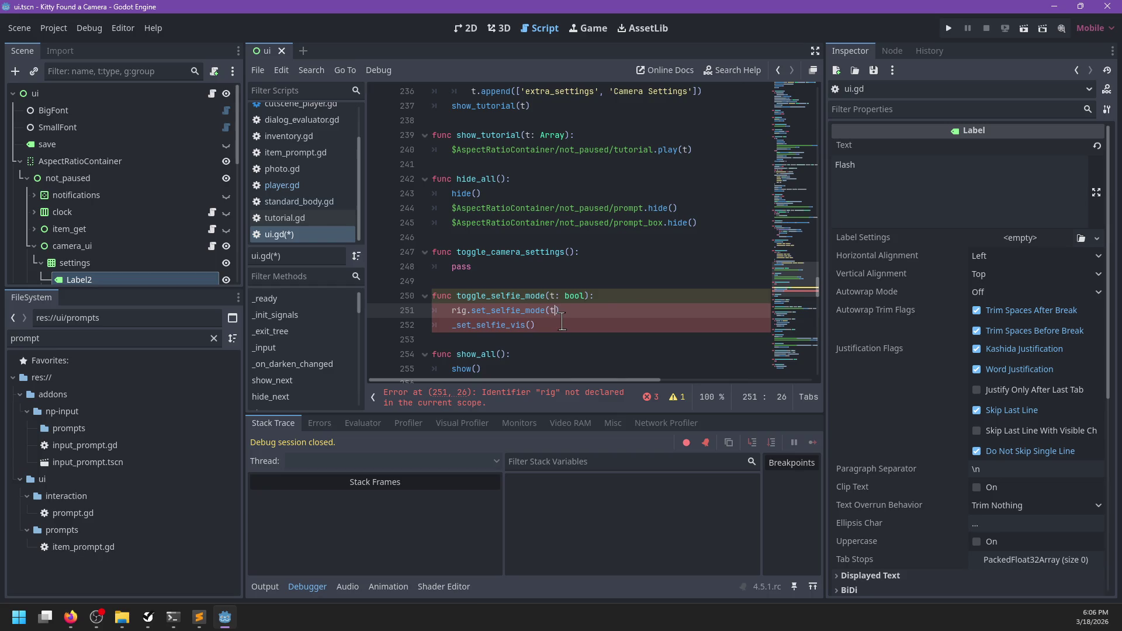
key(Home)
key(ctrl+shift+Return)
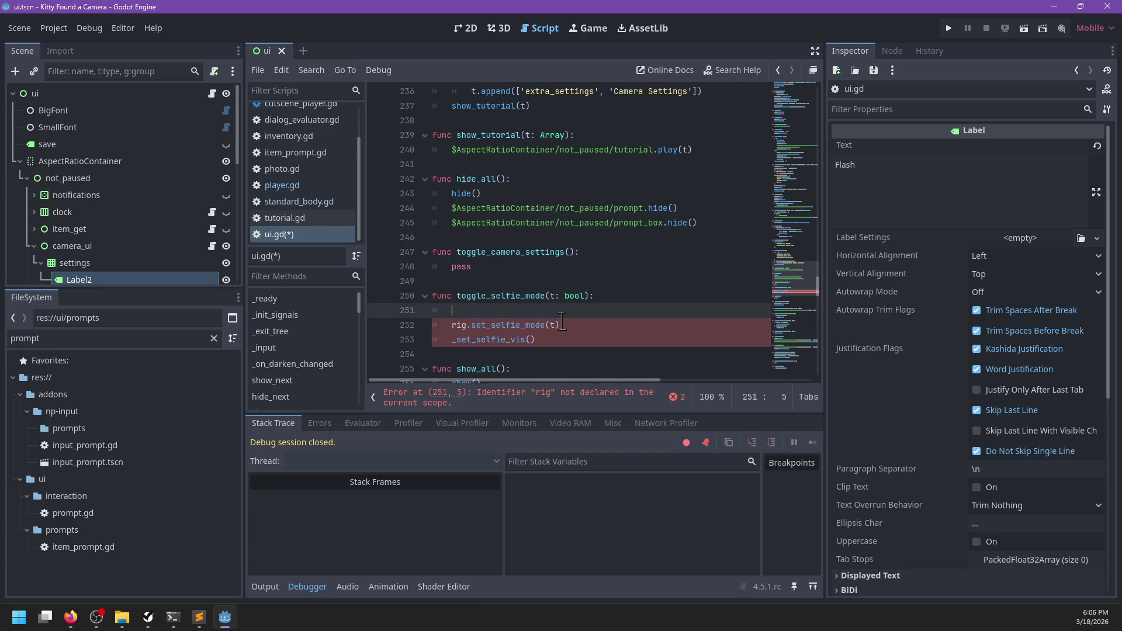
text(elfie_mode)
text((t))
shift+click(564, 339)
key(BackSpace)
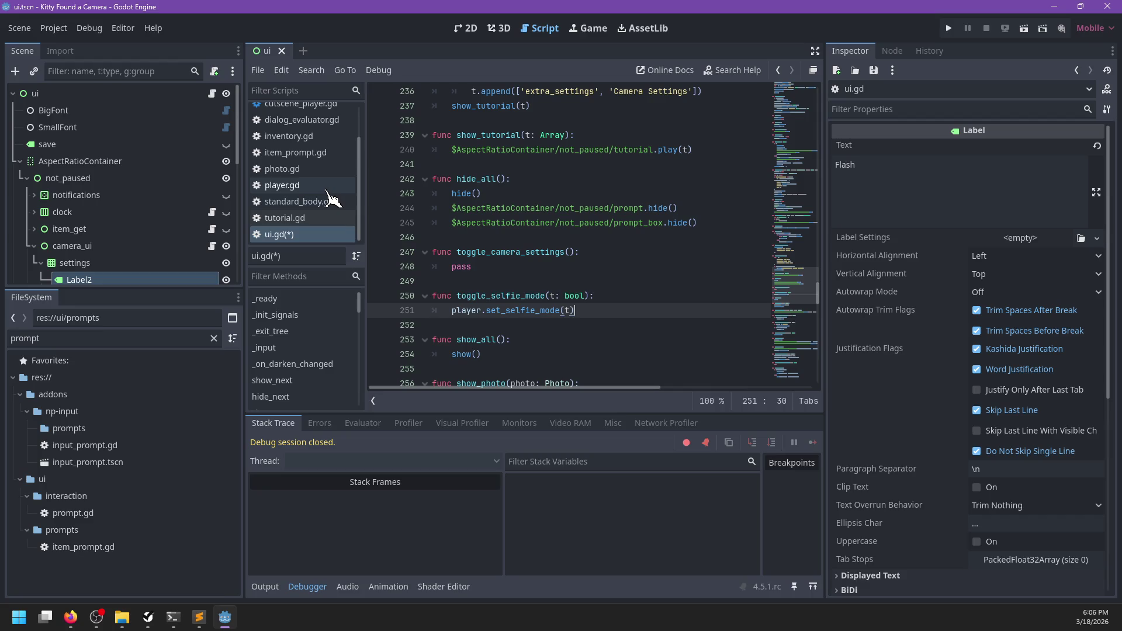
key(ctrl+s)
click(325, 187)
- Paste the rig selfie lines above the cam_set_zoom function in player.gd
key(ctrl+f)
text(cam)
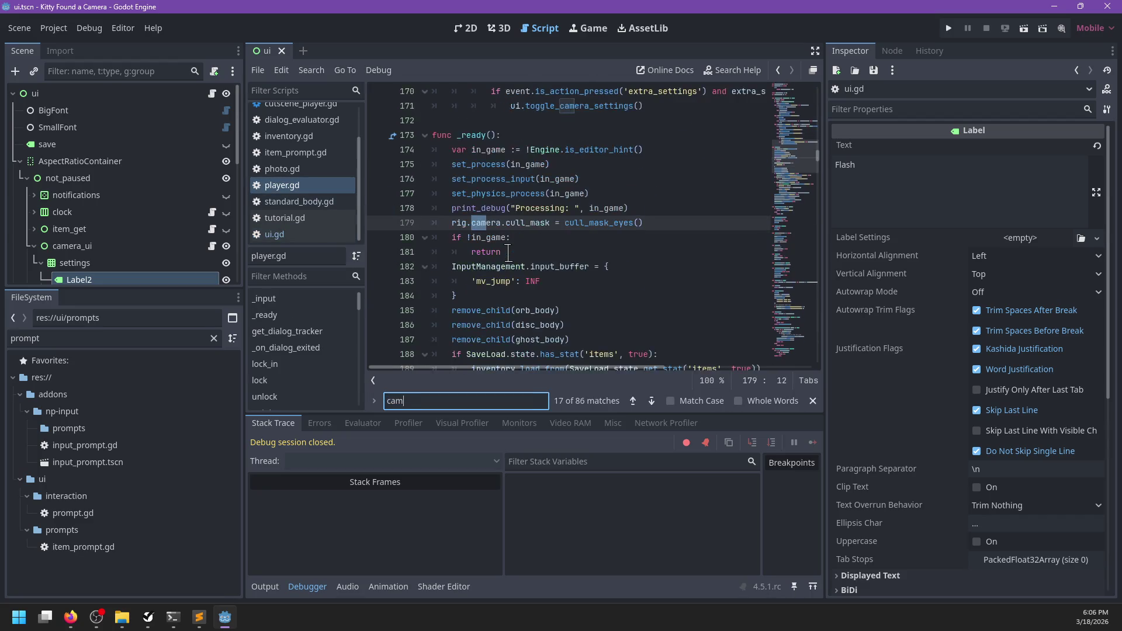
text(_set_zoom)
key(Escape)
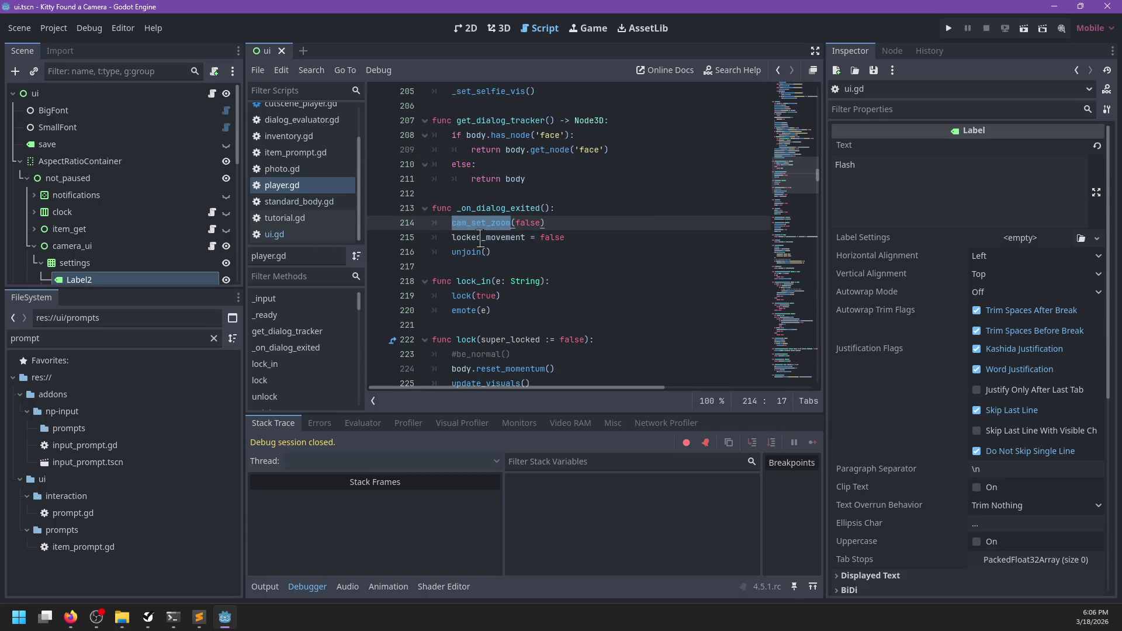
ctrl+click(478, 232)
click(467, 224)
text(rig.set_selfie_mode(t) 	_set_selfie_vis())
key(alt+Up)
key(alt+Up)
key(BackSpace)
- Wrap the pasted lines in a cam_set_selfie(t: bool) function and save player.gd
text(f)
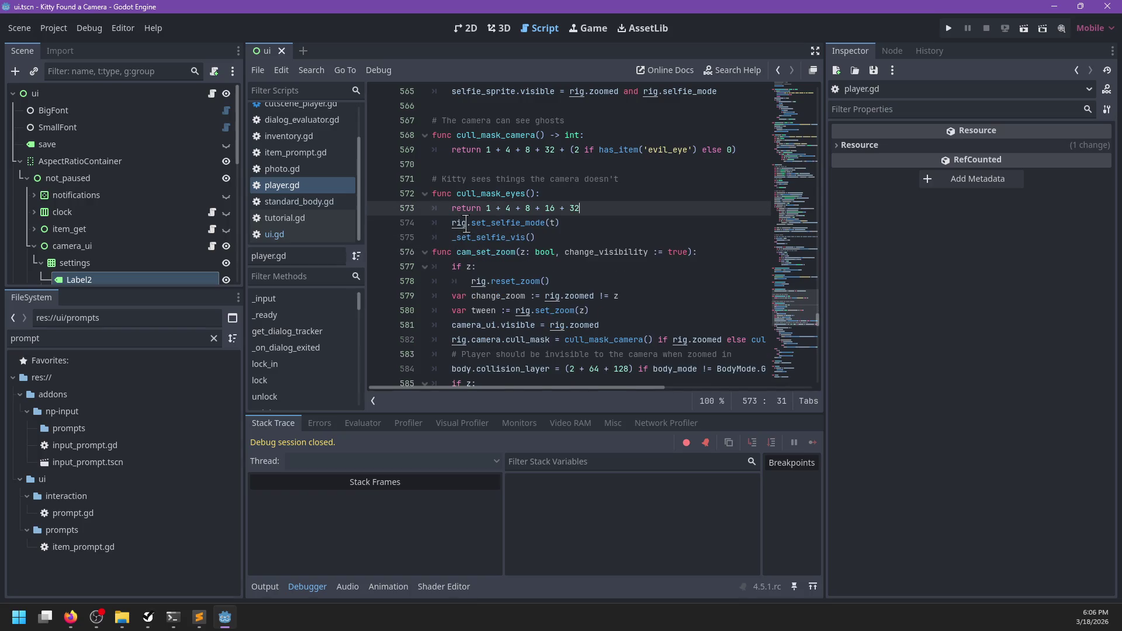
key(Return)
key(Return)
text(func cam_set_sel)
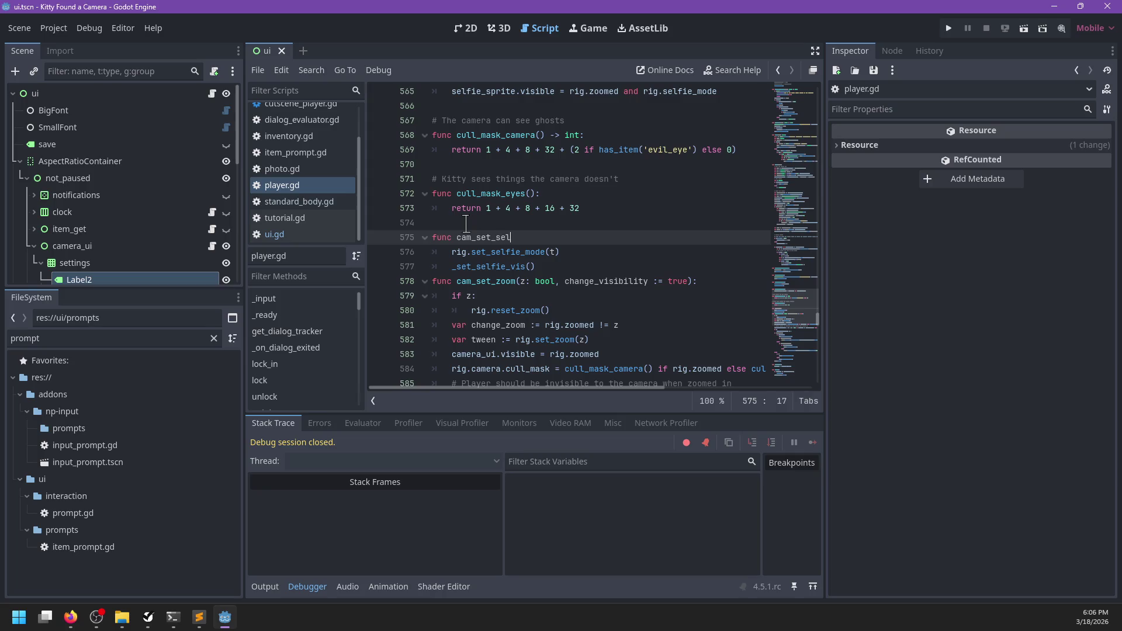
text(fie()
text(")
key(Down)
key(Up)
key(BackSpace)
text(:)
key(Down)
key(Down)
key(Return)
key(BackSpace)
key(ctrl+s)
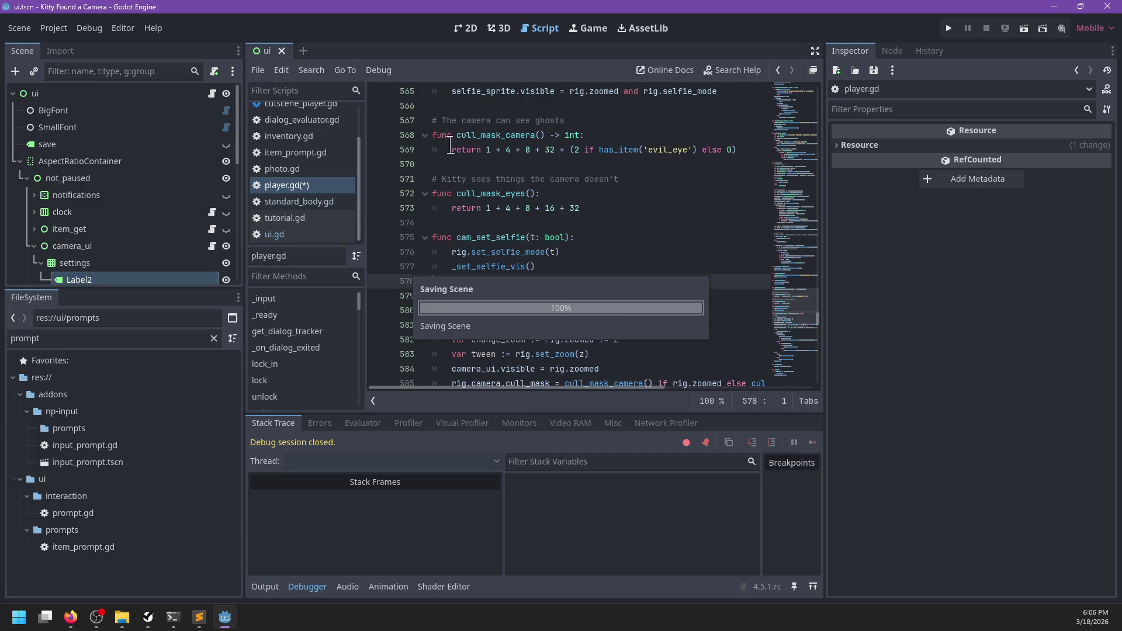
click(305, 235)
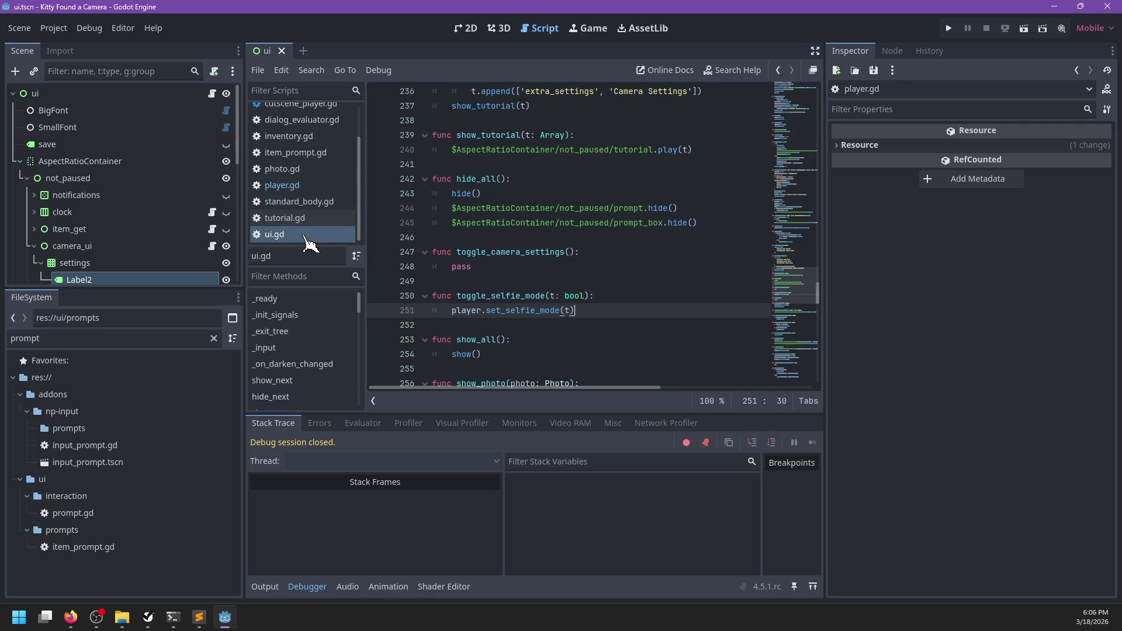
- Change toggle_selfie_mode to call player.cam_set_selfie(t)
double_click(508, 310)
text(cam_se)
text(t_selfie)
click(552, 276)
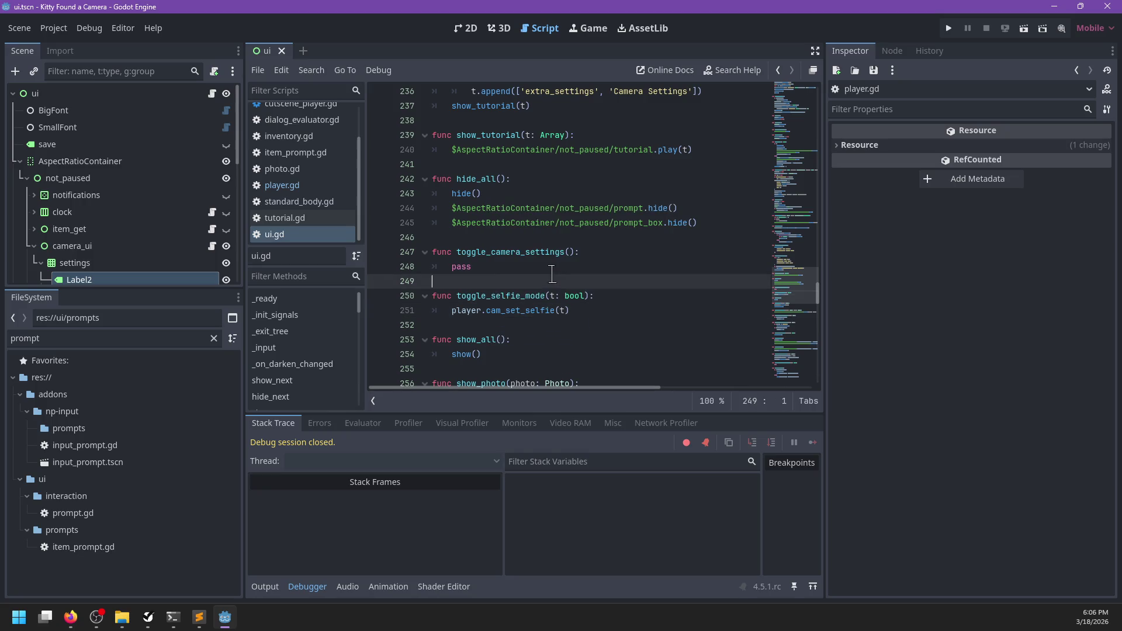
scroll(105, 248, down, 5)
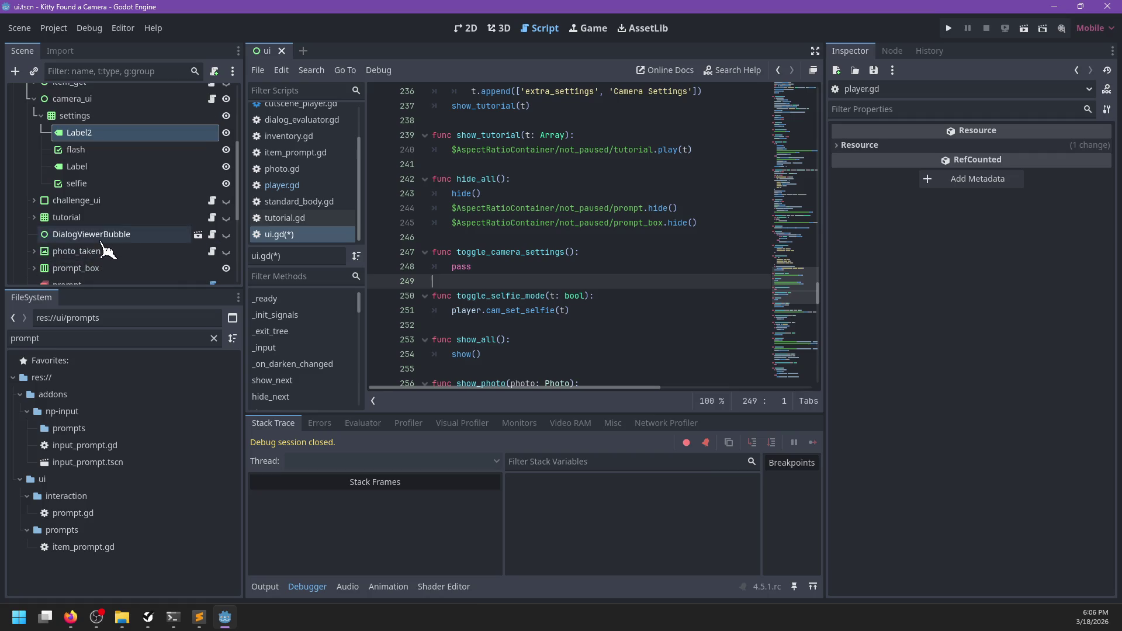
scroll(105, 249, up, 1)
- In _init_signals, connect the selfie toggle's toggled signal to toggle_selfie_mode and save
click(77, 209)
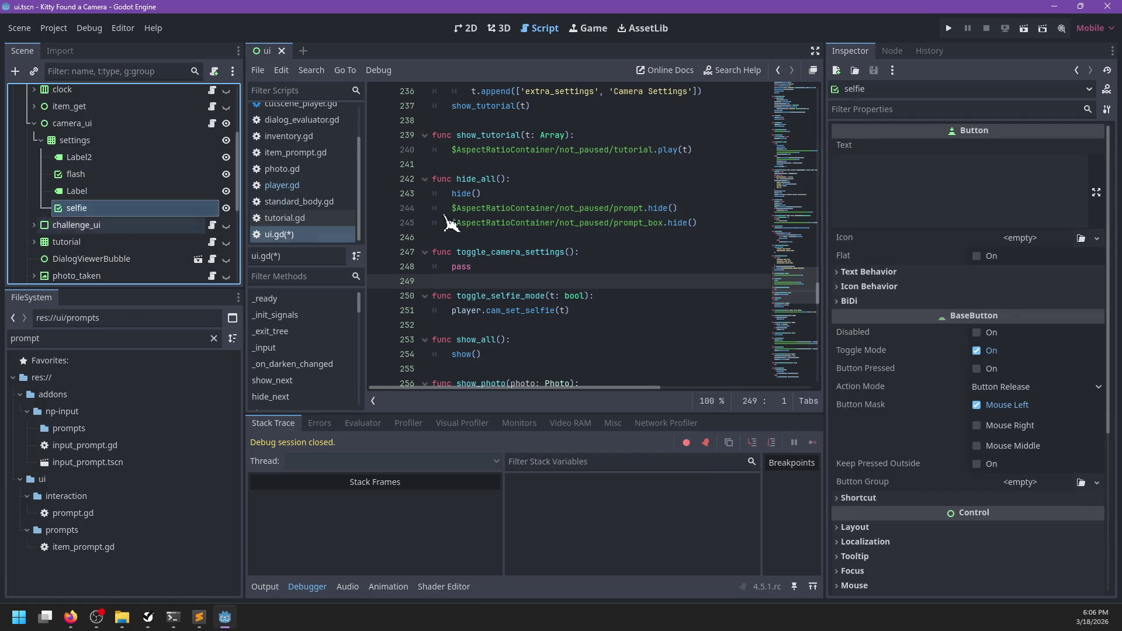
scroll(538, 219, up, 20)
scroll(538, 219, up, 13)
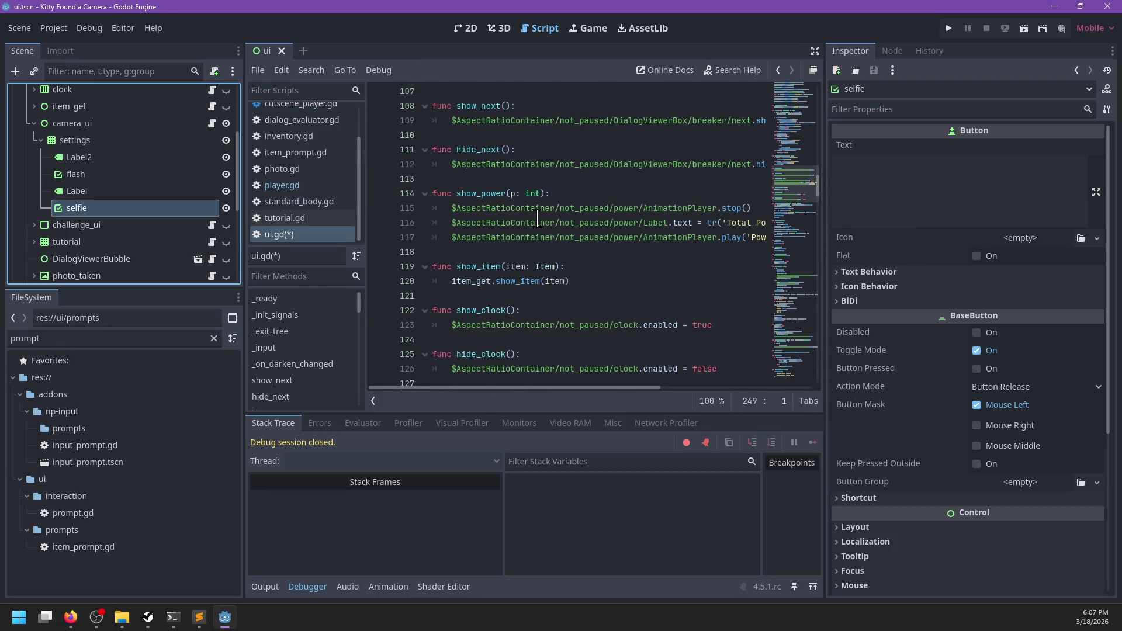
scroll(538, 219, up, 19)
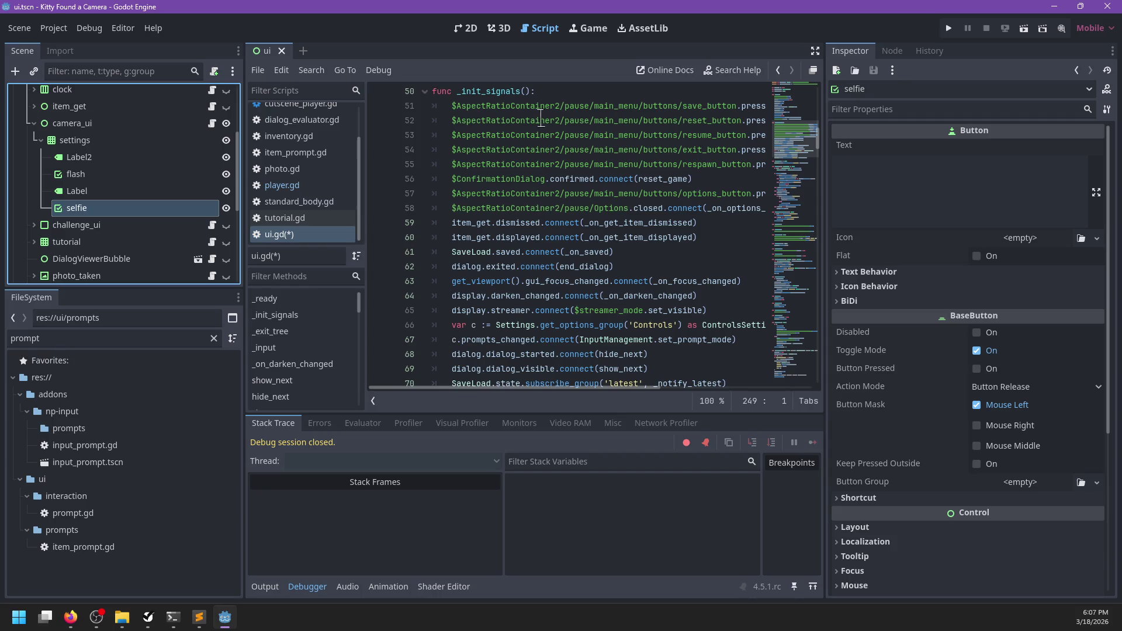
scroll(533, 224, down, 3)
click(741, 252)
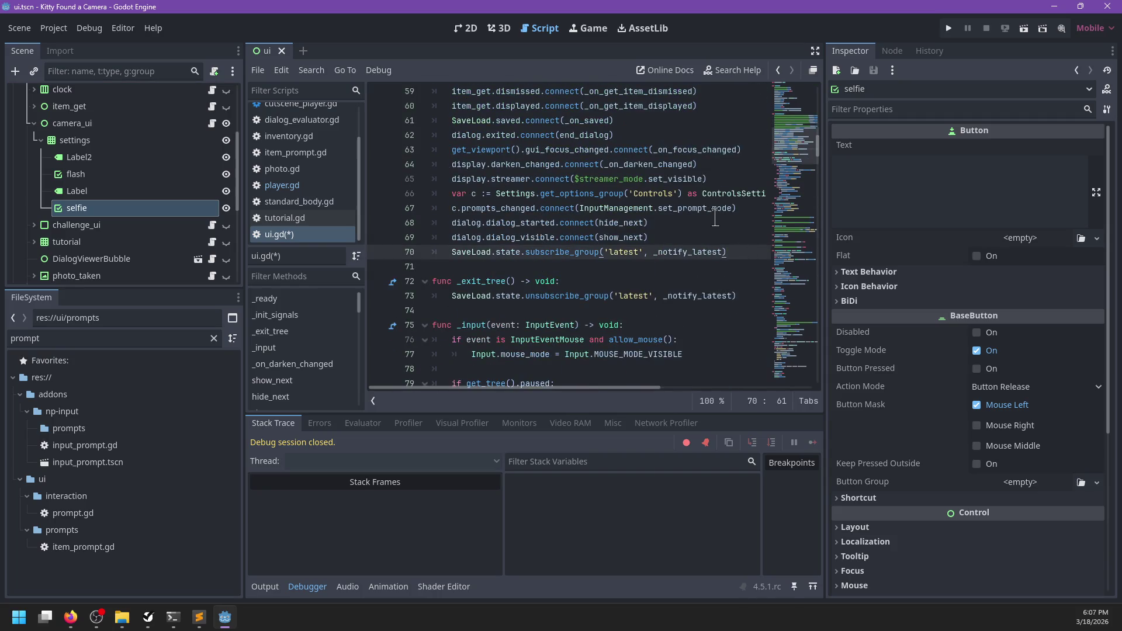
key(Return)
text($selfie)
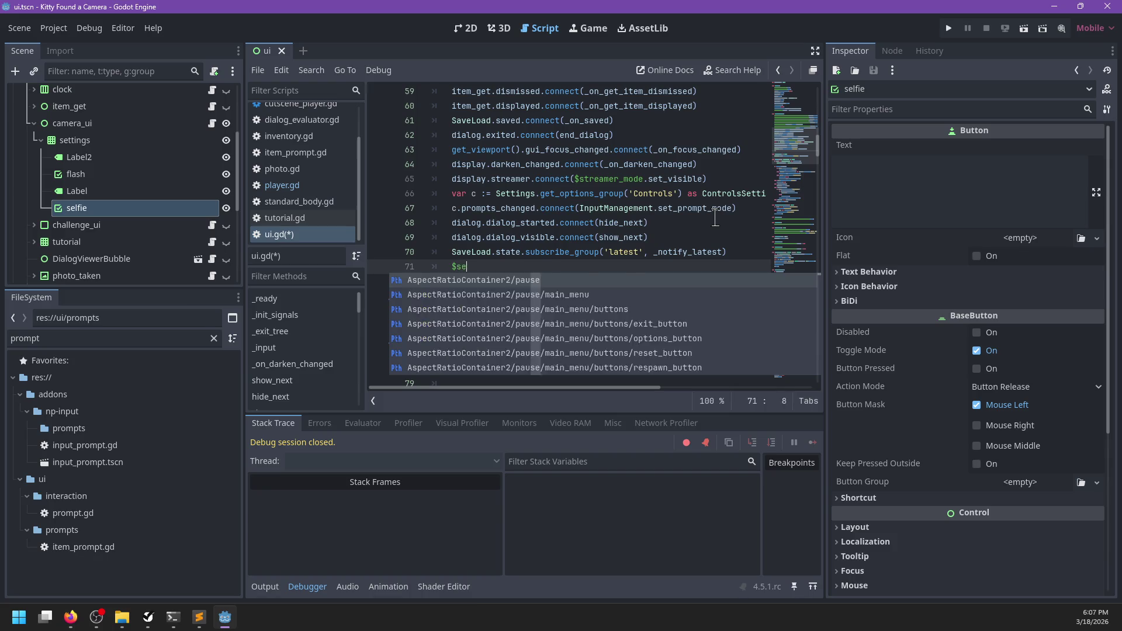
key(Return)
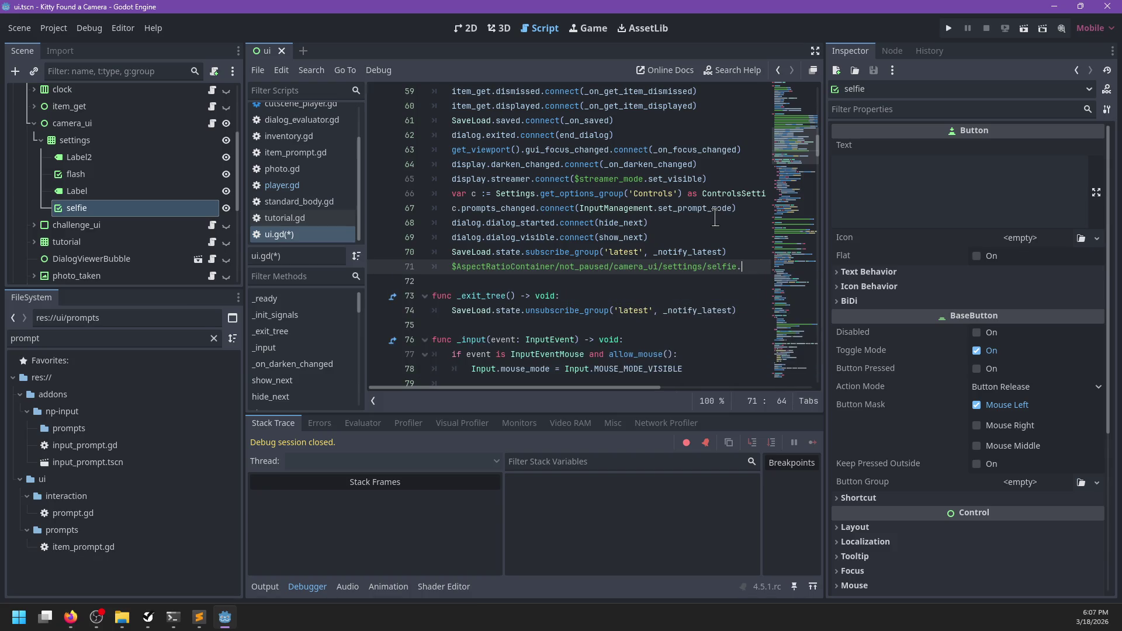
text(.togg)
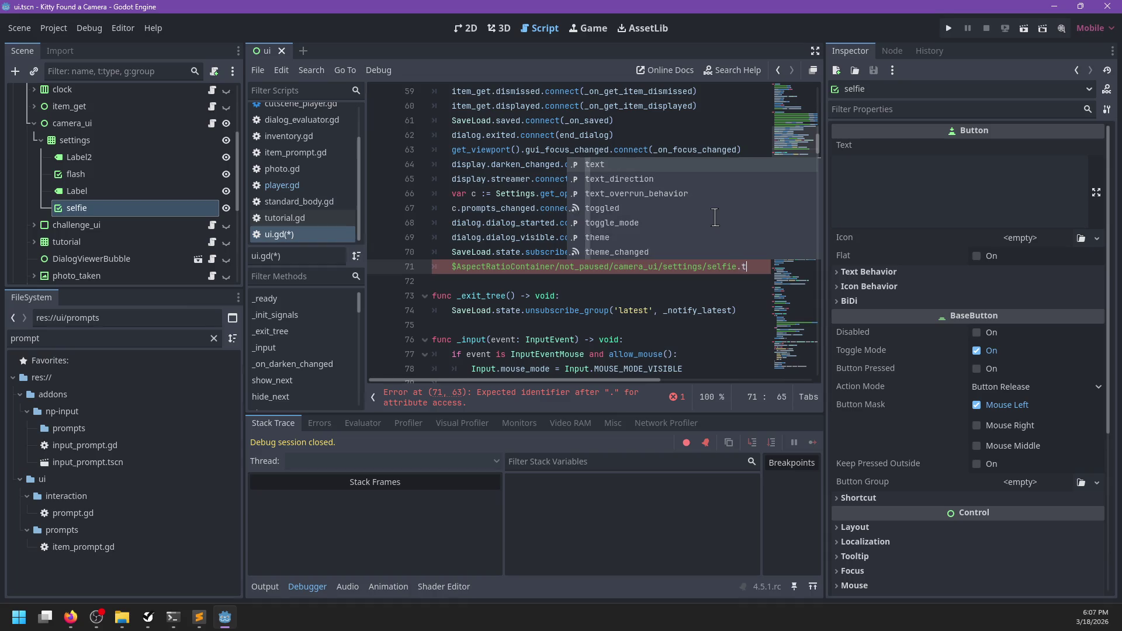
key(Return)
text(.)
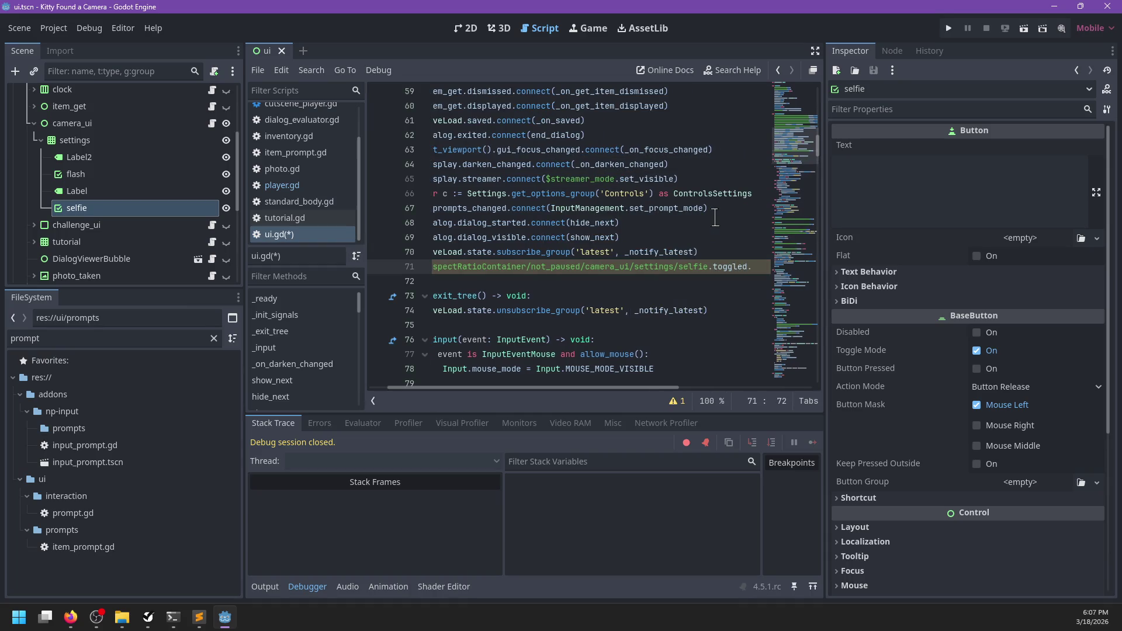
text(connect()
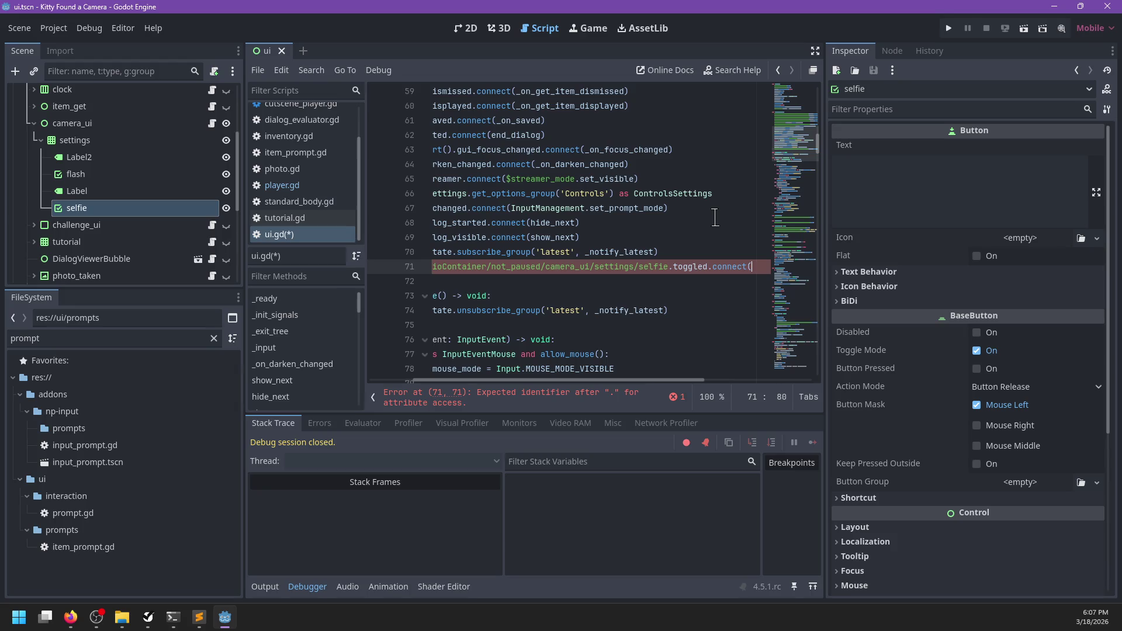
text(set_s)
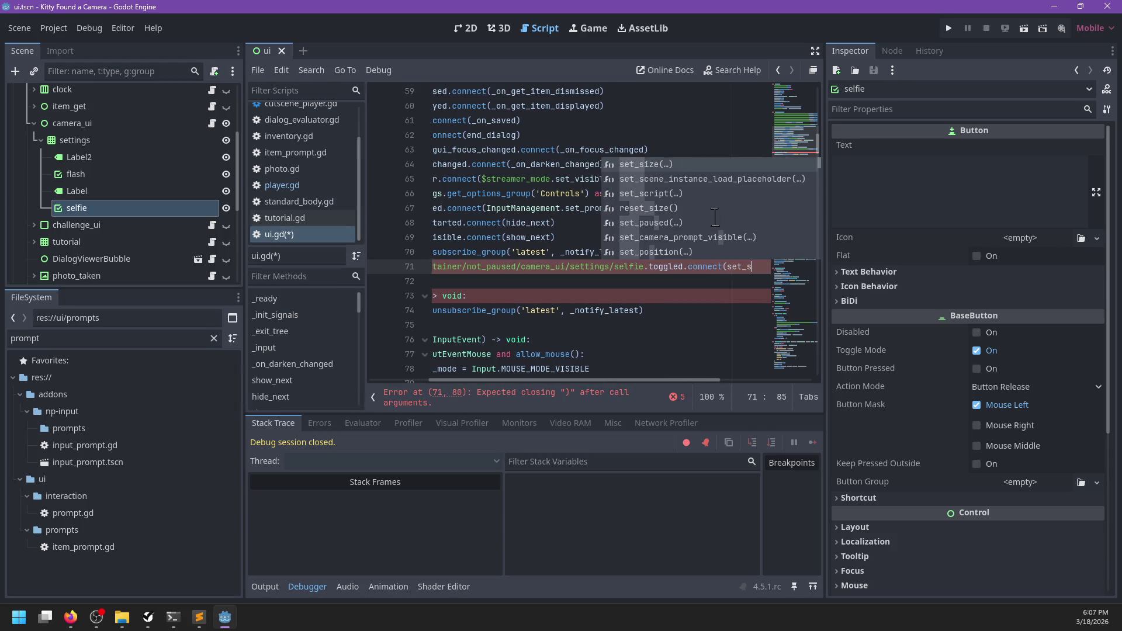
text(elf)
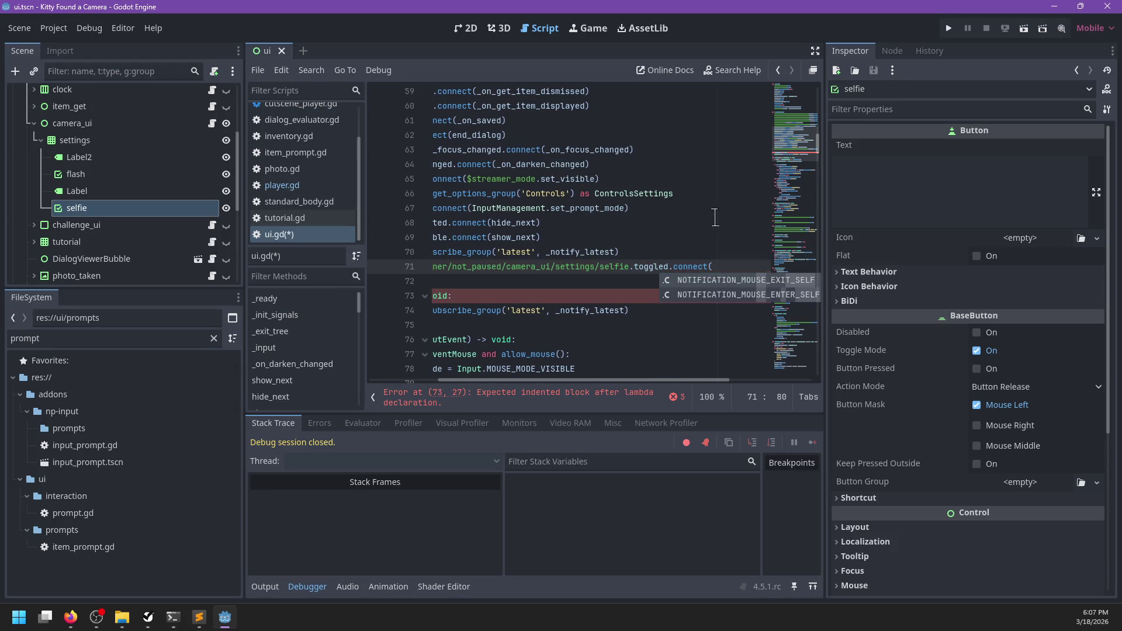
text(toggle)
key(Down)
key(Return)
key(BackSpace)
text())
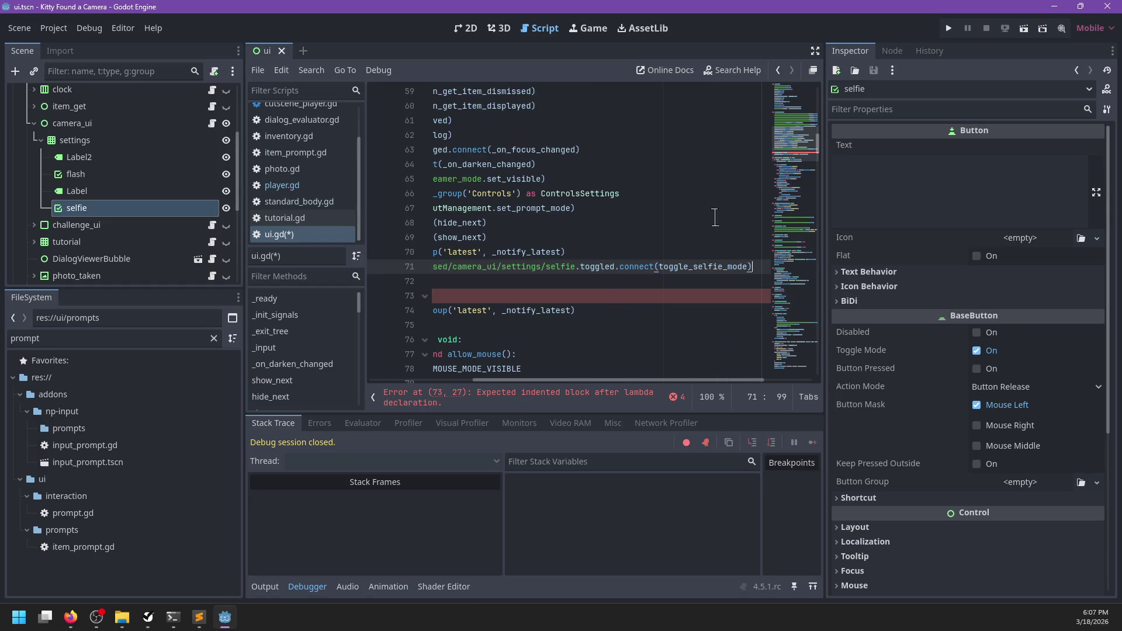
key(ctrl+s)
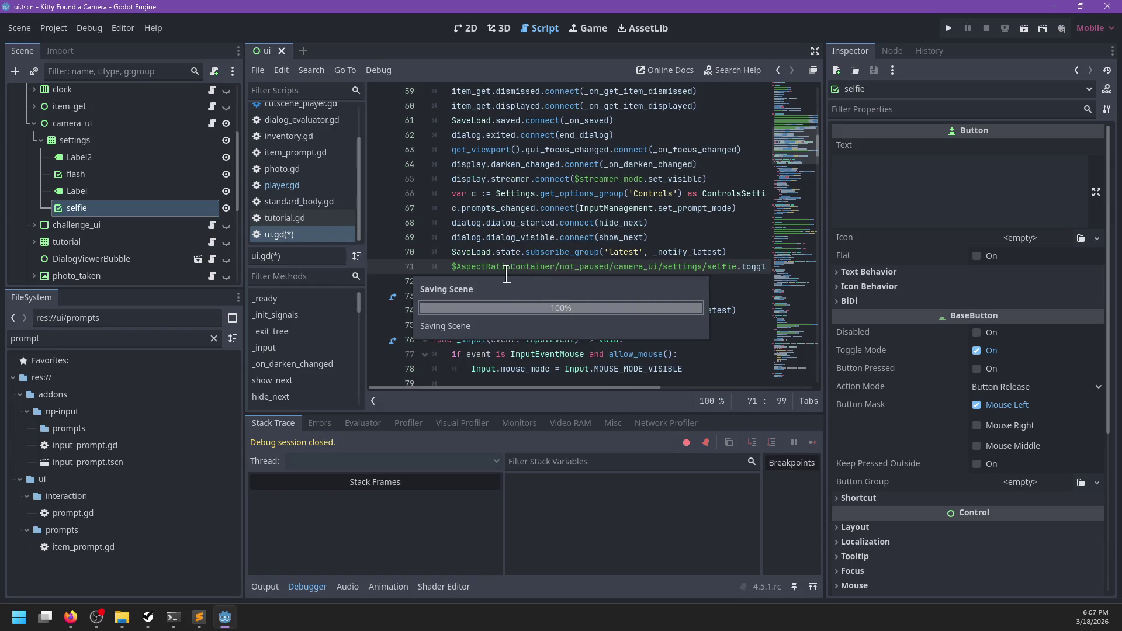
- Connect the flash toggle's toggled signal to toggle_flash
key(Return)
text($)
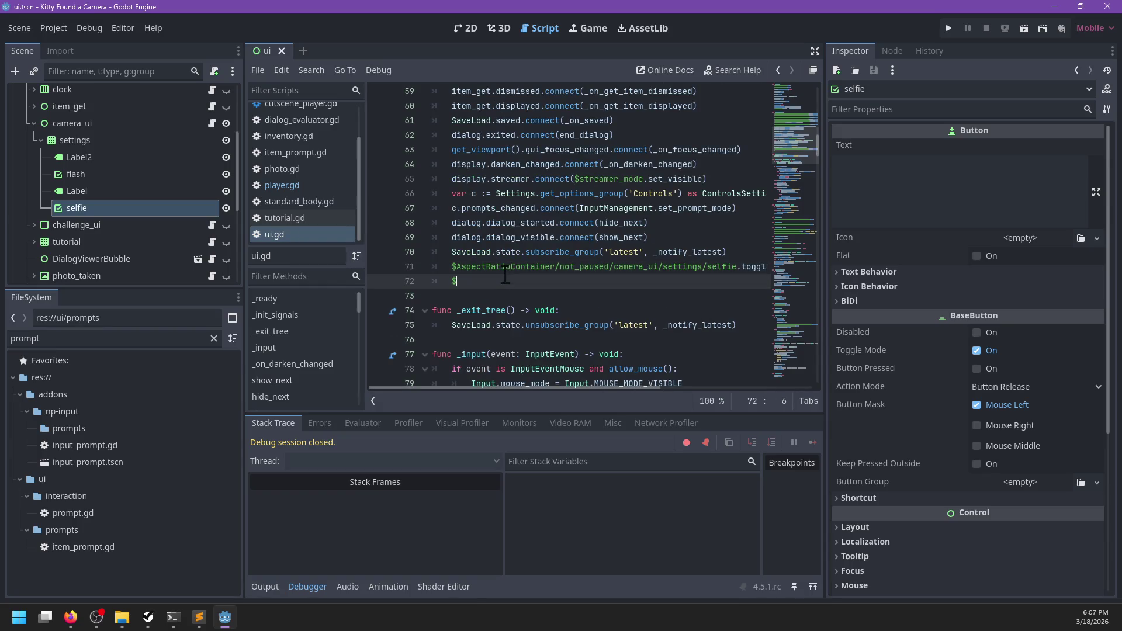
text(flash)
key(Return)
text(.)
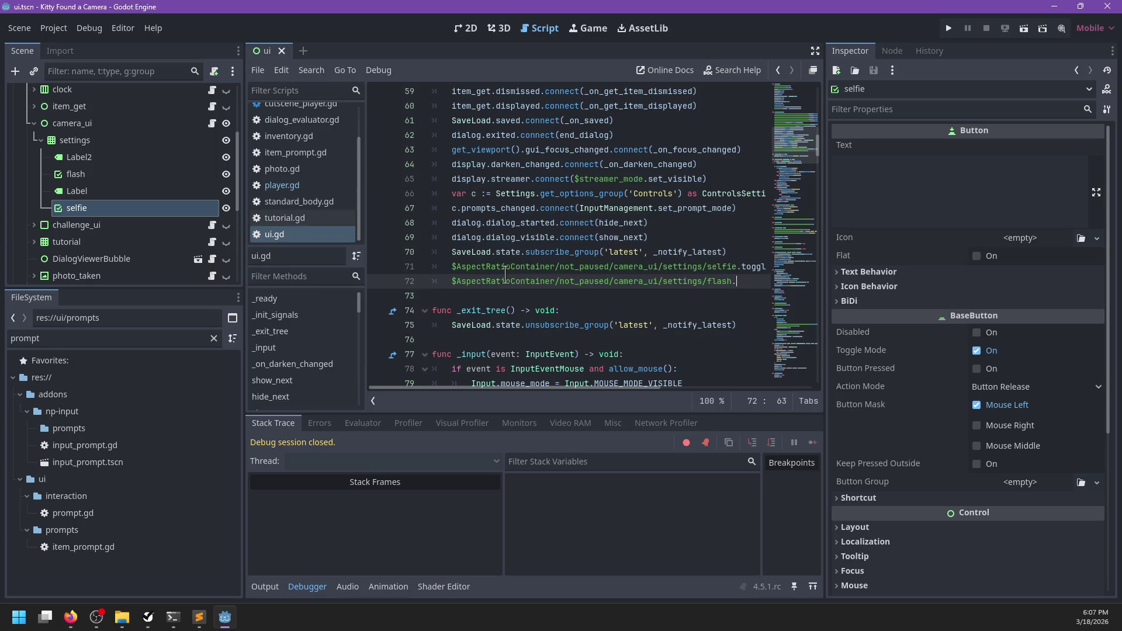
text(toggle(toggle)
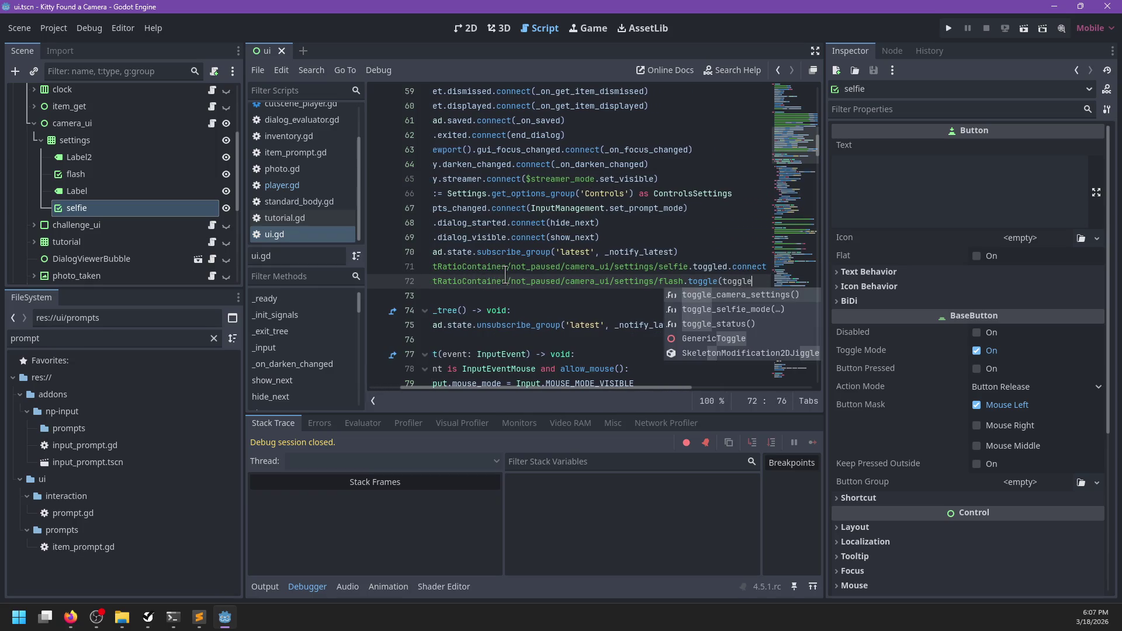
text(d.connect(toggle_flash))
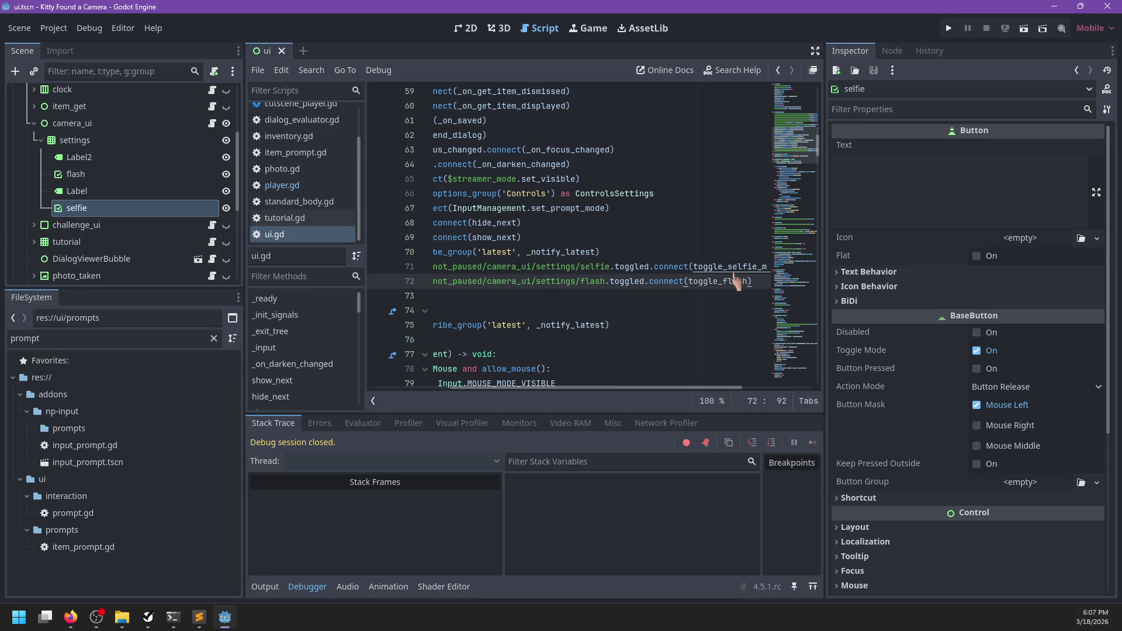
ctrl+click(735, 272)
click(514, 231)
- Add toggle_flash(t: bool) calling player.cam_set_flash(t) in ui.gd and save
key(Return)
key(Up)
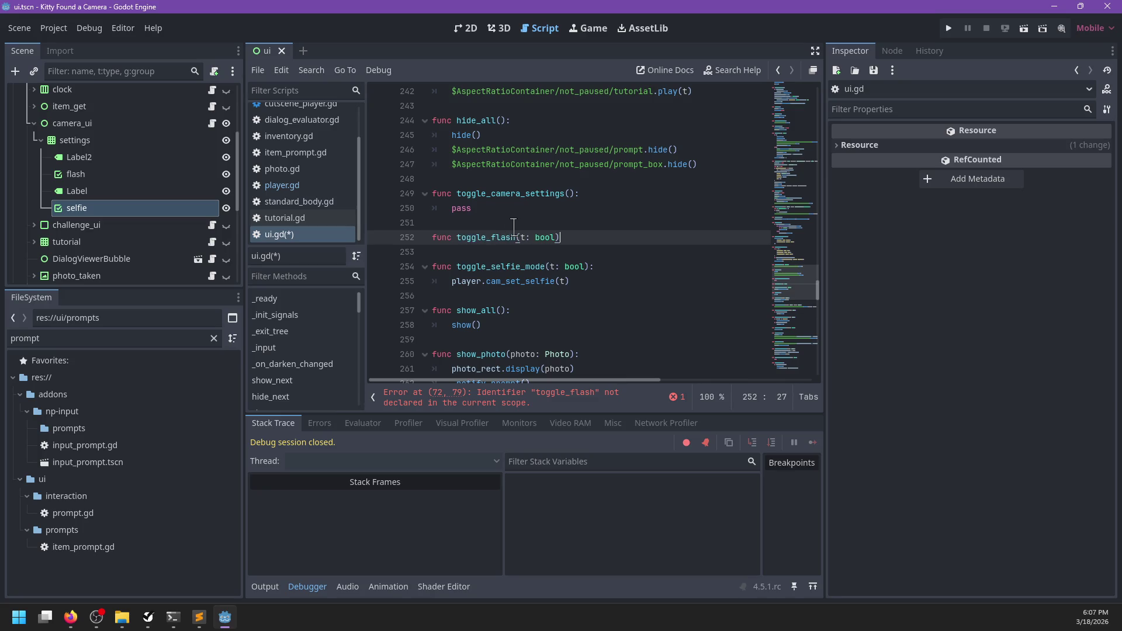
text(:)
key(Return)
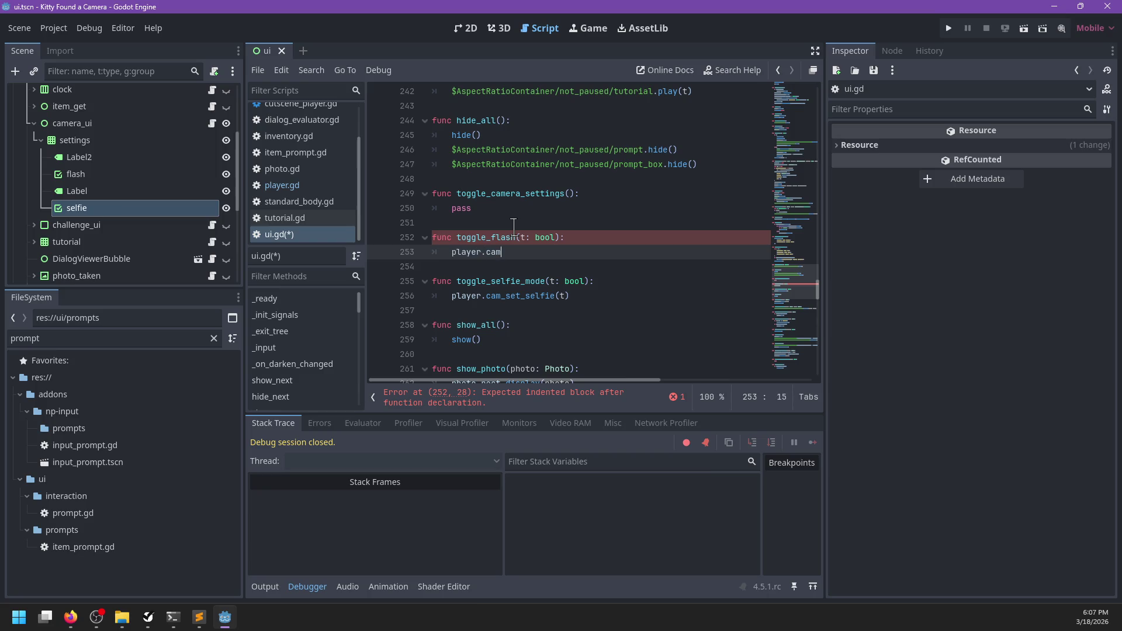
text(_set_)
key(Return)
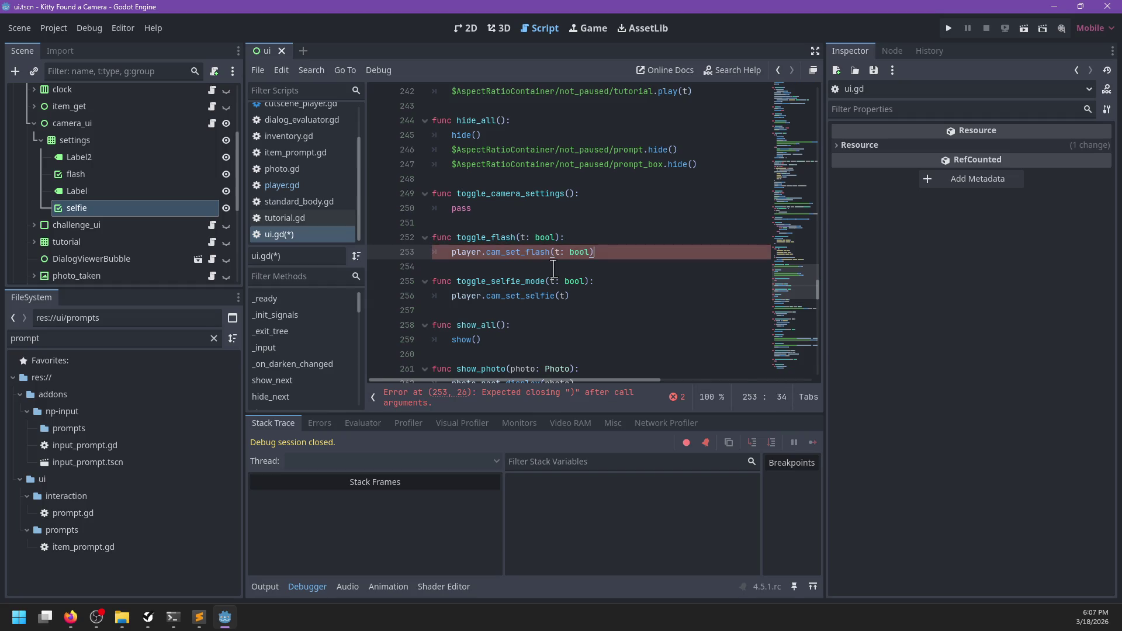
key(BackSpace)
key(BackSpace)
key(BackSpace)
text())
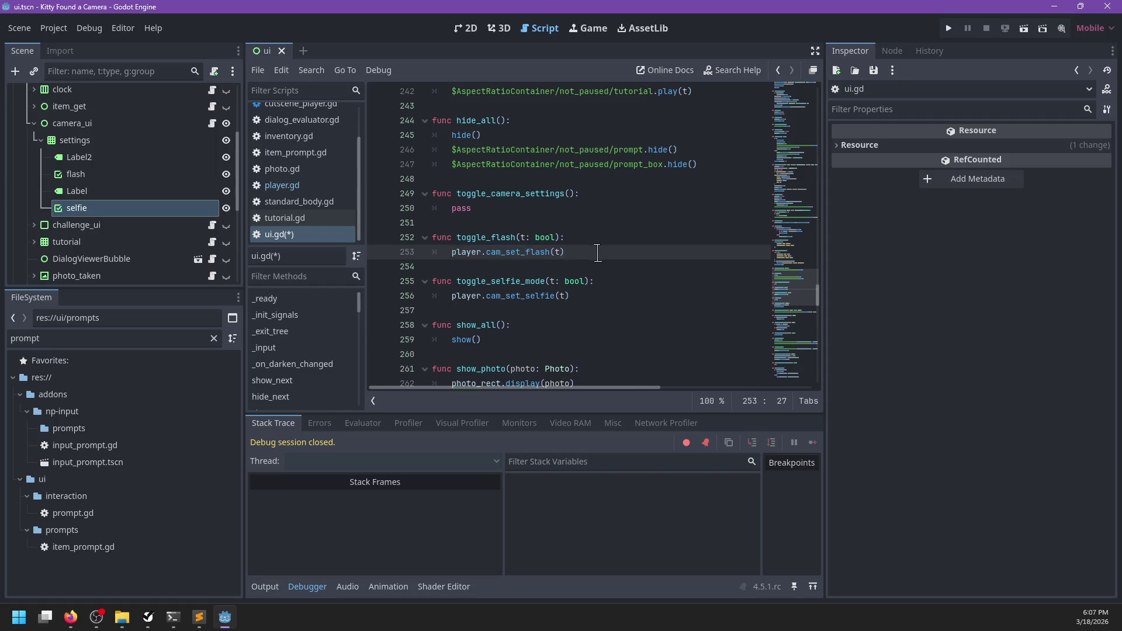
key(ctrl+s)
click(282, 185)
- Add a cal_set_flash(f: bool) function to player.gd below cam_set_selfie
click(538, 266)
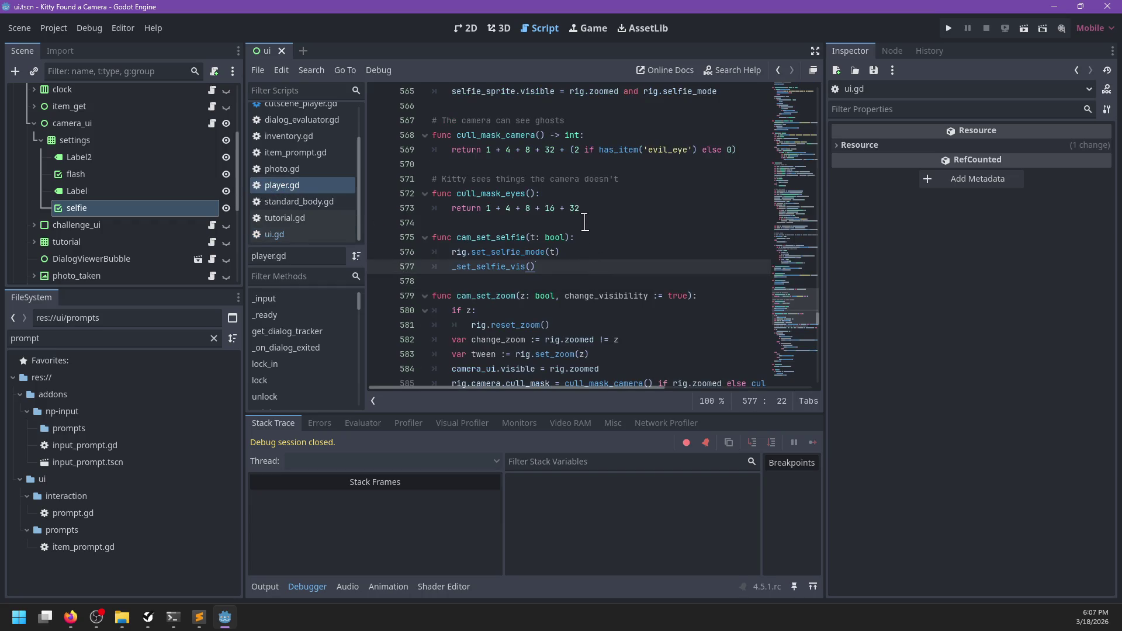
key(Return)
key(Return)
text(func cal_set_flash(f: F)
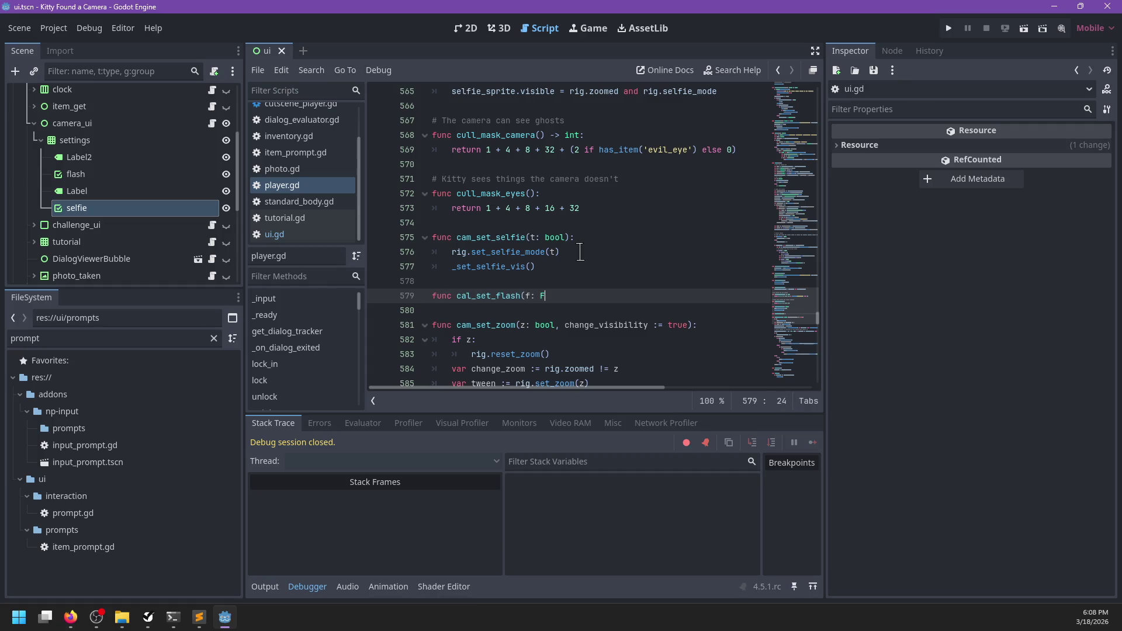
key(BackSpace)
text(bool):)
key(Return)
text(g.set_fla)
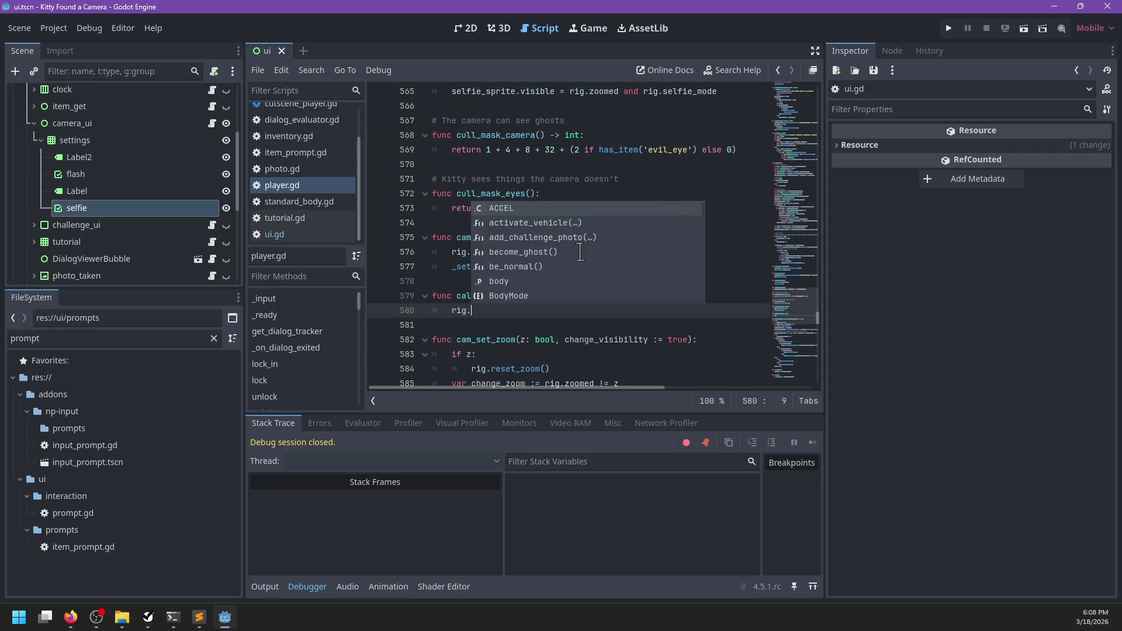
text(sh()
key(BackSpace)
text(f)
- Declare a flash bool variable below fov_tween in camera_rig.gd and save it
ctrl+click(514, 252)
scroll(647, 275, up, 15)
scroll(647, 275, up, 15)
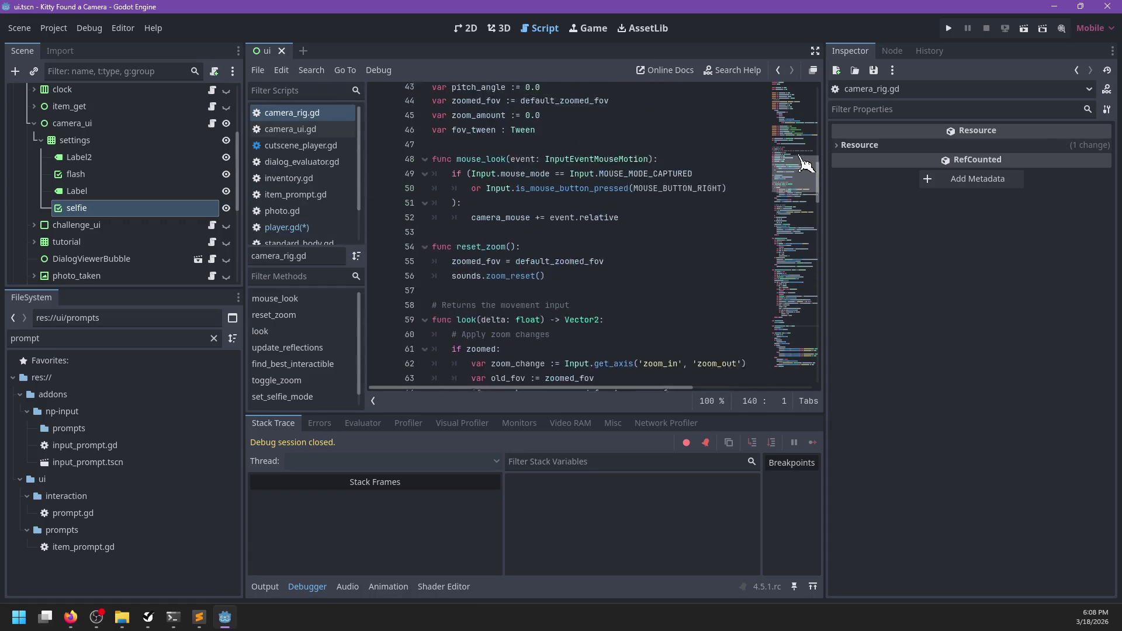
click(580, 252)
key(Return)
text(var )
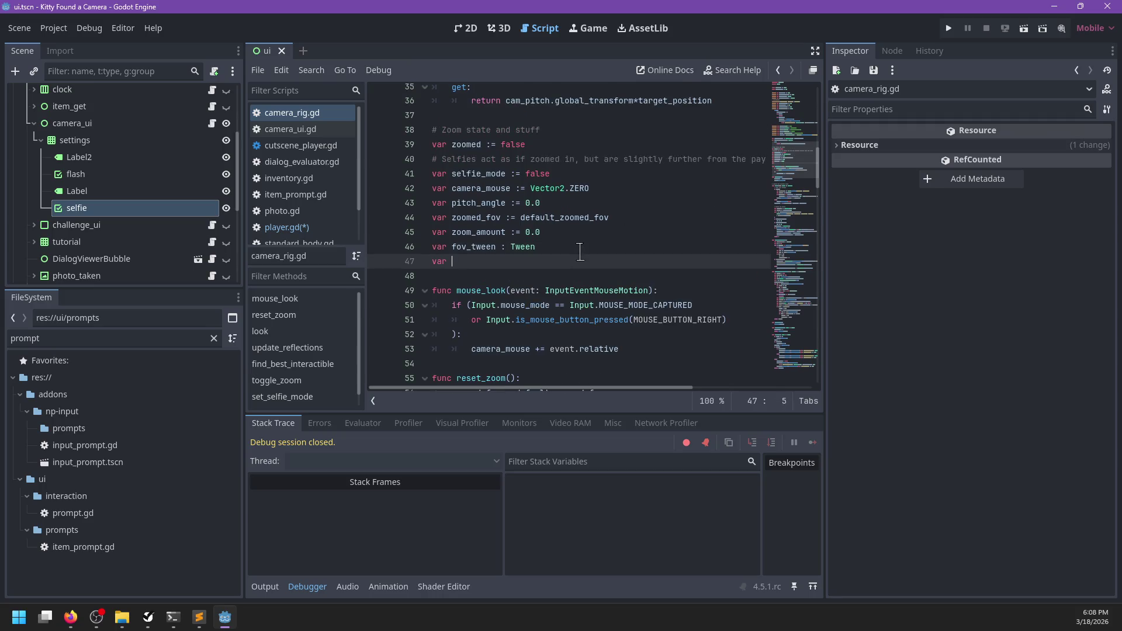
text(flash := bool)
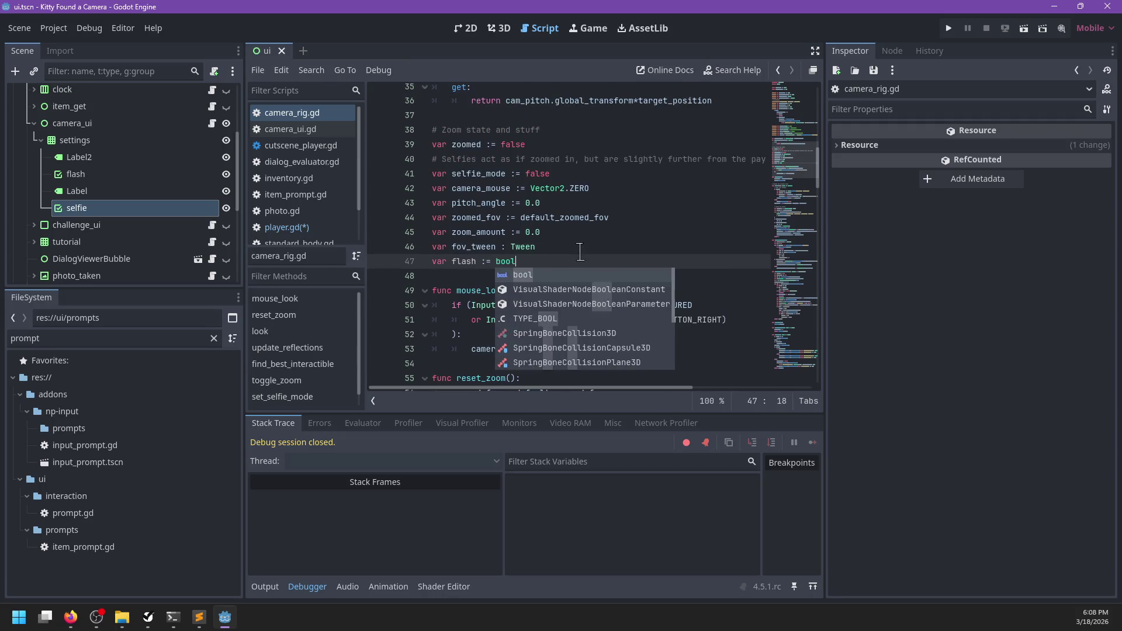
key(ctrl+s)
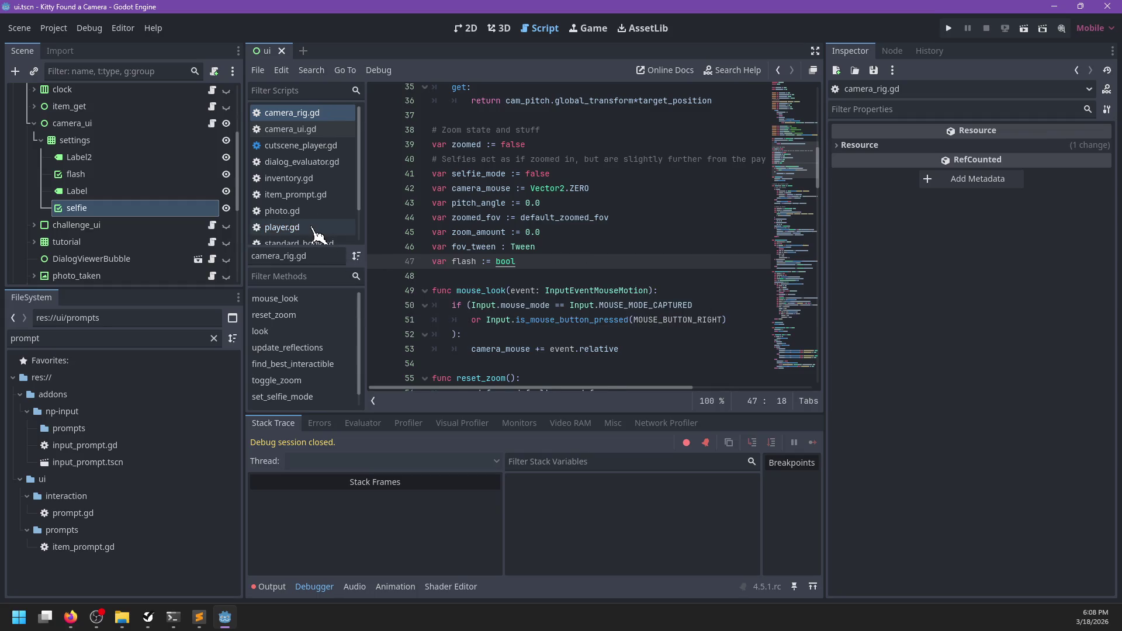
- Make cal_set_flash's body assign rig.flash = f and save player.gd
click(319, 227)
double_click(498, 310)
text(flash =)
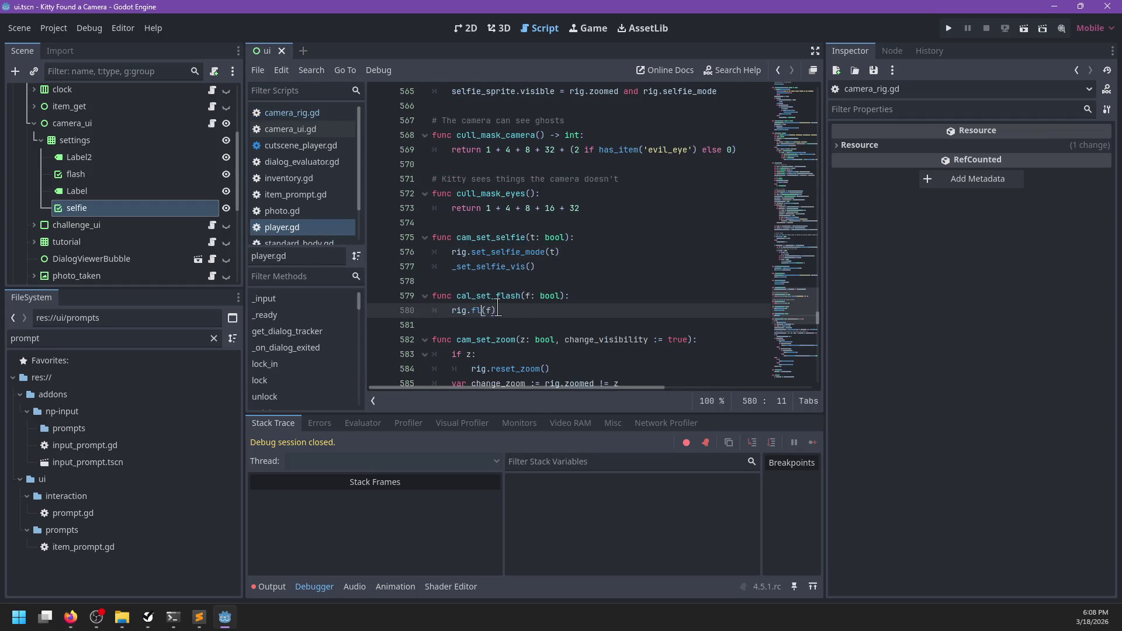
key(BackSpace)
key(BackSpace)
text(h =-)
key(BackSpace)
key(BackSpace)
key(Right)
key(Right)
key(ctrl+s)
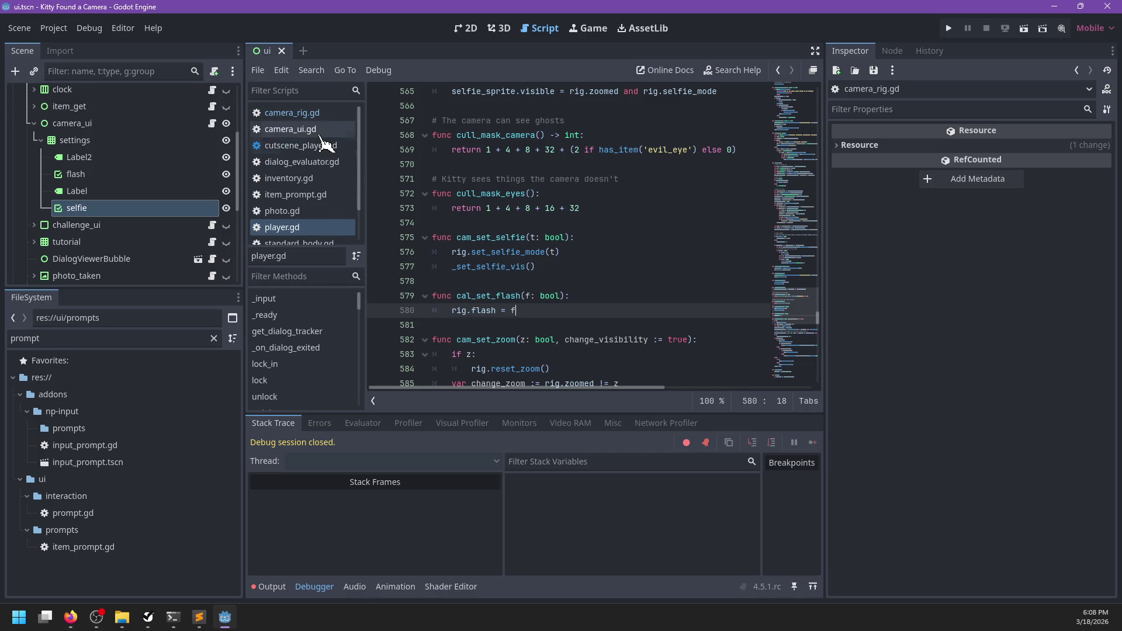
- Give the camera rig's flash variable a default value of true
click(323, 114)
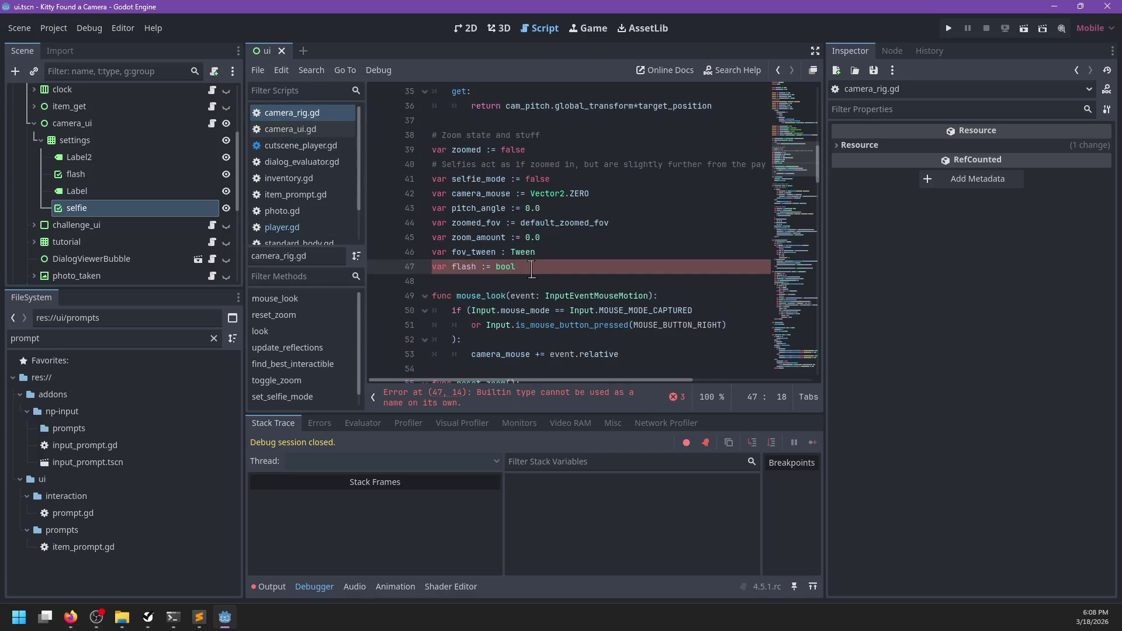
key(BackSpace)
key(BackSpace)
key(BackSpace)
text(true)
scroll(544, 268, down, 9)
text(flash)
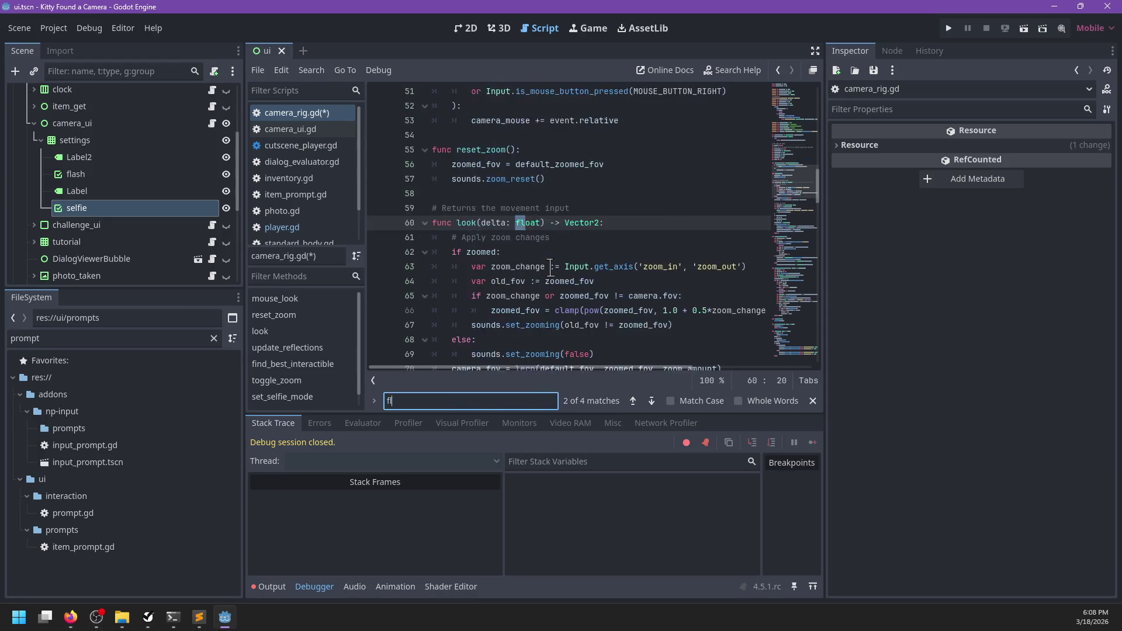
key(Escape)
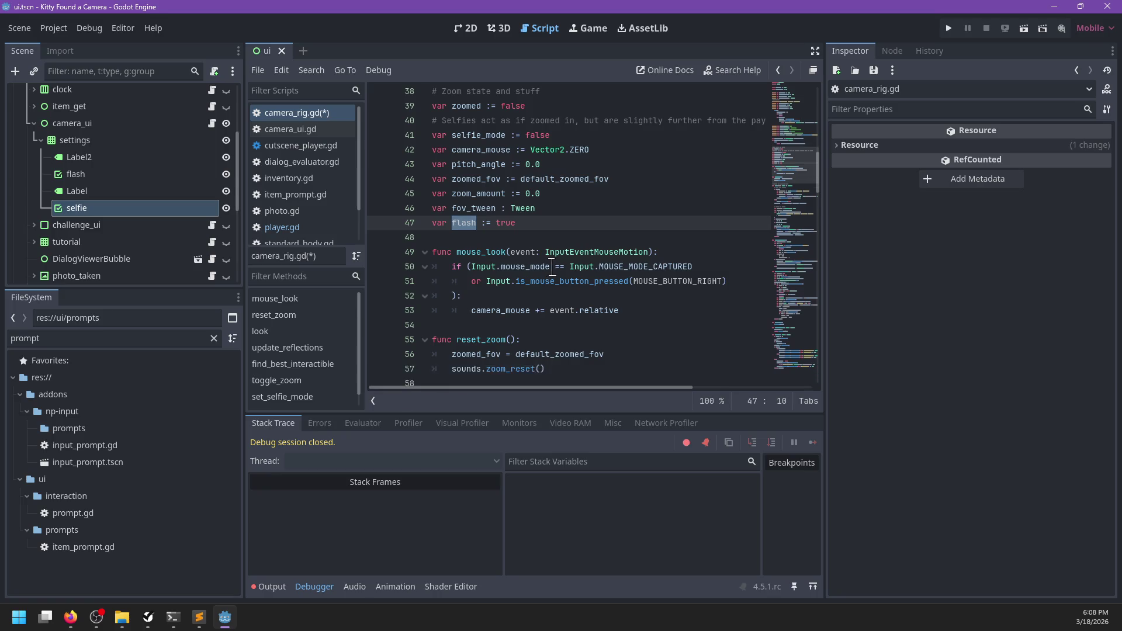
scroll(559, 268, down, 14)
scroll(565, 268, down, 9)
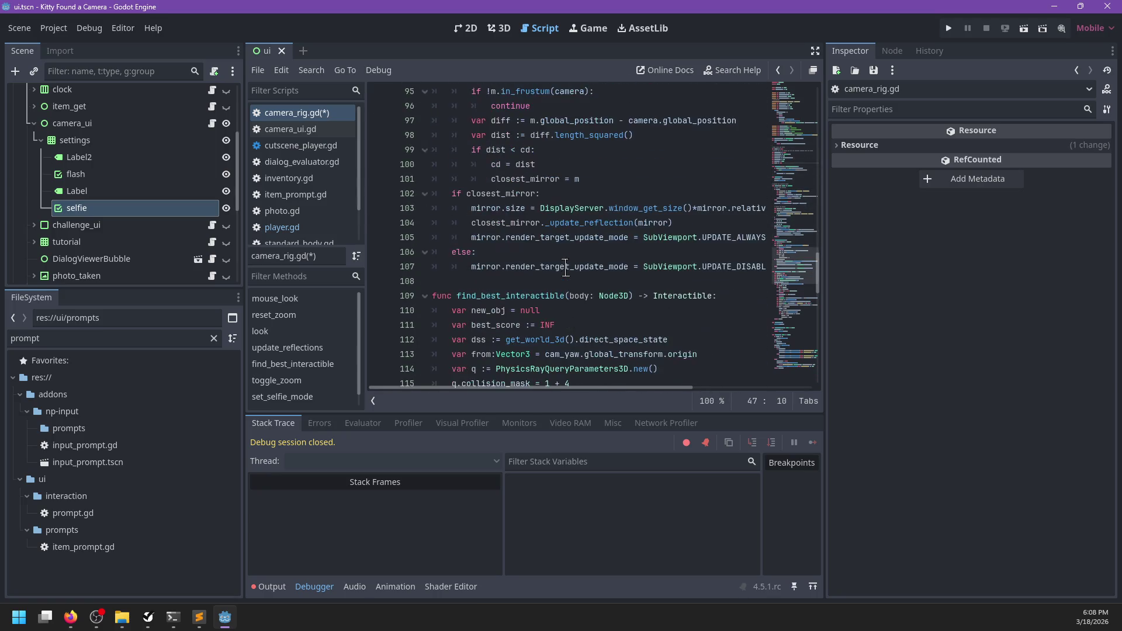
- In Sublime Text's sidebar, expand npc > store_manager and open manager.dialog
click(199, 618)
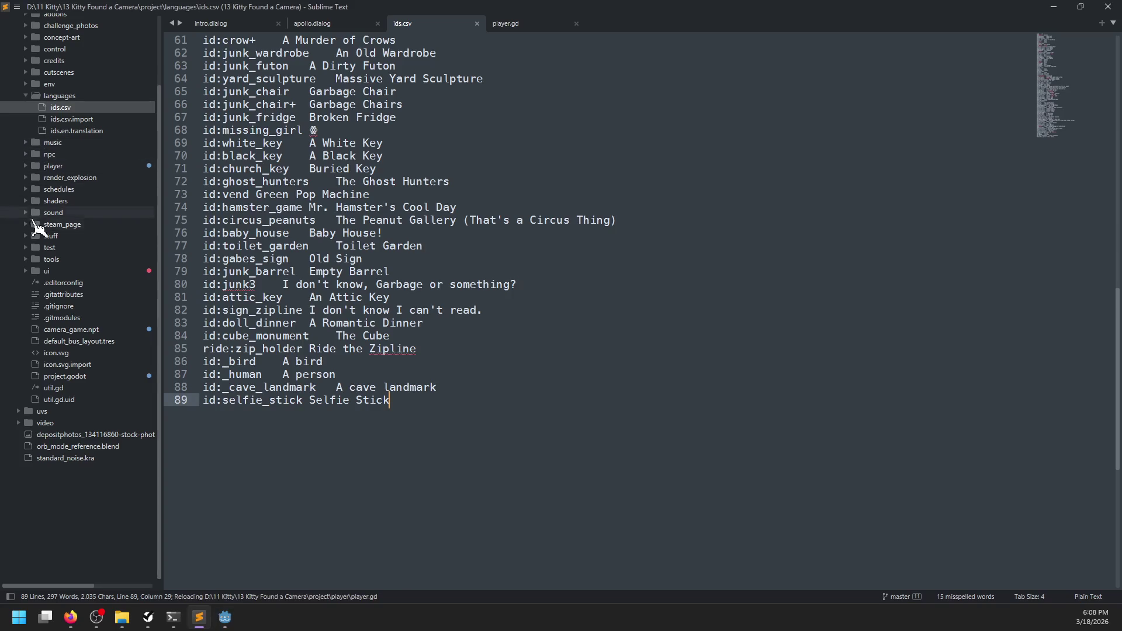
click(24, 96)
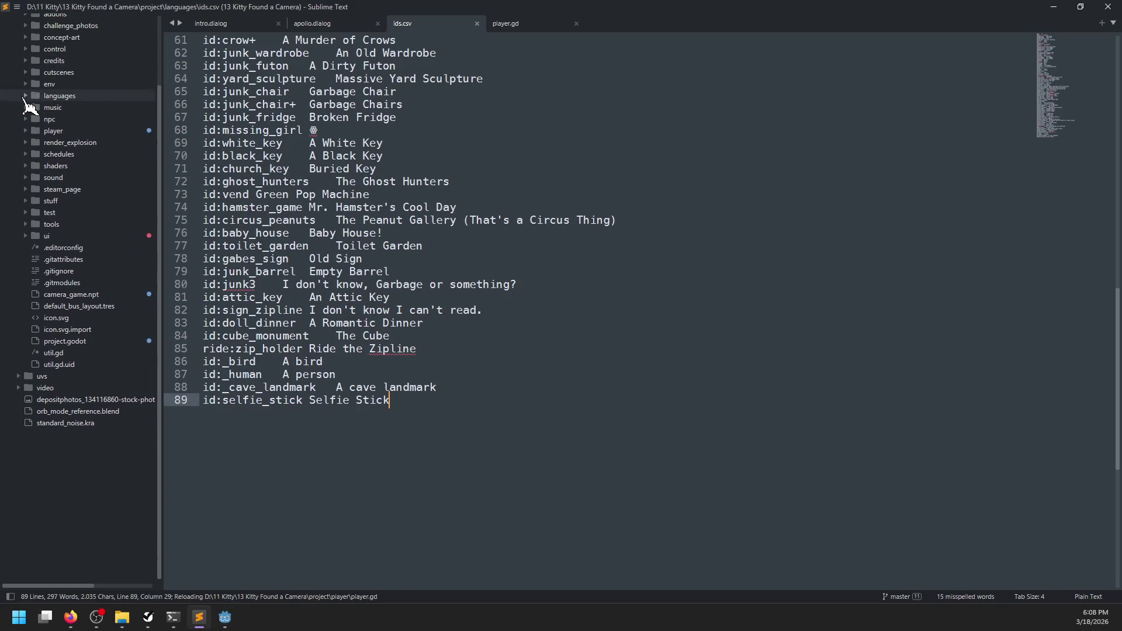
click(25, 72)
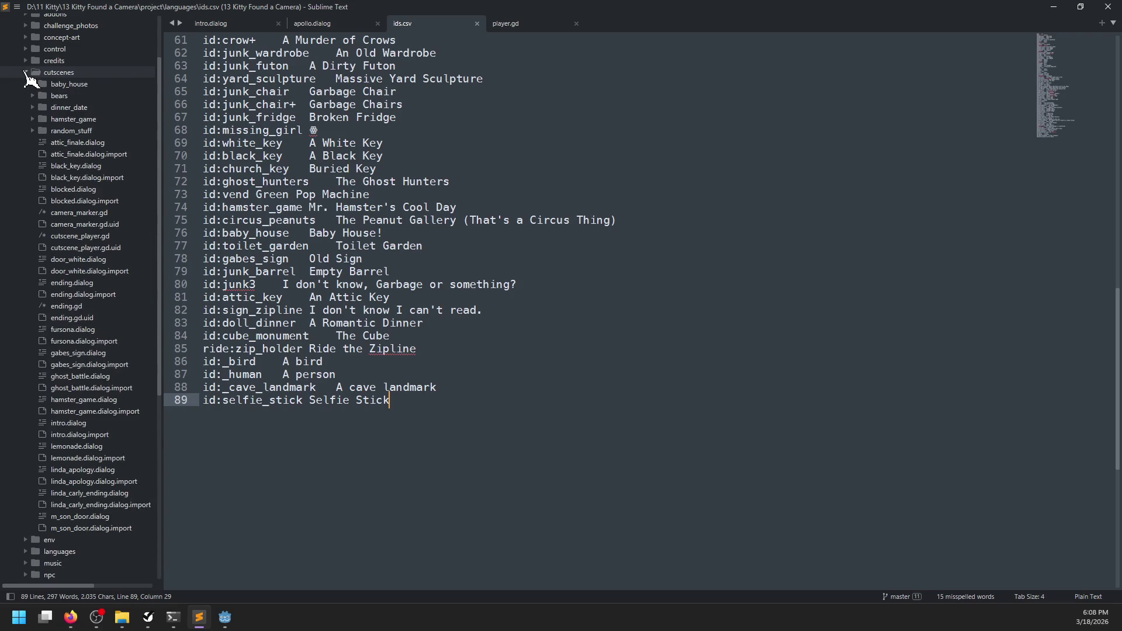
click(25, 73)
click(26, 119)
click(33, 131)
click(33, 130)
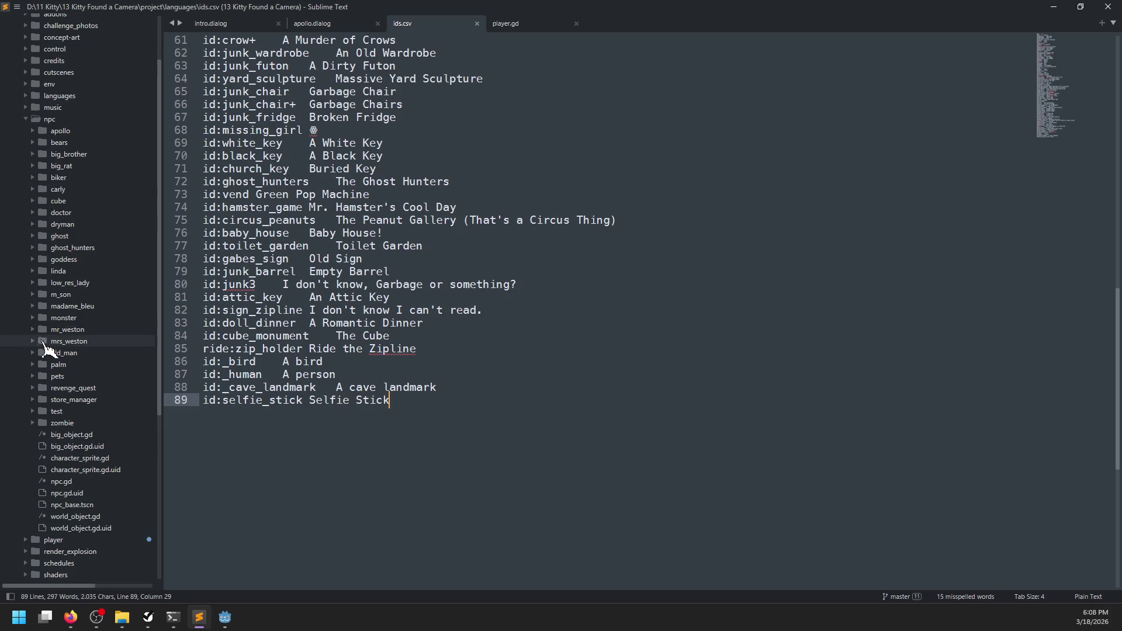
click(34, 399)
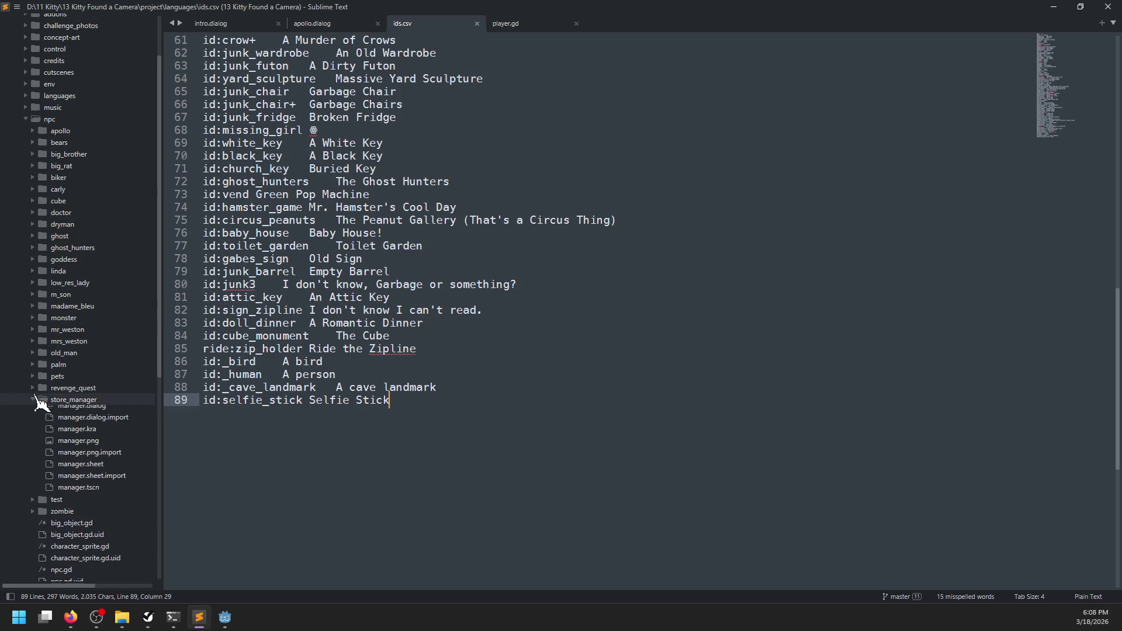
click(82, 412)
- Browse manager.dialog down to the $40 line and save it unchanged
key(ctrl+f)
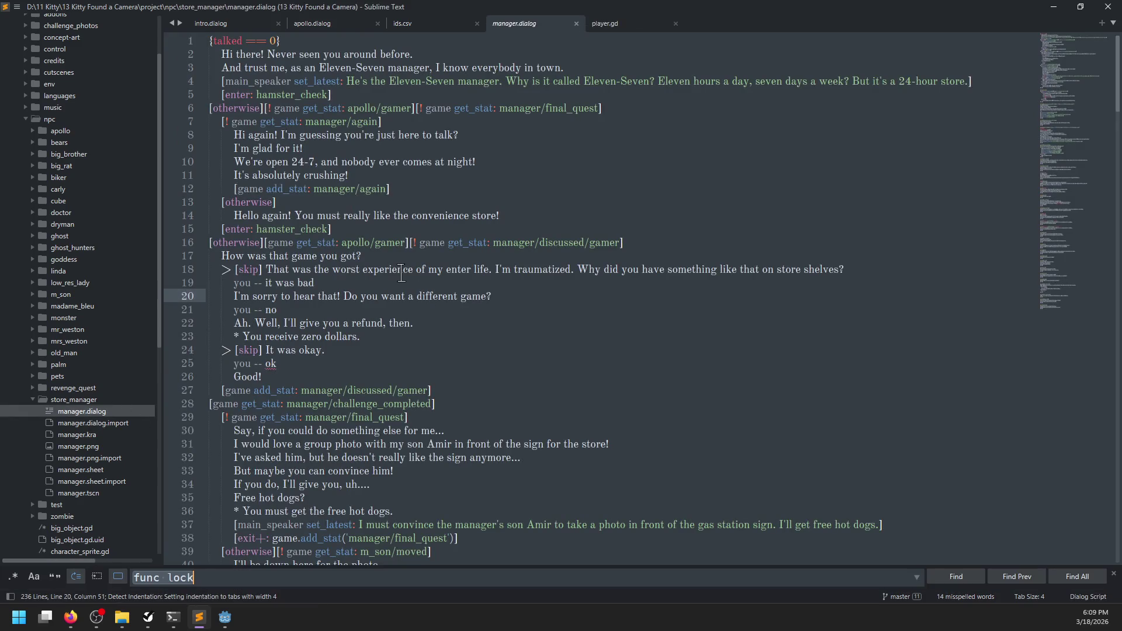
scroll(397, 71, down, 8)
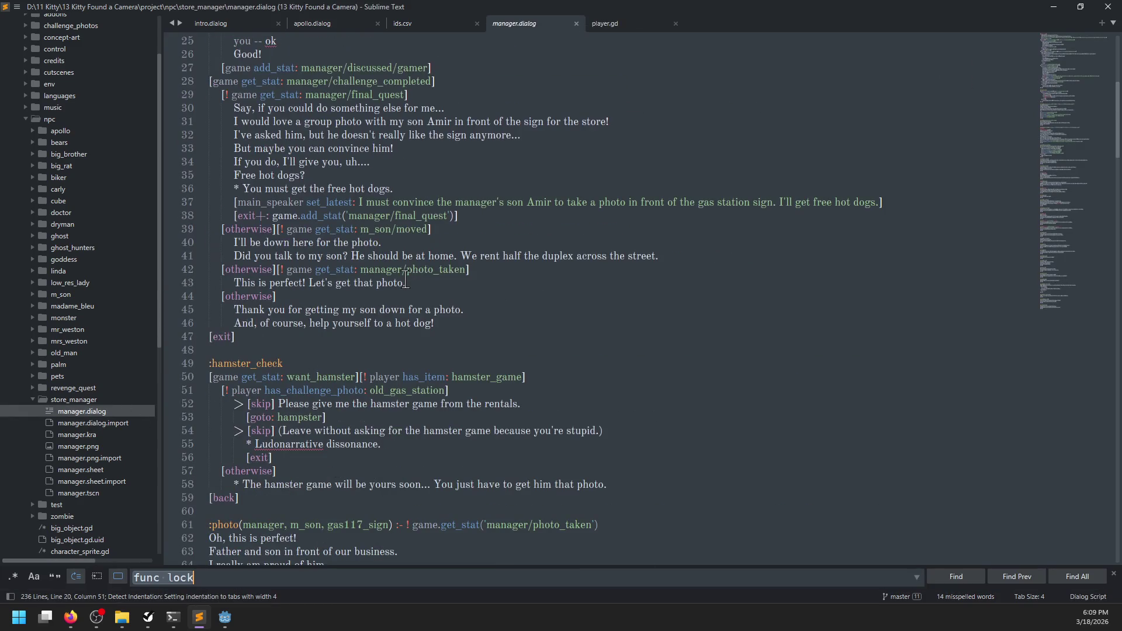
key(Escape)
double_click(377, 95)
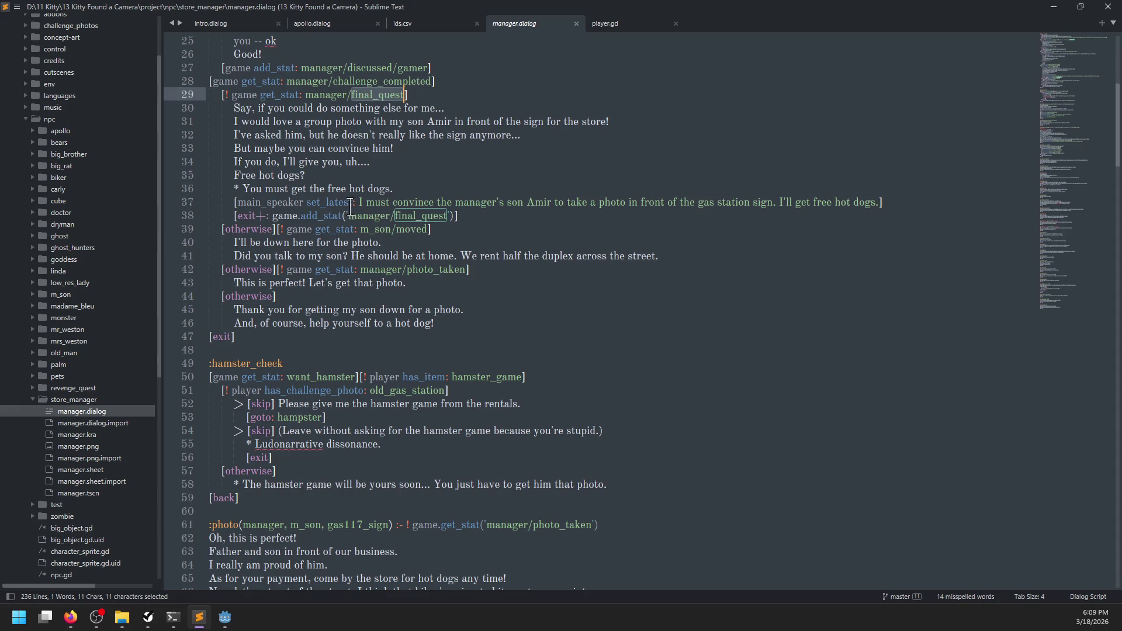
scroll(393, 211, down, 8)
scroll(393, 211, down, 6)
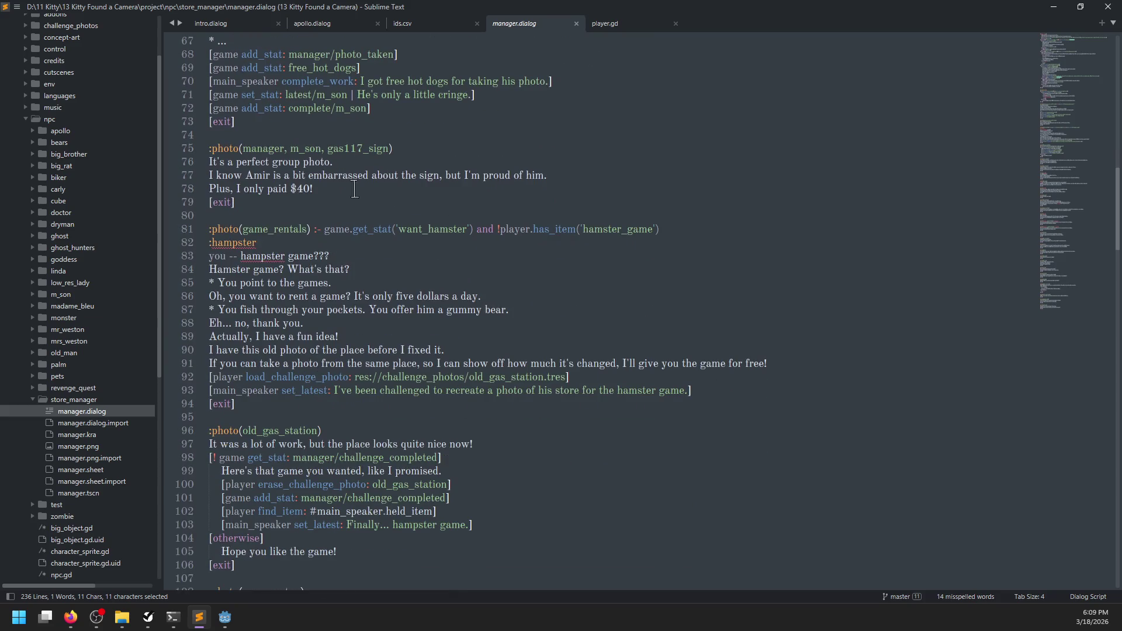
click(258, 156)
click(322, 187)
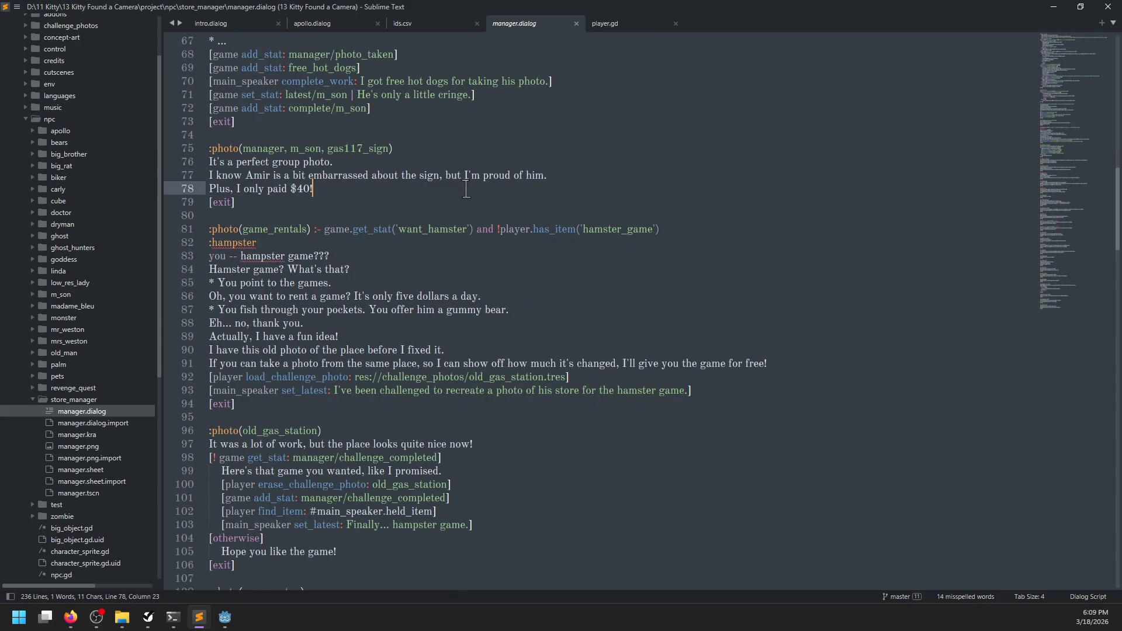
key(Return)
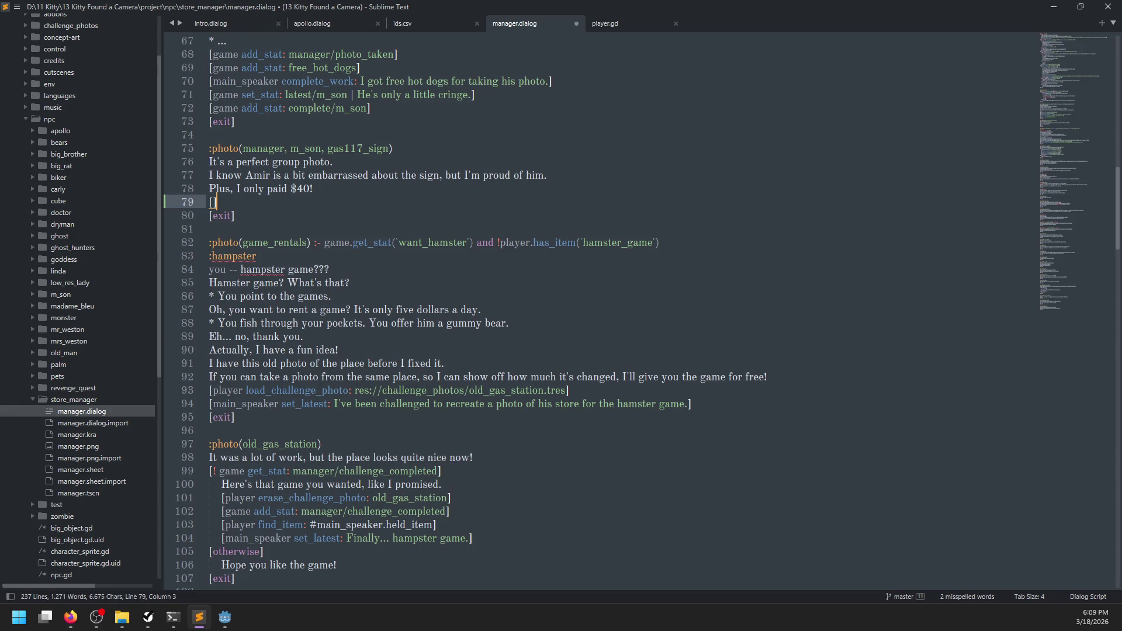
key(BackSpace)
key(ctrl+s)
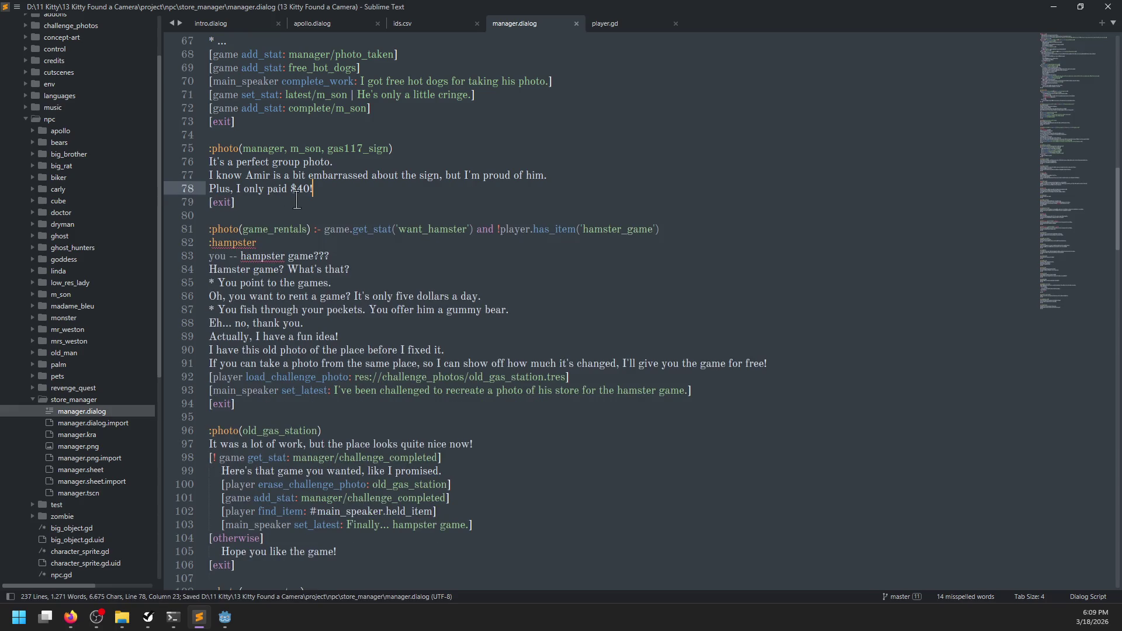
- After 'Oh, this is perfect!', add the flash-button hint line and an empty [] tag line
scroll(294, 200, down, 1)
scroll(294, 200, up, 5)
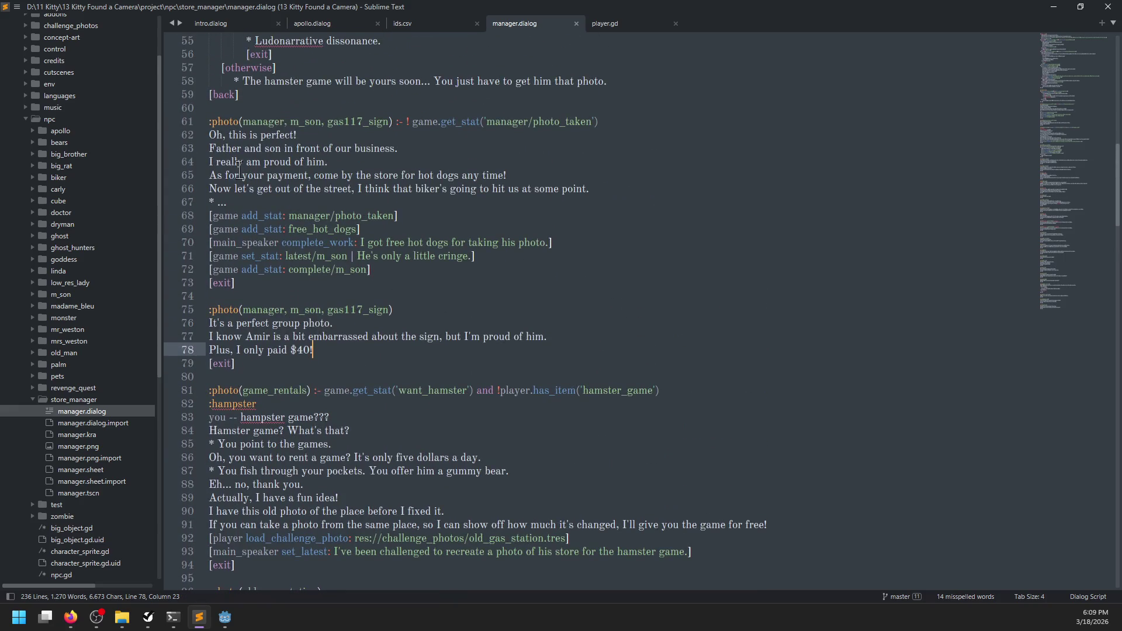
click(288, 198)
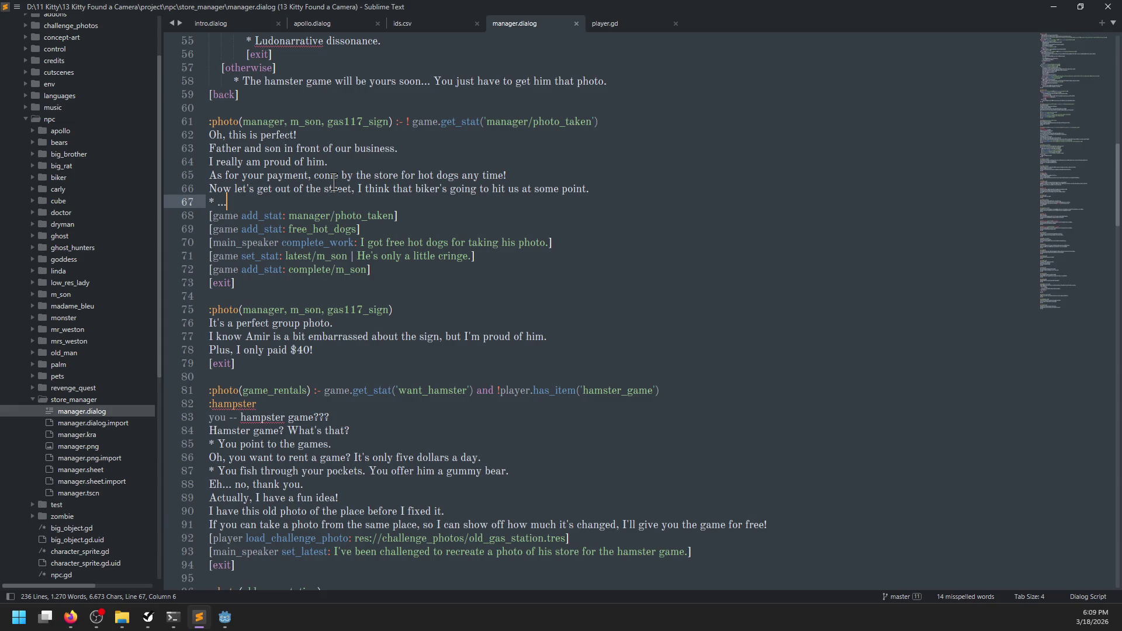
click(223, 188)
click(225, 175)
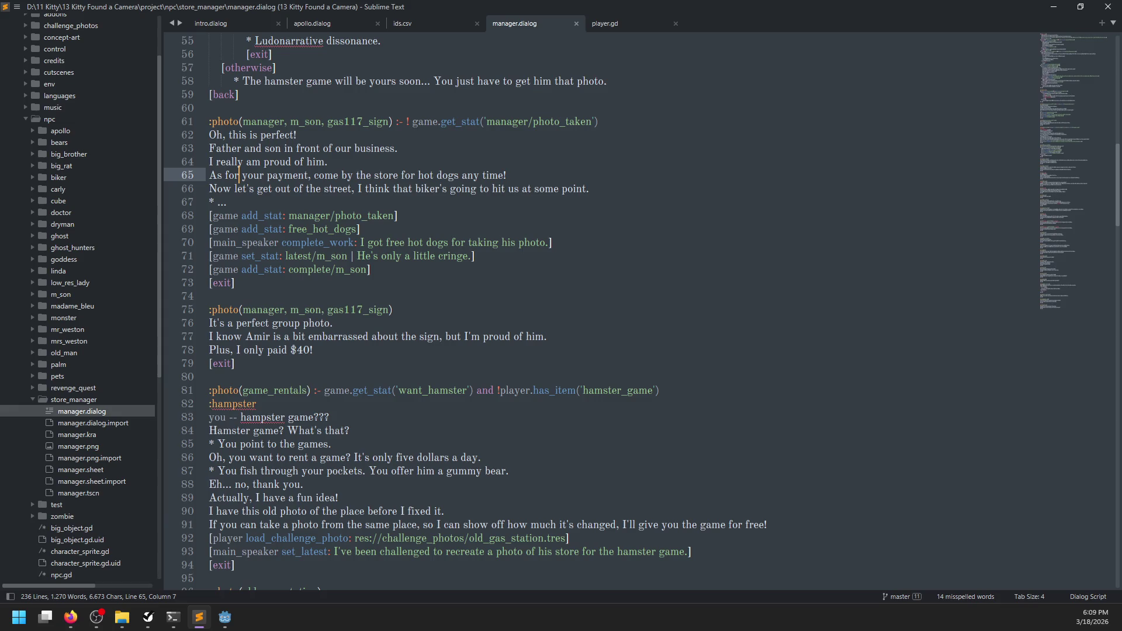
click(327, 157)
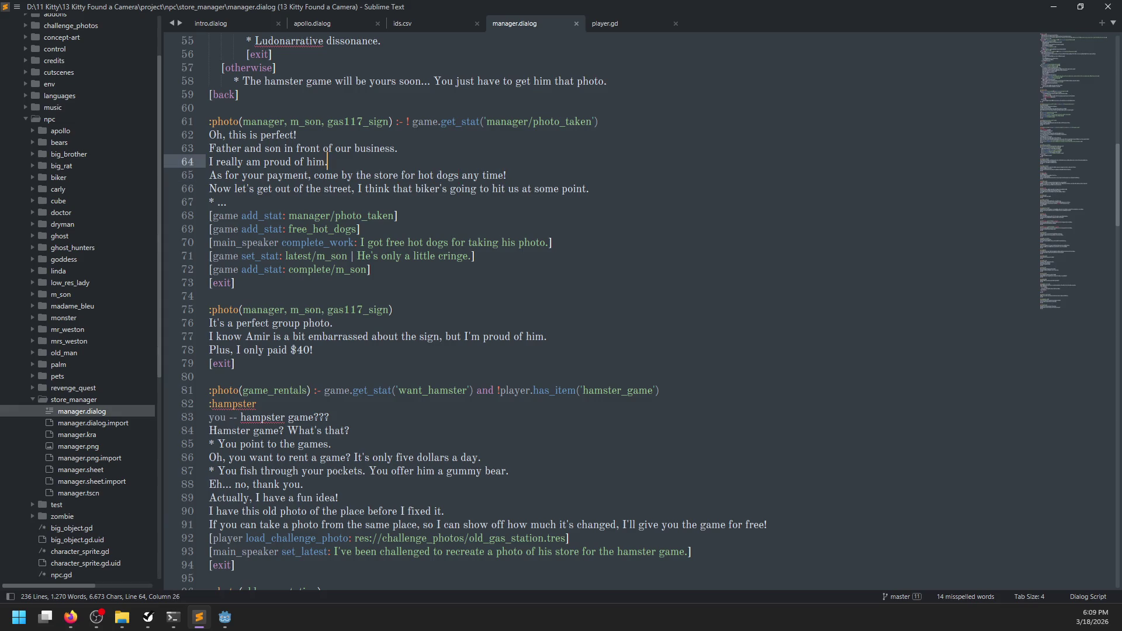
key(Up)
key(Up)
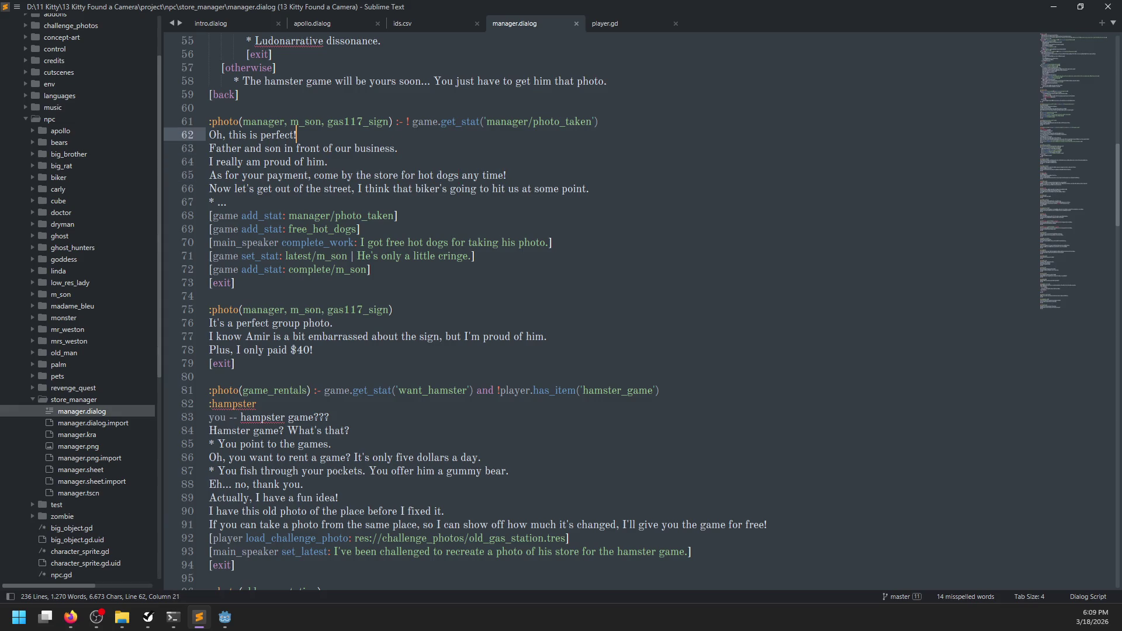
key(Return)
text(... You know you can t)
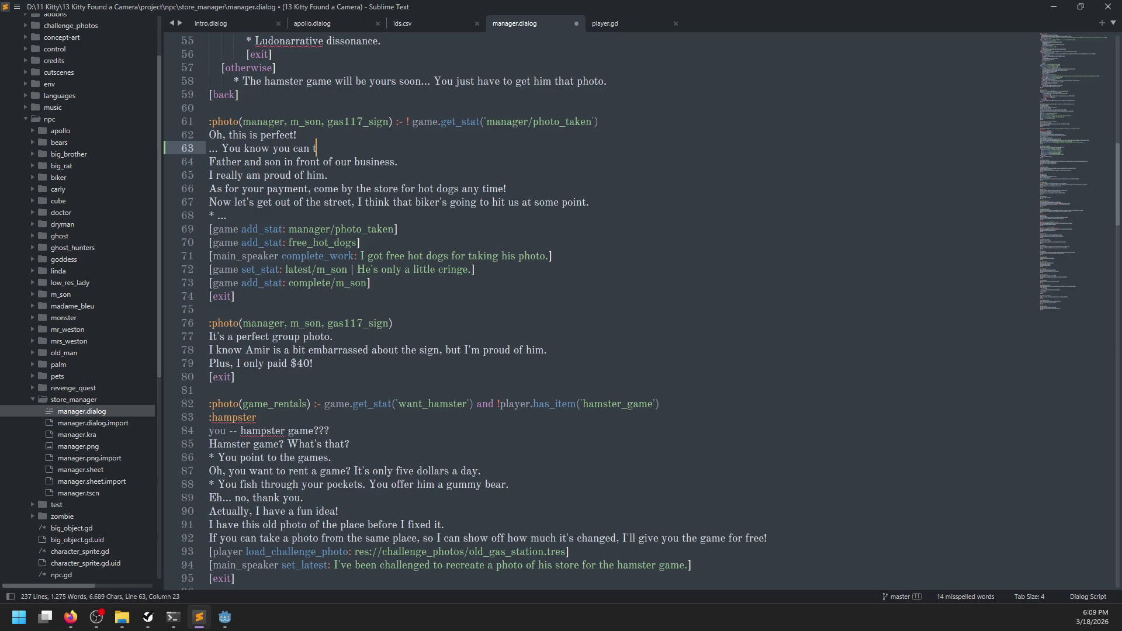
text(urn off the flash, right? It)
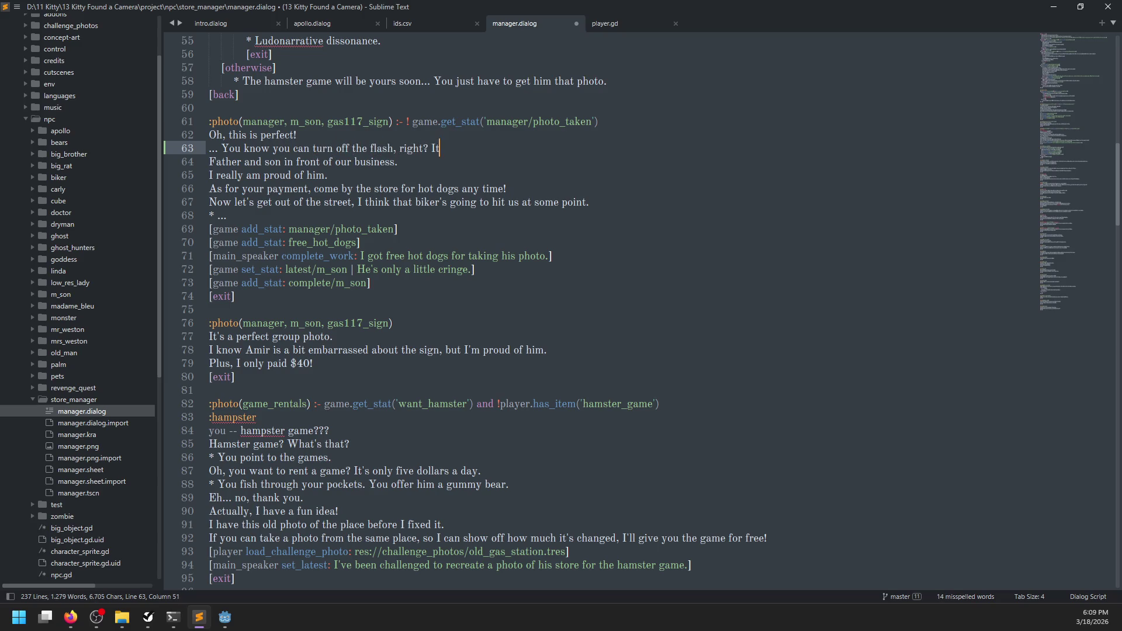
text('s a button with the li)
text(ghting bolt.)
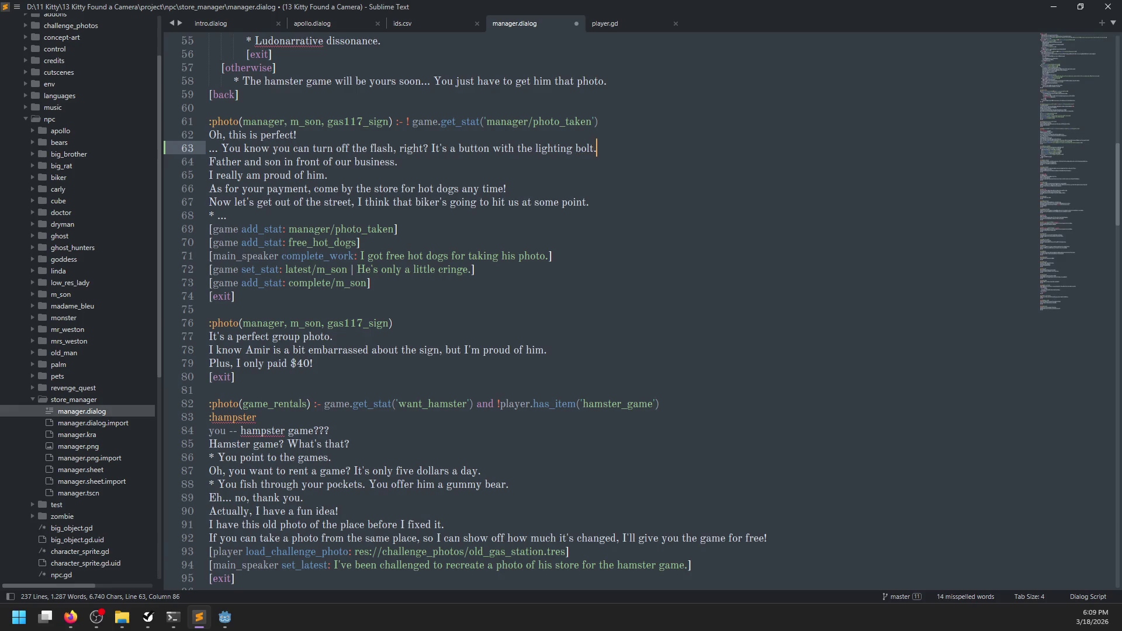
key(Return)
text([])
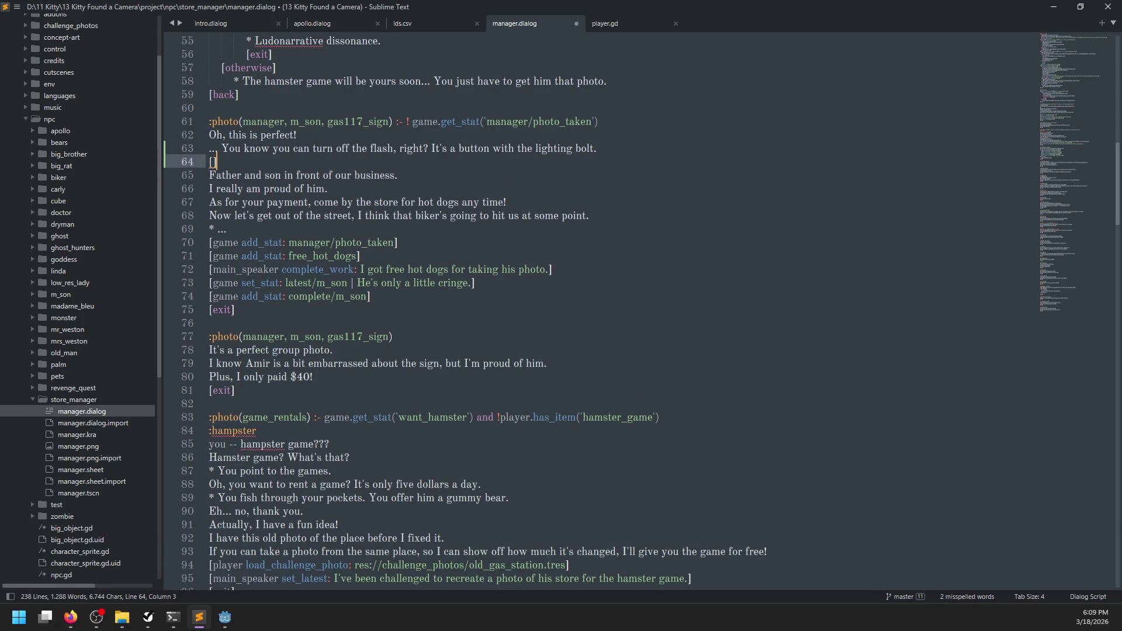
- Prefix the Father line with 'But that's beside the point.' and save
key(Up)
key(Up)
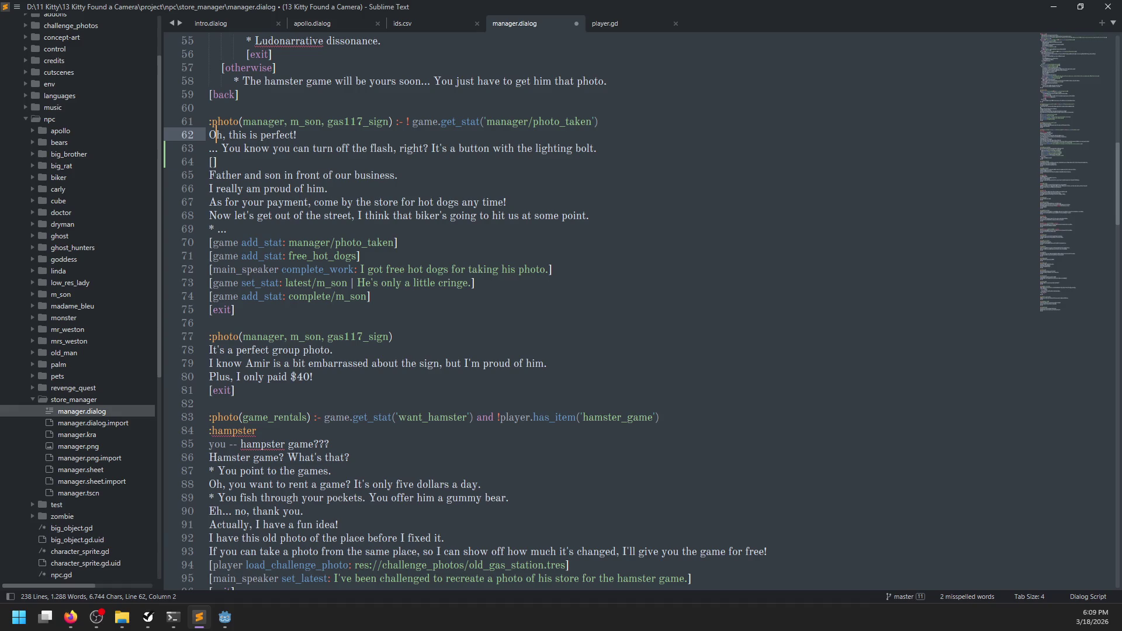
key(Down)
key(Down)
key(End)
key(Return)
text(But)
key(BackSpace)
key(BackSpace)
key(BackSpace)
key(Delete)
key(Right)
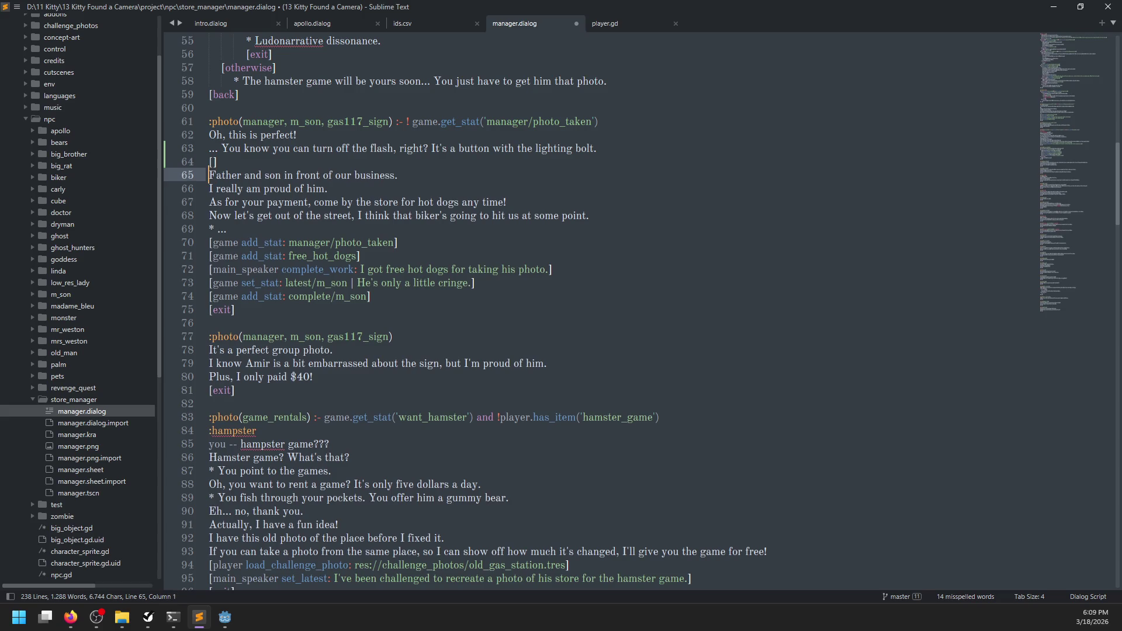
key(BackSpace)
text(I)
key(BackSpace)
key(BackSpace)
text(But that)
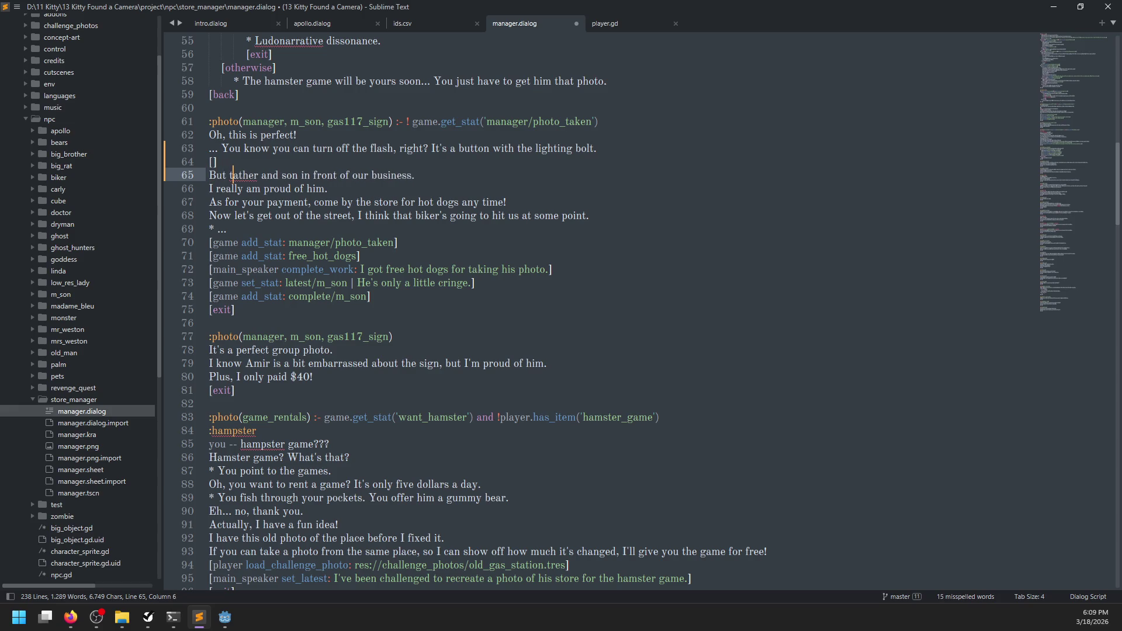
text('s beside the poi)
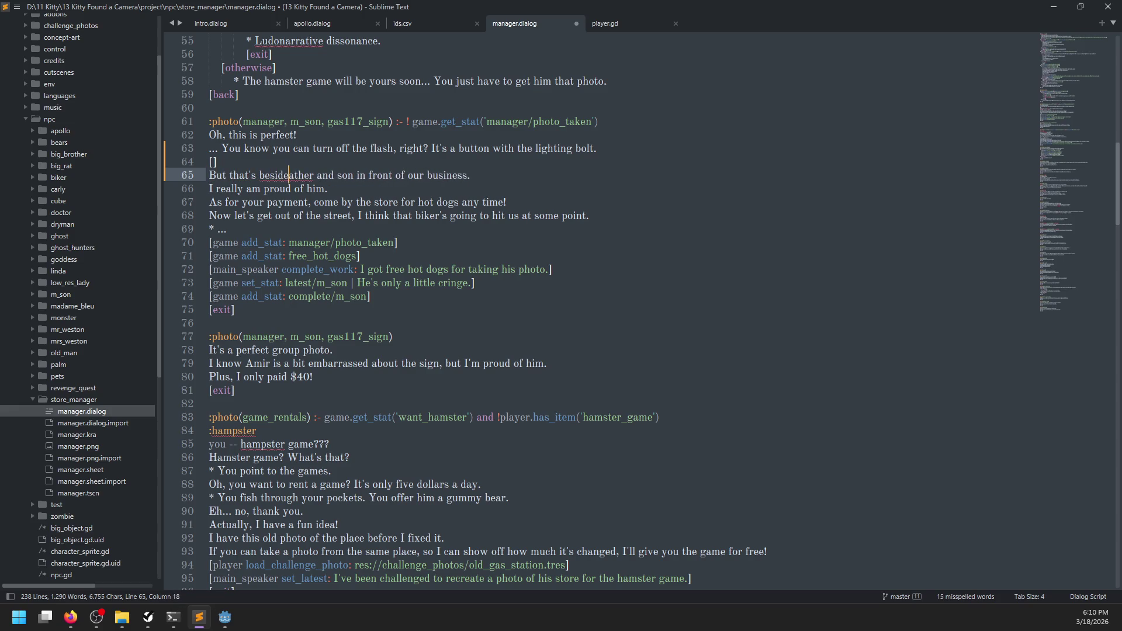
text(nt. F)
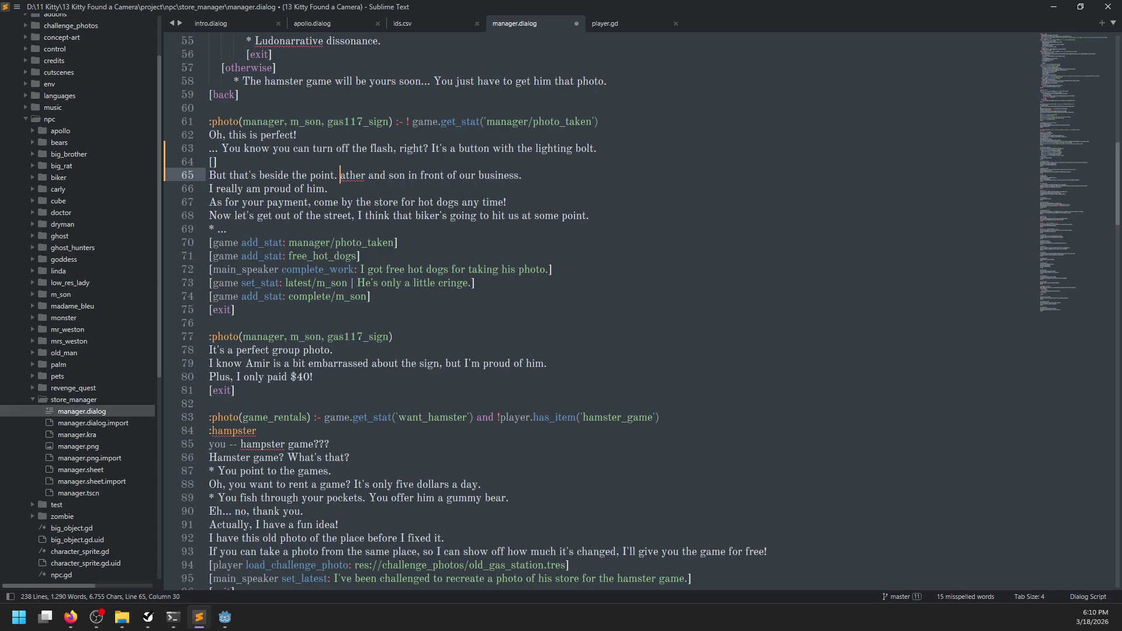
key(ctrl+s)
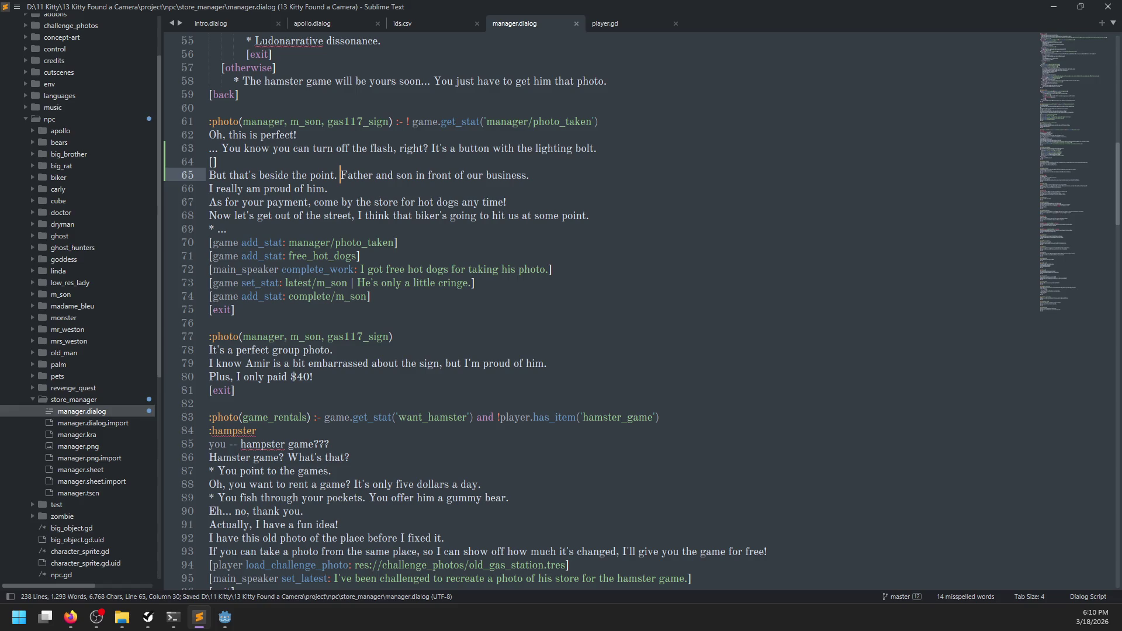
- Insert 'It's what's /in/ the photo that matters.' before Father and save
key(Left)
text(it')
key(BackSpace)
key(BackSpace)
key(BackSpace)
text(It's what's /in/ the w)
key(BackSpace)
text(photo that matters.)
key(ctrl+s)
- Fill the bracket tag with 'game add_stat: camera/flash' and save manager.dialog
key(Up)
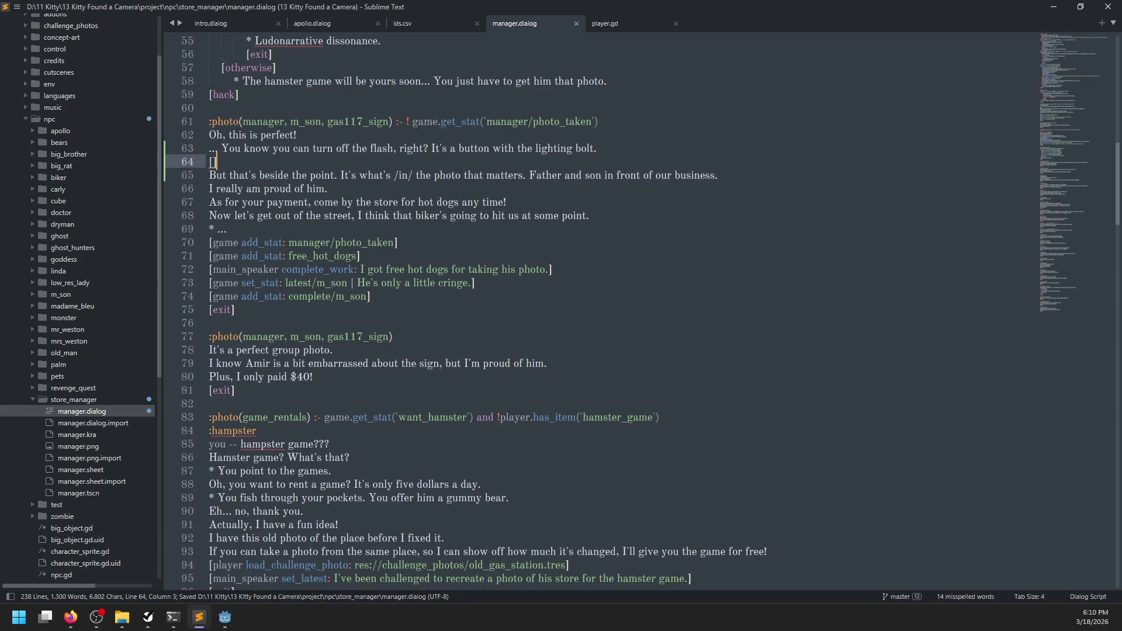
text(sate)
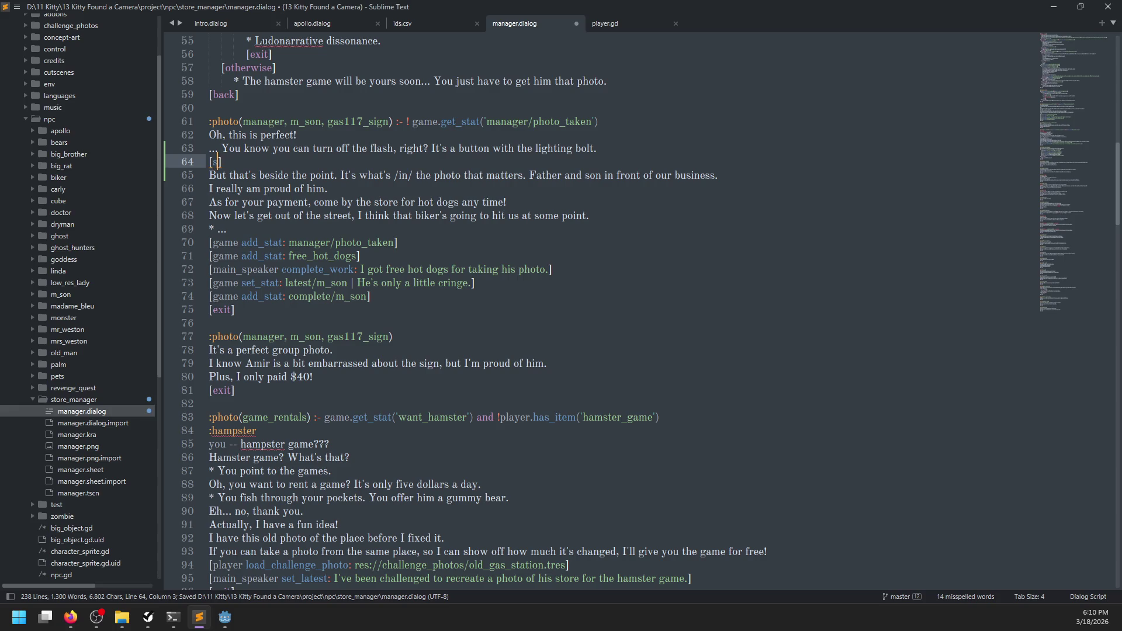
key(BackSpace)
key(BackSpace)
key(BackSpace)
text(game add_stat: )
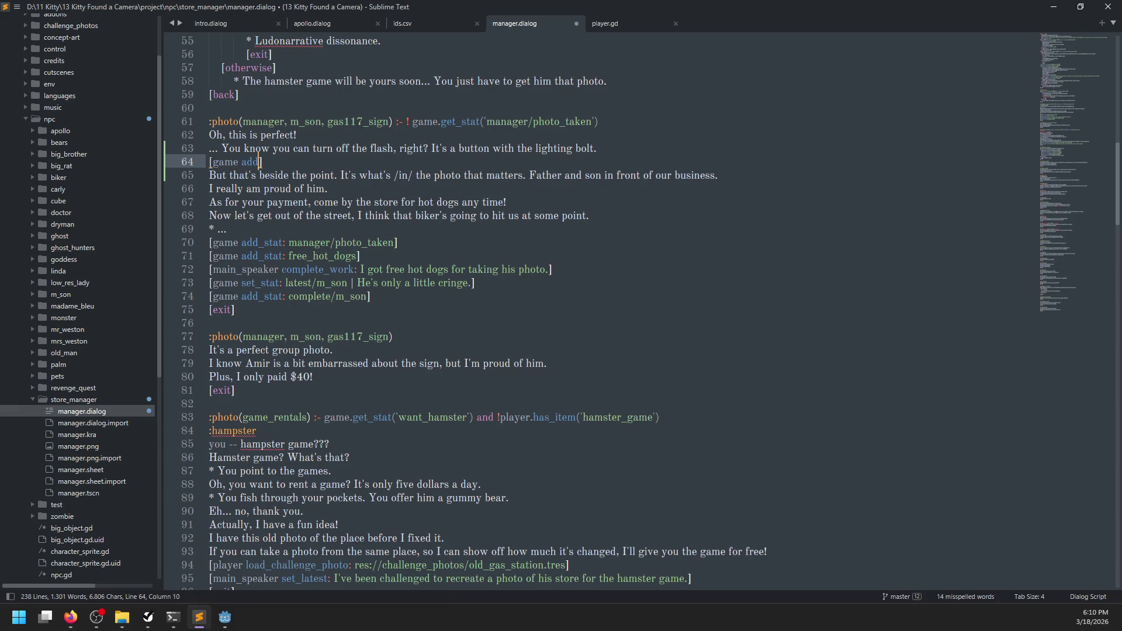
text(camera/flash)
key(ctrl+s)
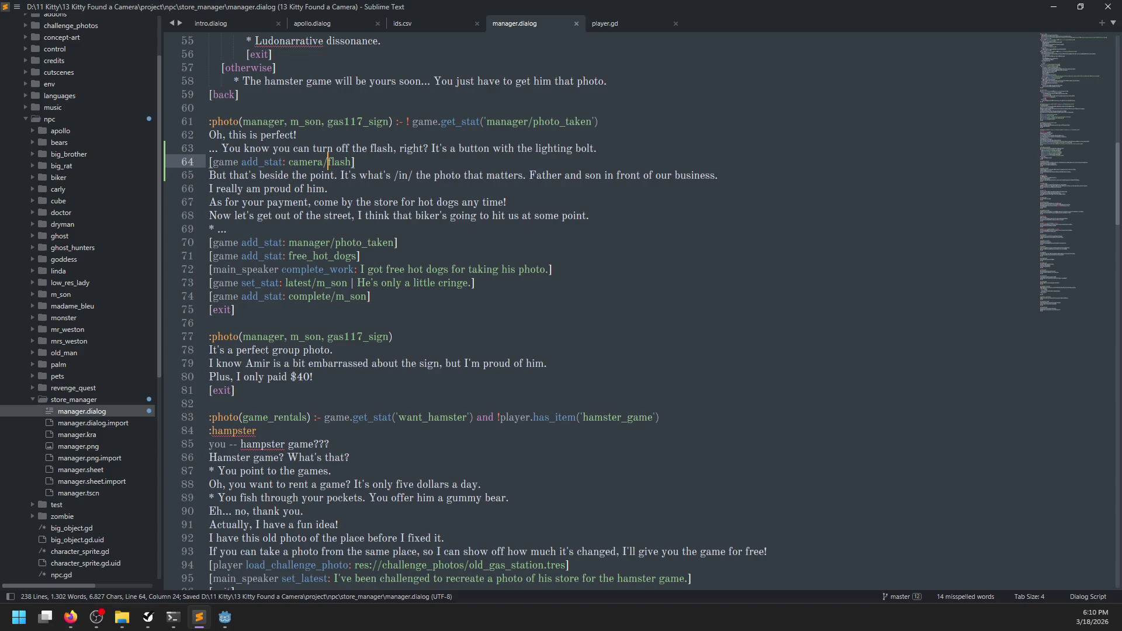
click(607, 23)
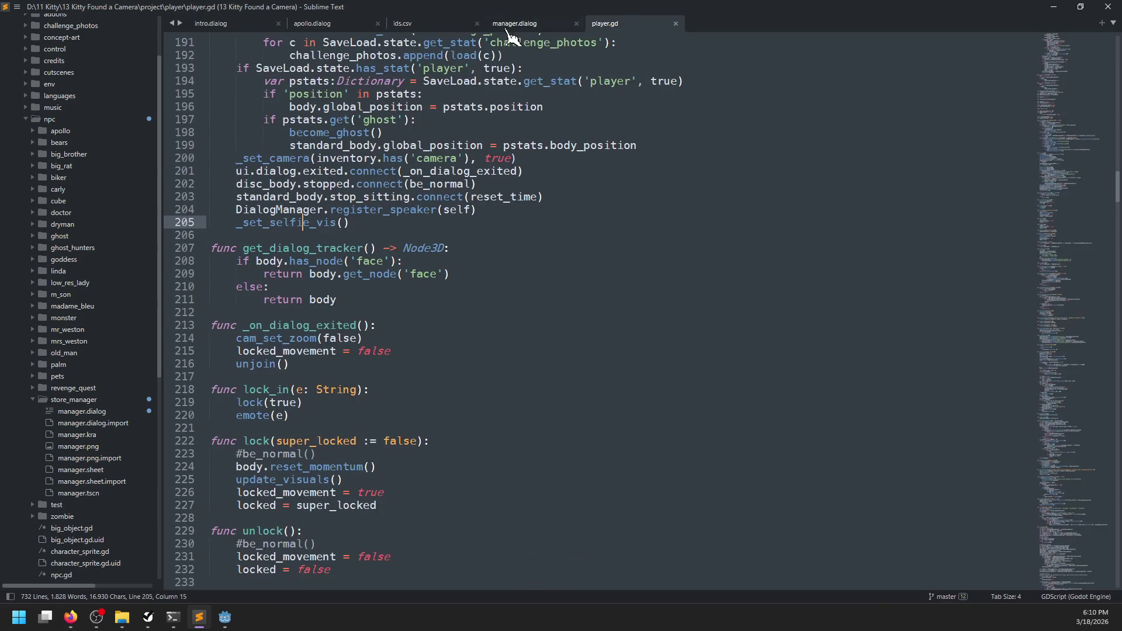
- Return to the Godot editor and save the current scene
click(517, 25)
click(231, 25)
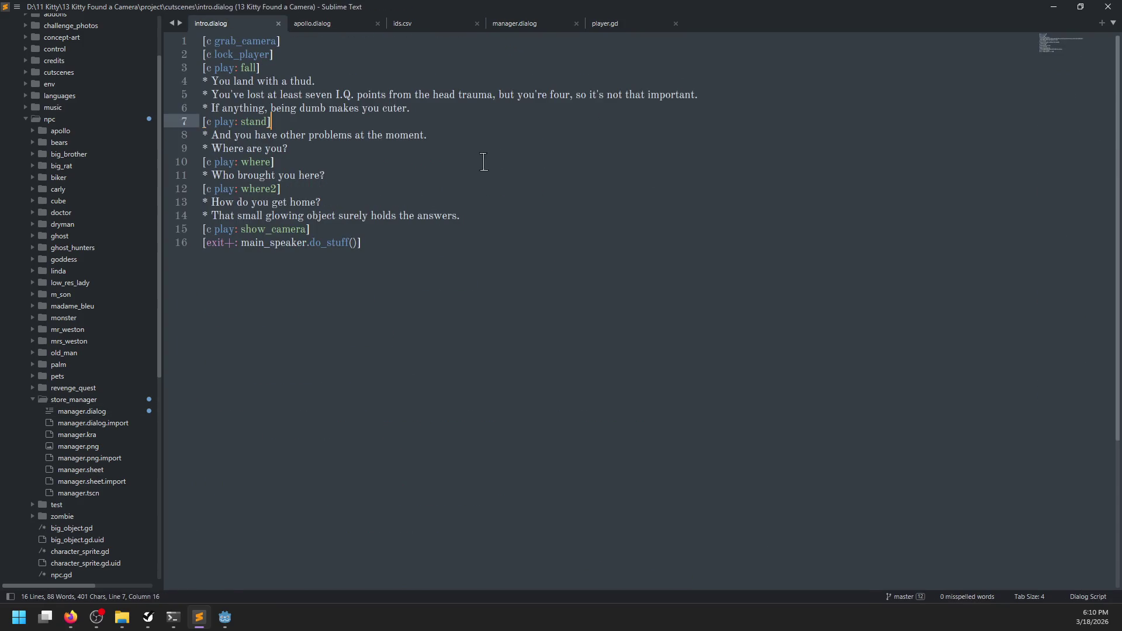
click(514, 25)
key(alt+Tab)
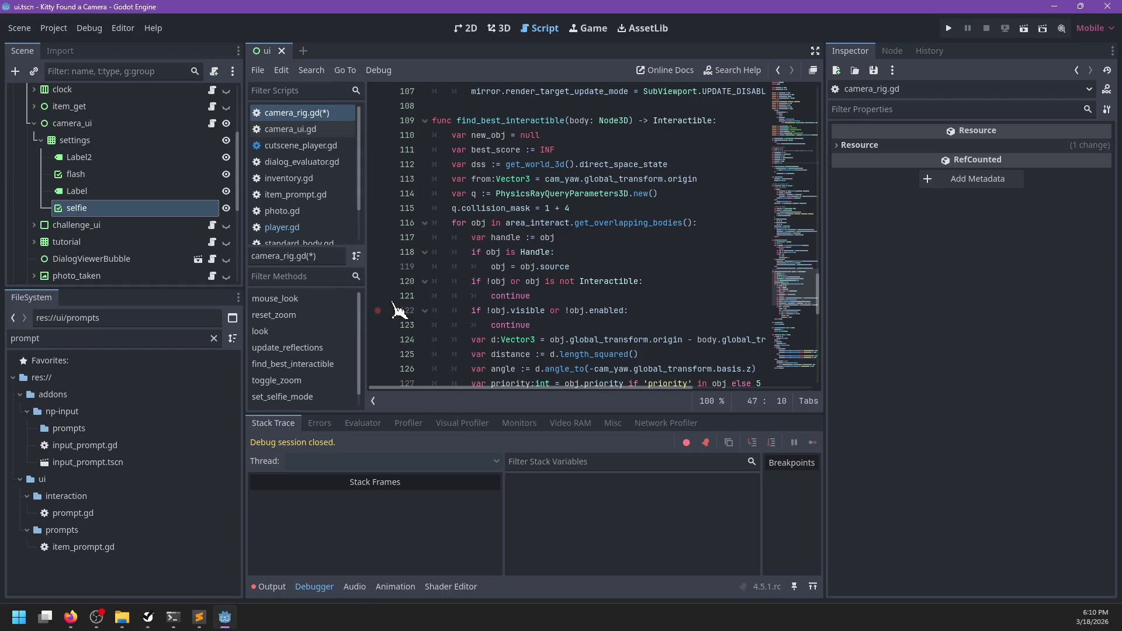
key(ctrl+s)
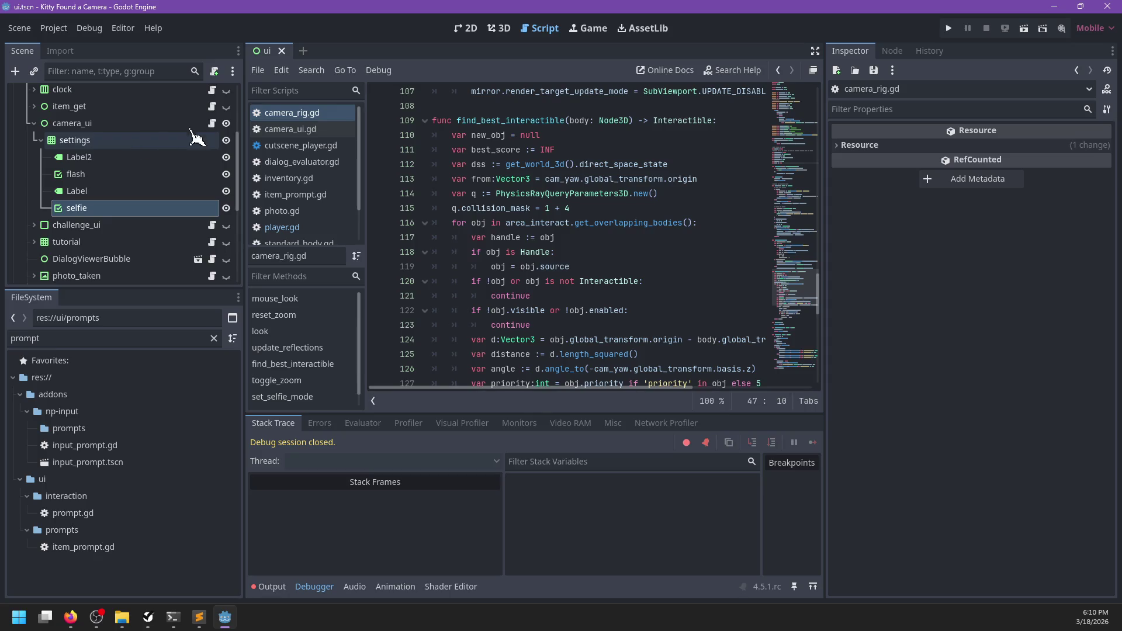
- In ui.gd line 250, replace pass with a toggle call on the camera_ui settings node
click(213, 130)
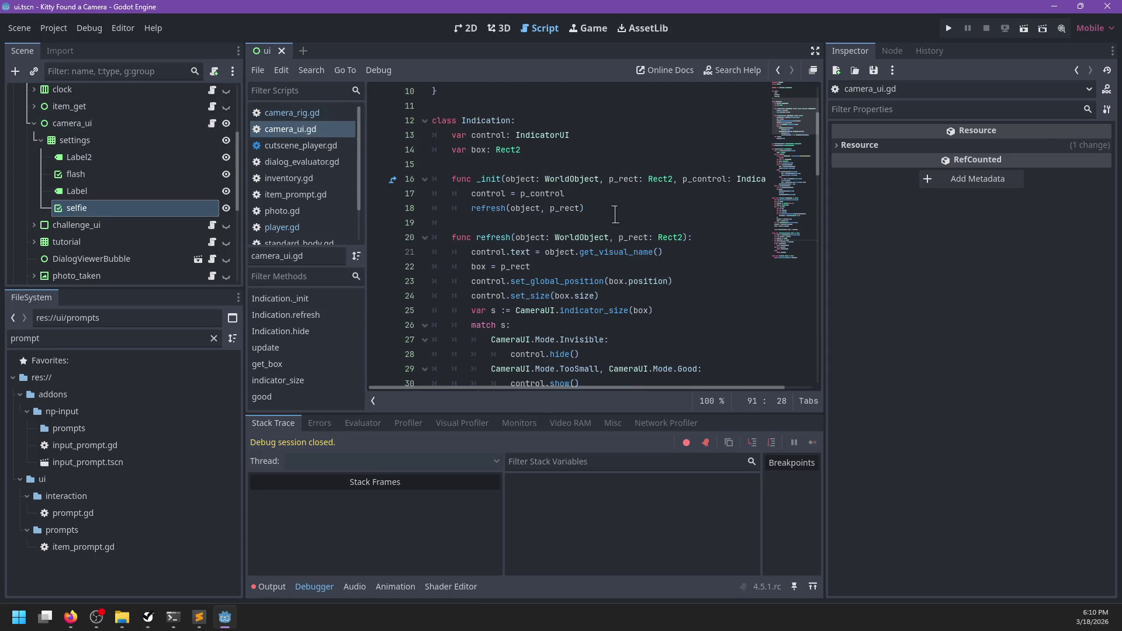
scroll(186, 211, up, 5)
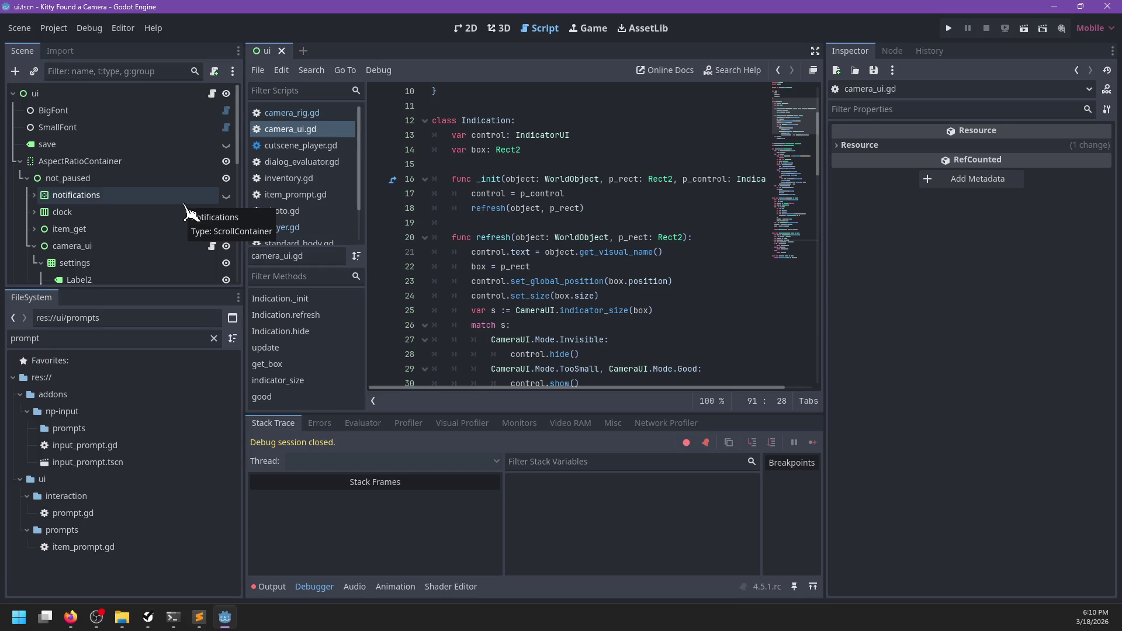
click(212, 94)
click(592, 228)
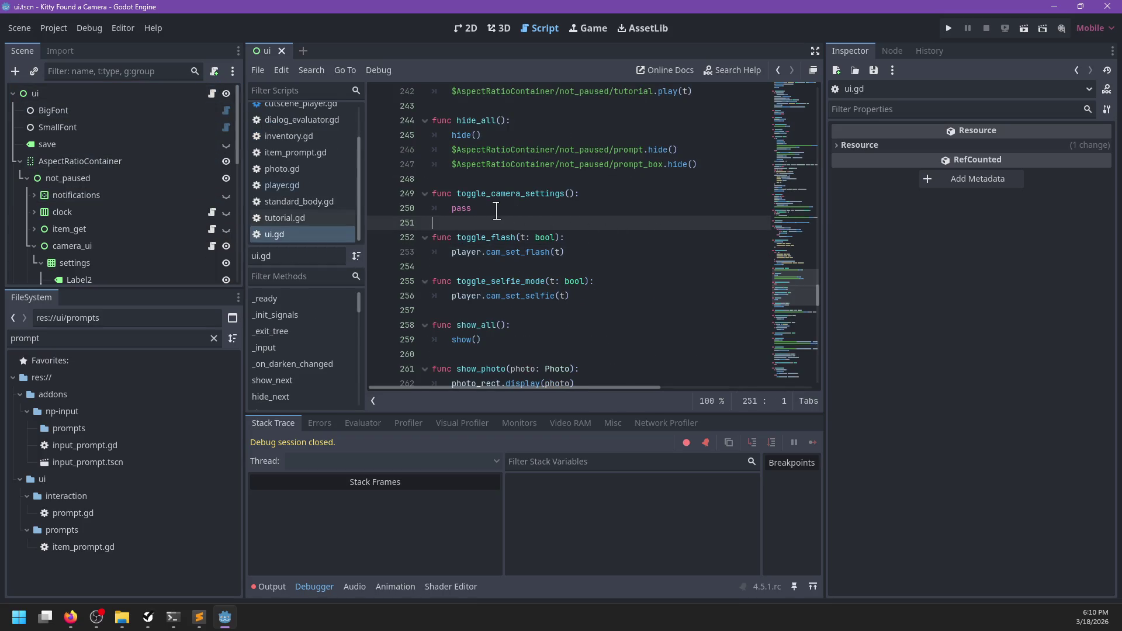
click(537, 213)
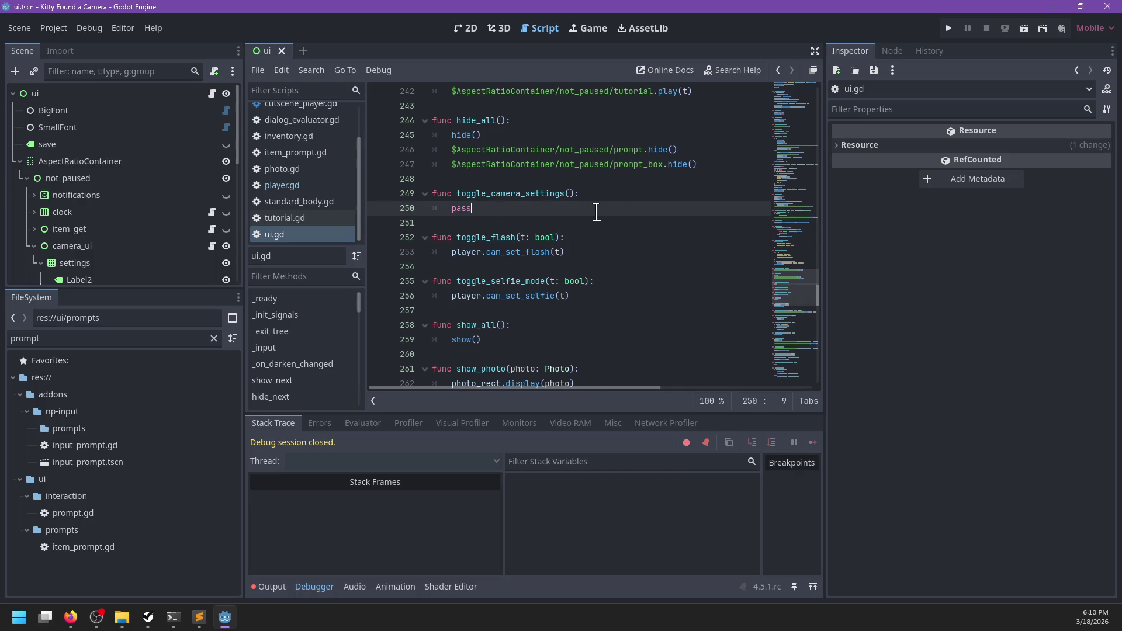
key(BackSpace)
key(BackSpace)
key(BackSpace)
text(camera)
key(Down)
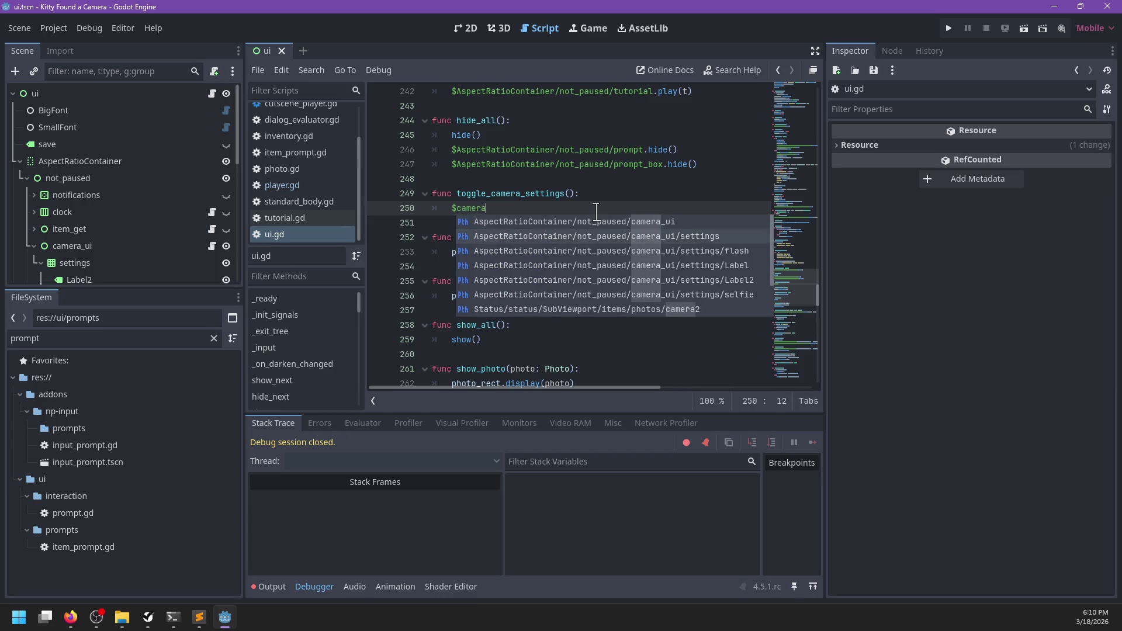
key(Return)
text(./)
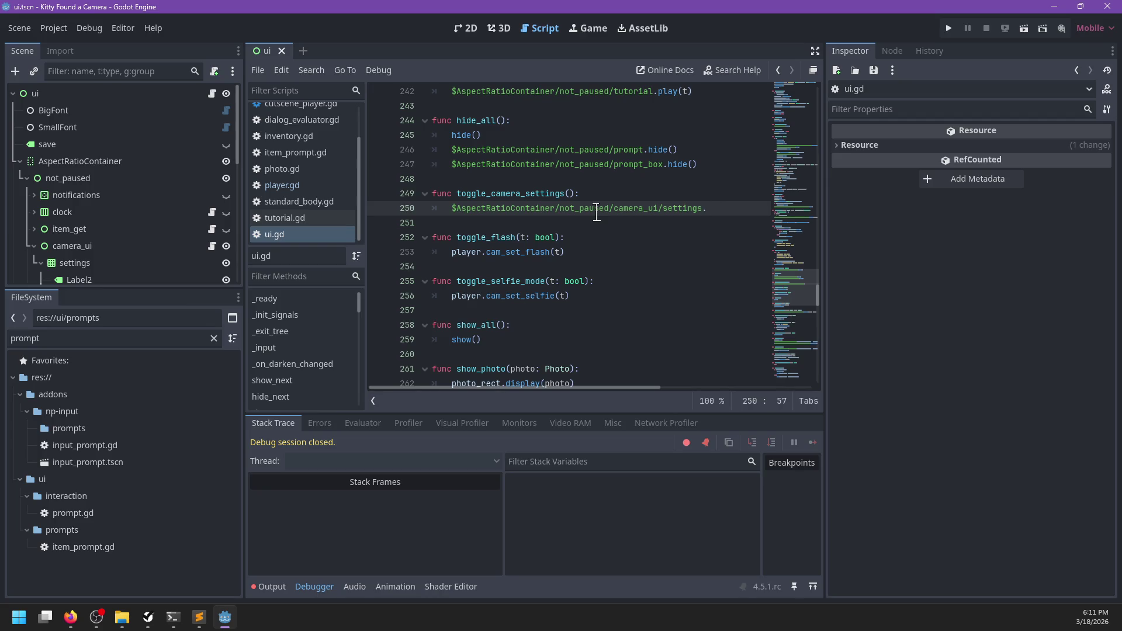
key(ctrl+BackSpace)
key(ctrl+BackSpace)
text(toggle_)
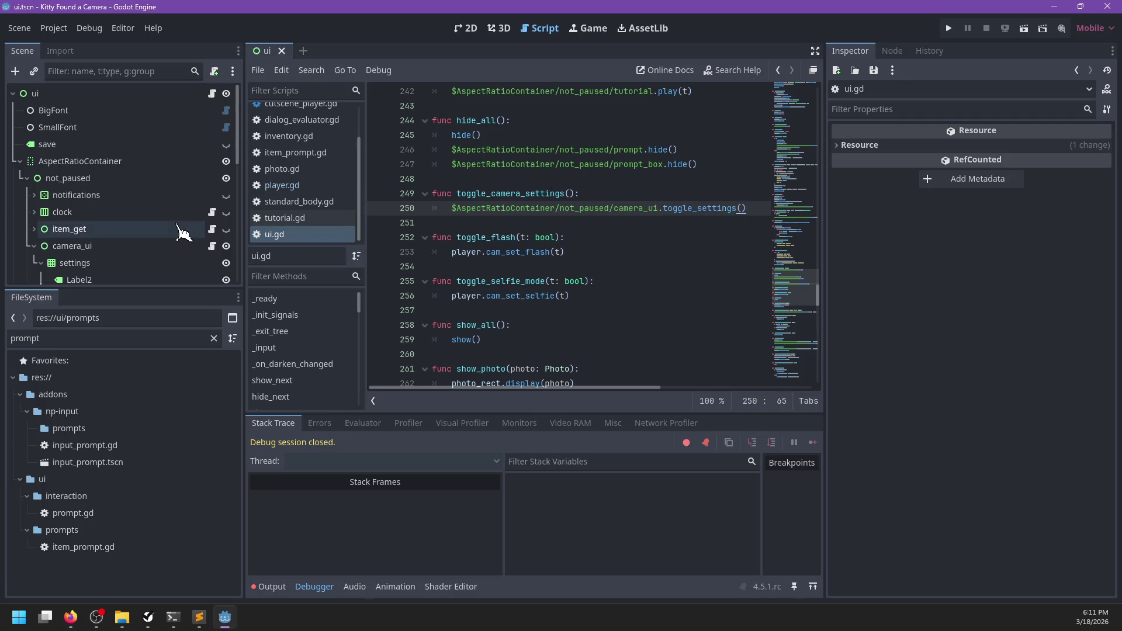
- Strip the $AspectRatioContainer/not_paused/ prefix from line 250, re-indent it, and save ui.gd
click(212, 246)
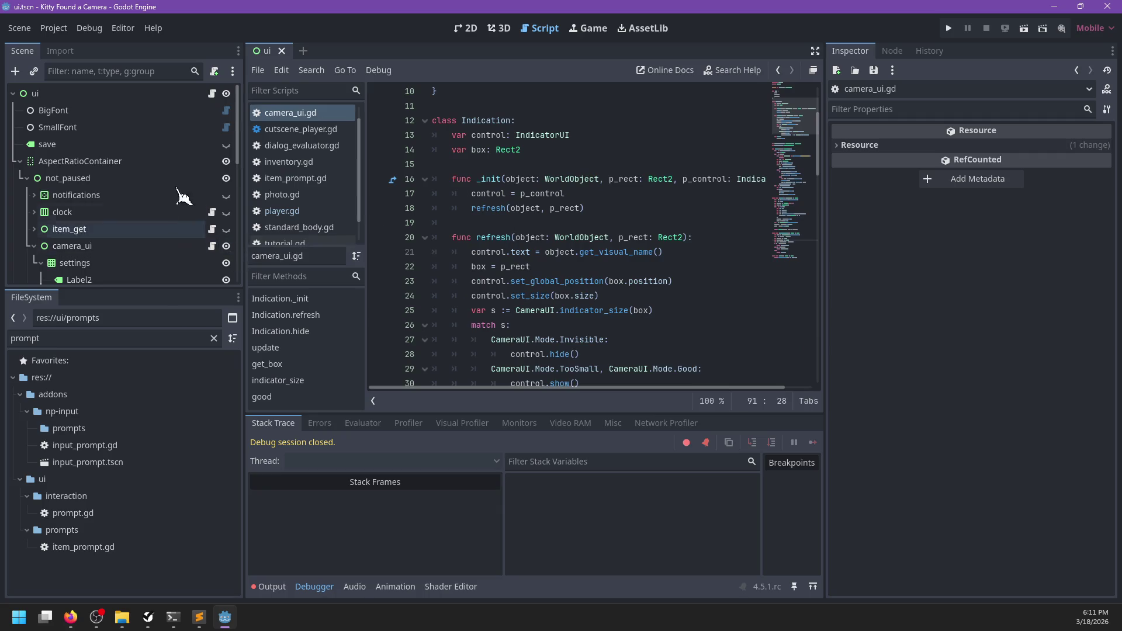
click(212, 95)
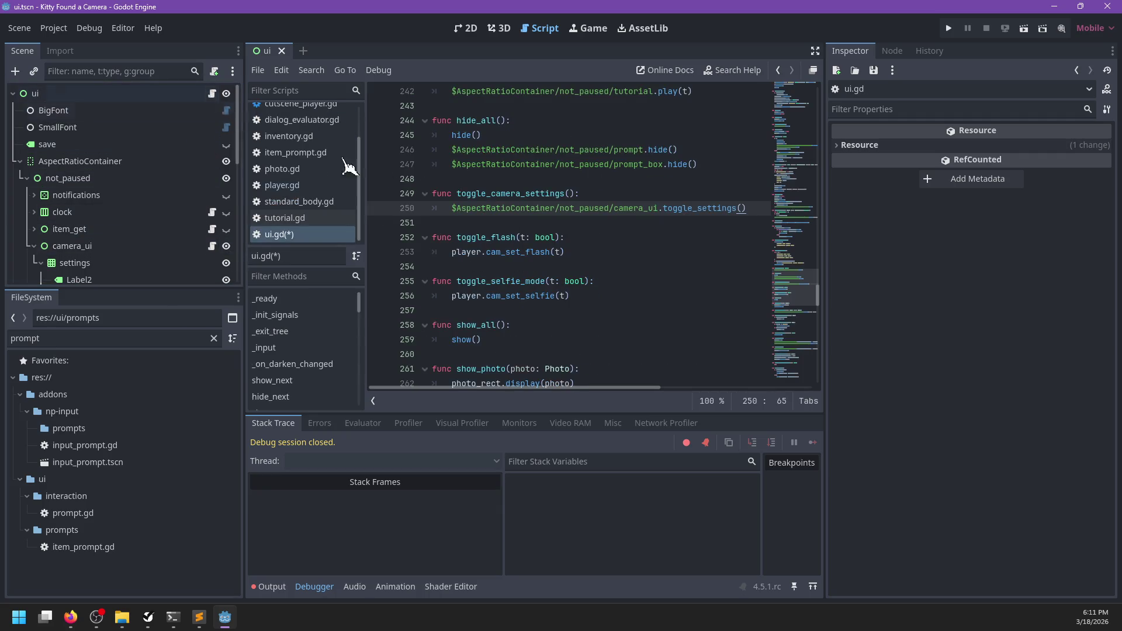
click(611, 208)
key(shift+Home)
key(shift+Home)
key(BackSpace)
key(Tab)
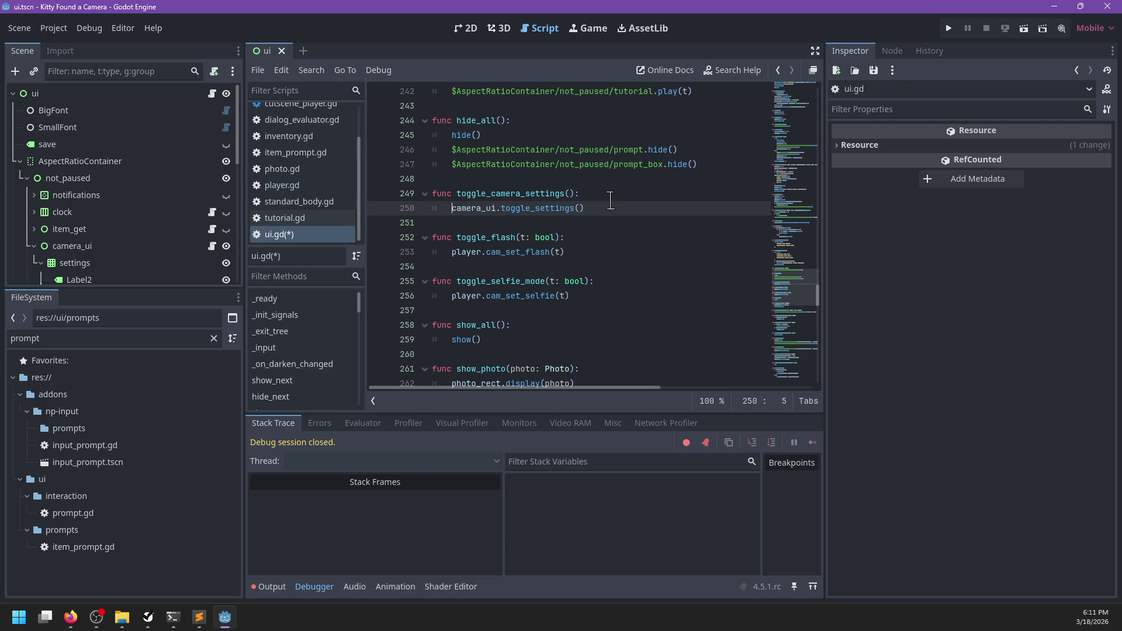
key(ctrl+s)
ctrl+click(473, 208)
- Open camera_ui.gd from CameraUI and insert a blank line above get_box
scroll(603, 221, down, 3)
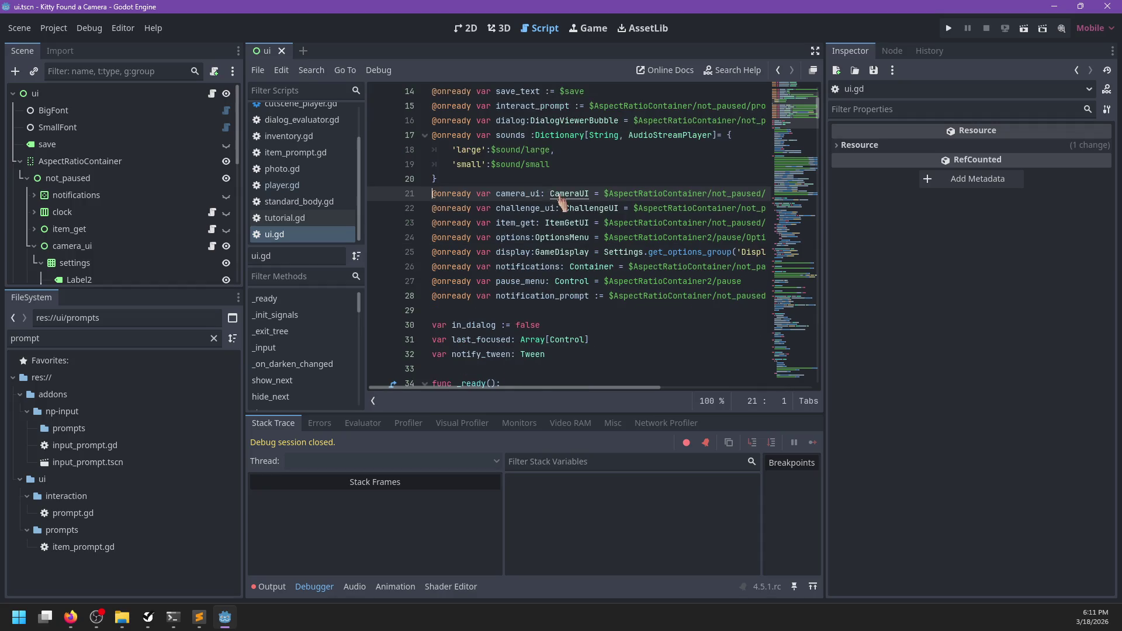
ctrl+click(579, 206)
scroll(592, 266, down, 10)
scroll(592, 267, down, 12)
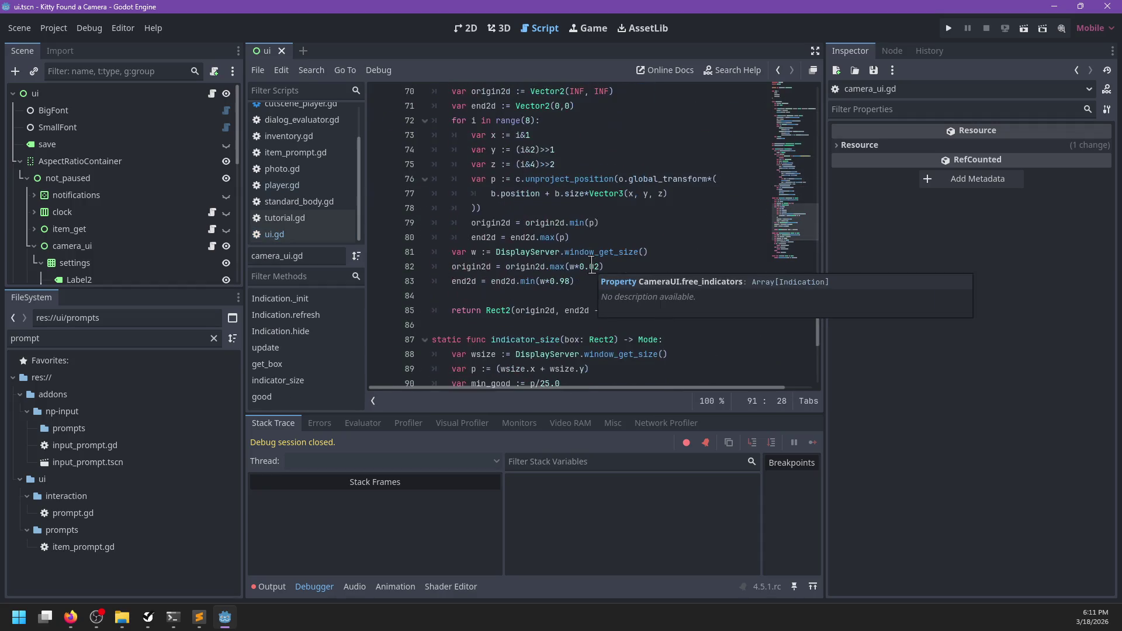
scroll(591, 264, up, 19)
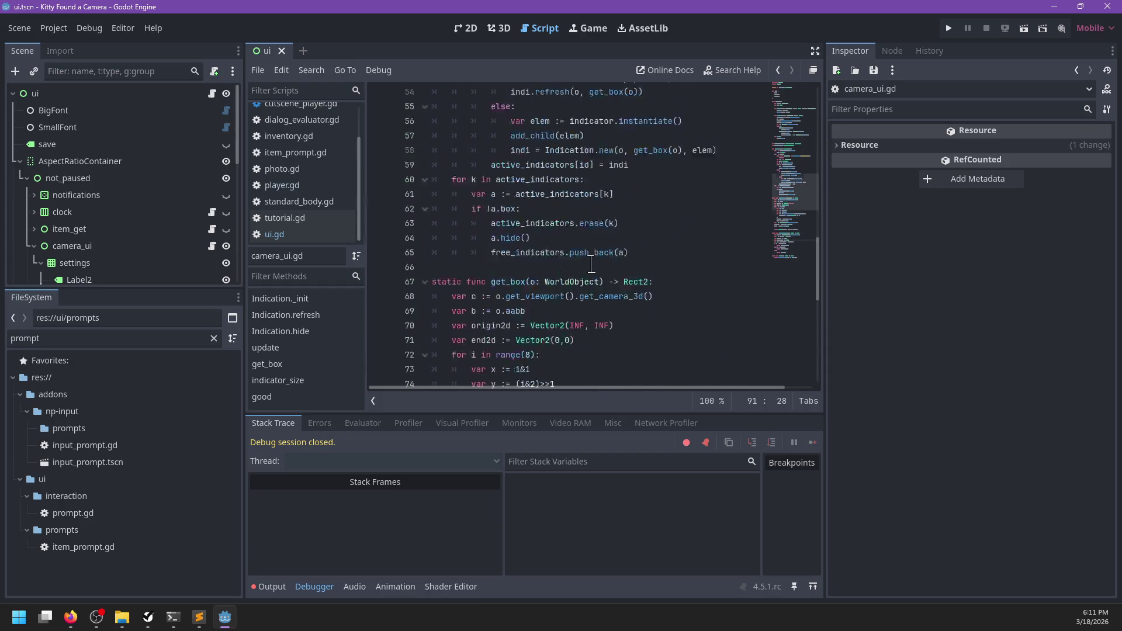
scroll(498, 267, down, 9)
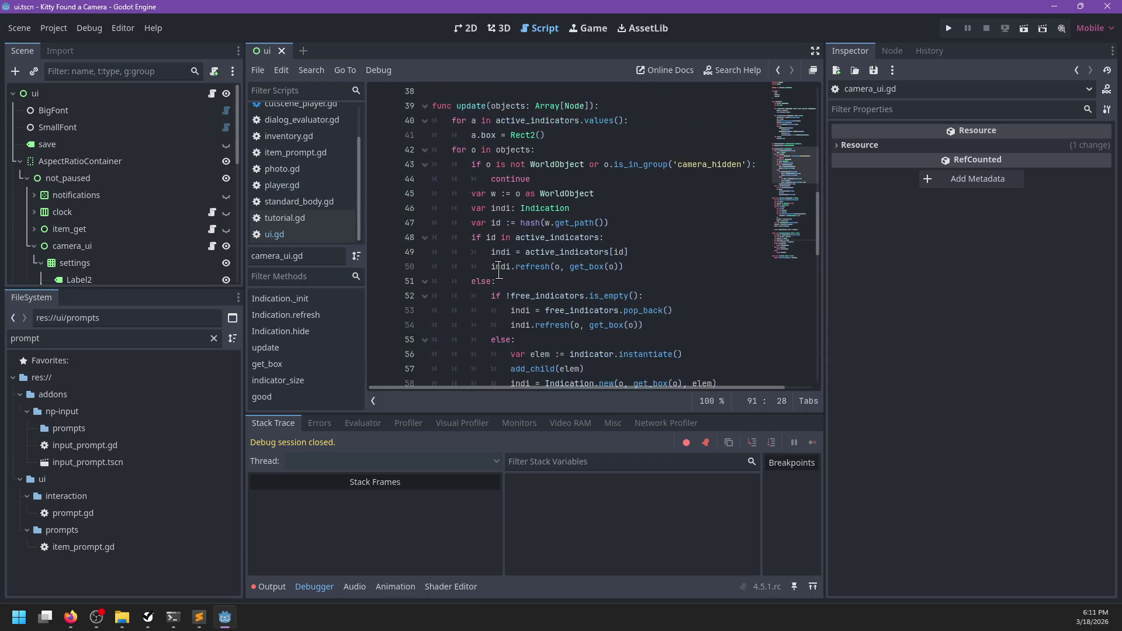
click(498, 276)
key(Down)
key(Up)
key(Return)
- Write the stub func toggle_settings(player: NormalPlayer) with a pass body
text(f)
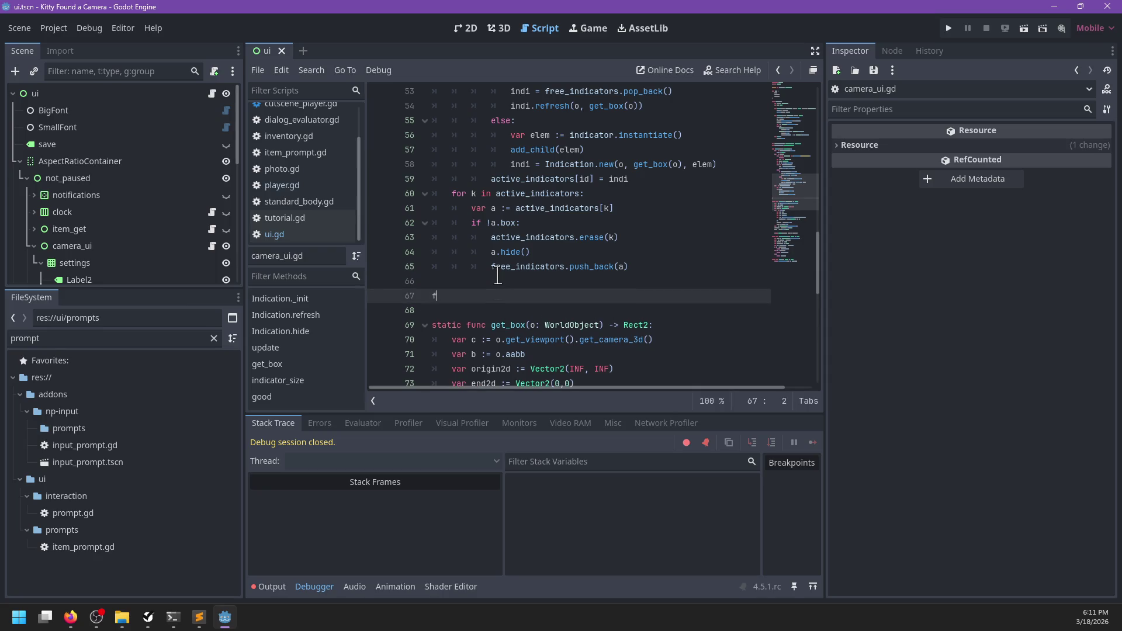
text(unc toggl)
key(ctrl+BackSpace)
text(toggle)
key(Return)
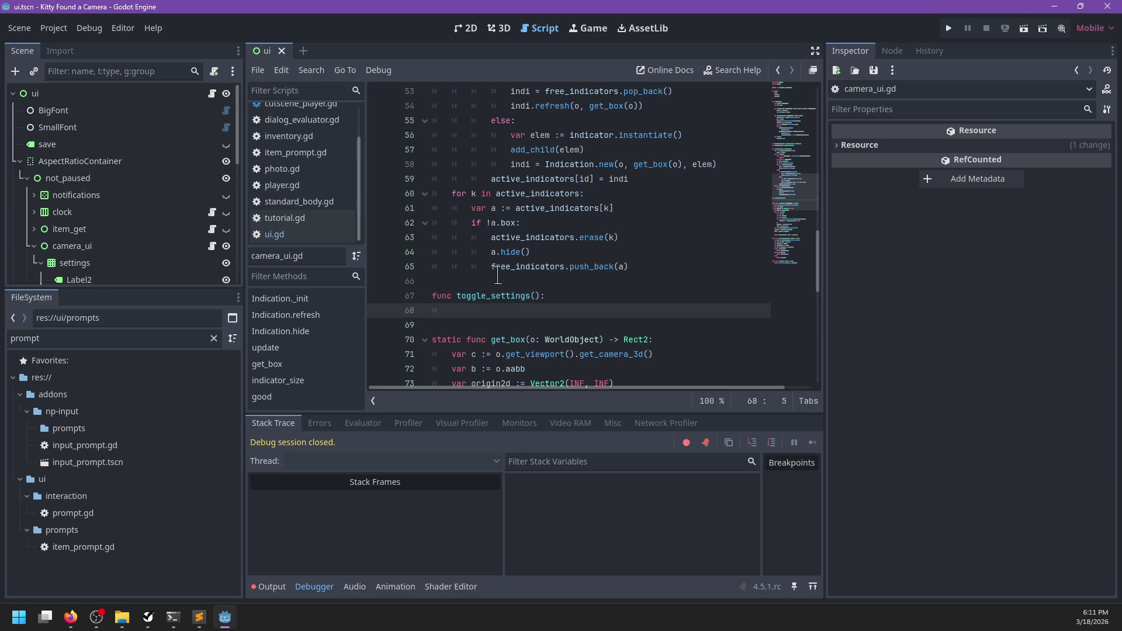
text(pas)
key(Up)
key(End)
key(Left)
key(Left)
key(Left)
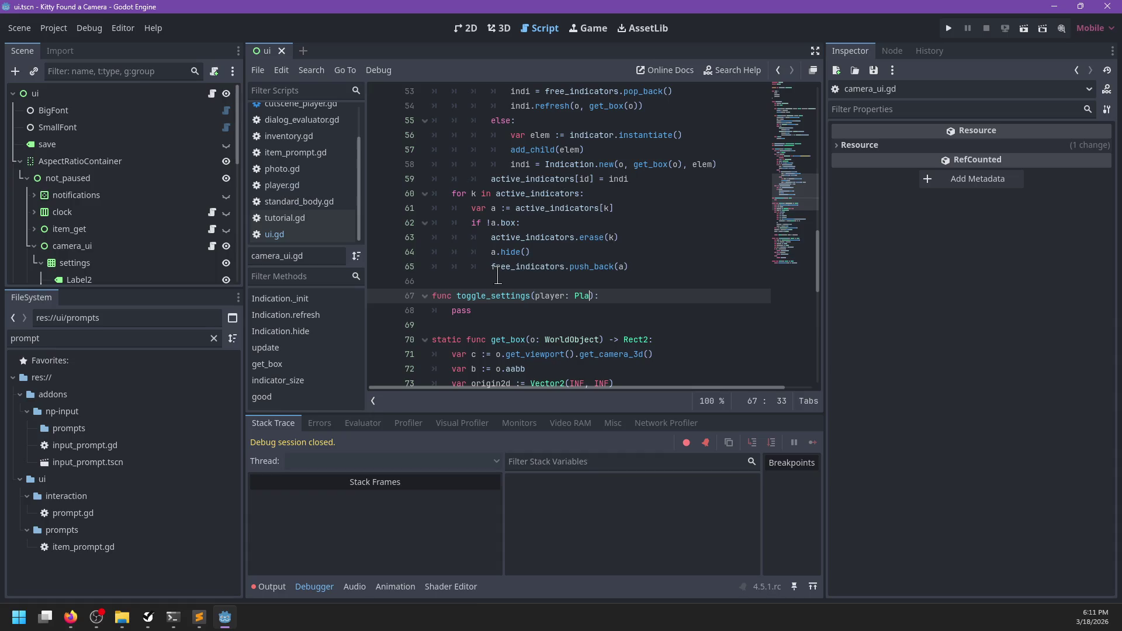
key(Down)
key(Down)
key(Return)
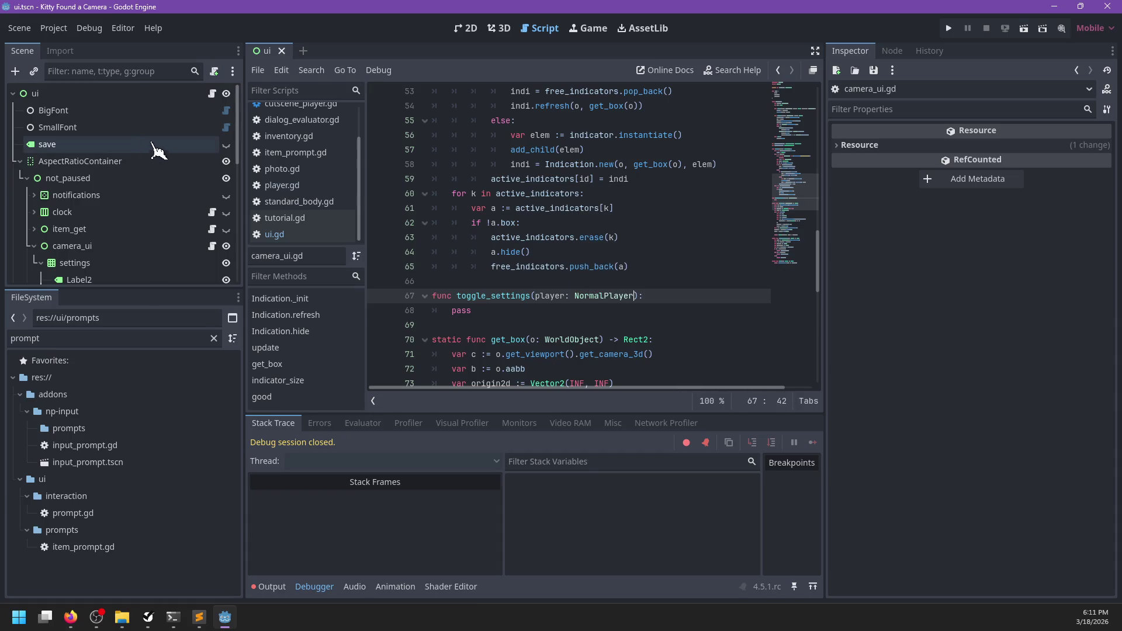
- In ui.gd, pass player to camera_ui.toggle_settings(player) and save
click(211, 94)
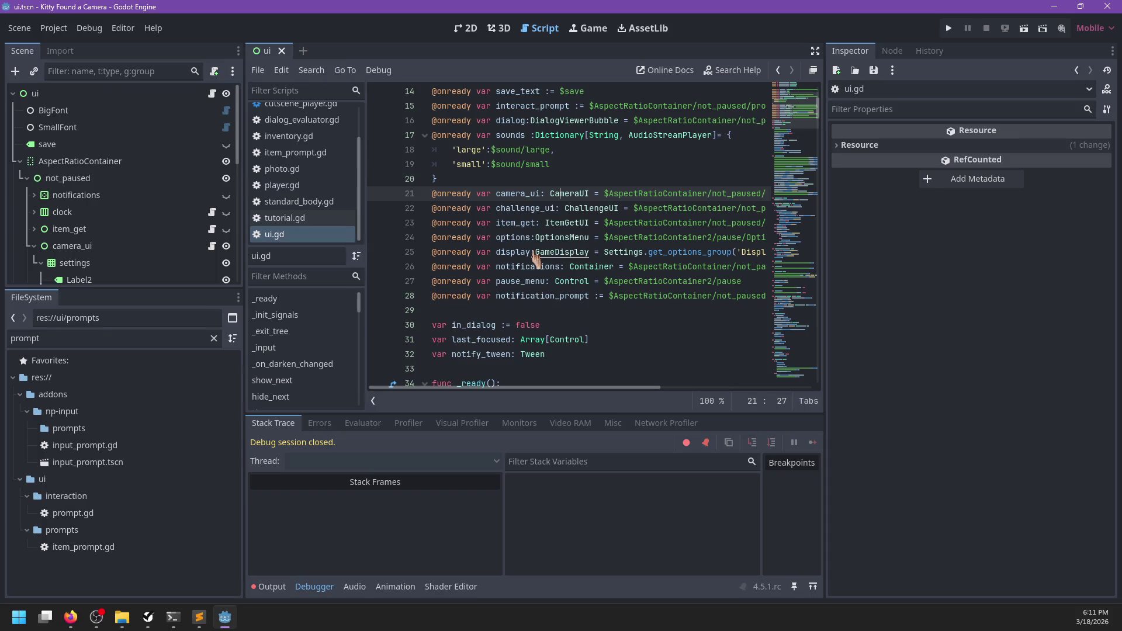
key(ctrl+f)
text(toggle_settings)
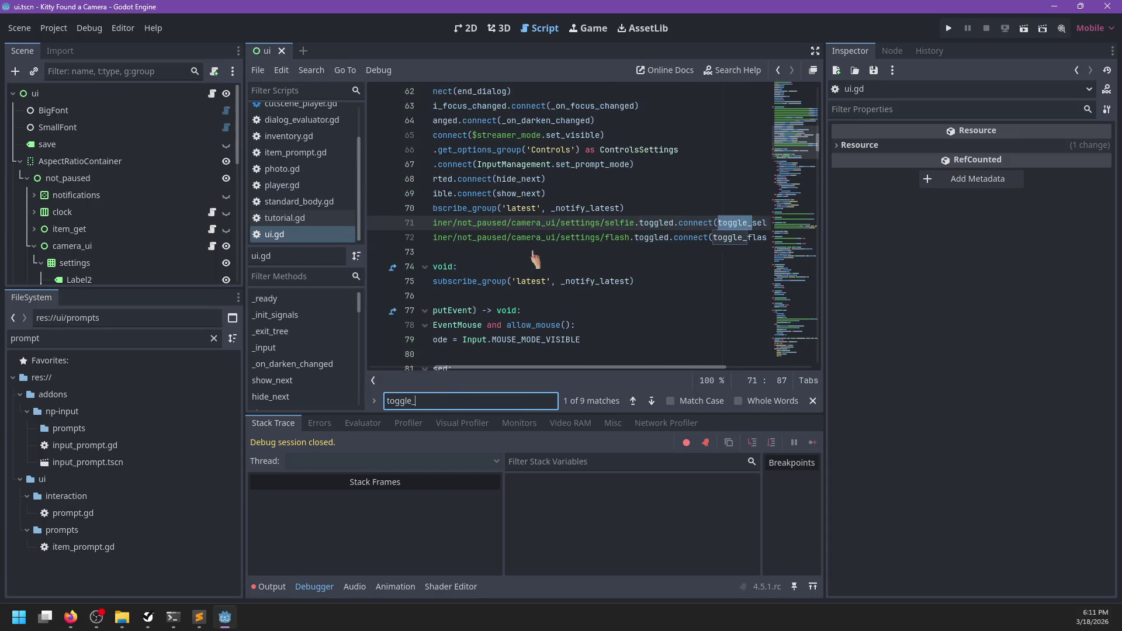
key(Escape)
click(511, 223)
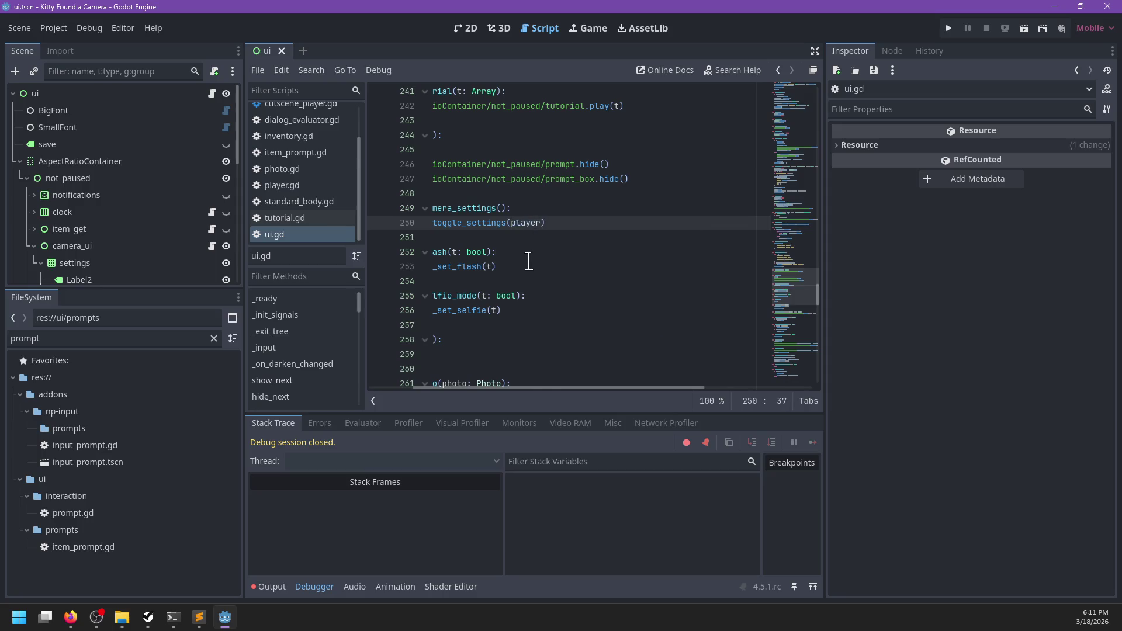
key(ctrl+s)
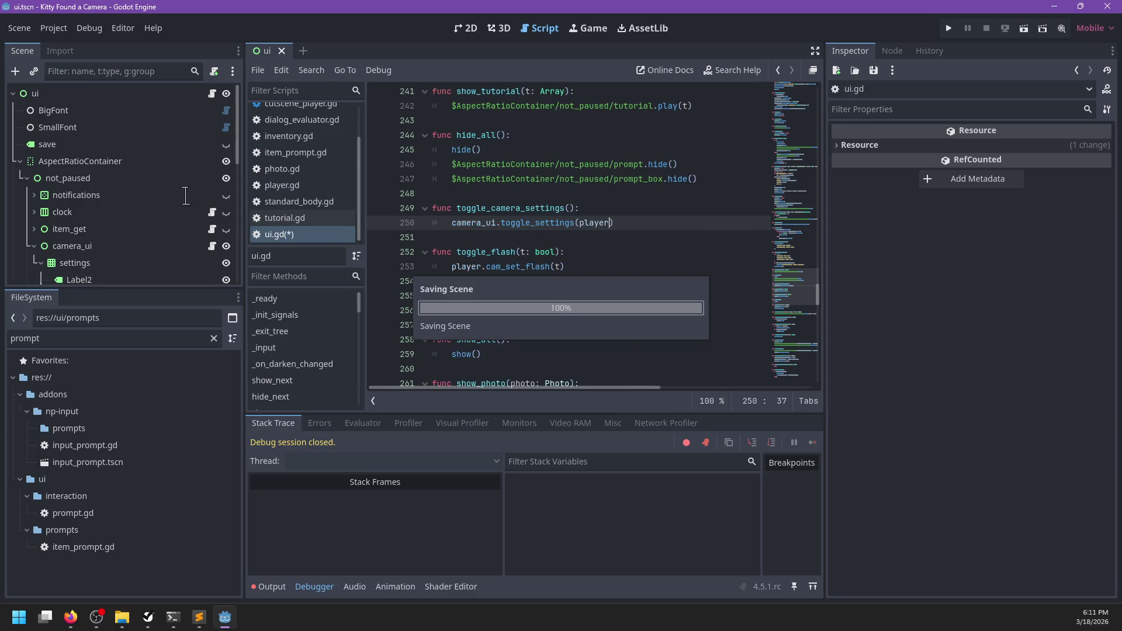
scroll(190, 205, down, 4)
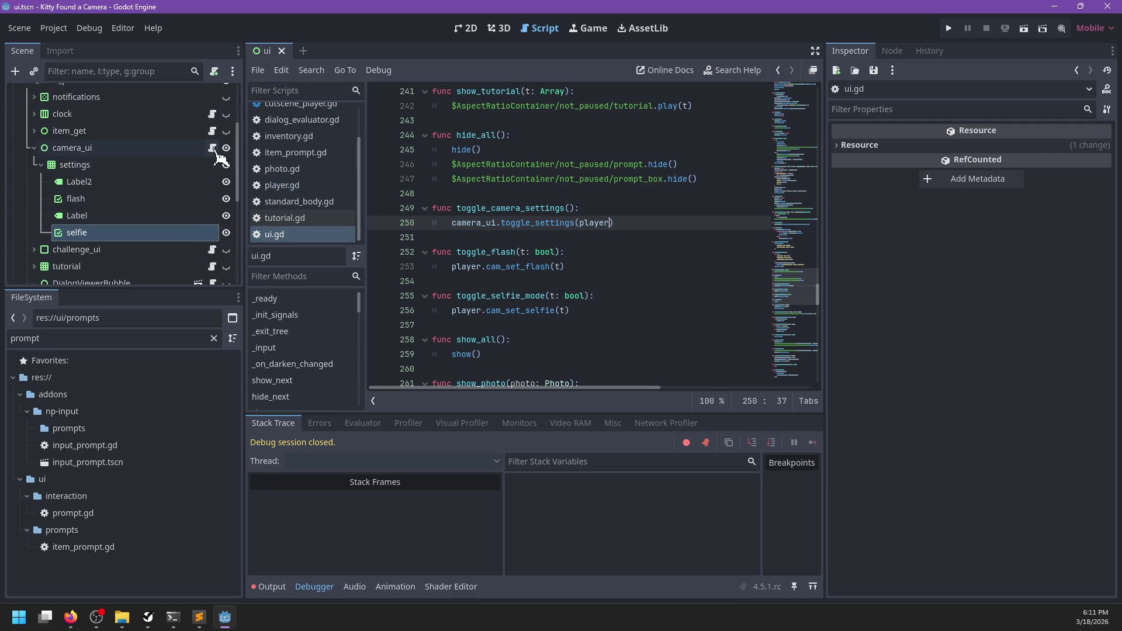
ctrl+click(526, 223)
click(530, 309)
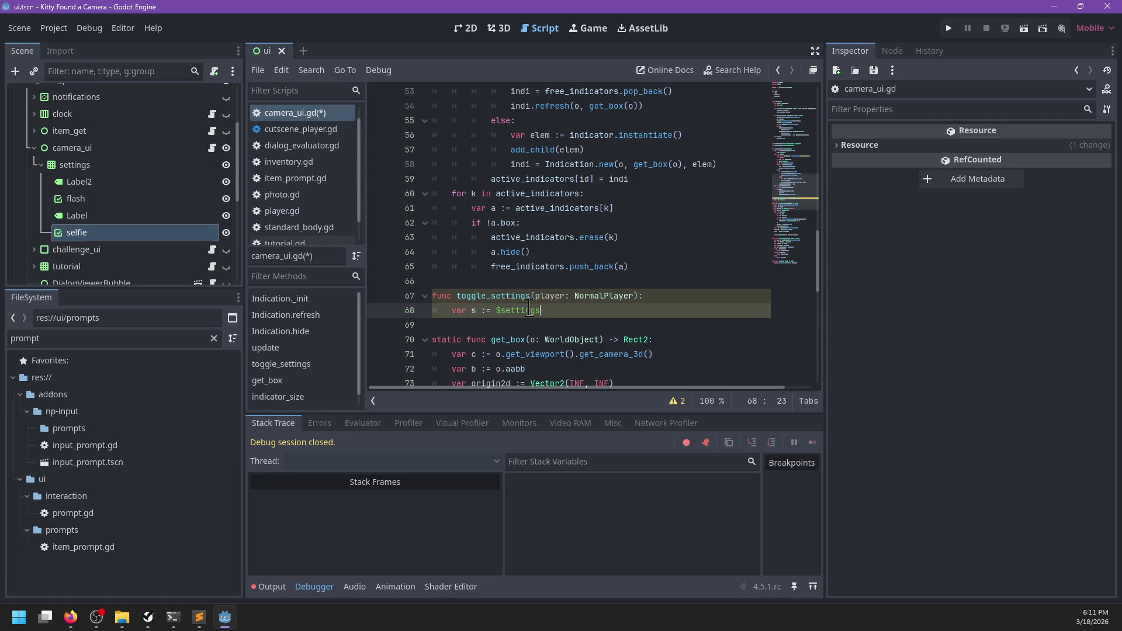
- Rename the Label2 node to flash_label and Label to selfie_label, then save the scene
double_click(138, 180)
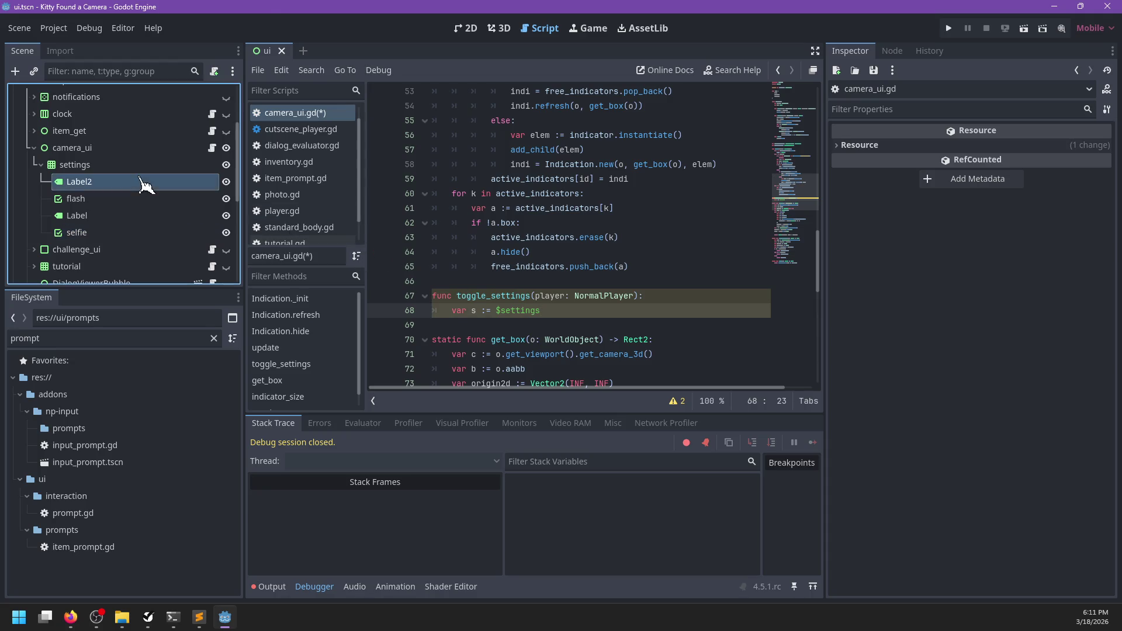
text(flash_label)
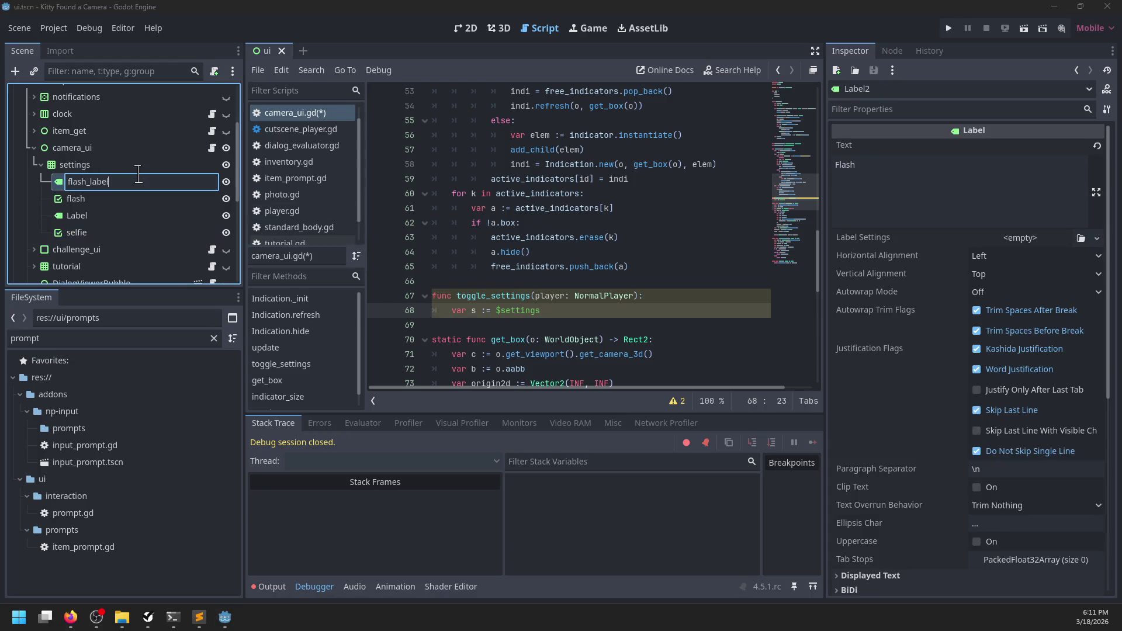
key(Return)
double_click(108, 216)
text(selfie_label)
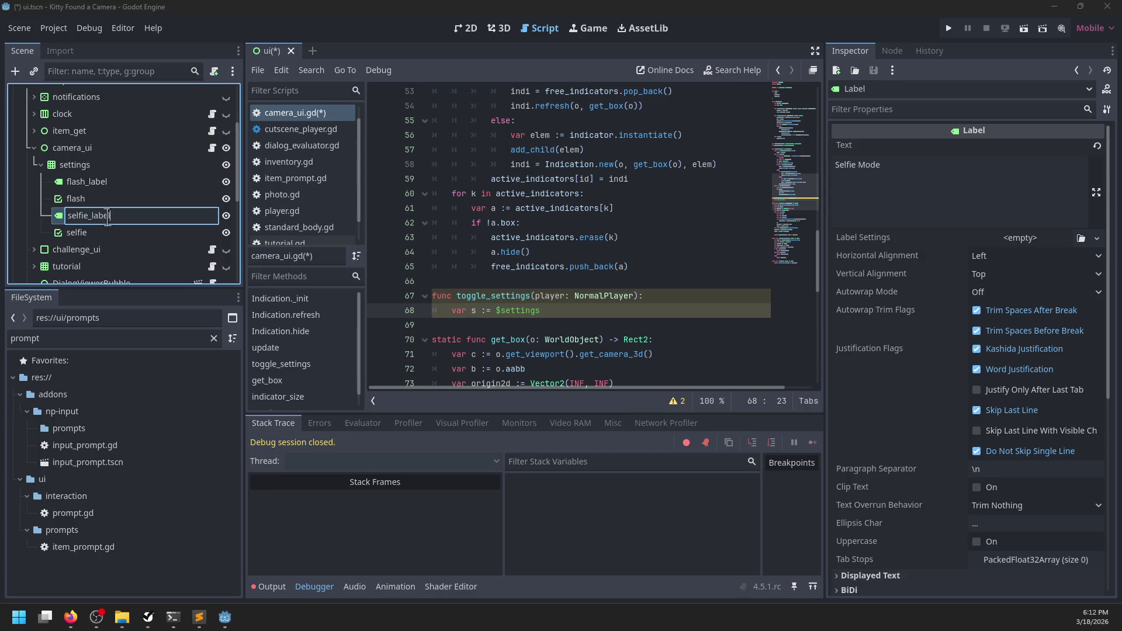
key(Return)
key(ctrl+s)
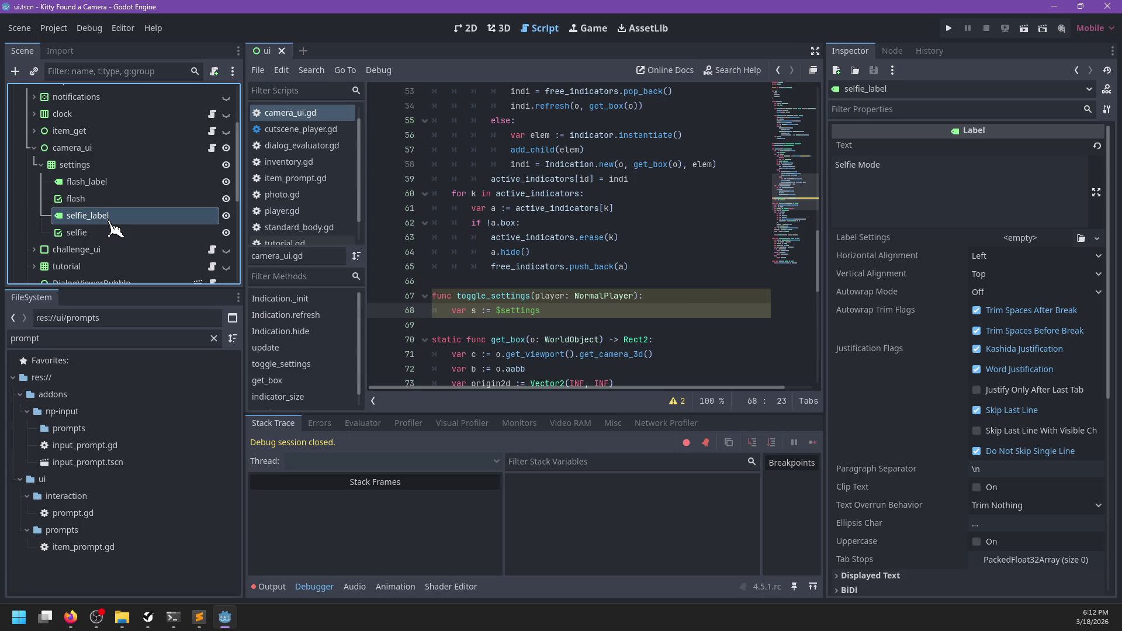
click(554, 310)
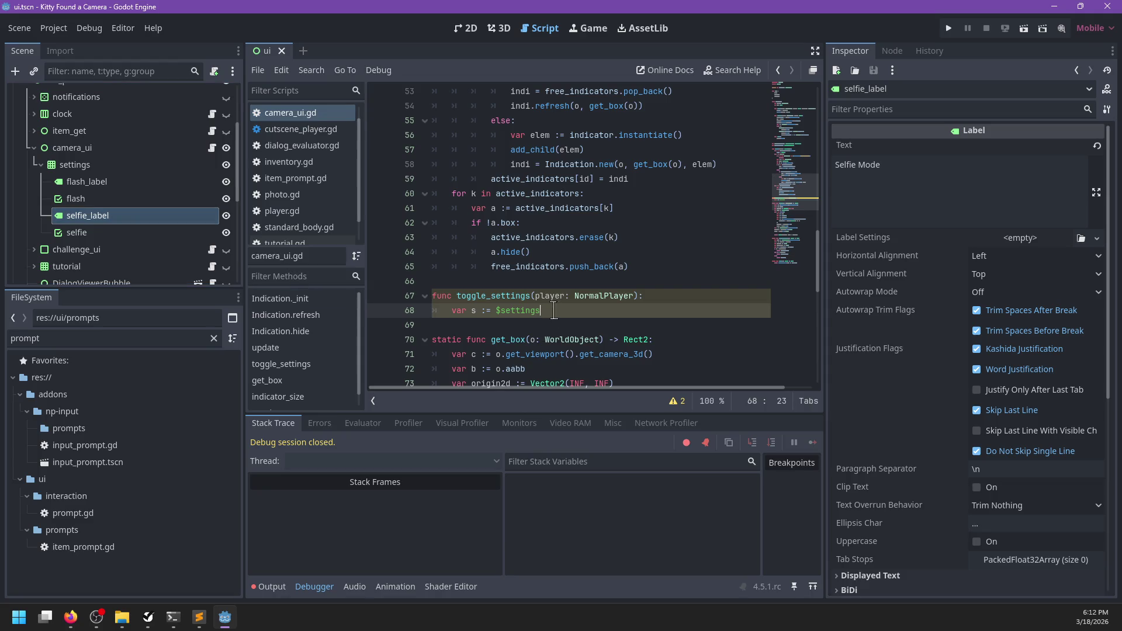
- Declare var first_visible_button : Button below var s := $settings
key(Return)
text(var first_visible_button := s)
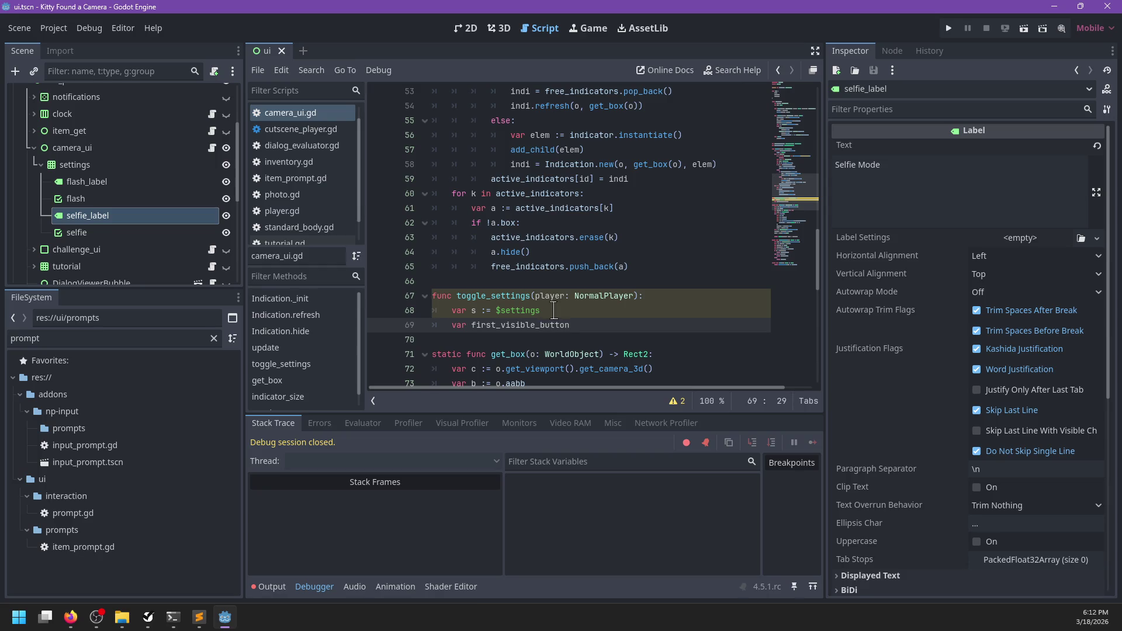
text(omething)
key(ctrl+BackSpace)
key(ctrl+BackSpace)
text(Butt)
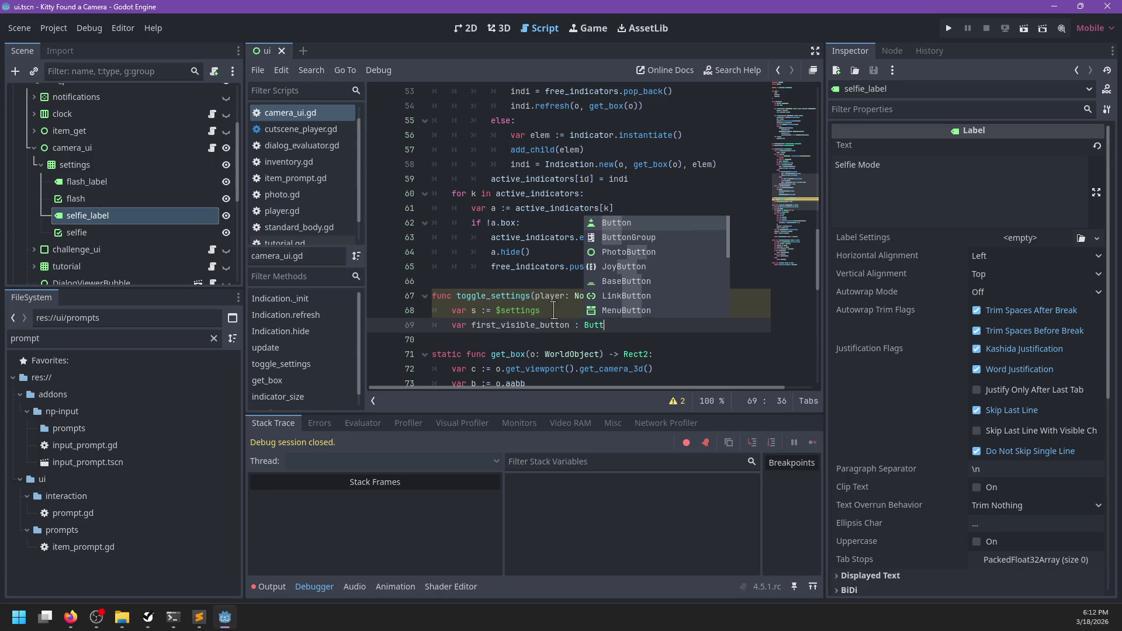
key(Return)
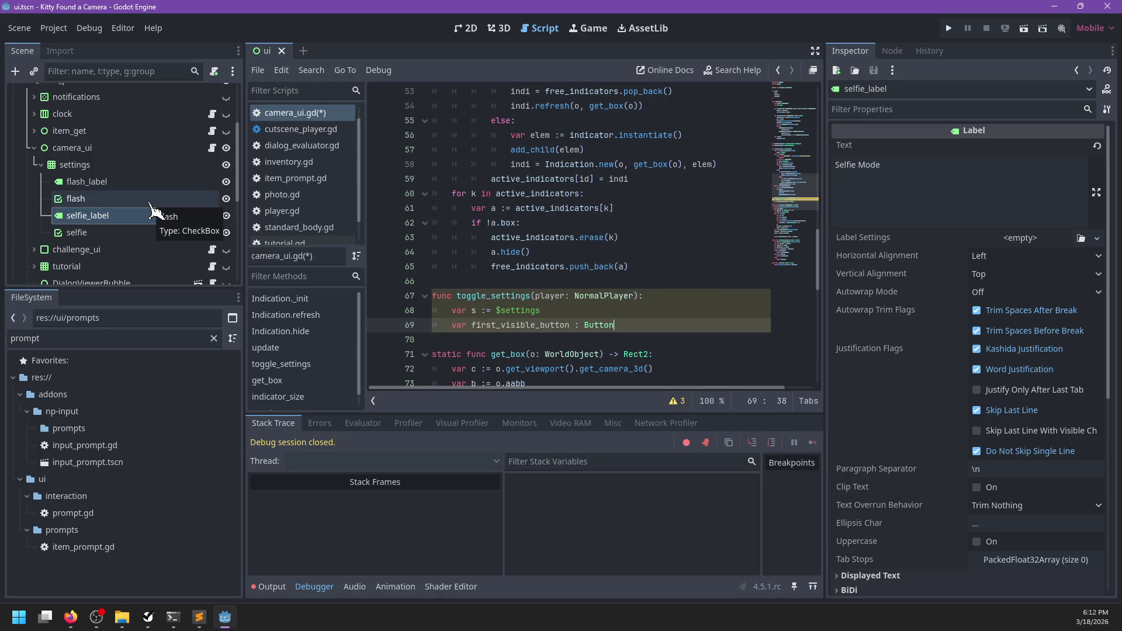
- Check the flash checkbox in the Inspector and the Flash/Selfie menu layout in 3D view
click(149, 199)
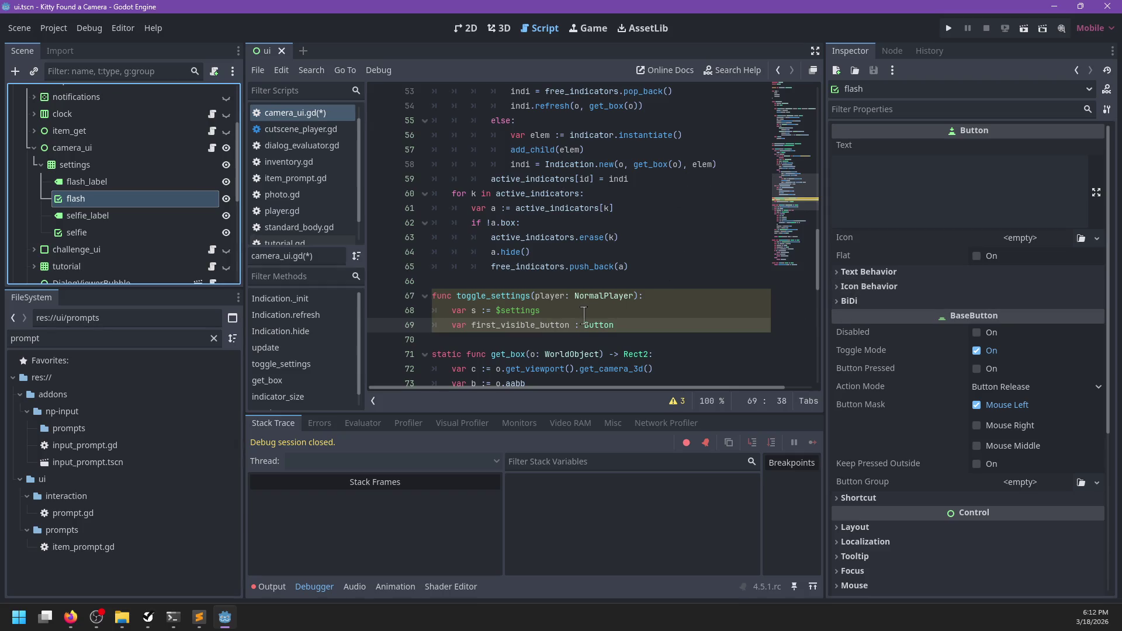
click(626, 321)
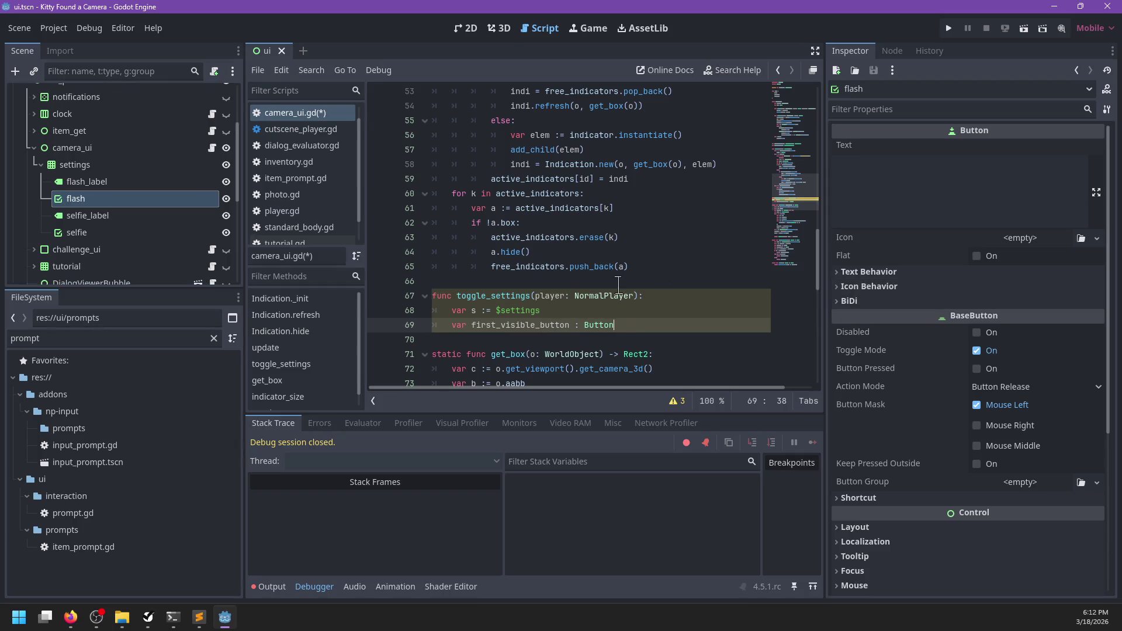
click(499, 28)
click(471, 30)
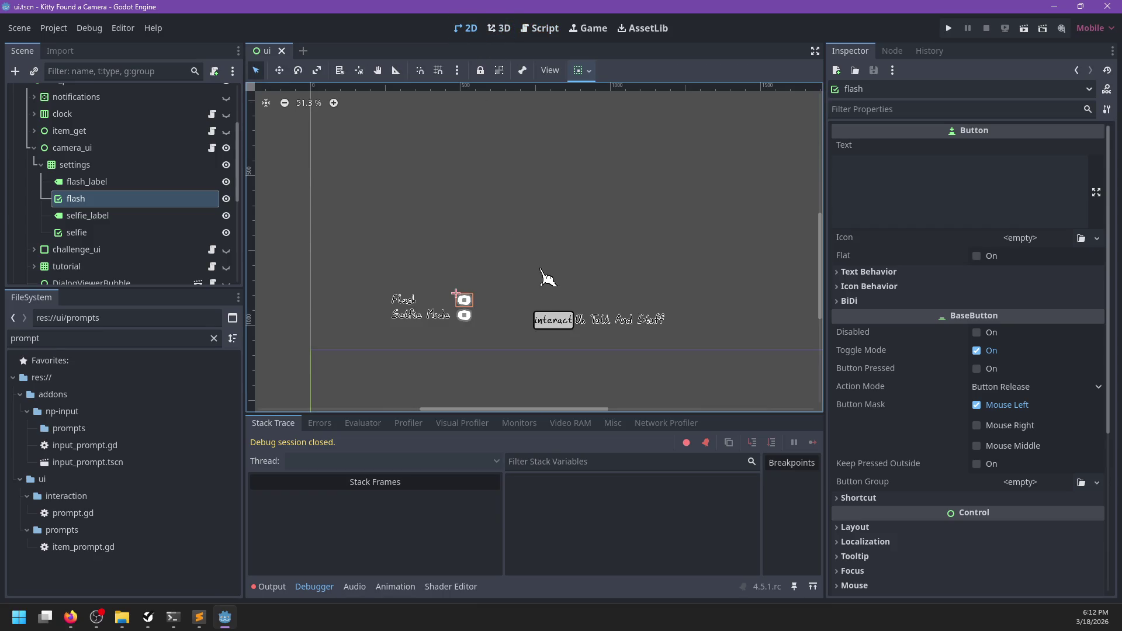
click(500, 28)
click(538, 36)
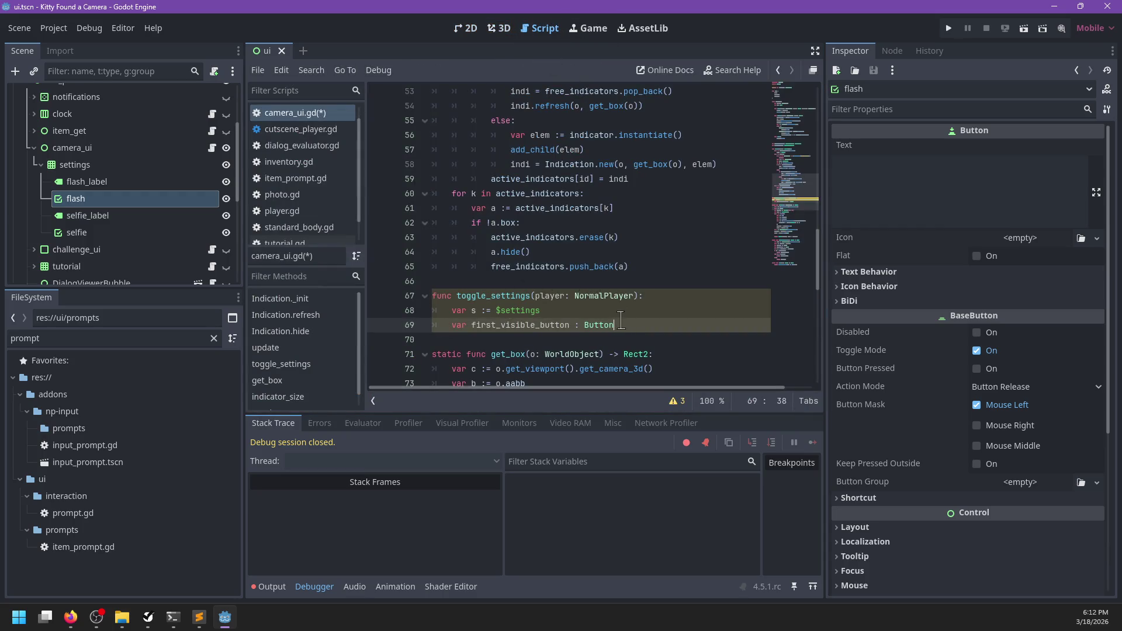
key(Up)
key(Up)
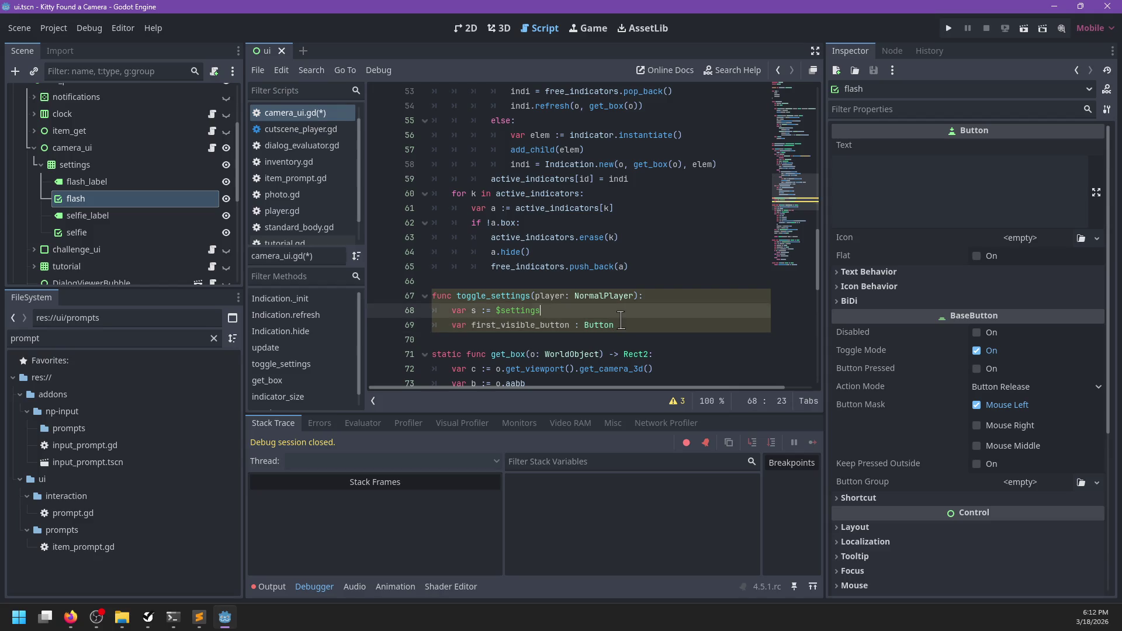
- Add 'if s.visible: s.hide() / return' below var s := $settings
key(End)
key(Return)
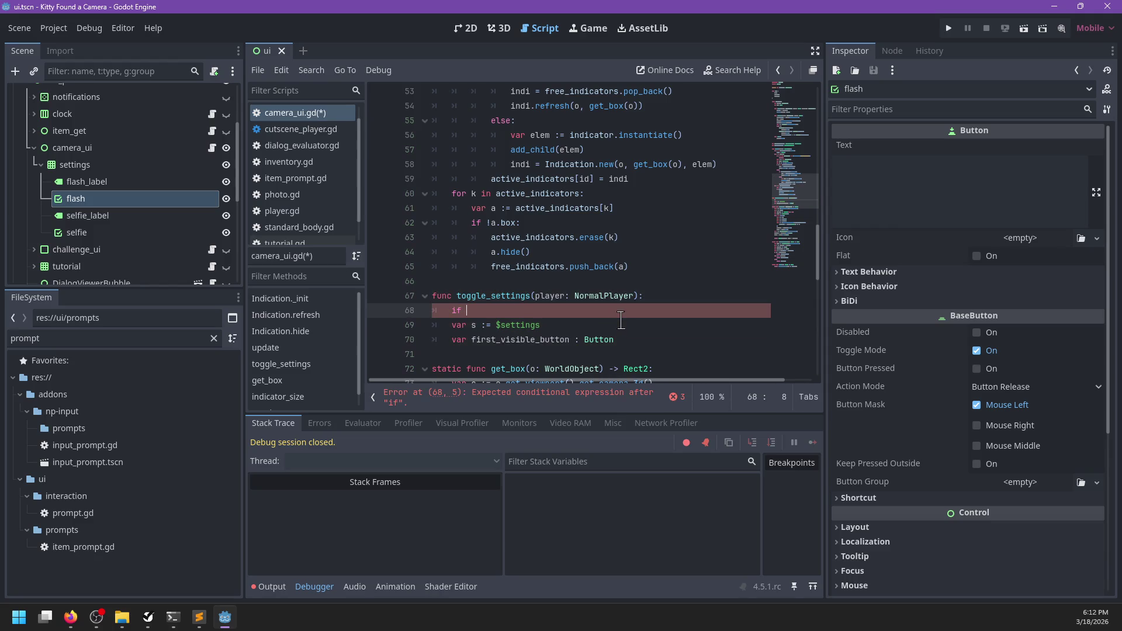
key(alt+Down)
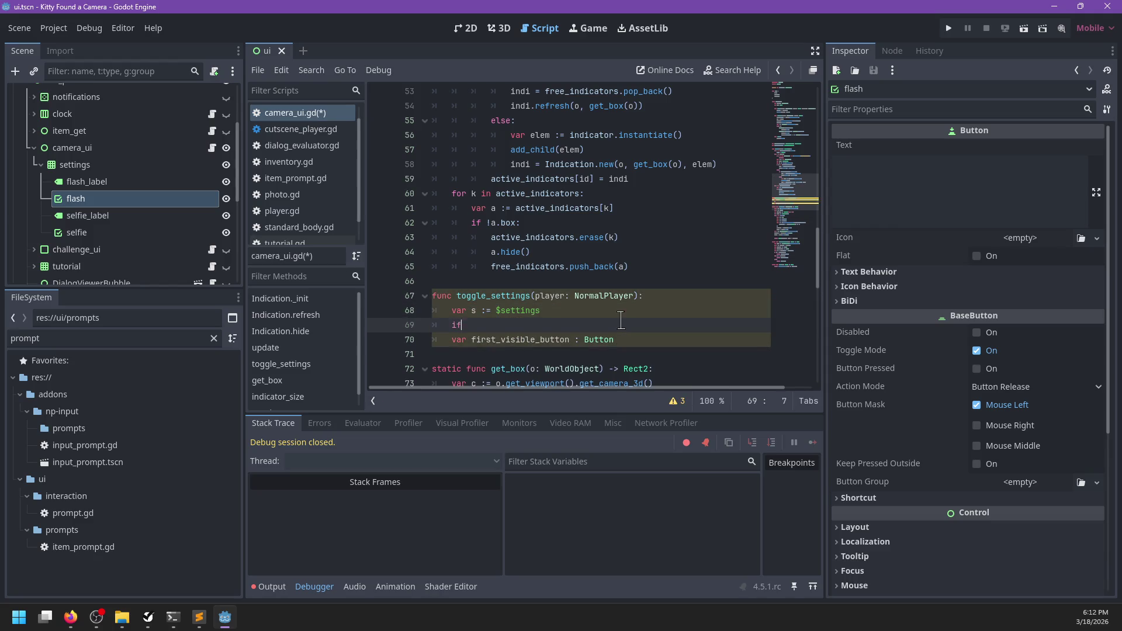
text( s.visible:)
key(Return)
text(s.hide())
key(Return)
text(return)
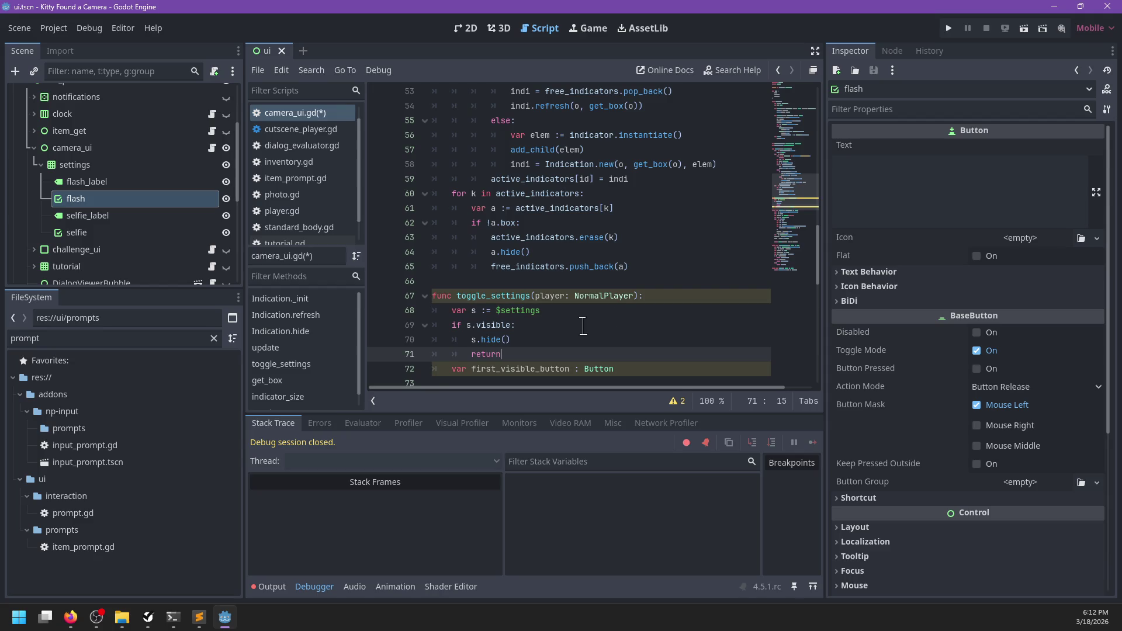
- Add a line at the end of toggle_settings starting $settings/flash_label.visible =
scroll(582, 327, down, 1)
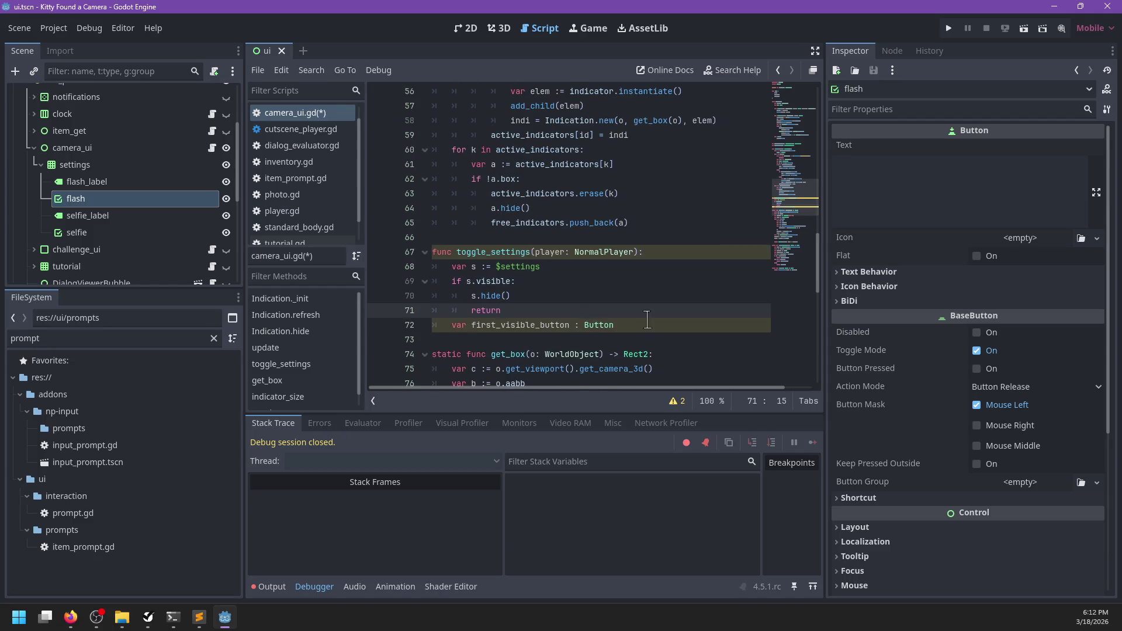
click(534, 252)
key(Right)
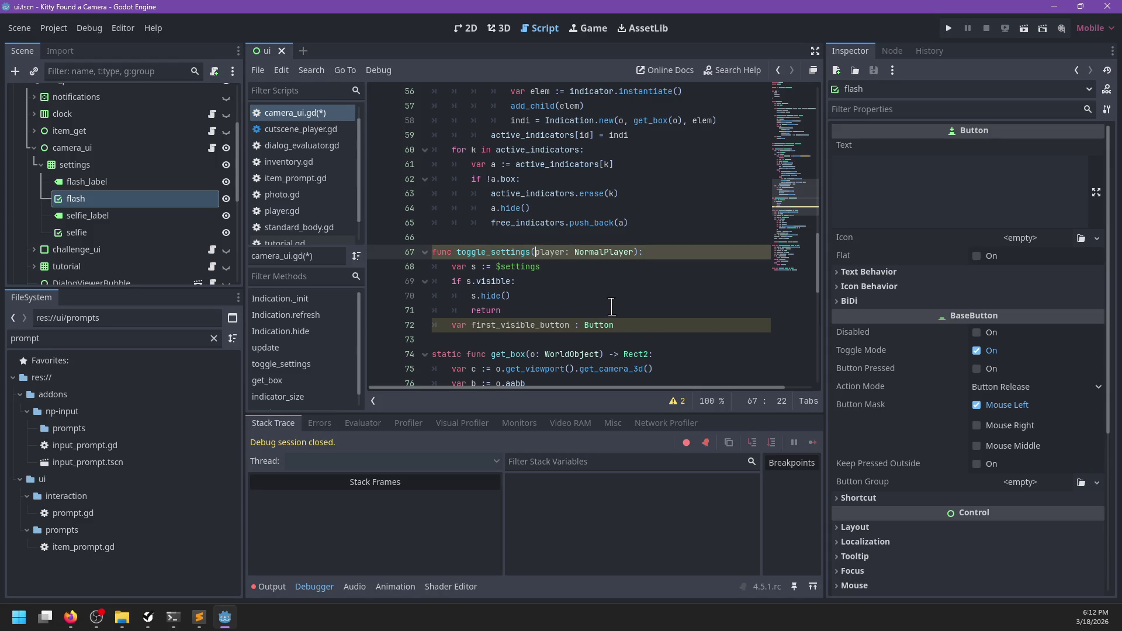
key(Down)
key(Down)
key(Down)
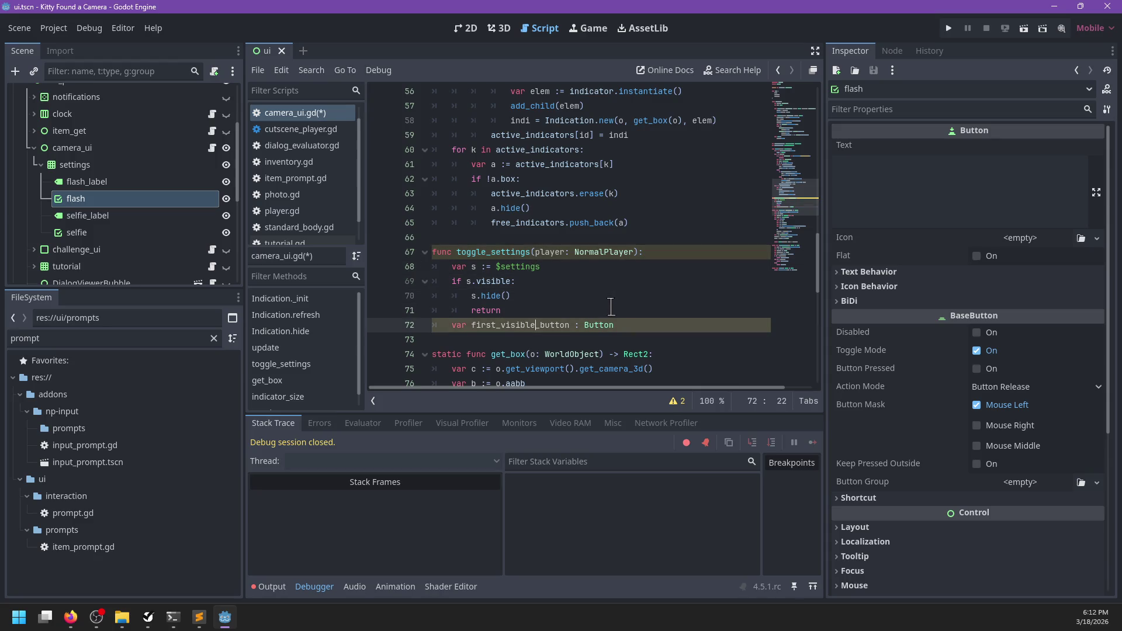
key(ctrl+shift+Return)
text(f)
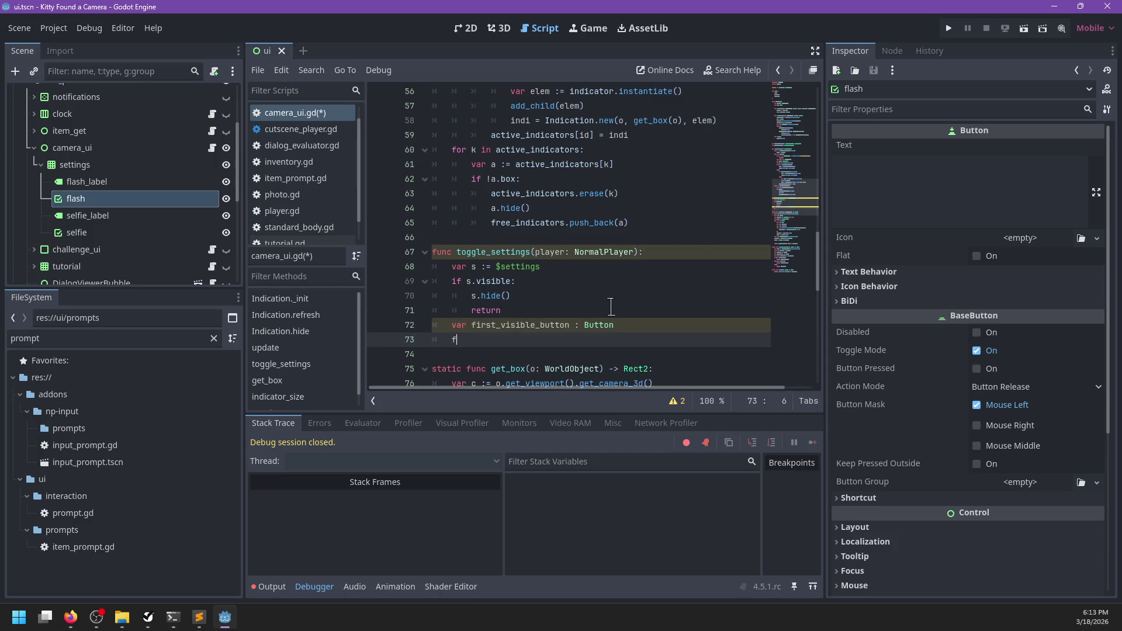
key(BackSpace)
text($se)
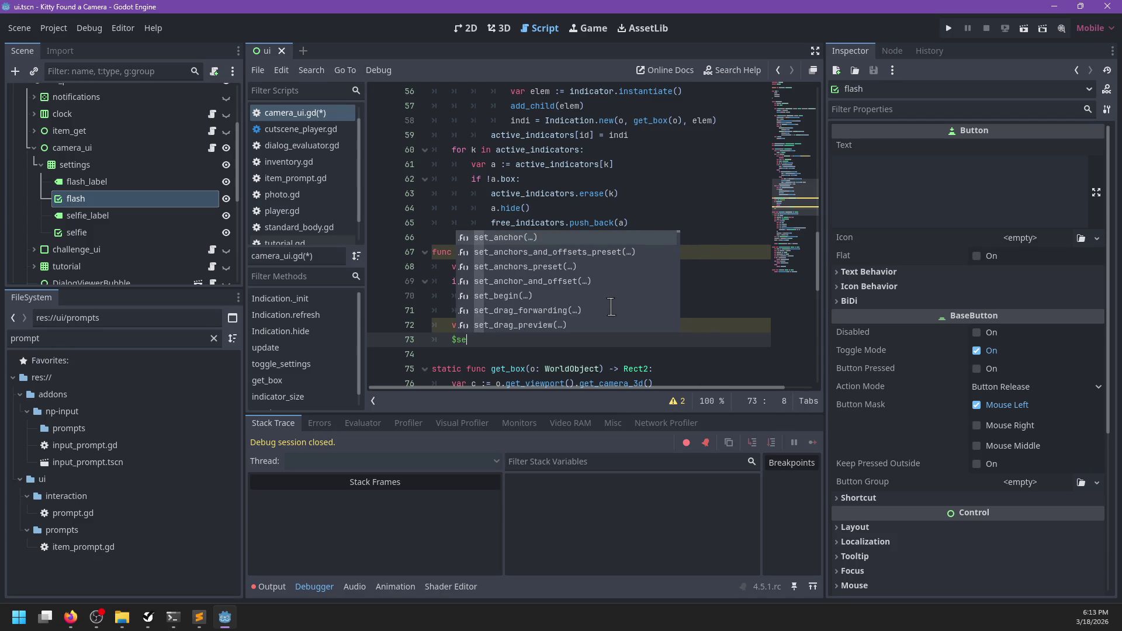
text(ttings.)
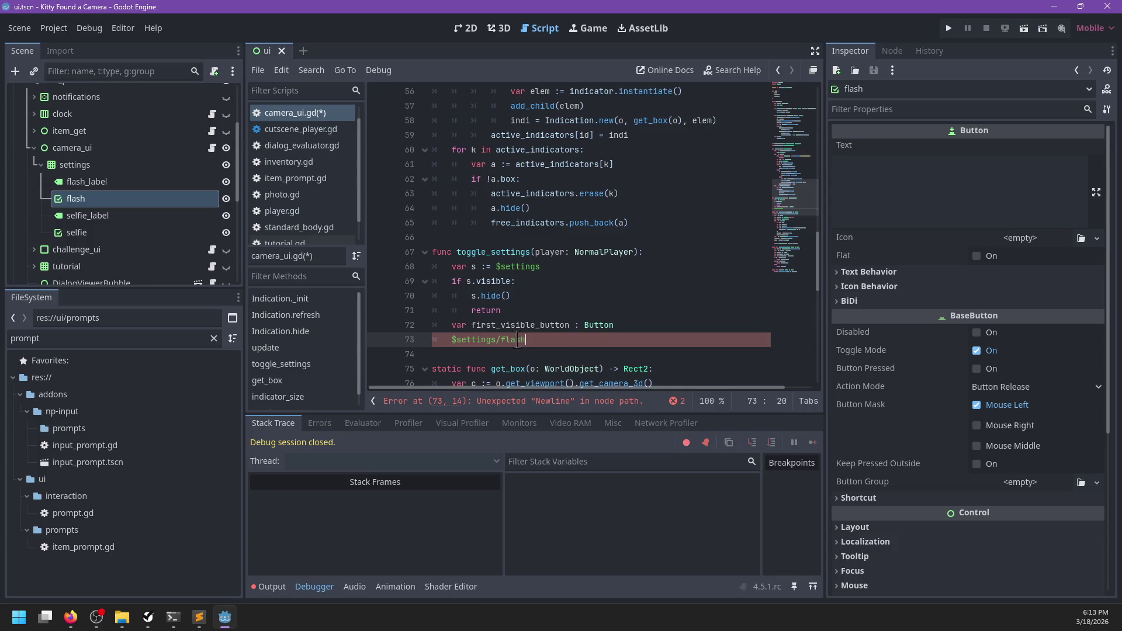
text(_)
key(Return)
text(.)
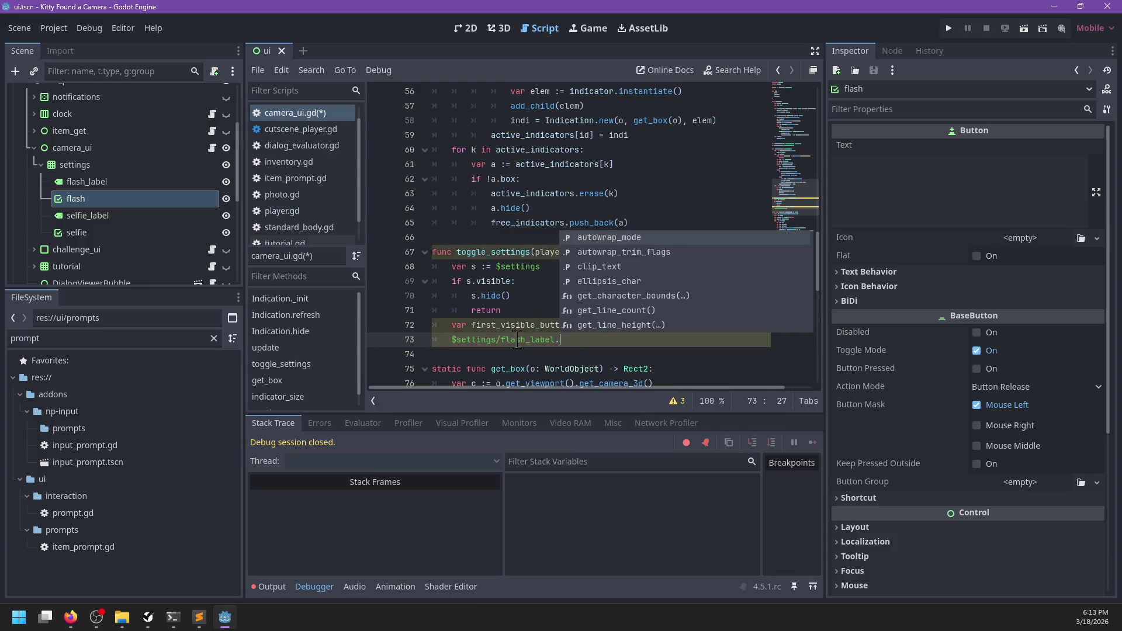
text(visible = player.has_item(')
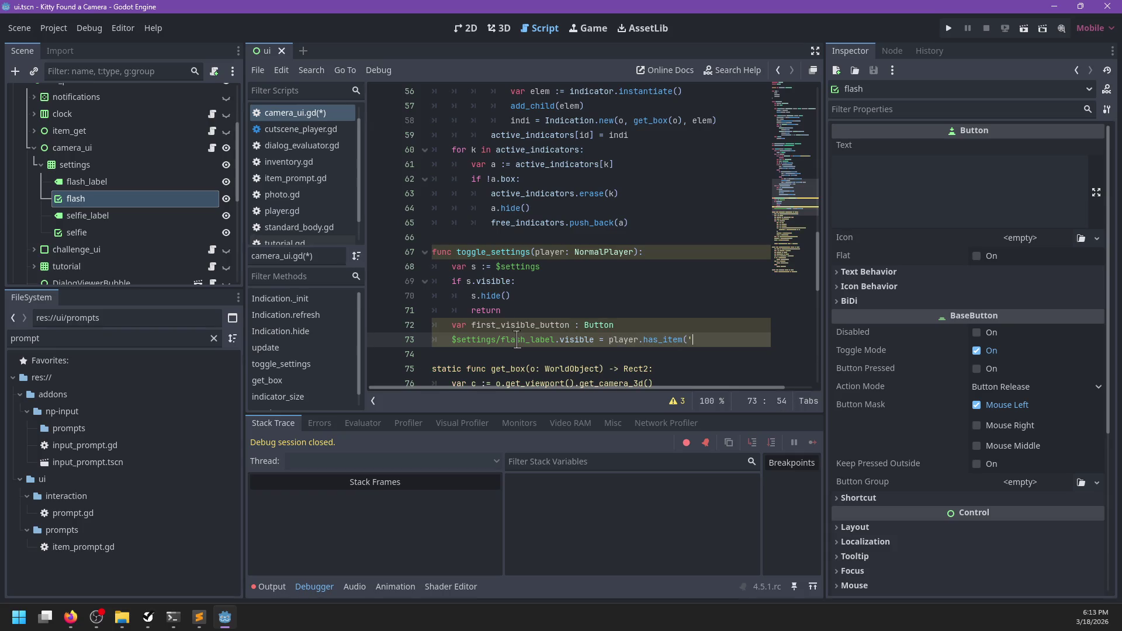
- Assign it from SaveLoad.get_stat( and check get_stat in save_load.gd
key(ctrl+z)
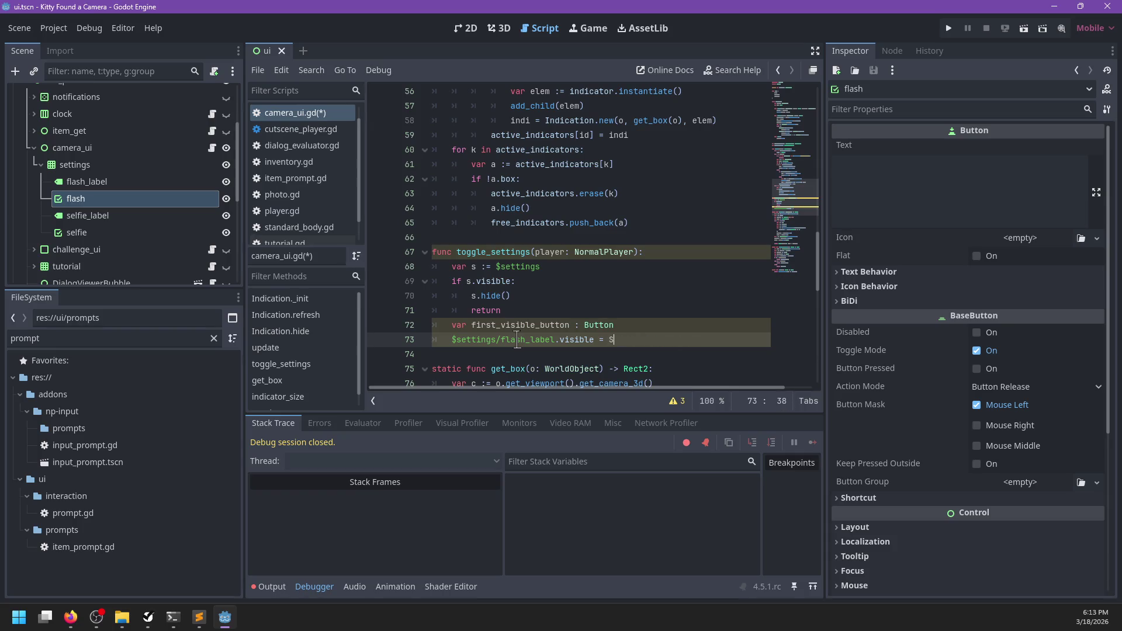
text(aveLoad.get_stat(')
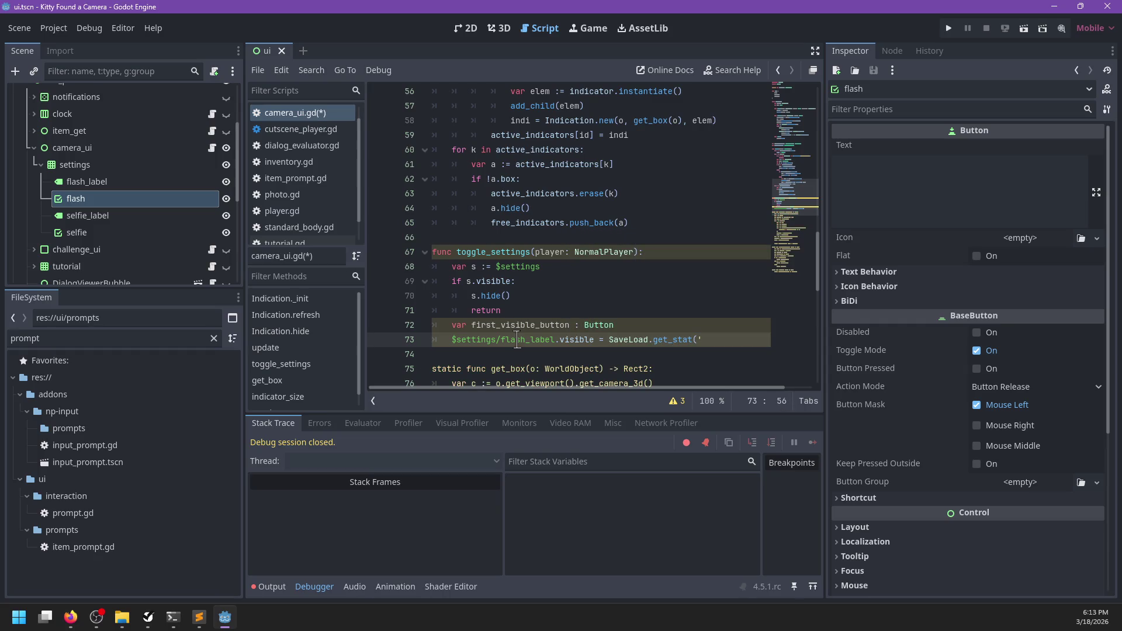
key(BackSpace)
key(BackSpace)
key(BackSpace)
text(state.ge)
key(BackSpace)
key(BackSpace)
key(BackSpace)
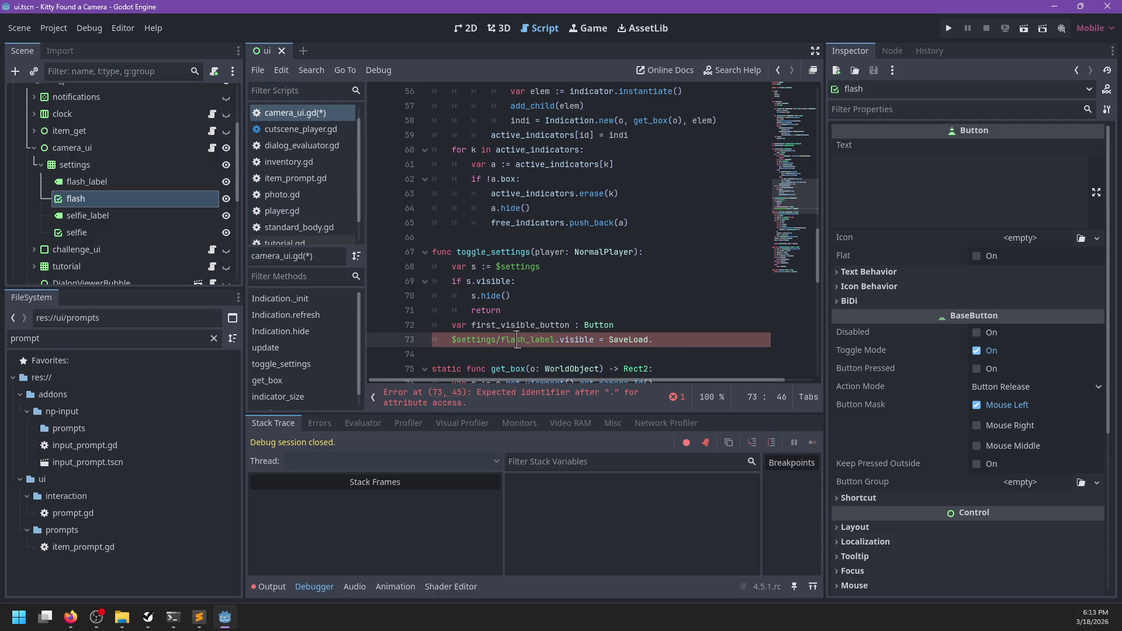
text(_stat(;)
ctrl+click(631, 342)
- Complete the flash_label assignment with get_stat('camera/flash') in camera_ui.gd
scroll(624, 316, down, 5)
scroll(624, 316, up, 2)
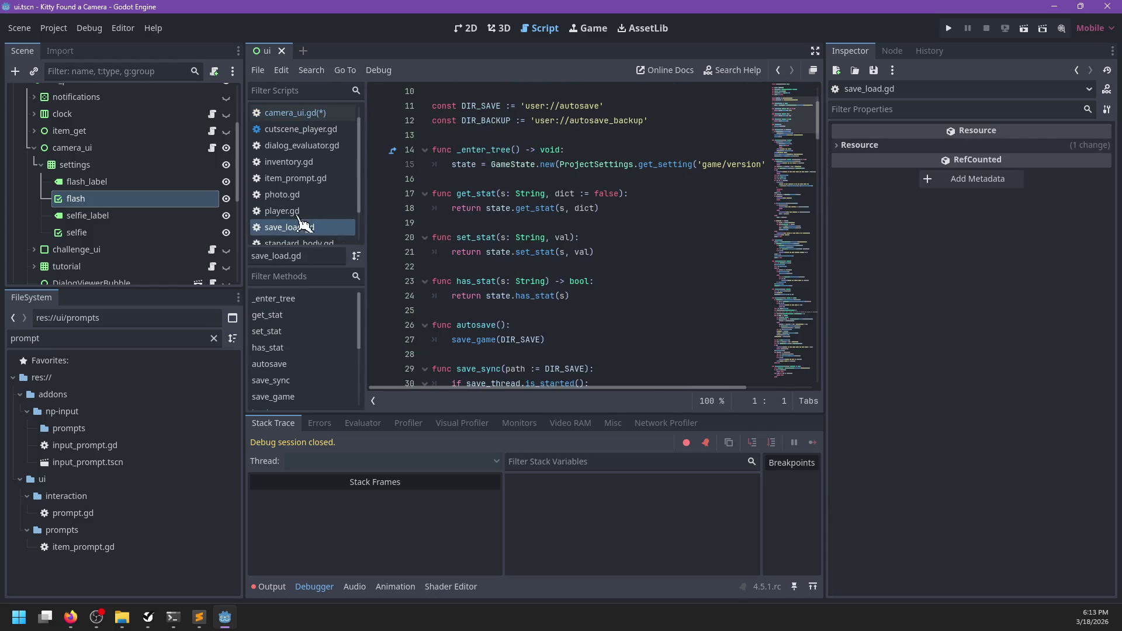
click(315, 113)
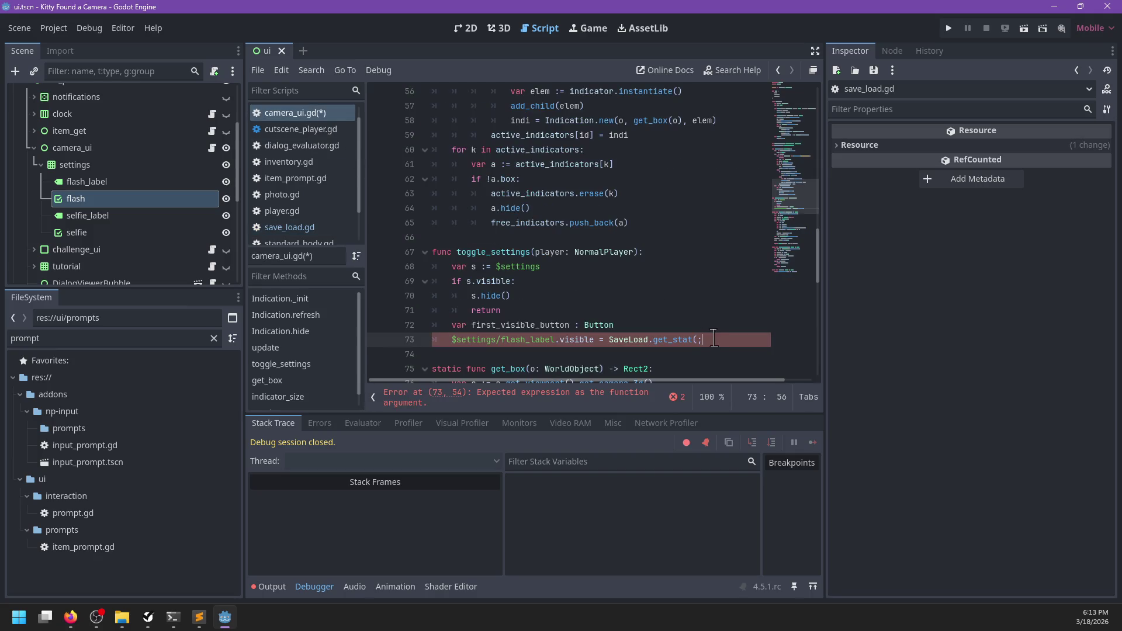
text(')
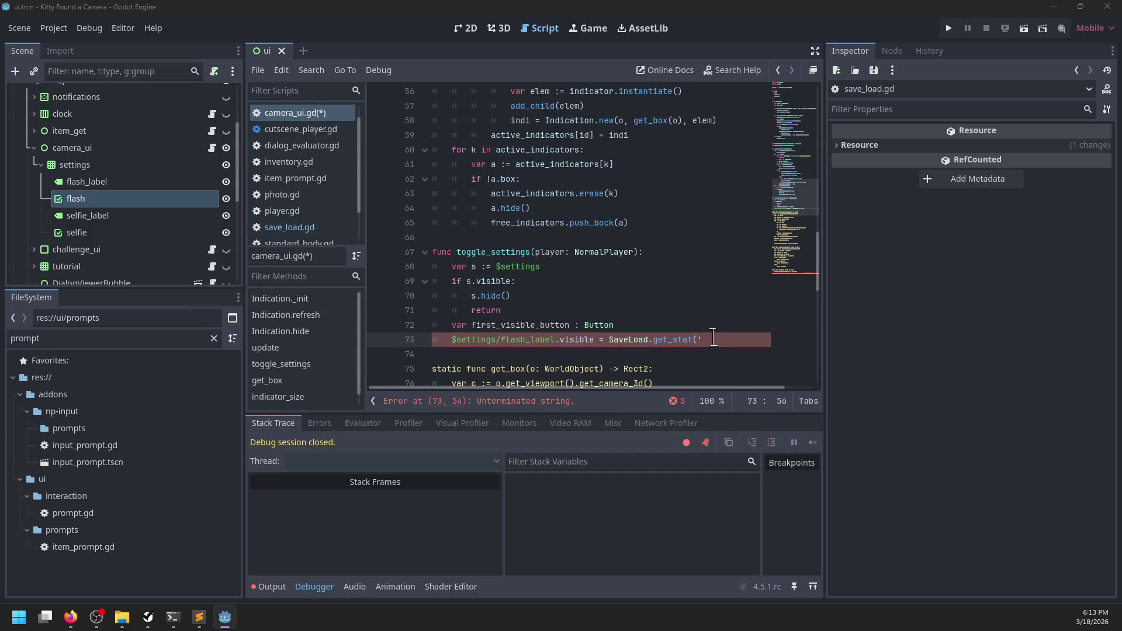
text(ca_me)
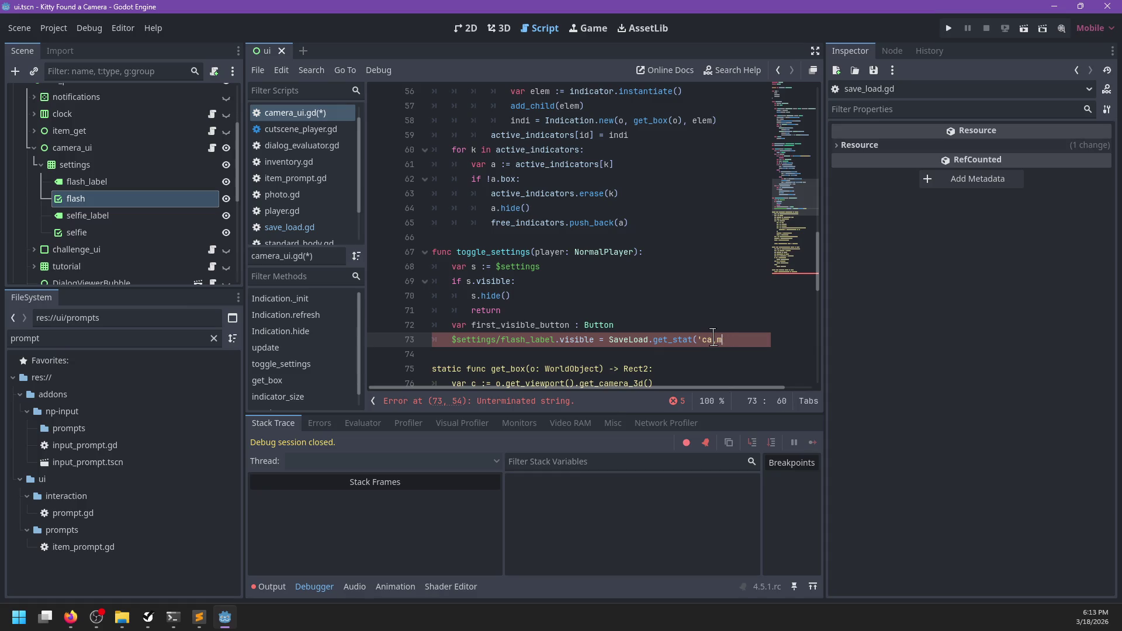
text(era/flash'))
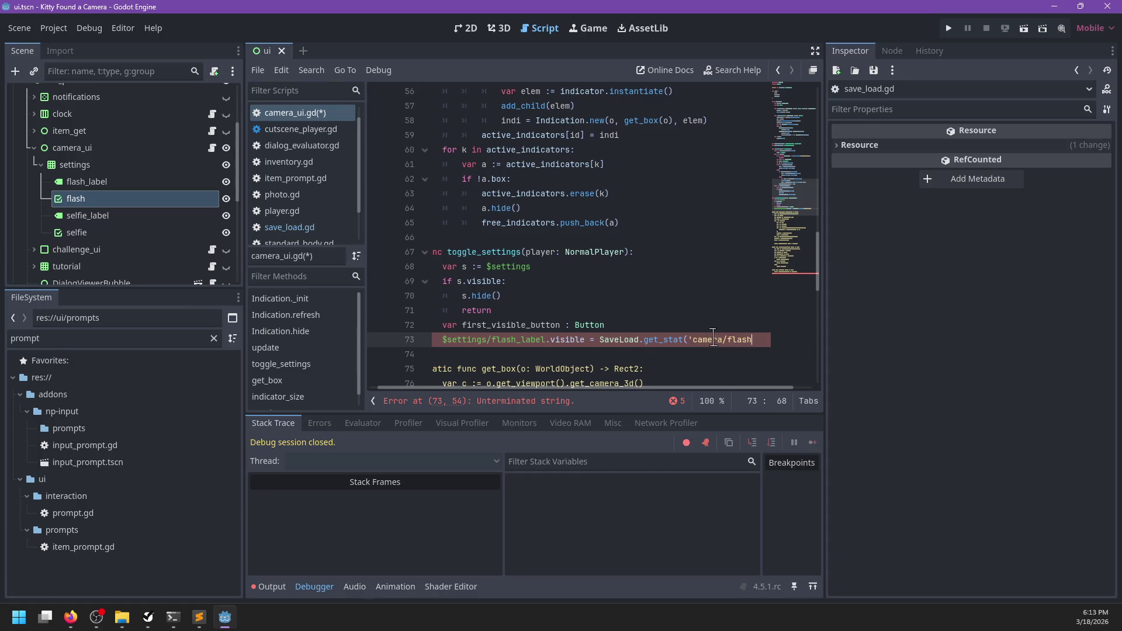
key(Return)
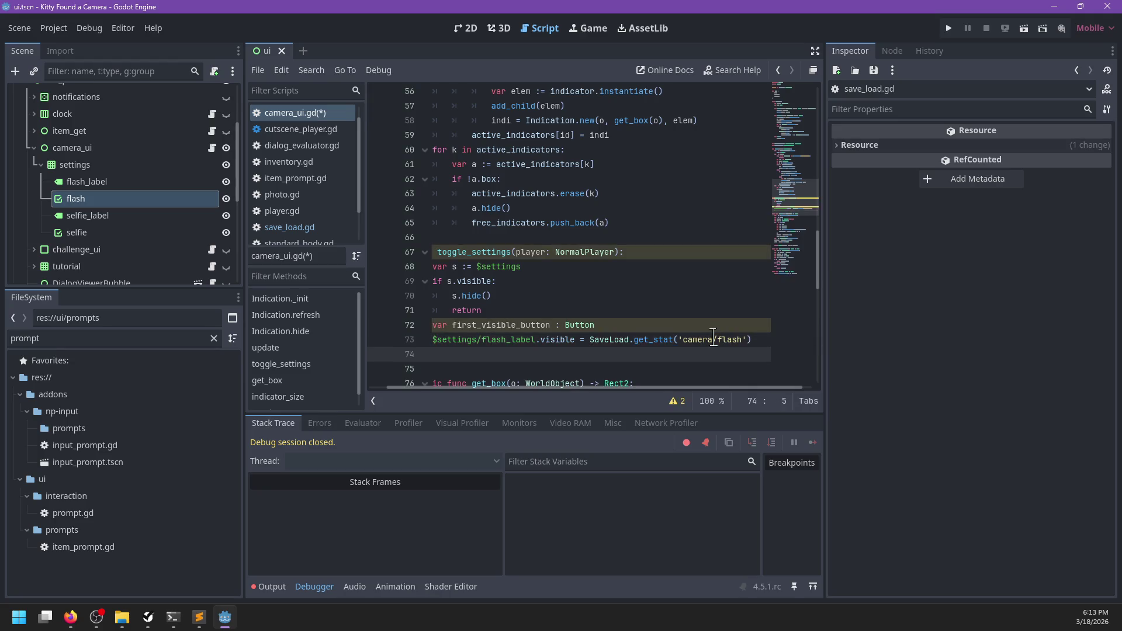
text($see)
key(BackSpace)
text(ttings.flash)
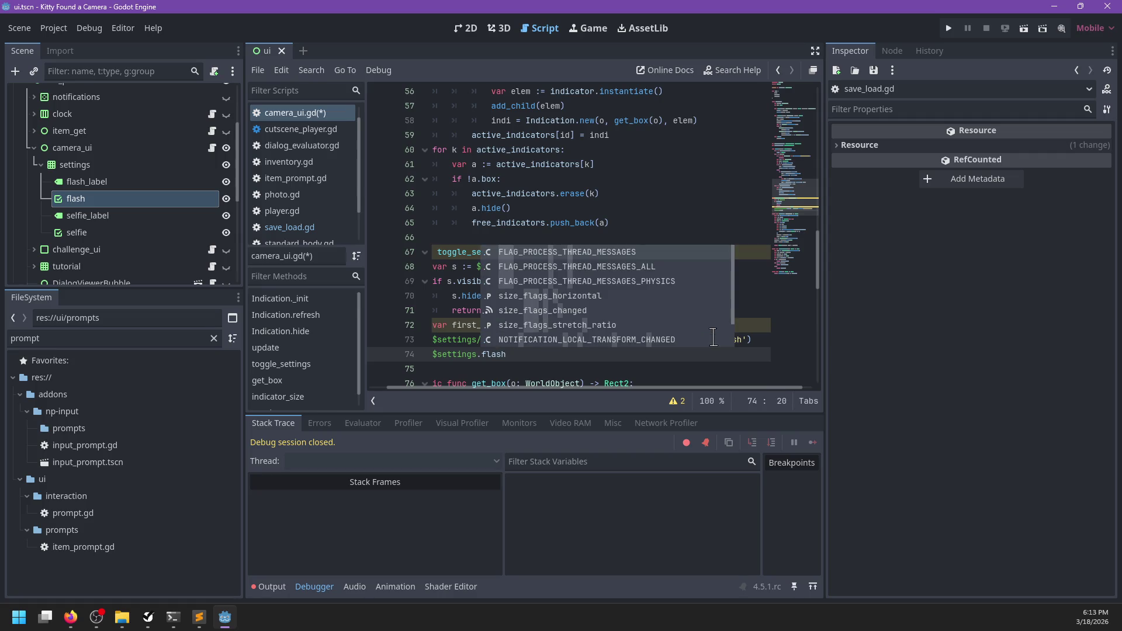
key(Escape)
key(BackSpace)
key(BackSpace)
key(BackSpace)
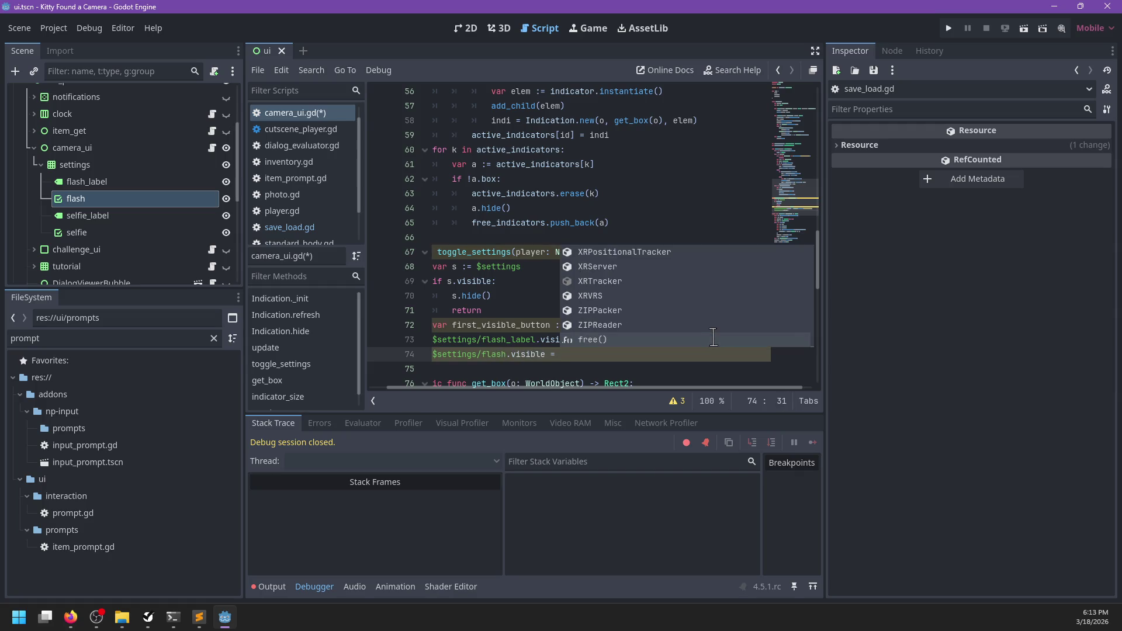
key(Escape)
key(Up)
- Move the stat call into var flash and add var selfie := player.has_item('selfie_stick')
key(ctrl+shift+Right)
key(ctrl+shift+Right)
key(ctrl+shift+Right)
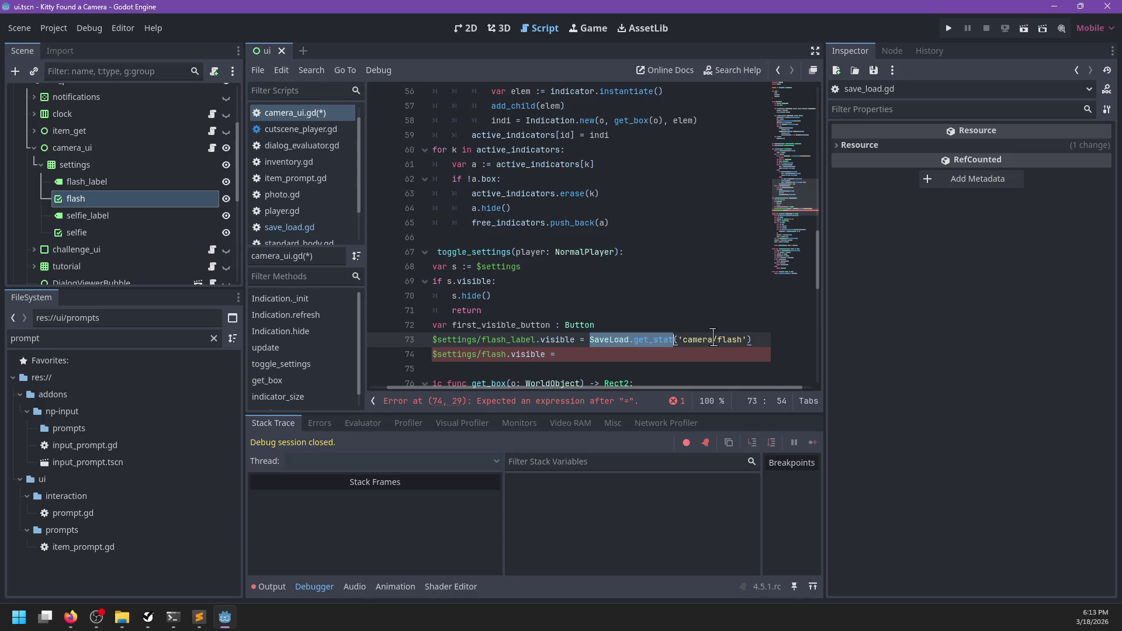
key(ctrl+x)
key(Up)
key(Return)
text(var flash :=)
key(ctrl+v)
key(Return)
text(var)
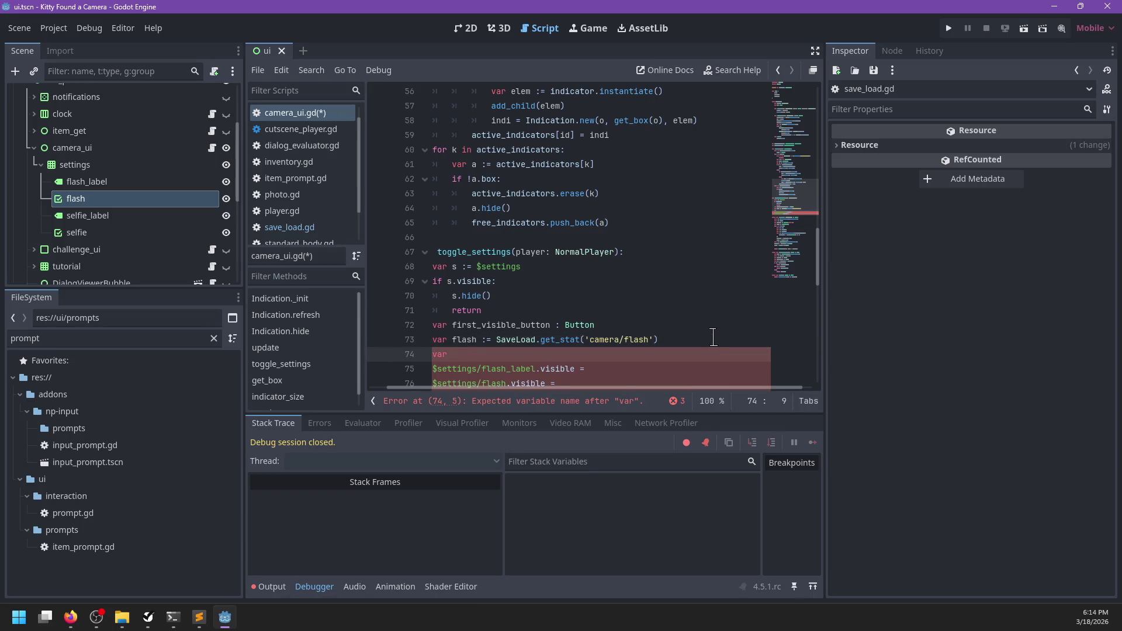
text( selfh)
key(BackSpace)
key(BackSpace)
text(ie := )
text(player.get)
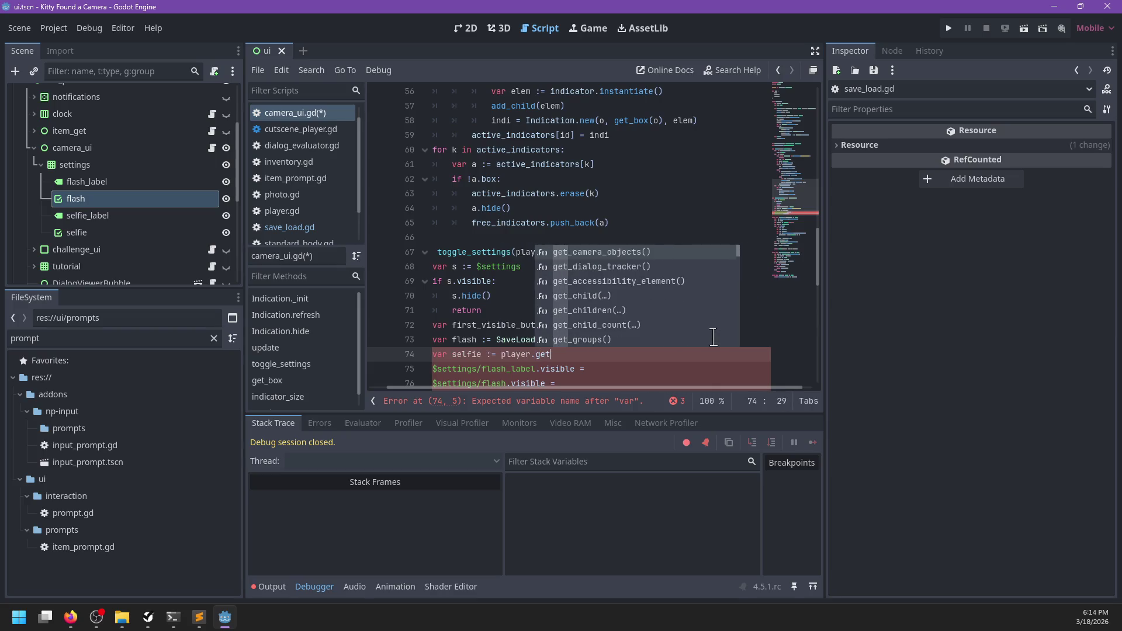
key(BackSpace)
key(BackSpace)
key(BackSpace)
text(has_item(')
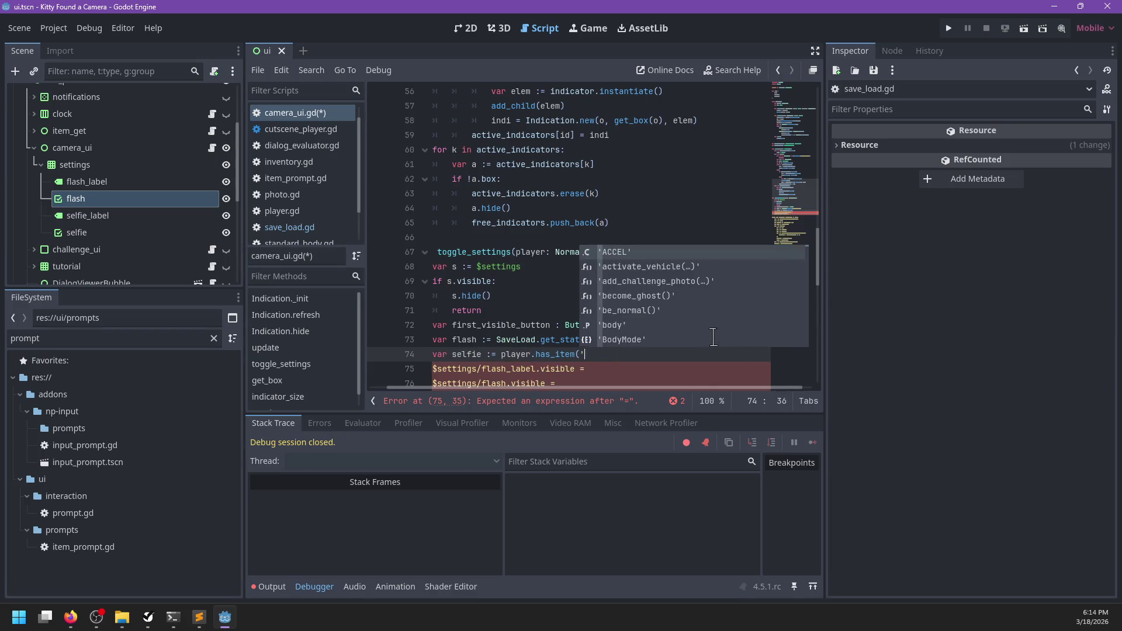
text(selfie_stick'))
- Set flash_label and flash visibility to flash, and $settings/selfie.visible to selfie
scroll(713, 337, down, 1)
click(636, 325)
text(flash)
key(Down)
text(flash)
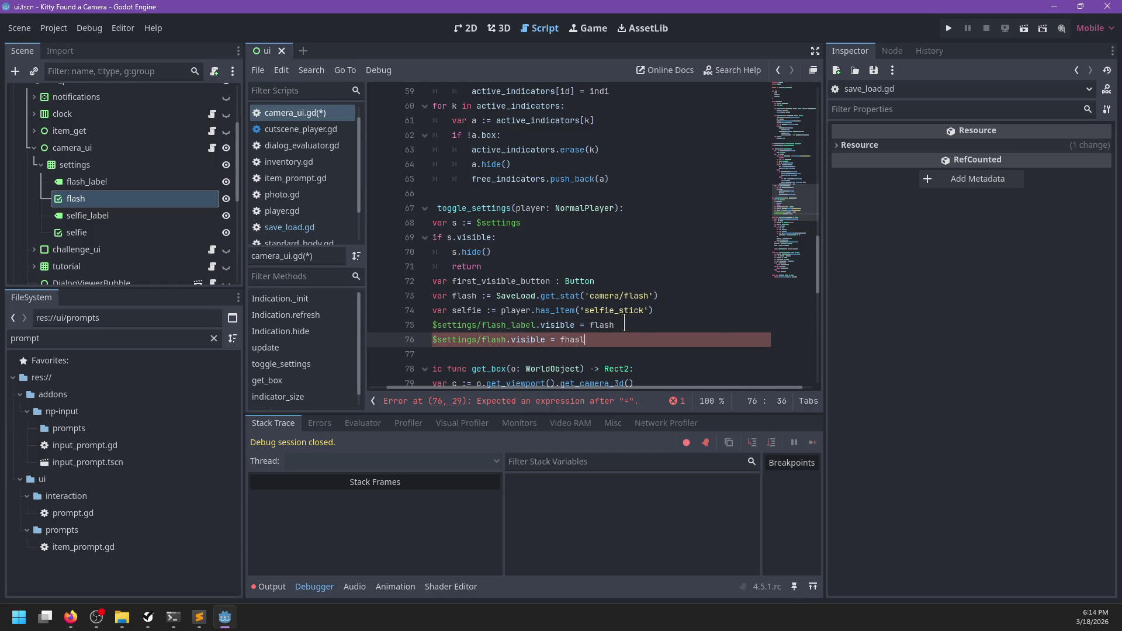
key(Return)
key(Return)
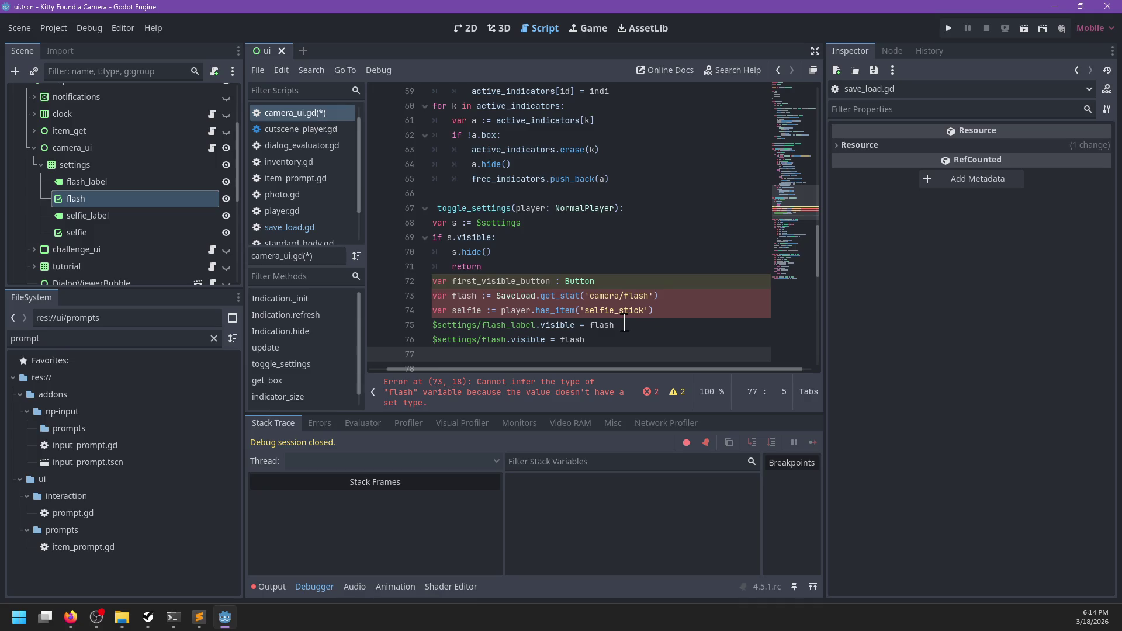
text($set)
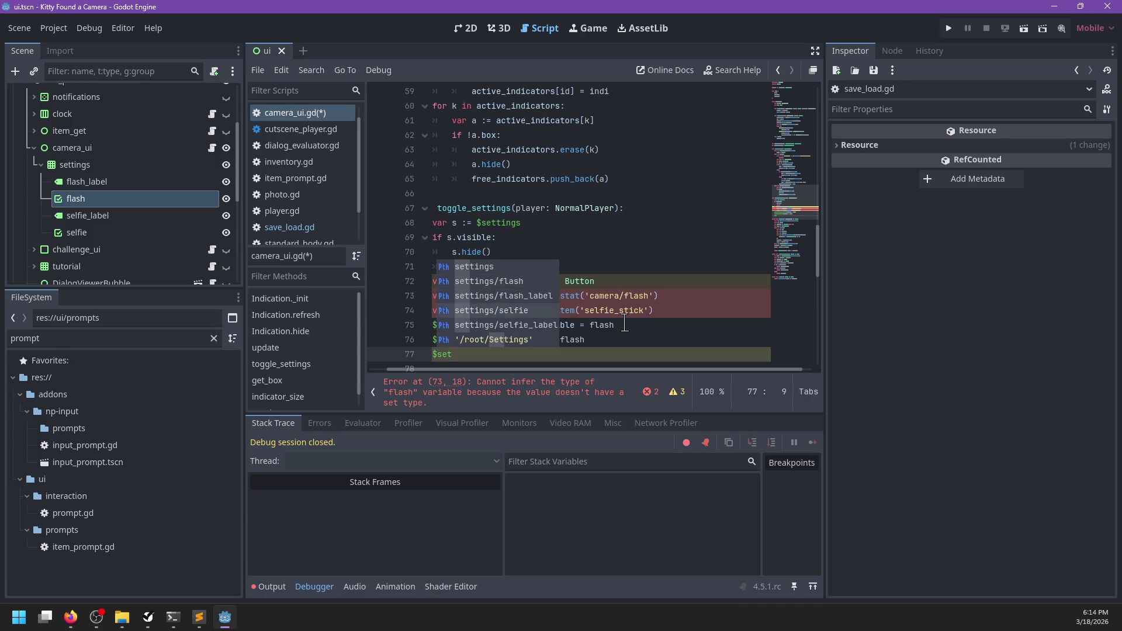
key(Down)
key(Down)
key(Down)
key(Return)
text(.visible = )
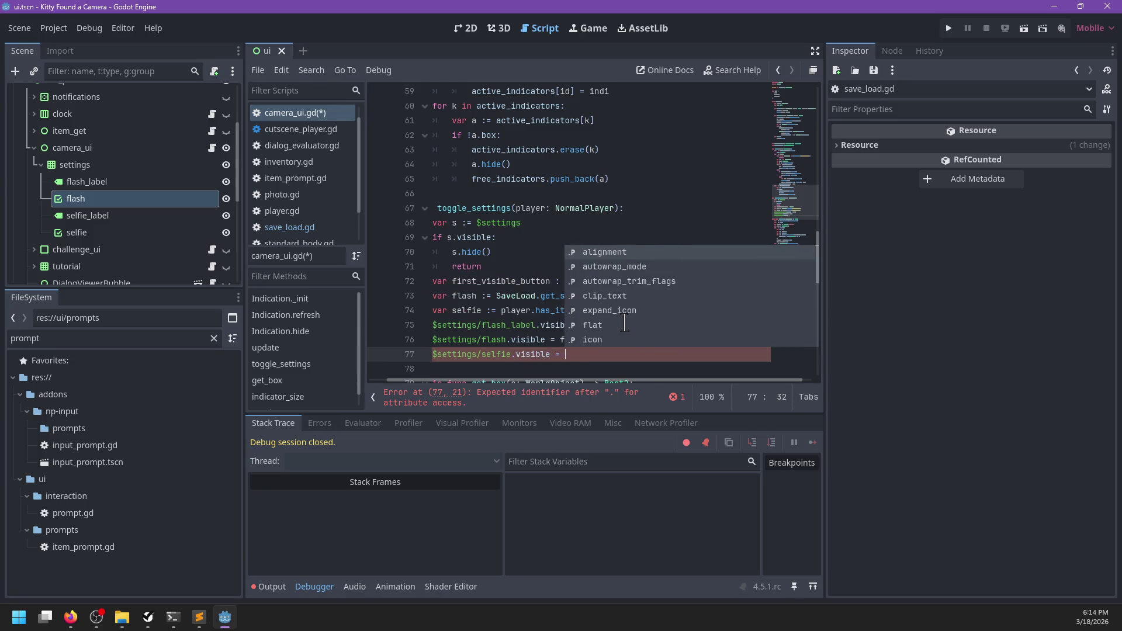
text(selfie)
key(ctrl+shift+d)
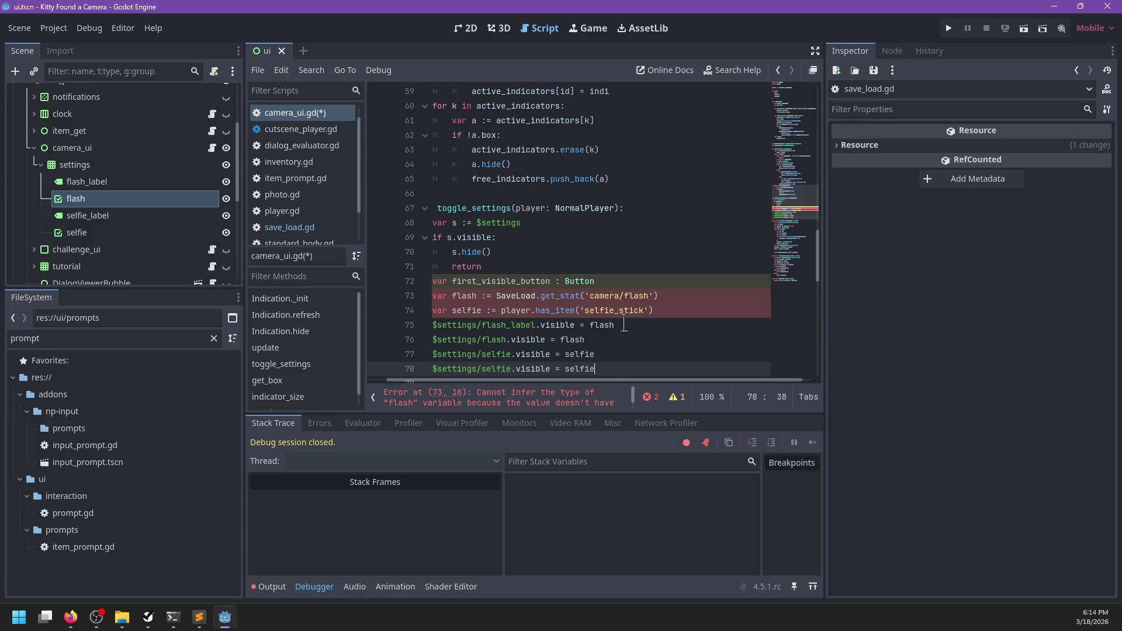
- Add a selfie_label visibility line, reorder the flash lines, and delete first_visible_button
scroll(507, 348, down, 2)
click(514, 283)
text(_label)
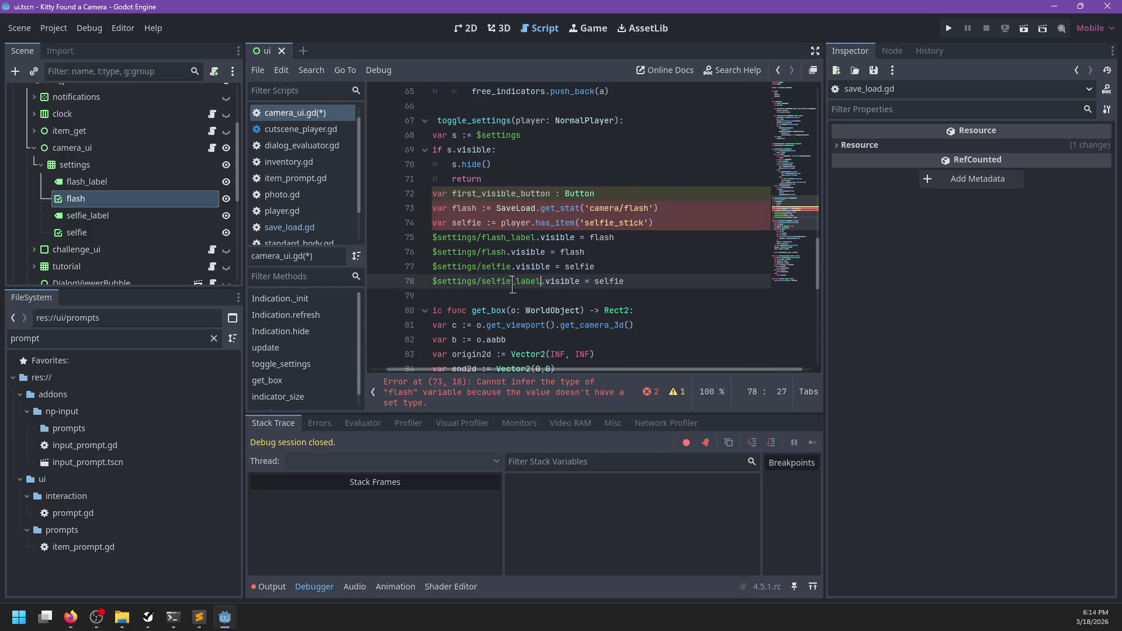
click(639, 251)
key(alt+Up)
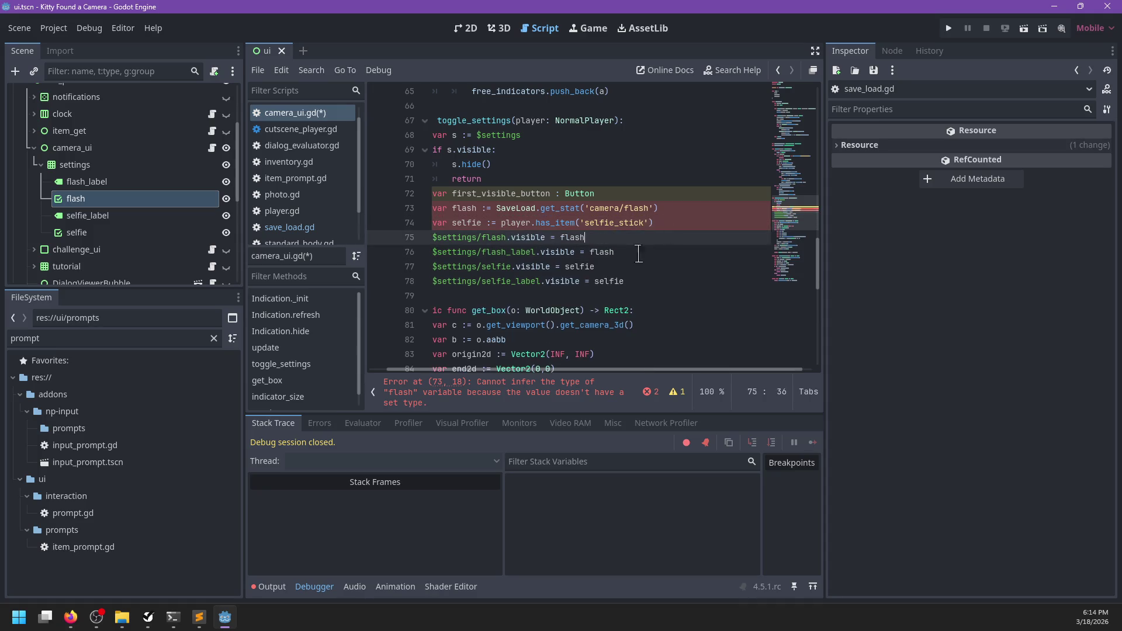
click(648, 282)
click(613, 193)
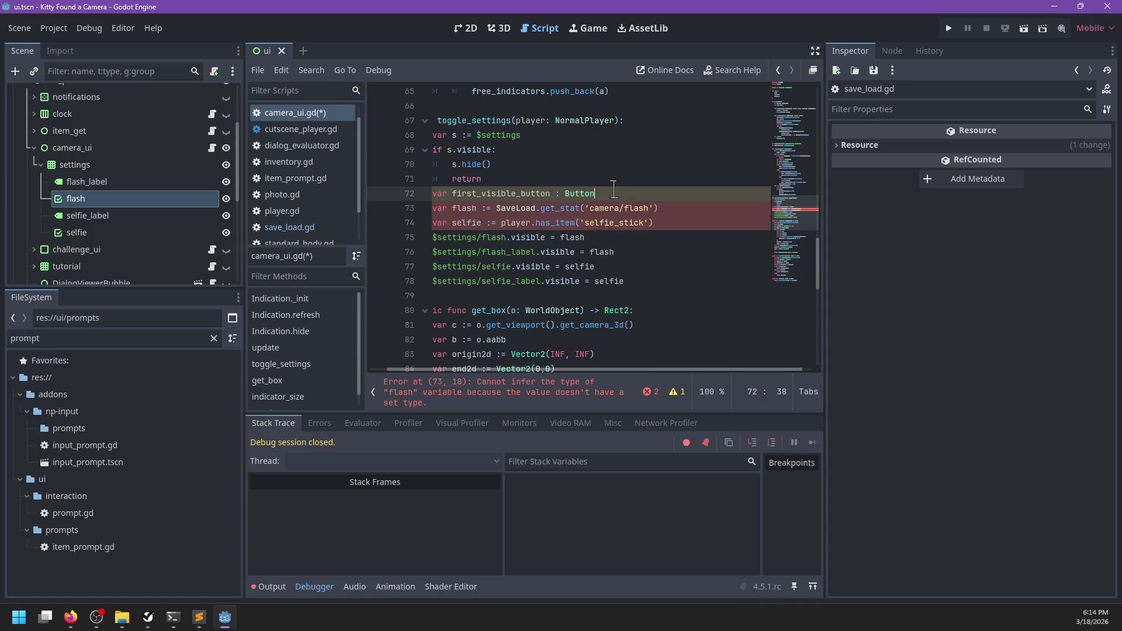
drag(614, 190, 610, 183)
key(BackSpace)
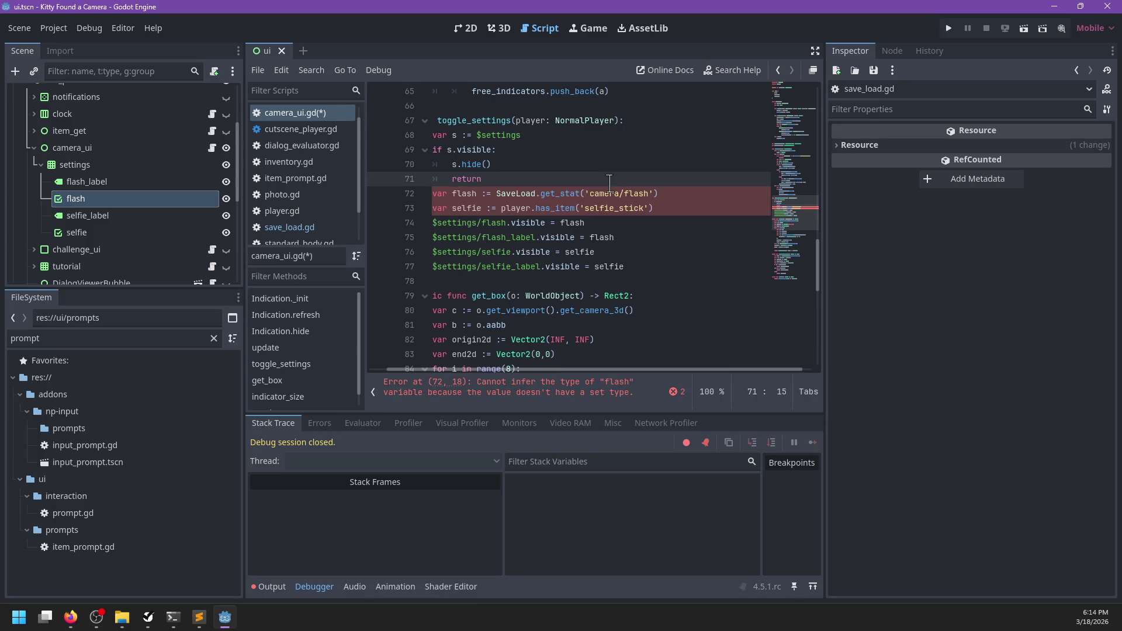
- Change the flash and selfie declarations from := to plain = assignments
click(492, 193)
key(BackSpace)
click(492, 209)
key(BackSpace)
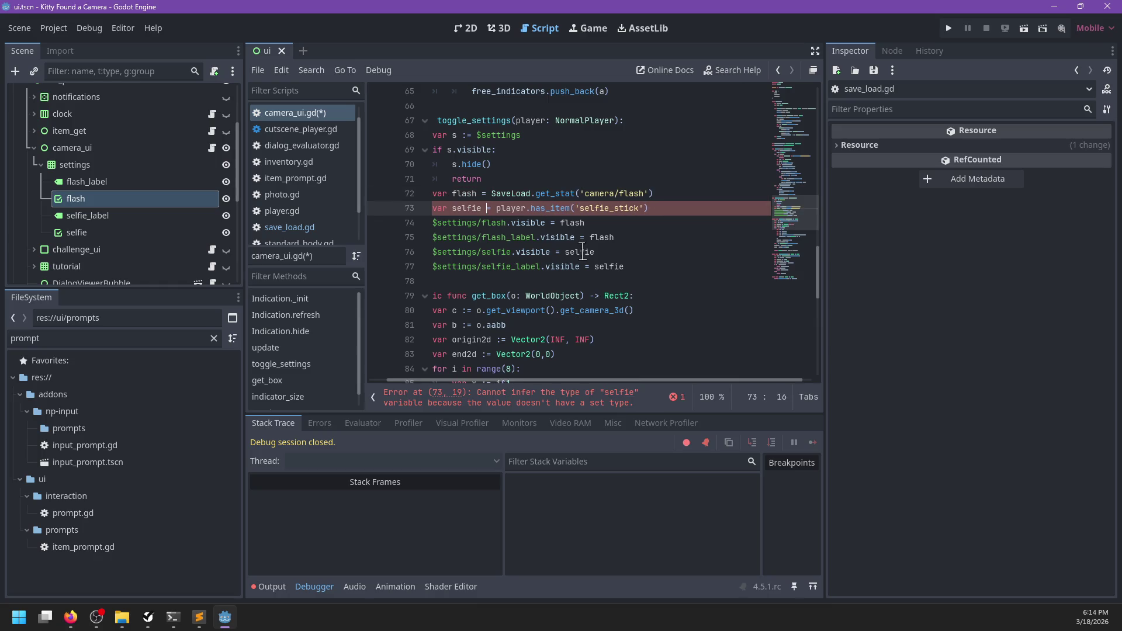
click(664, 266)
ctrl+click(529, 209)
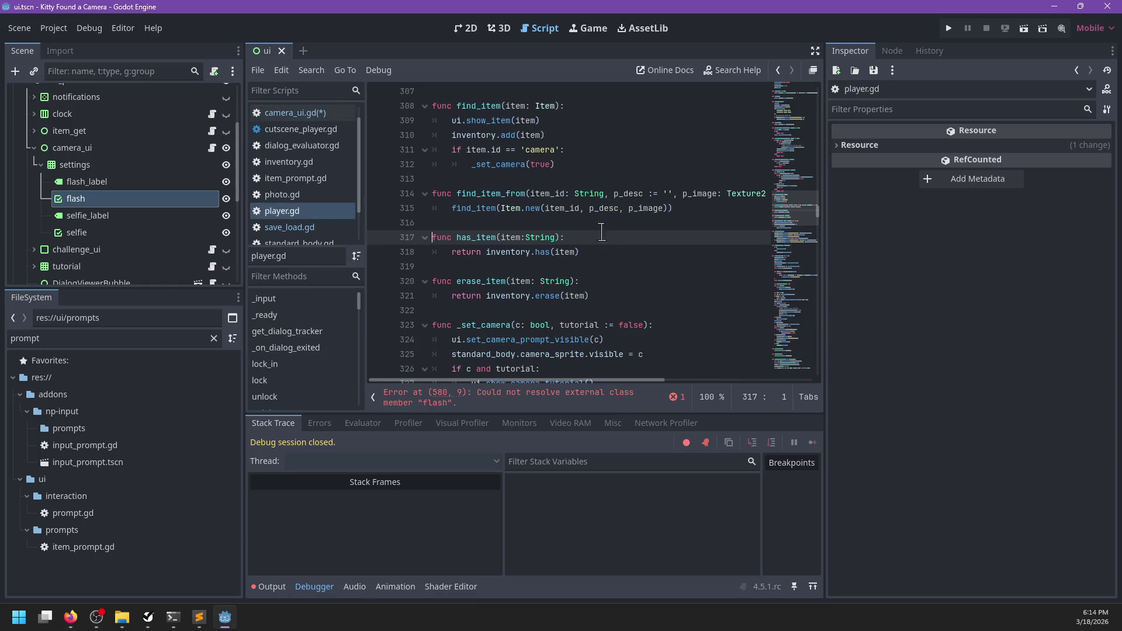
- Give has_item and erase_item a -> bool return type in player.gd and save
click(564, 237)
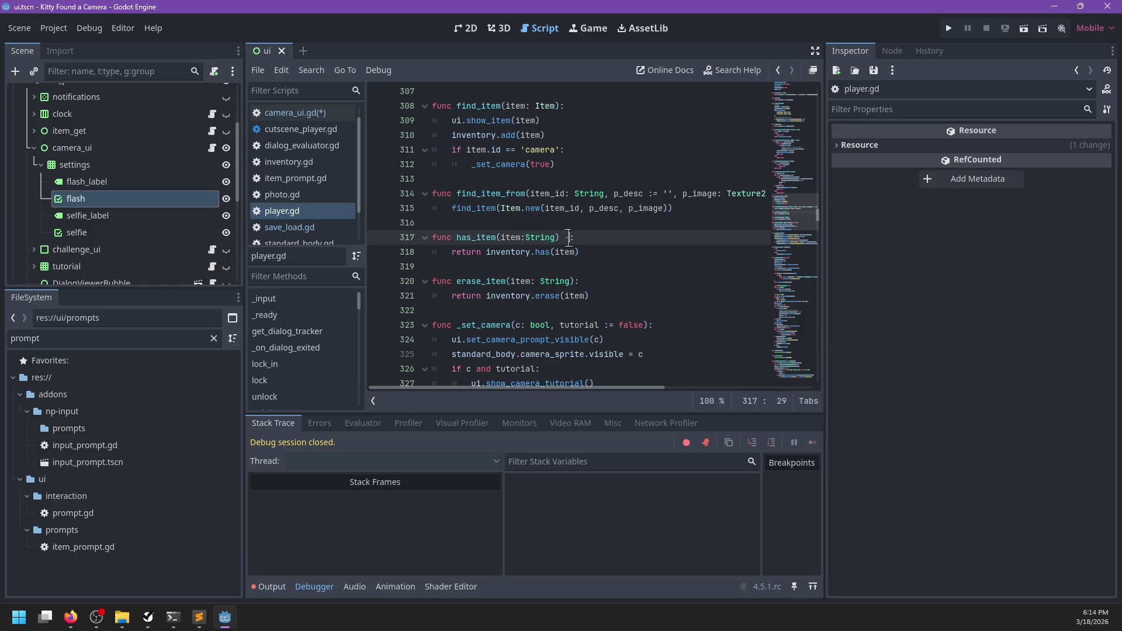
key(Escape)
click(574, 286)
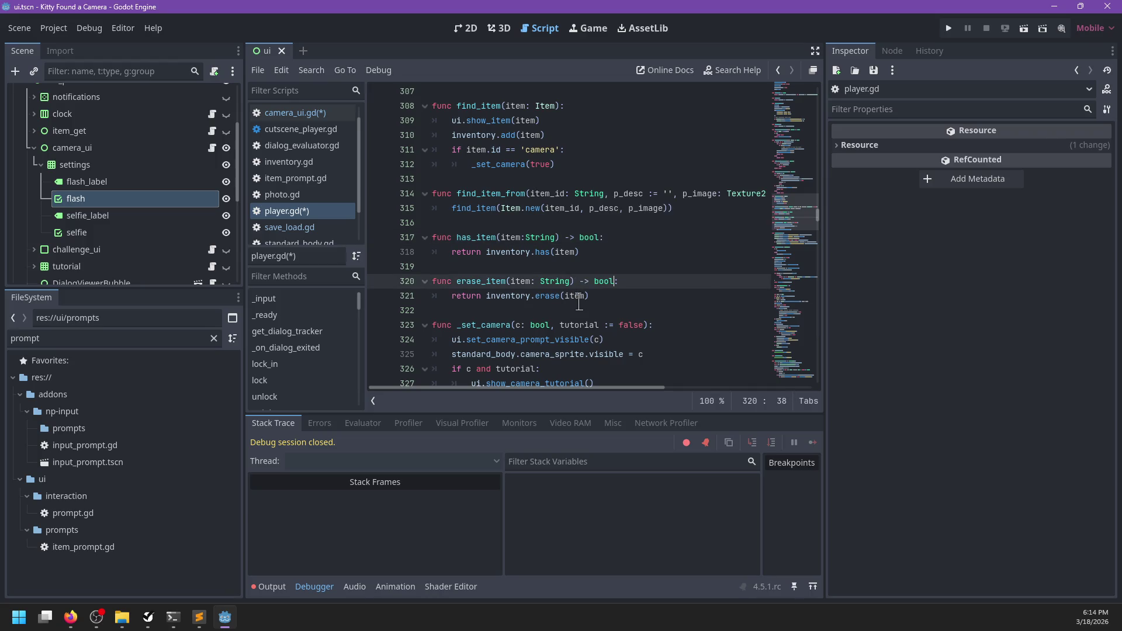
key(ctrl+s)
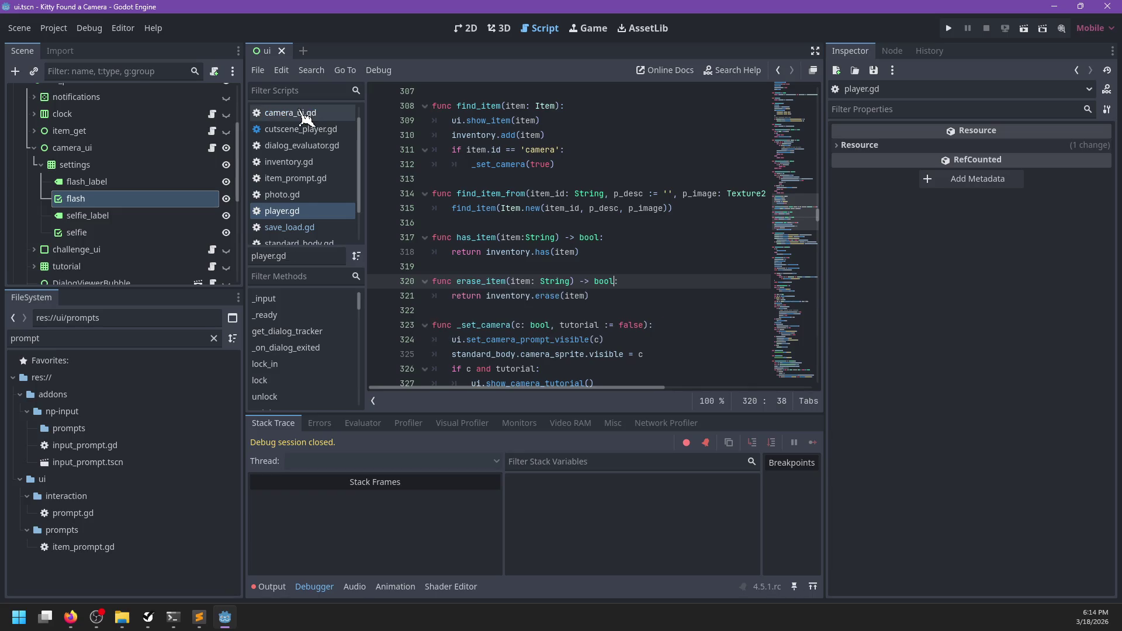
click(301, 113)
click(686, 273)
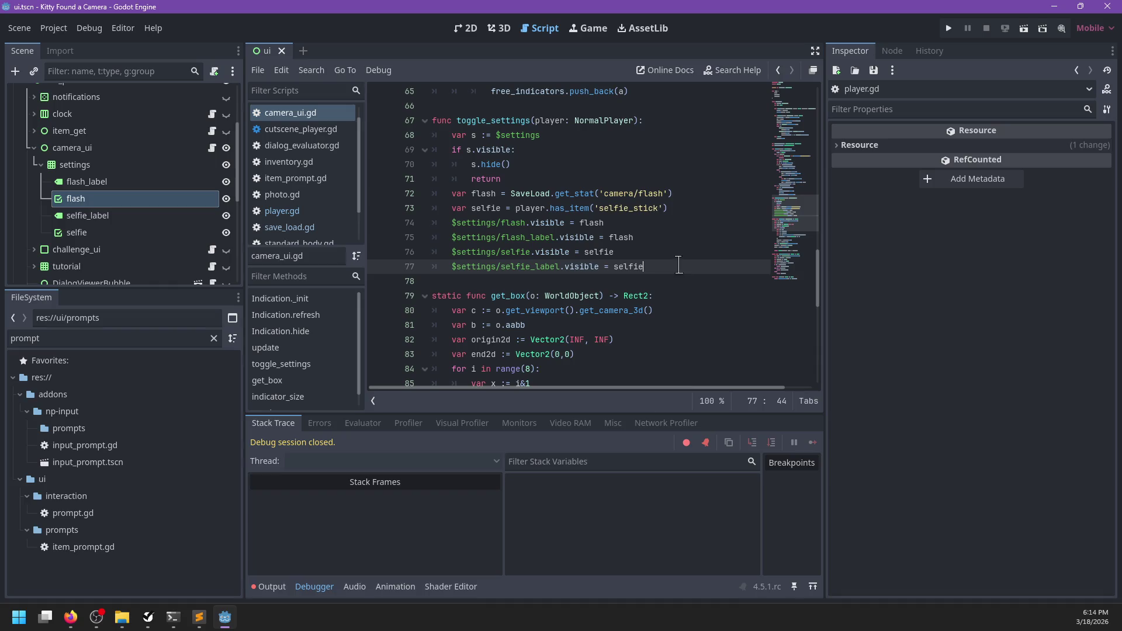
- Add 'if flash: $settings/flash.grab_focus()' below the visibility lines in toggle_settings
key(Return)
text(if flash:)
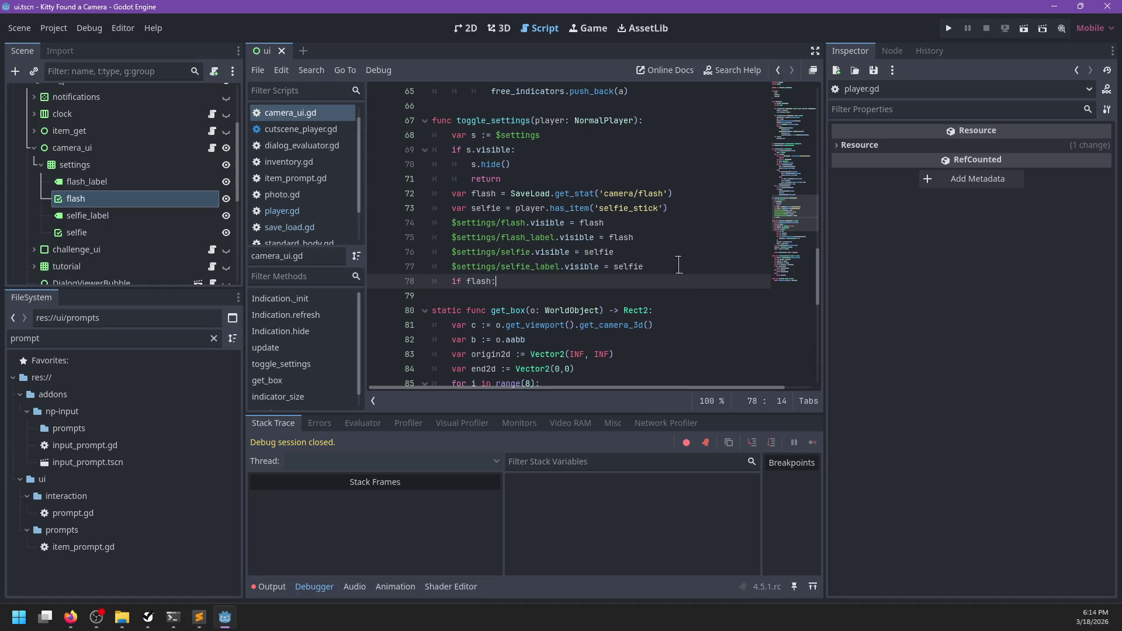
key(Return)
text($set)
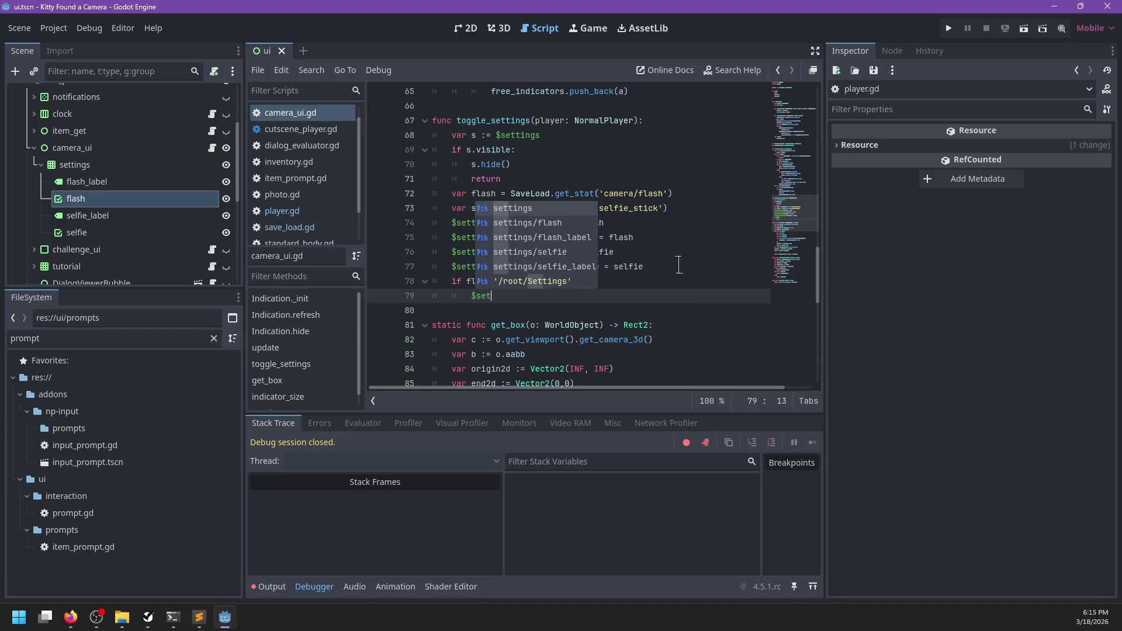
key(Down)
key(Return)
text(.grab)
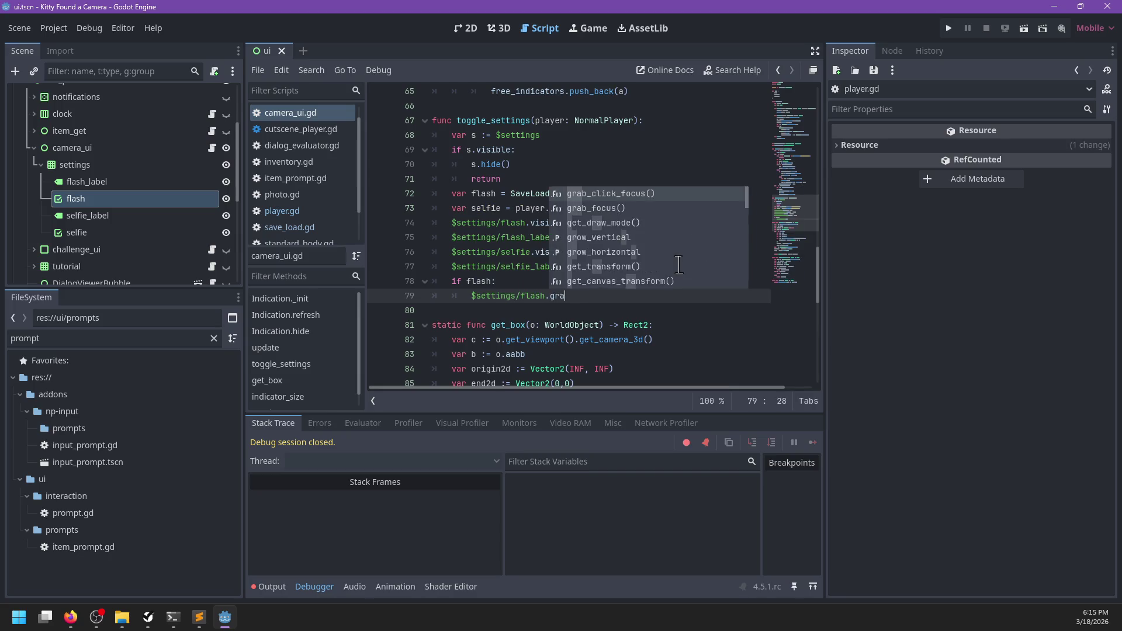
key(Down)
key(Return)
- Add 'elif selfie: $settings/selfie.grab_focus()', save camera_ui.gd, and run the game
key(Return)
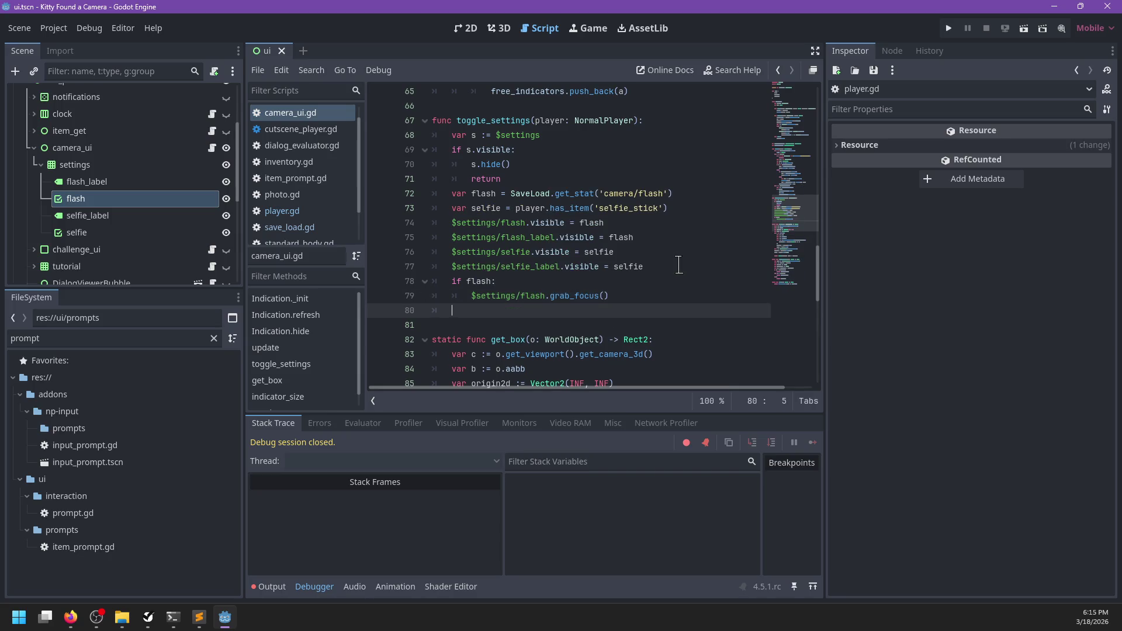
text(lfie:)
key(Return)
text(ettings/se)
key(Return)
text(.grab_focus()
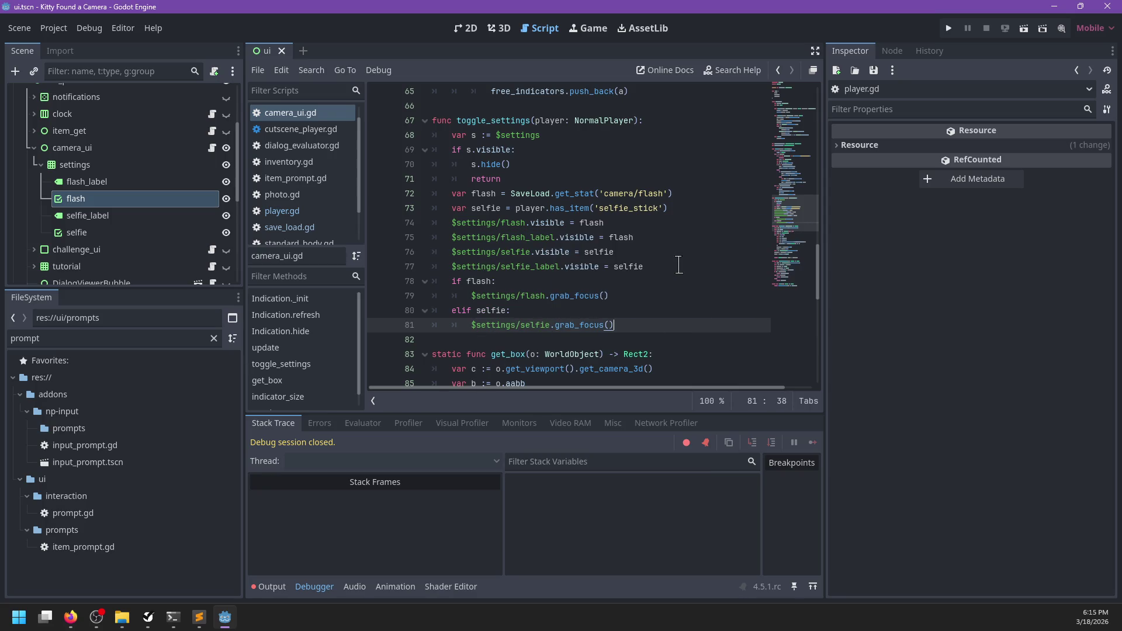
key(ctrl+s)
key(F5)
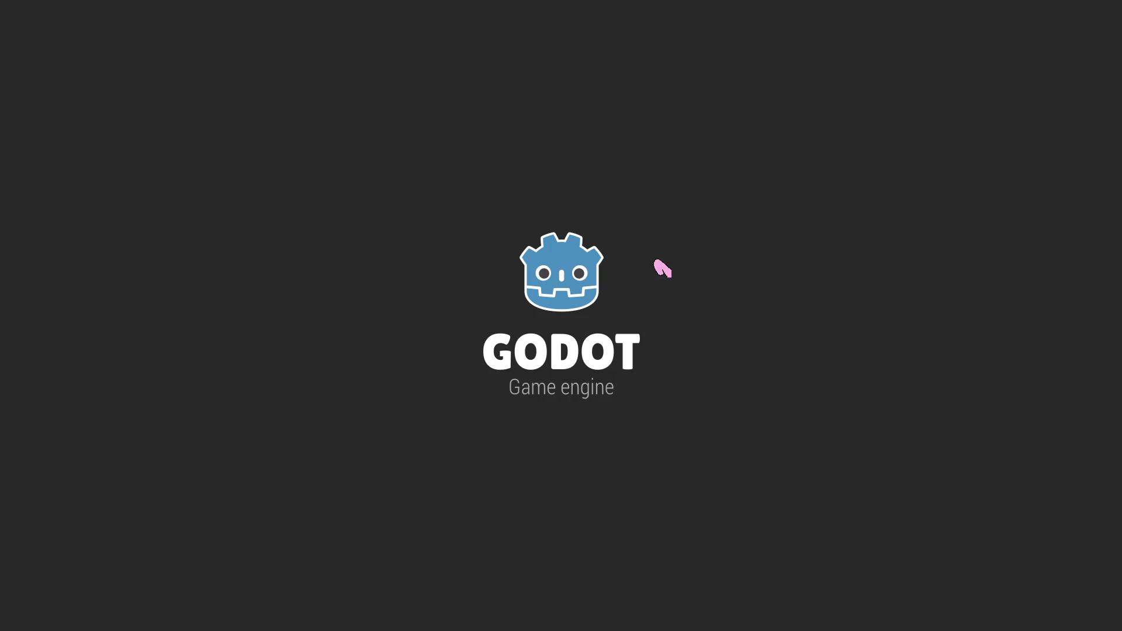
- Find extra_settings_supported in ui.gd and jump to its definition in player.gd
key(alt+Tab)
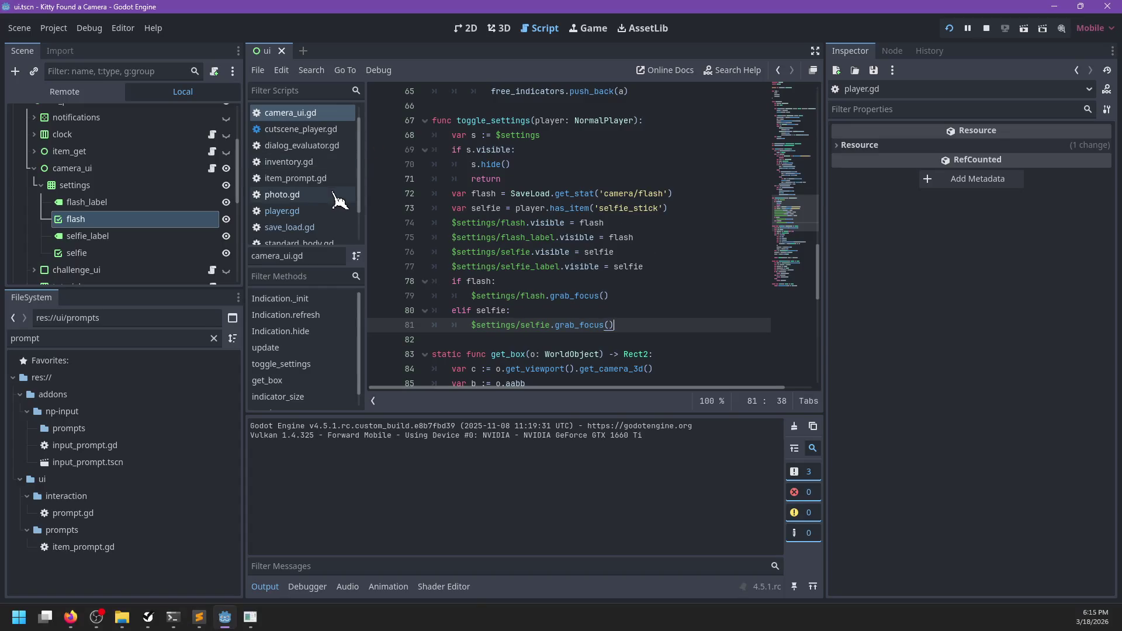
scroll(150, 226, up, 2)
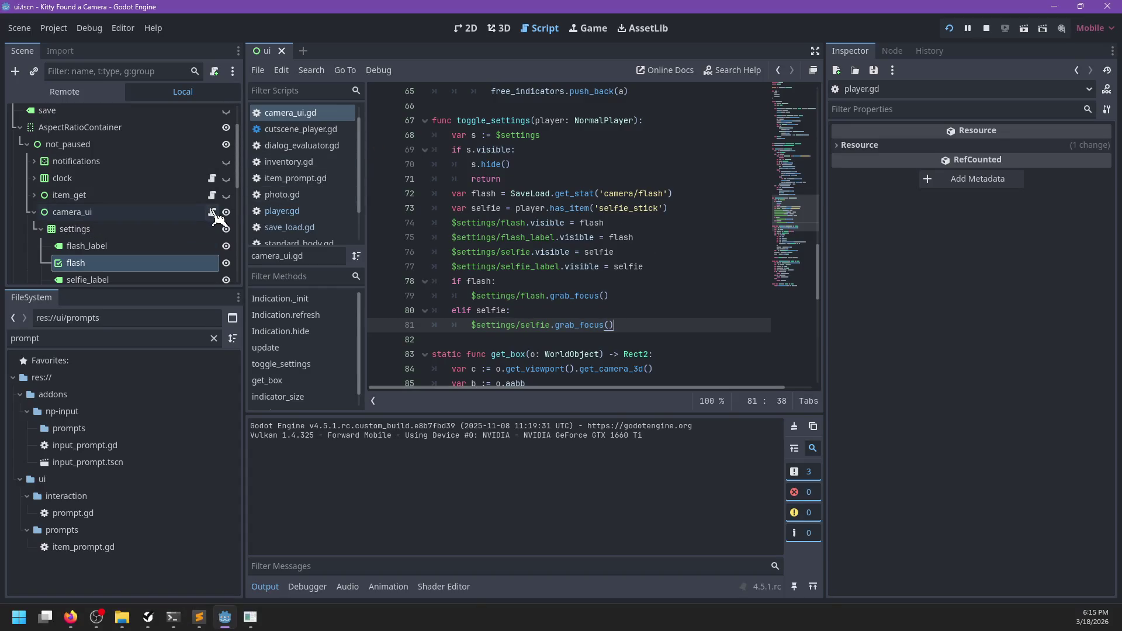
scroll(215, 120, up, 3)
click(215, 119)
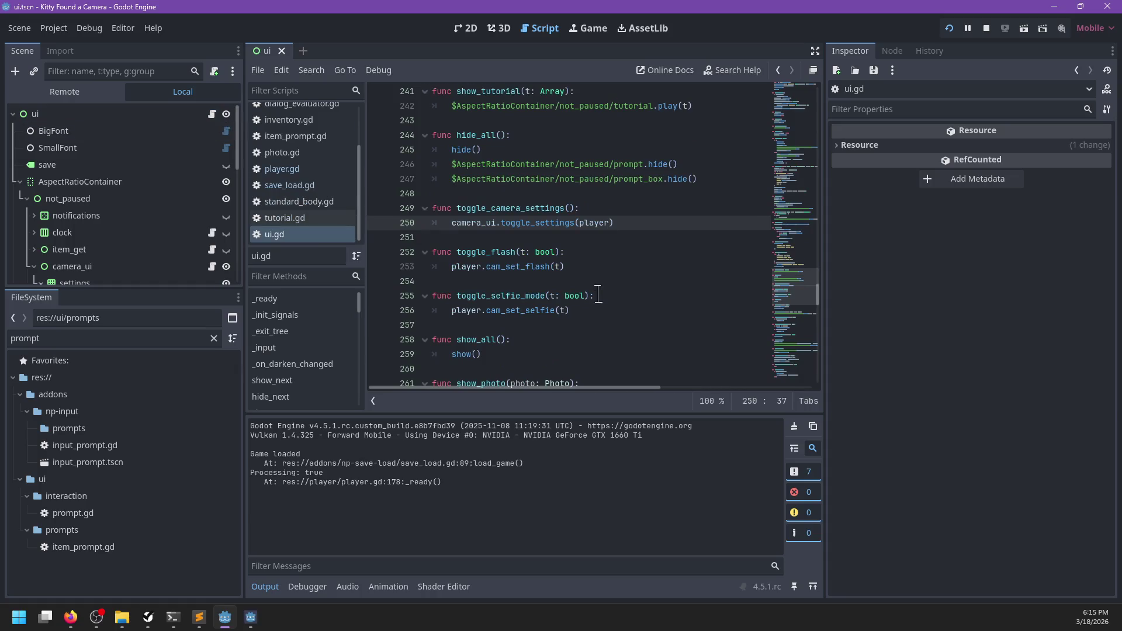
scroll(593, 270, up, 5)
key(ctrl+f)
text(extra_s)
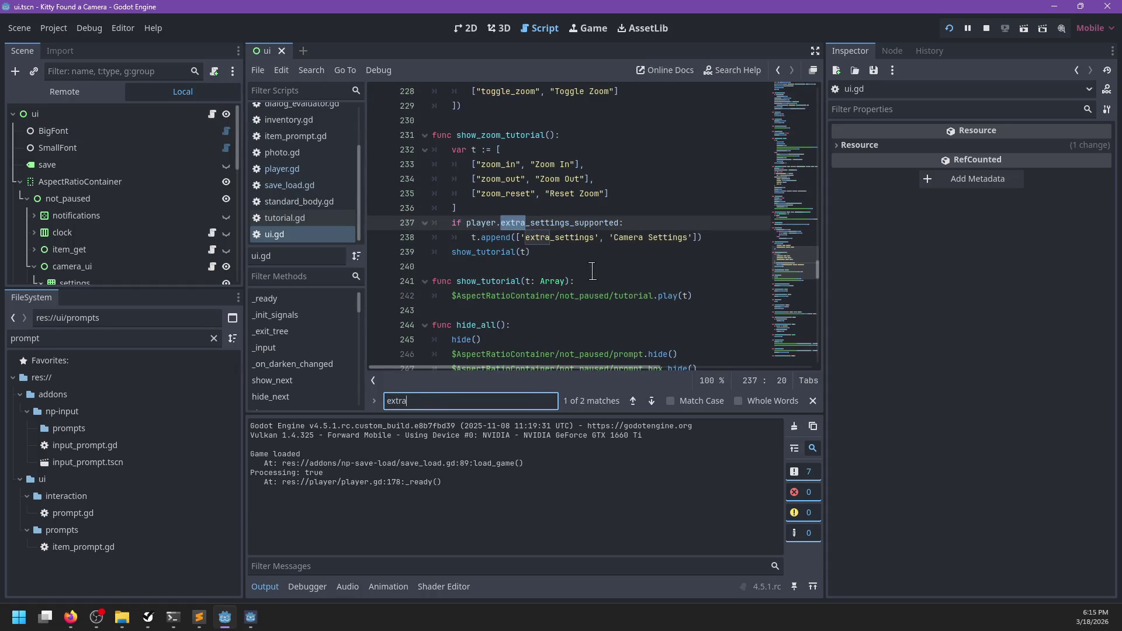
key(Escape)
ctrl+click(574, 222)
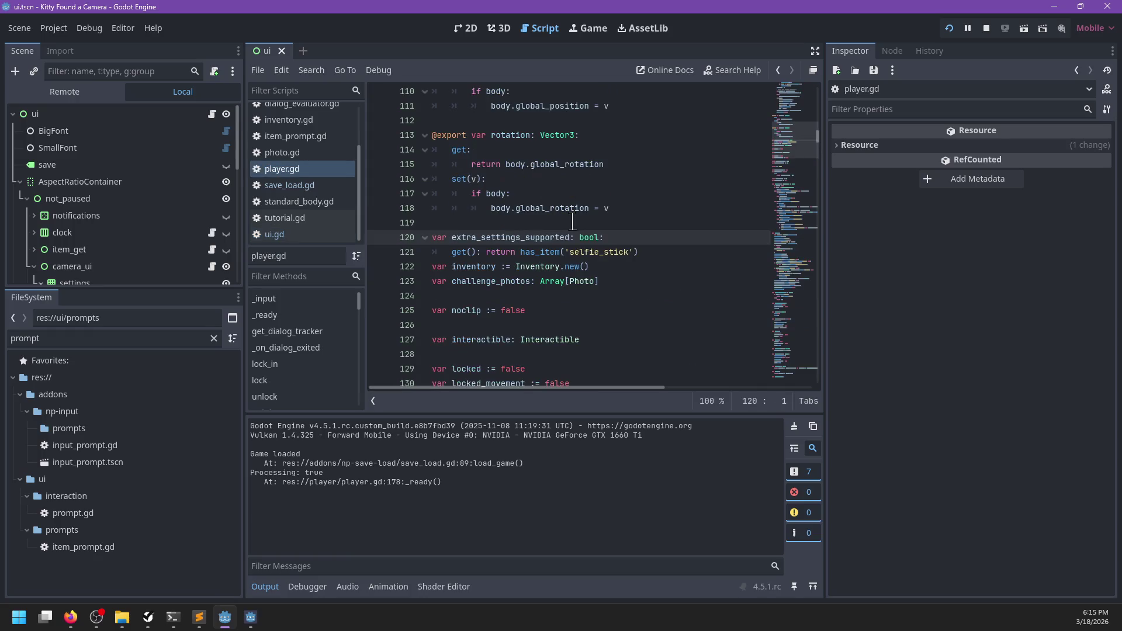
- Make the extra_settings_supported getter also return SaveLoad.get_stat('camera/flash') and save player.gd
click(660, 256)
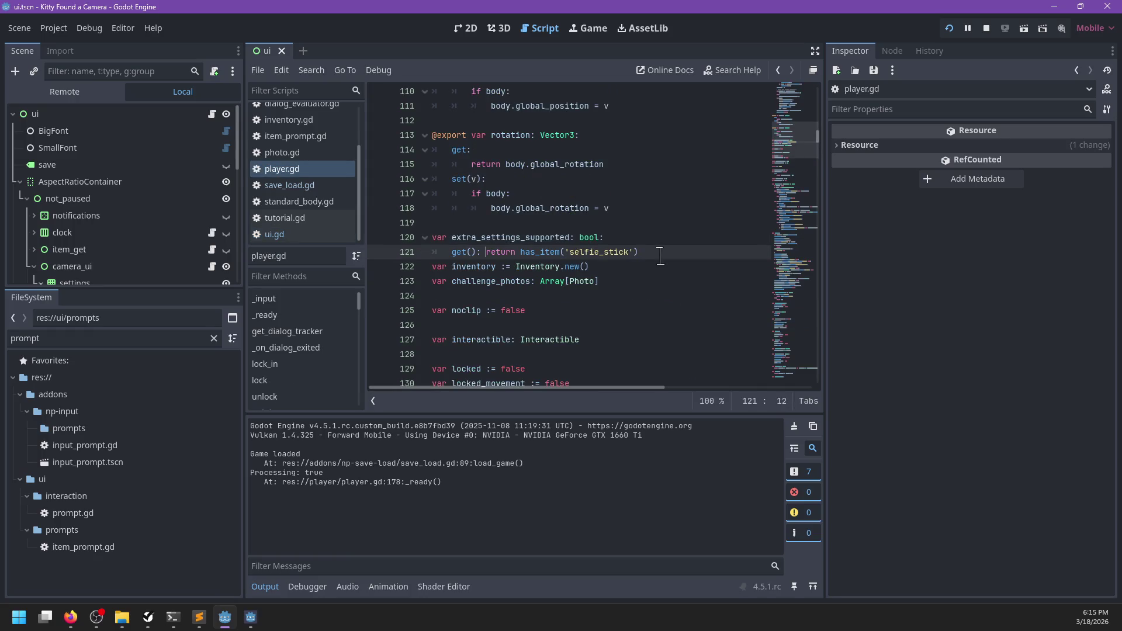
key(Return)
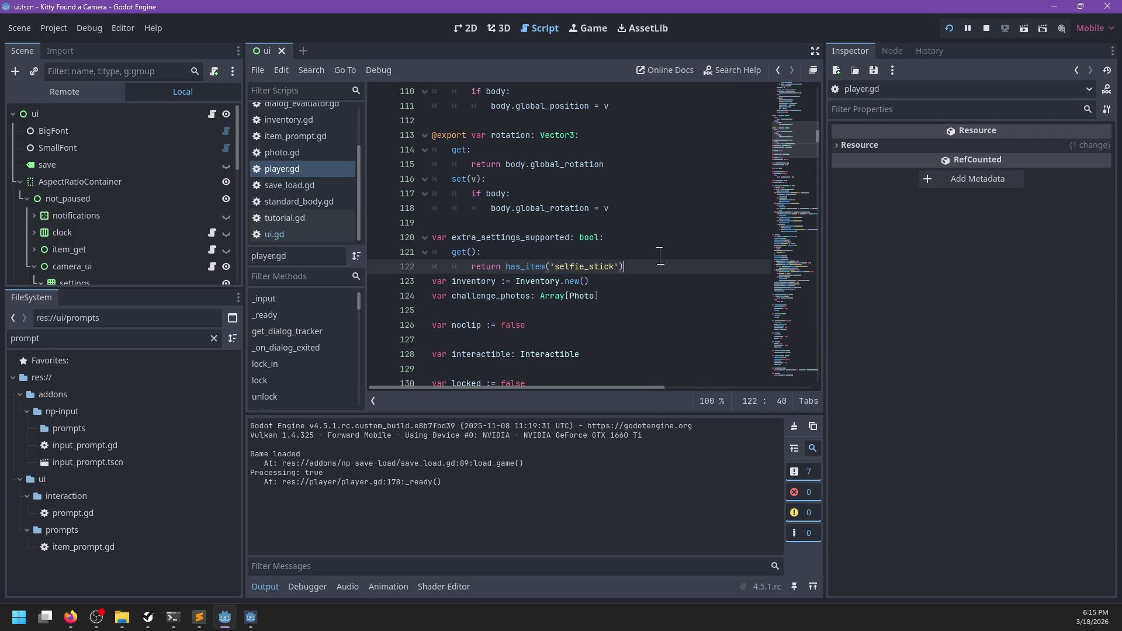
text( or Settings.)
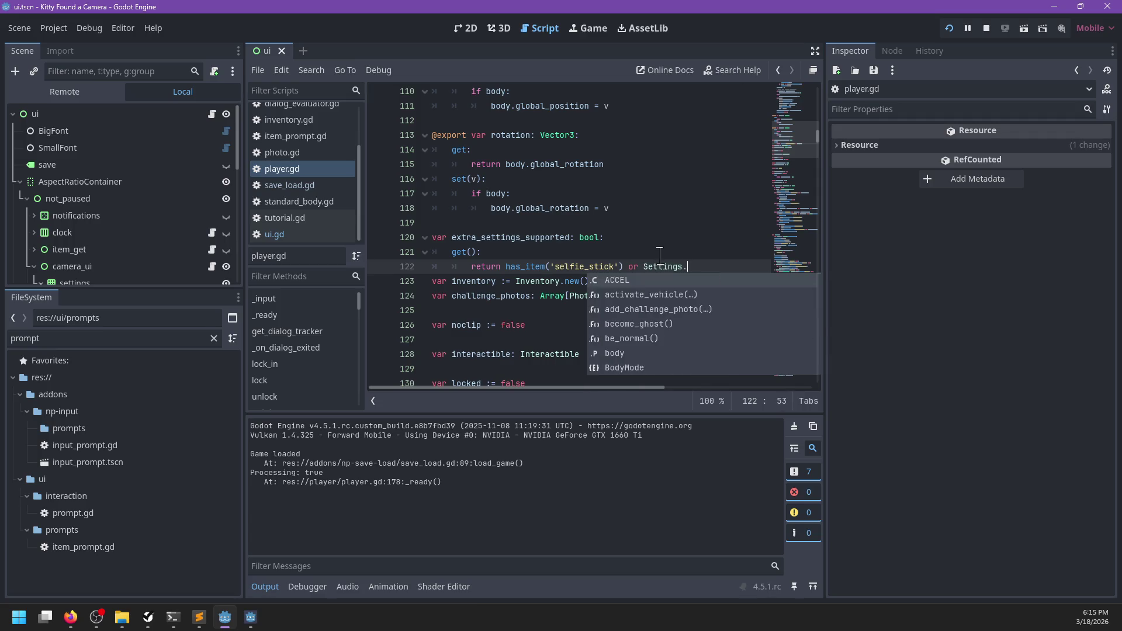
key(BackSpace)
key(BackSpace)
key(BackSpace)
text(aveLoad.g)
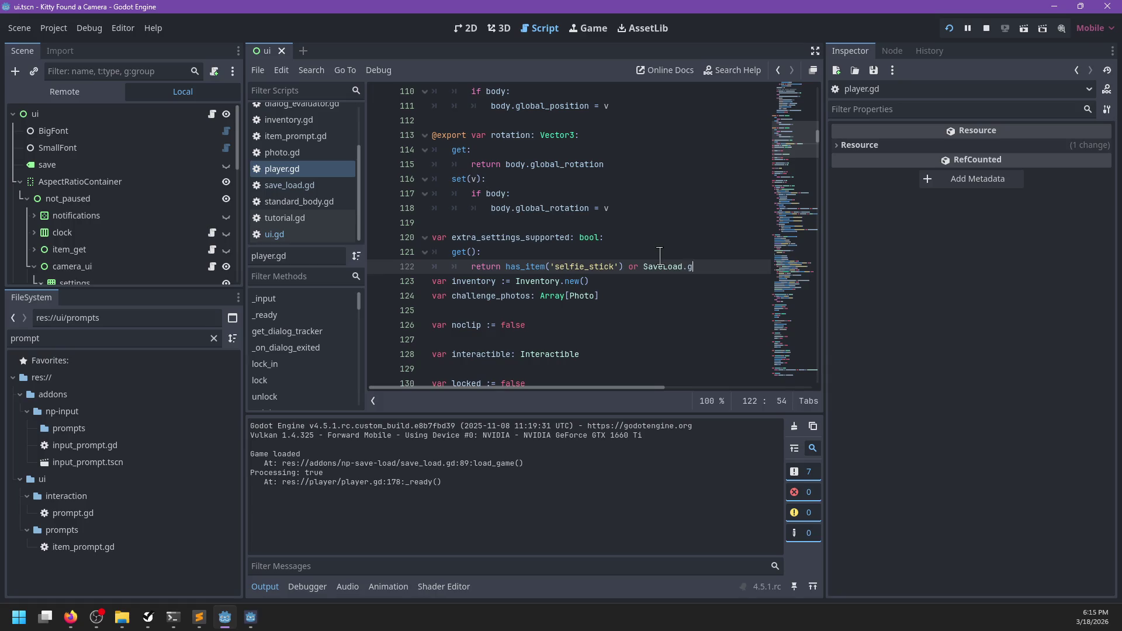
text(et_stat('camera/flash)
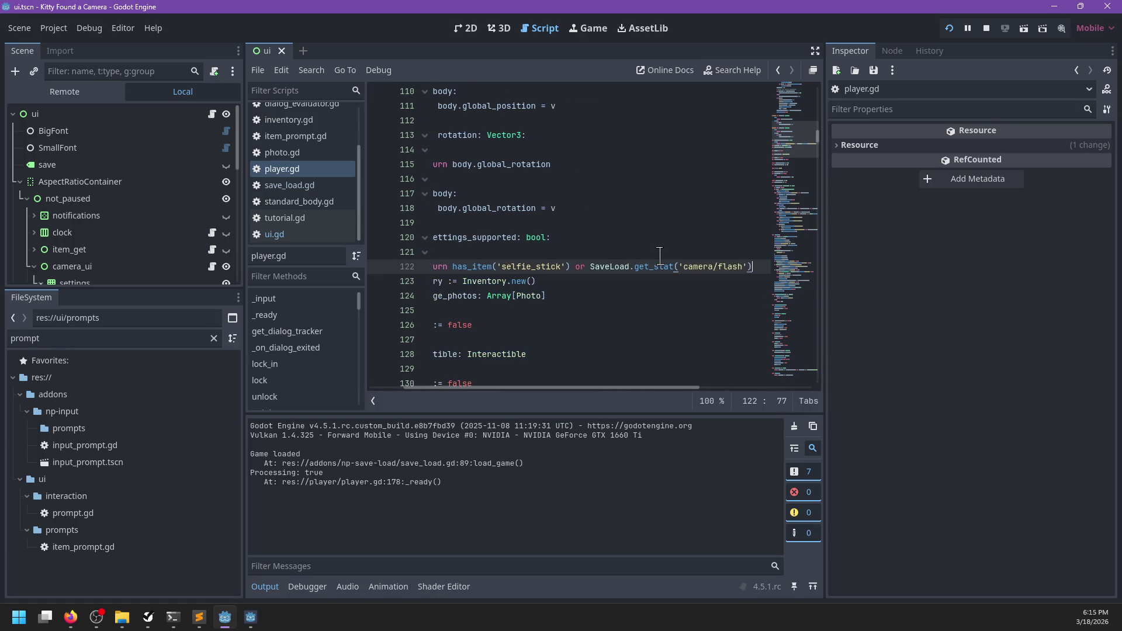
key(Return)
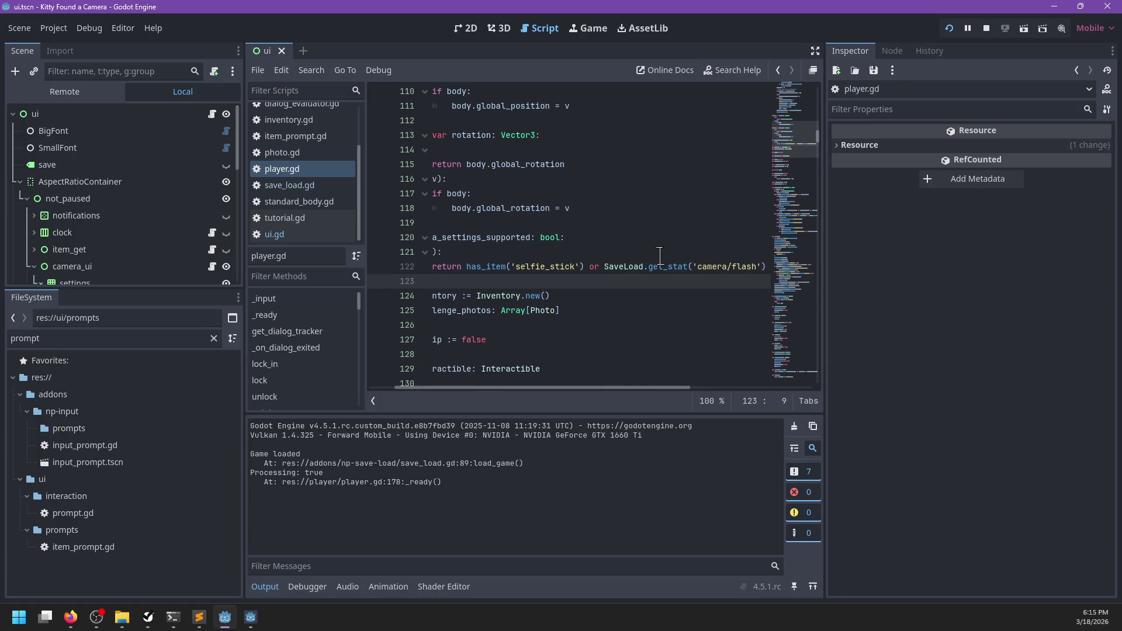
key(BackSpace)
text(flash'))
key(ctrl+s)
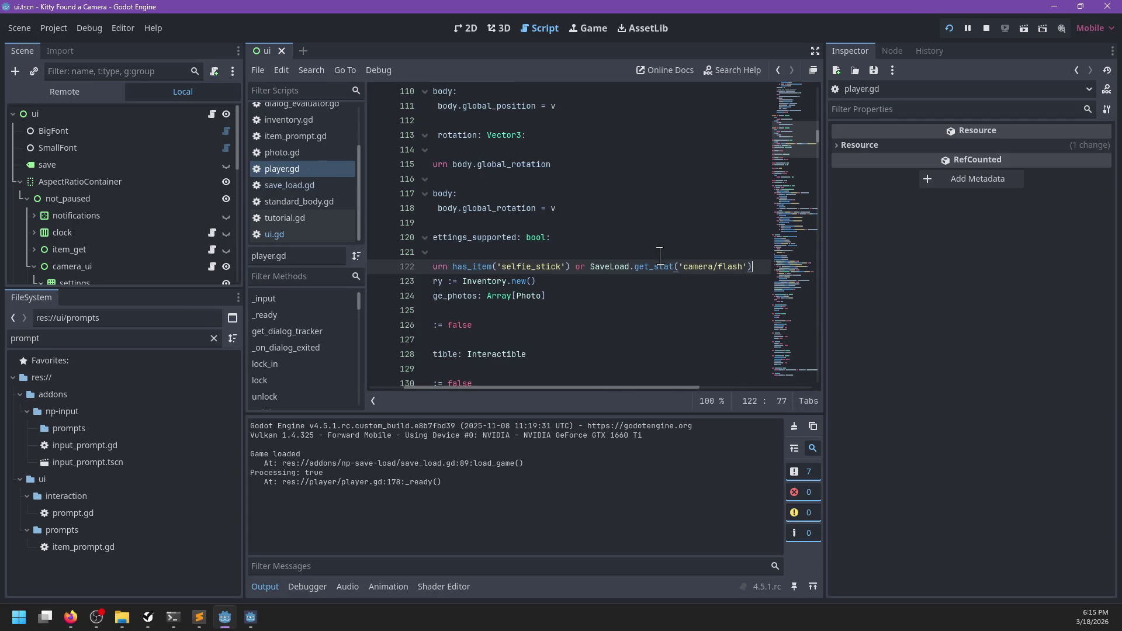
scroll(310, 203, up, 3)
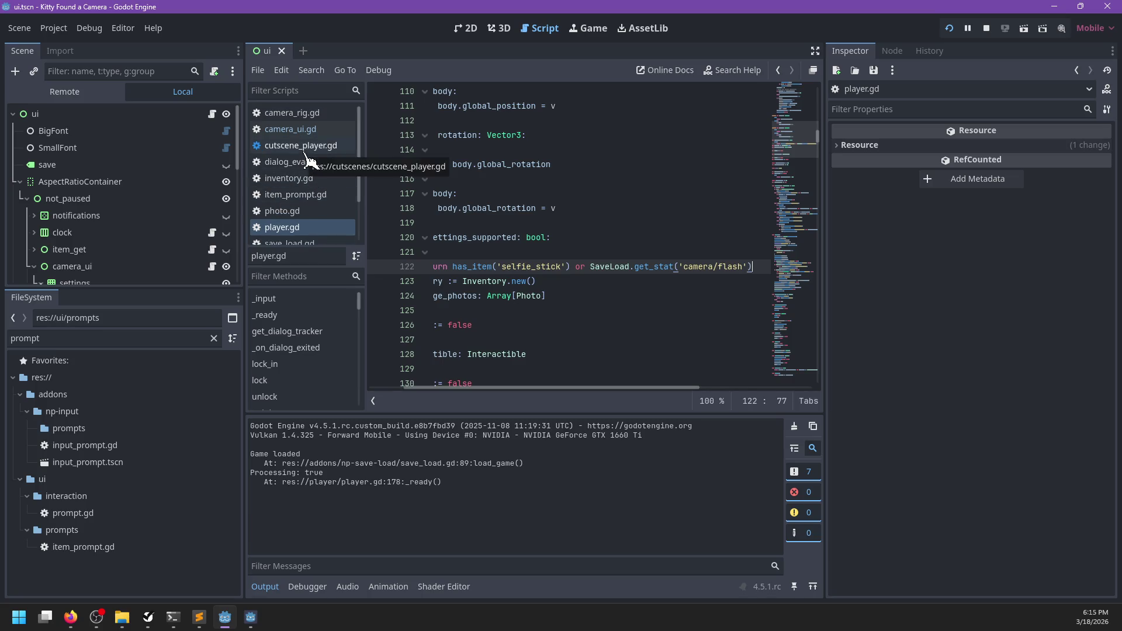
click(289, 114)
- Search camera_rig.gd for 'flash' and 'lightstar'
click(563, 252)
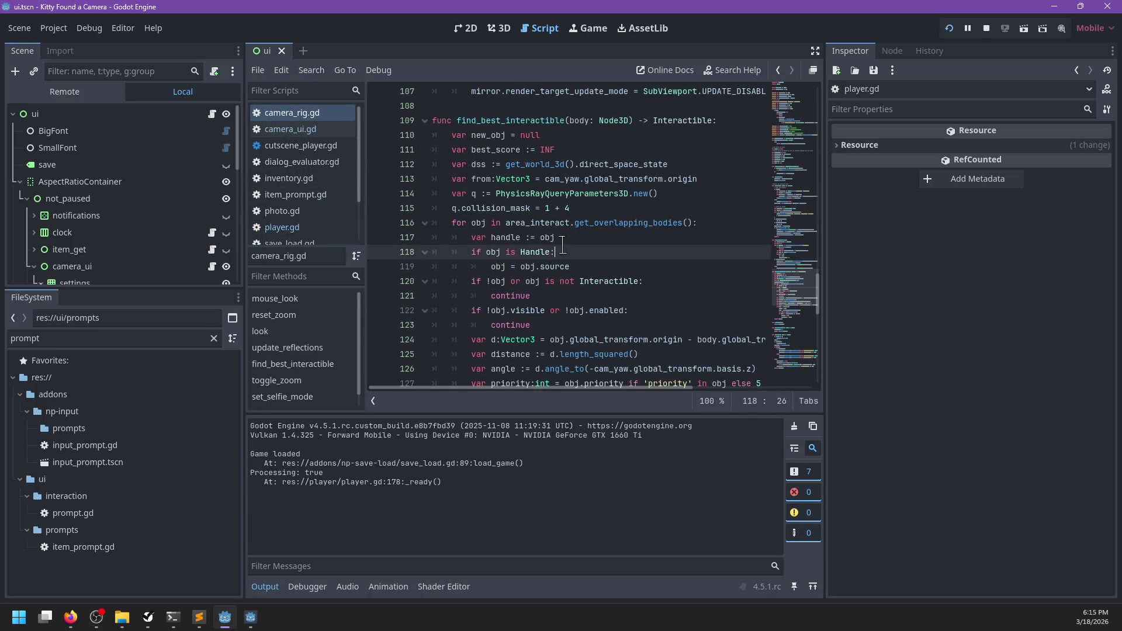
scroll(563, 244, up, 5)
key(ctrl+f)
text(flash)
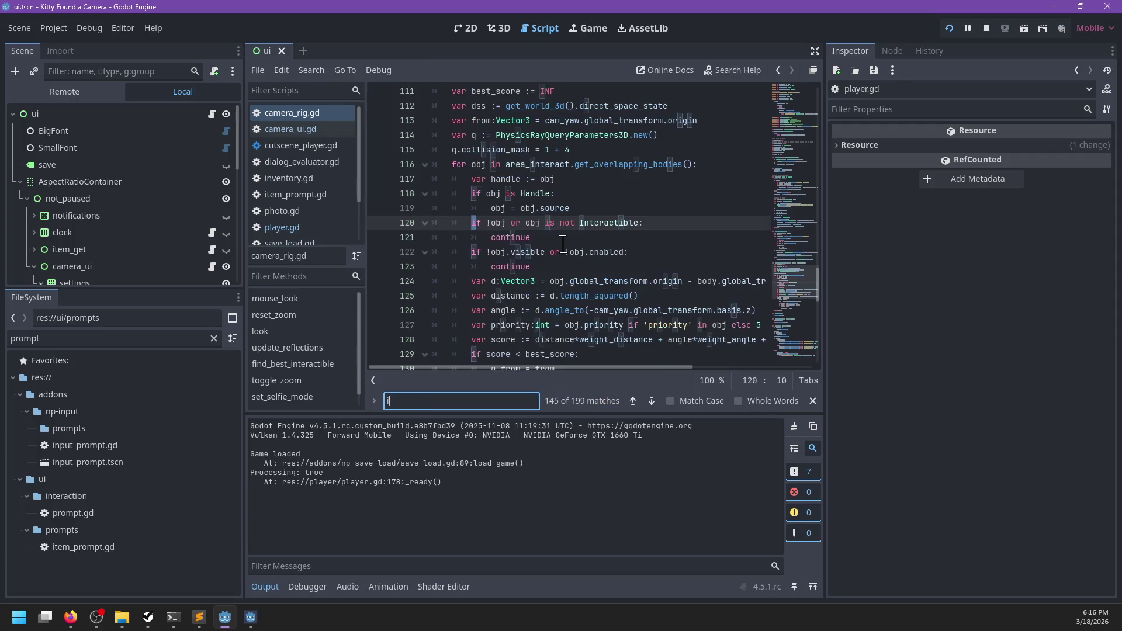
key(Escape)
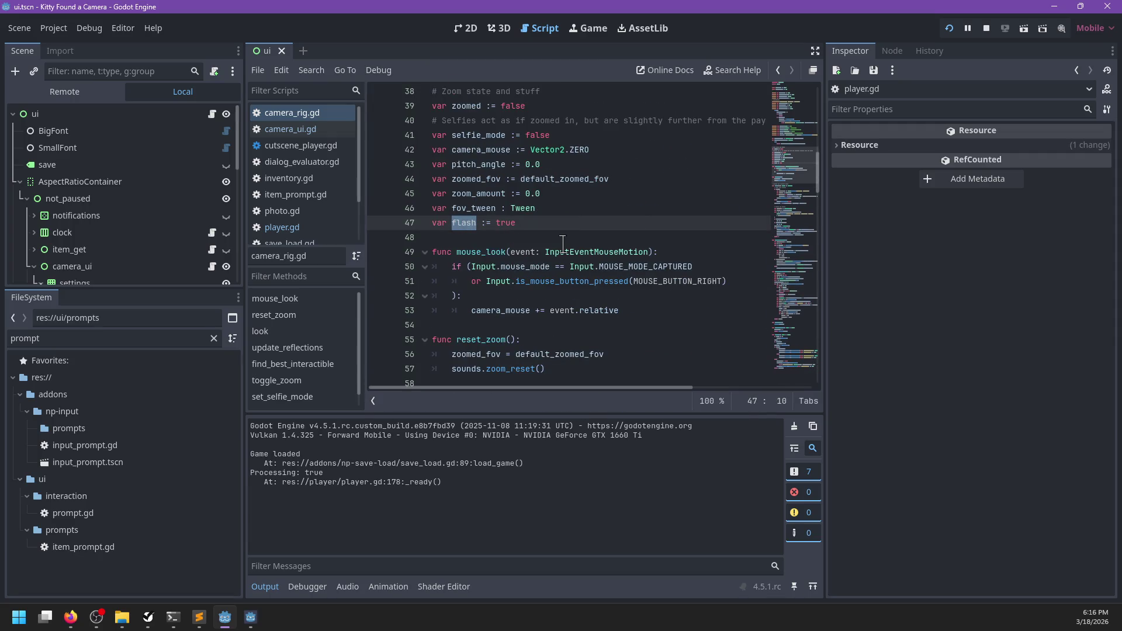
key(ctrl+f)
text(l)
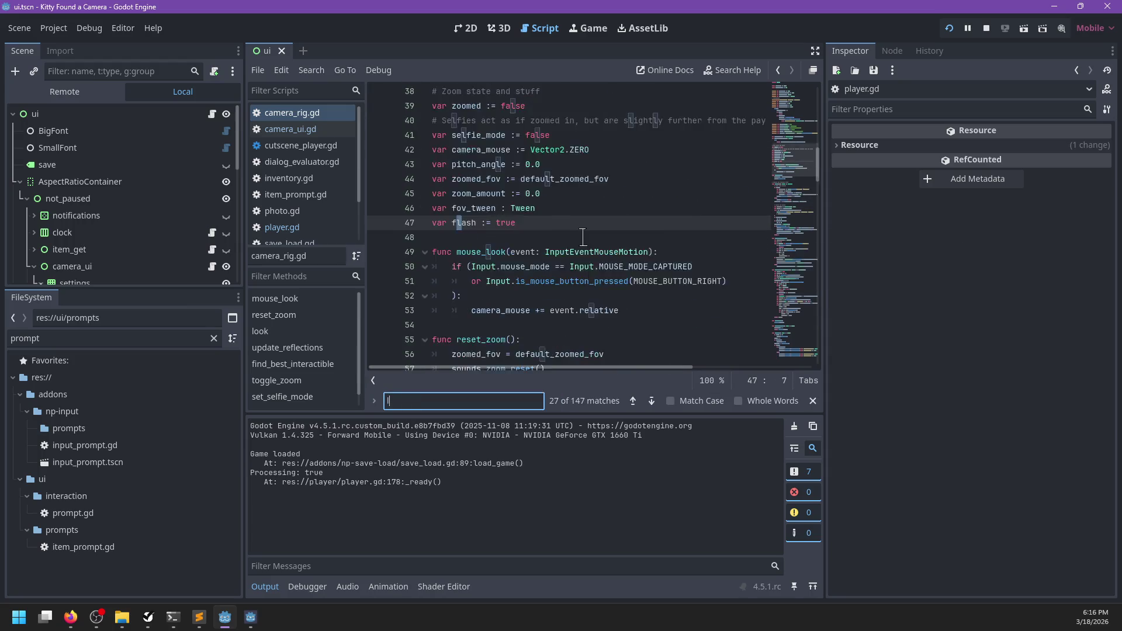
text(ightstart)
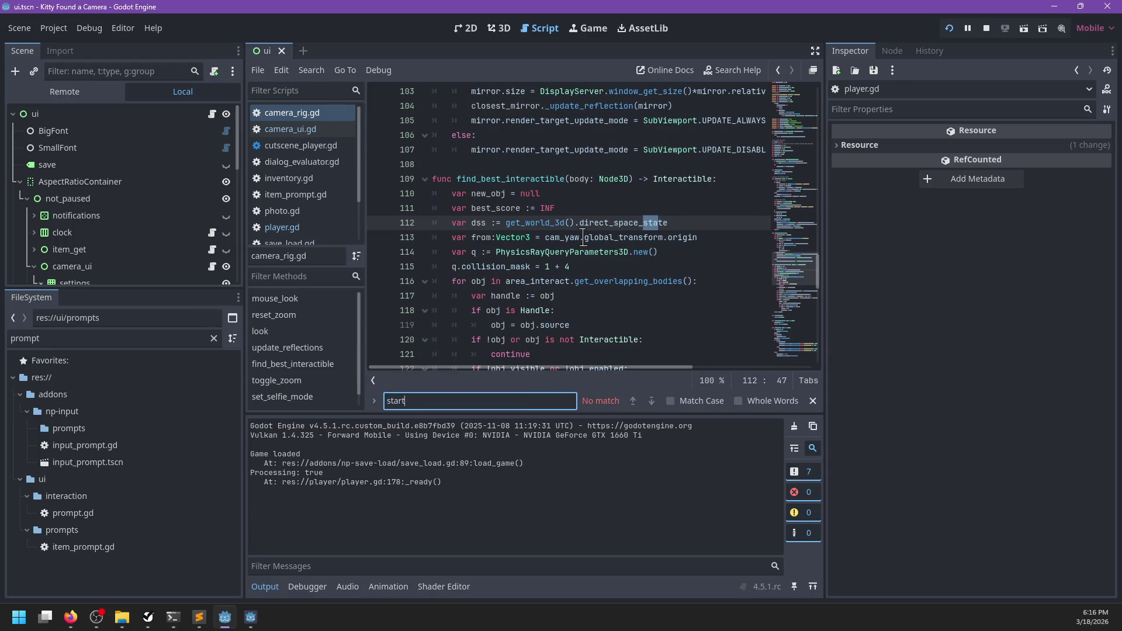
key(Escape)
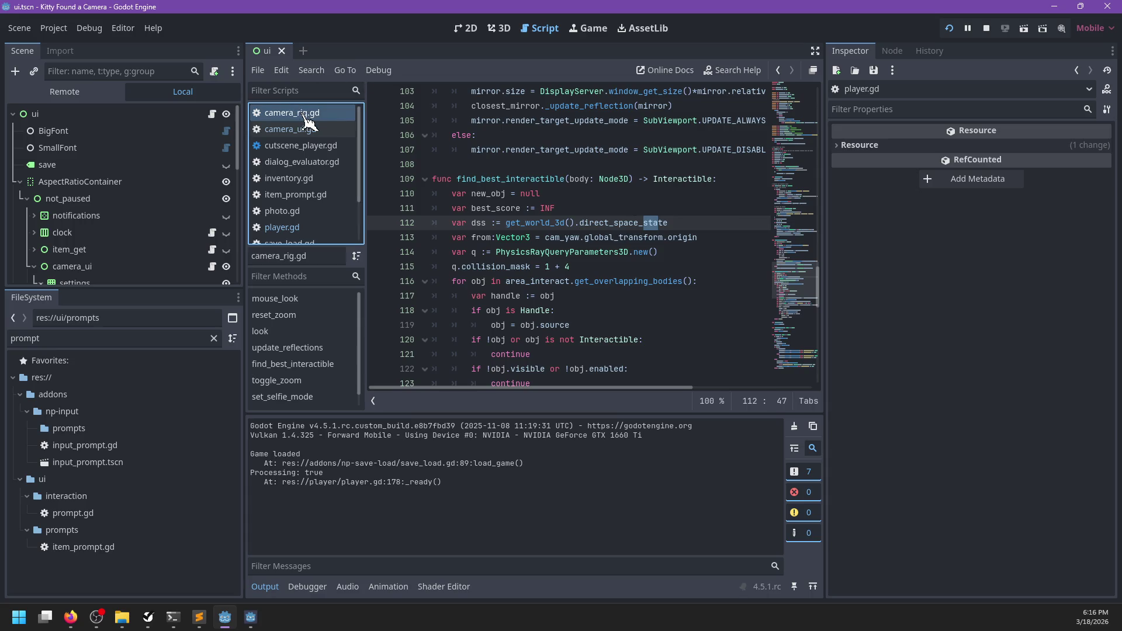
- Locate the start_flash() call in player.gd
click(311, 230)
key(ctrl+f)
text(sta)
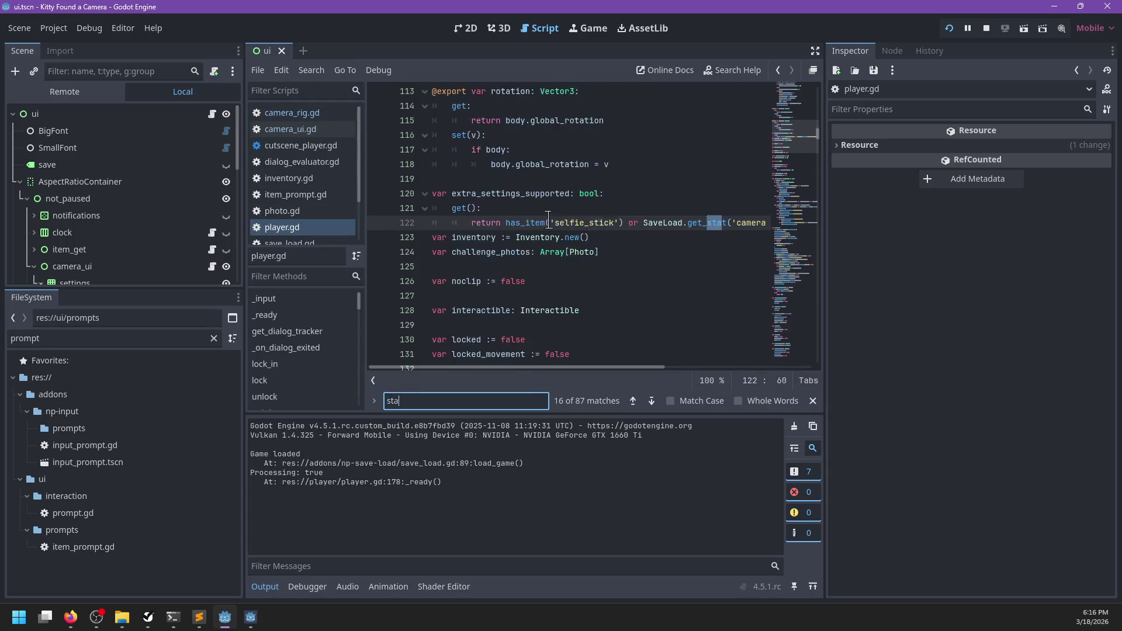
text(rt_flash)
key(Escape)
- Wrap start_flash() in take_photo under 'if rig.flash:' and save
key(ctrl+shift+Return)
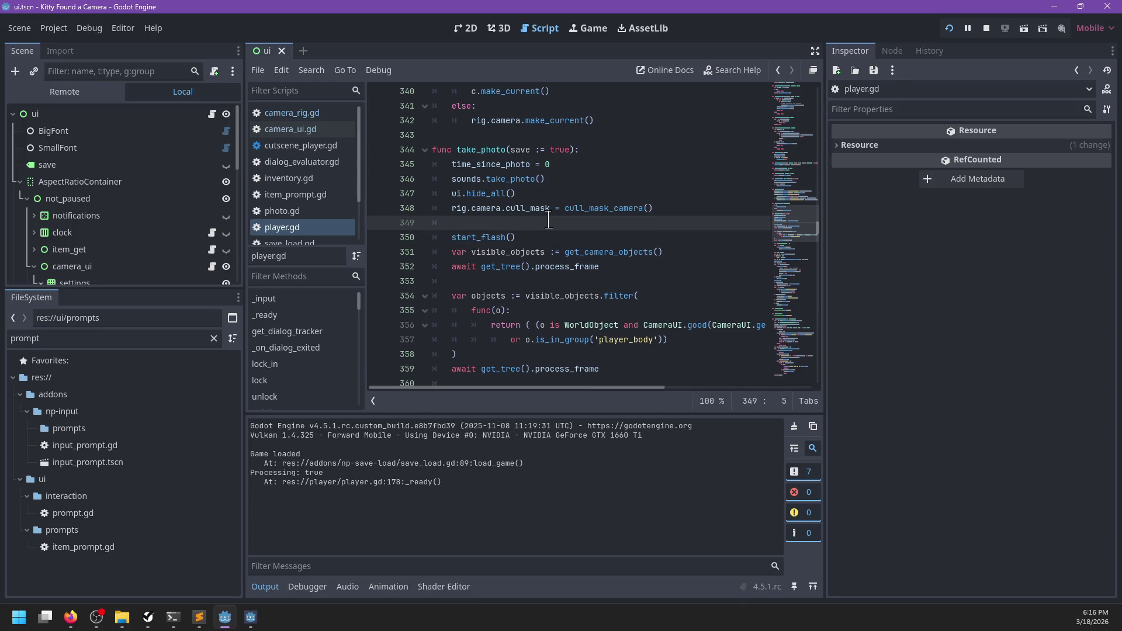
text(if camera.)
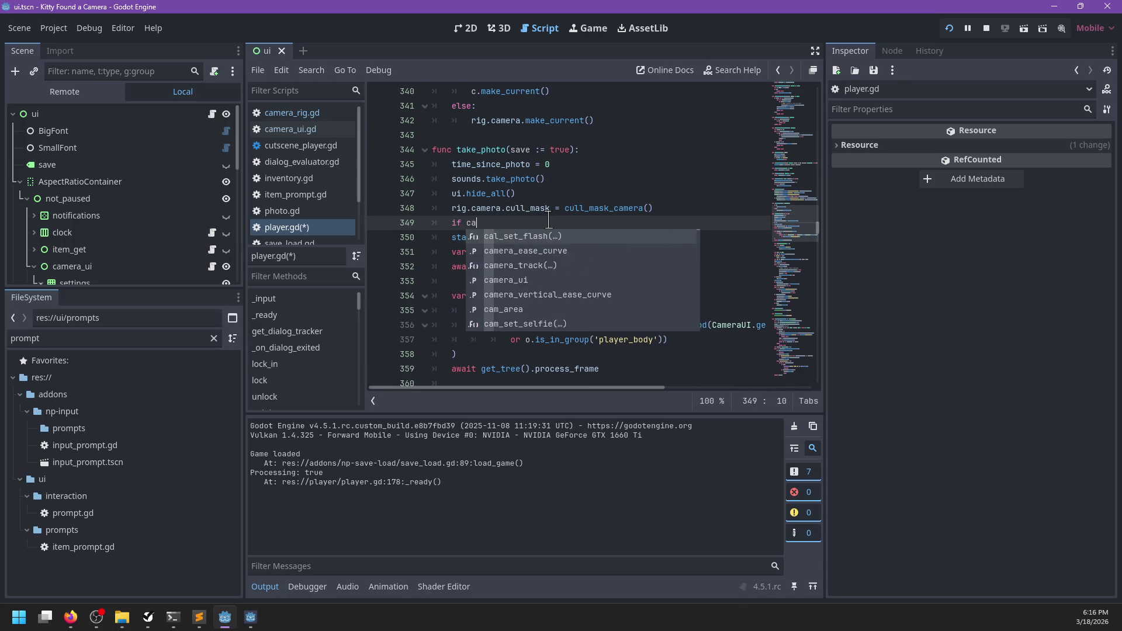
key(Escape)
key(BackSpace)
key(BackSpace)
key(BackSpace)
text(.flash:)
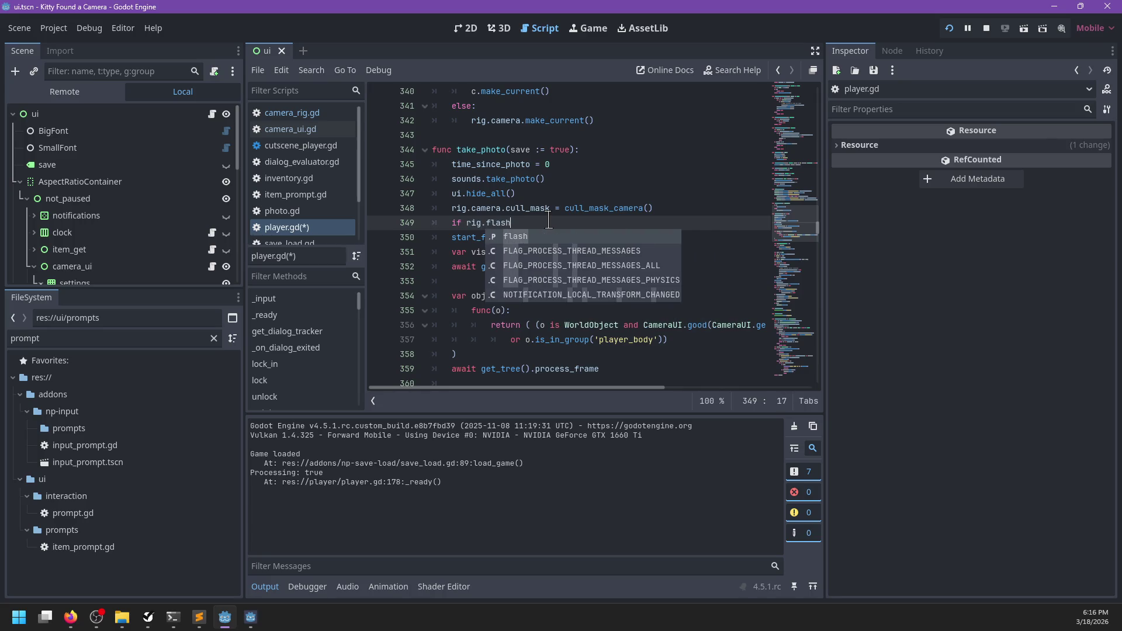
key(Down)
key(Home)
key(Tab)
scroll(526, 234, down, 6)
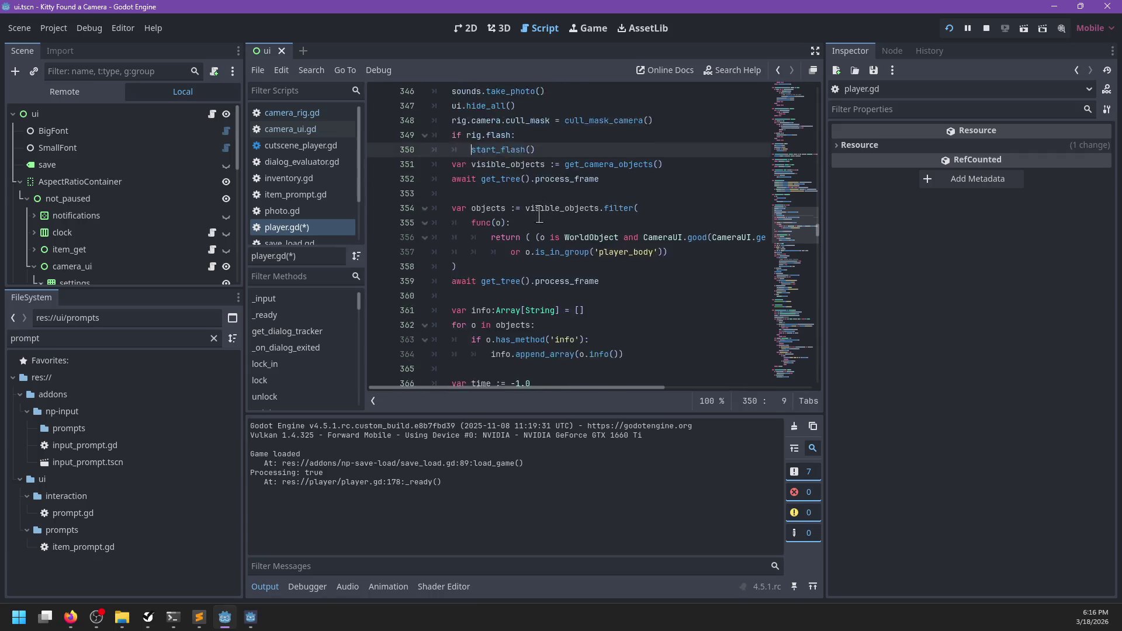
scroll(505, 245, down, 5)
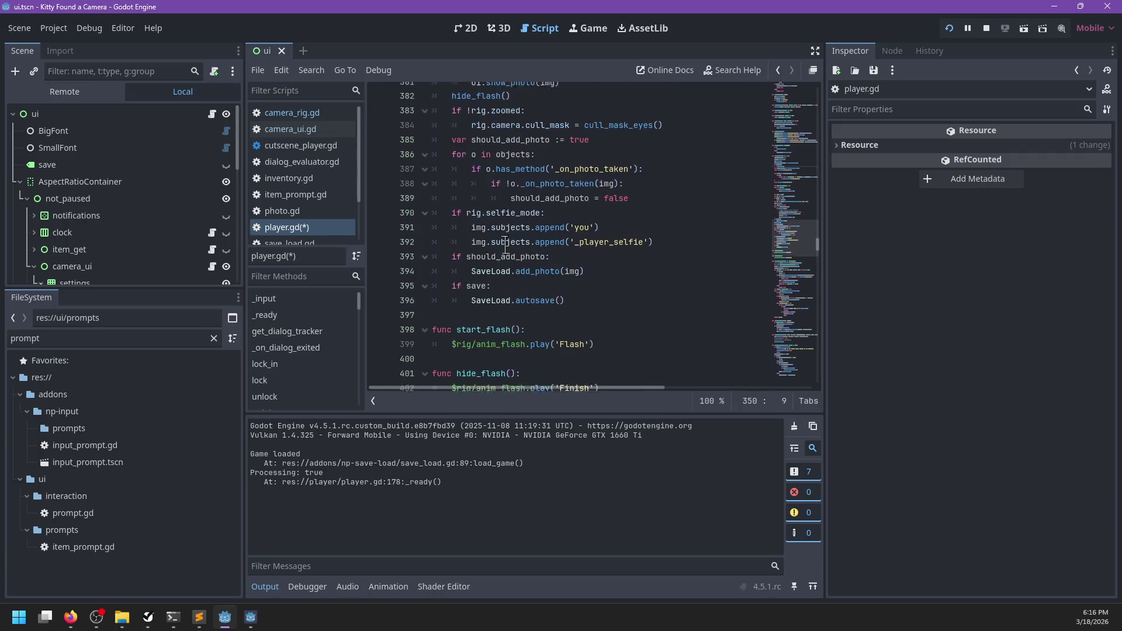
click(447, 222)
key(ctrl+s)
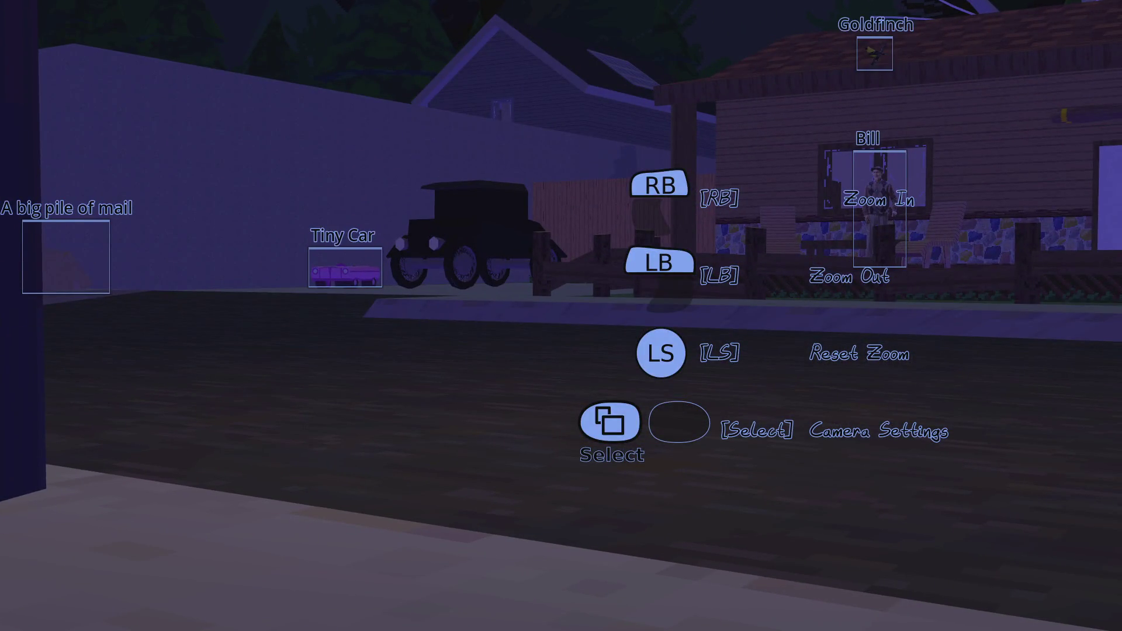
- Pause and close the test run, then return to ui.gd at line 236
key(Escape)
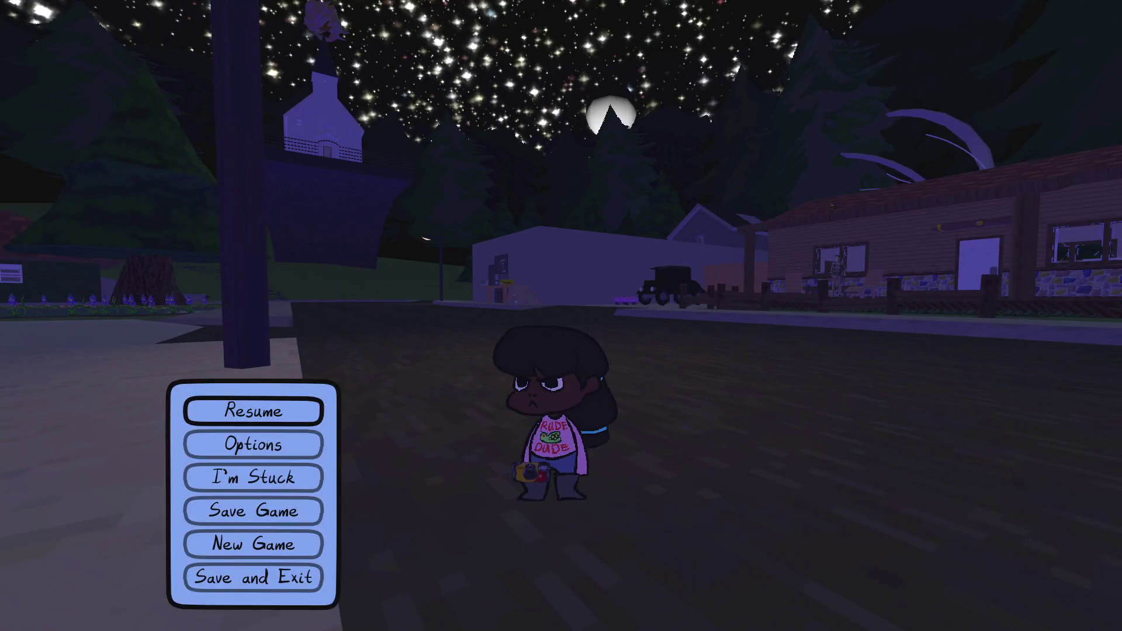
key(alt+Tab)
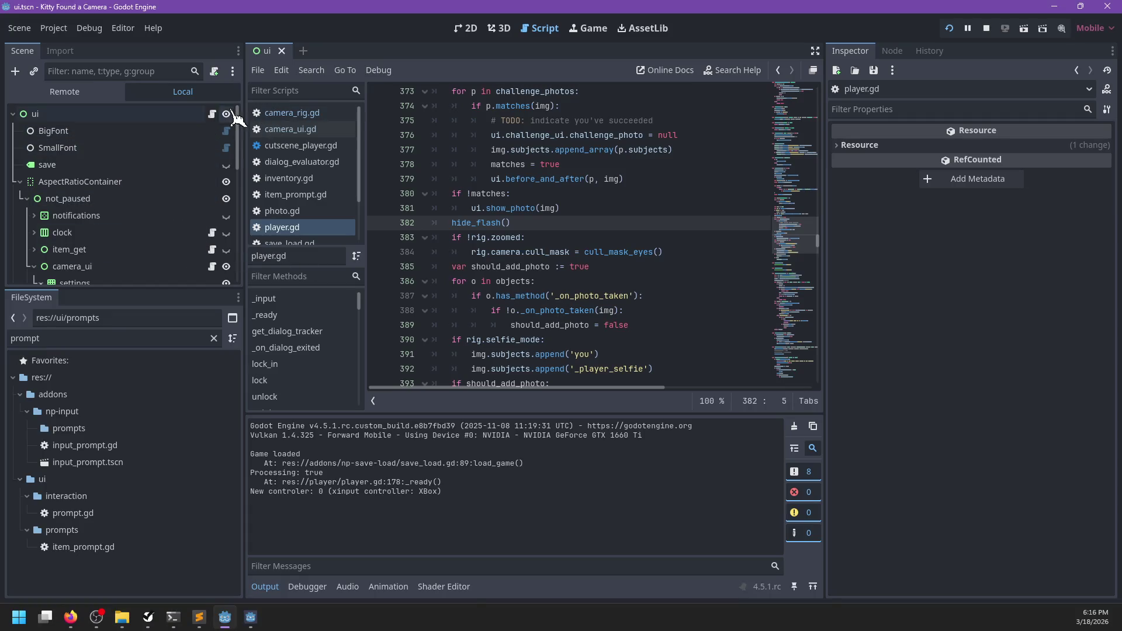
click(212, 114)
click(613, 215)
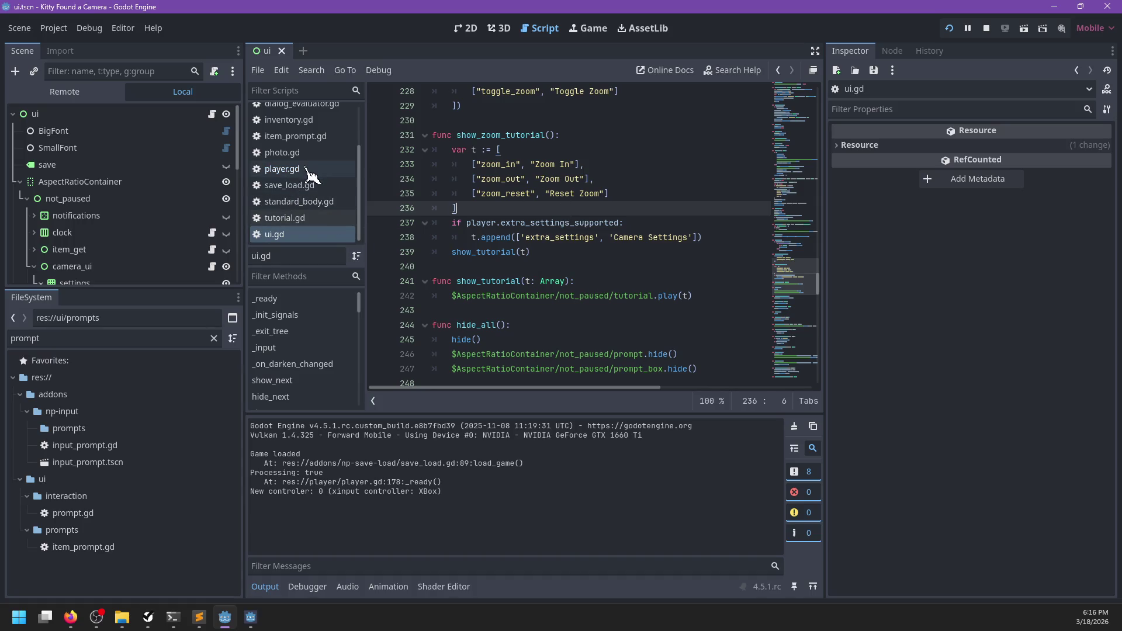
- Open camera_ui.gd and scroll through toggle_settings and the static get_box helper
scroll(285, 184, up, 2)
scroll(284, 184, up, 2)
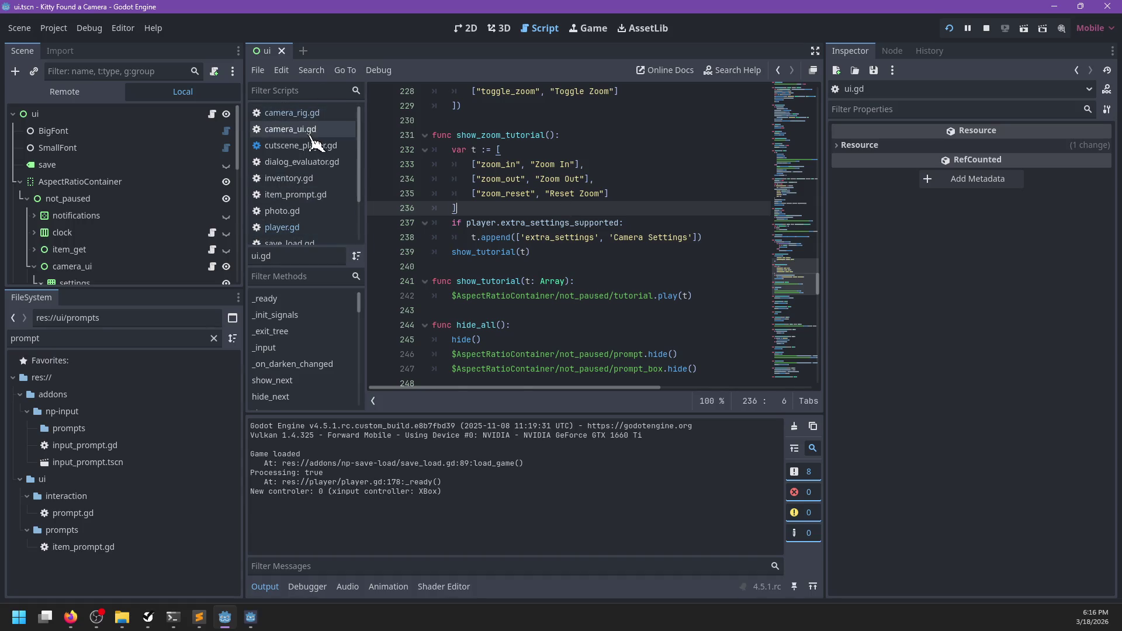
click(330, 130)
scroll(533, 182, up, 13)
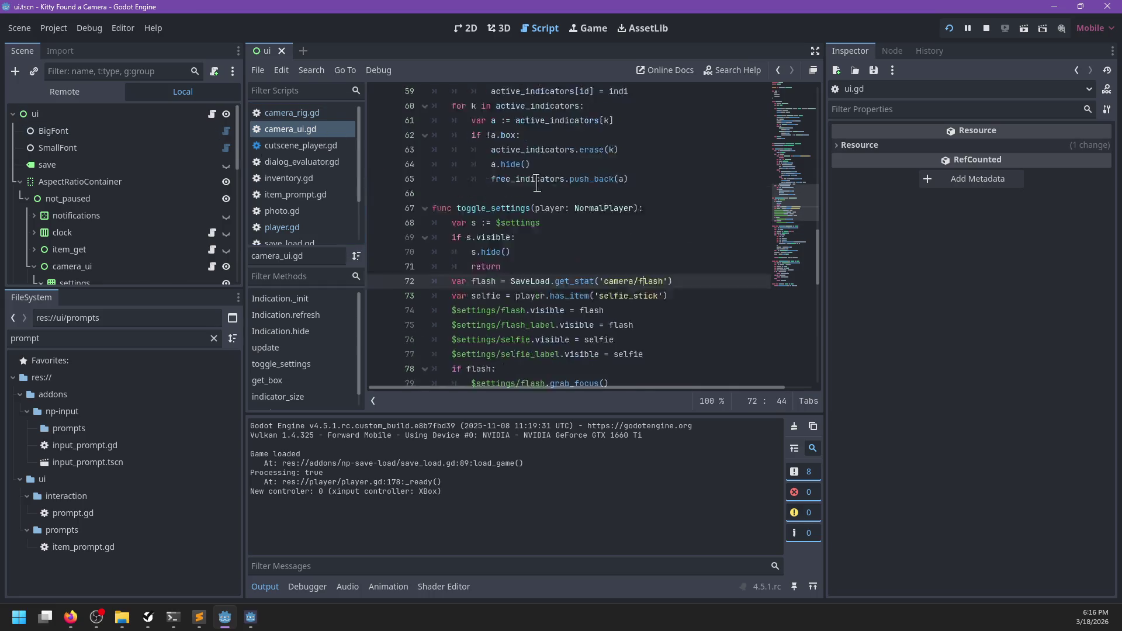
scroll(519, 201, up, 6)
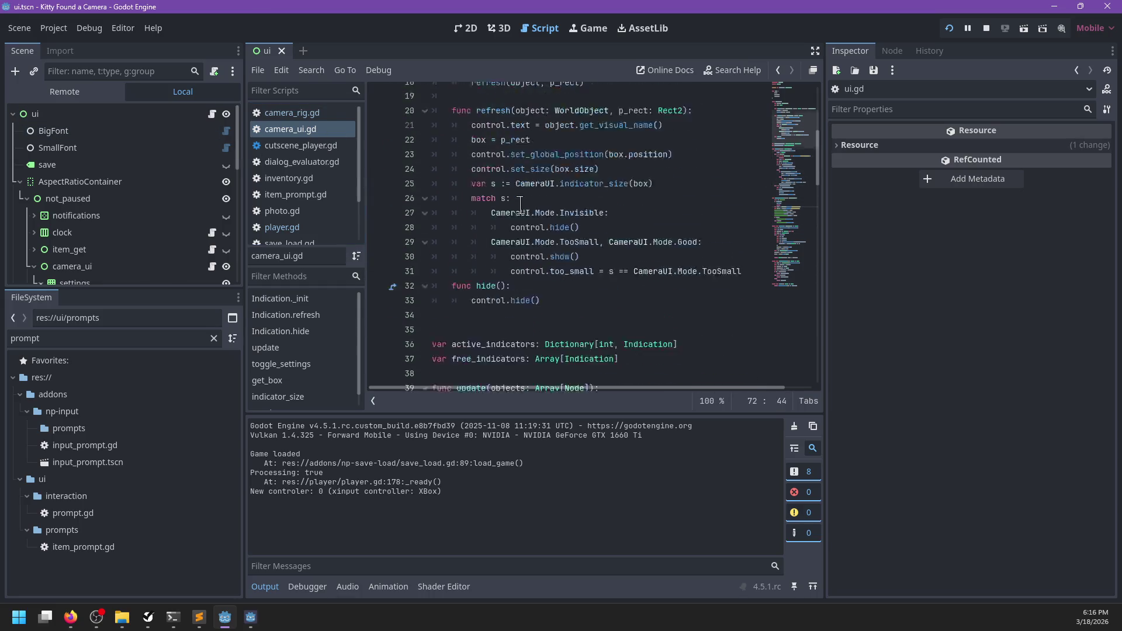
scroll(520, 205, down, 19)
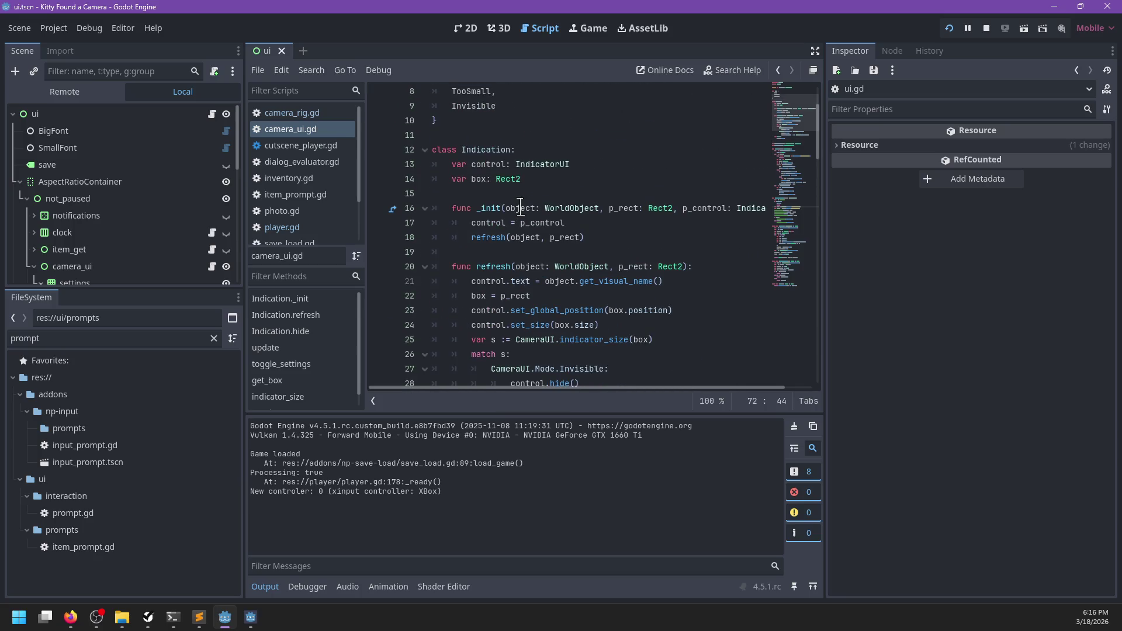
scroll(521, 209, down, 5)
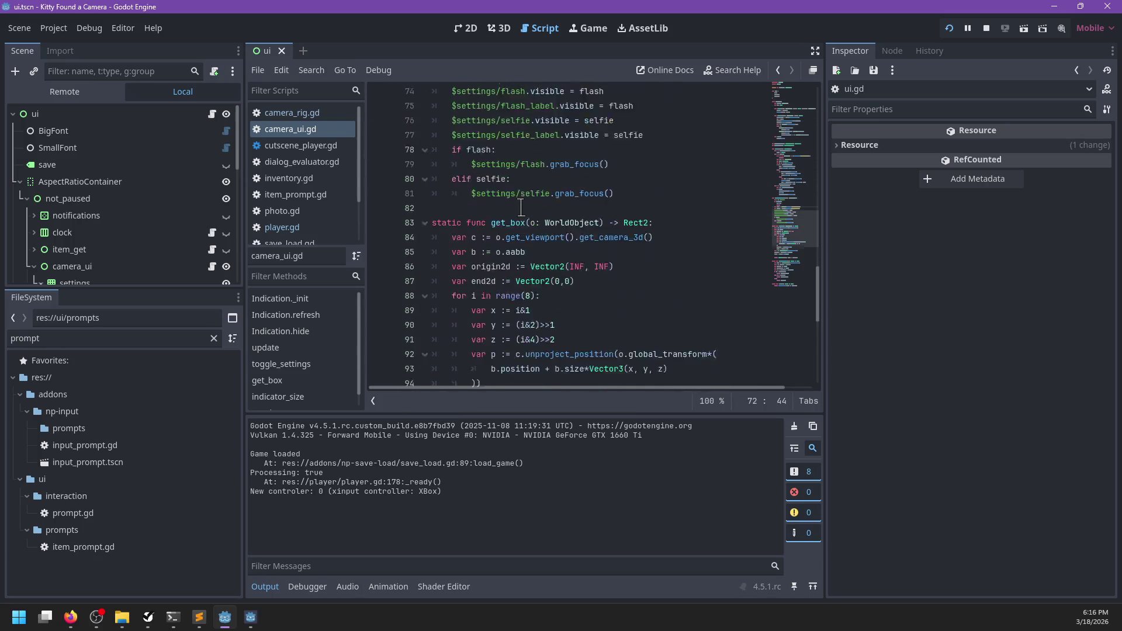
scroll(526, 217, up, 18)
scroll(531, 225, up, 9)
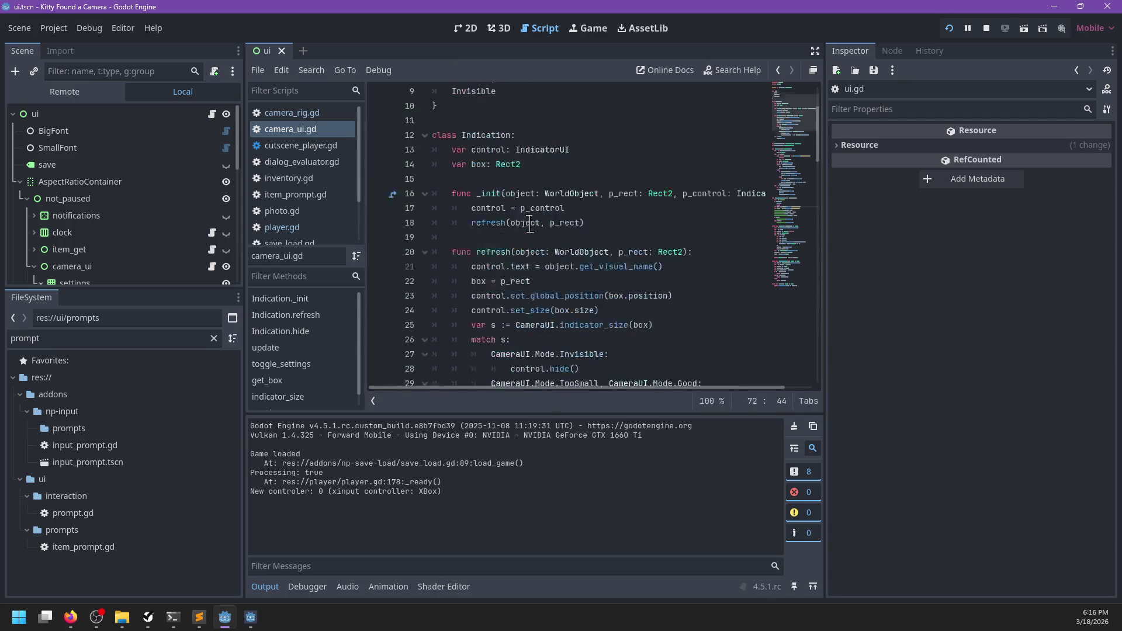
scroll(529, 224, down, 9)
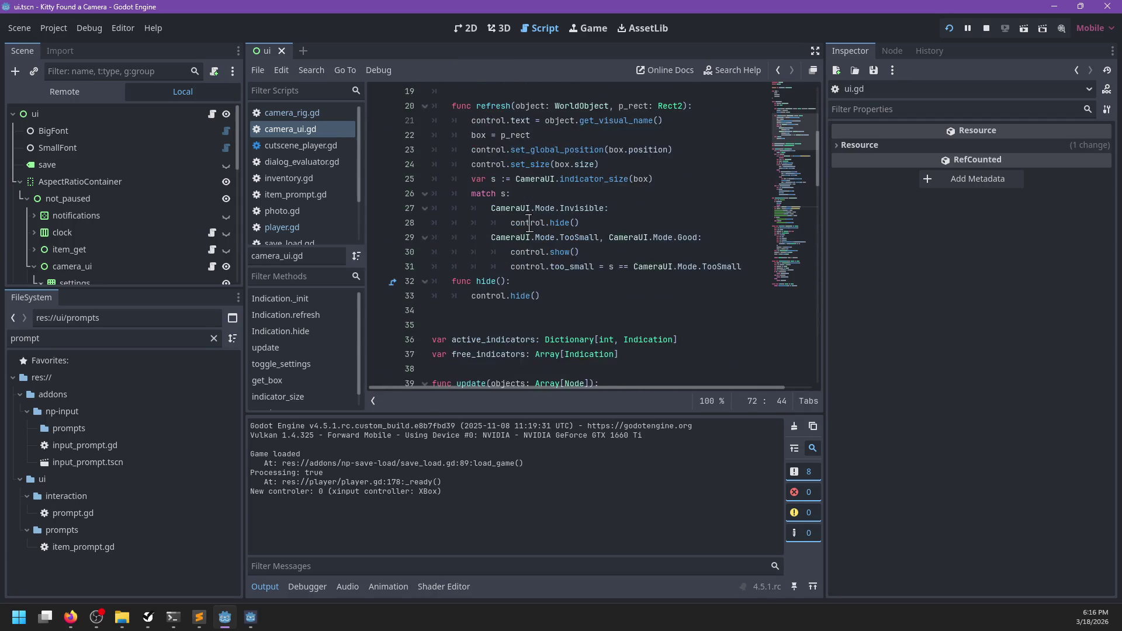
scroll(506, 210, down, 17)
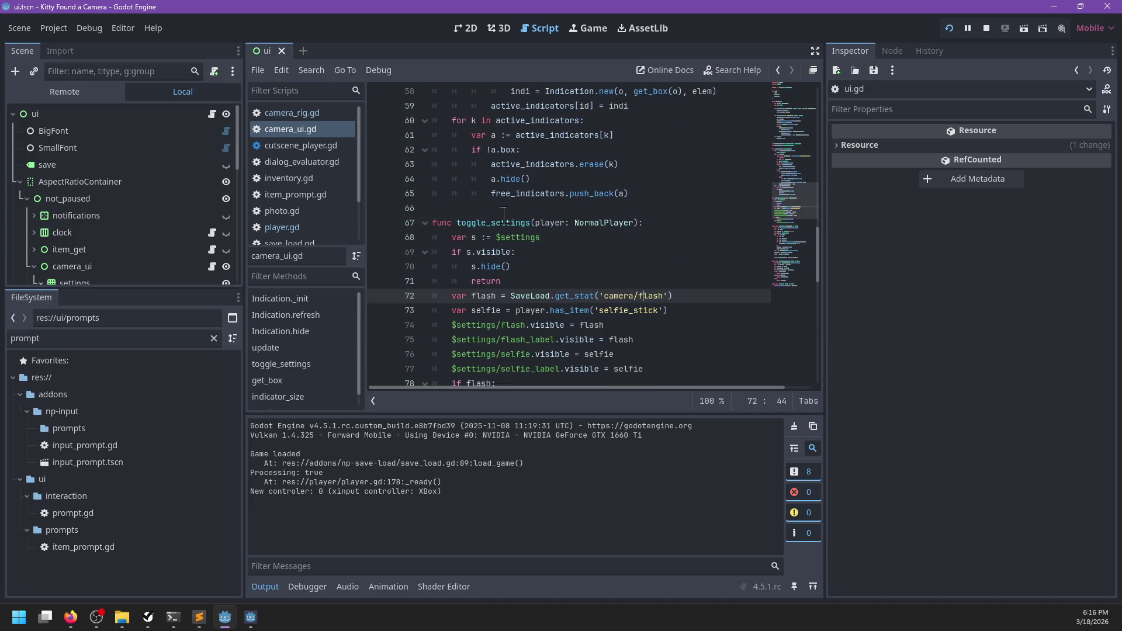
scroll(505, 217, down, 1)
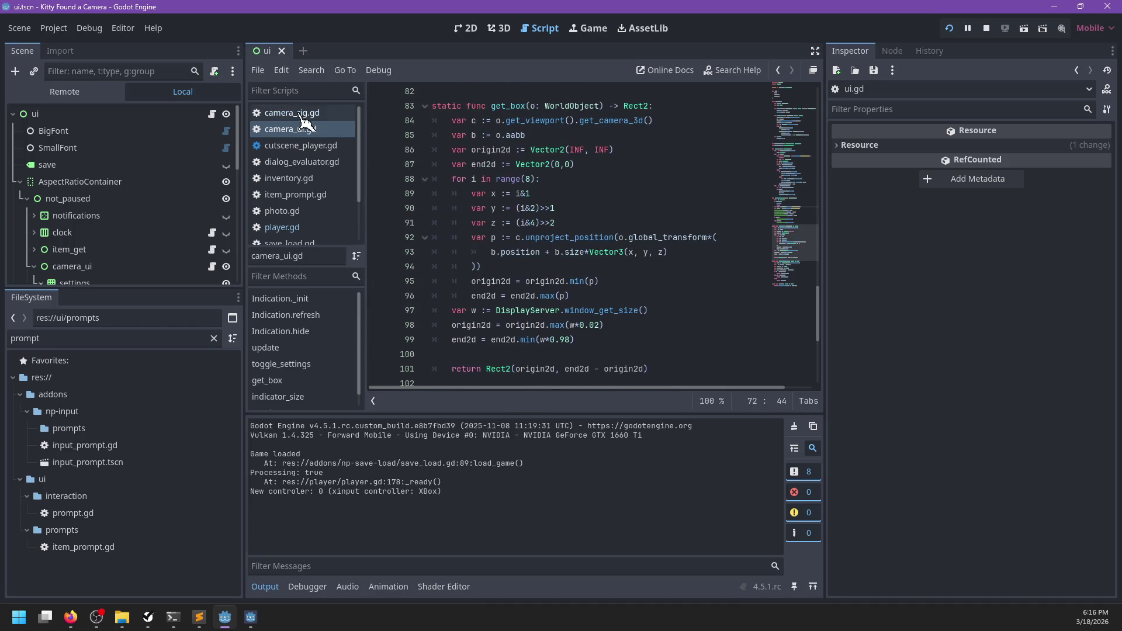
click(212, 113)
click(613, 178)
key(ctrl+f)
text(zoom)
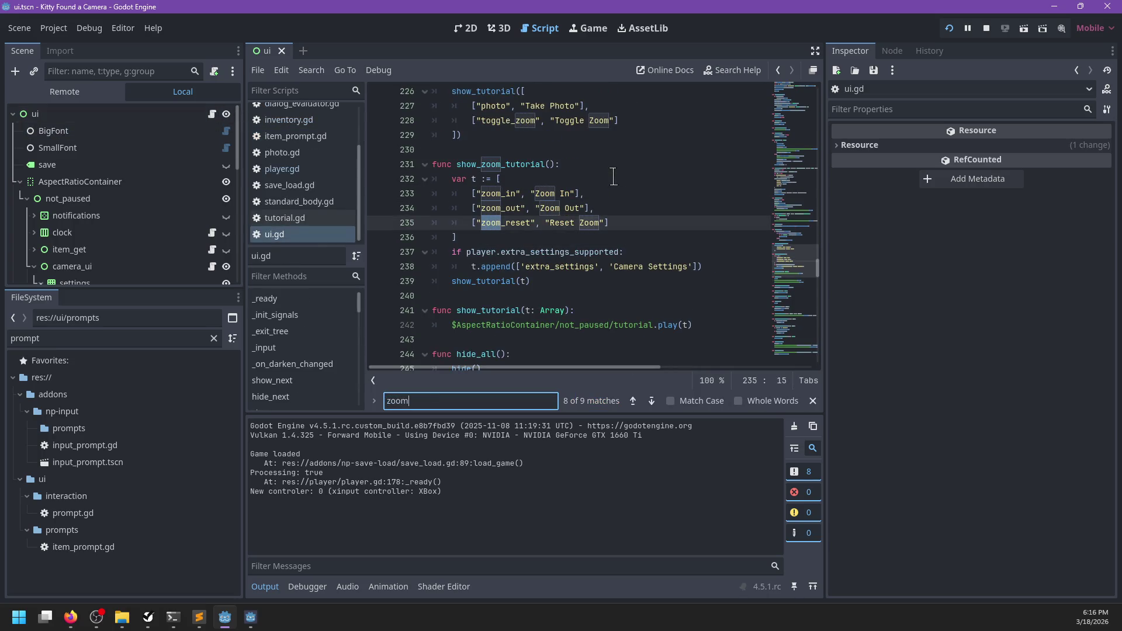
key(Return)
key(Return)
key(Return)
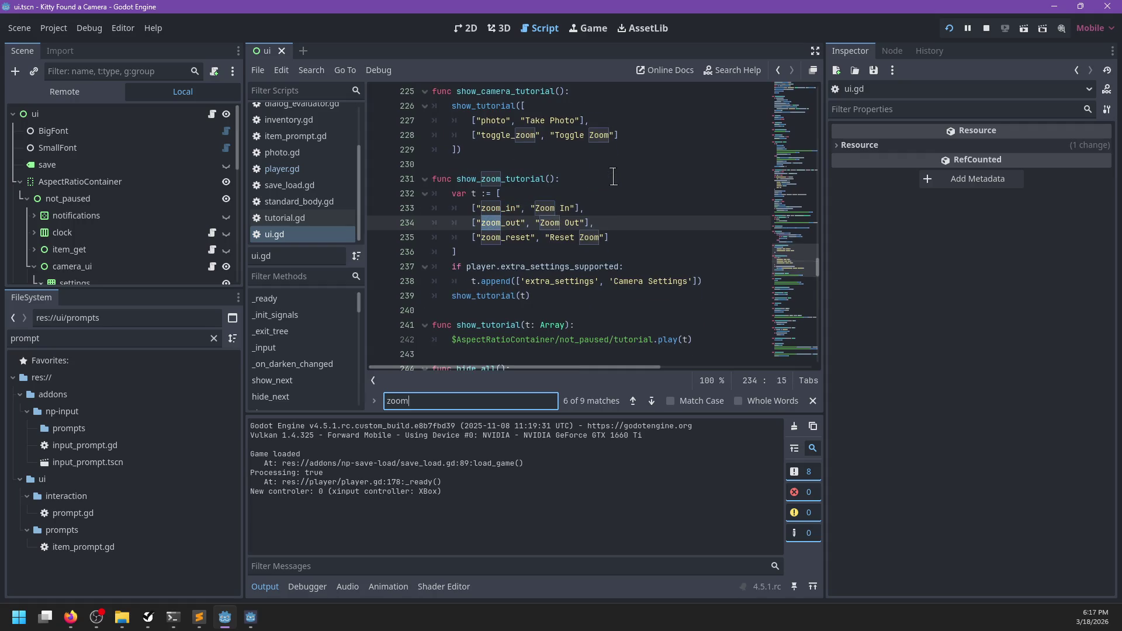
key(Return)
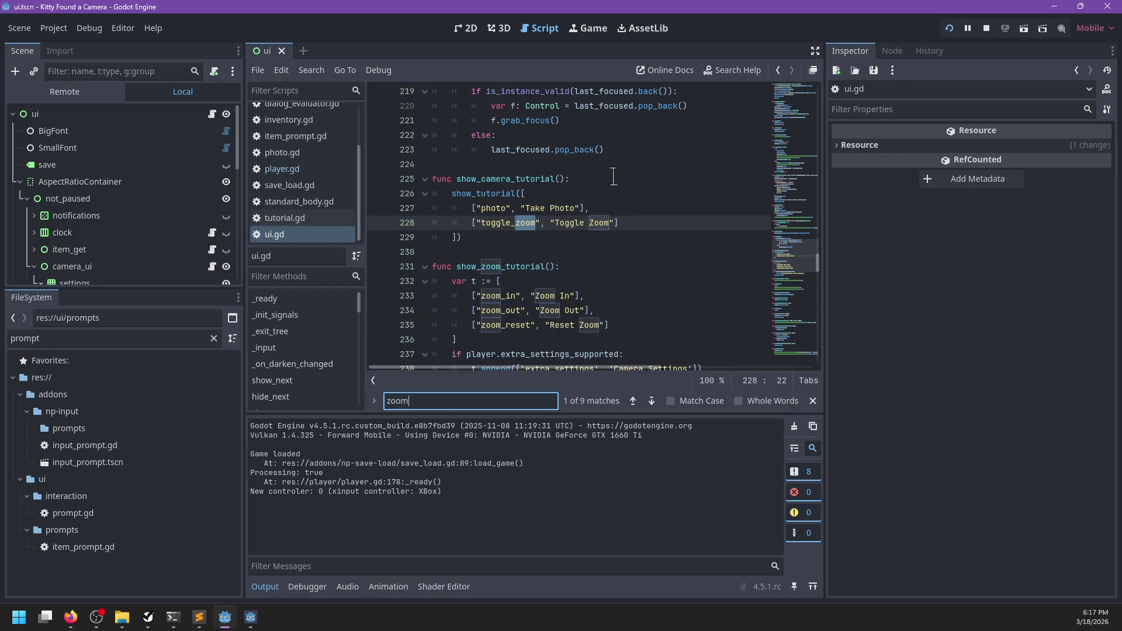
key(Return)
key(Return)
key(Return)
key(Escape)
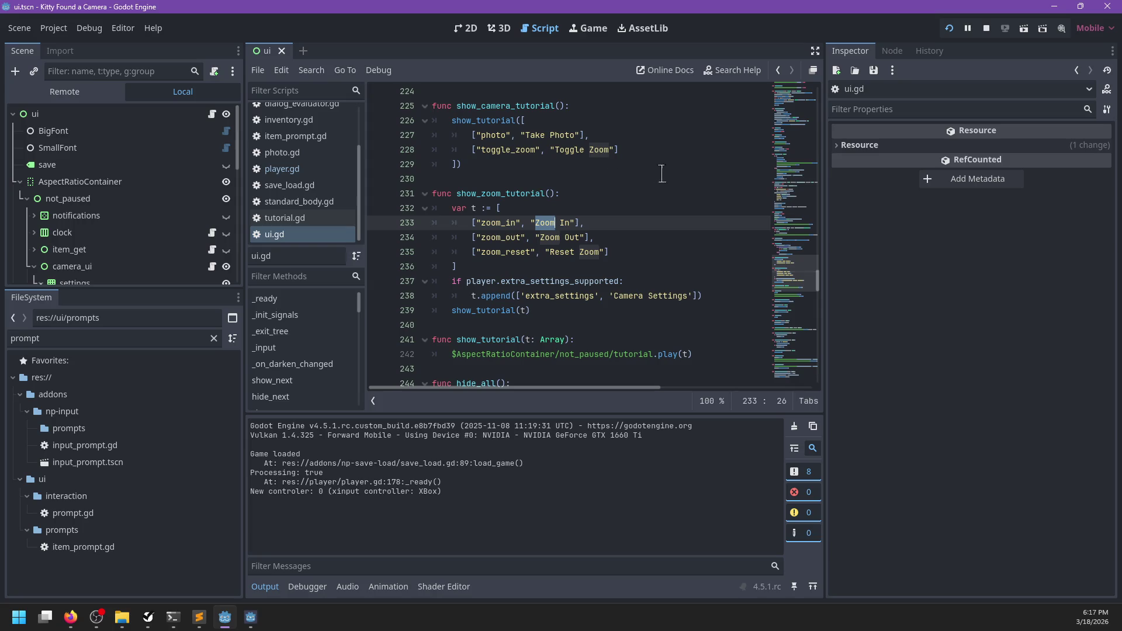
scroll(652, 176, up, 5)
scroll(613, 180, down, 3)
click(502, 258)
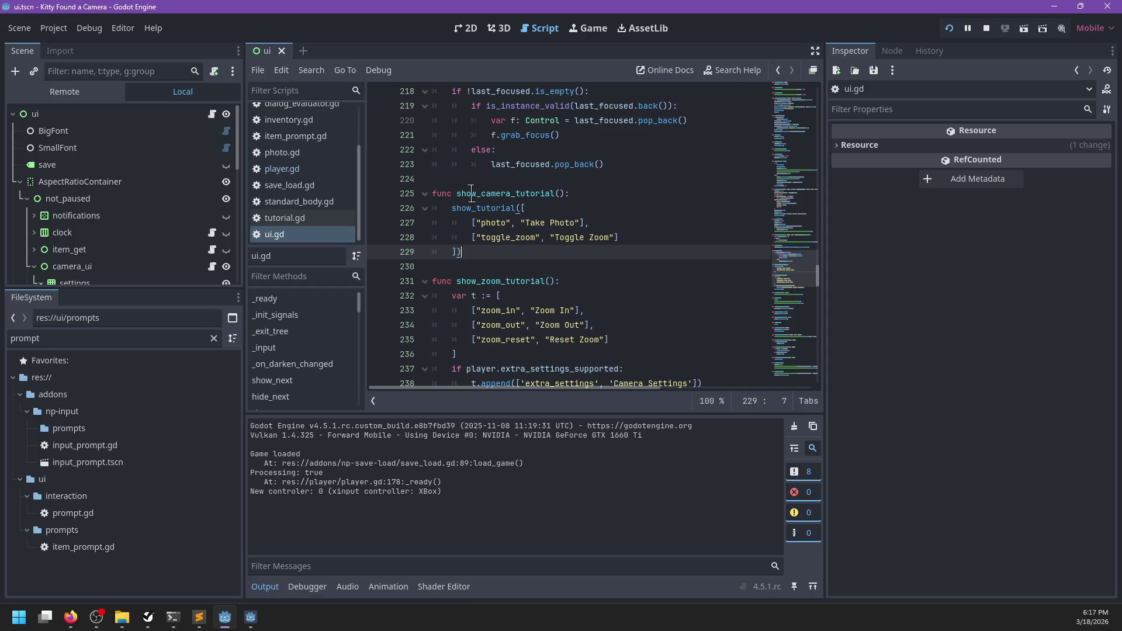
mouse_move(809, 269)
mouse_down()
mouse_move(805, 110)
mouse_move(806, 159)
mouse_up()
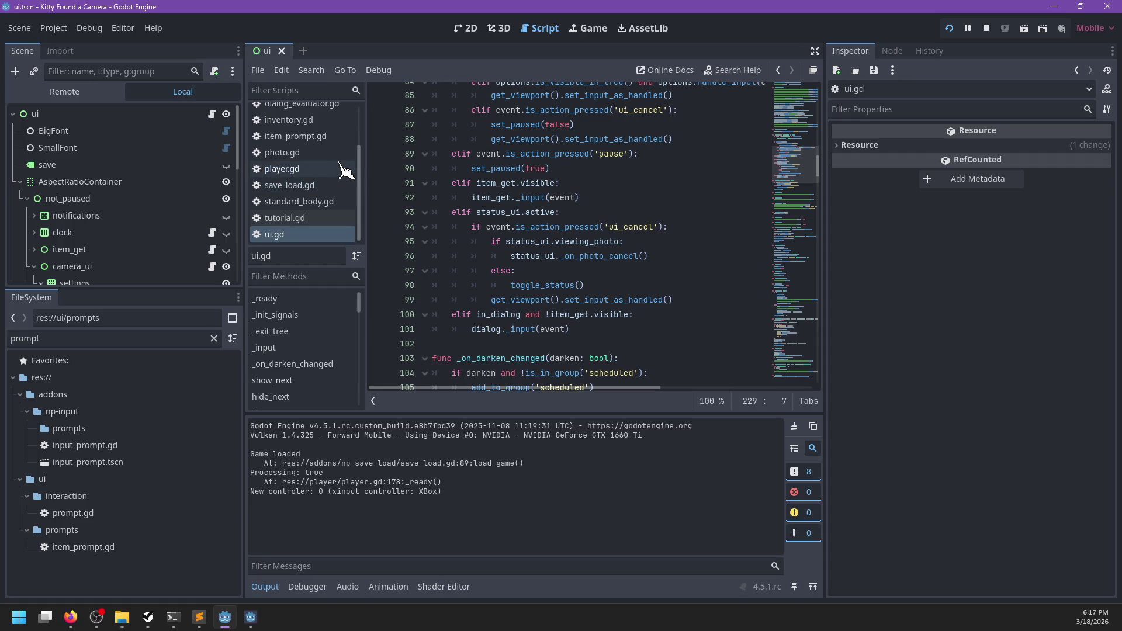
- Find cam_set_zoom in player.gd and jump to its definition
click(304, 169)
key(ctrl+f)
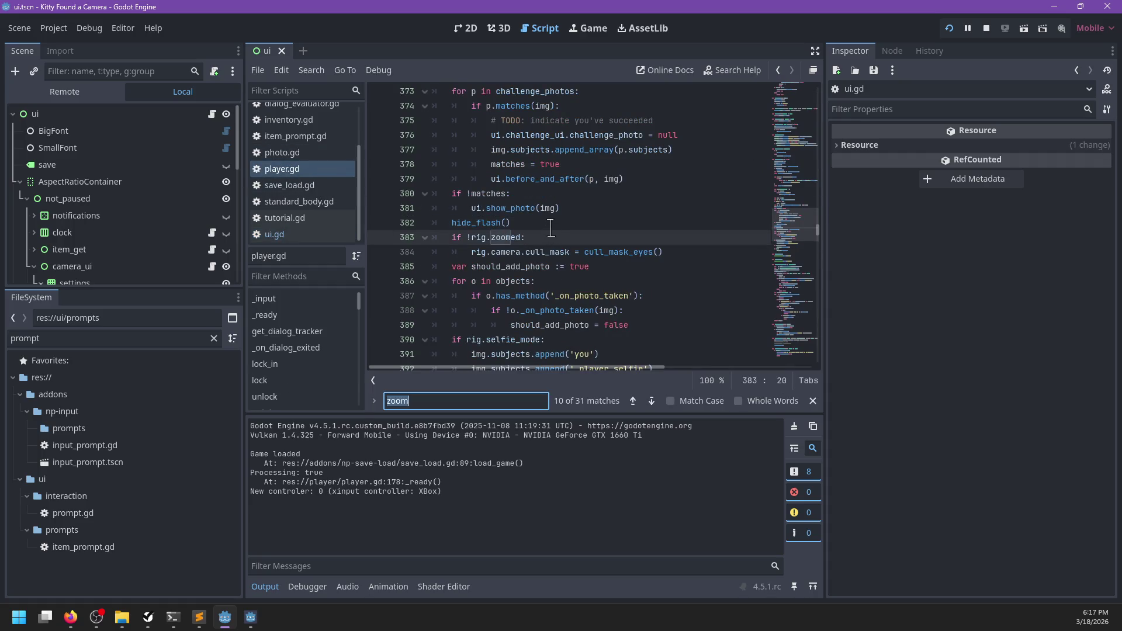
text(cam_set_zoom)
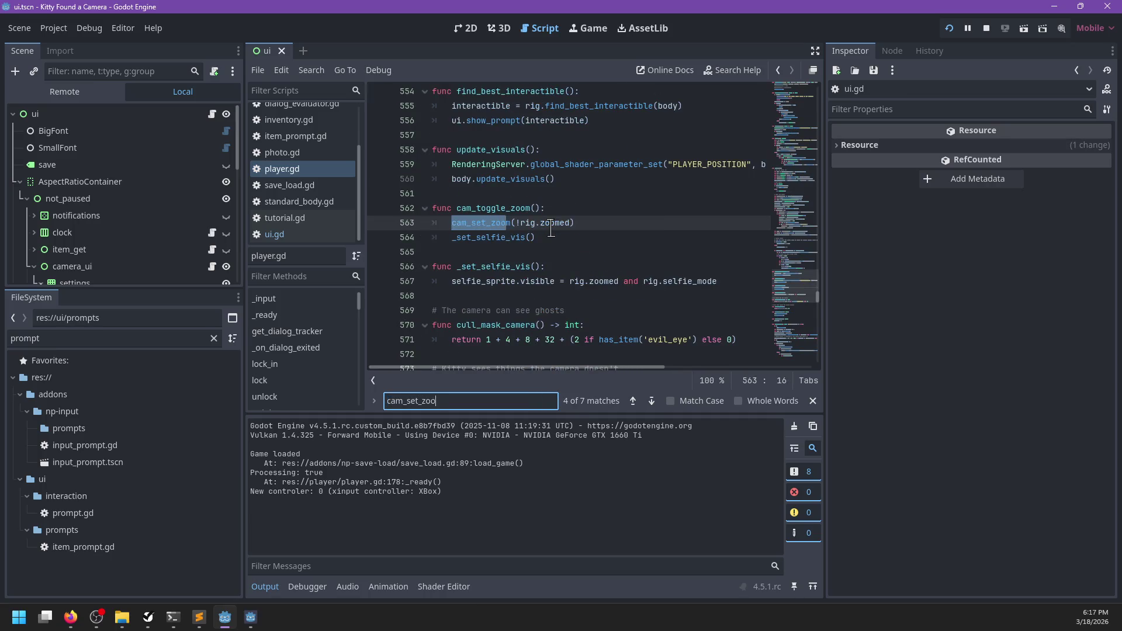
key(Escape)
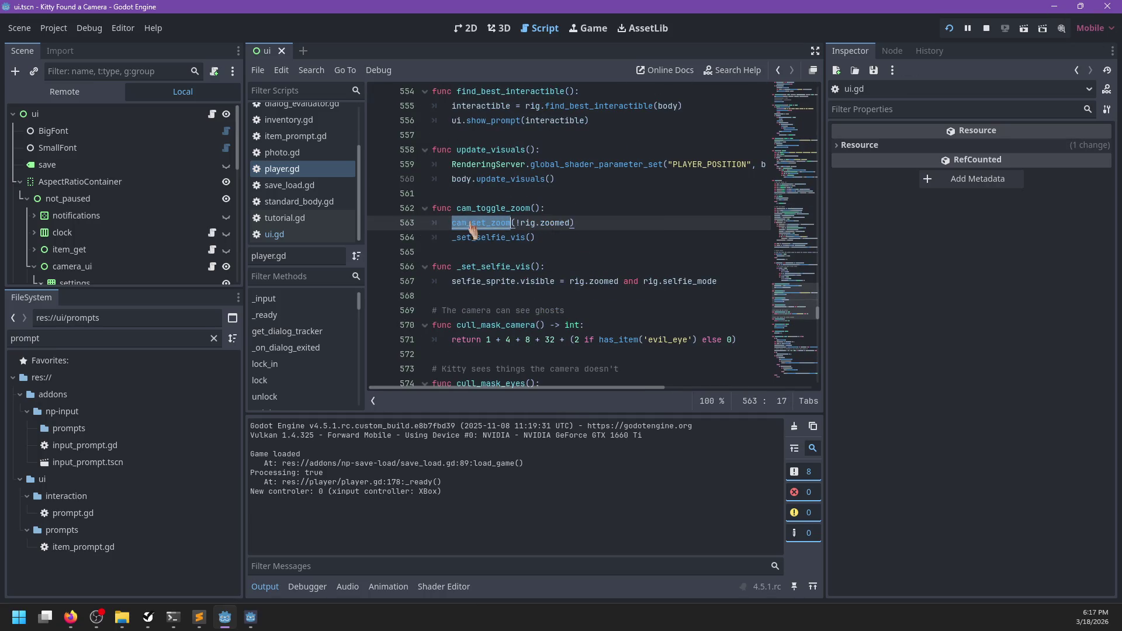
ctrl+click(473, 225)
scroll(588, 224, down, 4)
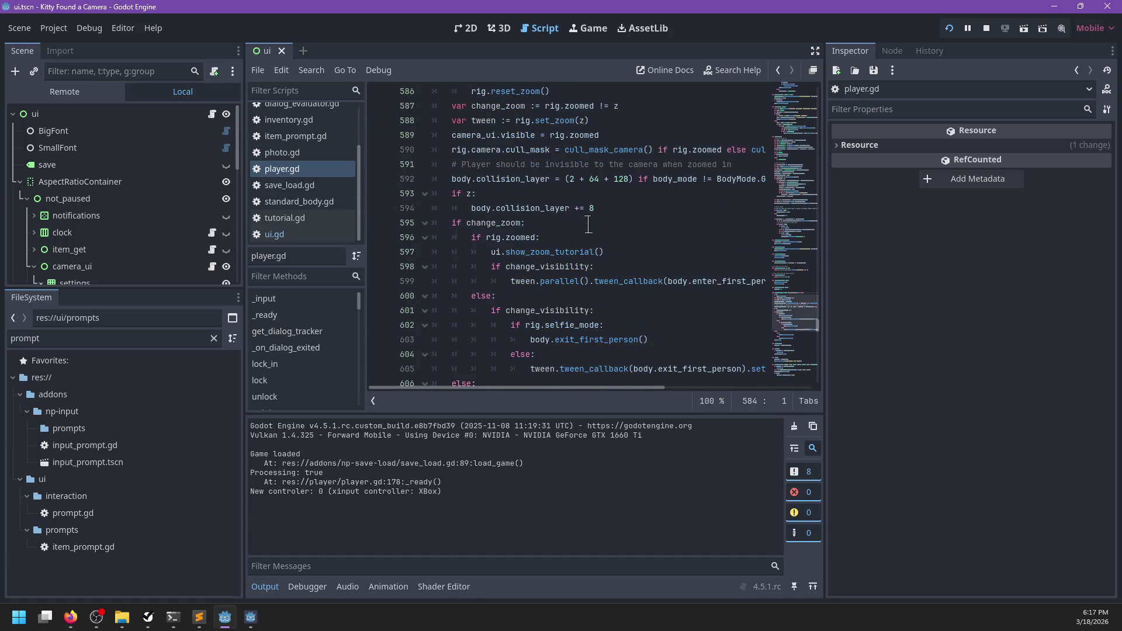
scroll(307, 187, up, 2)
scroll(308, 193, up, 1)
- Browse cutscene_player.gd and camera_rig.gd, then open camera_ui.gd at the toggle_settings header
click(341, 147)
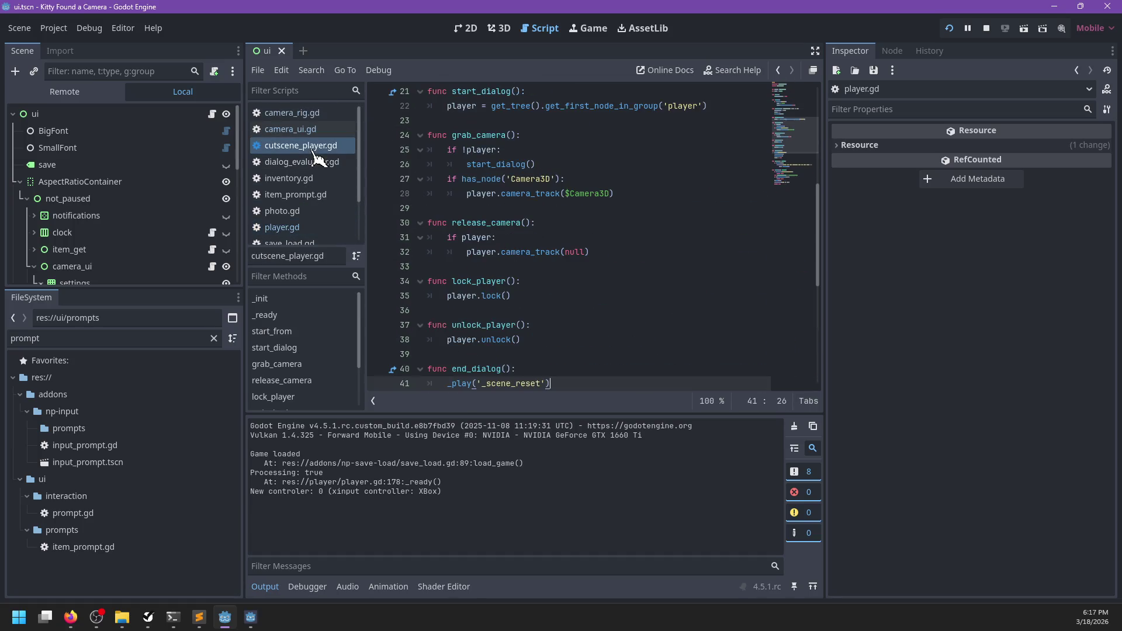
click(310, 120)
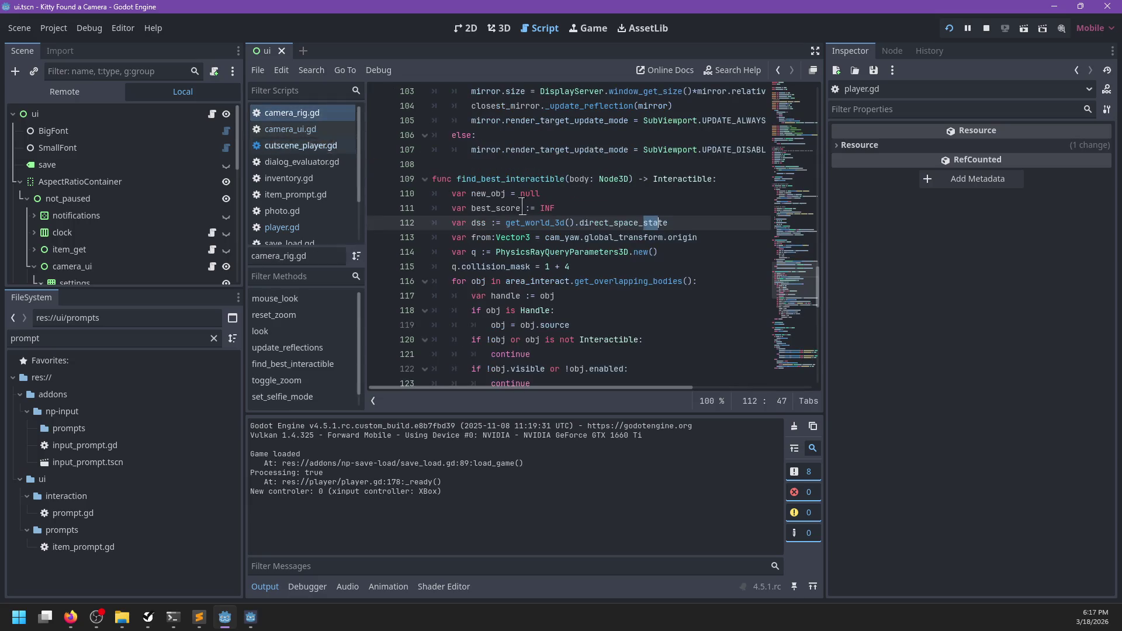
click(317, 147)
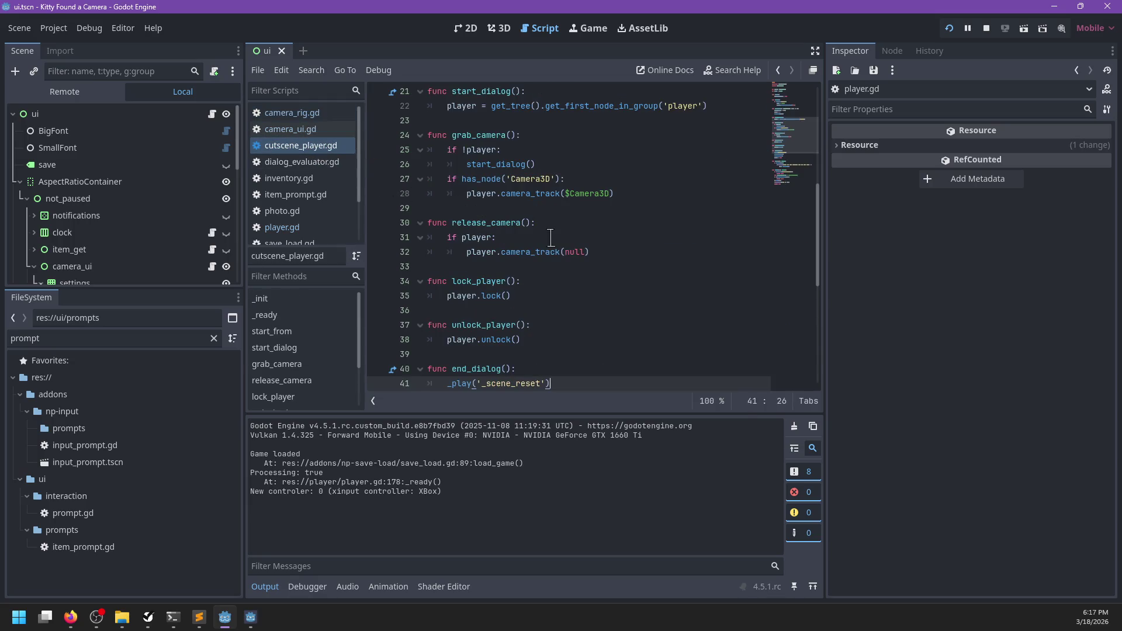
scroll(549, 234, down, 3)
scroll(551, 238, up, 5)
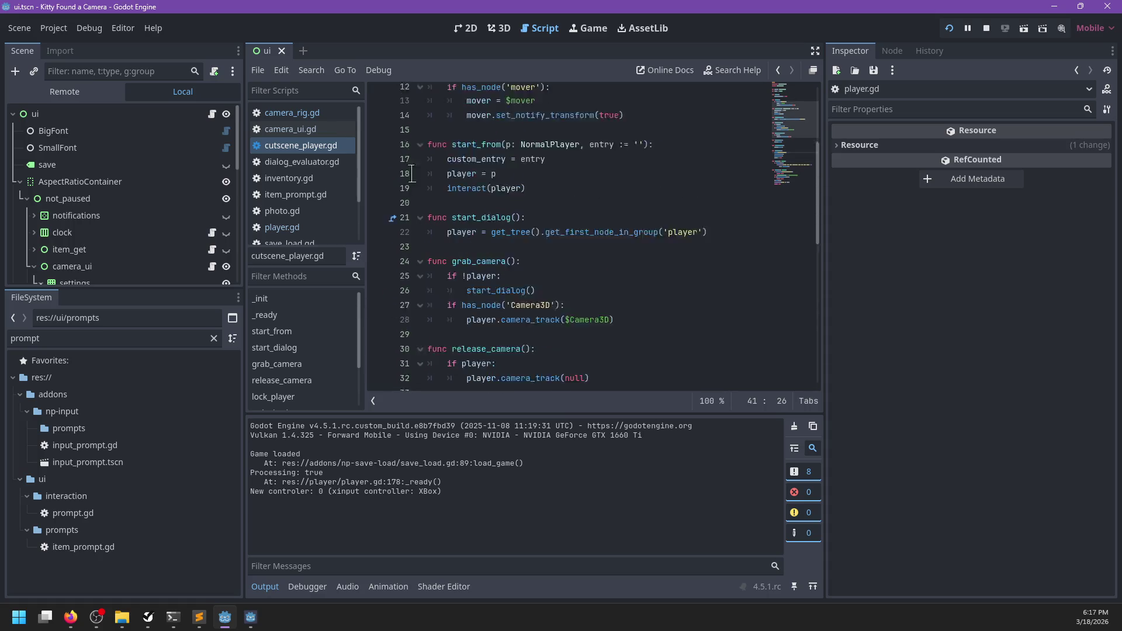
click(316, 129)
scroll(678, 127, up, 9)
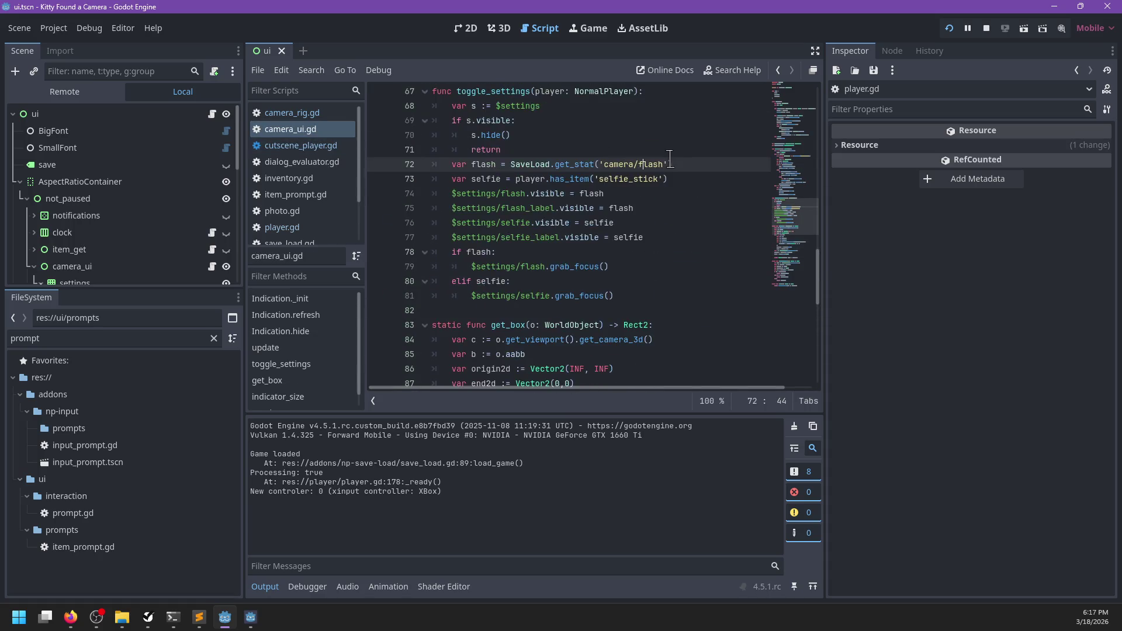
click(663, 252)
click(665, 261)
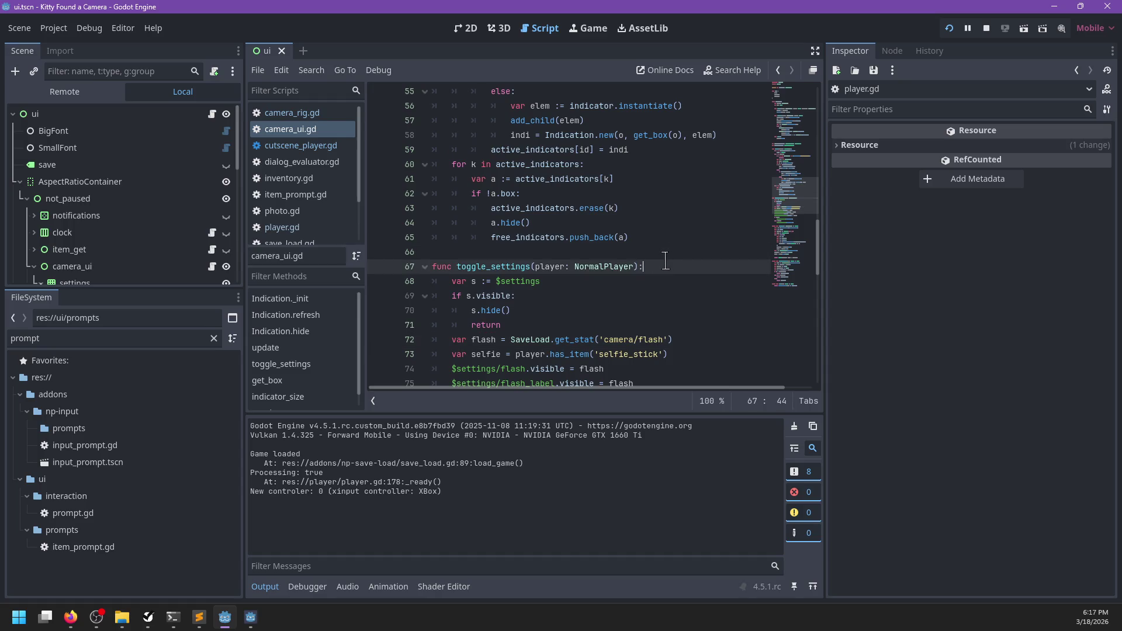
- Insert set_settings_visible(player, $settings.visible) into toggle_settings and start the new function below
key(Return)
text(set_settings_visible(player)
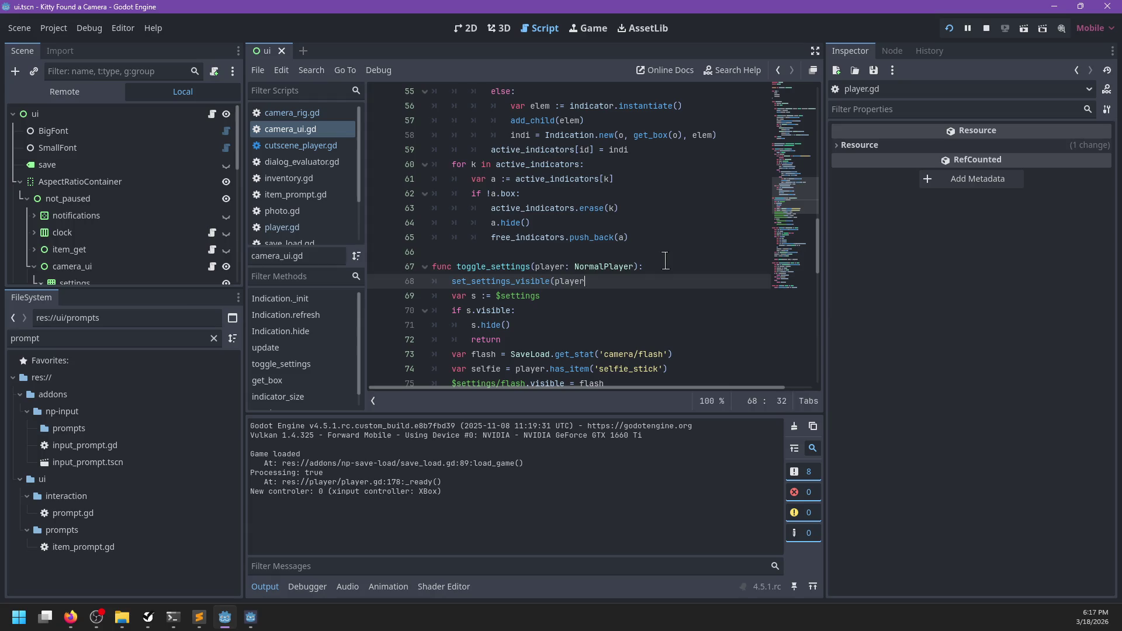
text(, $settings)
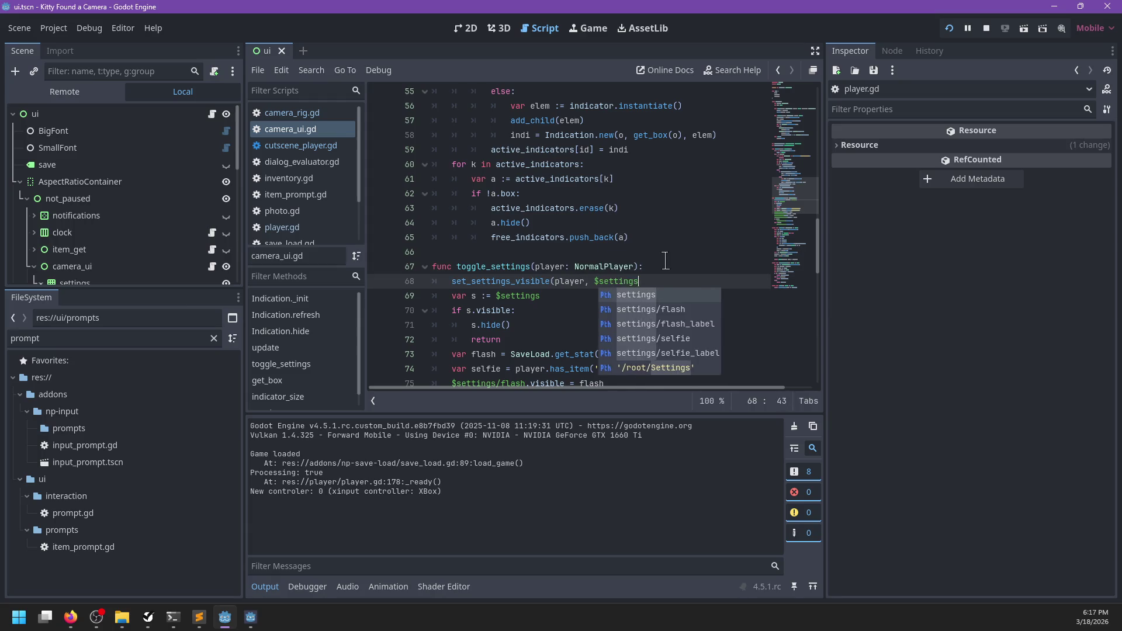
text(.vis))
key(Return)
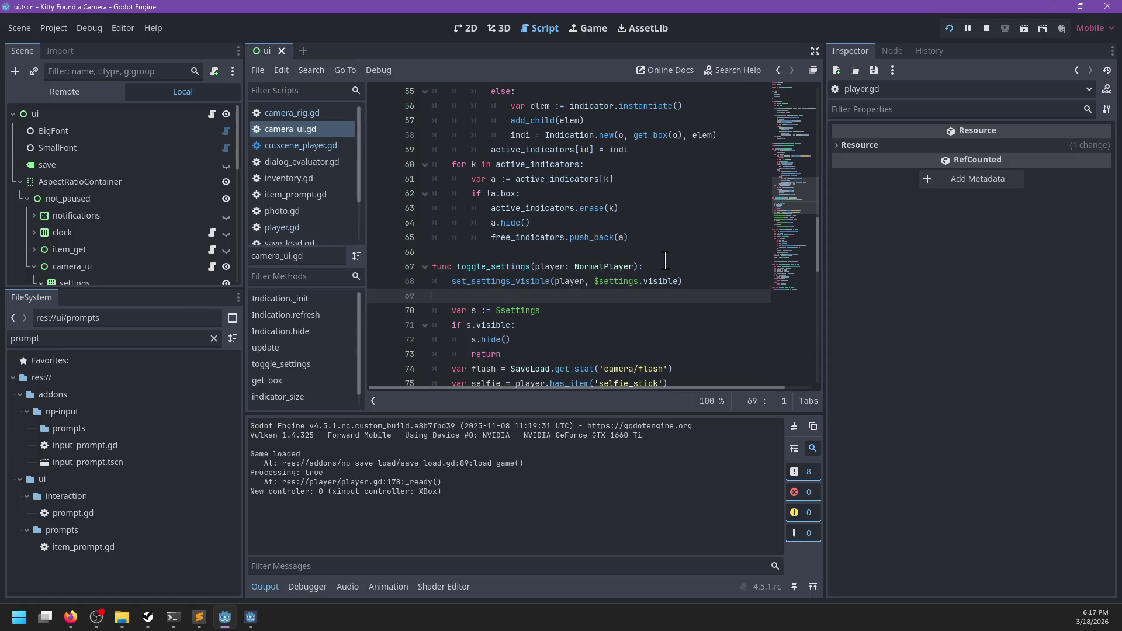
key(Return)
text(var set_settingts_)
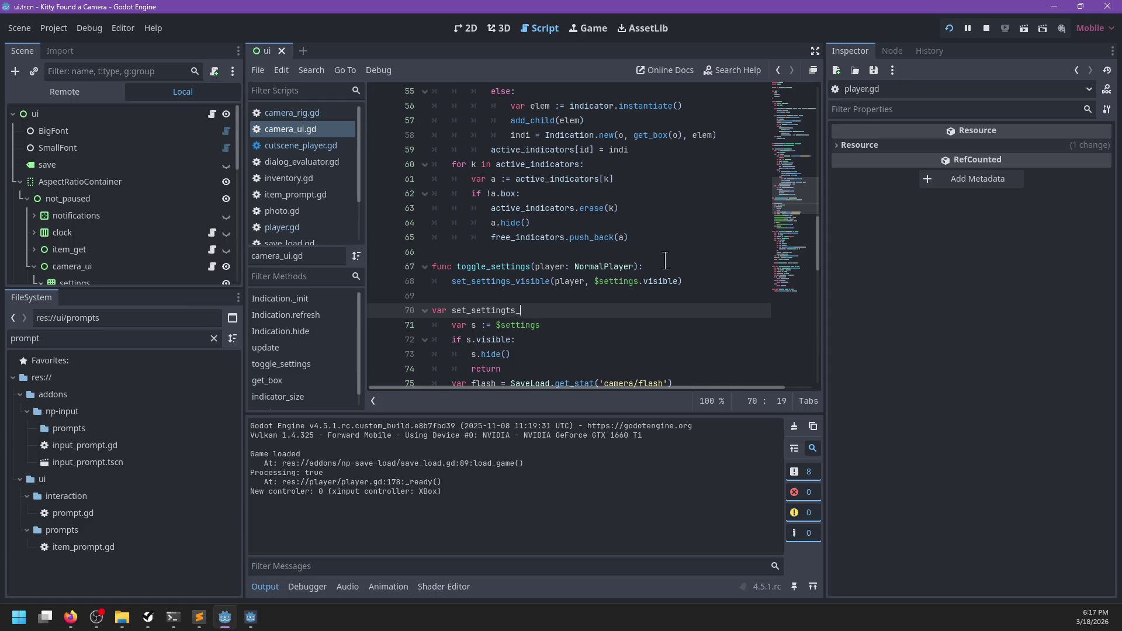
text((player: Normal)
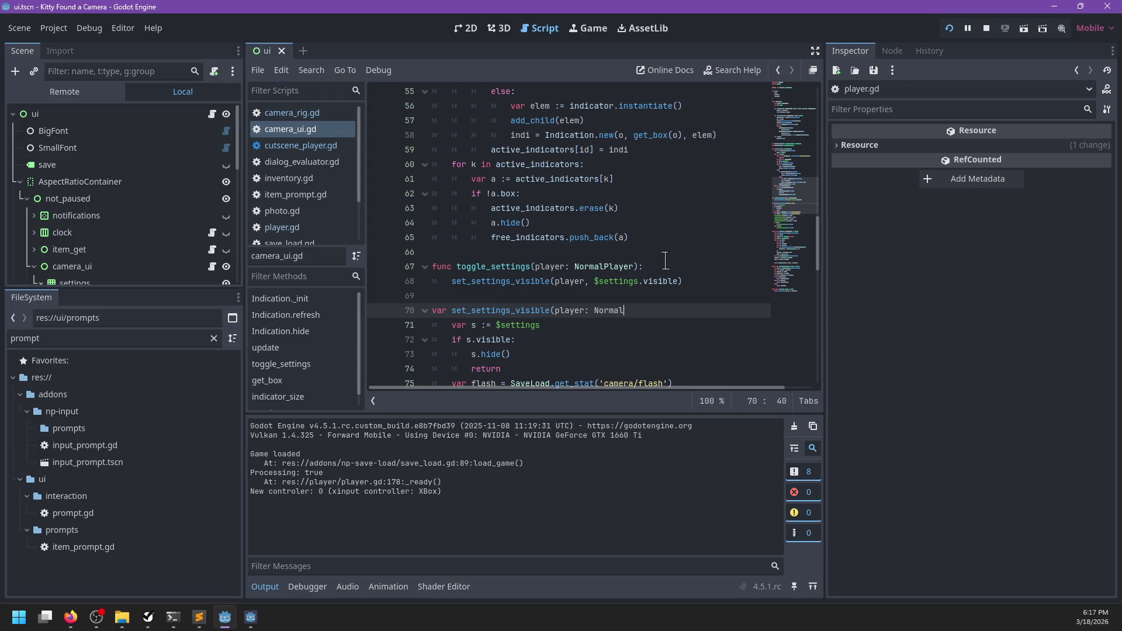
text(er,)
- Rewrite the old body to hide $settings when !vis and remove the unused var s line
drag(496, 326, 541, 326)
key(BackSpace)
drag(466, 339, 512, 340)
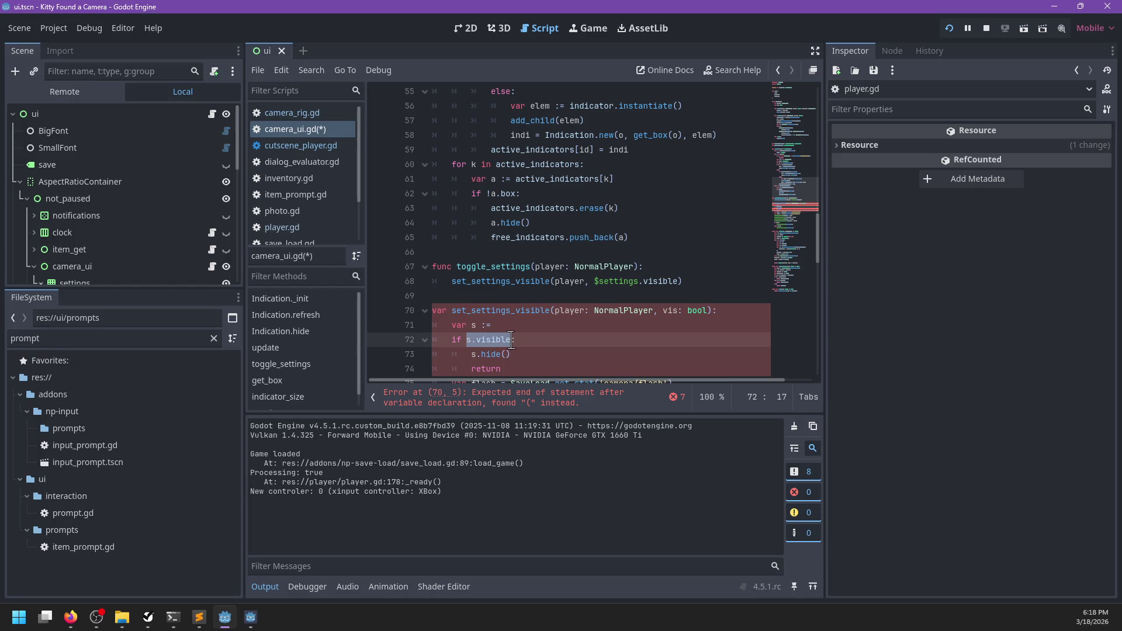
text(!v)
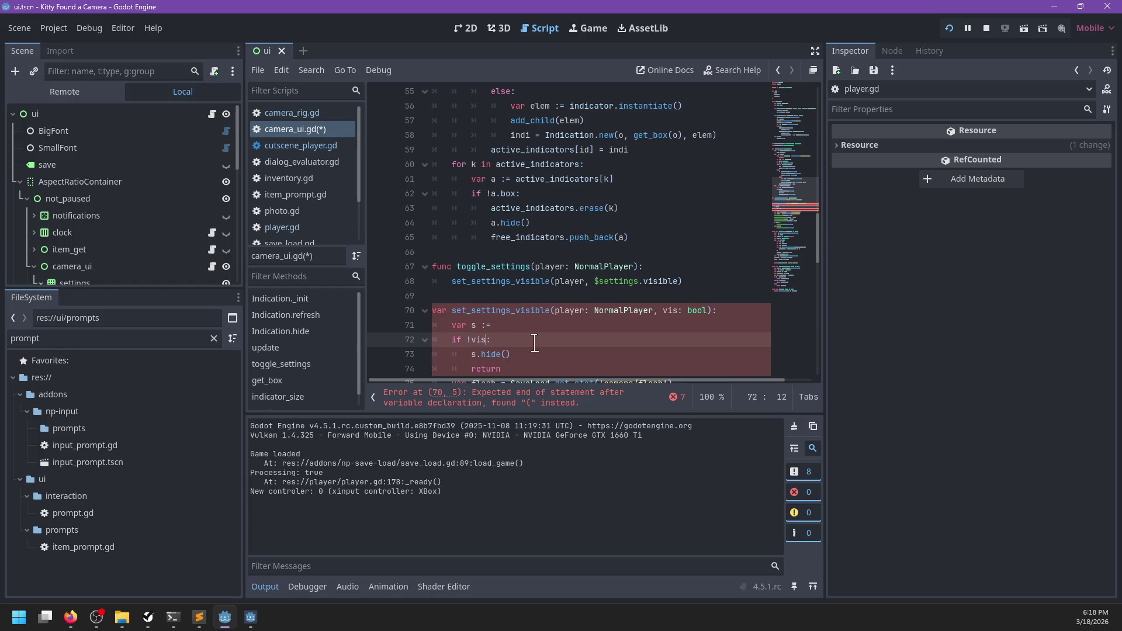
drag(470, 354, 549, 355)
text($settings)
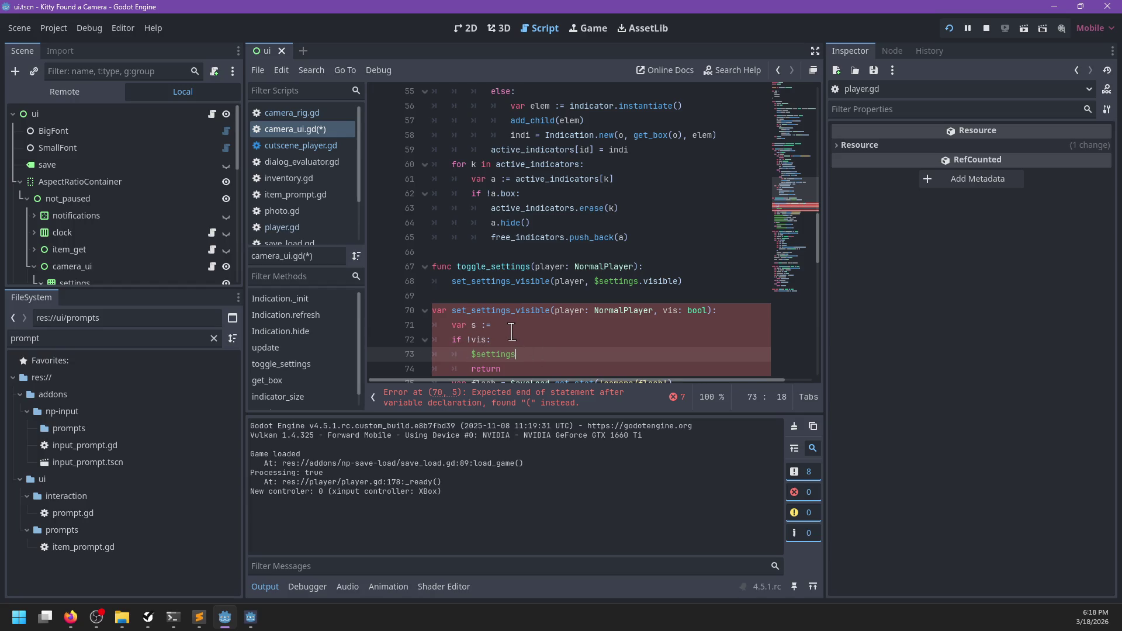
text(hide*())
text(())
key(Up)
key(Up)
key(shift+Home)
key(shift+Home)
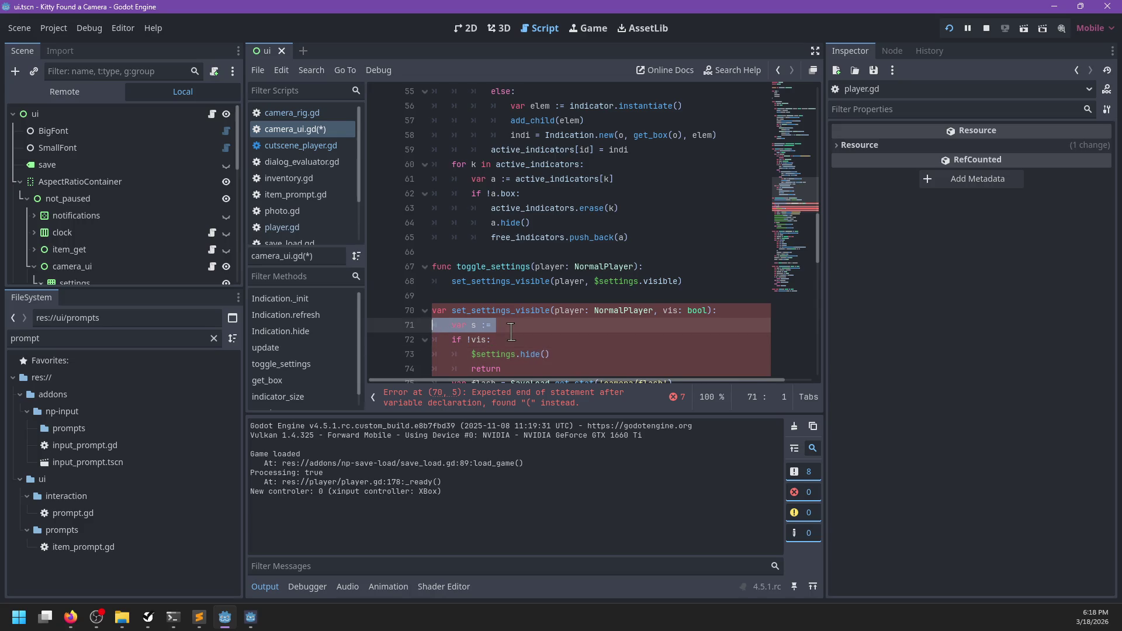
key(BackSpace)
key(BackSpace)
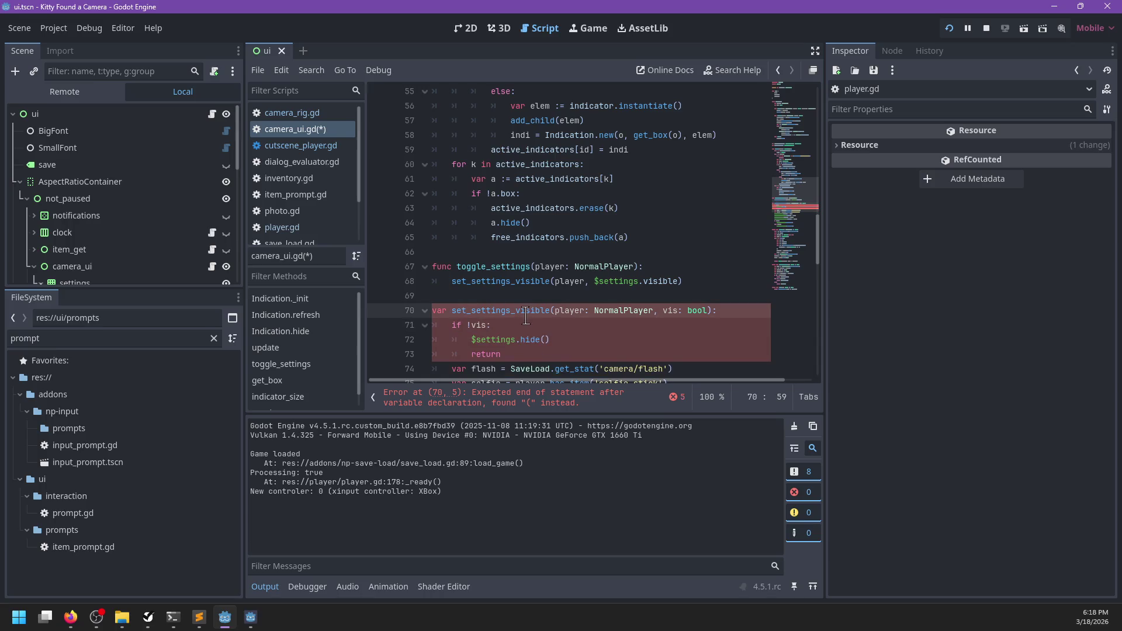
- Turn the header into func set_settings_visible(player, vis: bool) and save camera_ui.gd
double_click(522, 312)
click(558, 349)
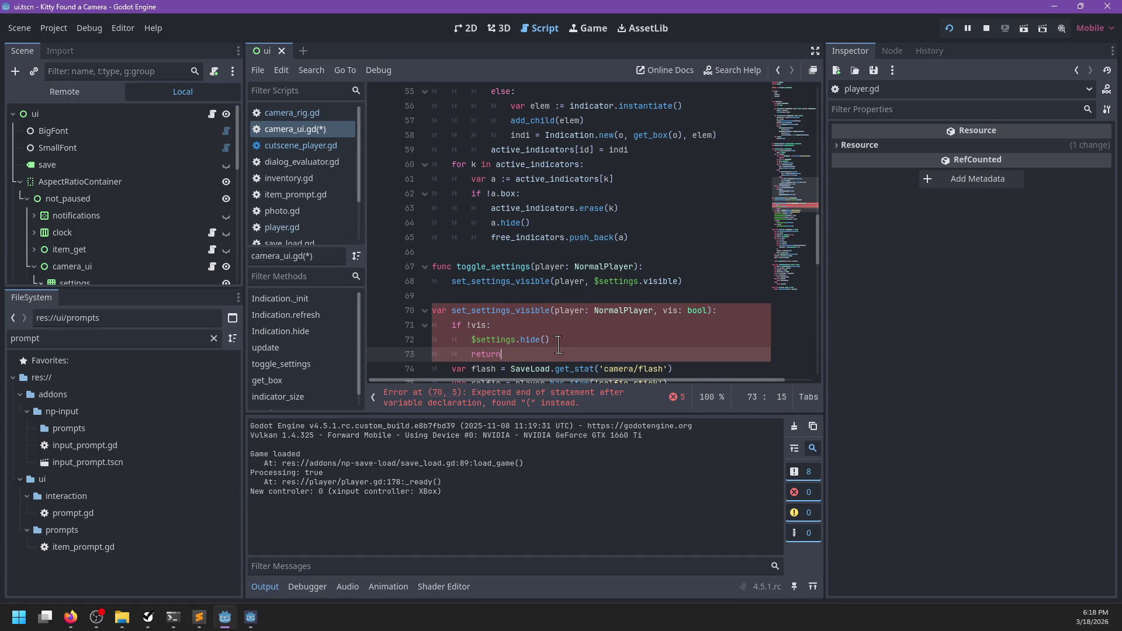
scroll(558, 346, down, 1)
click(701, 236)
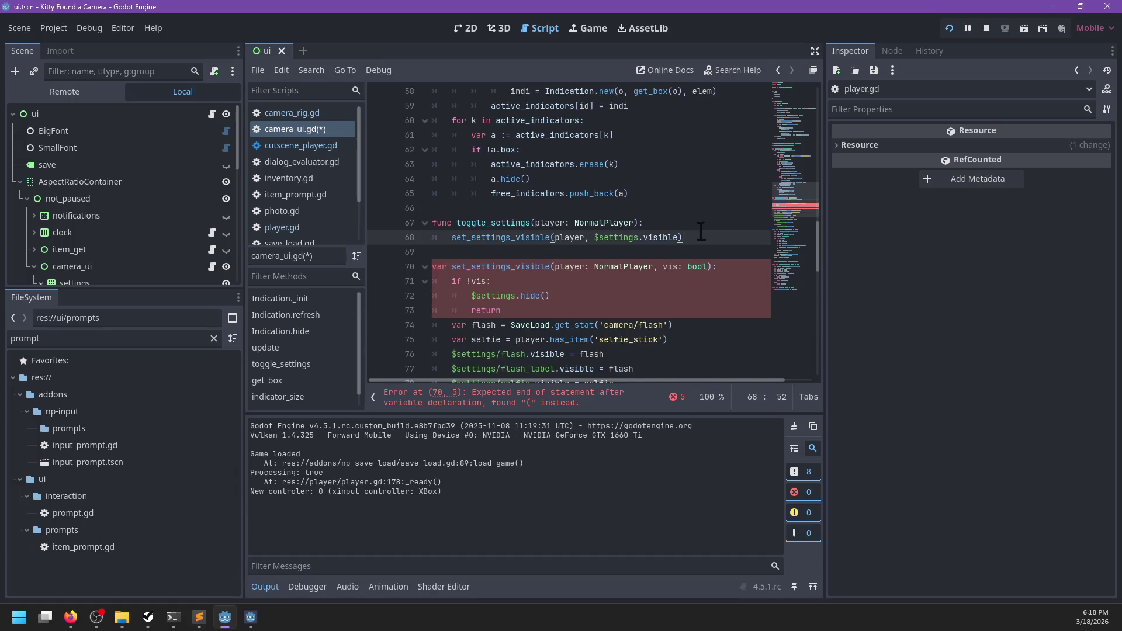
click(710, 267)
click(440, 267)
double_click(441, 267)
text(func)
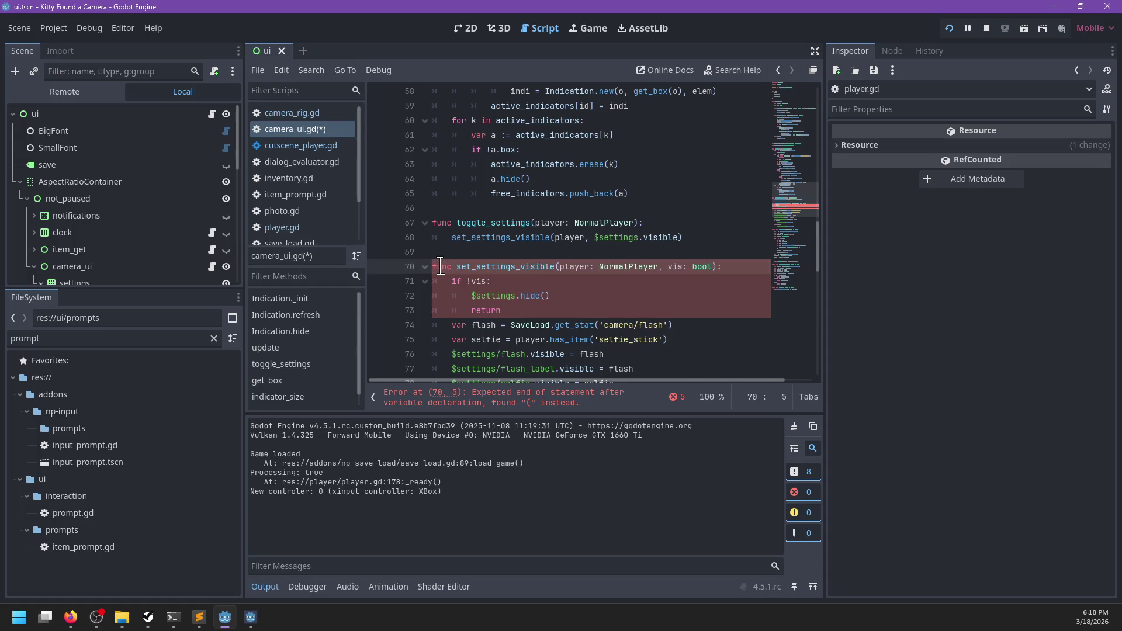
key(ctrl+s)
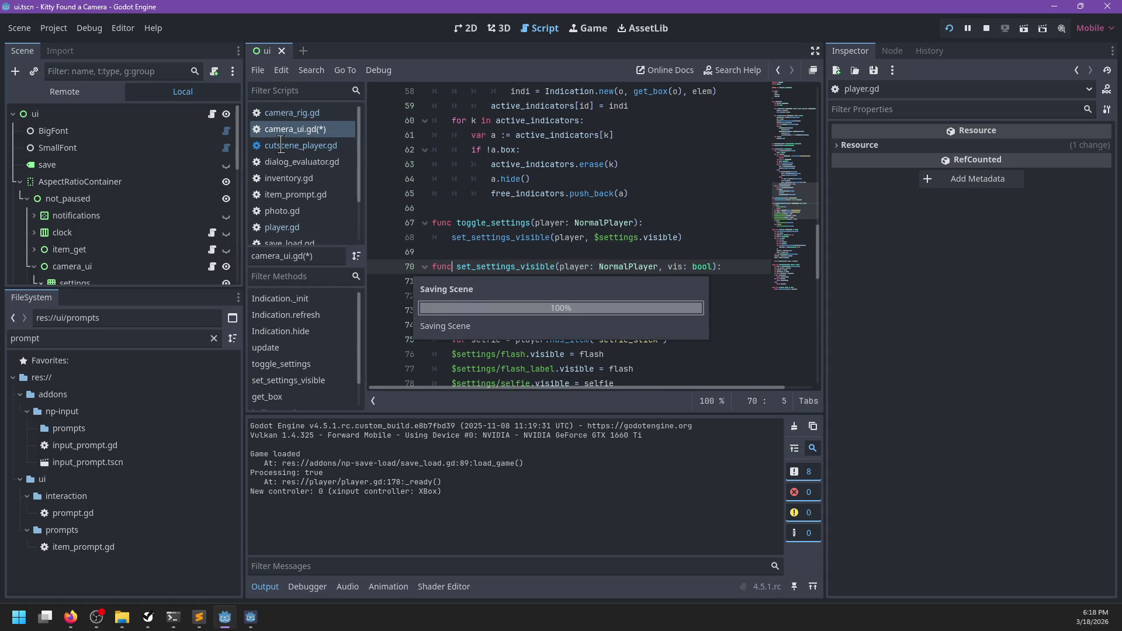
click(281, 145)
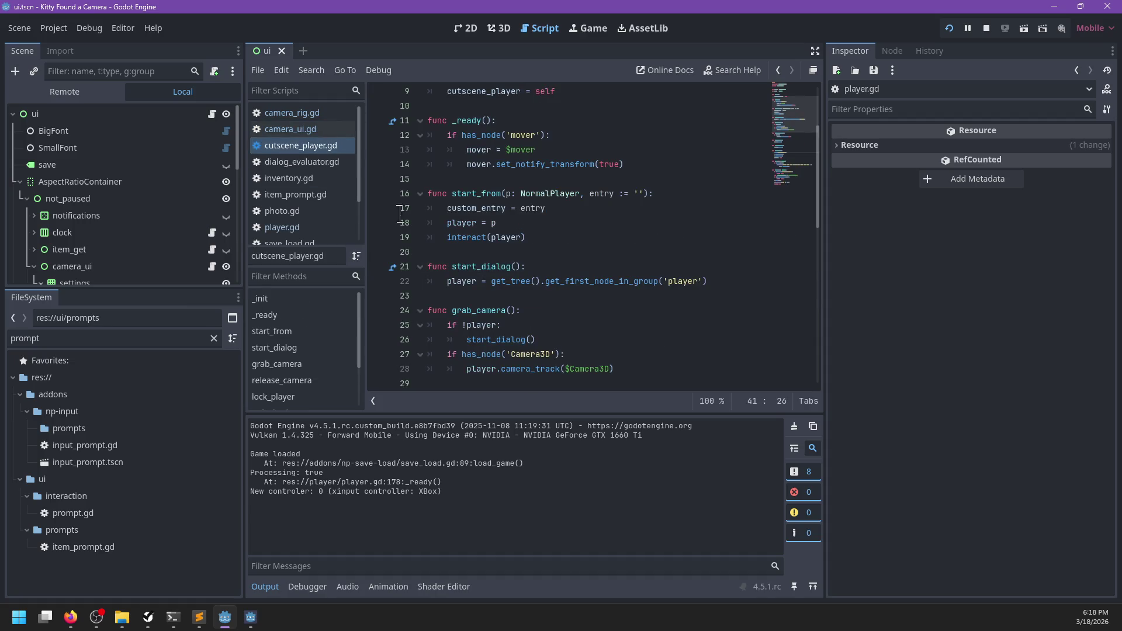
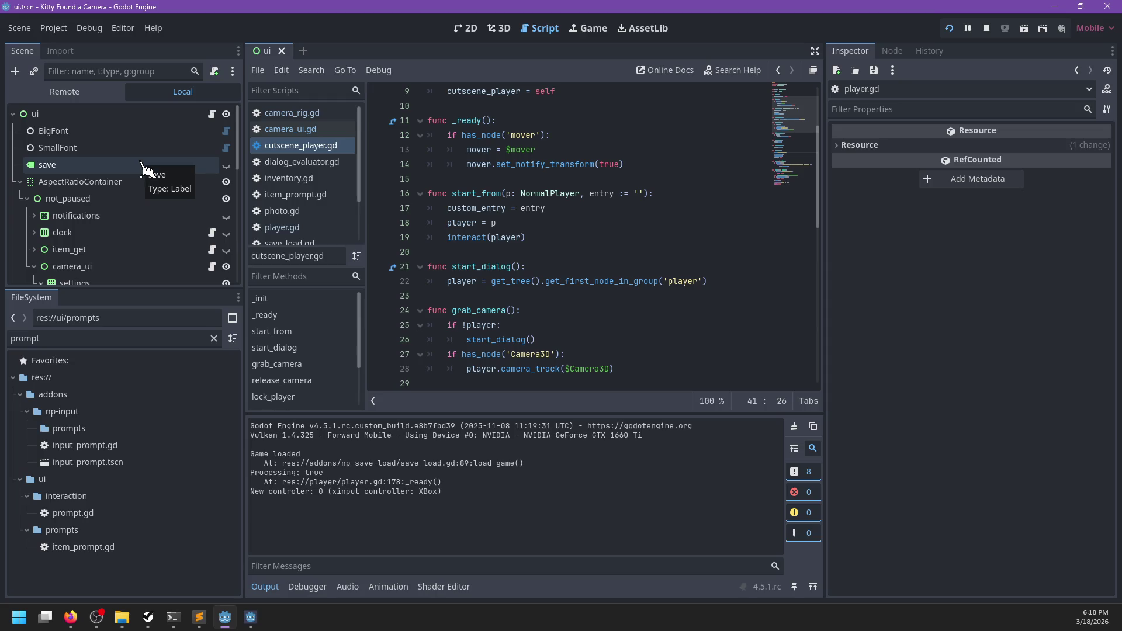
- Find the cam_set_zoom function in player.gd by searching for cam_set
click(586, 209)
key(ctrl+f)
text(cam_set)
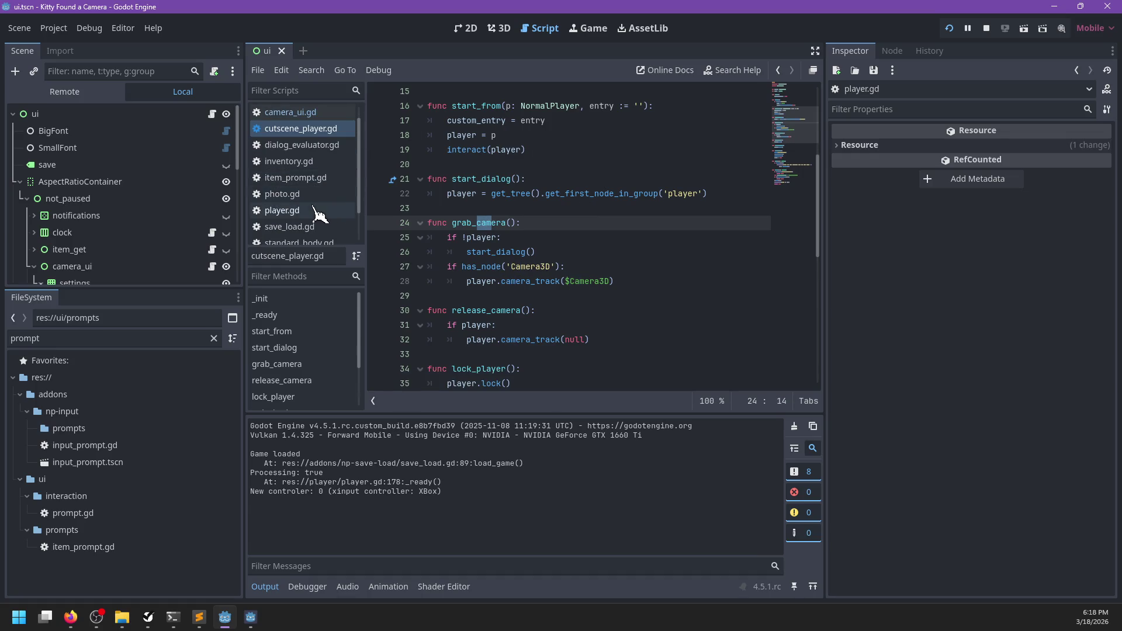
click(320, 210)
key(ctrl+f)
key(Return)
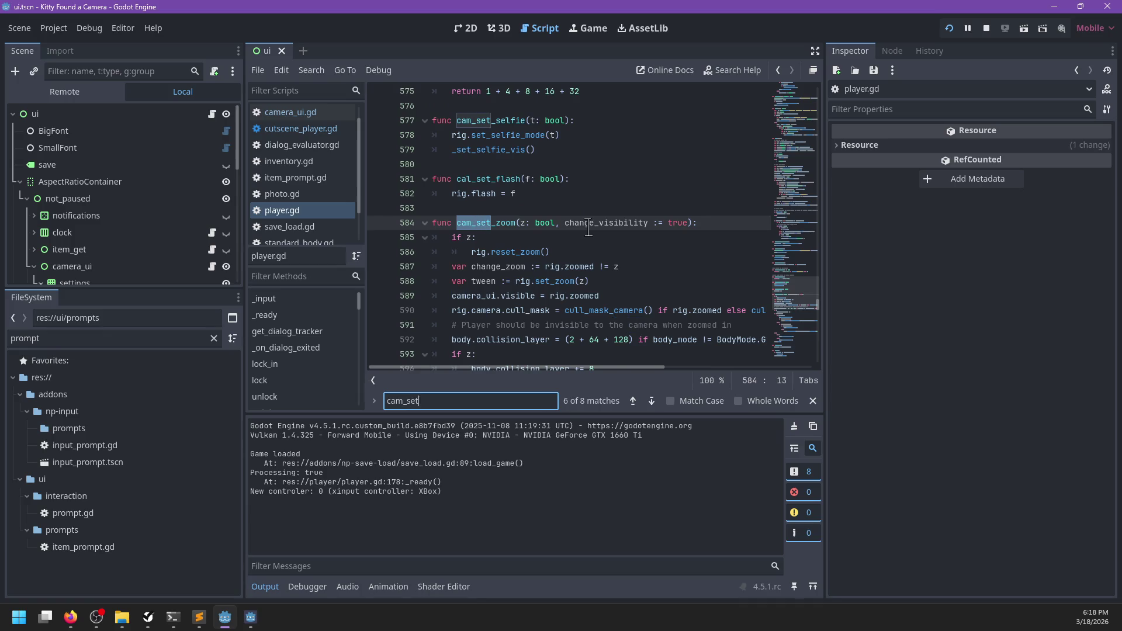
key(Escape)
- Add camera_ui.set_settings_visible(player, false) below rig.reset_zoom(), then run the game
key(Down)
key(Down)
key(End)
key(Return)
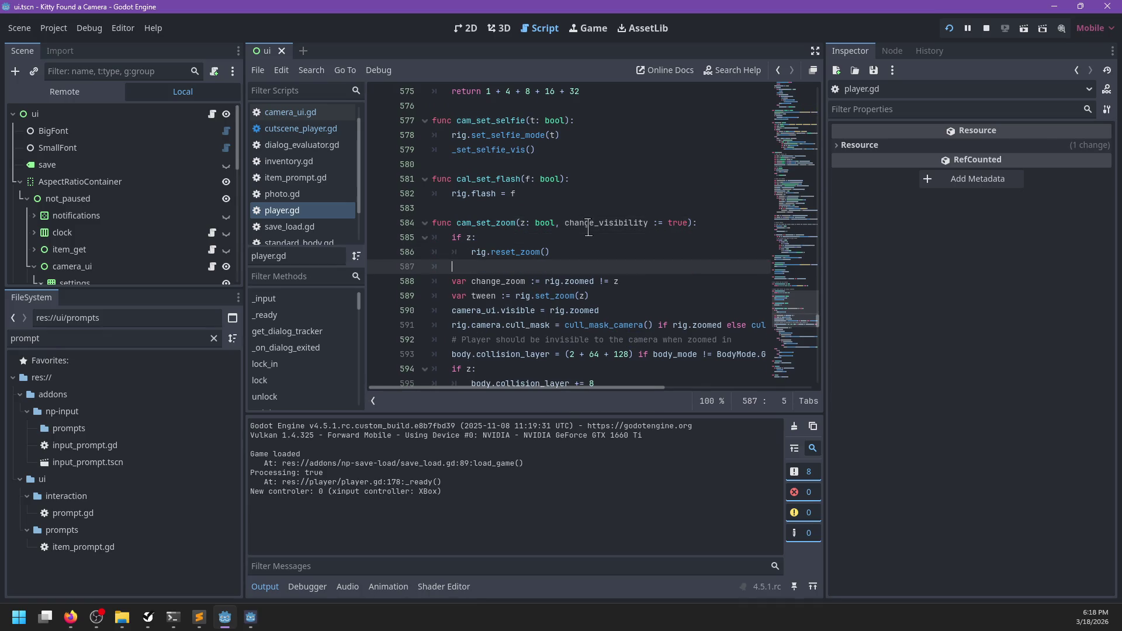
text(p)
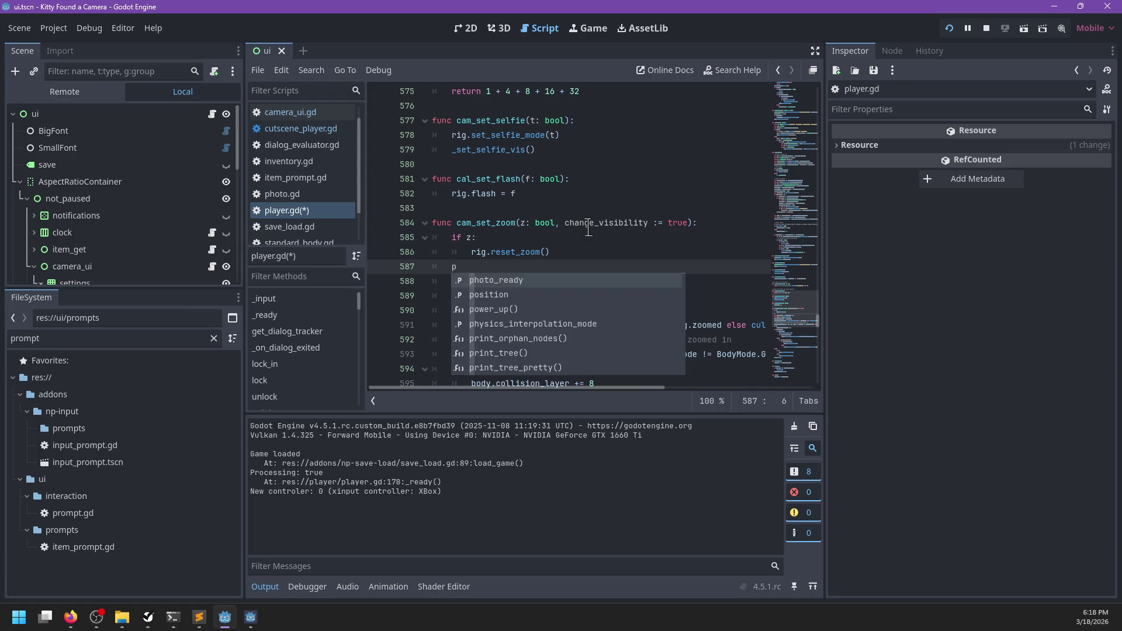
key(BackSpace)
text(c)
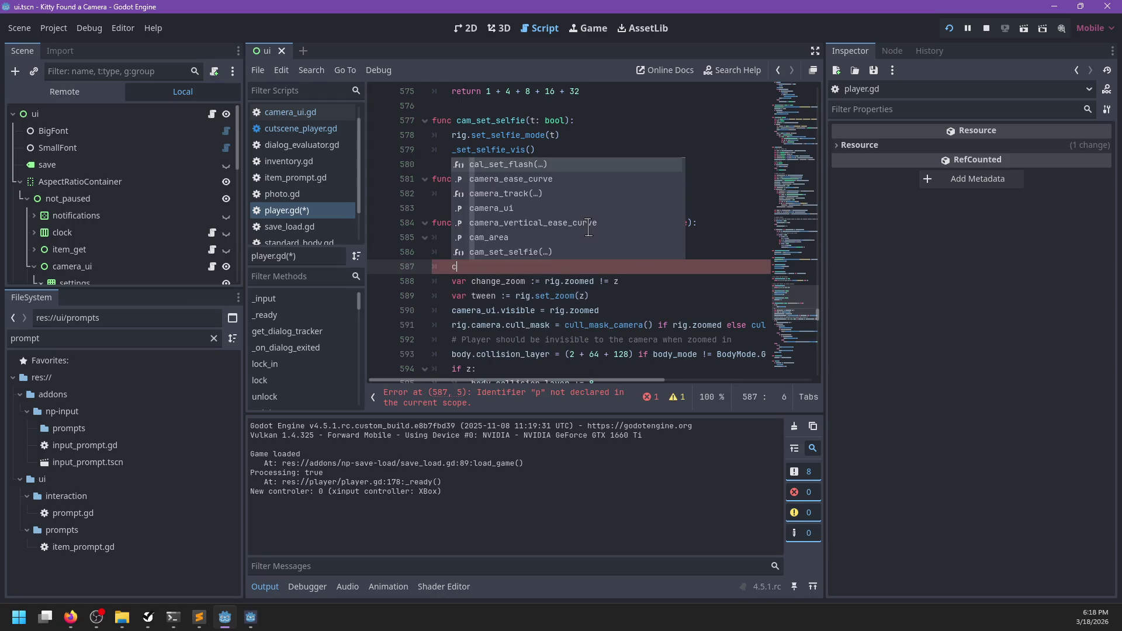
text(amera_ui.)
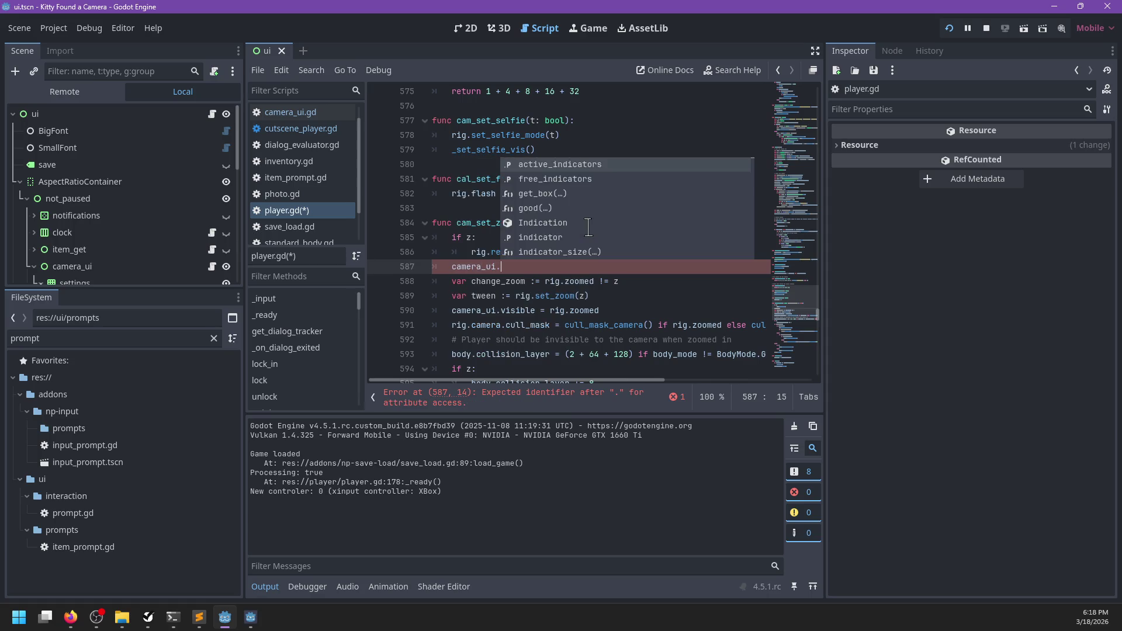
text(set_set)
key(Return)
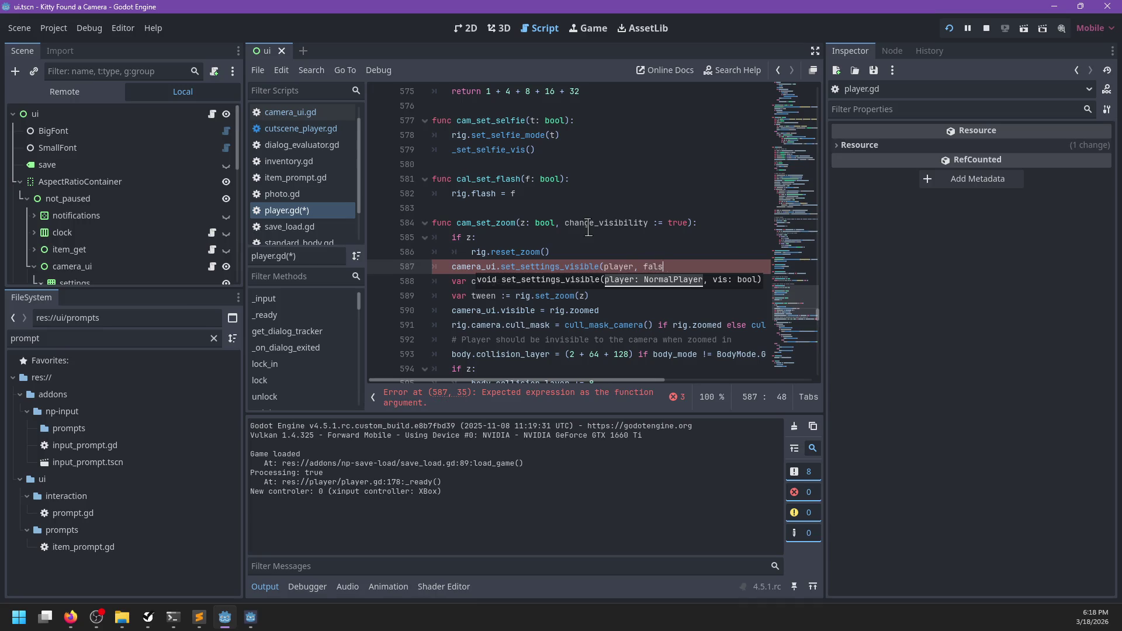
text(e))
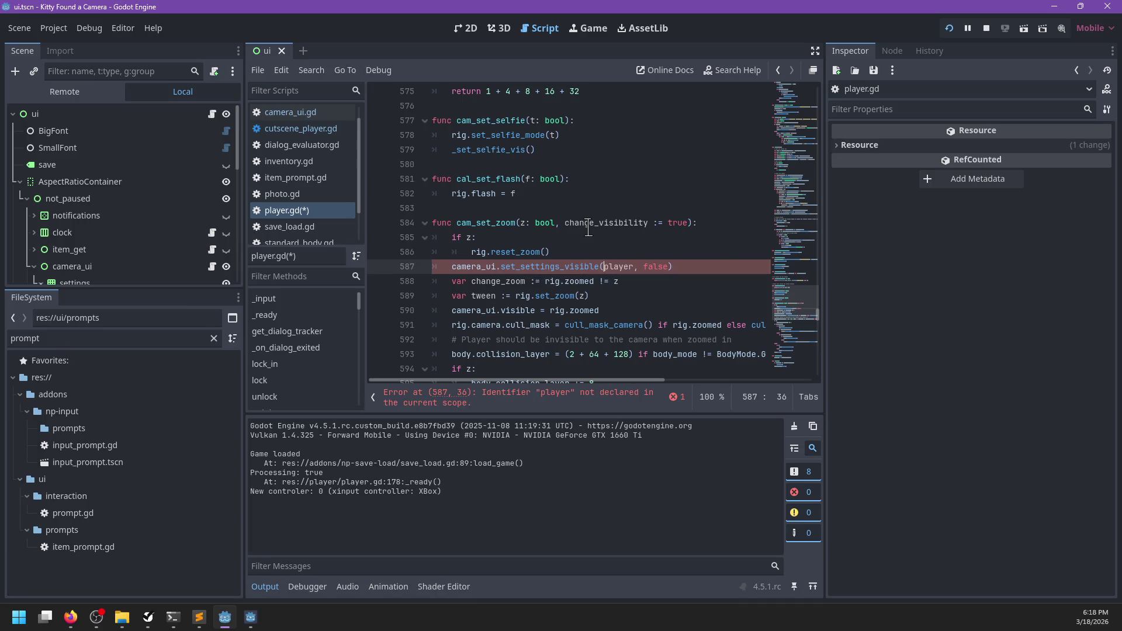
key(F5)
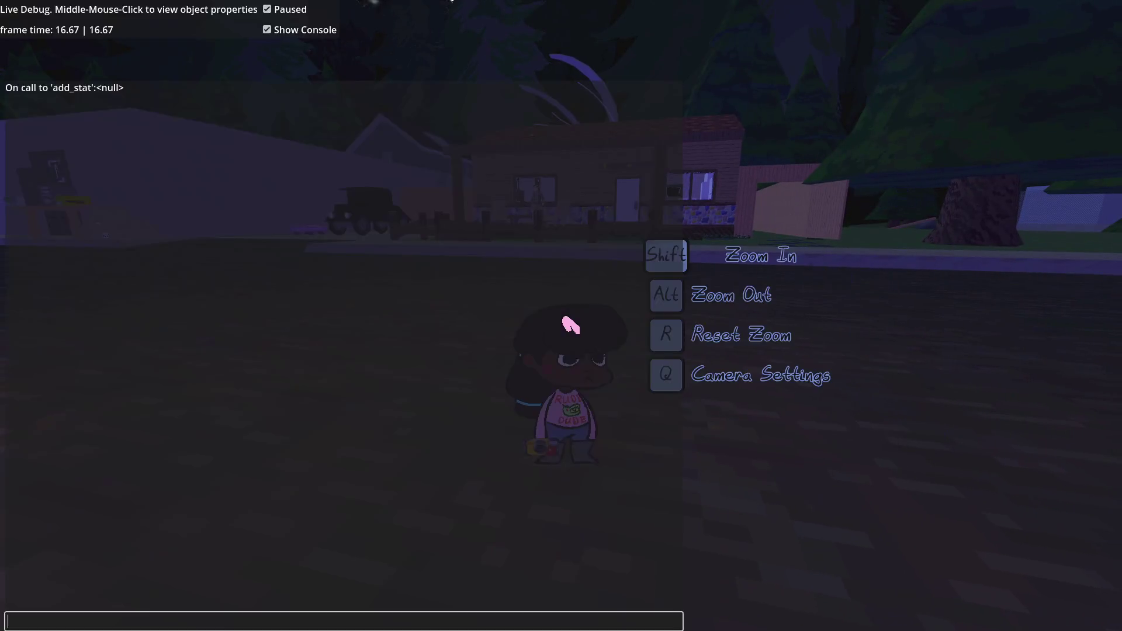
- Query the camera/flash stat with get_stat in the debug console, zoom in, and return to the editor
key(Up)
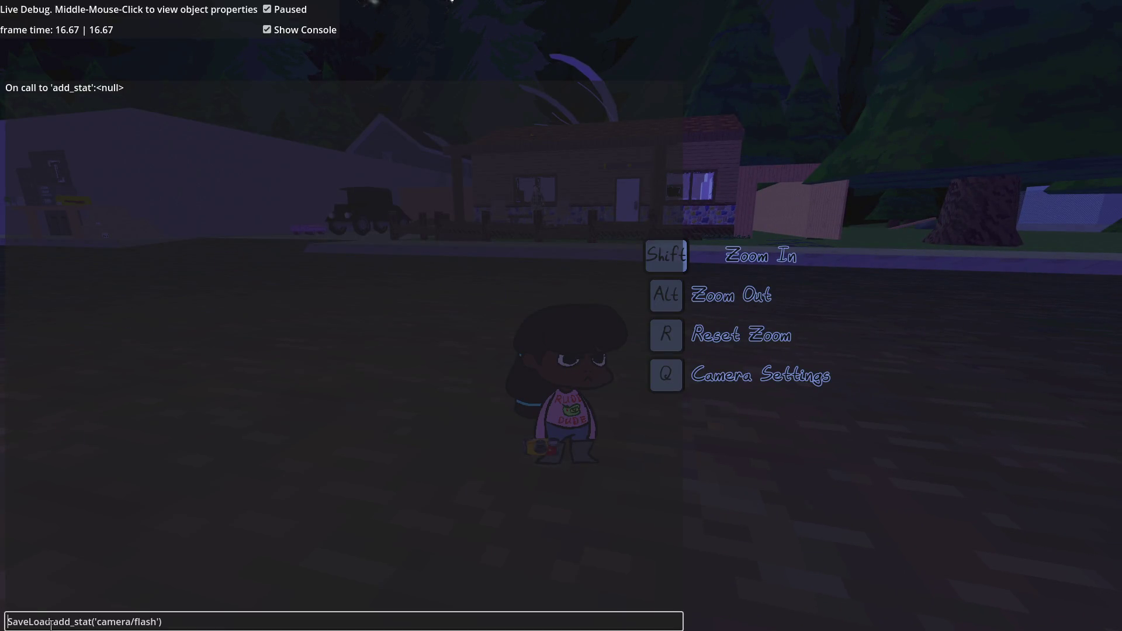
key(Delete)
key(Delete)
key(Delete)
text(get)
key(Return)
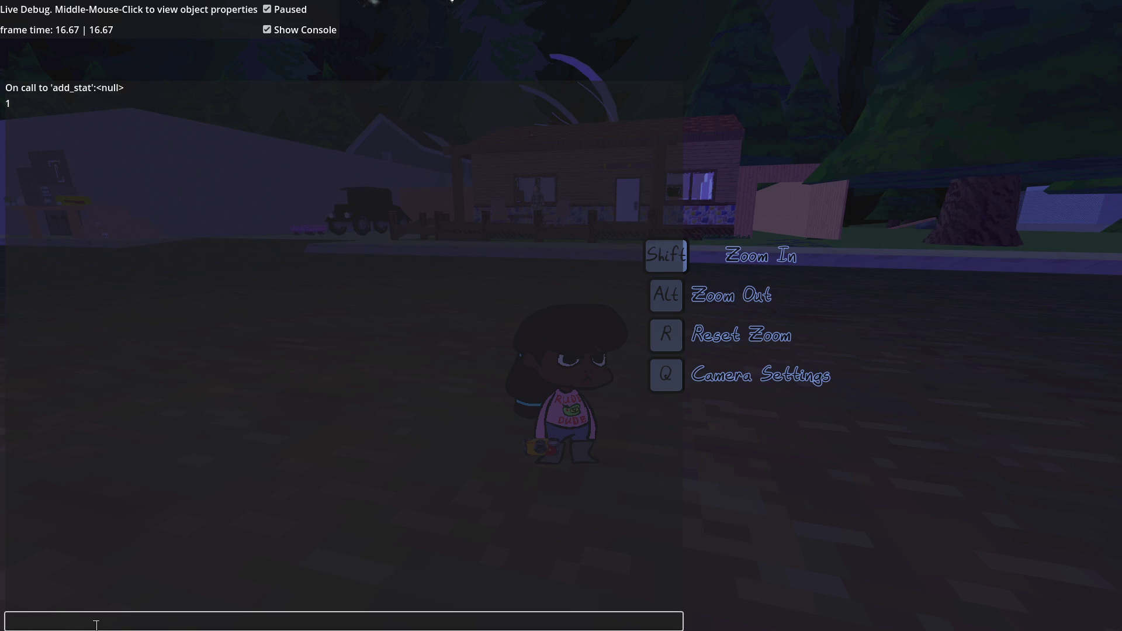
key(Escape)
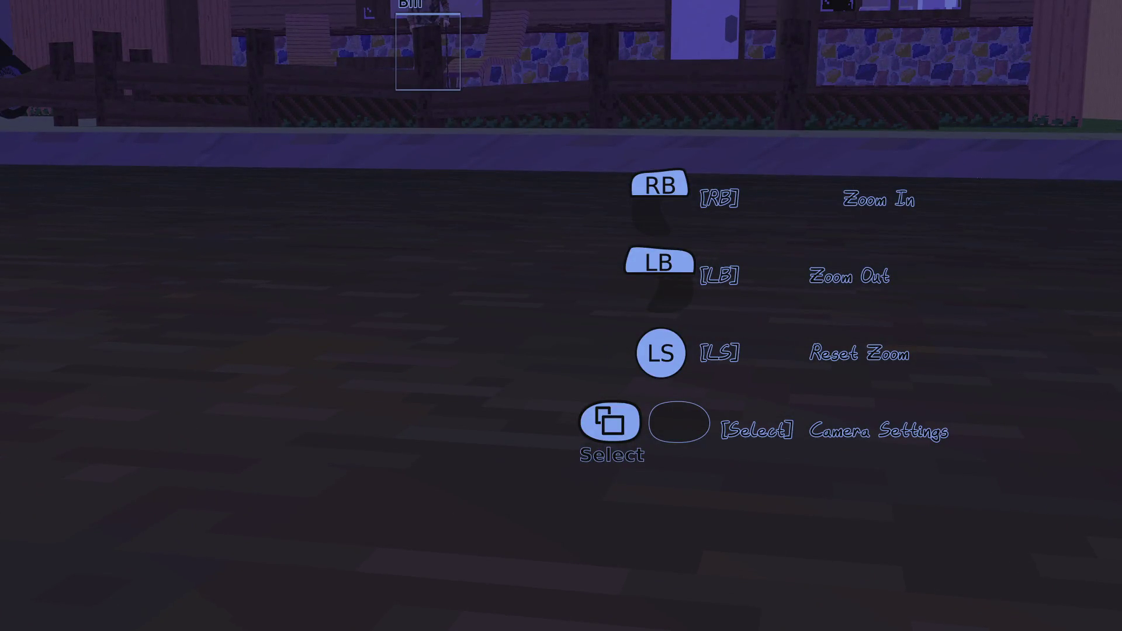
key(alt+Tab)
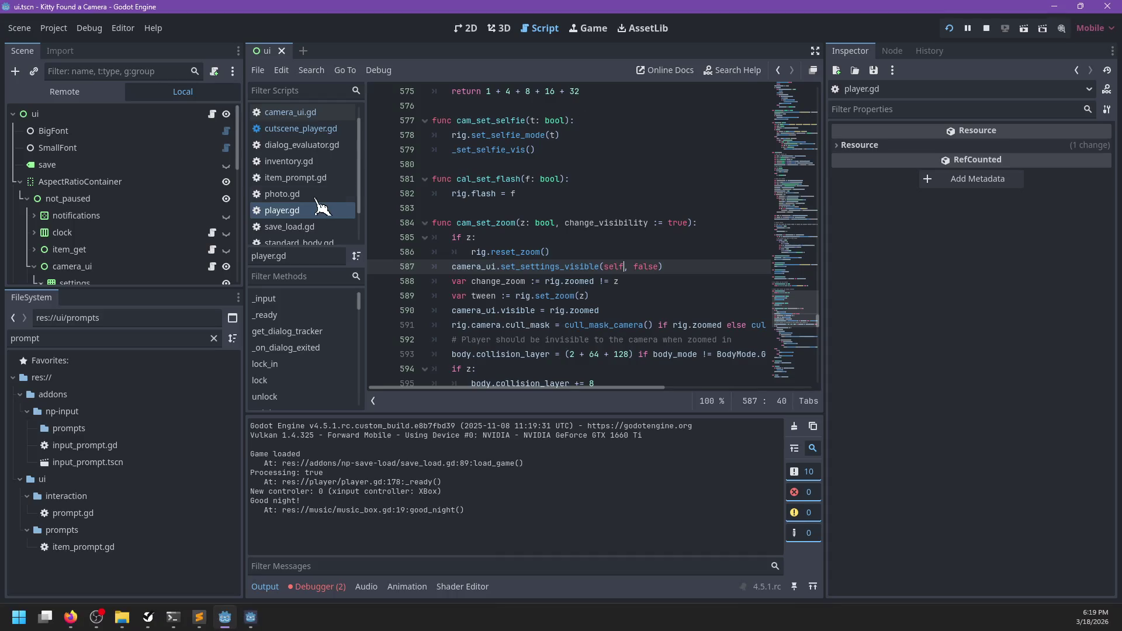
- Locate the extra_settings handling at line 171 of player.gd
click(305, 143)
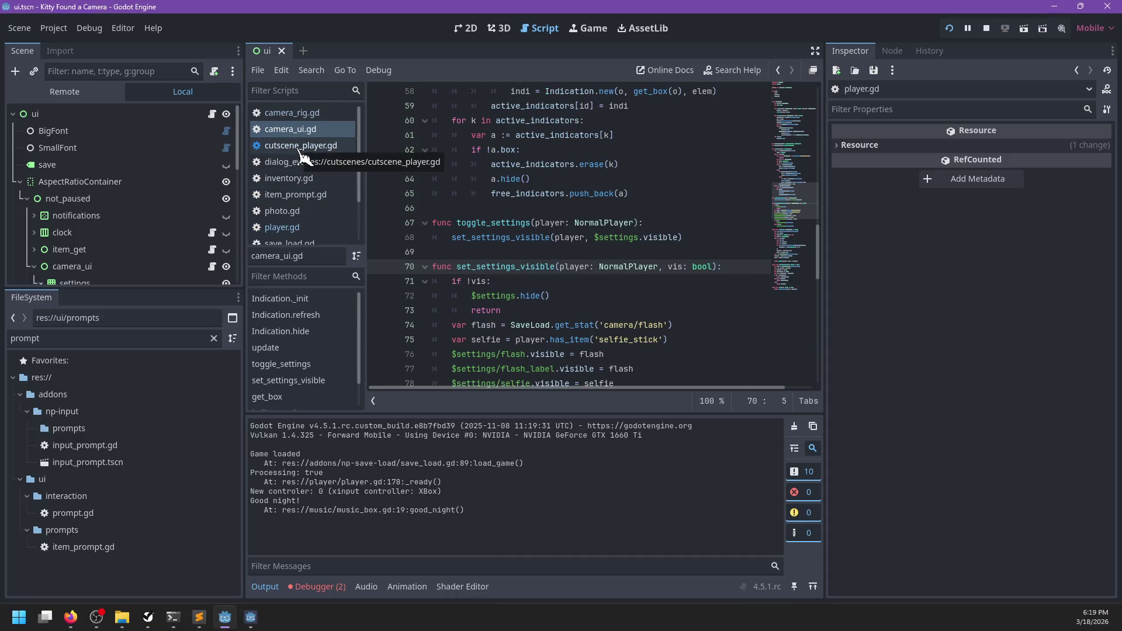
click(287, 227)
scroll(483, 203, up, 16)
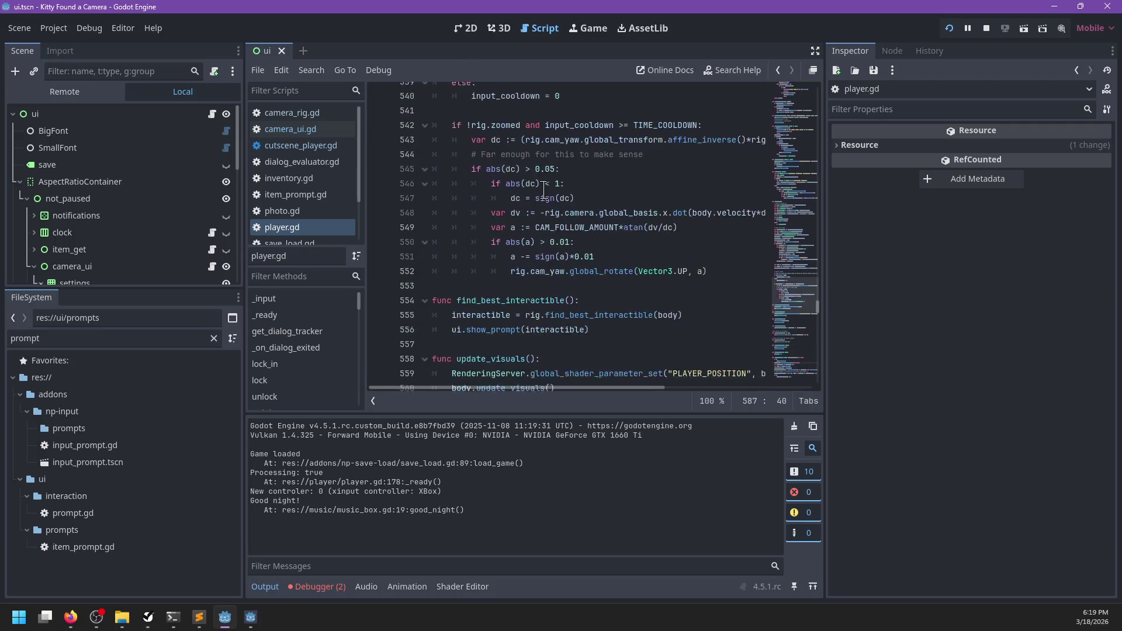
click(543, 192)
key(ctrl+f)
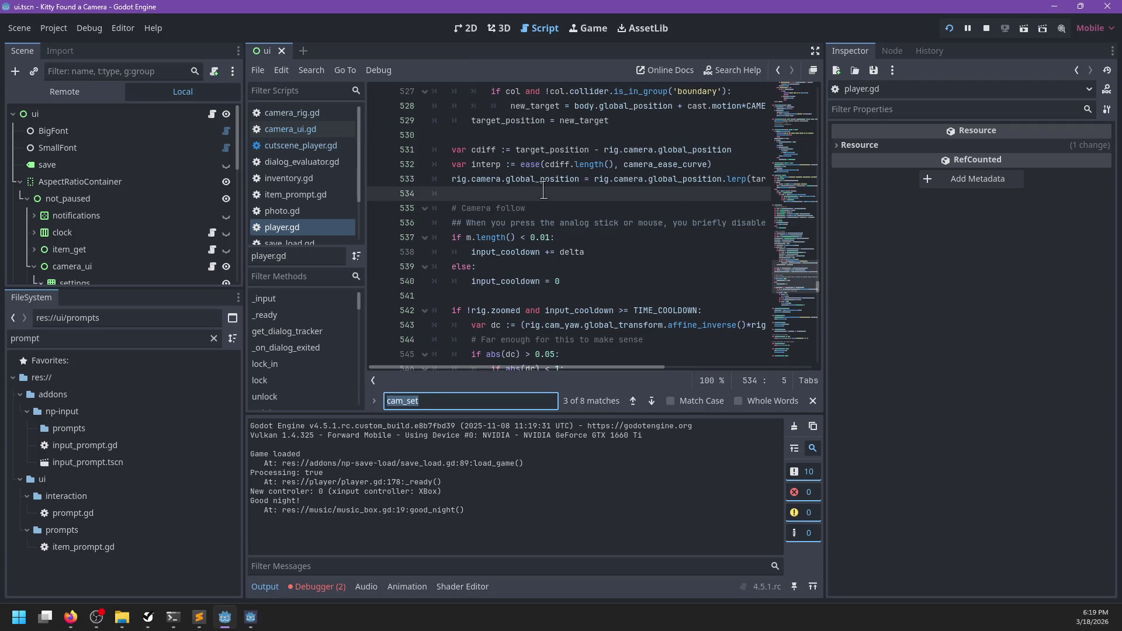
text(extra_settings)
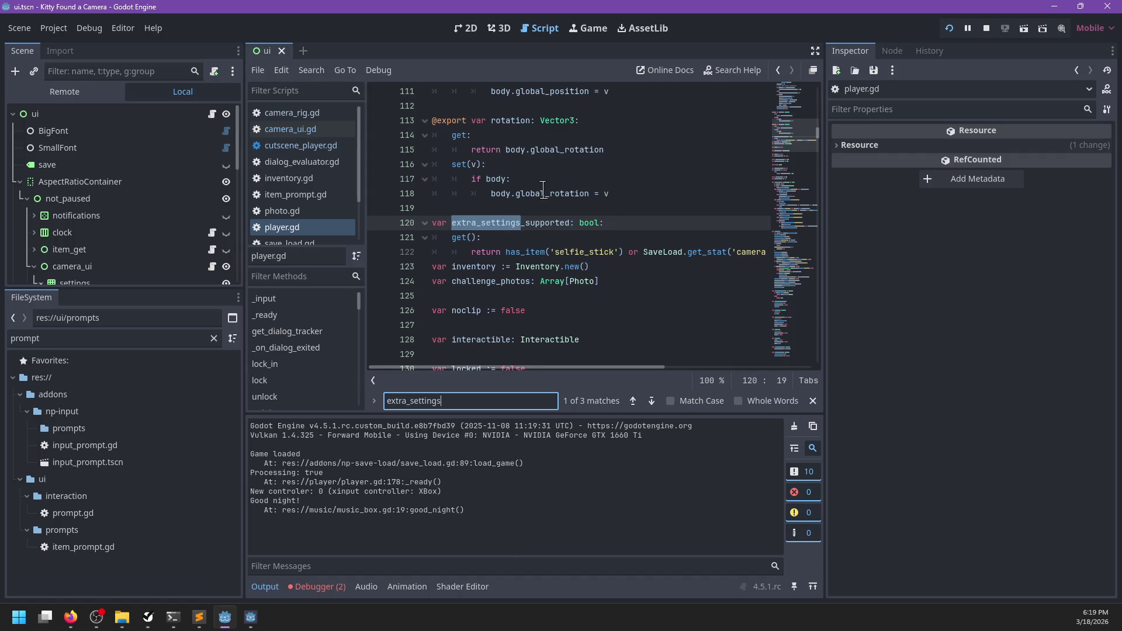
key(Return)
key(Escape)
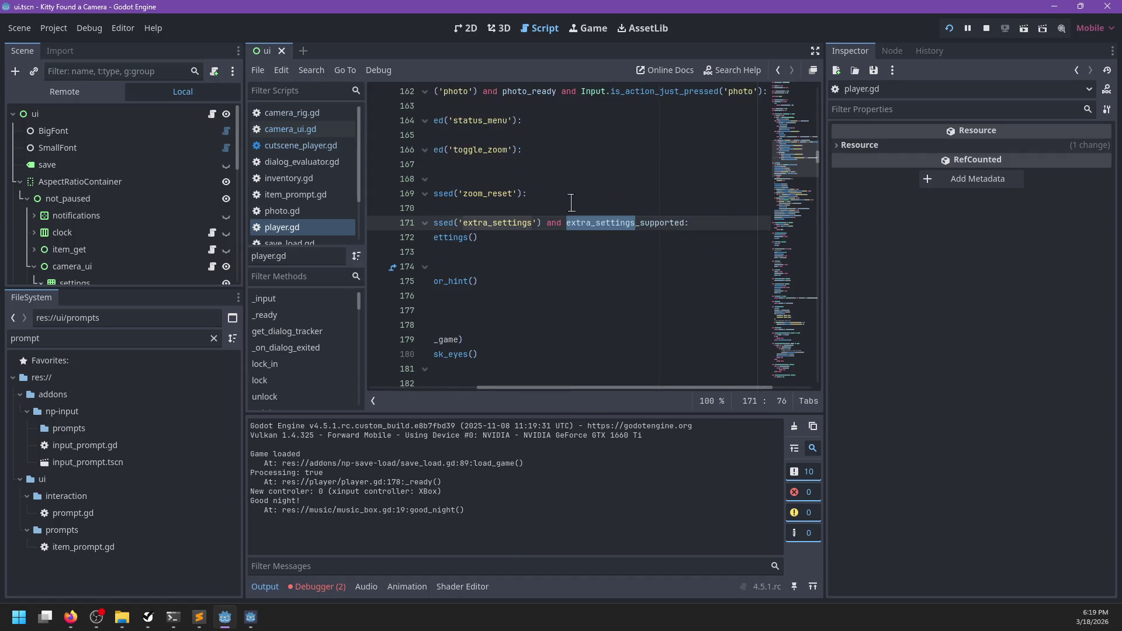
- Breakpoint line 172, run, open camera settings, and step into toggle_settings in camera_ui.gd
click(626, 233)
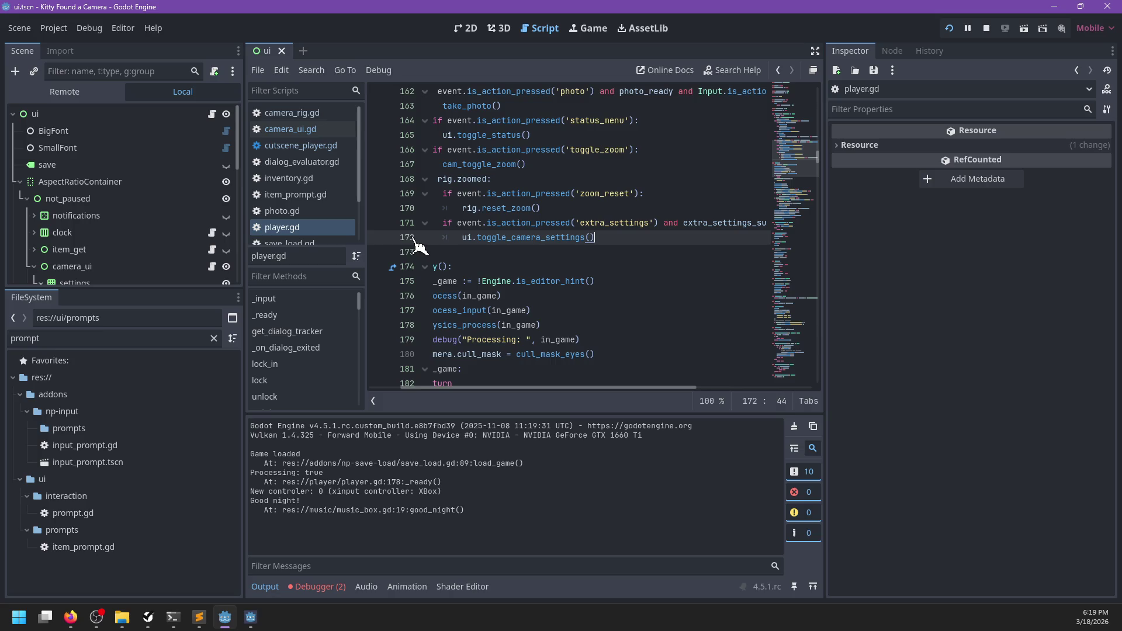
click(377, 237)
key(F5)
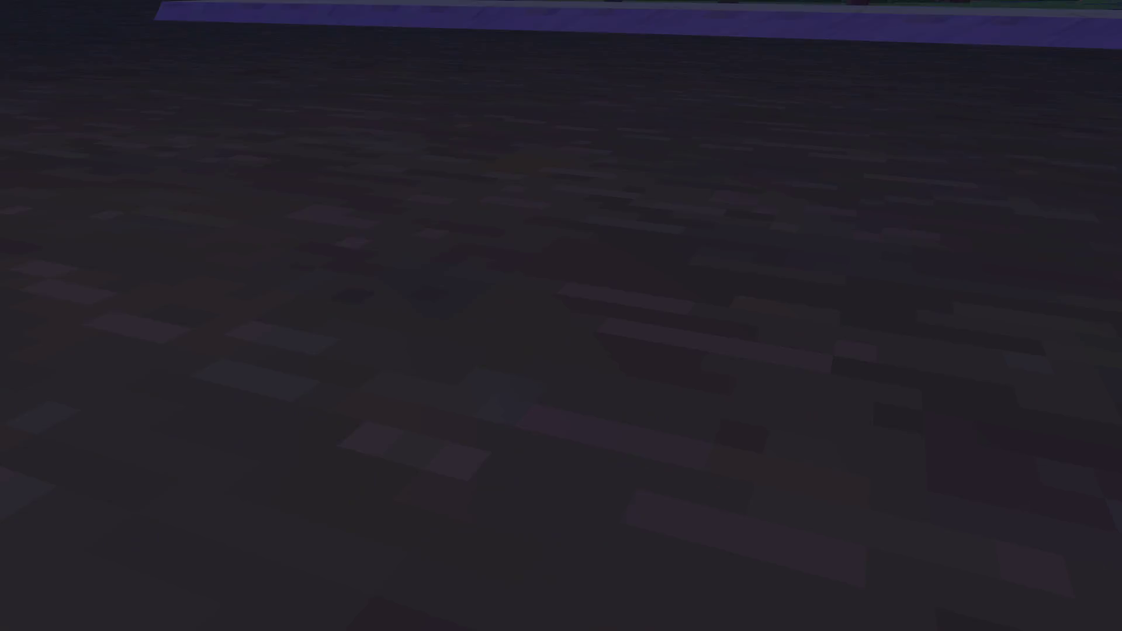
key(z)
key(Tab)
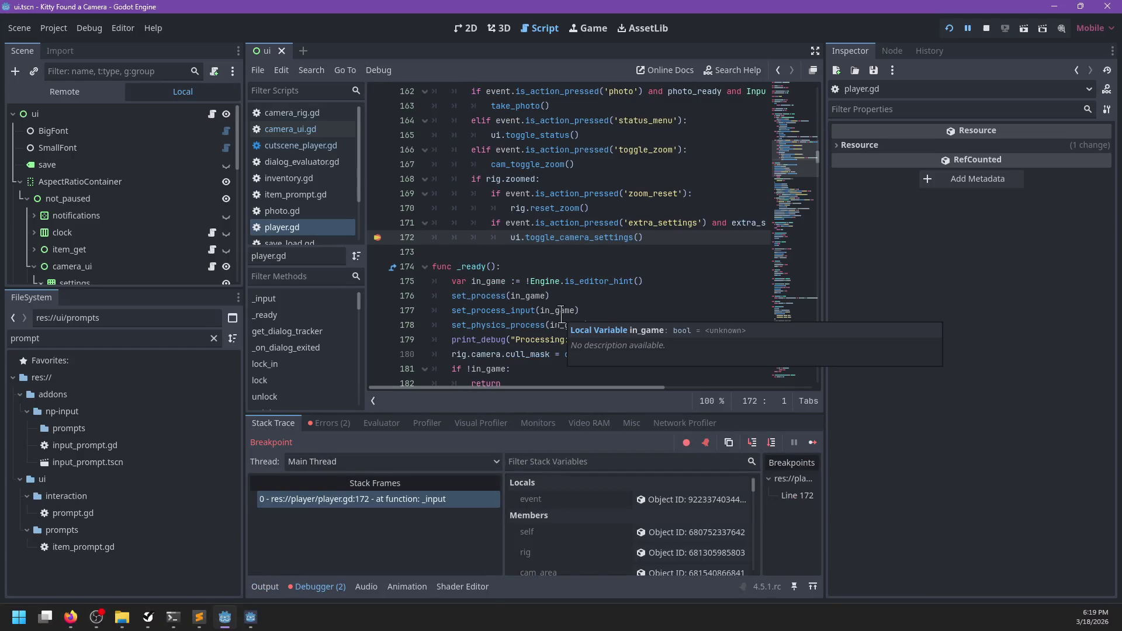
key(F11)
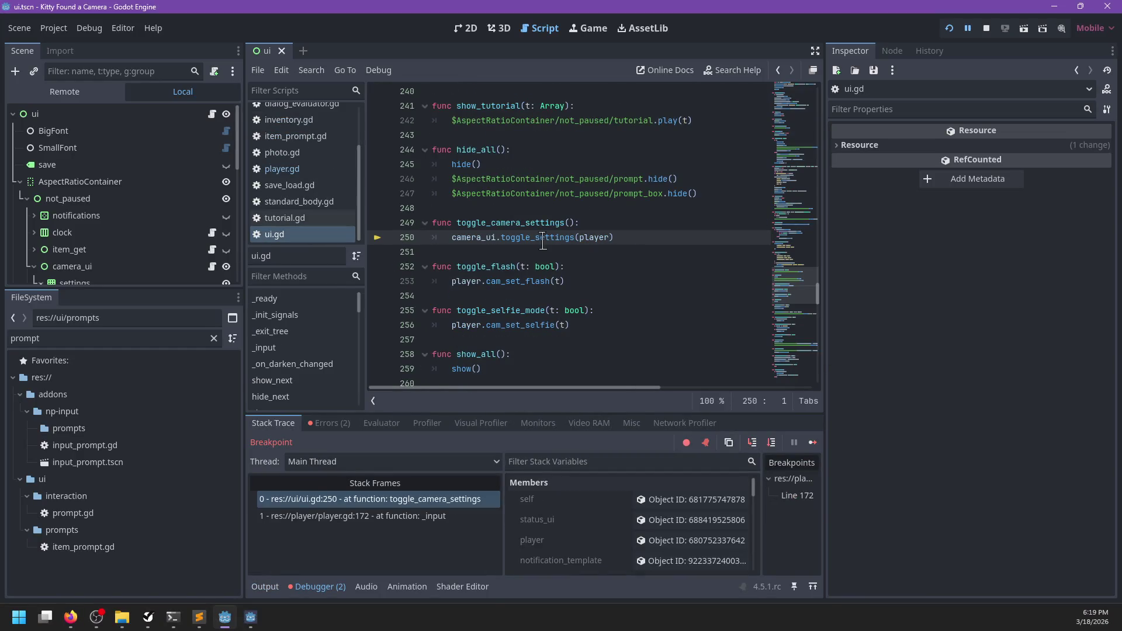
key(F11)
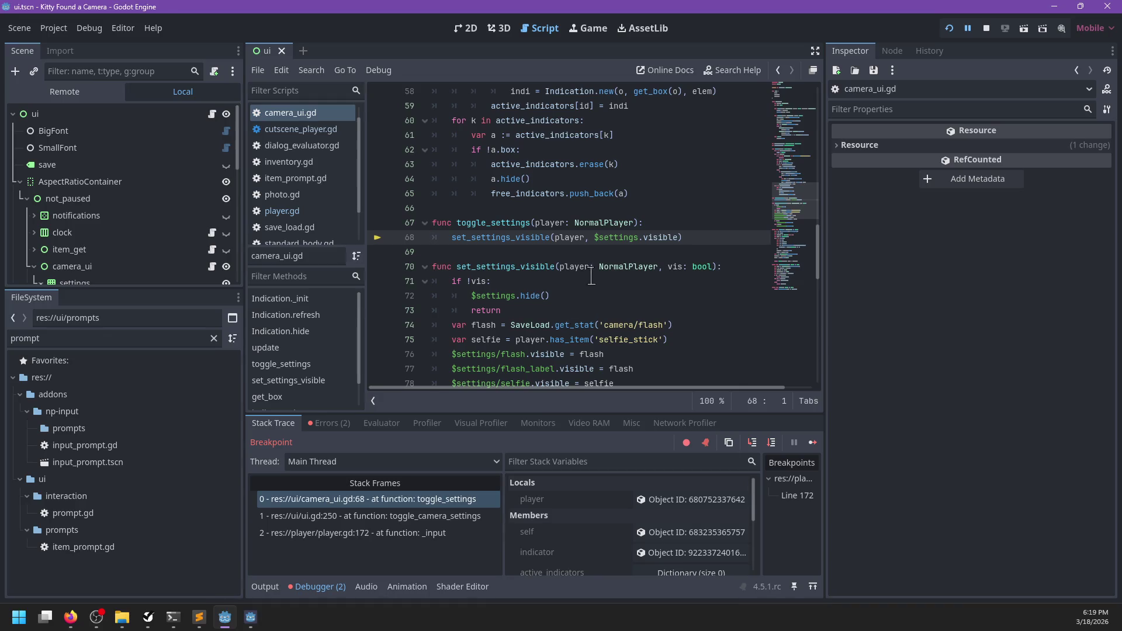
- Change line 68 to use !$settings.visible, save, remove the breakpoint, and resume the game
click(594, 237)
text(!)
key(ctrl+s)
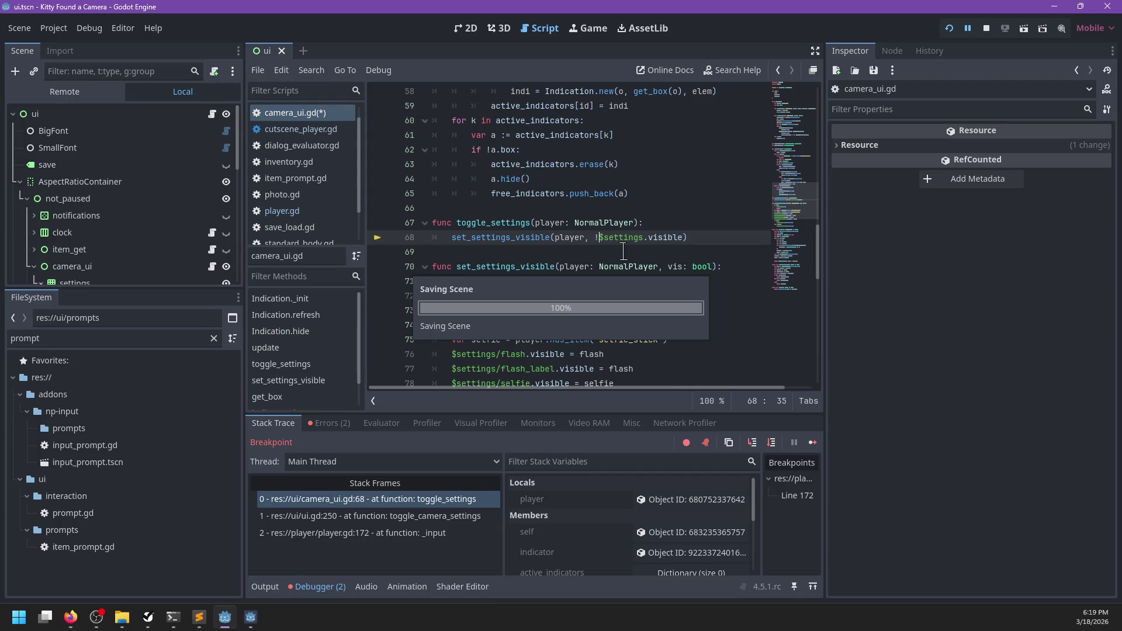
key(F12)
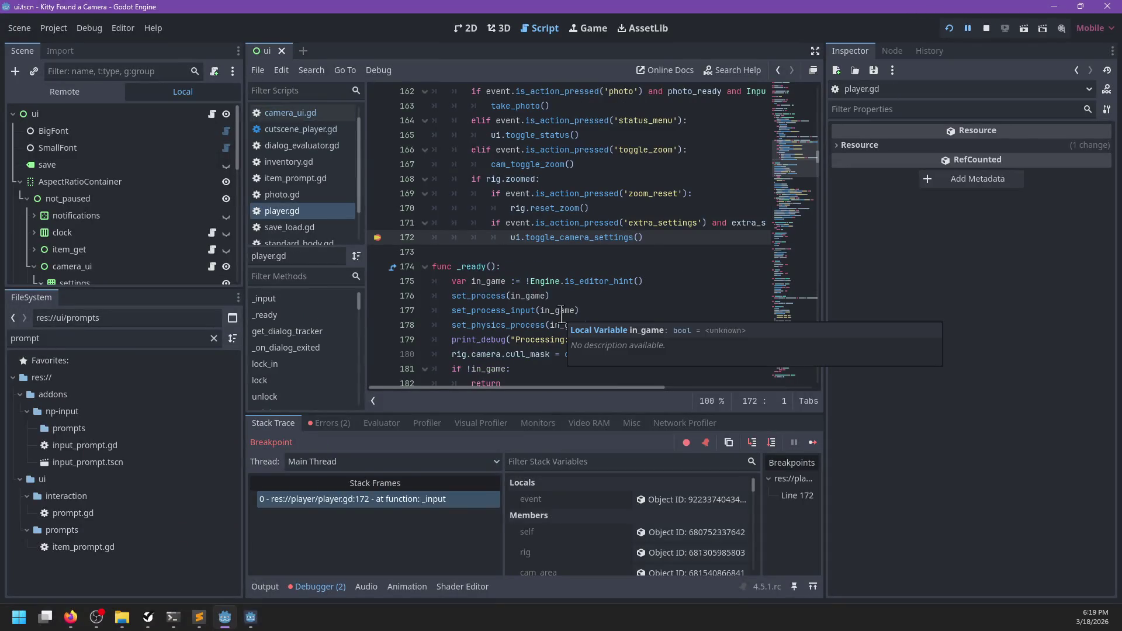
key(F9)
key(F12)
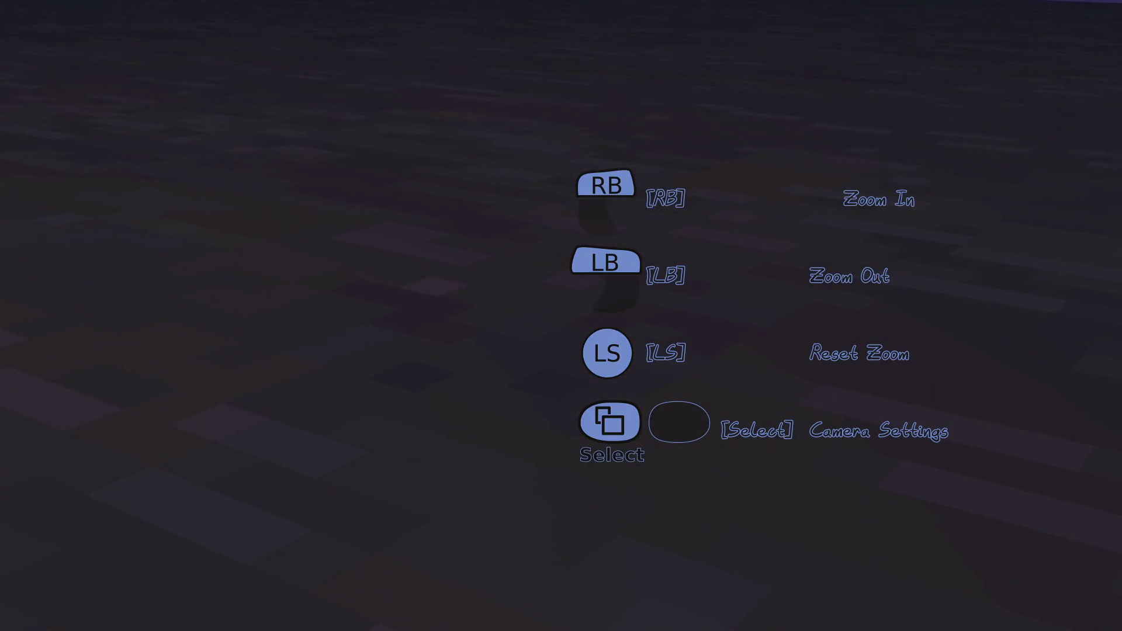
key(alt+Tab)
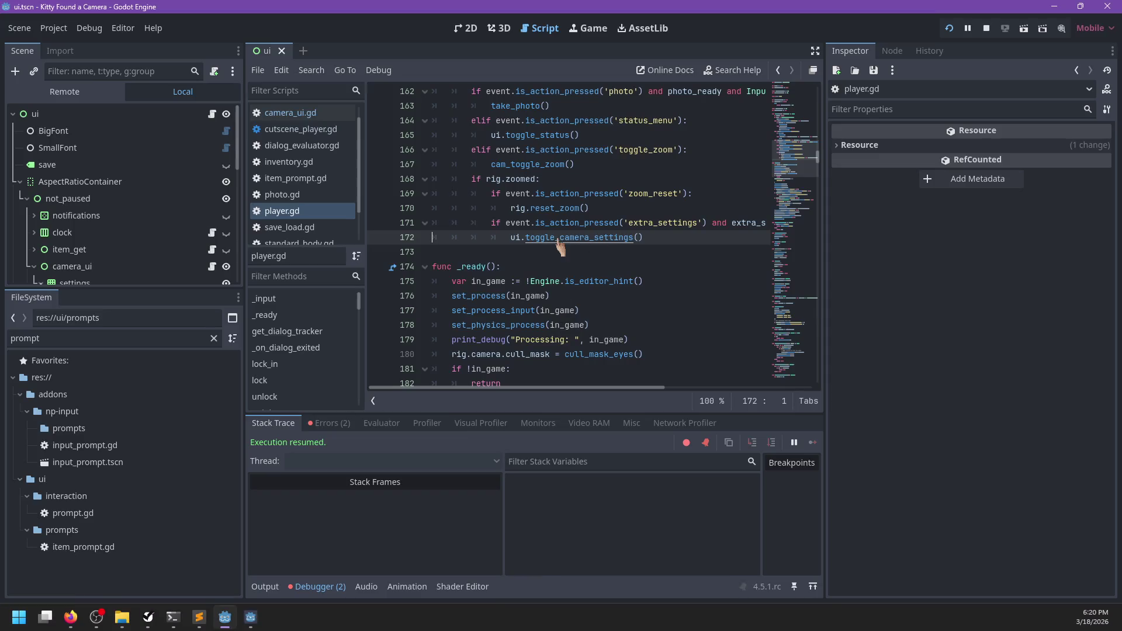
- Breakpoint line 71 in toggle_settings and step past the visibility check in the game
ctrl+click(561, 238)
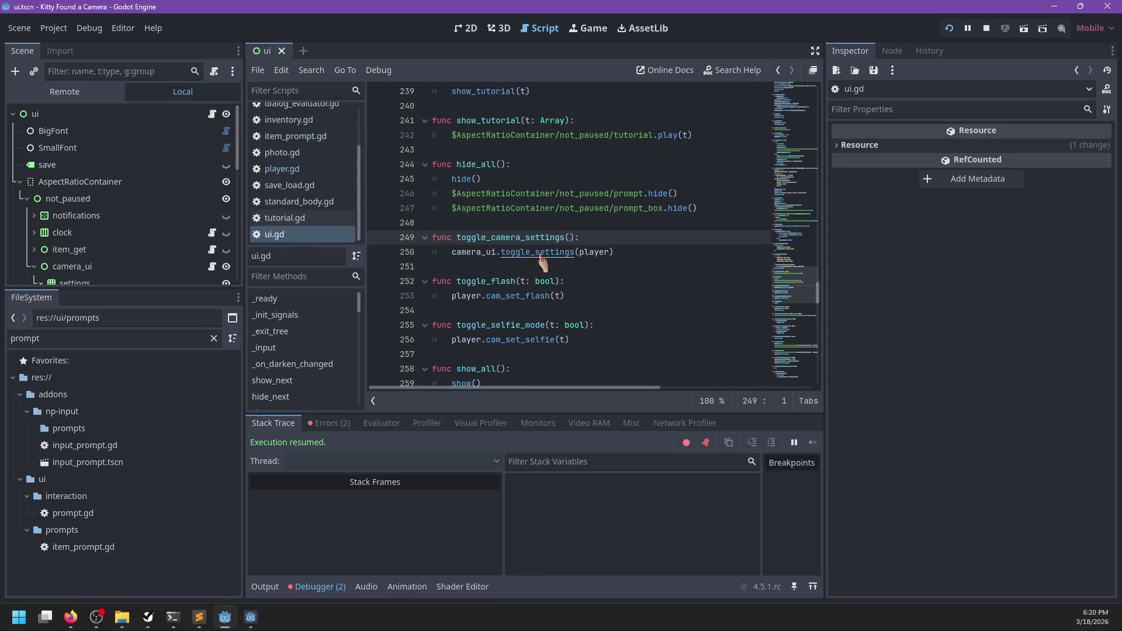
ctrl+click(542, 260)
click(378, 296)
key(alt+Tab)
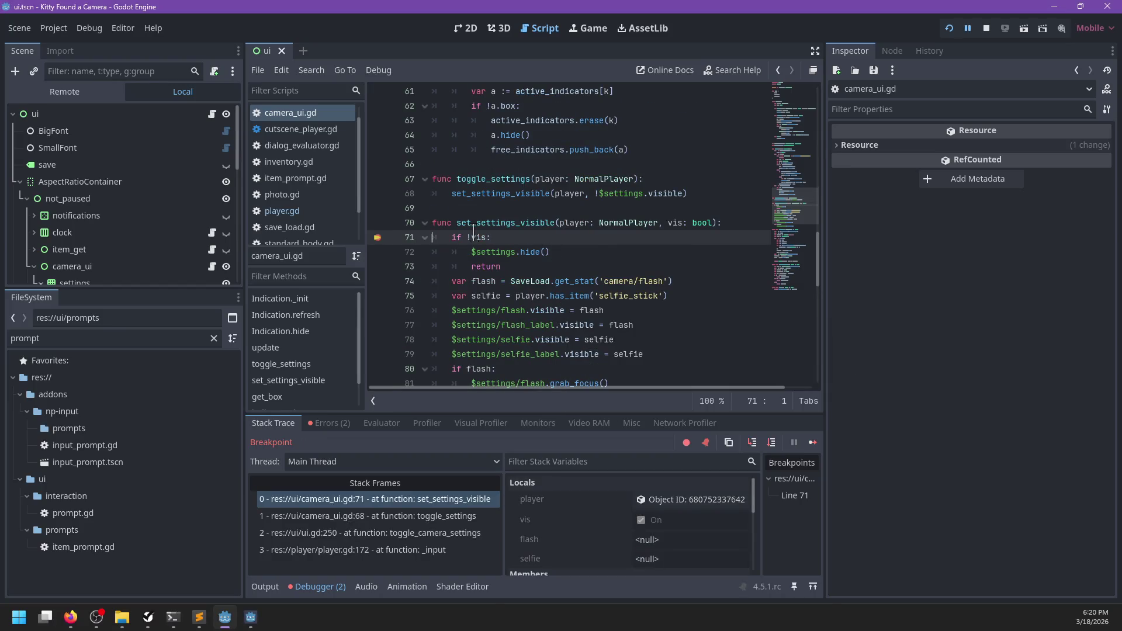
mouse_move(476, 236)
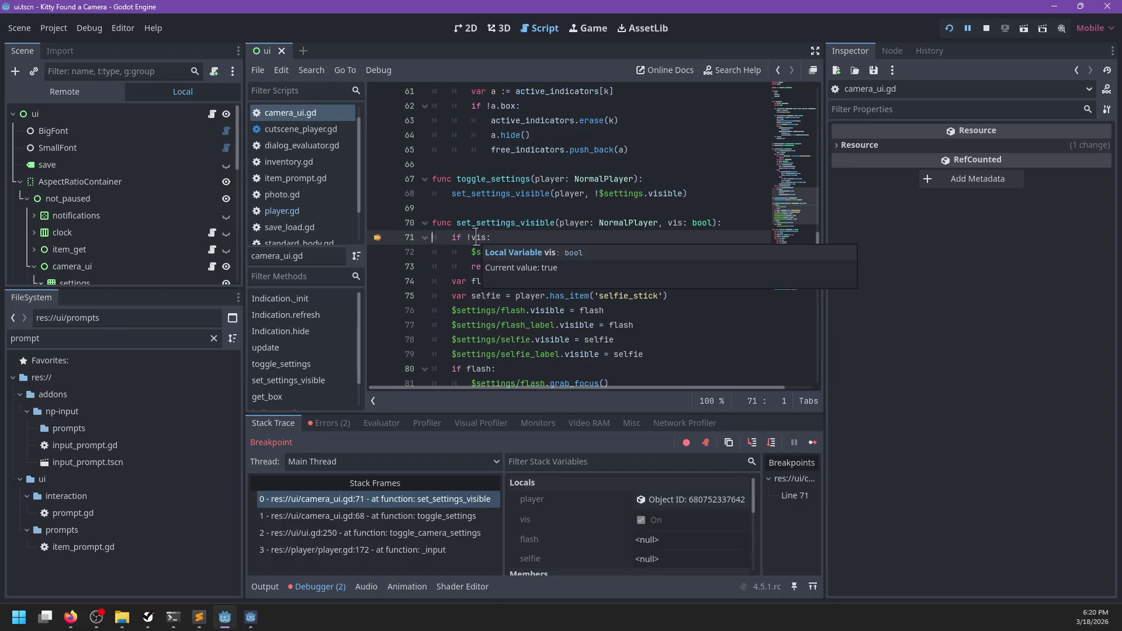
key(F10)
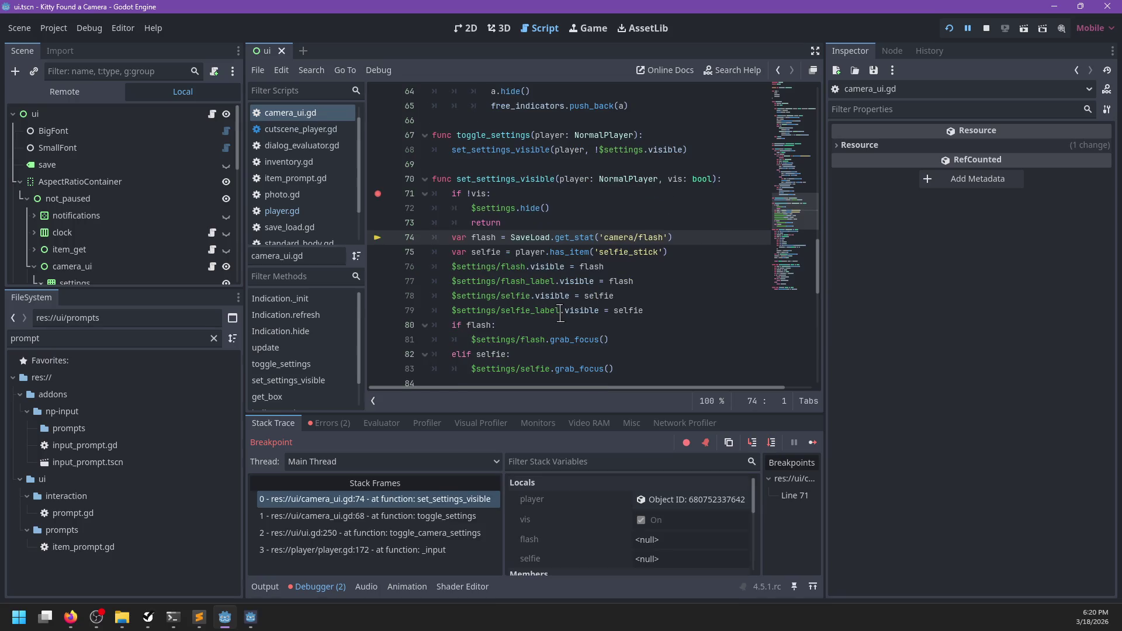
- Add $settings.show() after the early return on line 74, save camera_ui.gd, and relaunch
double_click(590, 267)
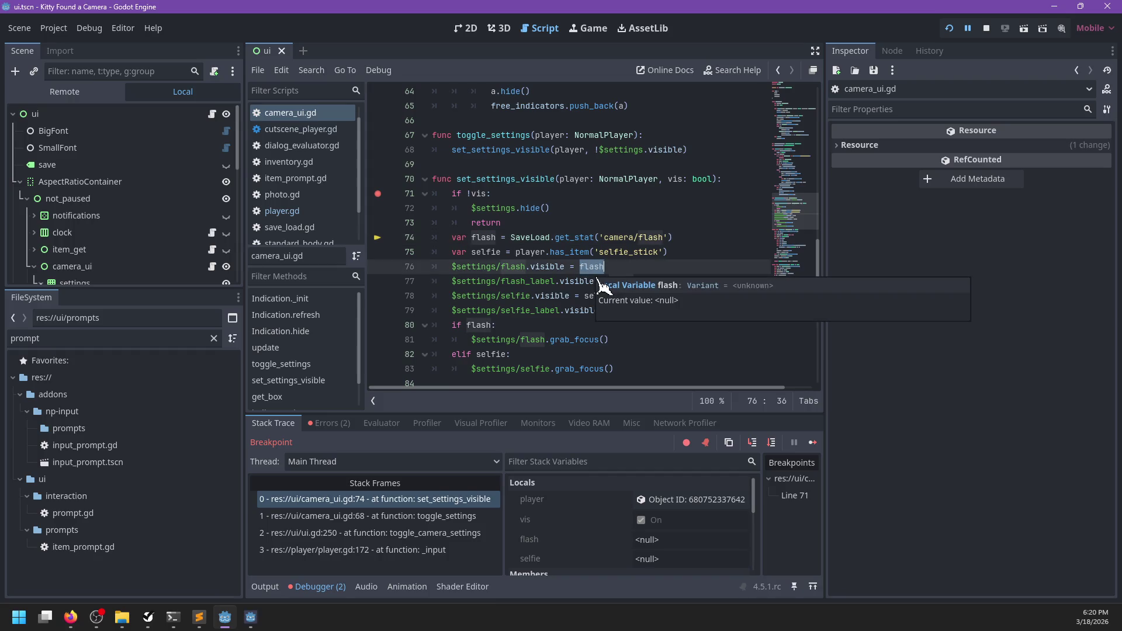
click(526, 223)
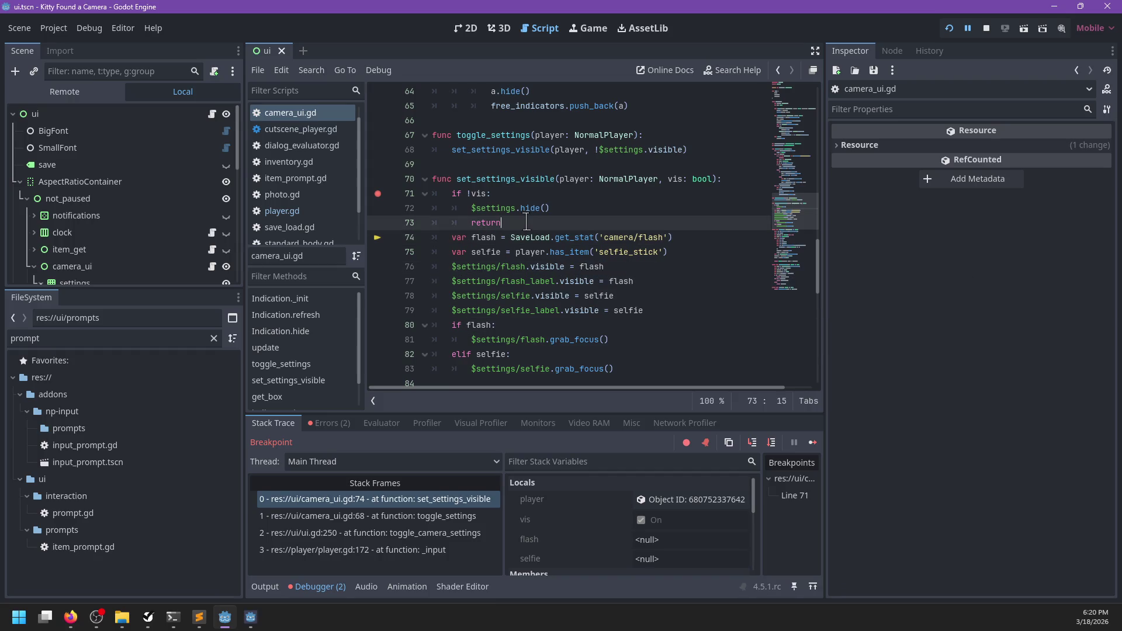
key(Return)
text($settings.show())
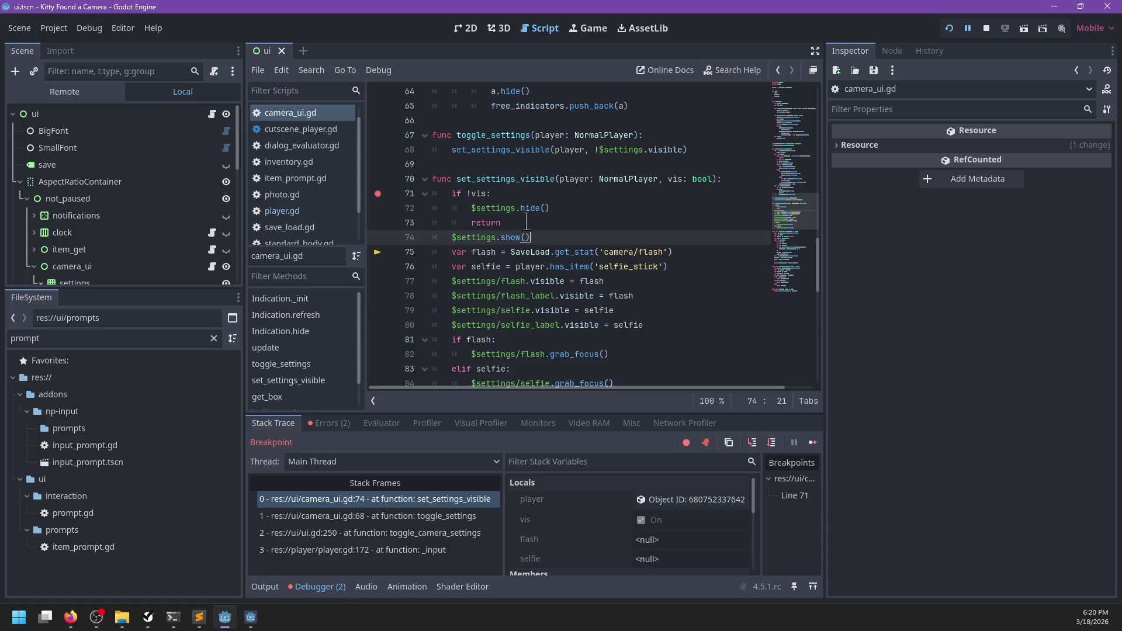
key(ctrl+s)
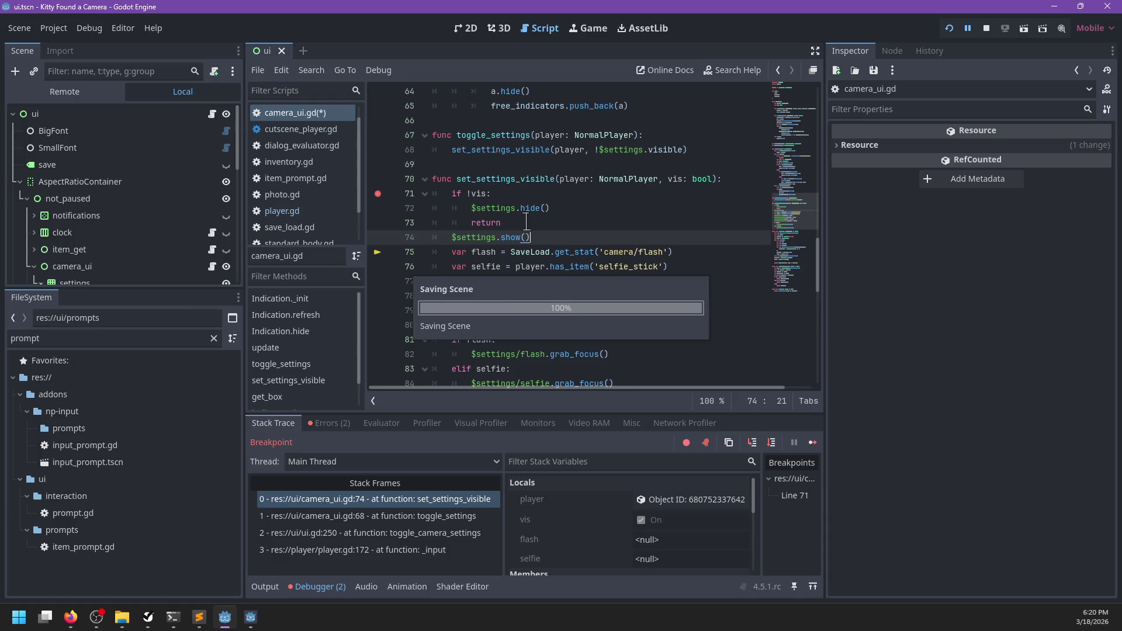
key(F5)
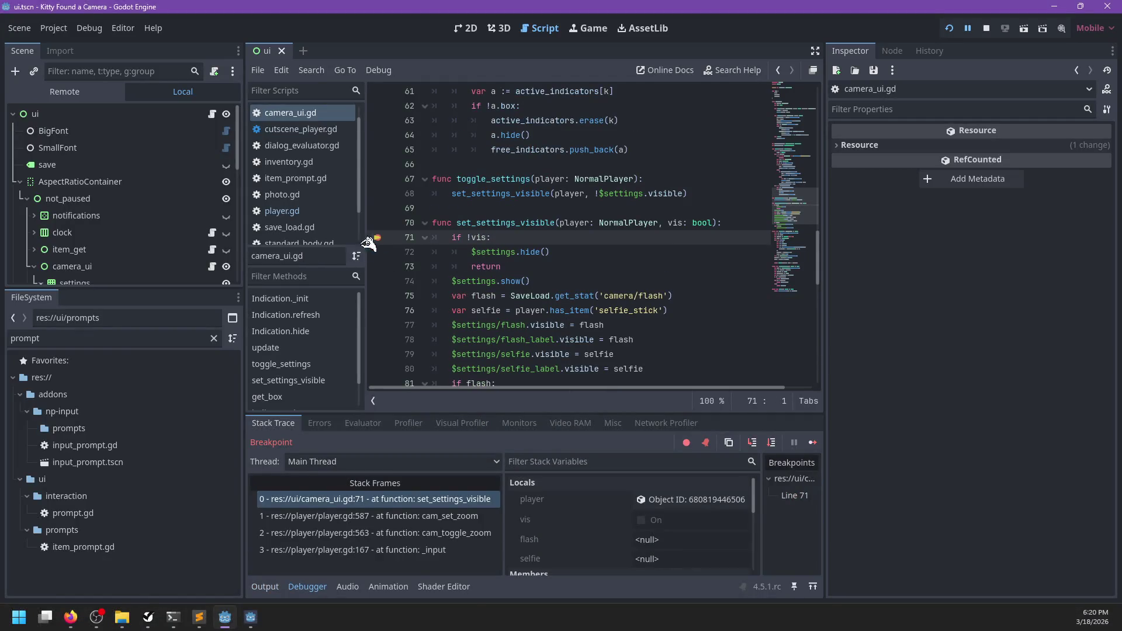
- Remove the line-71 breakpoint, resume the game, and turn on Selfie Mode
click(374, 240)
key(F12)
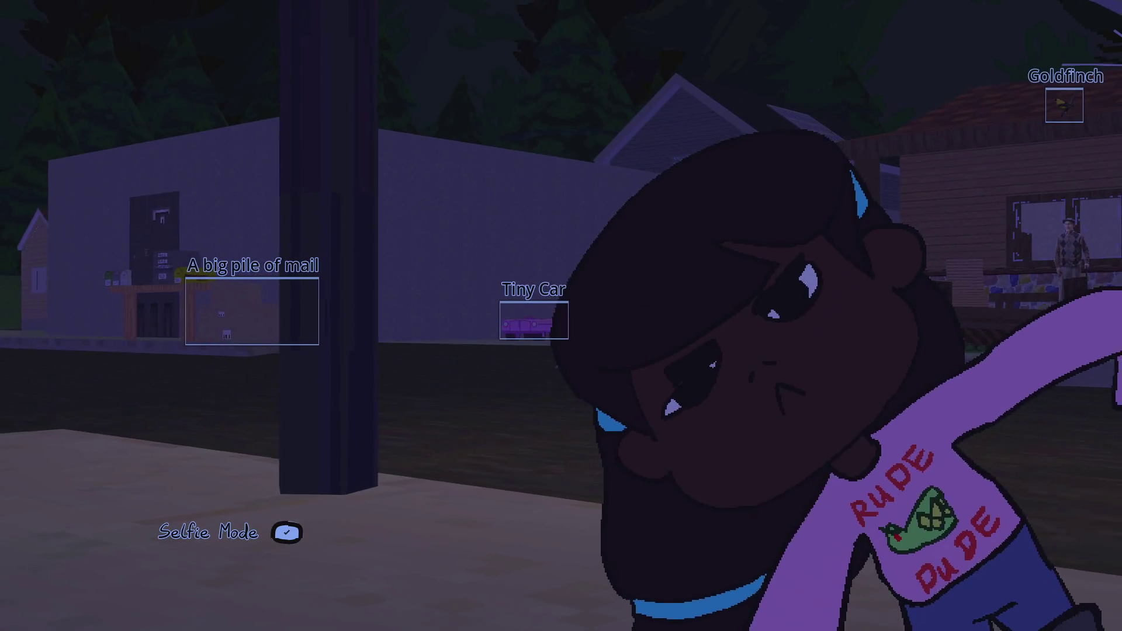
key(f)
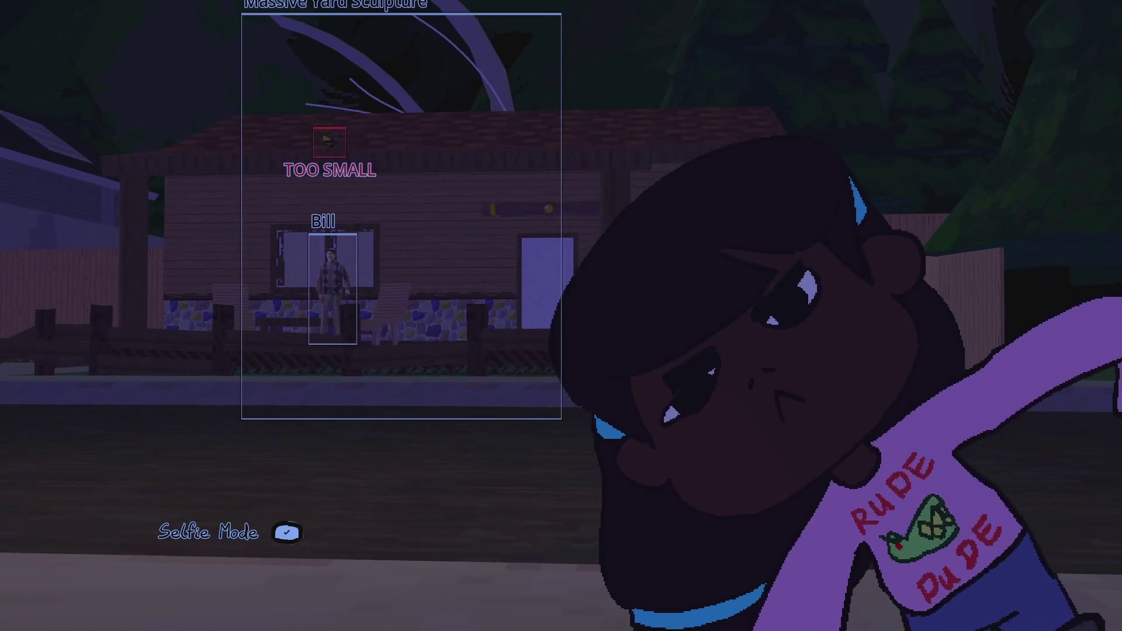
- Add the camera stat with add_stat in the debug console, then toggle the Flash option
key(grave)
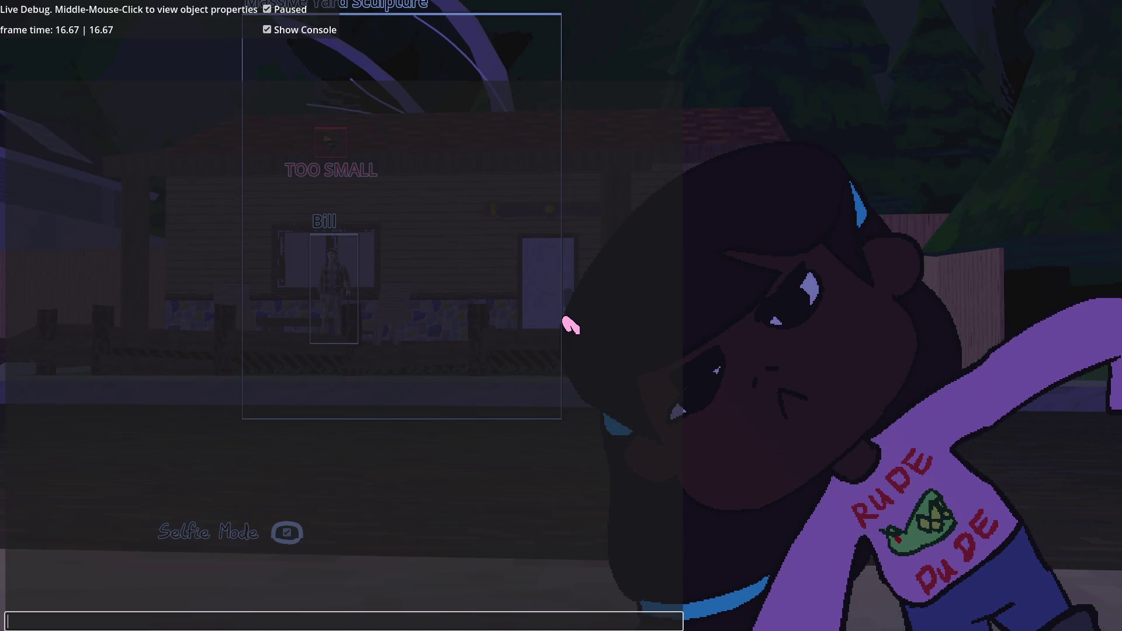
text(player.)
key(BackSpace)
key(BackSpace)
key(BackSpace)
text(SaveLoad.state.add_stat('camera/flash)
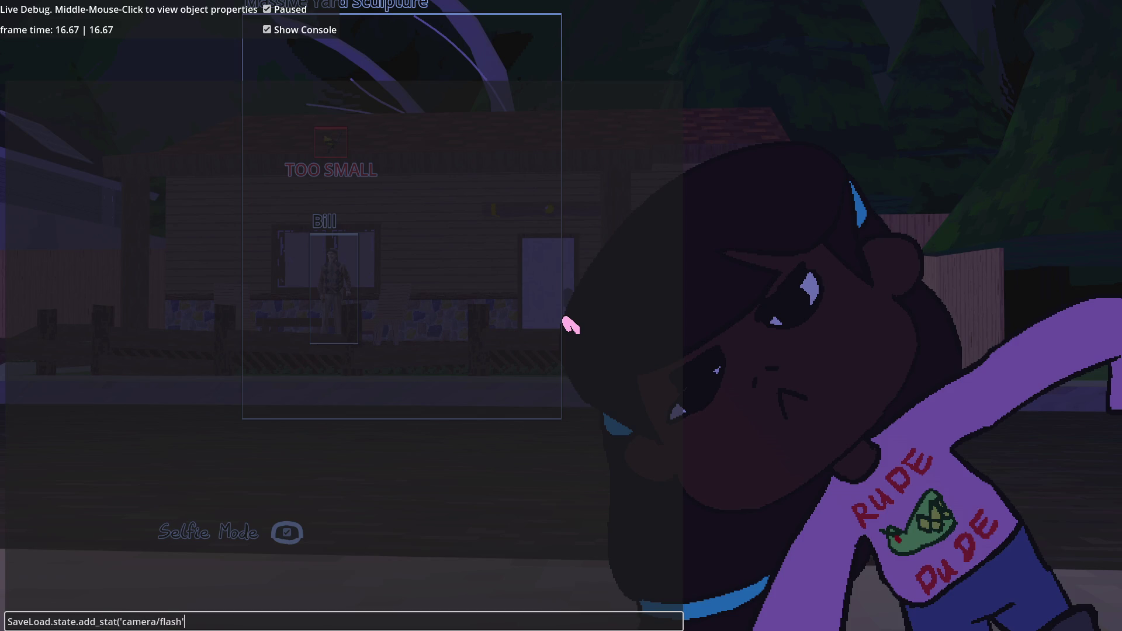
text())
key(Return)
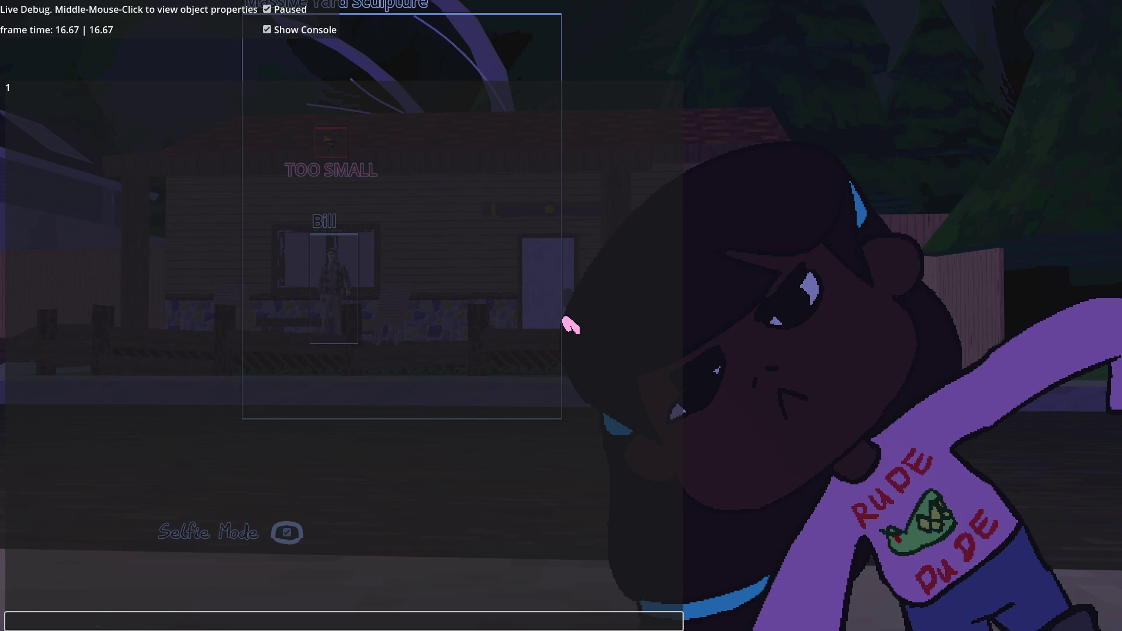
key(Escape)
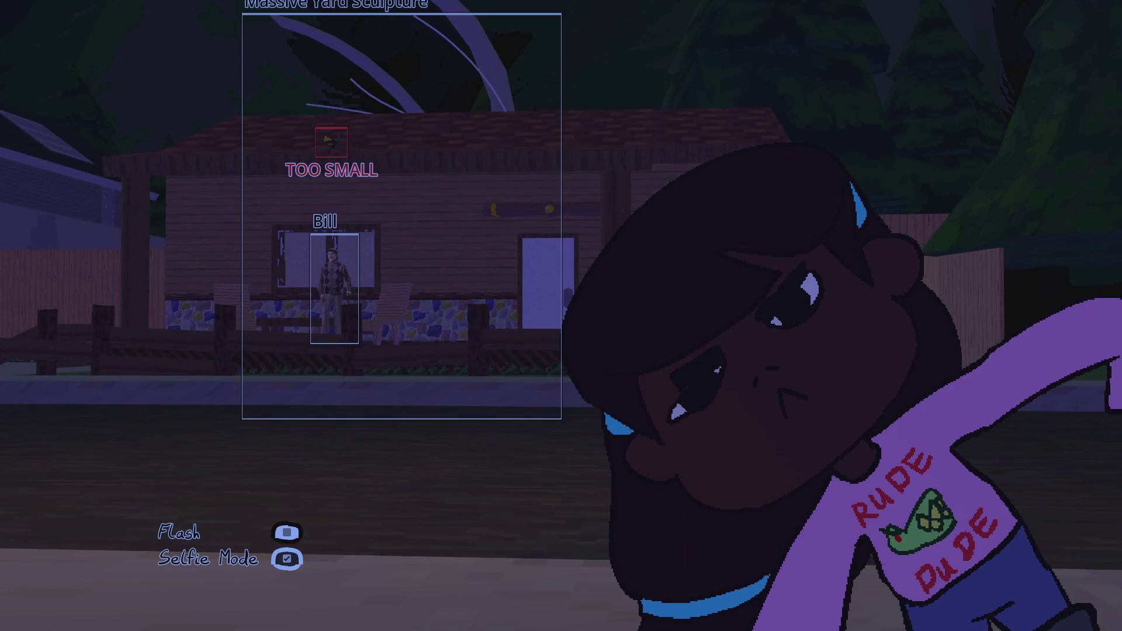
key(Down)
key(Up)
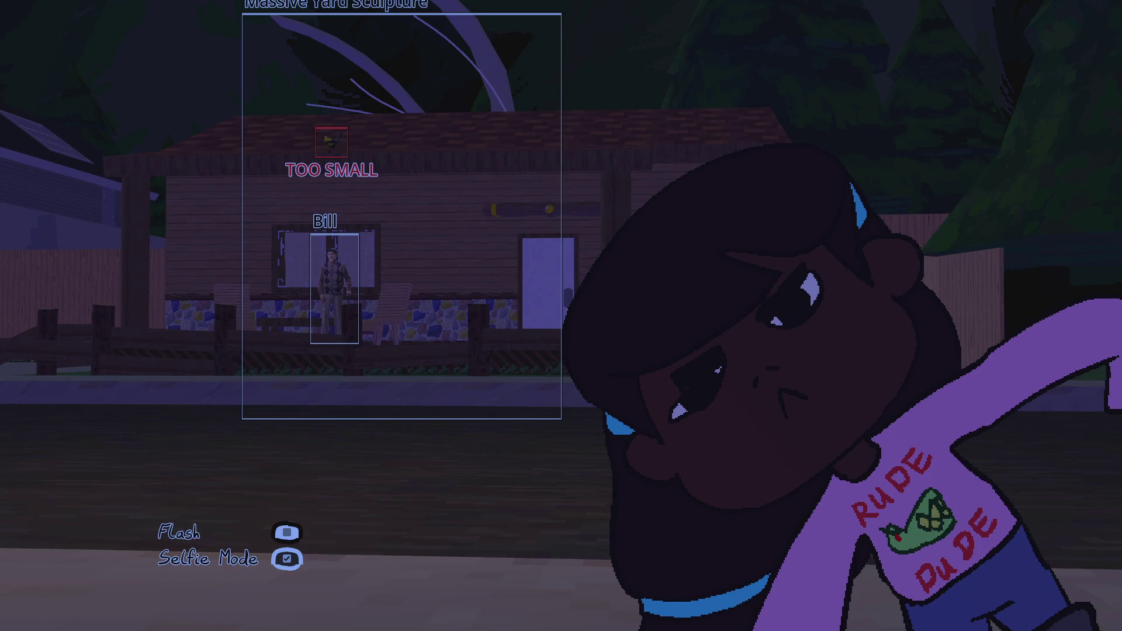
key(Return)
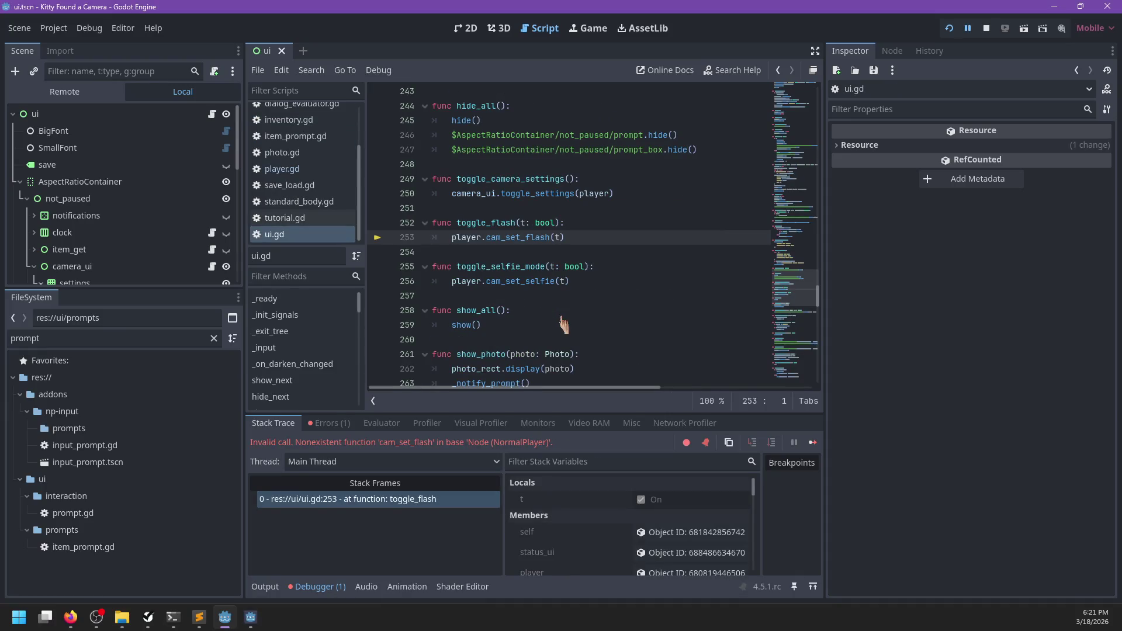
- Open player.gd from the NormalPlayer declaration and search it for the camera flash function
ctrl+click(459, 239)
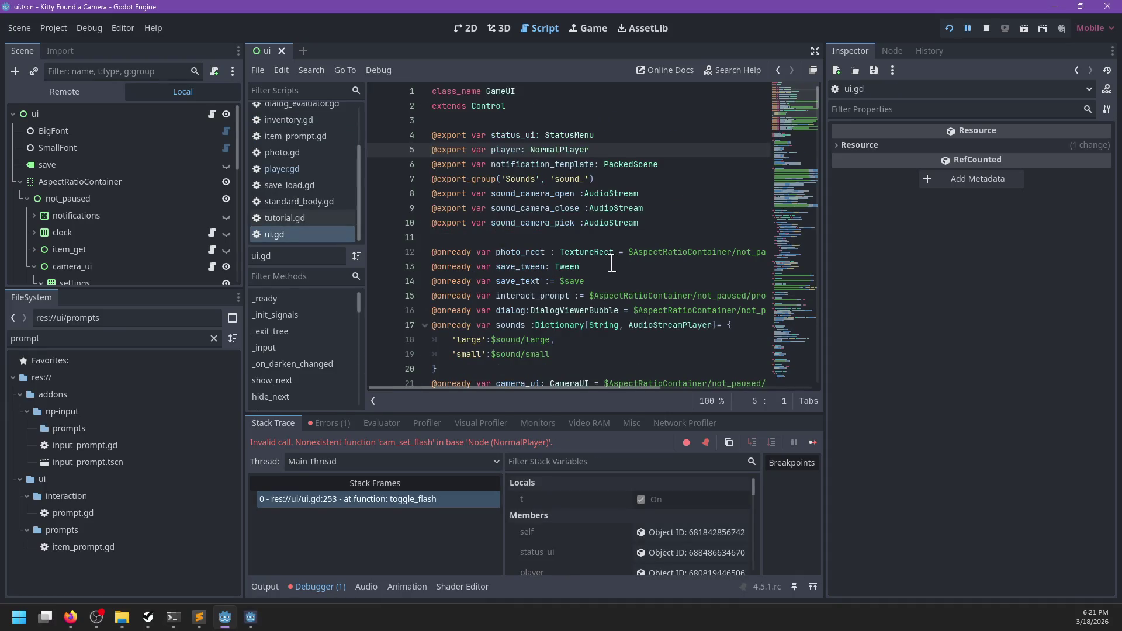
ctrl+click(542, 154)
key(ctrl+f)
text(c)
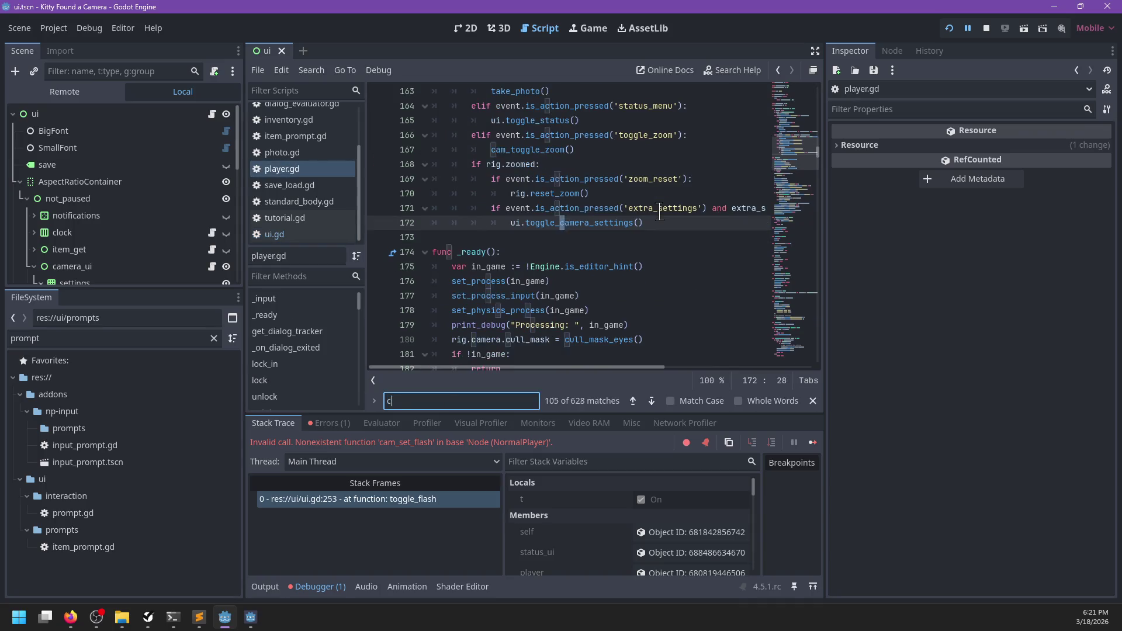
text(am_set_flash)
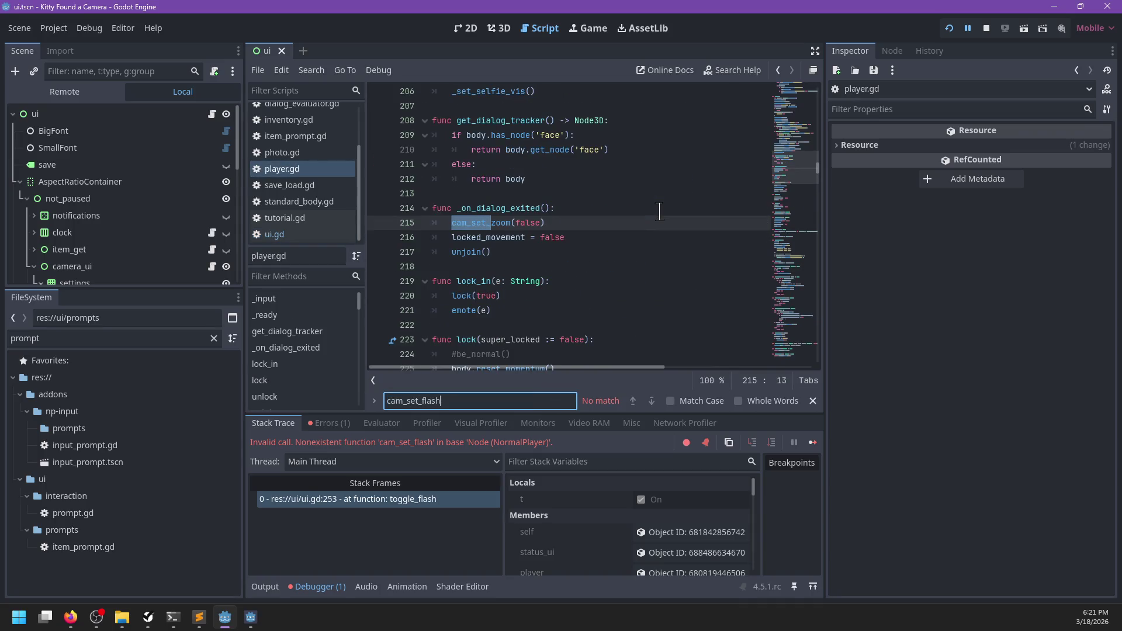
key(BackSpace)
key(BackSpace)
key(BackSpace)
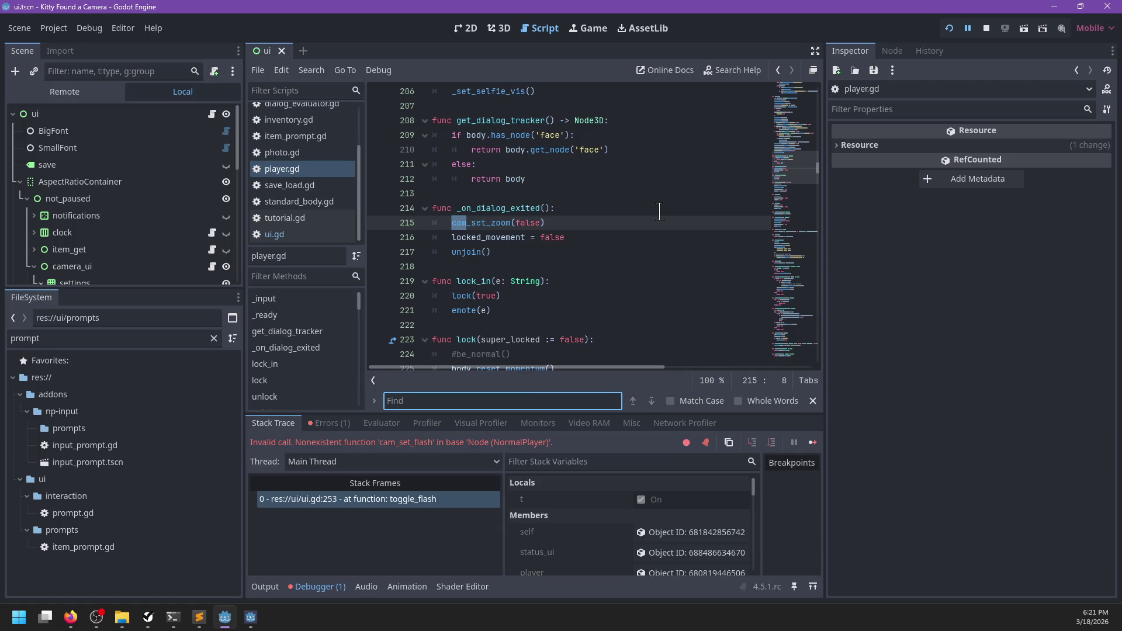
text(cam_set_self)
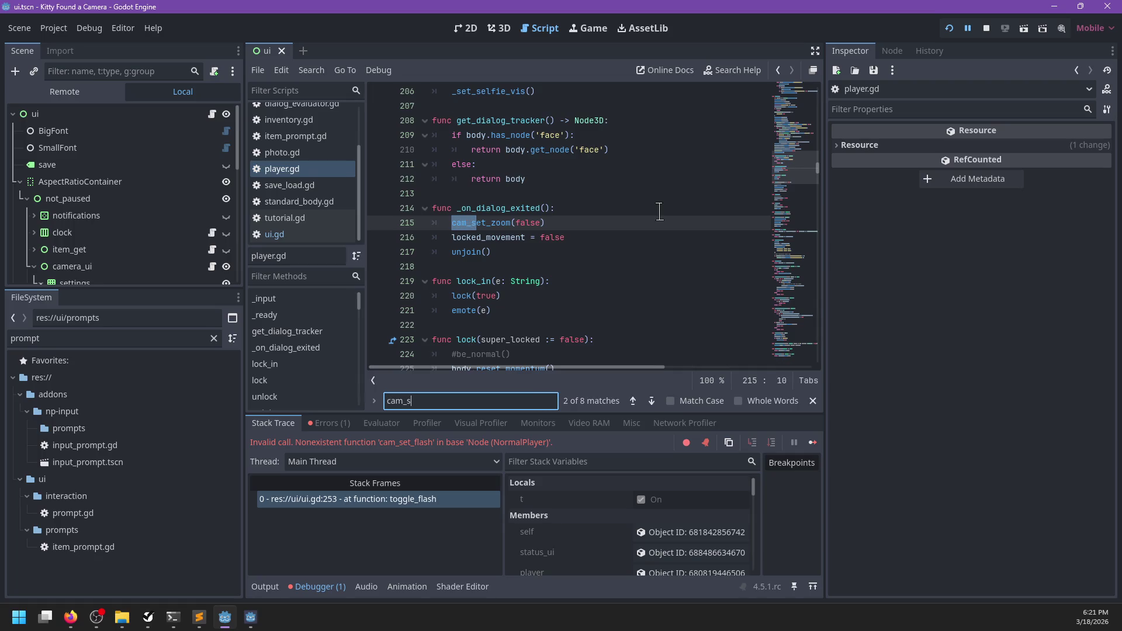
key(Escape)
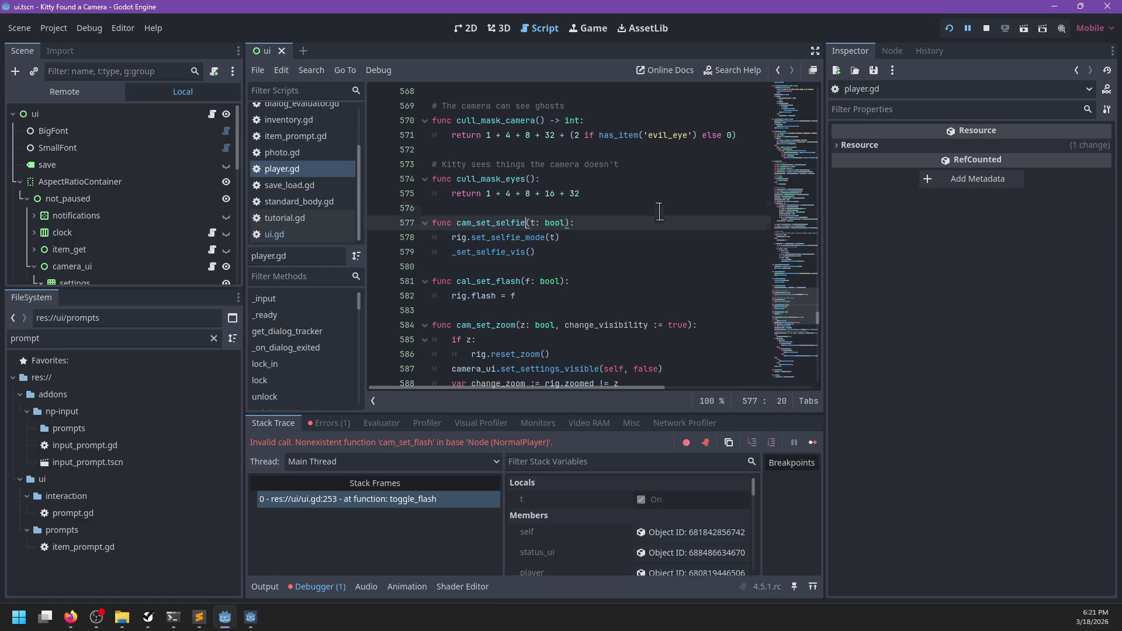
- Rename cal_set_flash to cam_set_flash on line 581, save, and resume the game
key(Down)
key(Down)
key(Down)
key(Up)
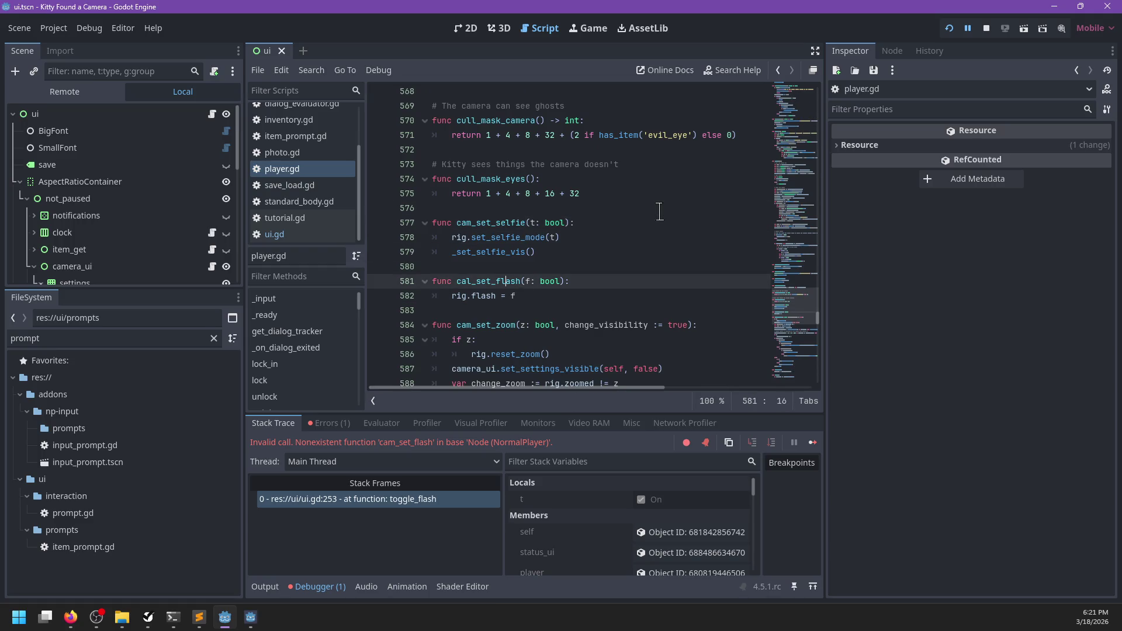
key(BackSpace)
text(m)
key(ctrl+s)
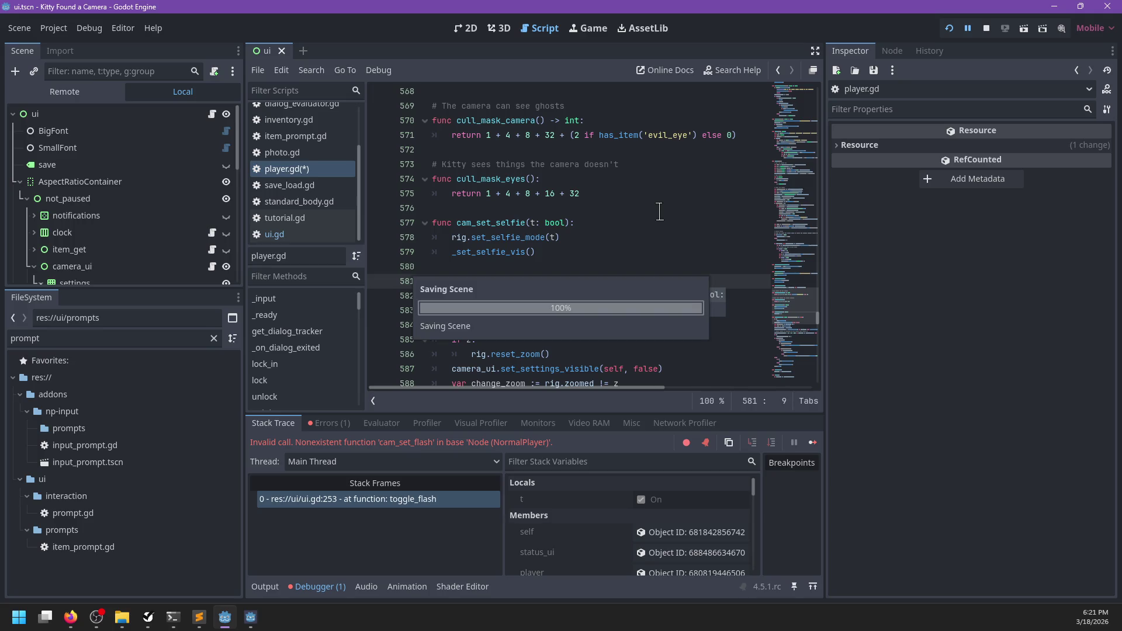
key(F12)
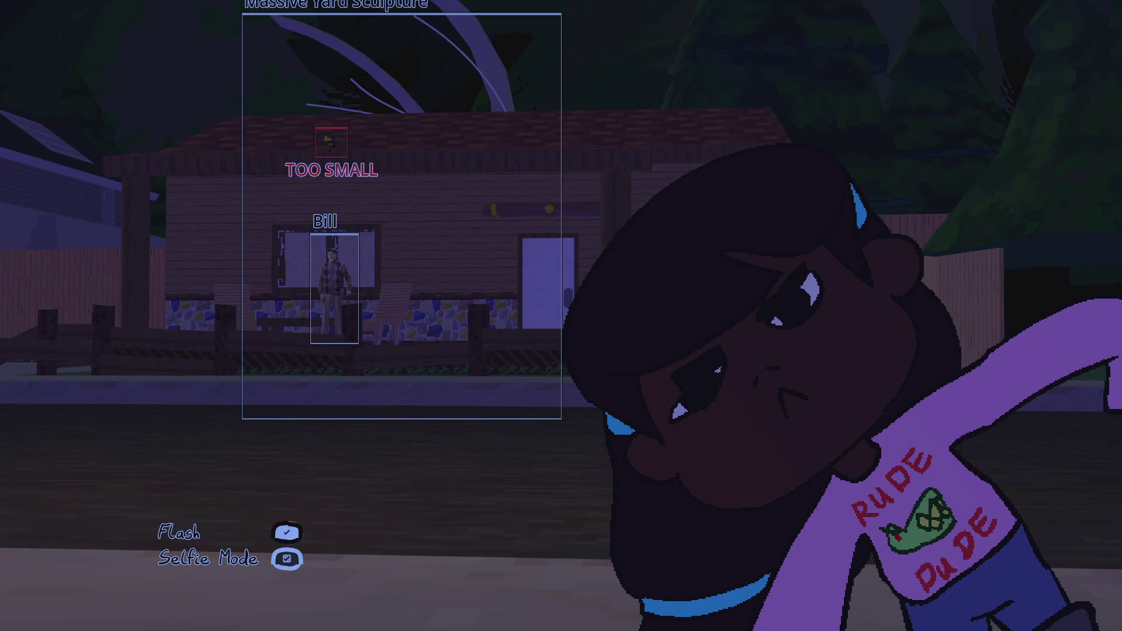
- Take a selfie with Flash on, toggle Flash off, and take another selfie
click(561, 316)
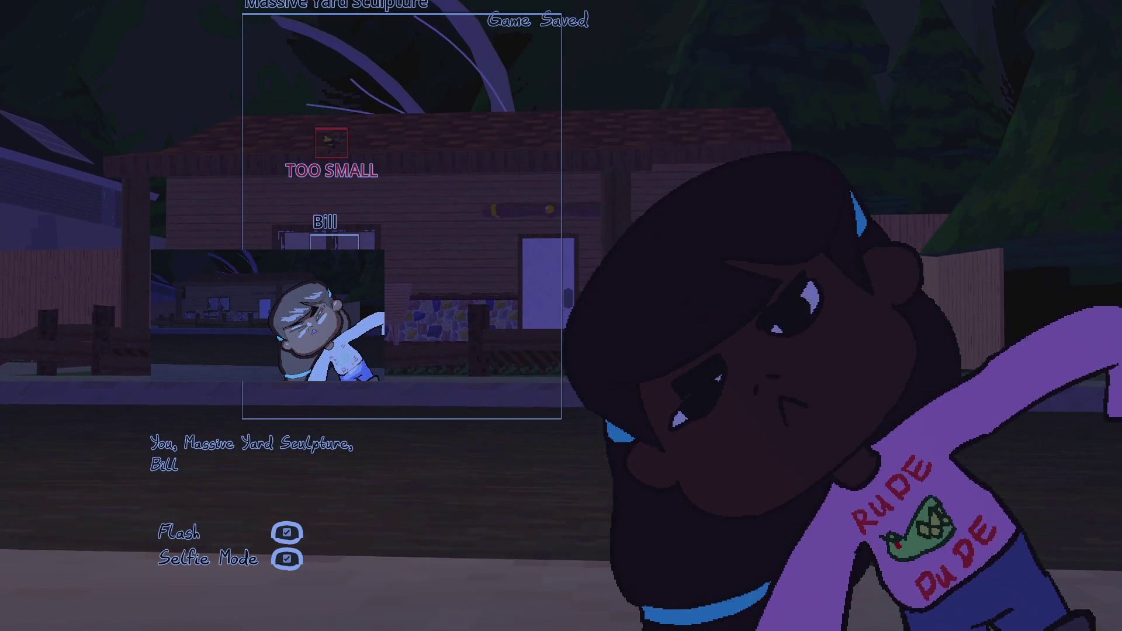
key(Up)
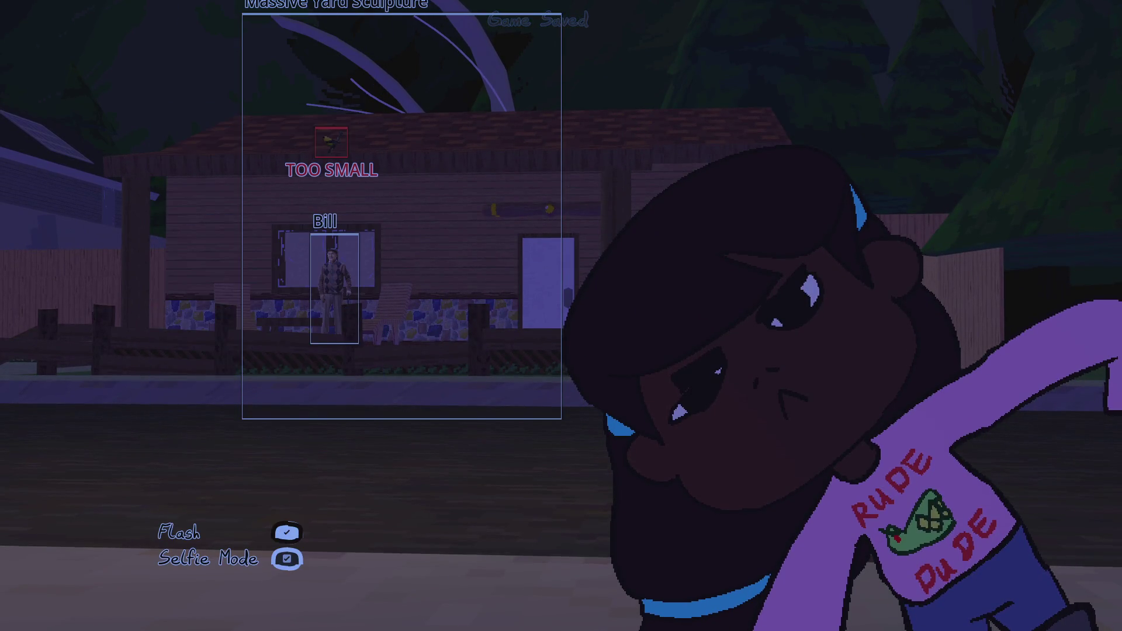
click(561, 316)
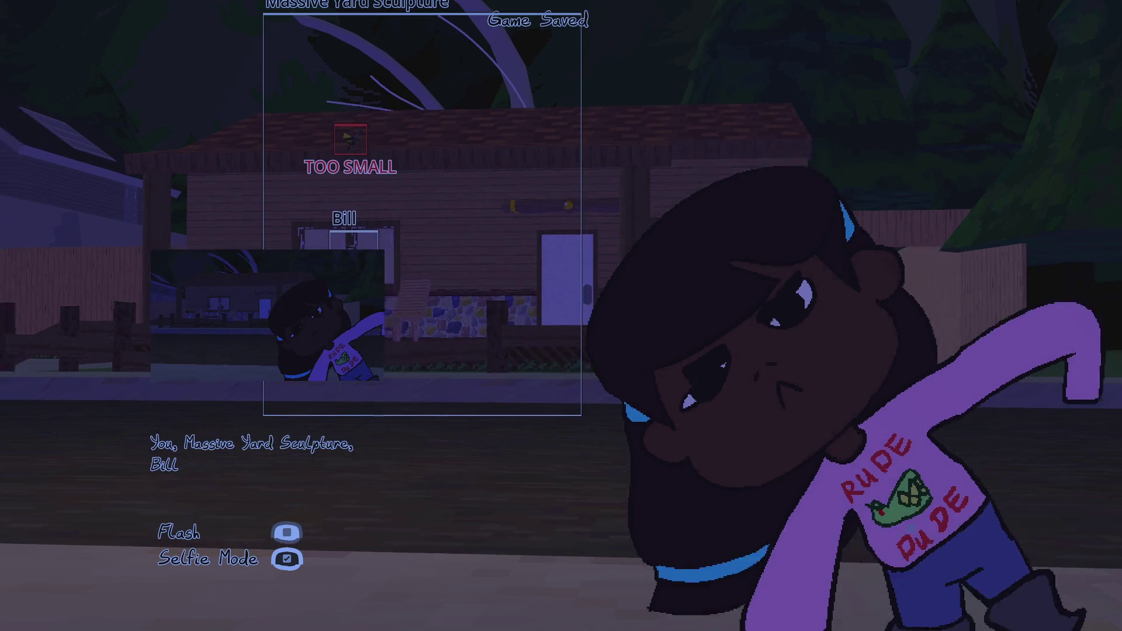
- Leave the camera, walk toward the house, reopen the camera, then close the game
key(Escape)
key(w)
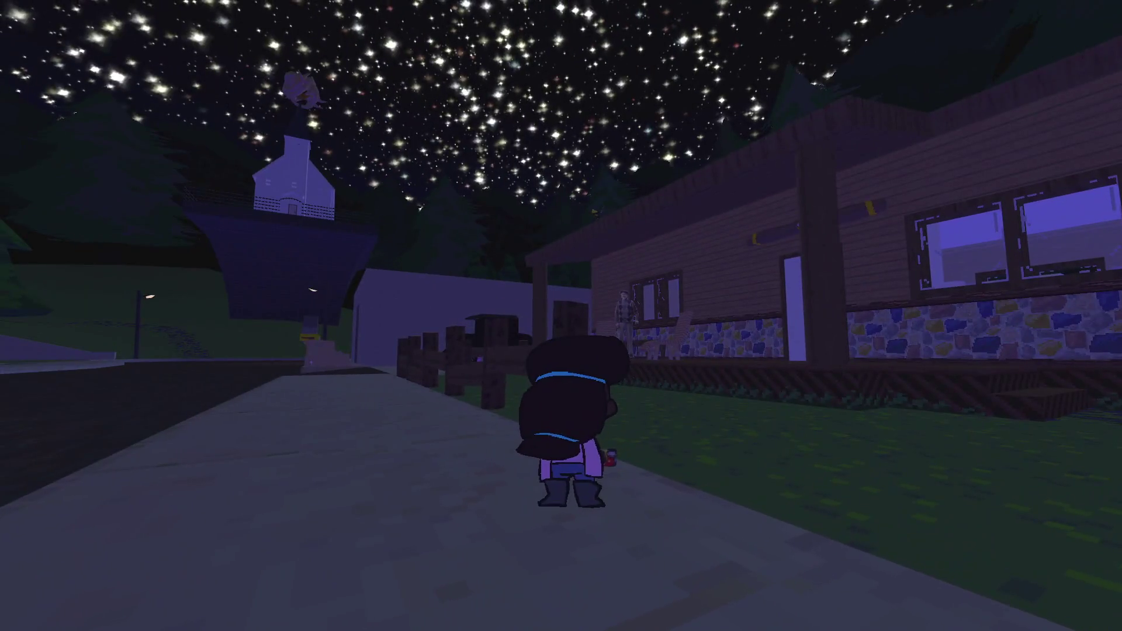
key(c)
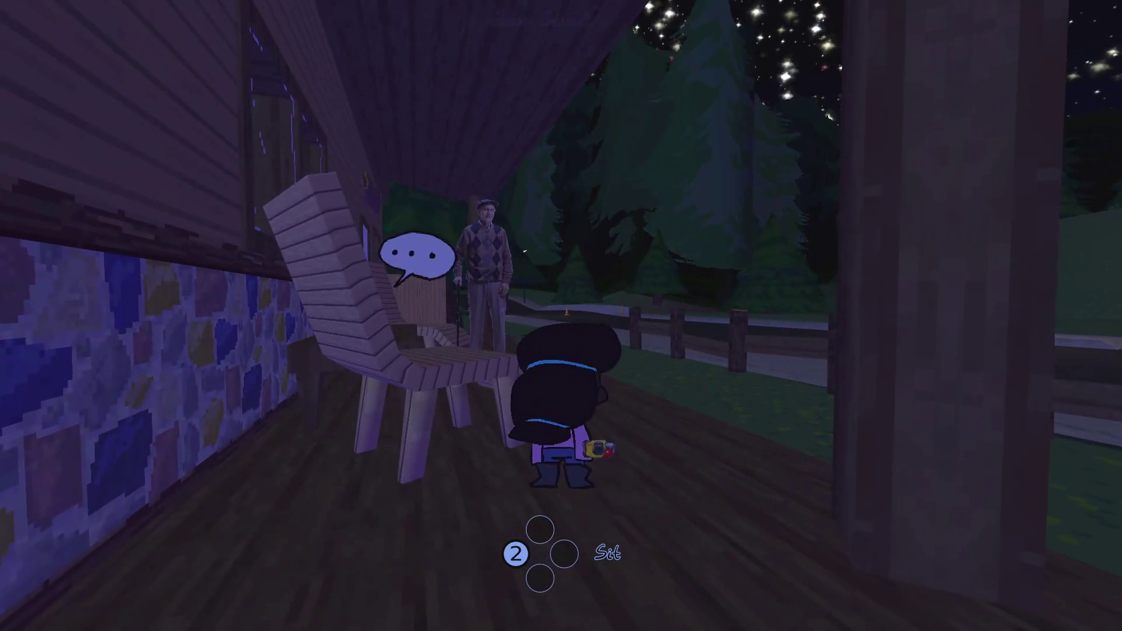
key(c)
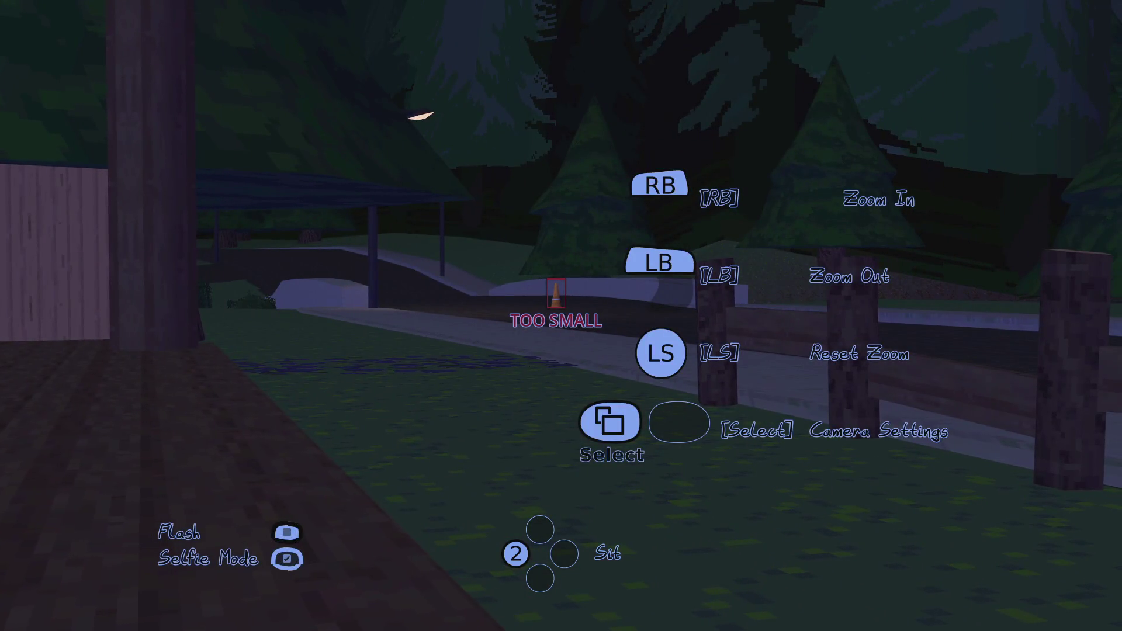
key(alt+F4)
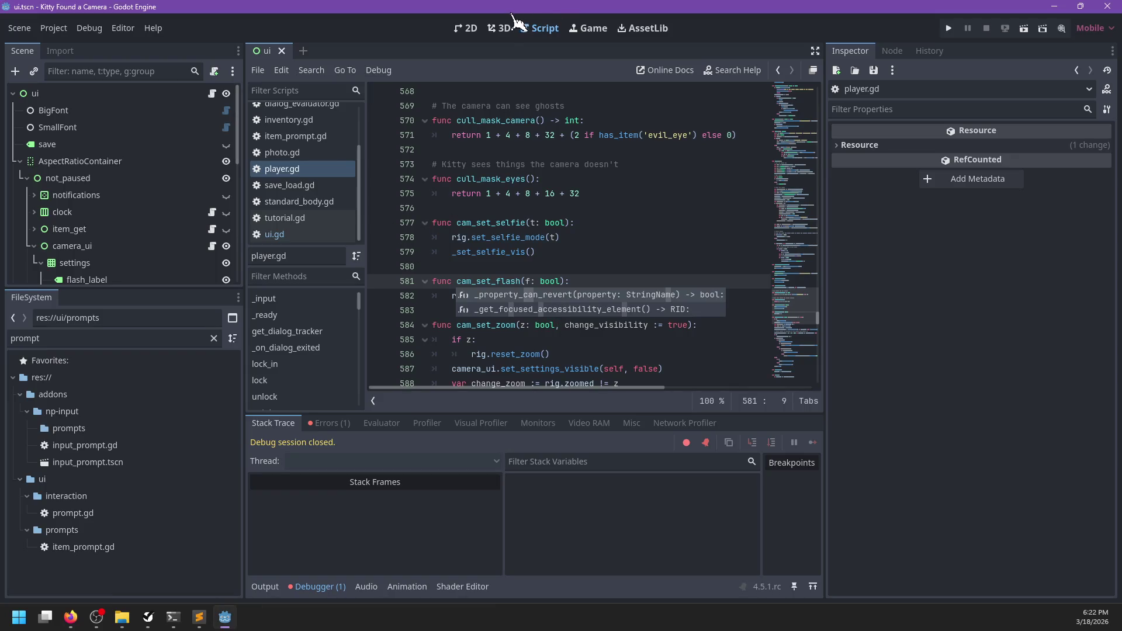
- Move the settings node above camera_ui in the Scene tree and rename it camera_settings
scroll(320, 167, up, 3)
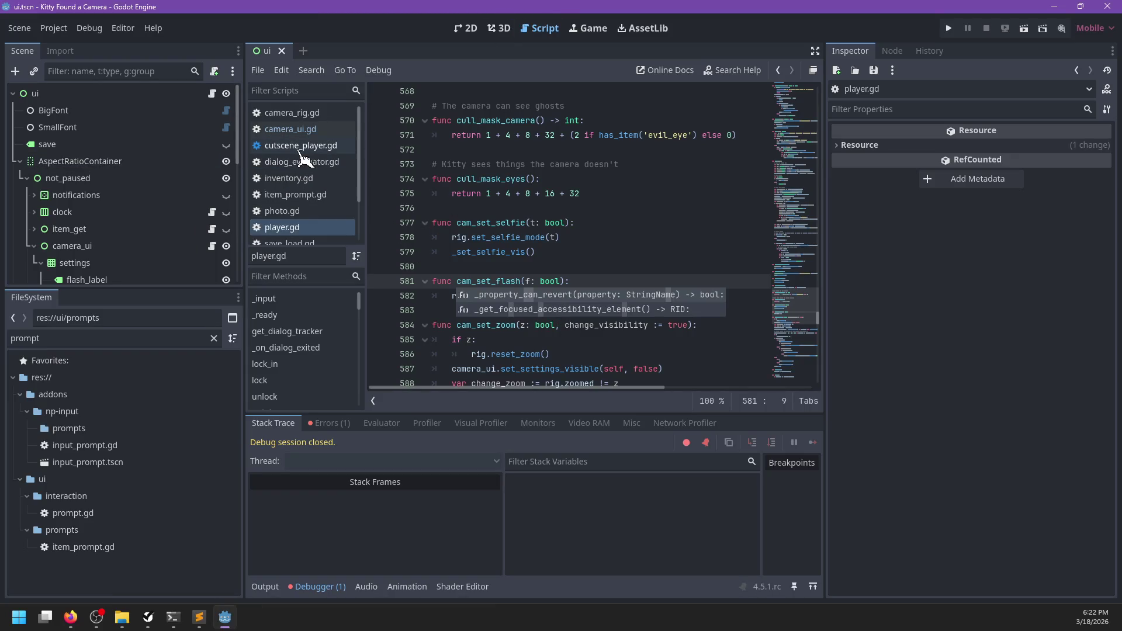
scroll(82, 202, down, 2)
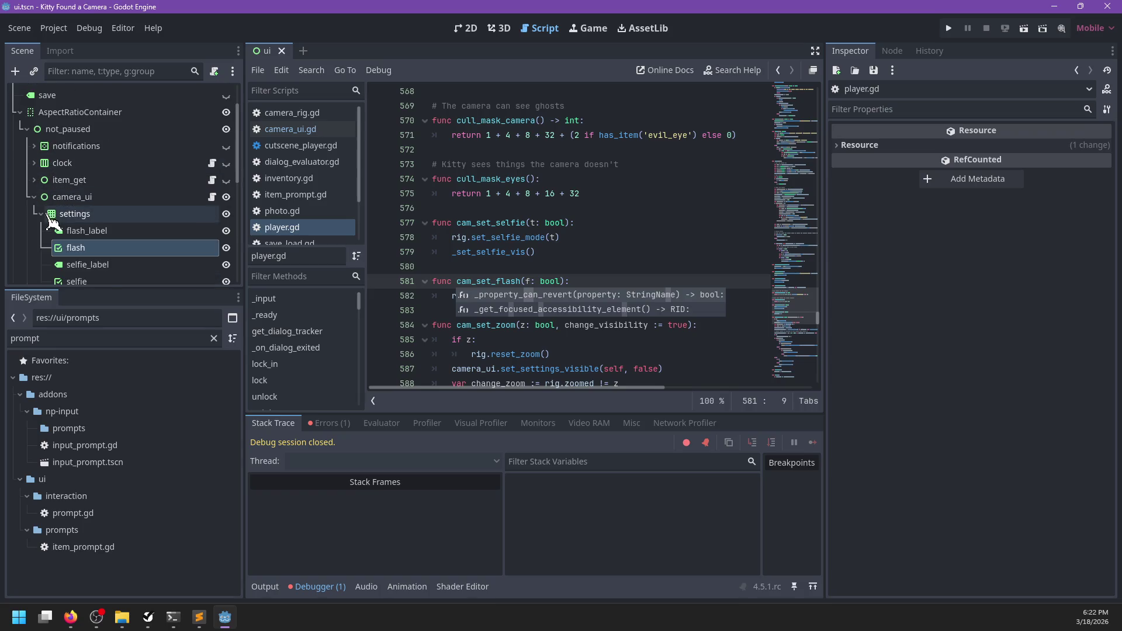
drag(52, 220, 98, 200)
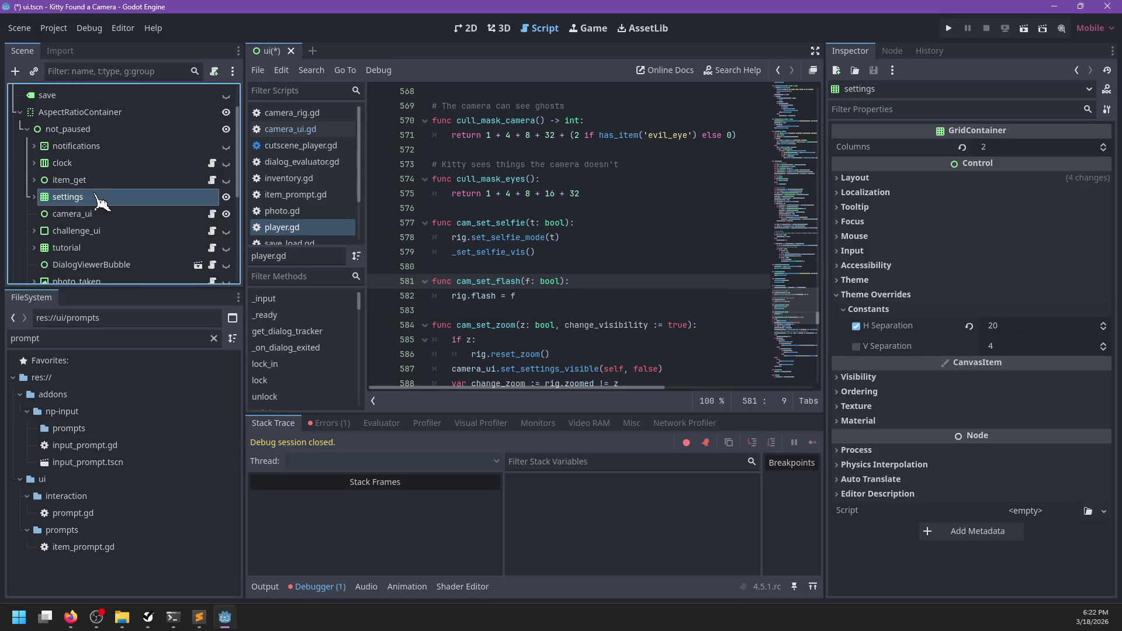
click(97, 199)
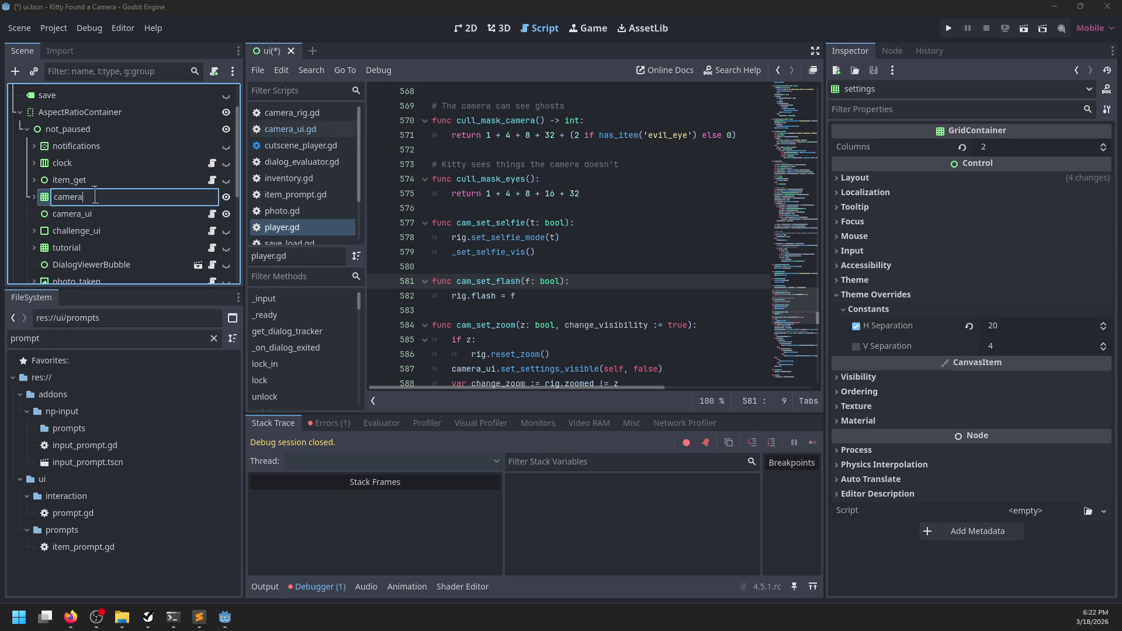
key(ctrl+a)
text(s)
key(Return)
- Cut toggle_settings and set_settings_visible out of camera_ui.gd
click(211, 214)
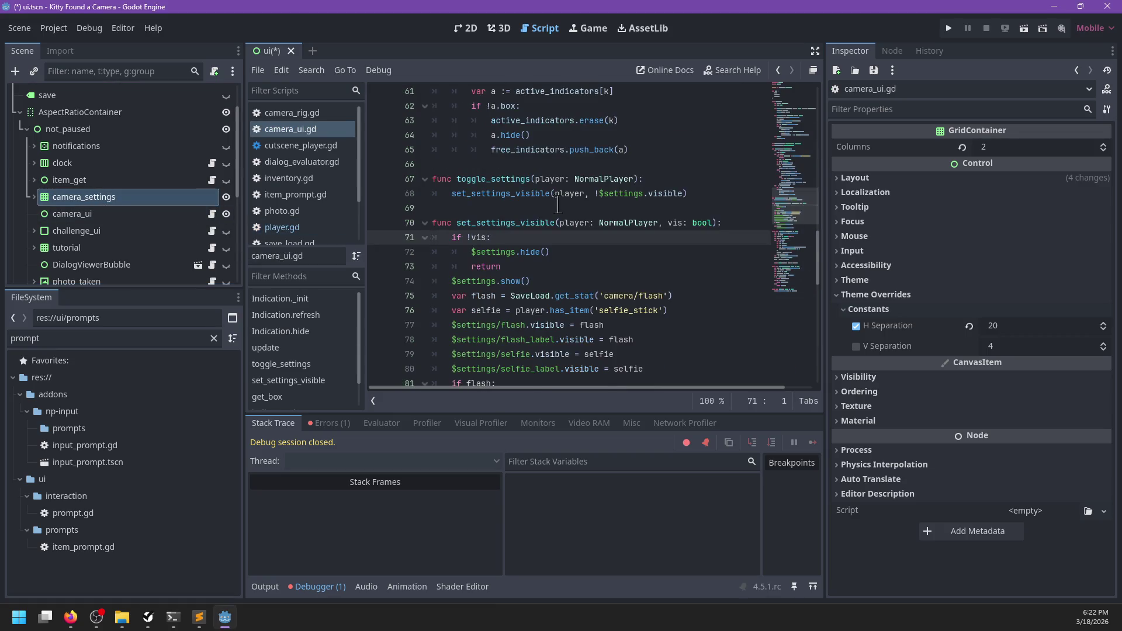
scroll(557, 204, down, 3)
mouse_move(648, 297)
mouse_down()
mouse_move(409, 266)
mouse_move(396, 250)
mouse_move(400, 221)
mouse_up()
key(ctrl+c)
key(Delete)
key(BackSpace)
key(BackSpace)
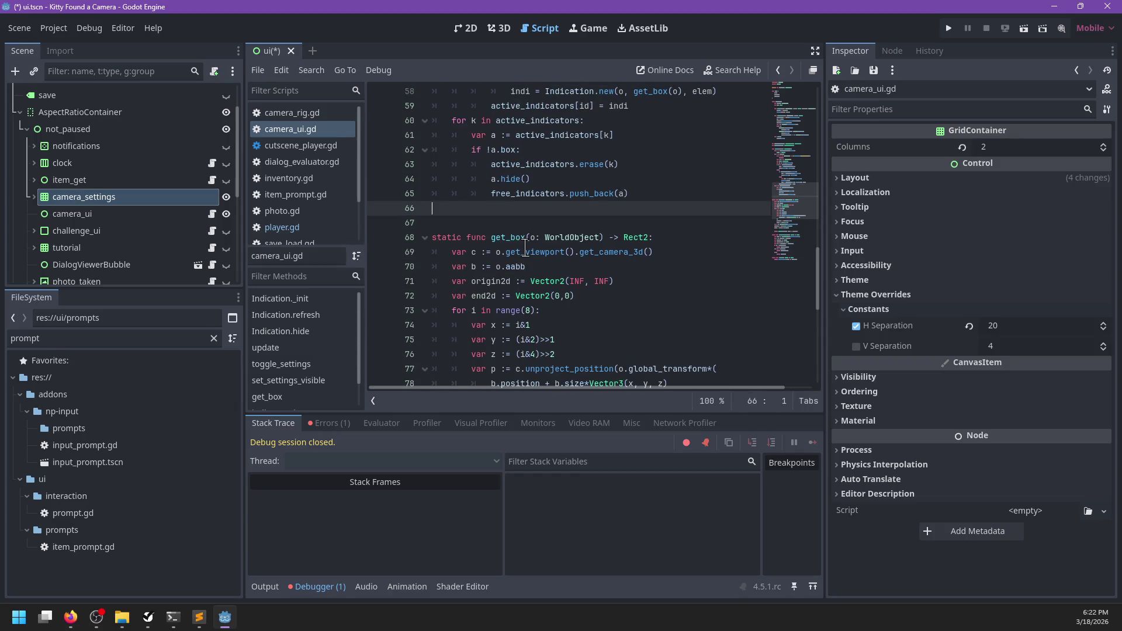
- Attach a new camera_settings.gd script, paste in the moved functions, and add 'extends Control'
click(214, 70)
click(517, 413)
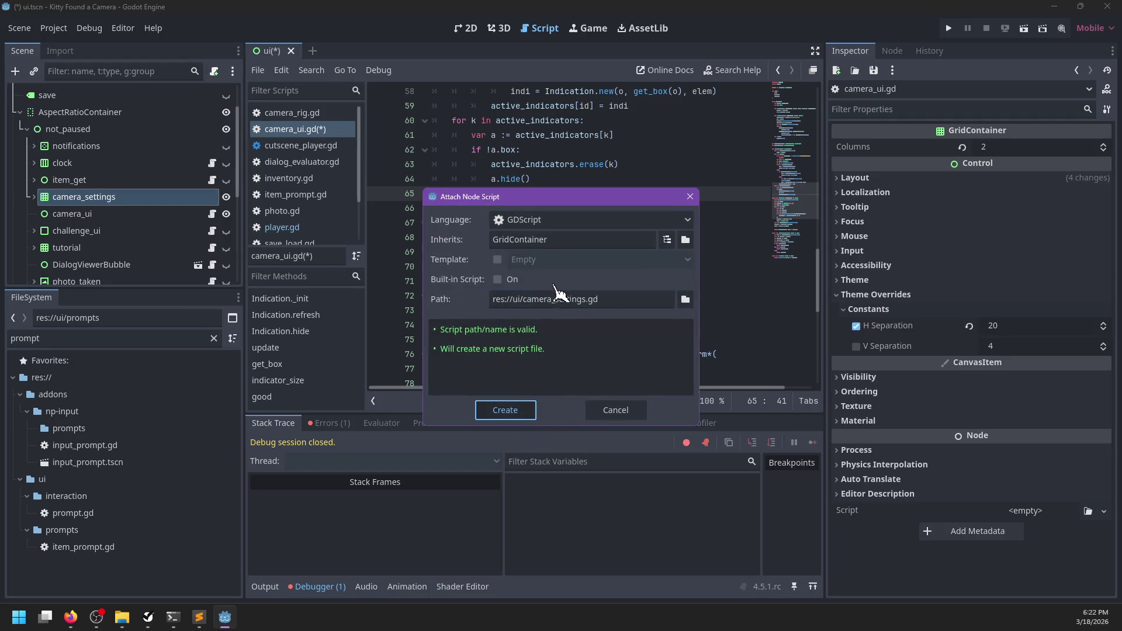
key(ctrl+a)
key(ctrl+v)
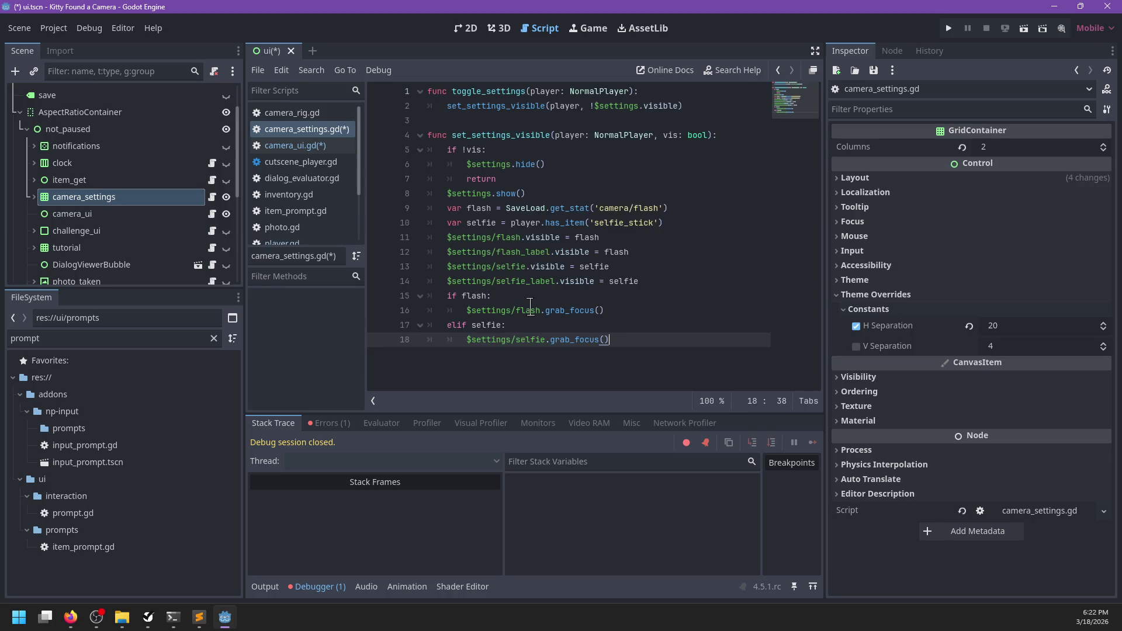
click(430, 91)
key(Return)
key(Up)
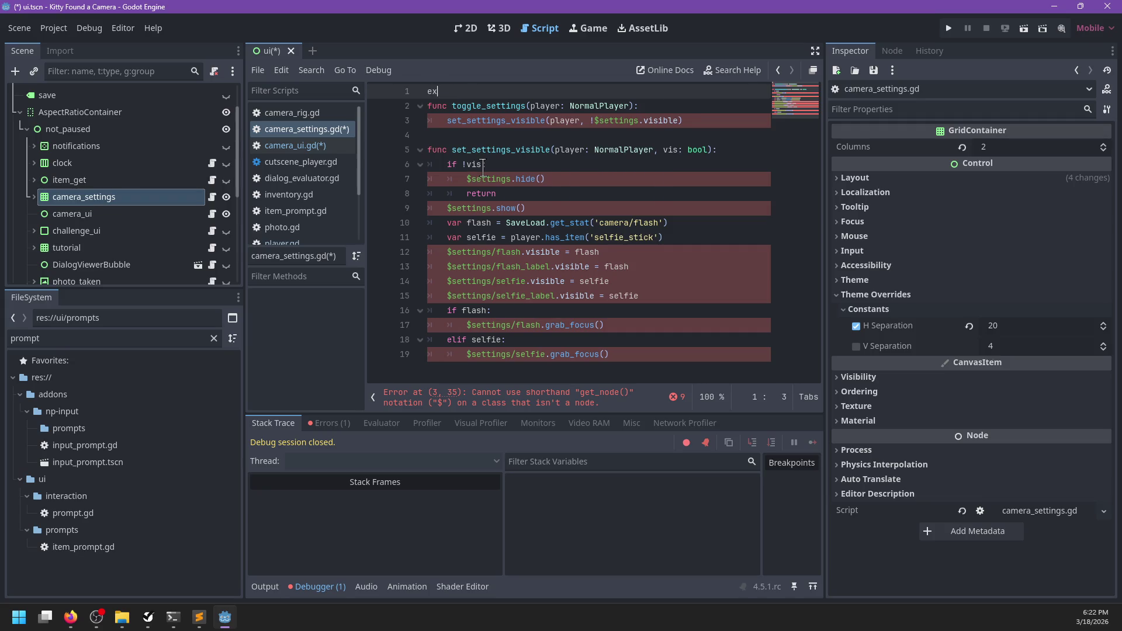
text(tends Contro)
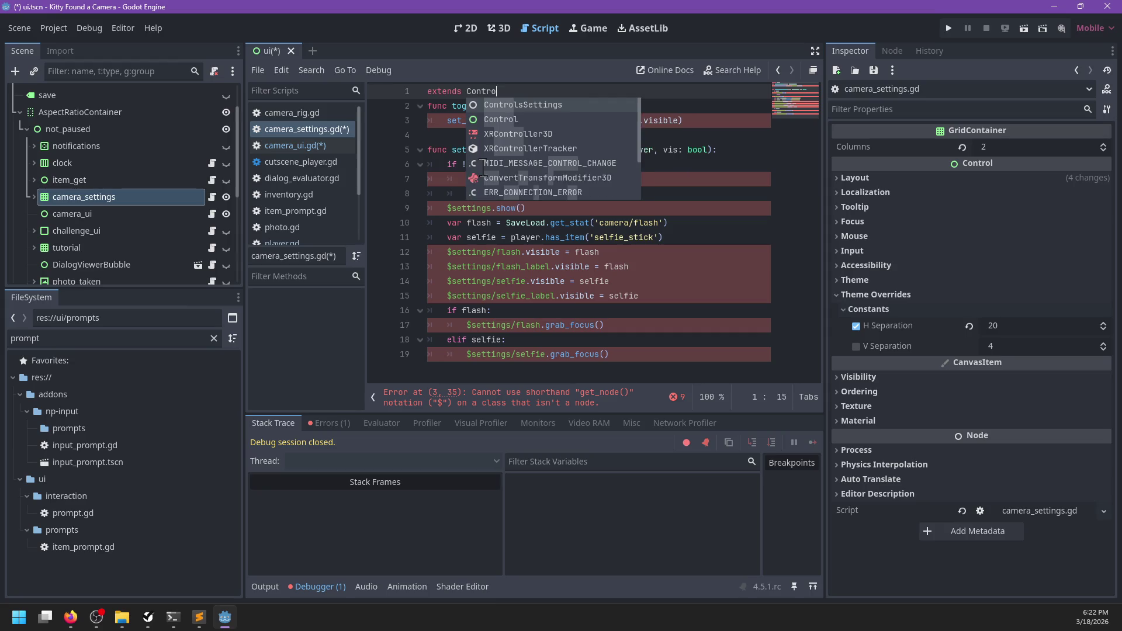
text(l)
key(Return)
key(Return)
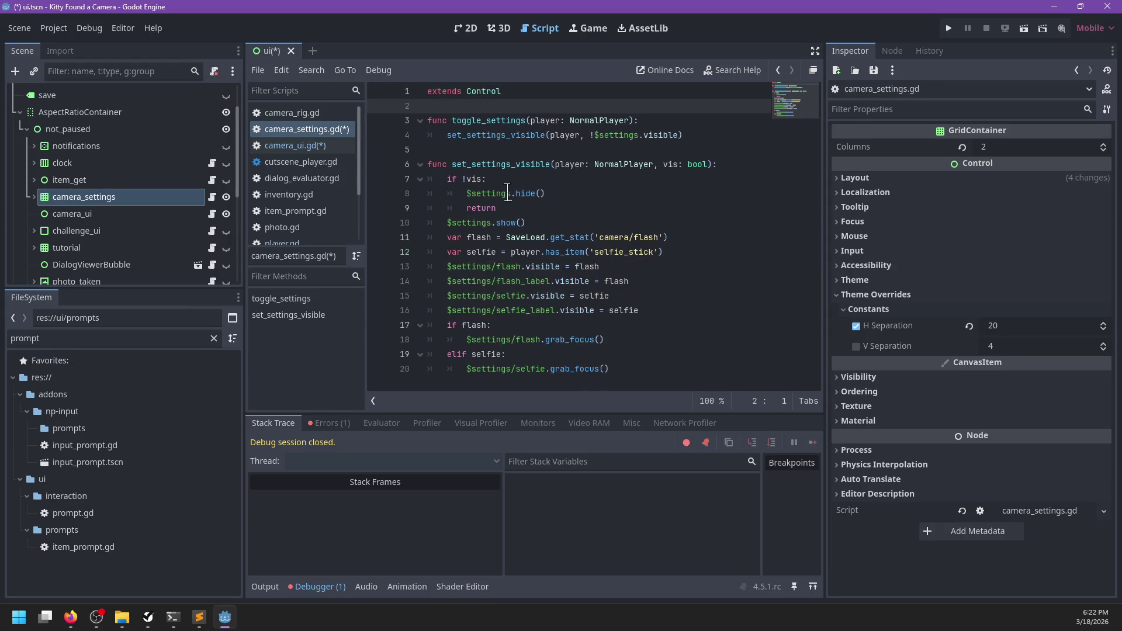
- Delete the $settings. prefixes on lines 4, 8 and 10 using multiple carets
drag(514, 193, 468, 193)
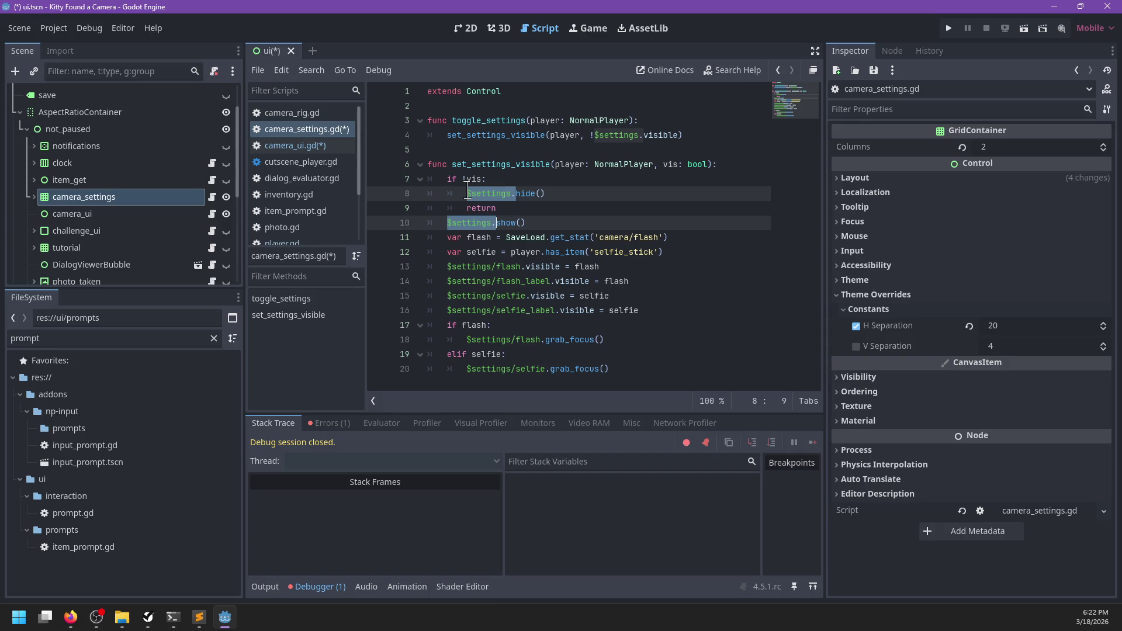
click(643, 135)
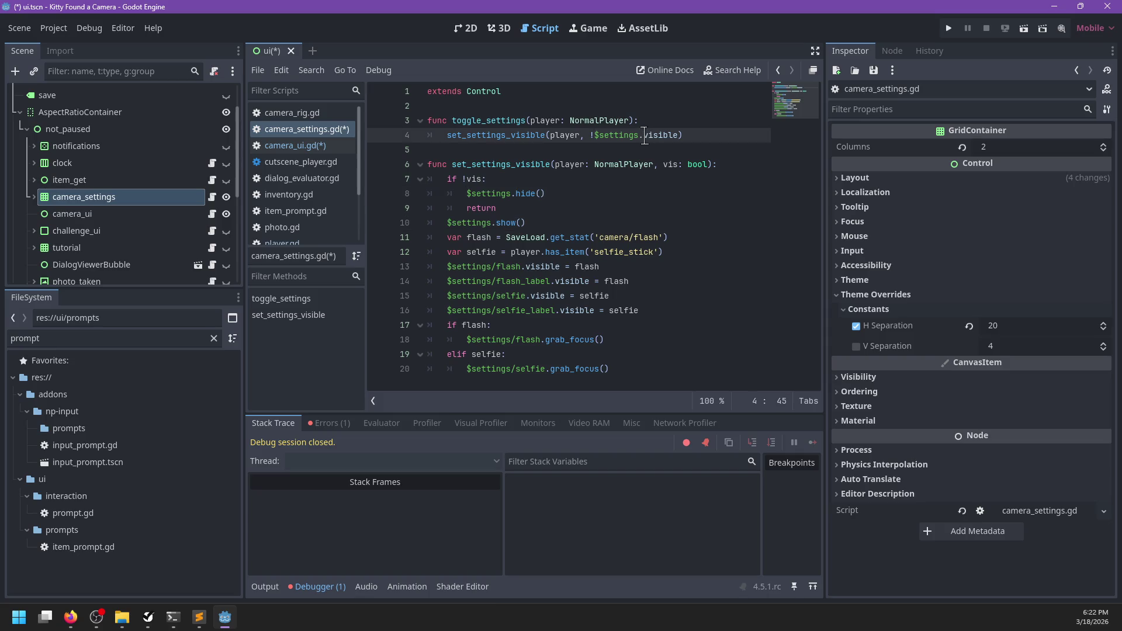
drag(644, 135, 594, 135)
key(ctrl+d)
key(ctrl+d)
key(BackSpace)
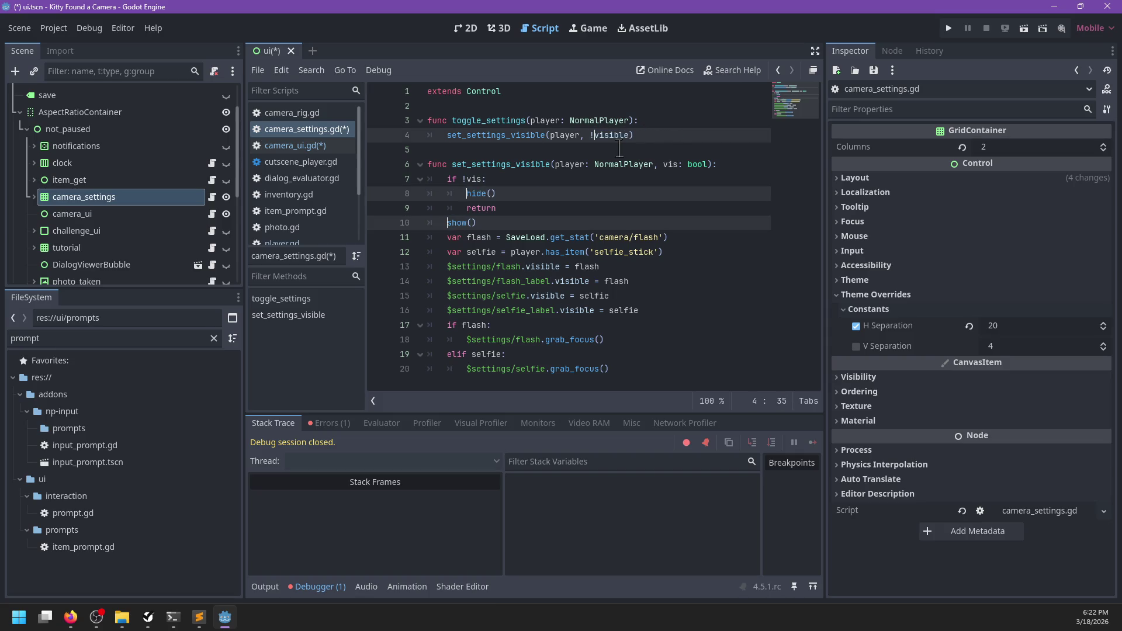
key(Escape)
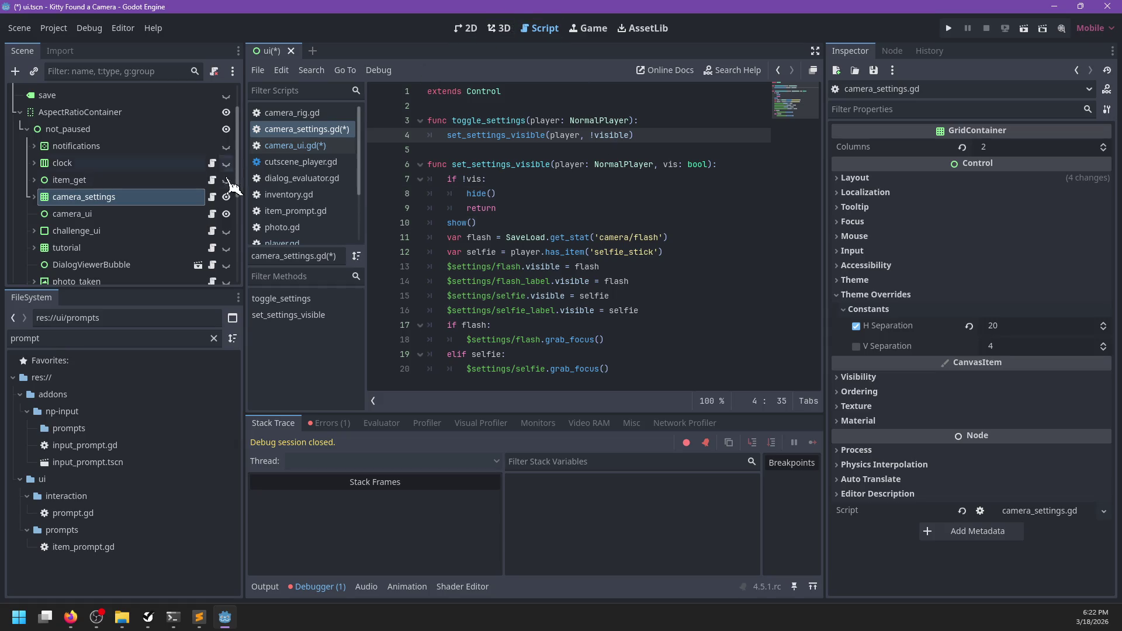
scroll(228, 140, up, 3)
click(213, 94)
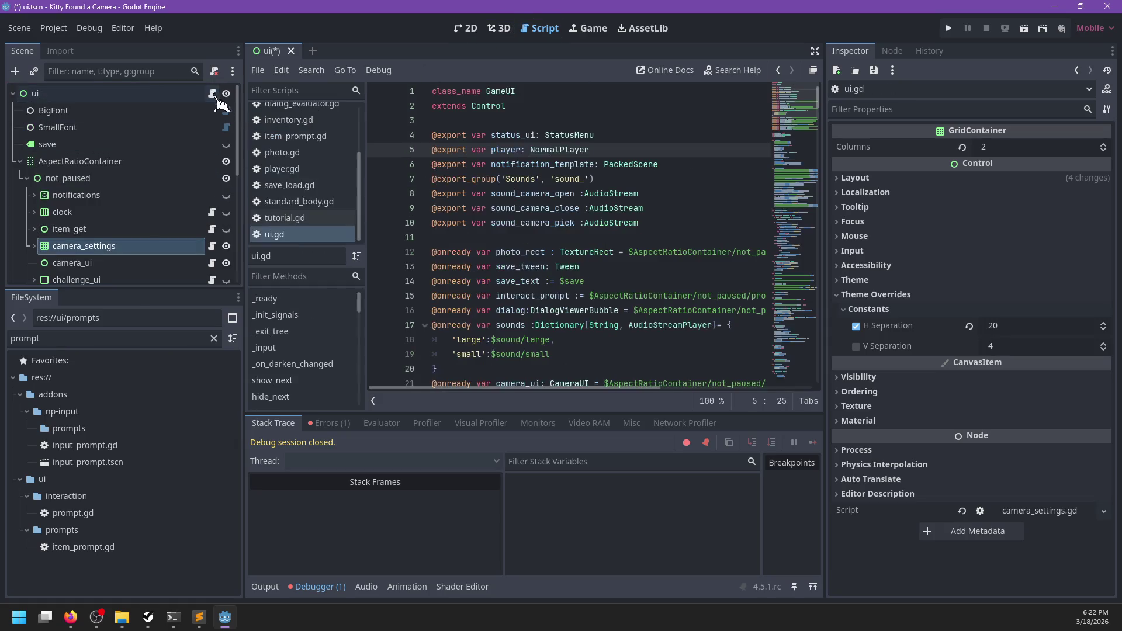
scroll(545, 242, down, 5)
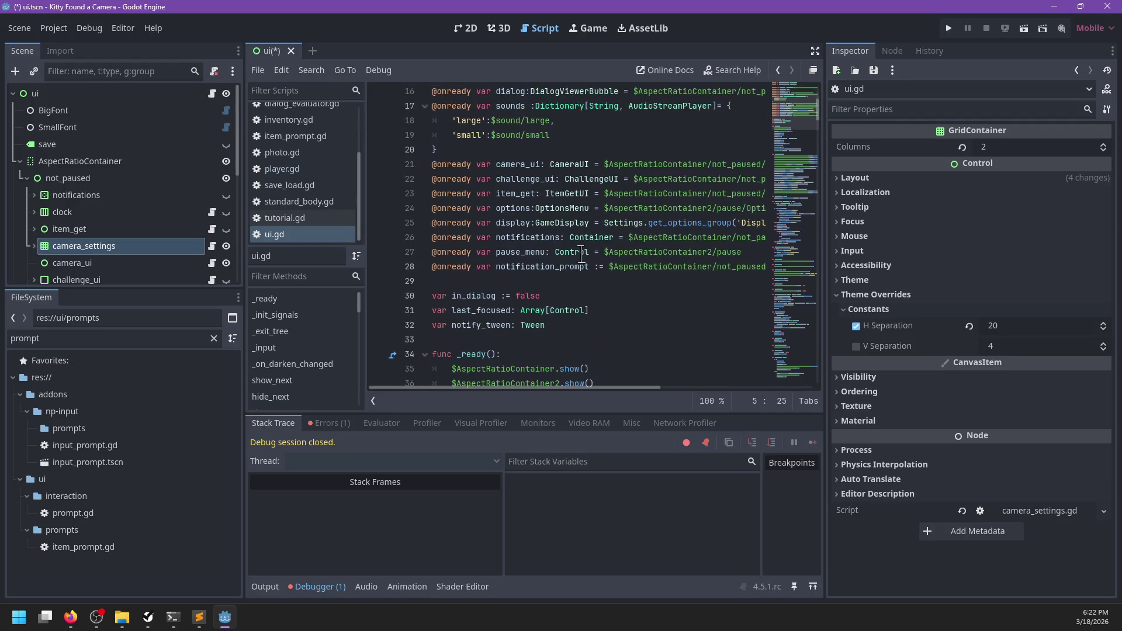
click(531, 181)
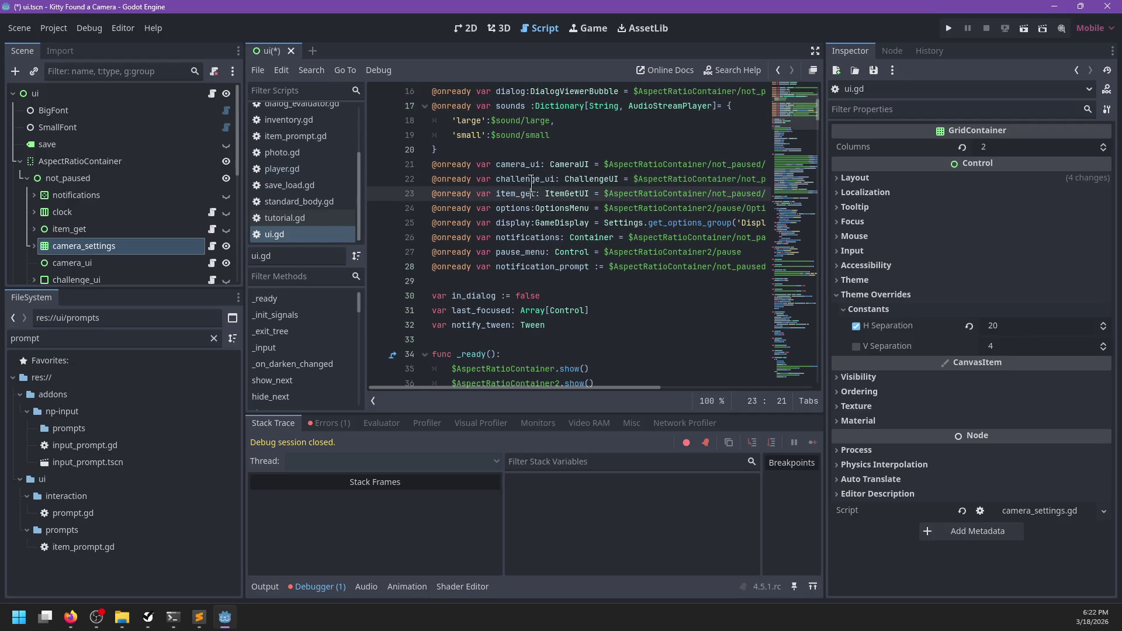
key(ctrl+shift+Return)
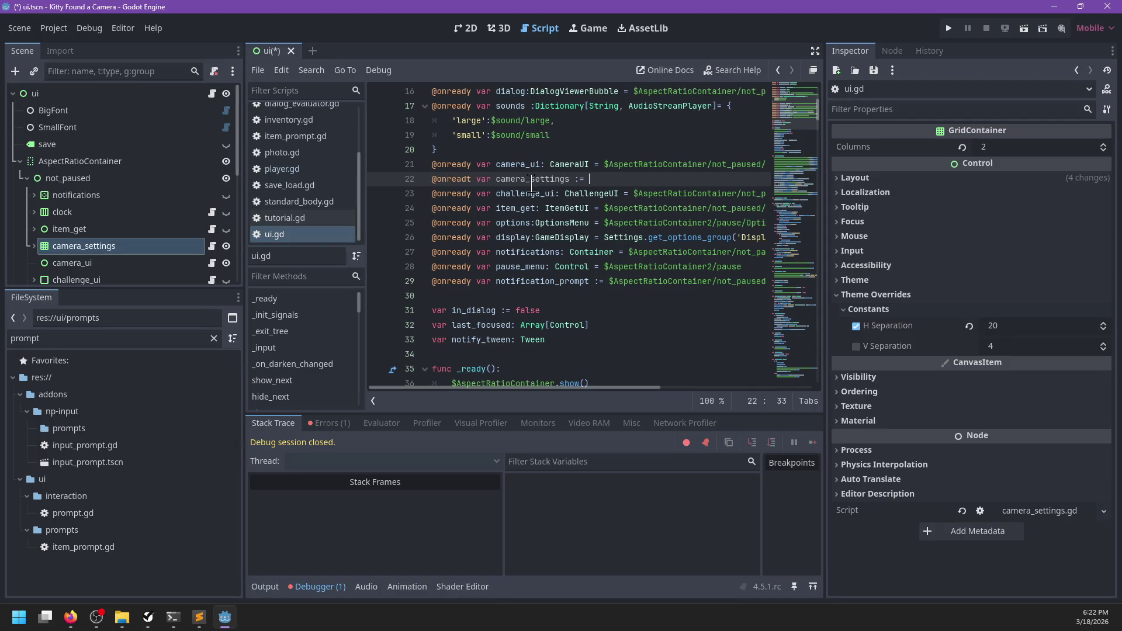
text($camera)
key(Return)
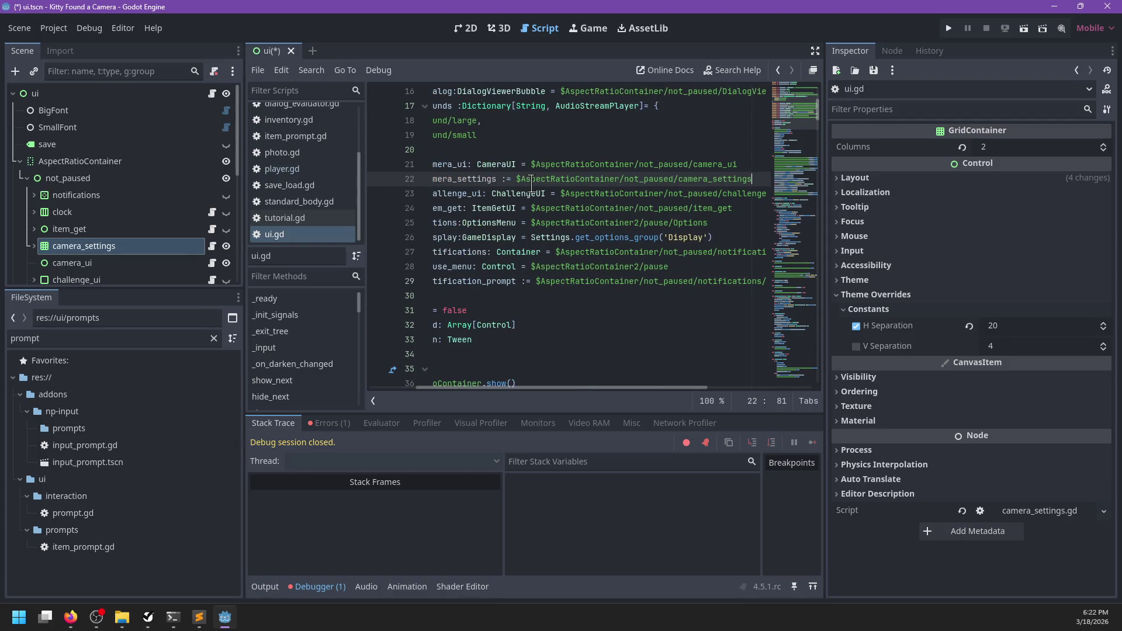
- Replace the old toggle call on line 251 with camera_settings.toggle
key(ctrl+f)
text(camera_settings)
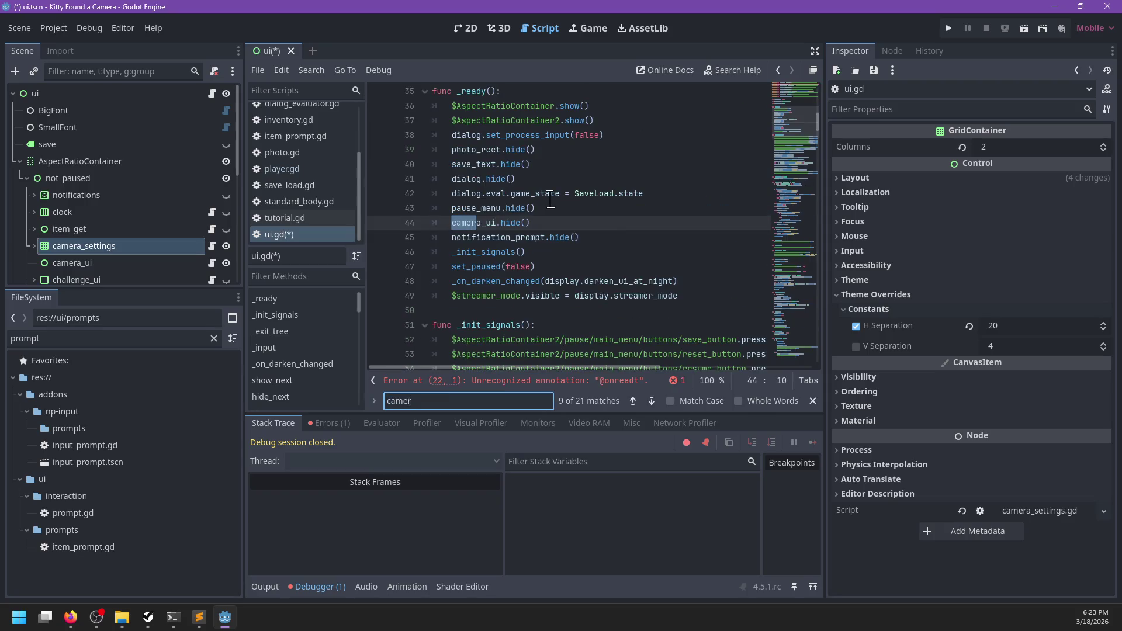
key(Escape)
key(Down)
key(shift+ctrl+Left)
key(shift+ctrl+Left)
key(shift+ctrl+Left)
text(camera_settings.t)
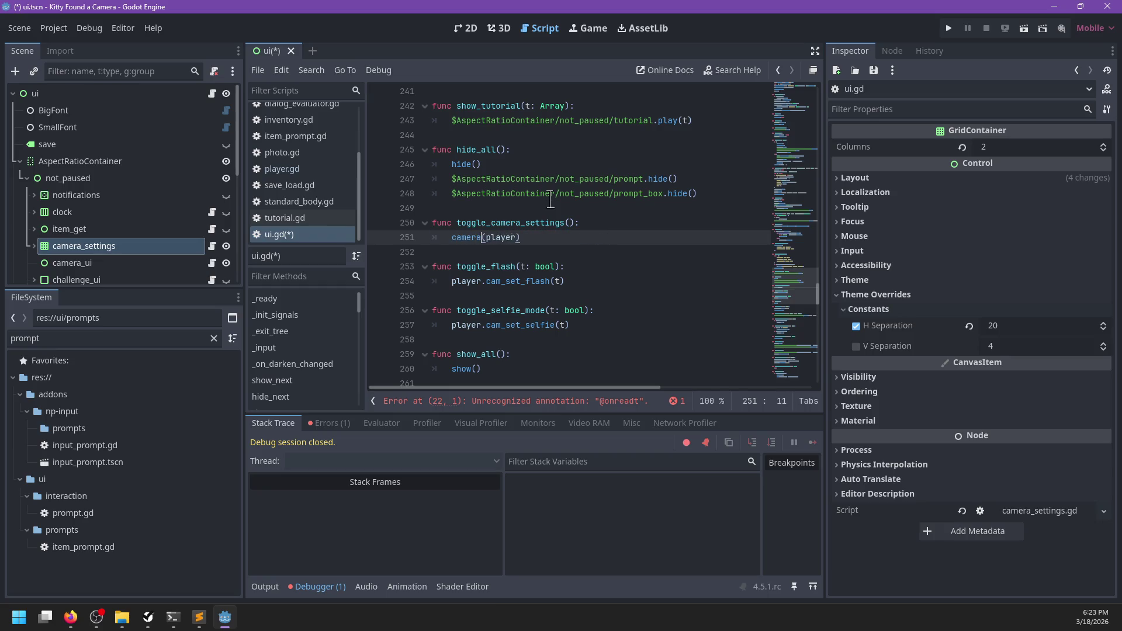
text(oggle)
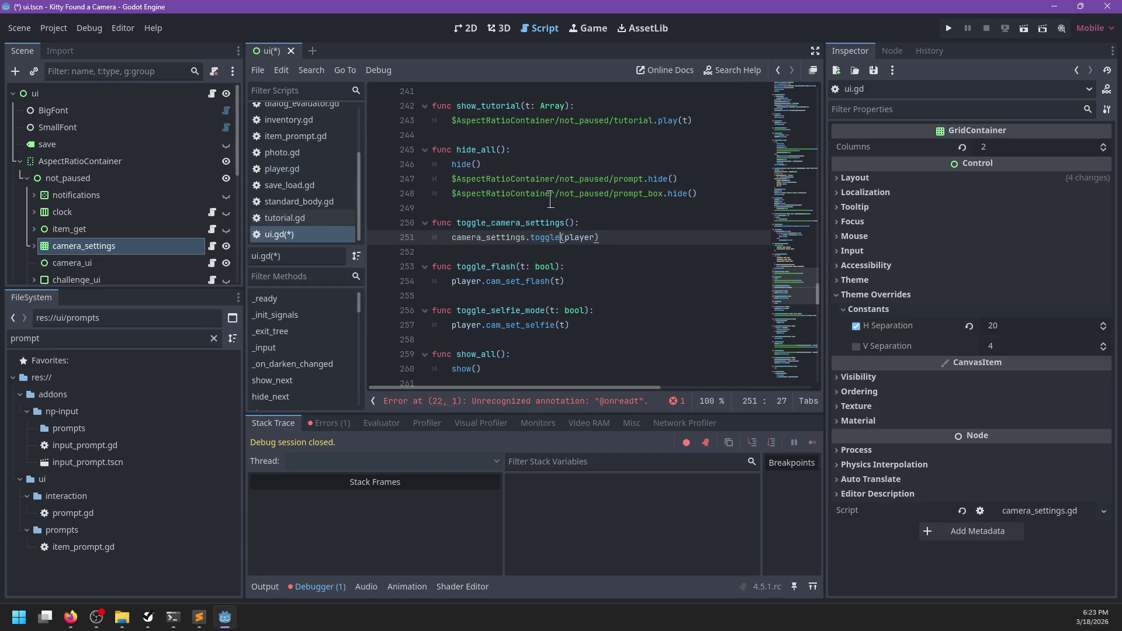
click(528, 401)
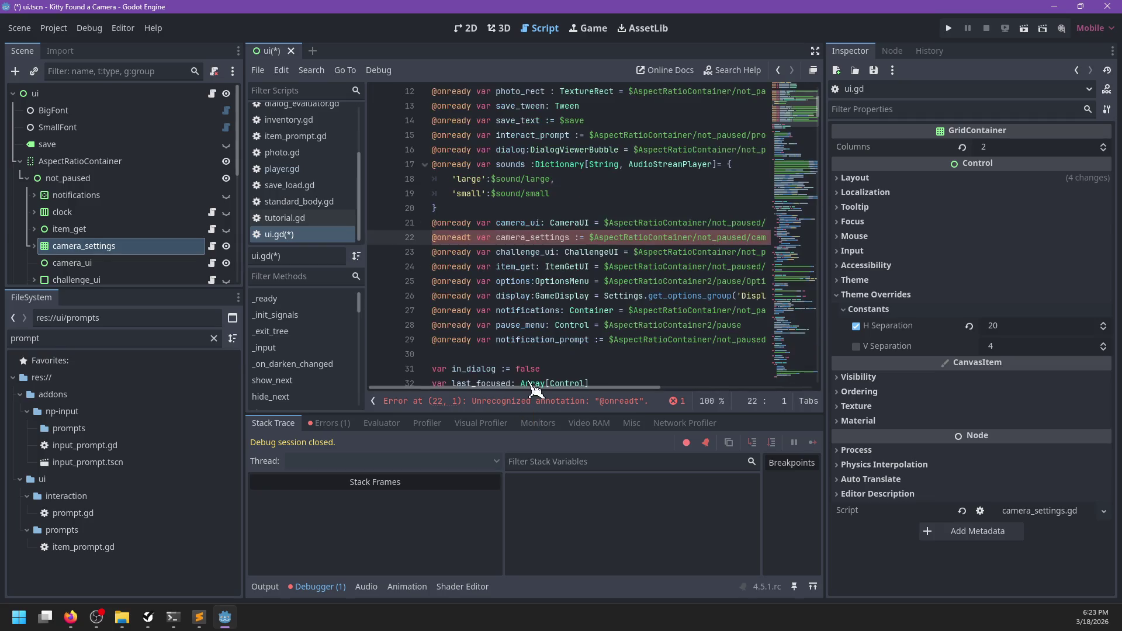
click(471, 237)
key(BackSpace)
text(y)
- In camera_settings.gd, rename toggle_settings to toggle and set_settings_visible to set_enabled, including its call
click(212, 246)
double_click(507, 121)
text(toggle)
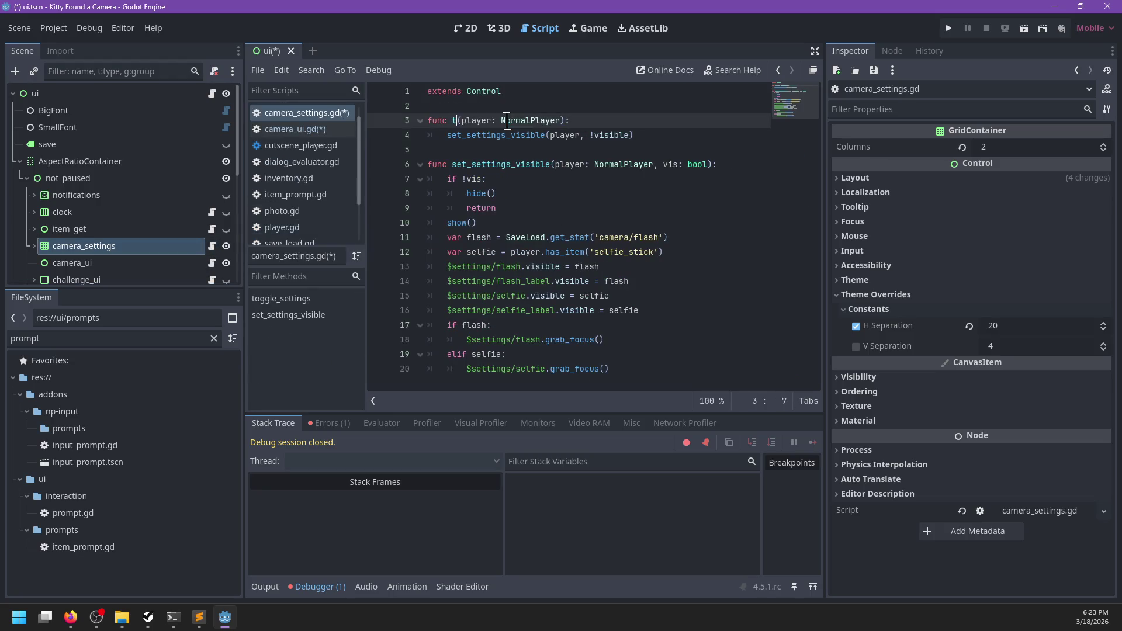
double_click(506, 164)
text(set_)
text(enabled)
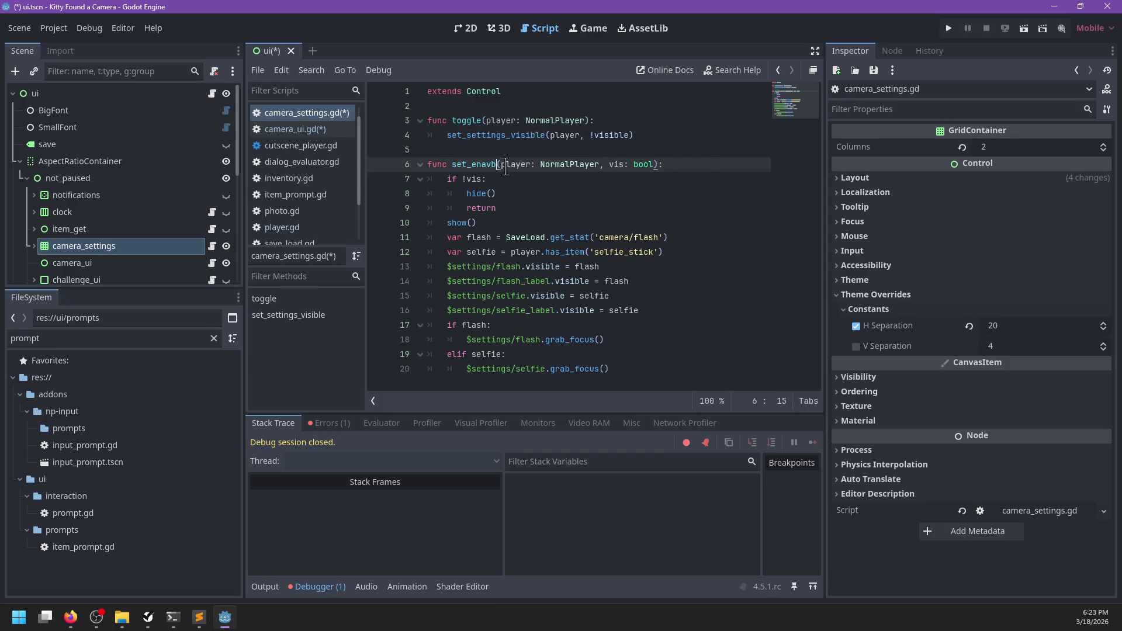
double_click(506, 164)
key(ctrl+c)
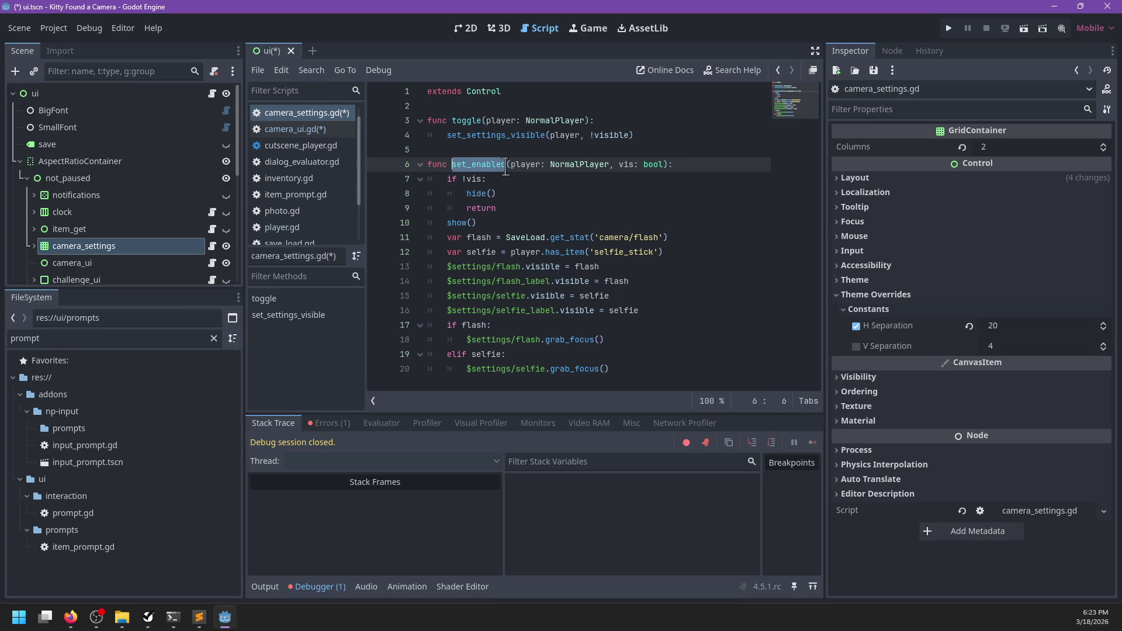
double_click(512, 136)
key(ctrl+v)
- Delete every settings/ prefix so paths read $flash and $selfie, save, and open player.gd
drag(499, 267, 451, 271)
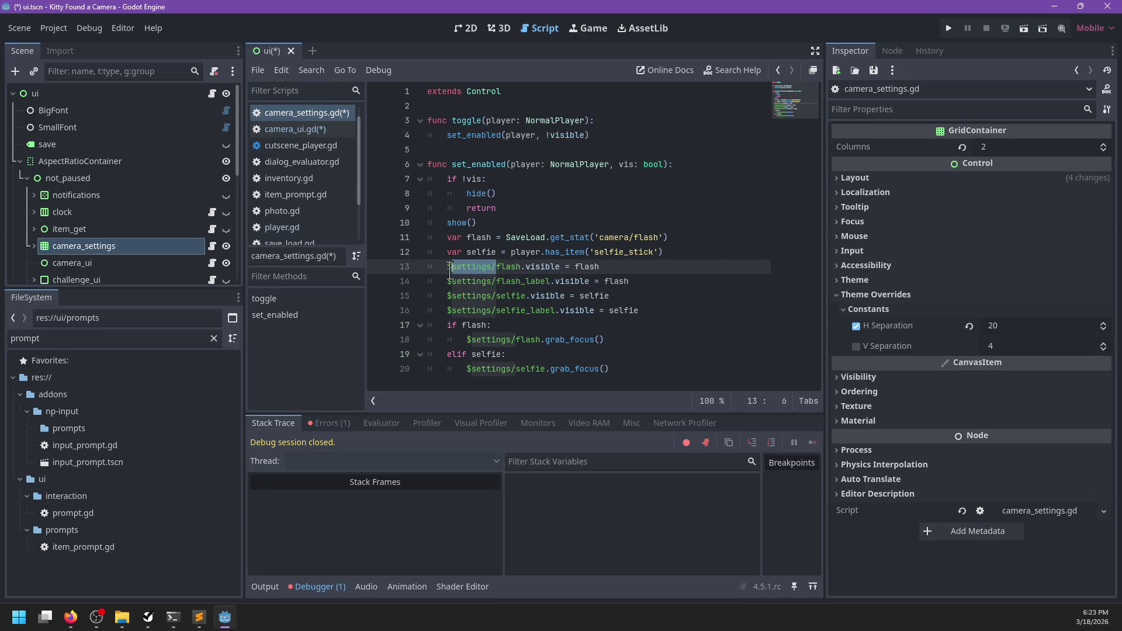
key(ctrl+d)
key(ctrl+d)
key(ctrl+d)
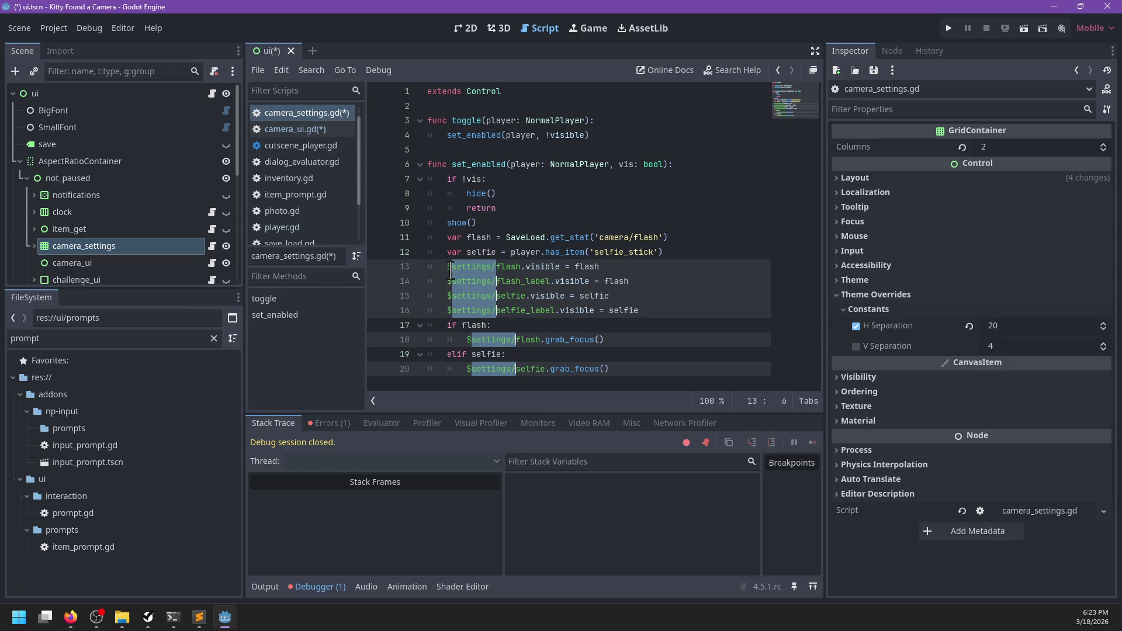
key(BackSpace)
key(Escape)
key(ctrl+s)
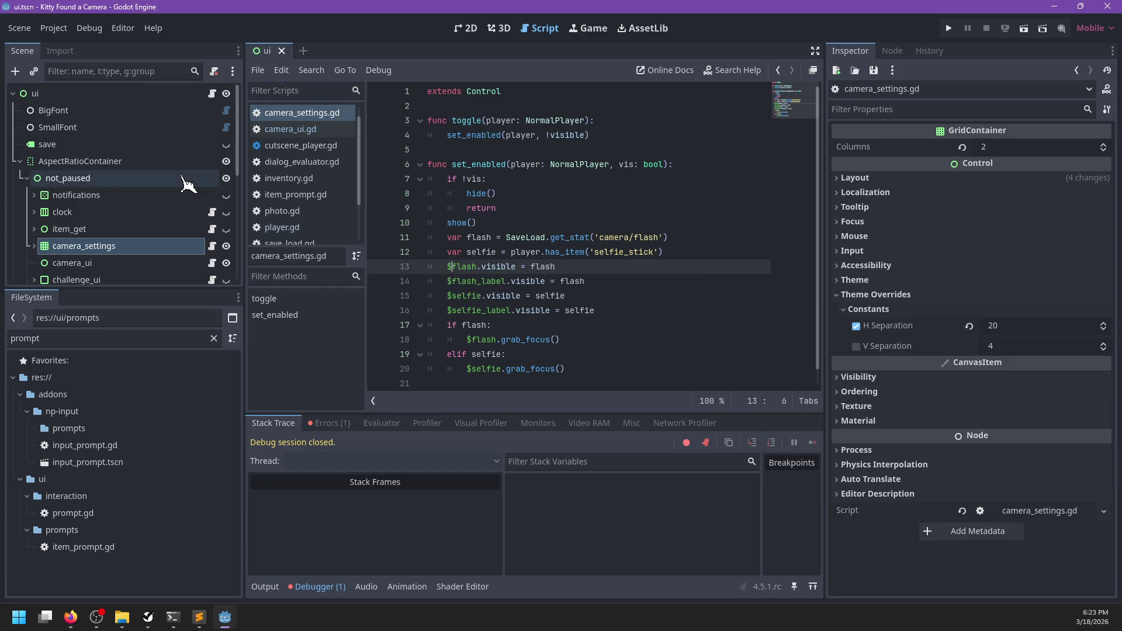
click(303, 234)
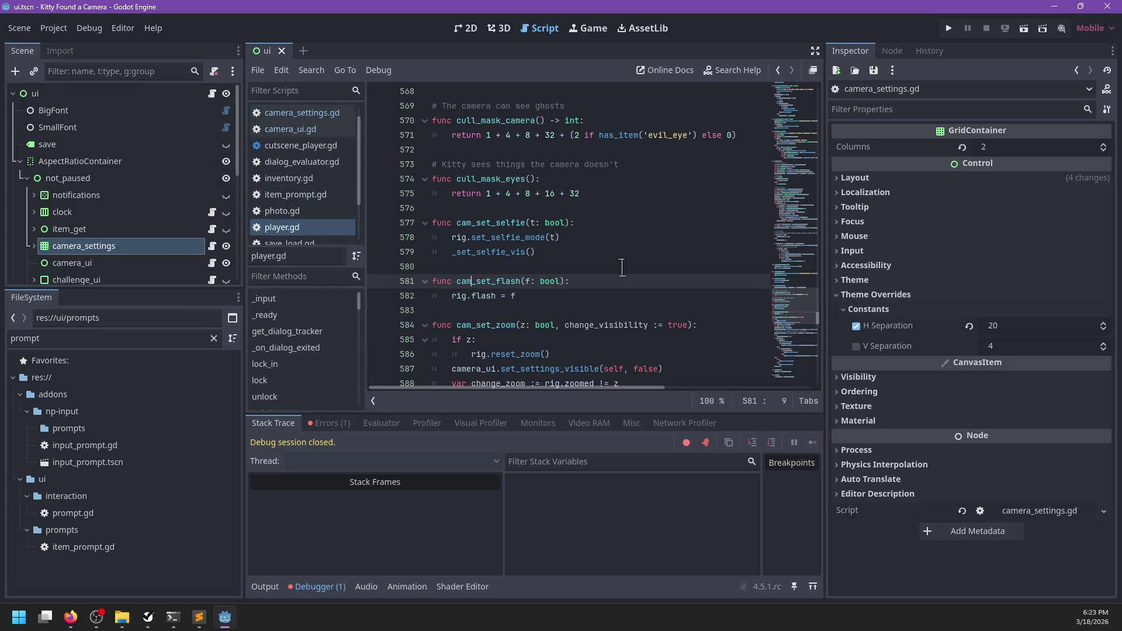
- Rewrite the camera_ui call on line 587 as ui.camera_settings.set_enabled
key(ctrl+f)
text(camera_ui)
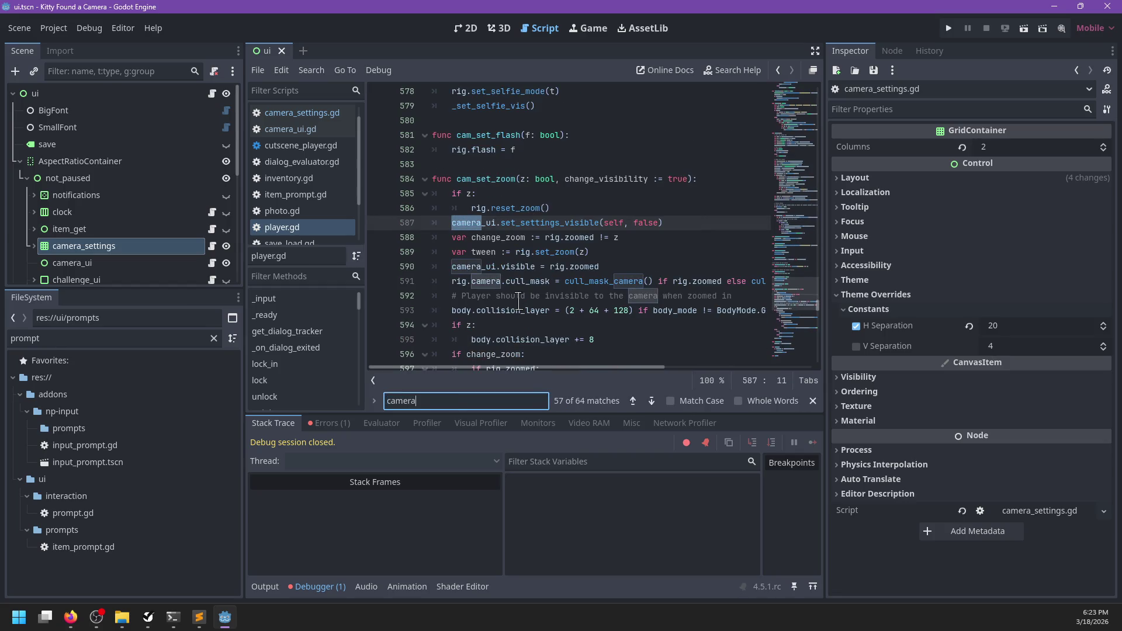
key(Escape)
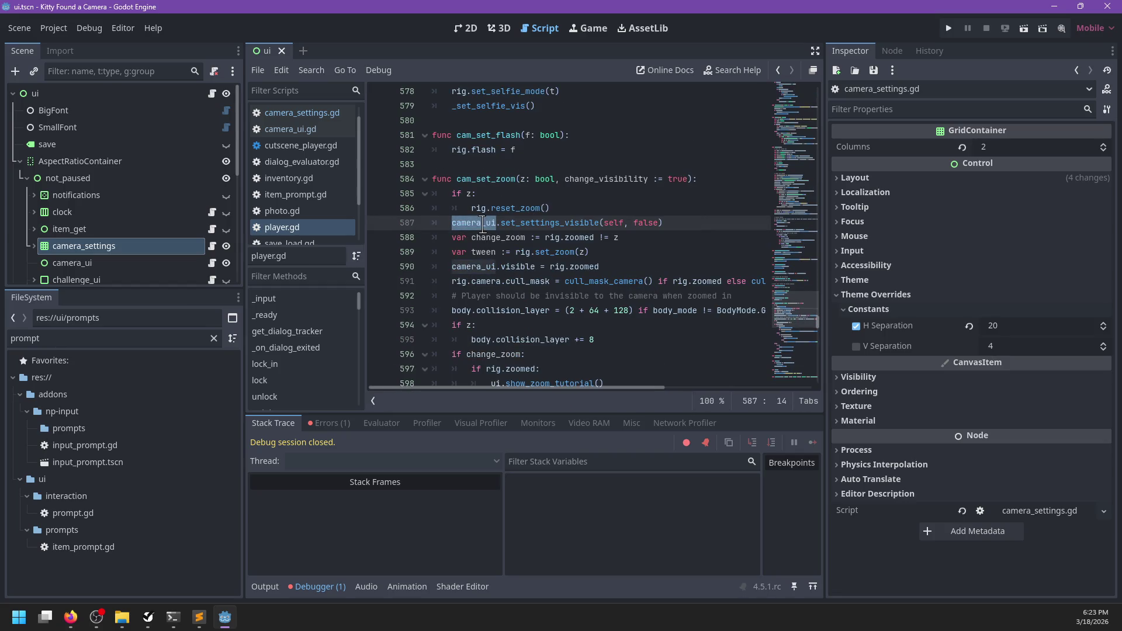
key(Right)
key(BackSpace)
key(BackSpace)
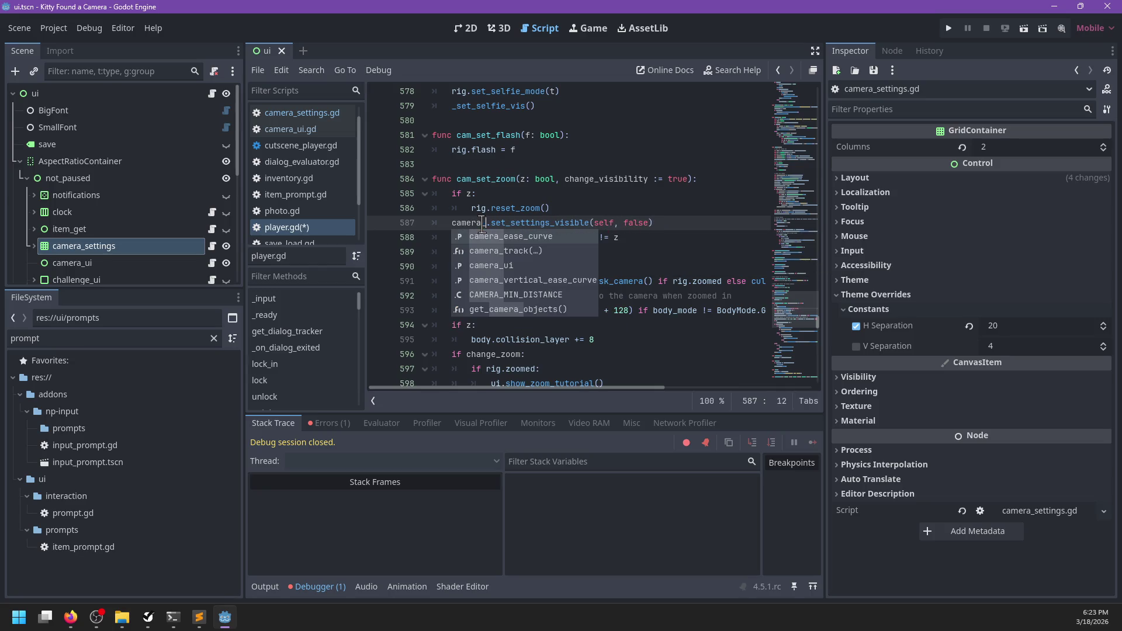
key(ctrl+BackSpace)
text(u9i)
key(BackSpace)
key(BackSpace)
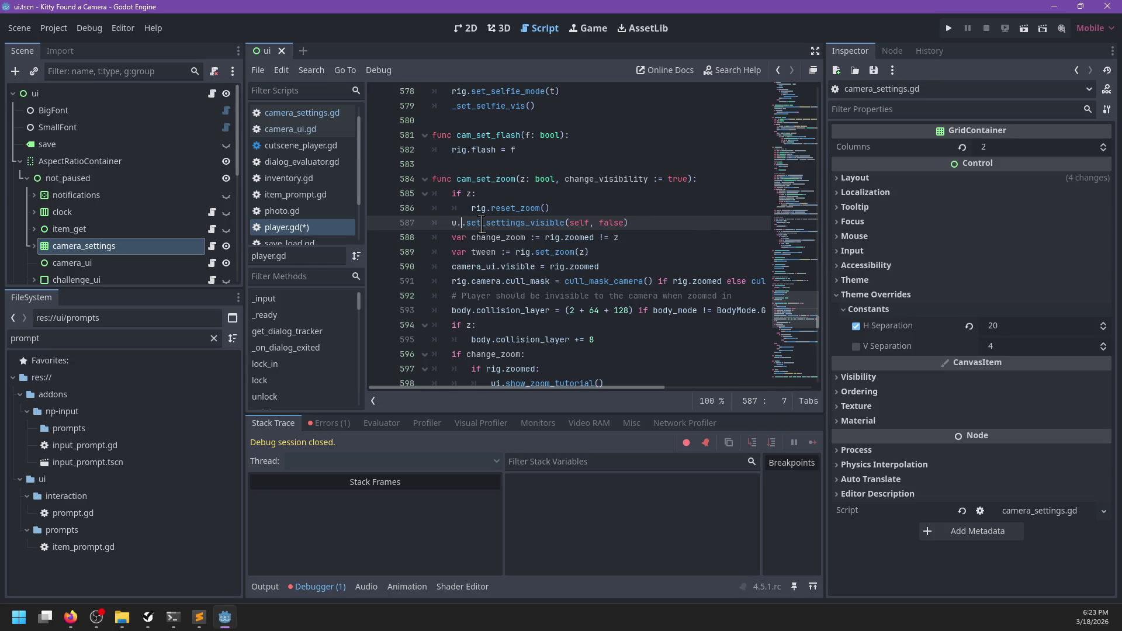
key(BackSpace)
text(ui.camera_se)
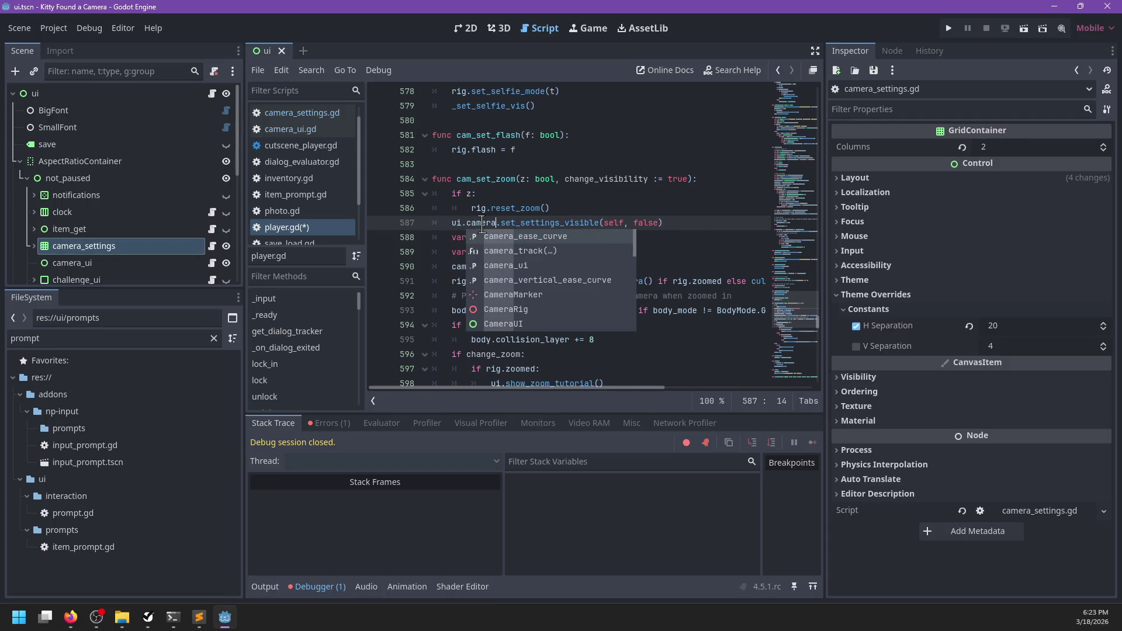
key(Return)
key(ctrl+Delete)
text(.set_vi)
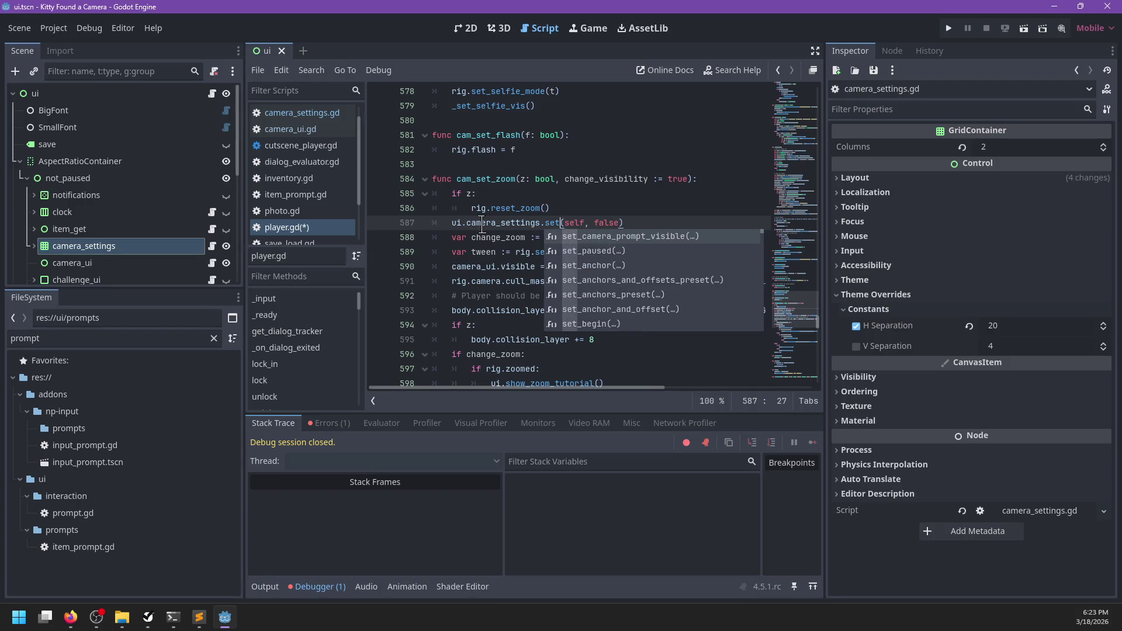
text(sible)
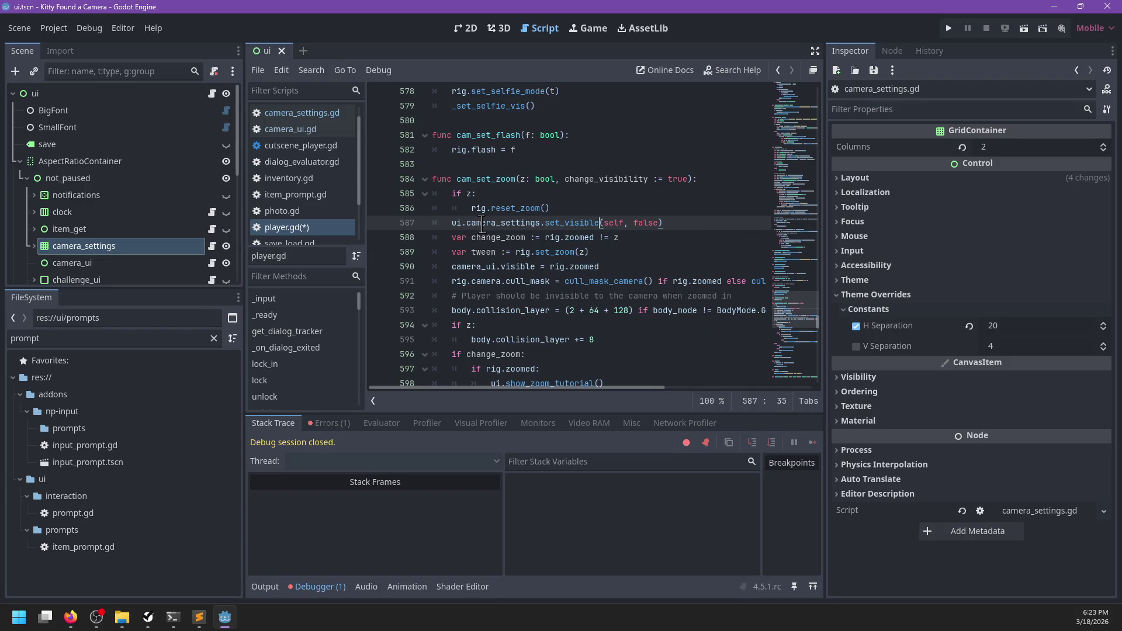
key(BackSpace)
key(BackSpace)
key(BackSpace)
text(enabled)
- Move the extra_settings check into an elif above the rig.zoomed branch and save
key(ctrl+f)
text(came)
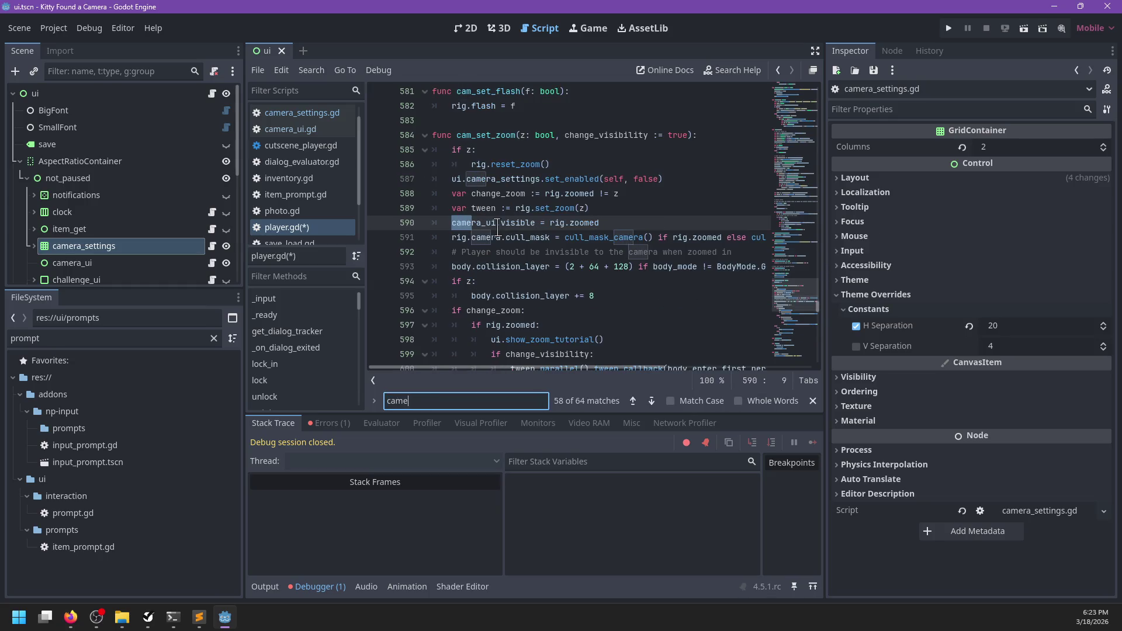
text(ra_settings)
key(Escape)
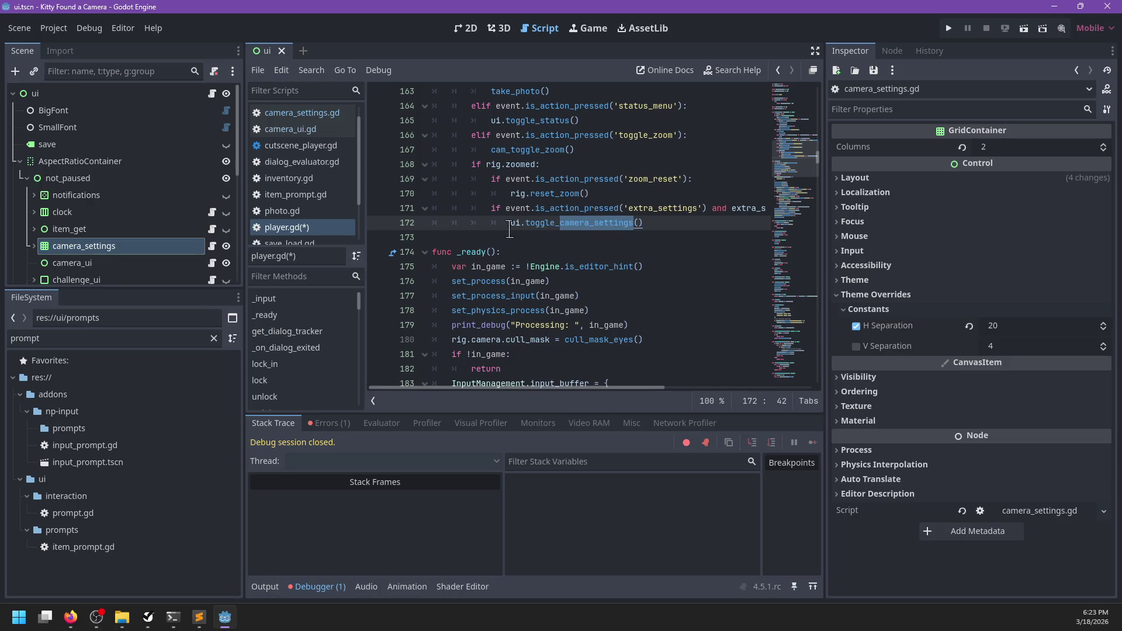
drag(491, 208, 512, 224)
key(shift+Tab)
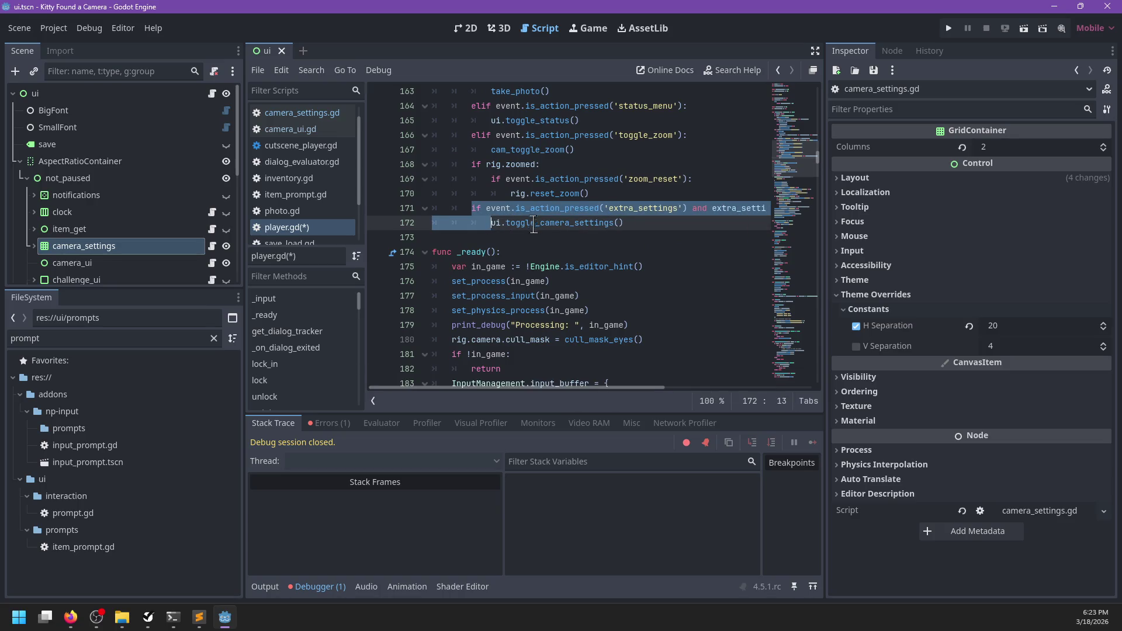
drag(640, 224, 463, 213)
key(BackSpace)
click(469, 166)
text(el)
key(ctrl+v)
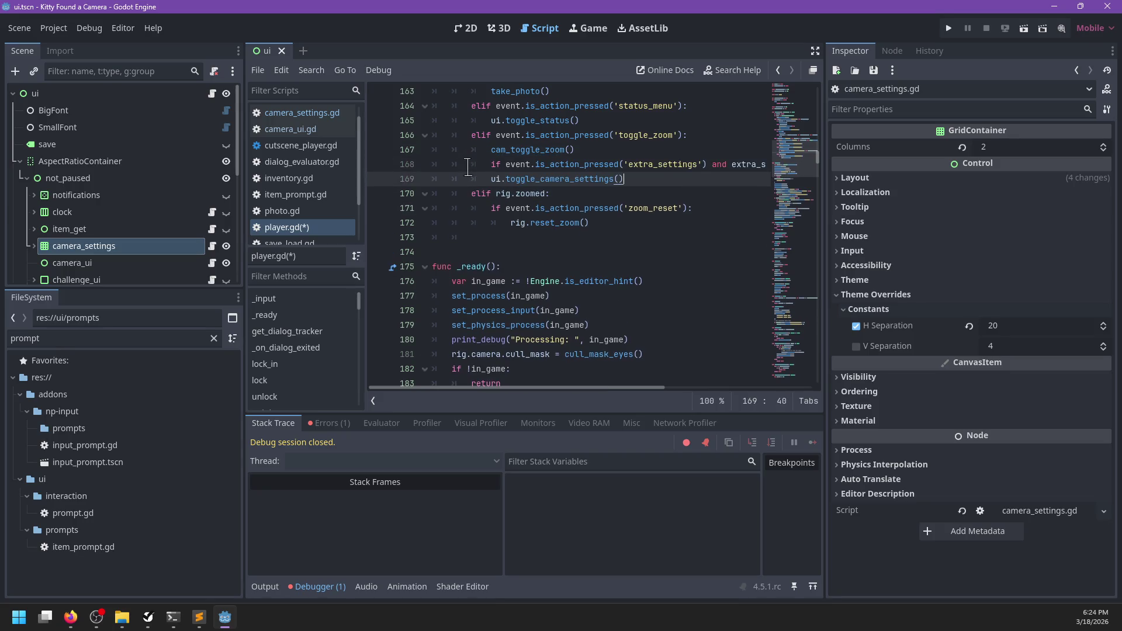
text(el)
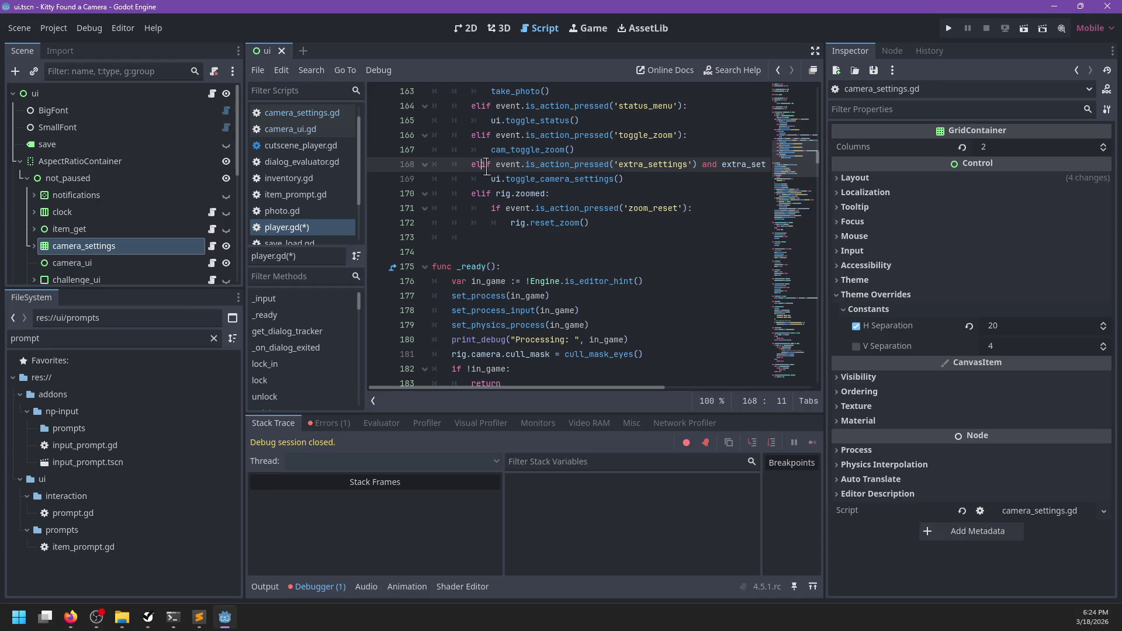
key(ctrl+s)
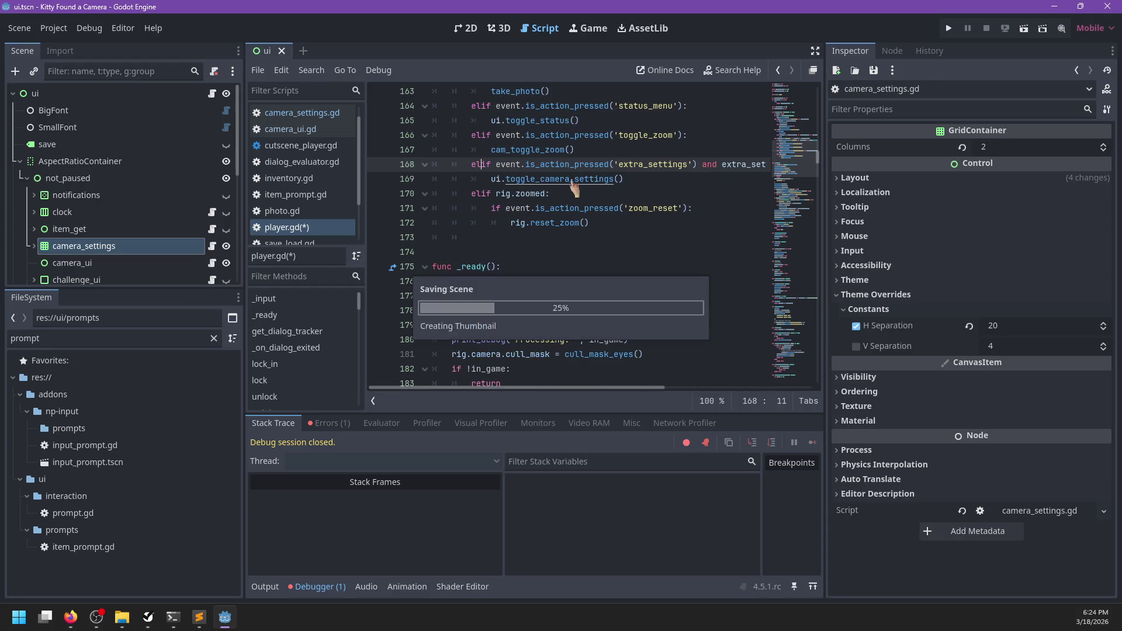
- Remove the blank line 173 before _ready, save, and open camera_ui.gd
click(605, 225)
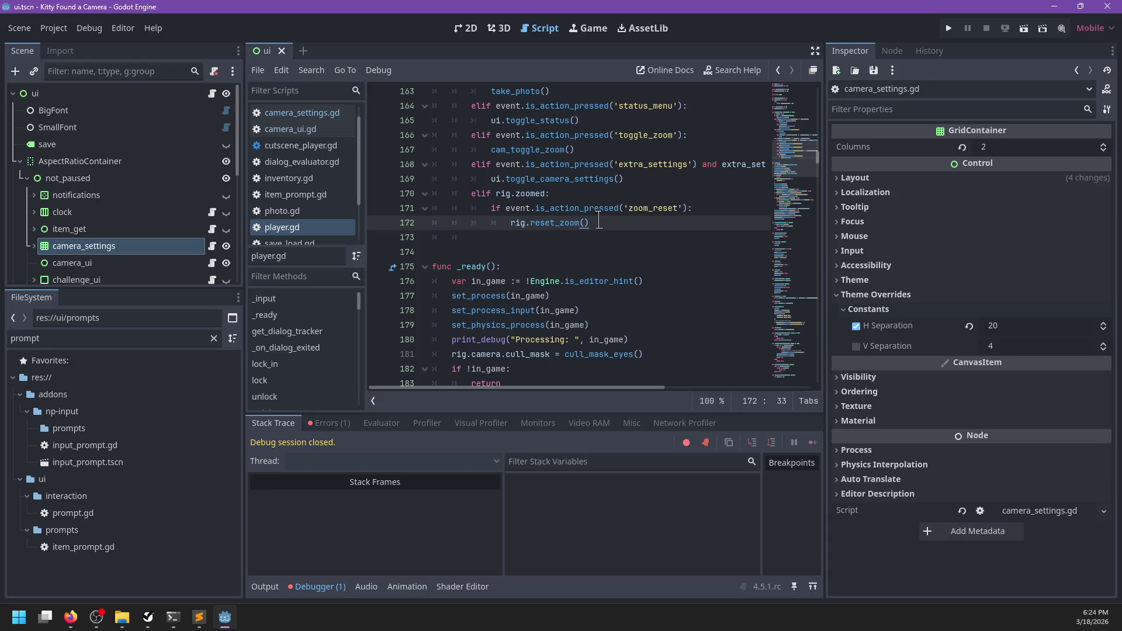
click(517, 238)
key(BackSpace)
key(ctrl+s)
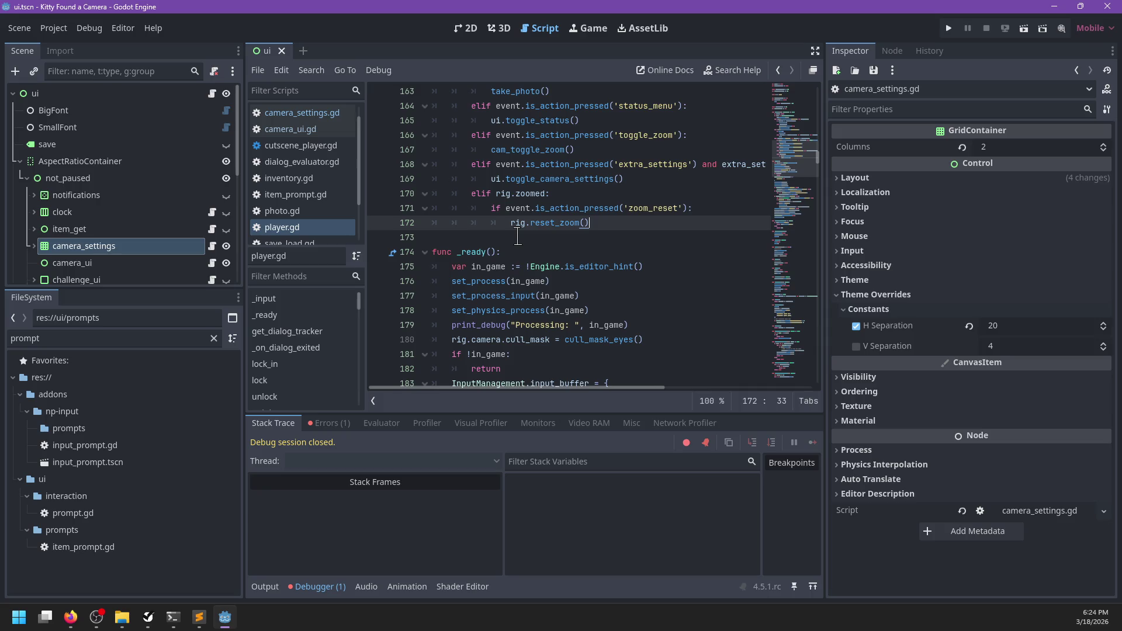
scroll(522, 237, down, 3)
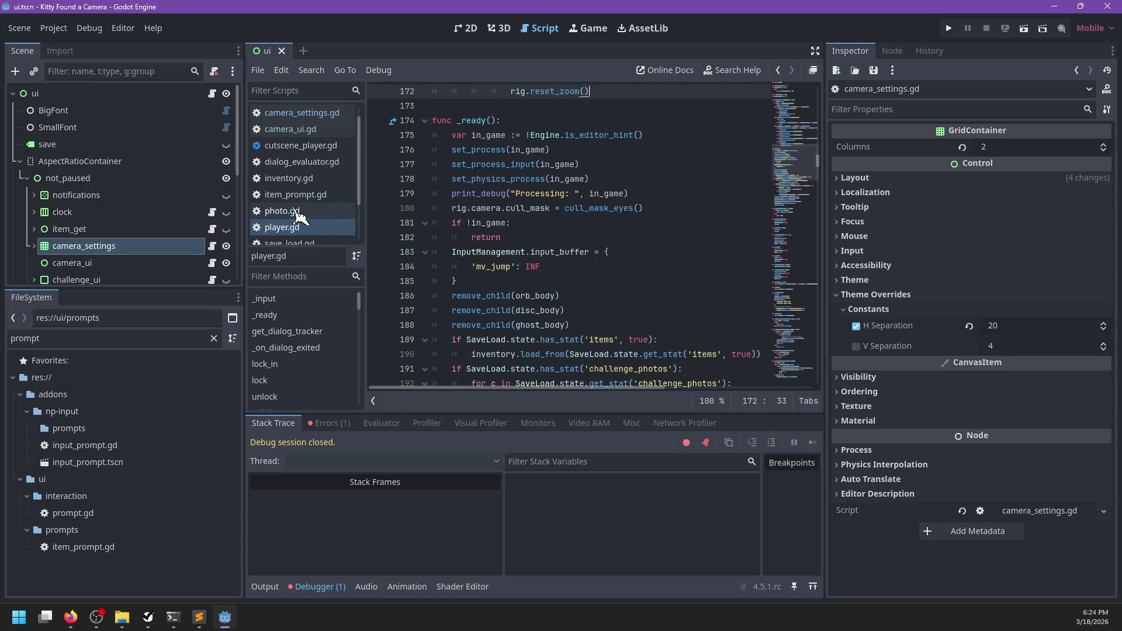
scroll(321, 205, down, 1)
scroll(322, 206, down, 3)
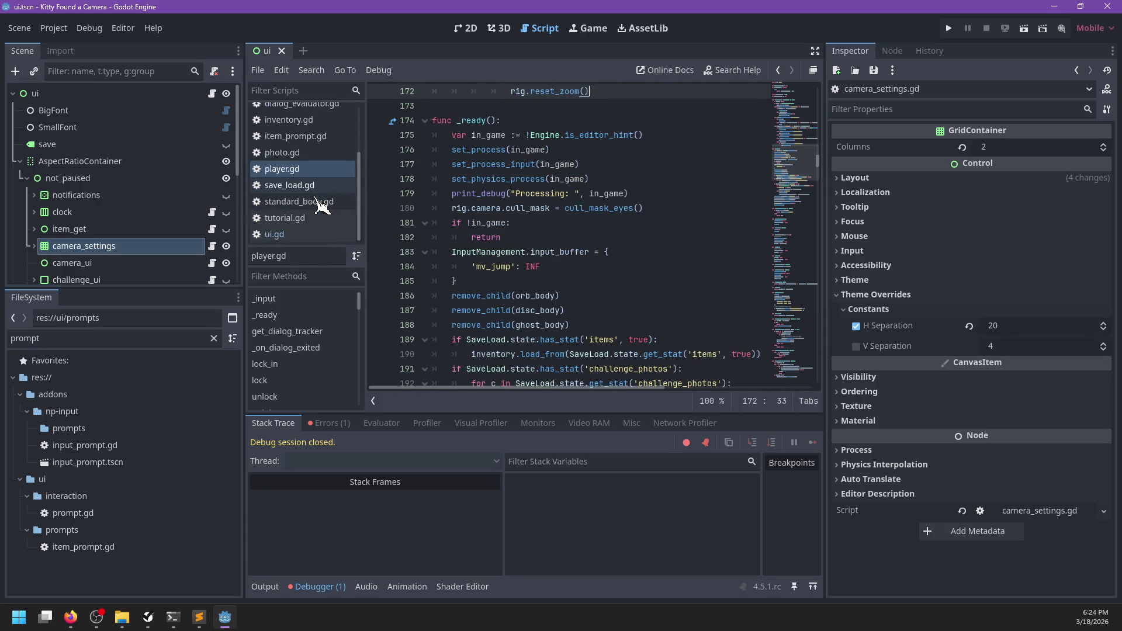
scroll(320, 201, up, 5)
click(319, 146)
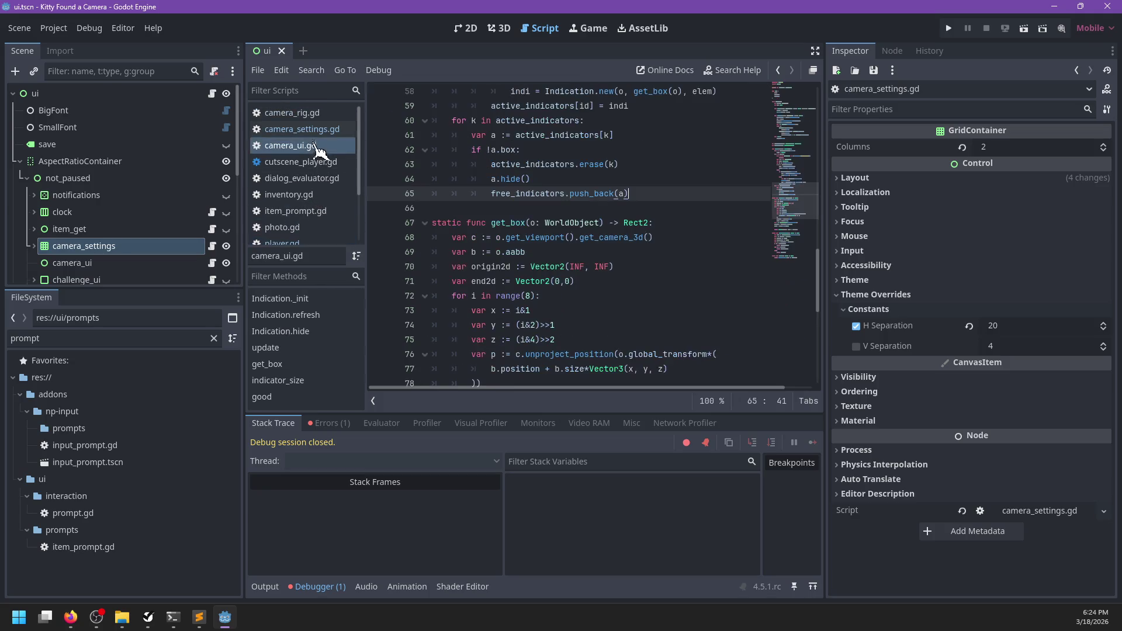
- In camera_settings.gd, declare typed Button variables fl and slf holding $flash and $selfie
click(319, 130)
click(642, 310)
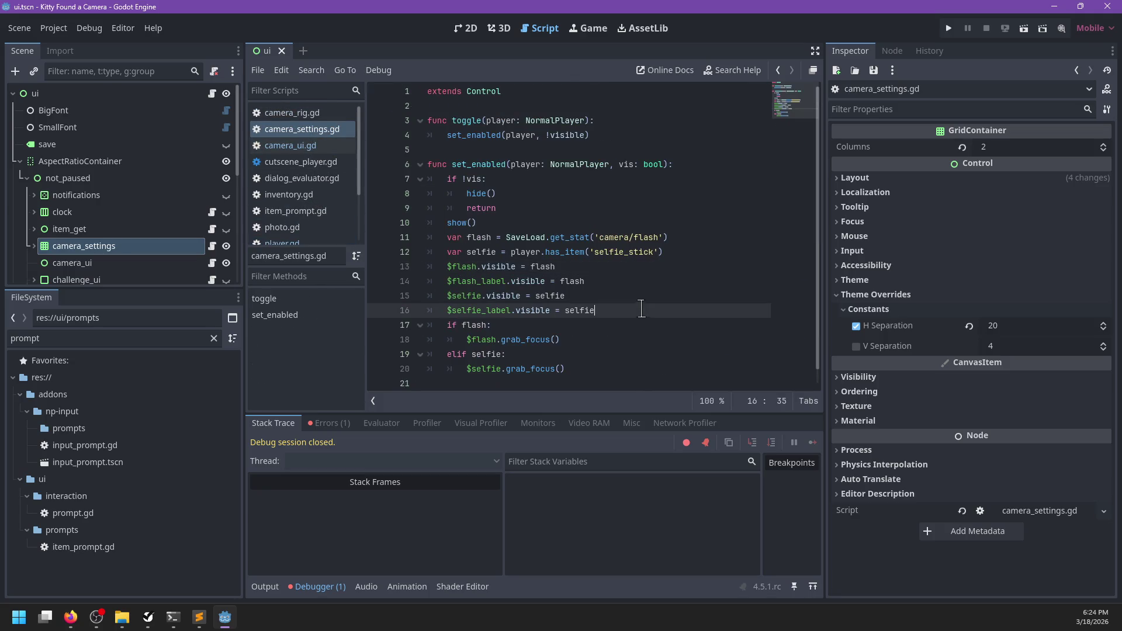
click(640, 257)
key(Down)
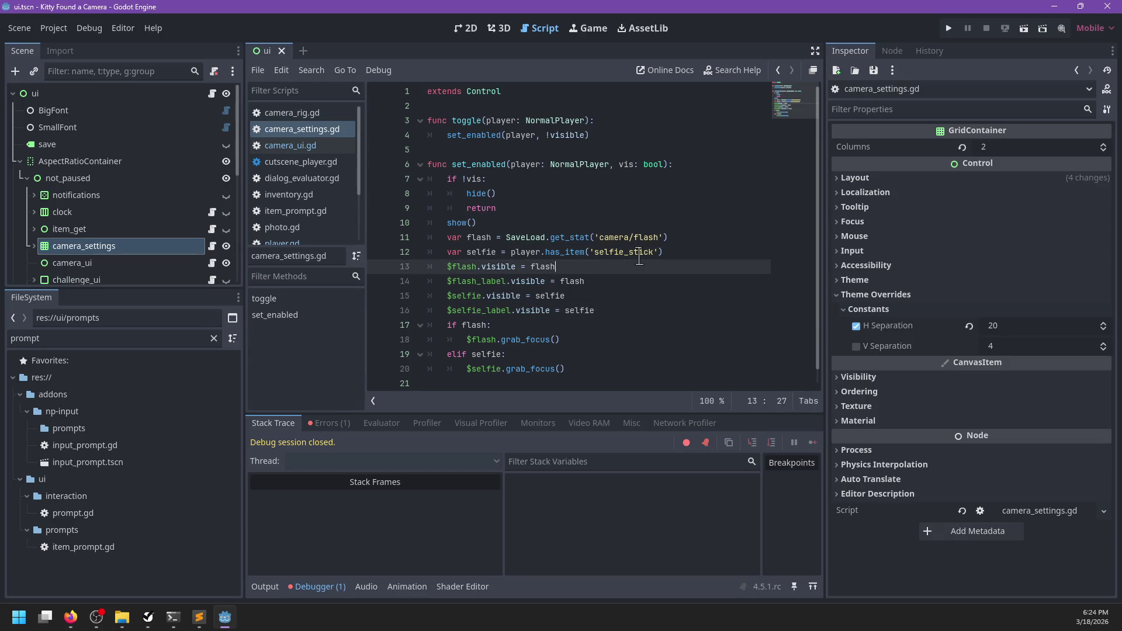
key(Return)
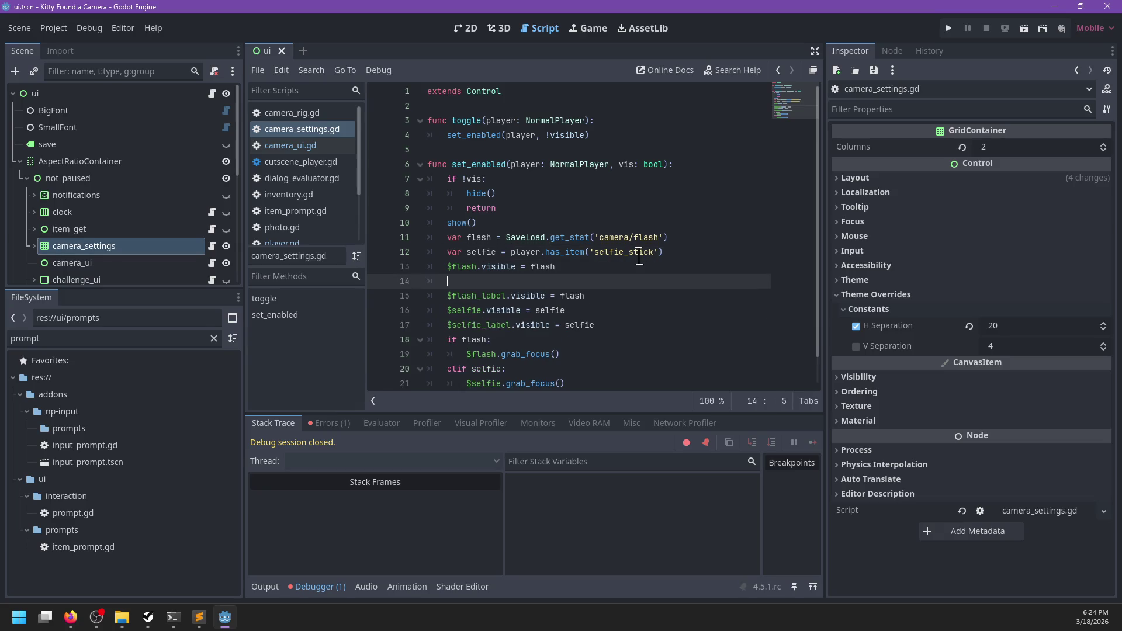
key(ctrl+space)
key(Escape)
key(ctrl+z)
click(639, 257)
key(Return)
text(var)
key(BackSpace)
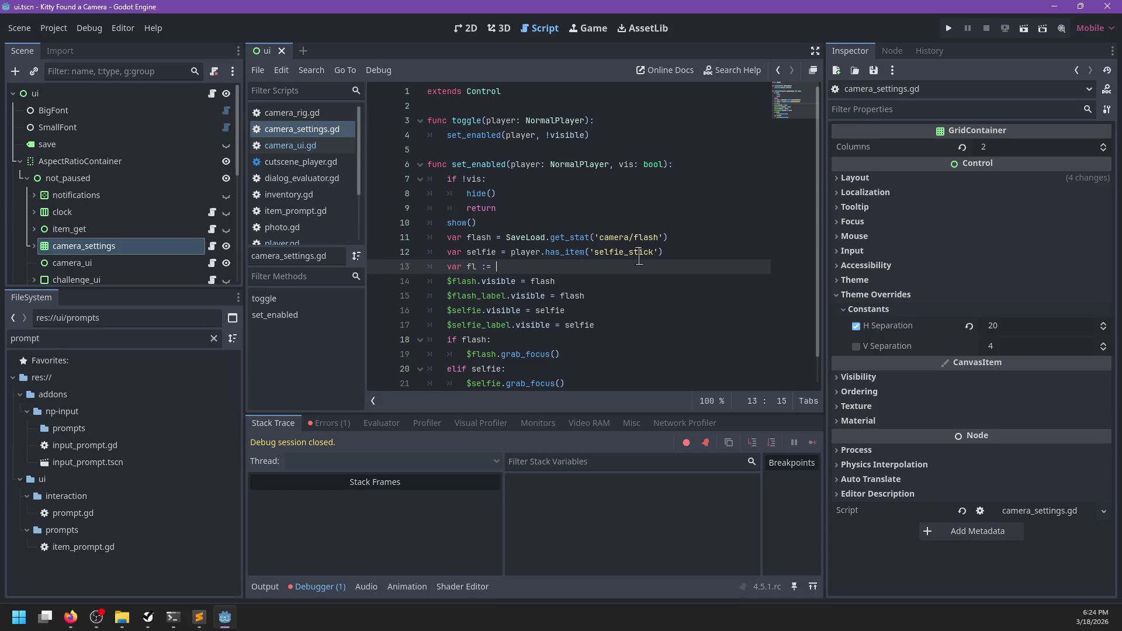
text($fl)
key(Return)
text(Button)
key(Left)
key(Left)
key(Left)
key(BackSpace)
key(ctrl+Return)
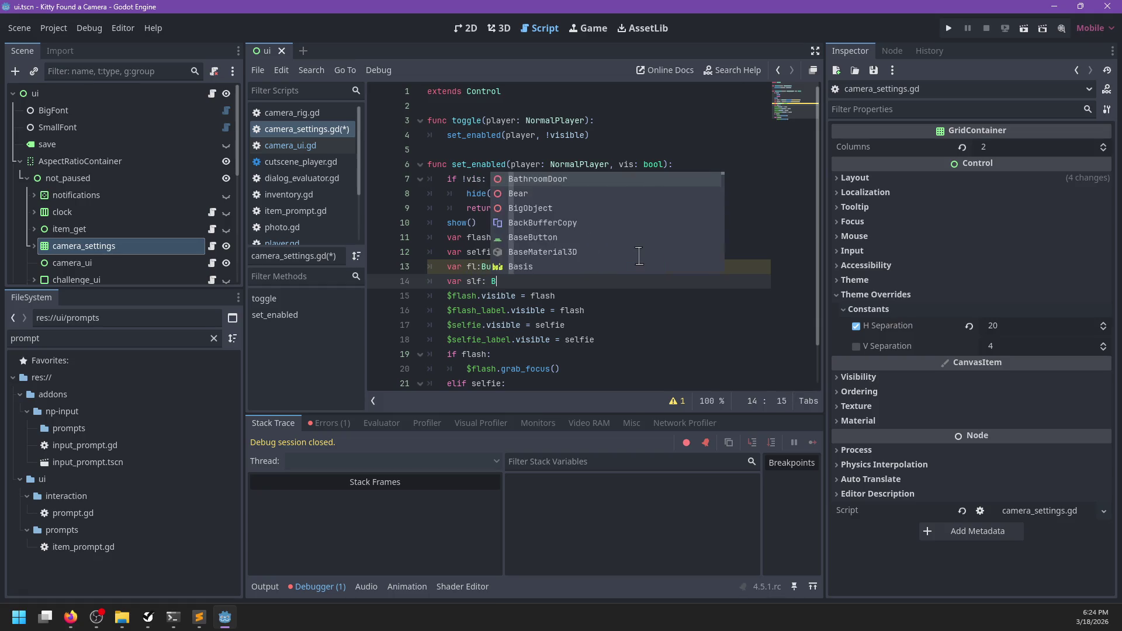
key(Return)
text(:= $selfie)
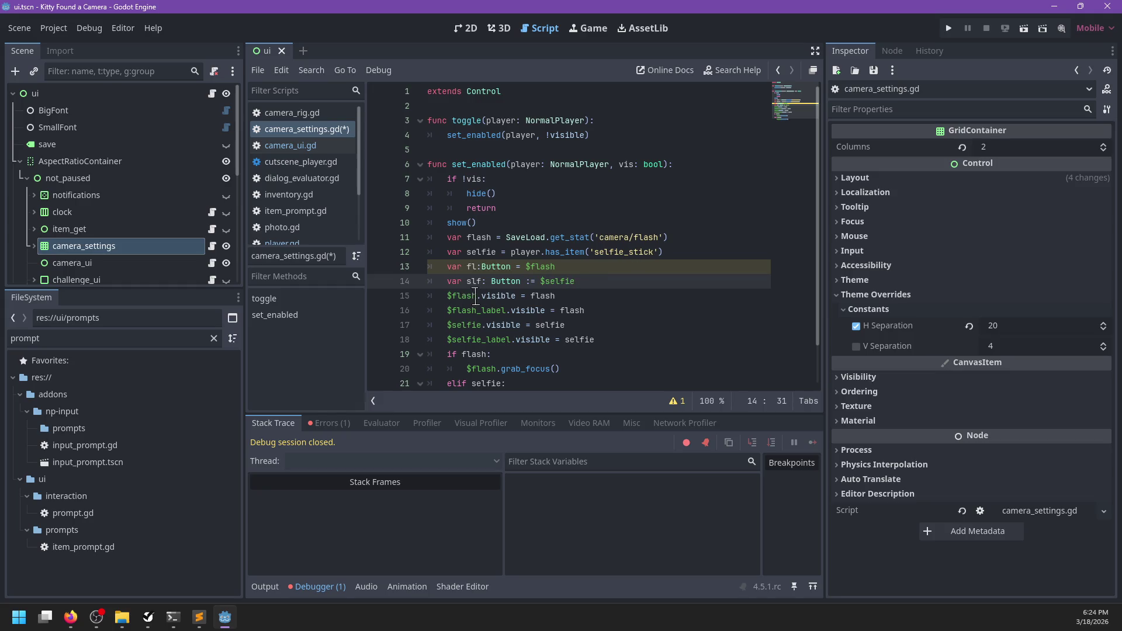
- Replace $flash with fl on lines 15 and 20 using multiple carets
click(445, 296)
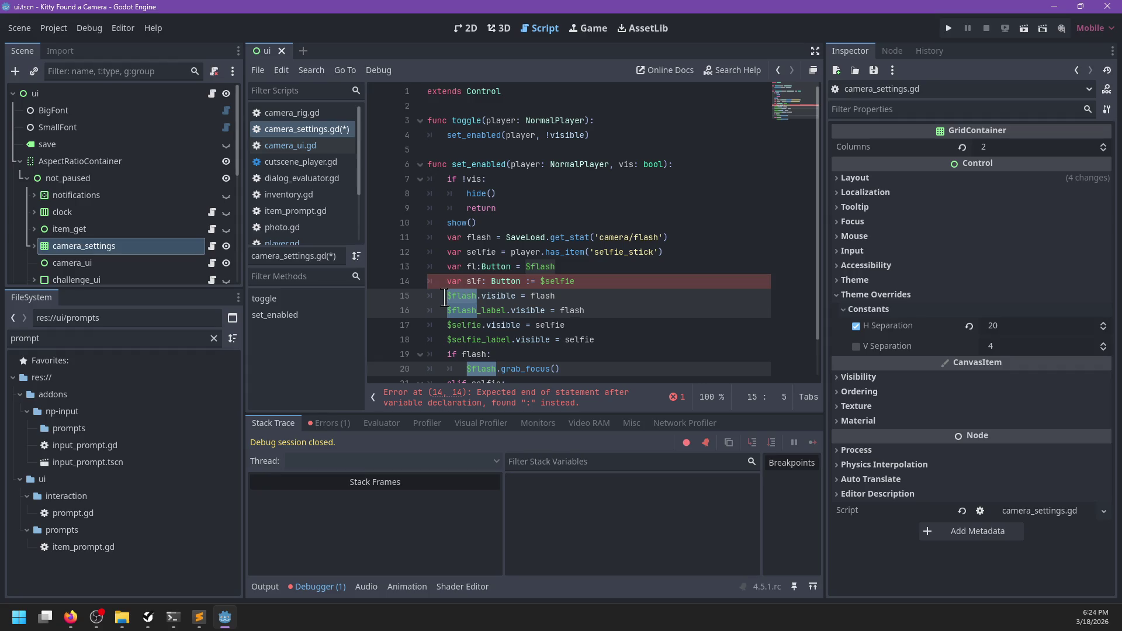
key(ctrl+d)
key(ctrl+d)
key(ctrl+d)
text(fl)
key(Escape)
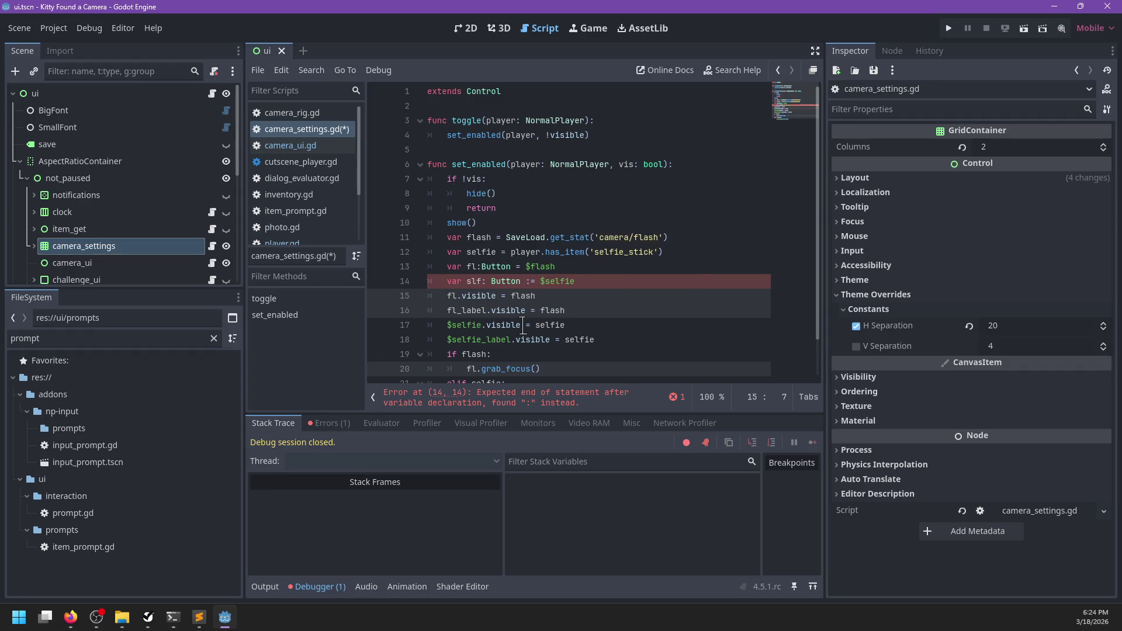
scroll(524, 326, down, 1)
key(ctrl+z)
key(Escape)
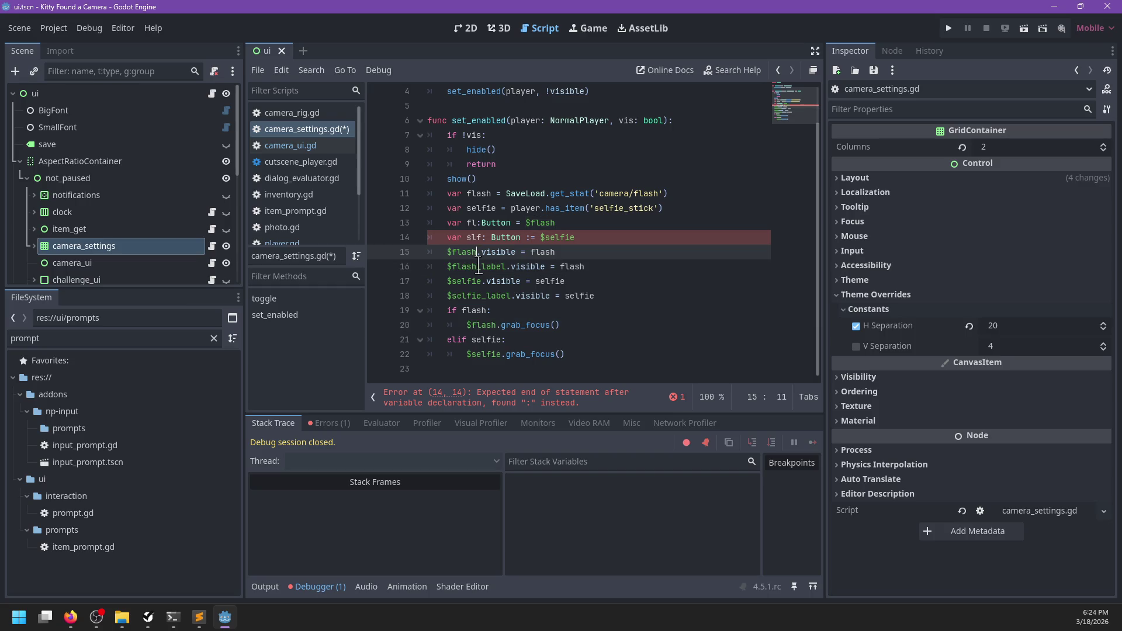
key(ctrl+z)
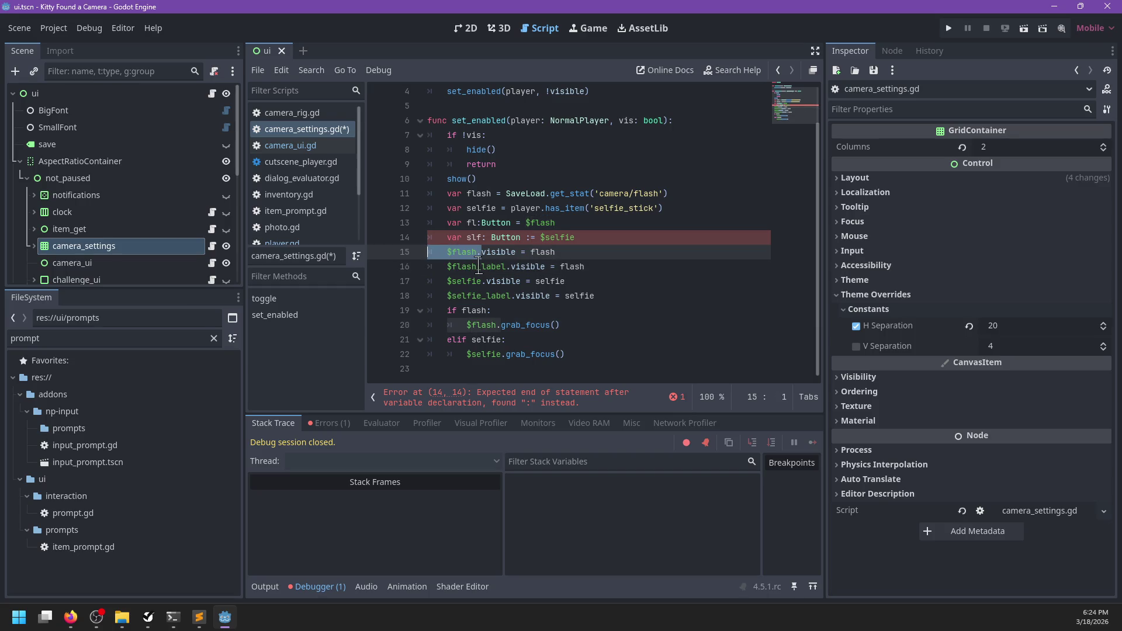
key(Right)
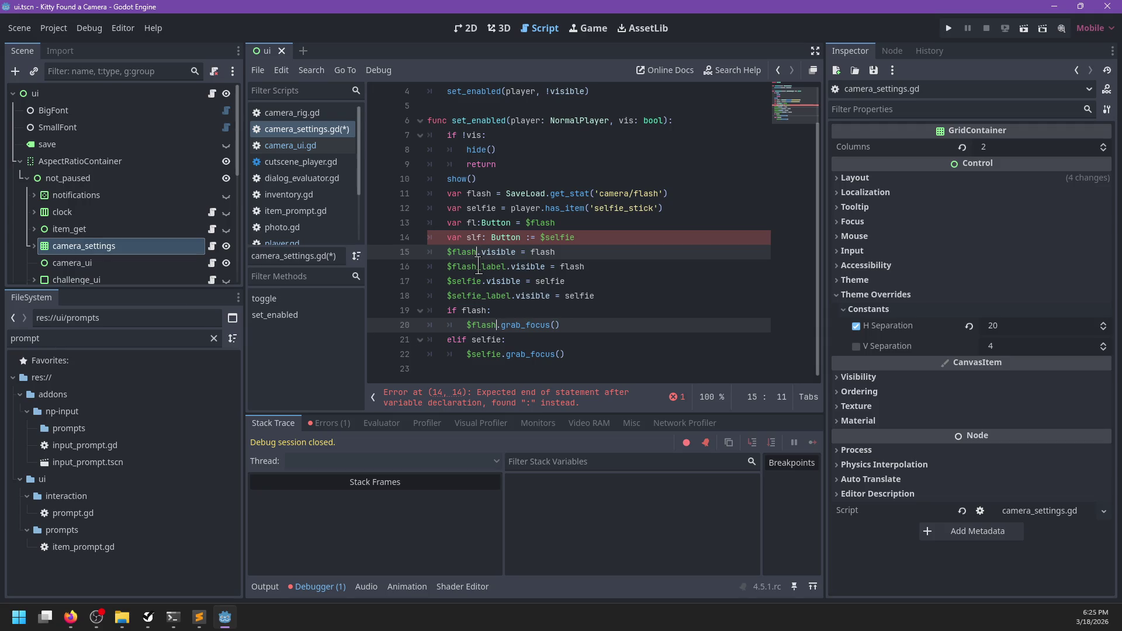
key(BackSpace)
key(BackSpace)
key(BackSpace)
text(fl)
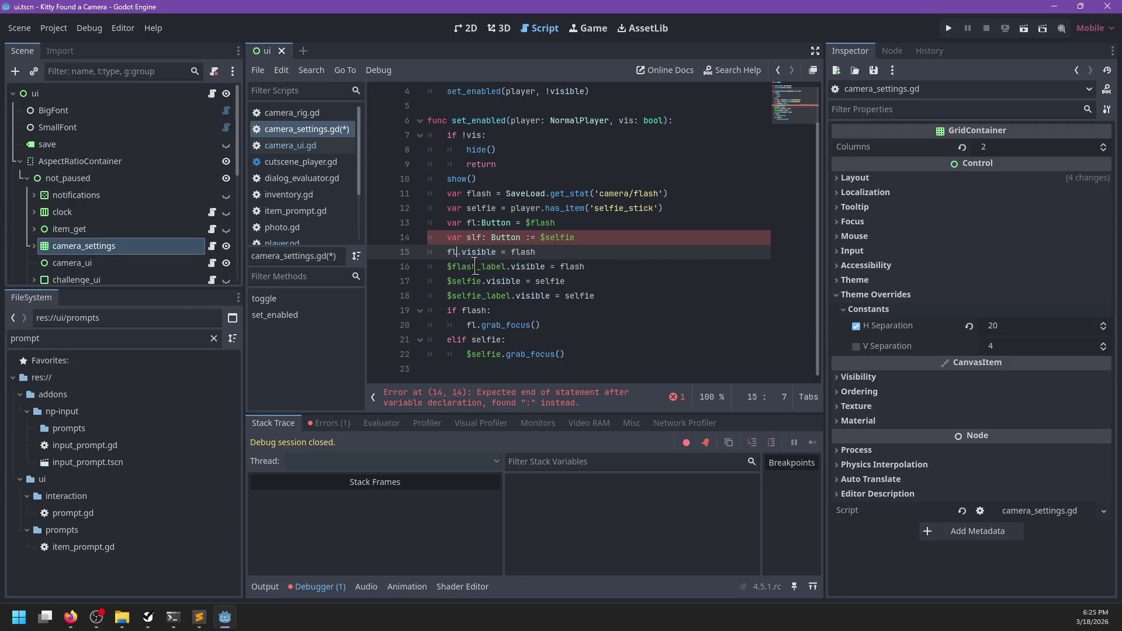
- Replace $selfie with slf on lines 17 and 22
drag(480, 280, 445, 280)
text(sfl)
key(BackSpace)
key(BackSpace)
text(lf)
click(498, 355)
key(BackSpace)
key(BackSpace)
key(BackSpace)
text(slf)
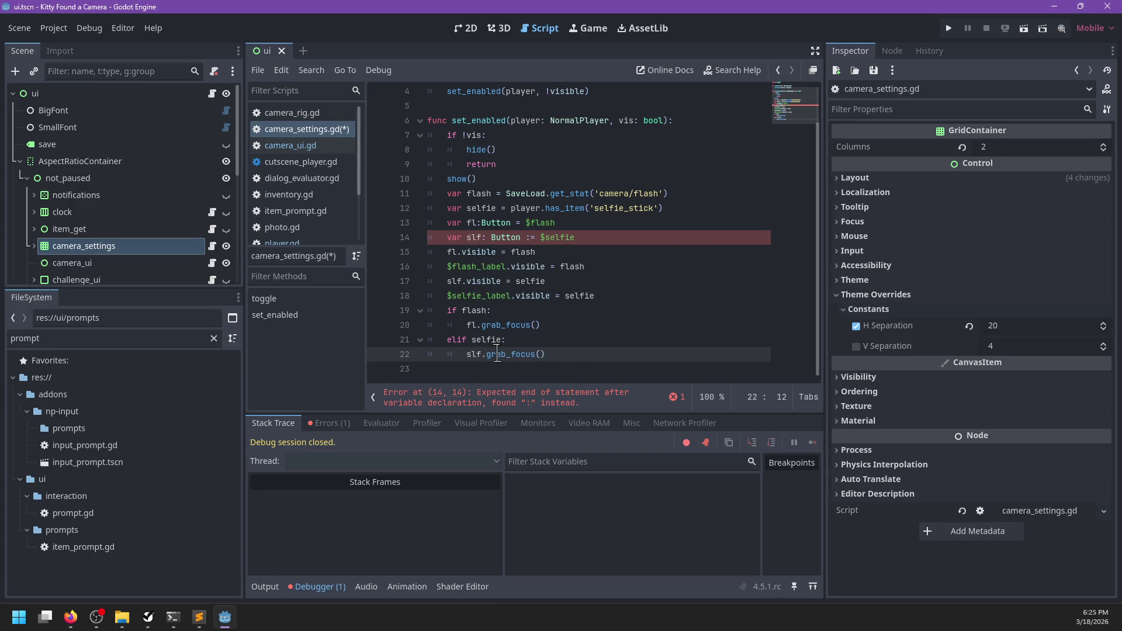
- Change := to = on line 14 and save the script
click(531, 238)
key(BackSpace)
click(576, 240)
key(ctrl+s)
click(569, 245)
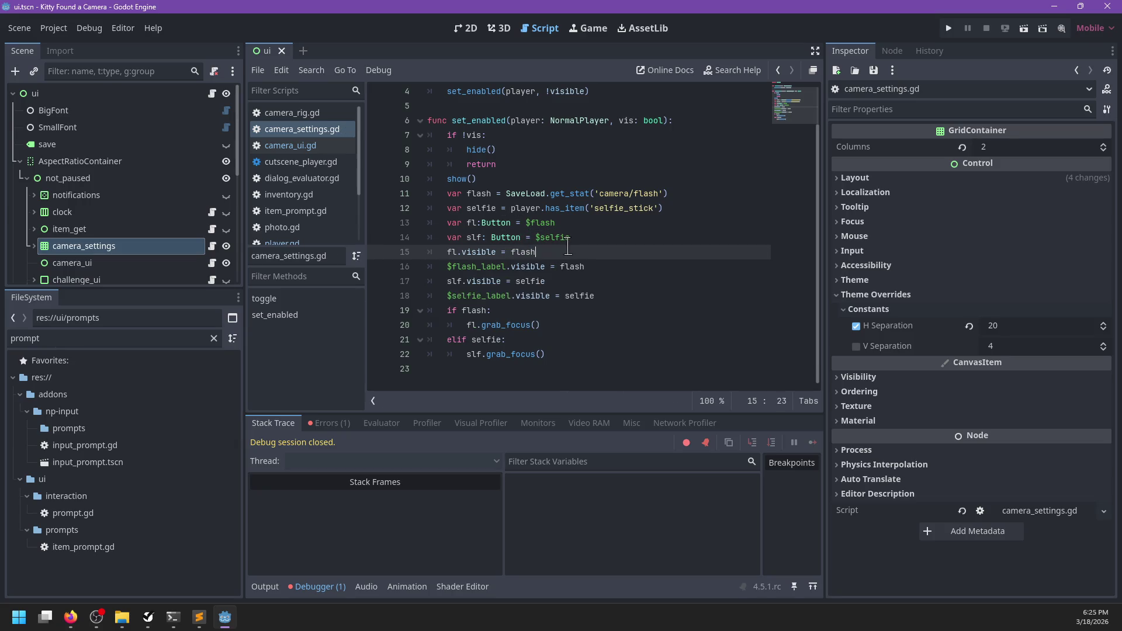
key(Return)
- Add fl.button_pressed = player.rig.flash, checking the flash button's properties for the right member
text(fl.pressed =)
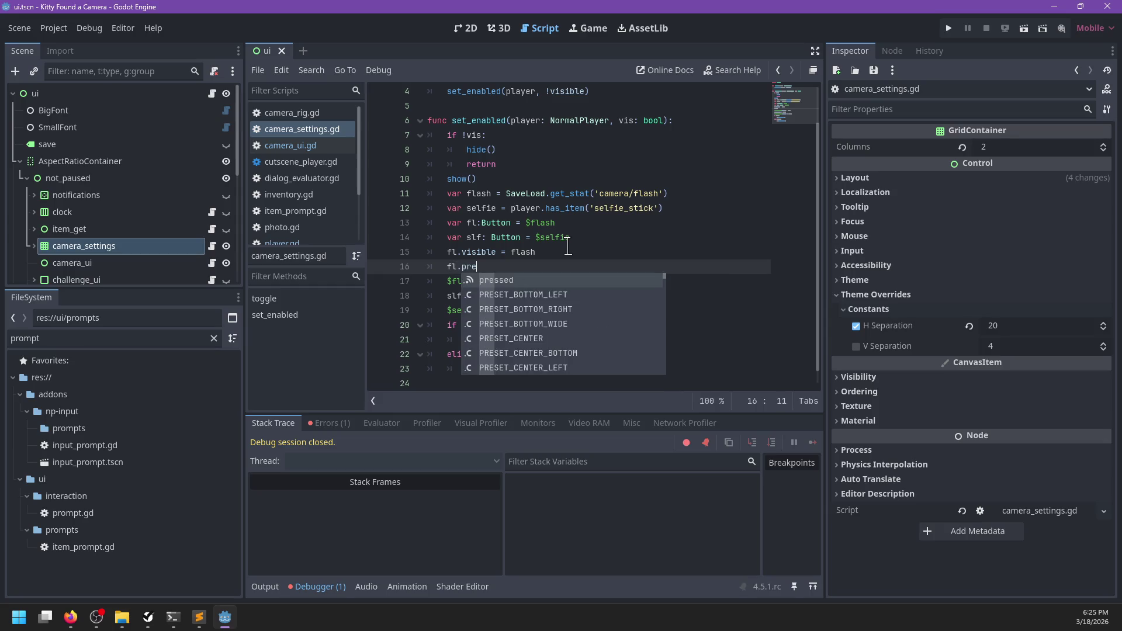
key(BackSpace)
key(BackSpace)
key(BackSpace)
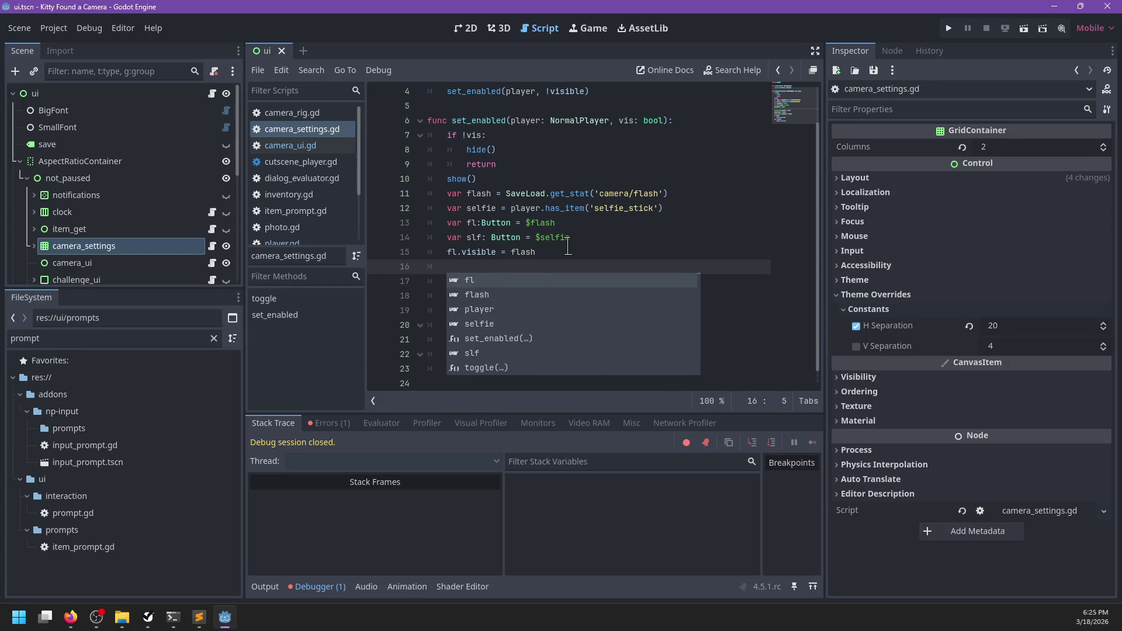
text(fl.che)
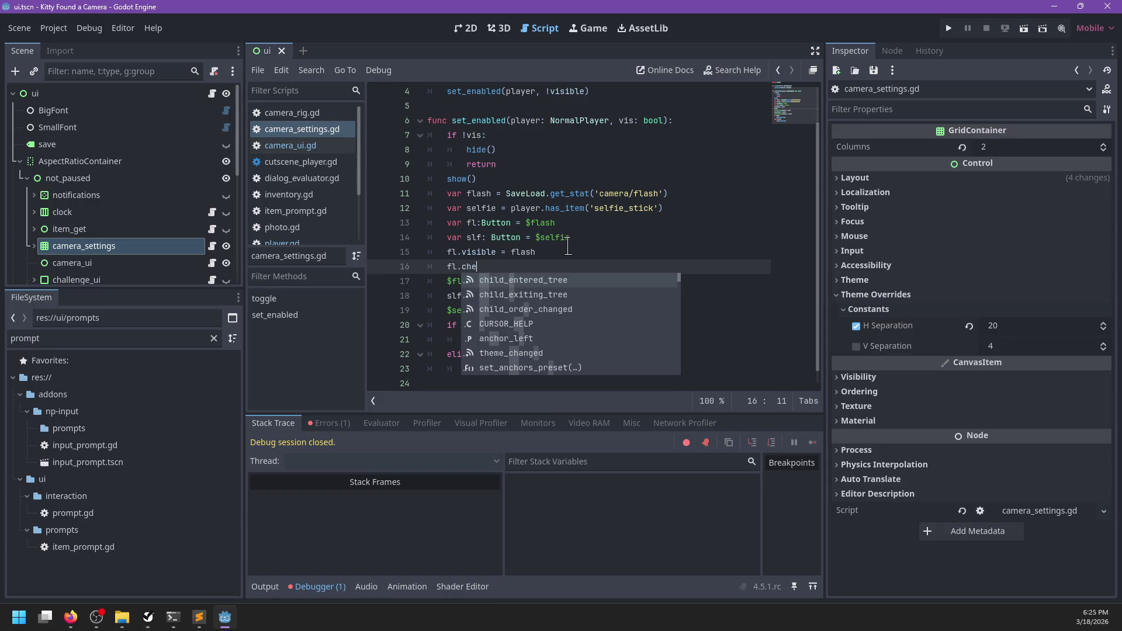
key(BackSpace)
key(BackSpace)
key(BackSpace)
text(toggled)
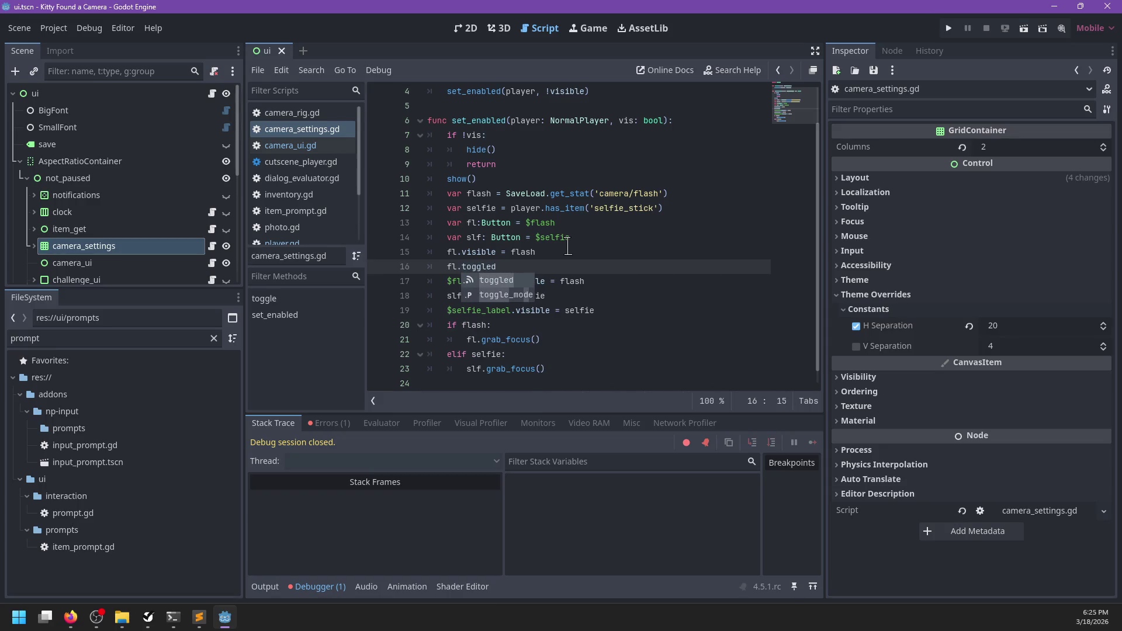
key(BackSpace)
key(BackSpace)
key(BackSpace)
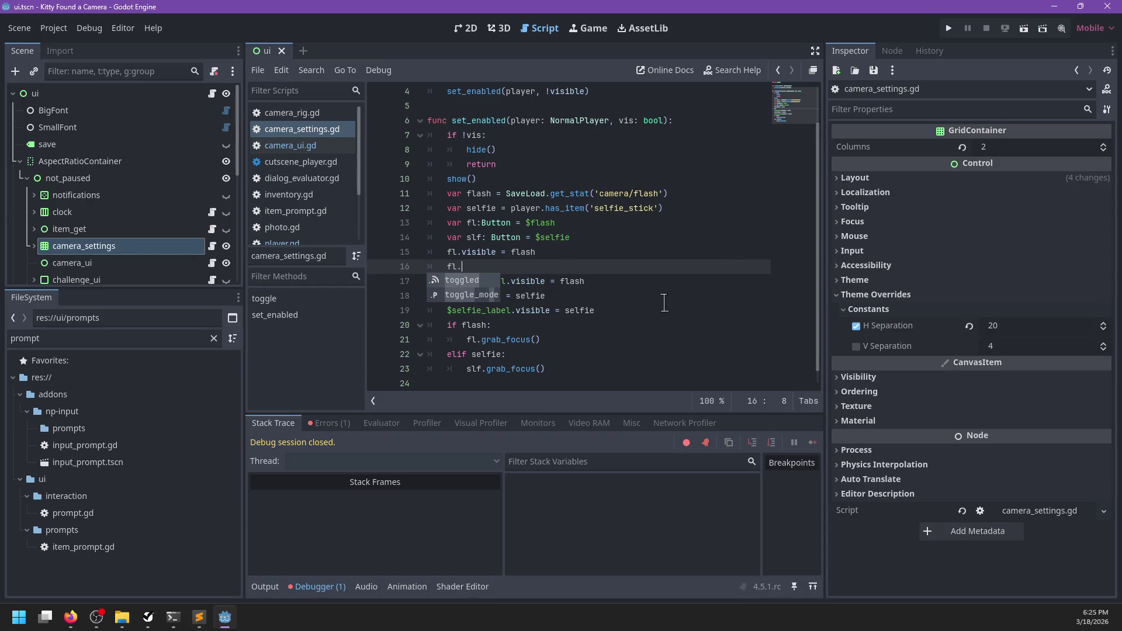
text(p)
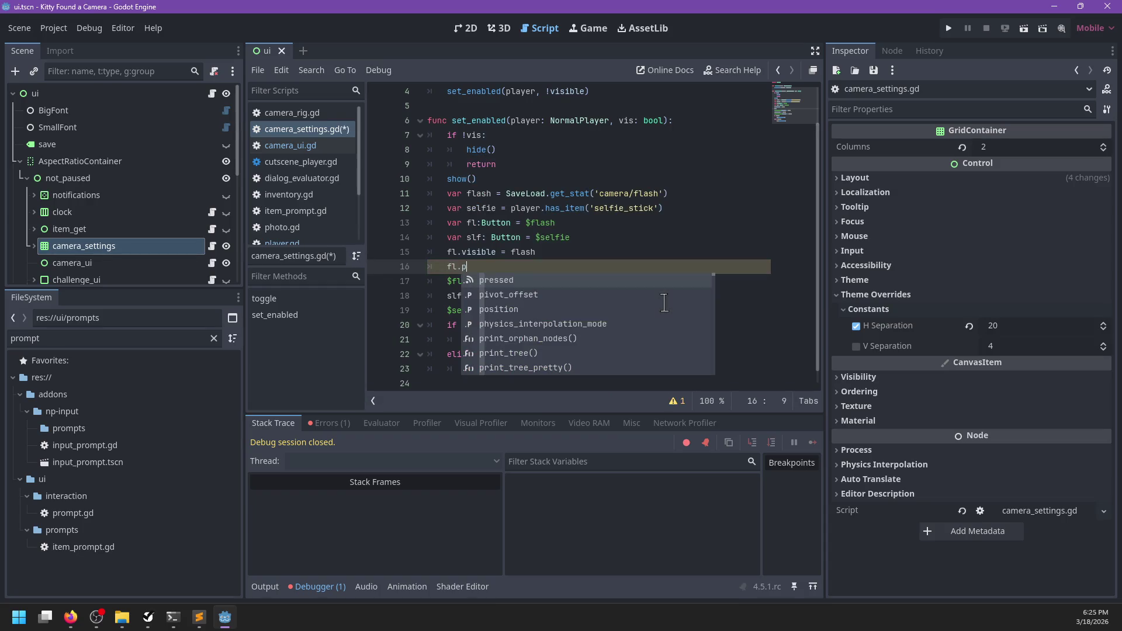
key(Down)
key(Down)
key(Down)
key(BackSpace)
key(BackSpace)
key(Escape)
click(34, 246)
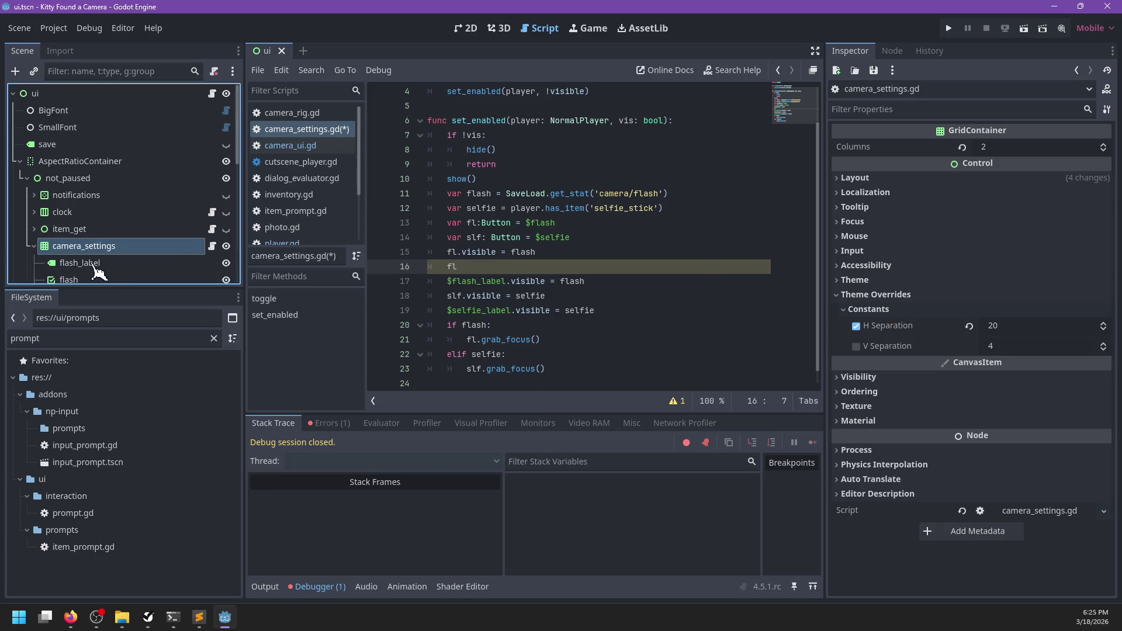
scroll(69, 260, down, 1)
click(68, 255)
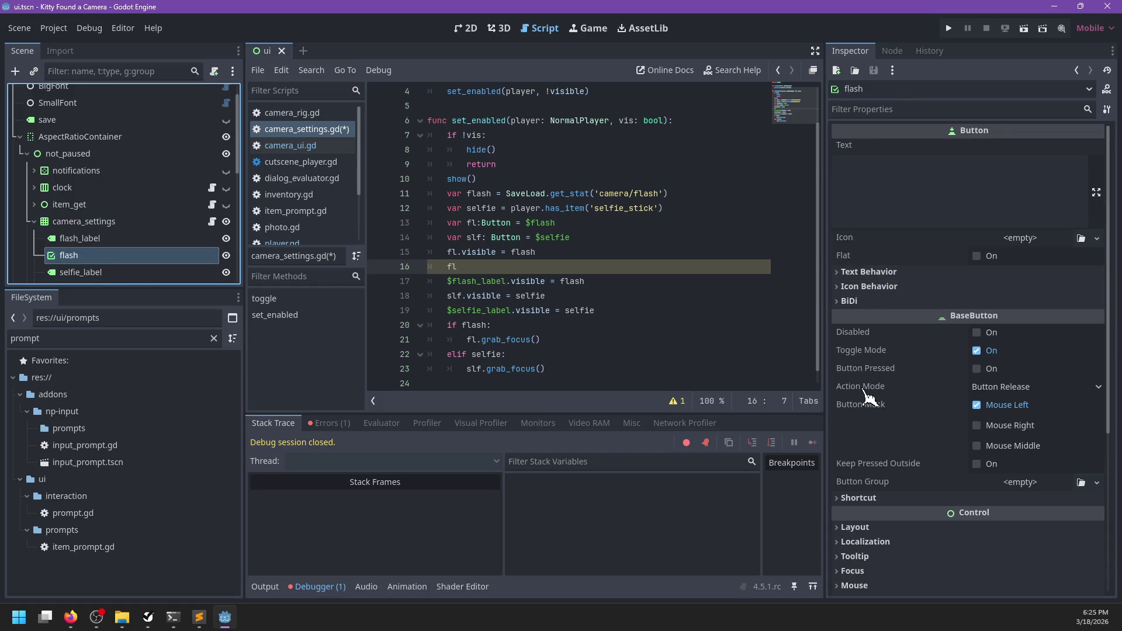
click(521, 268)
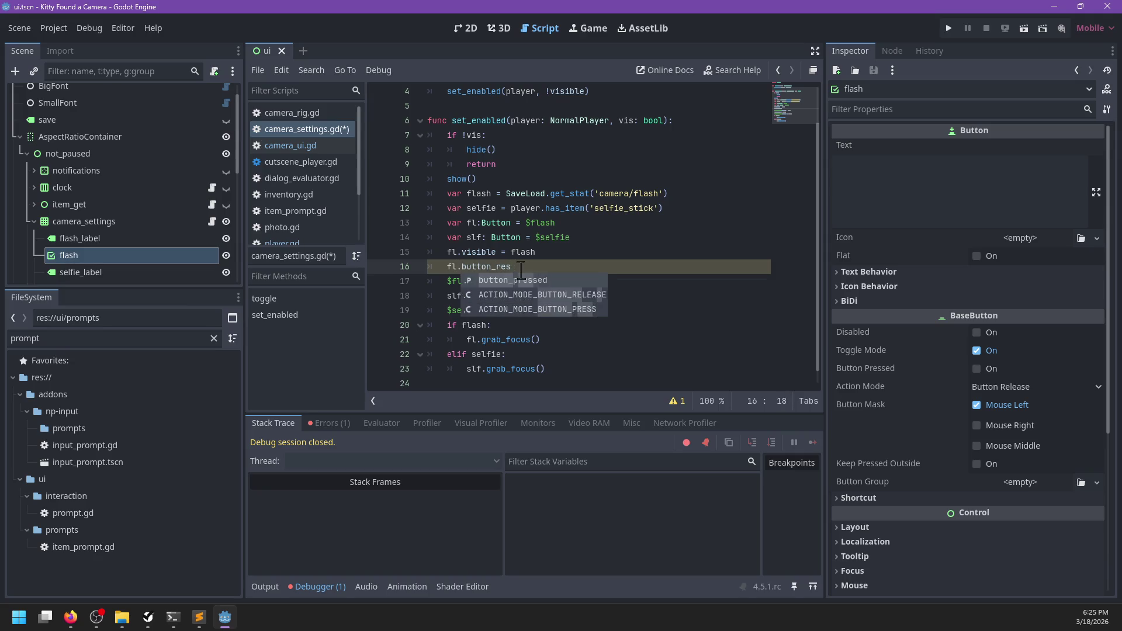
key(Return)
text(= p)
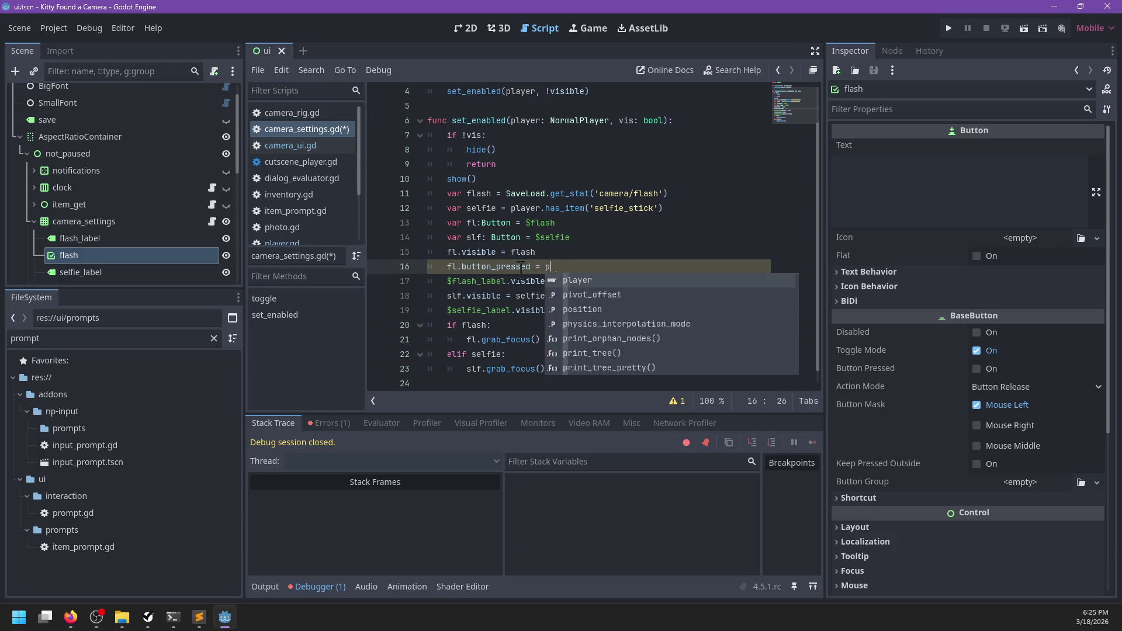
text(layer.rig.flash)
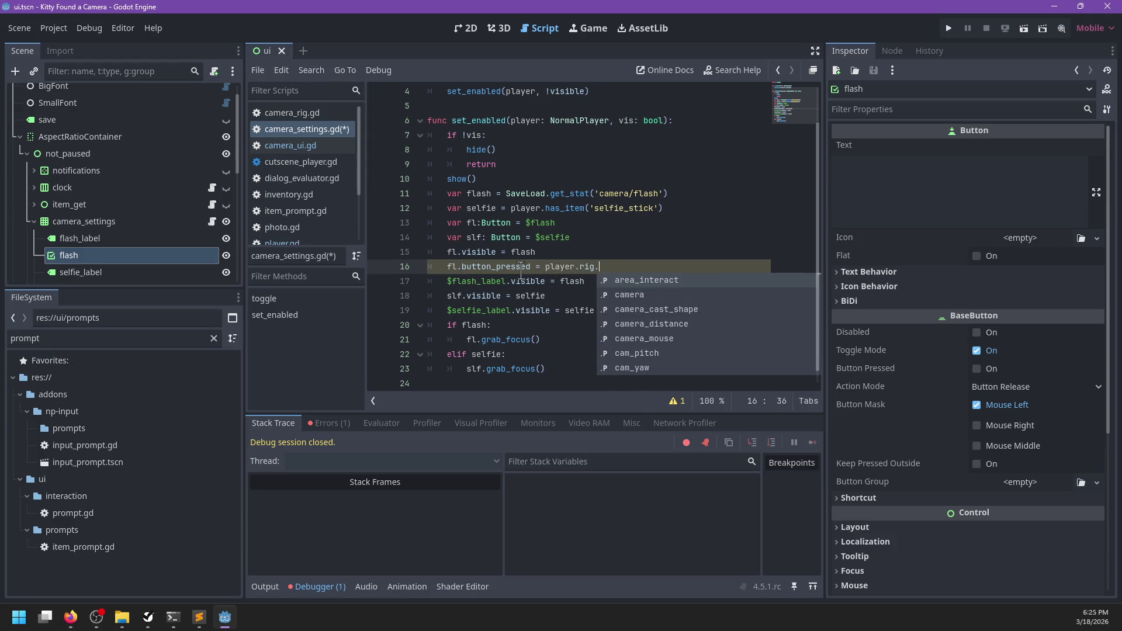
- Add slf.button_pressed = player.rig.selfie_mode, save, and run the game with F5
key(Down)
key(Down)
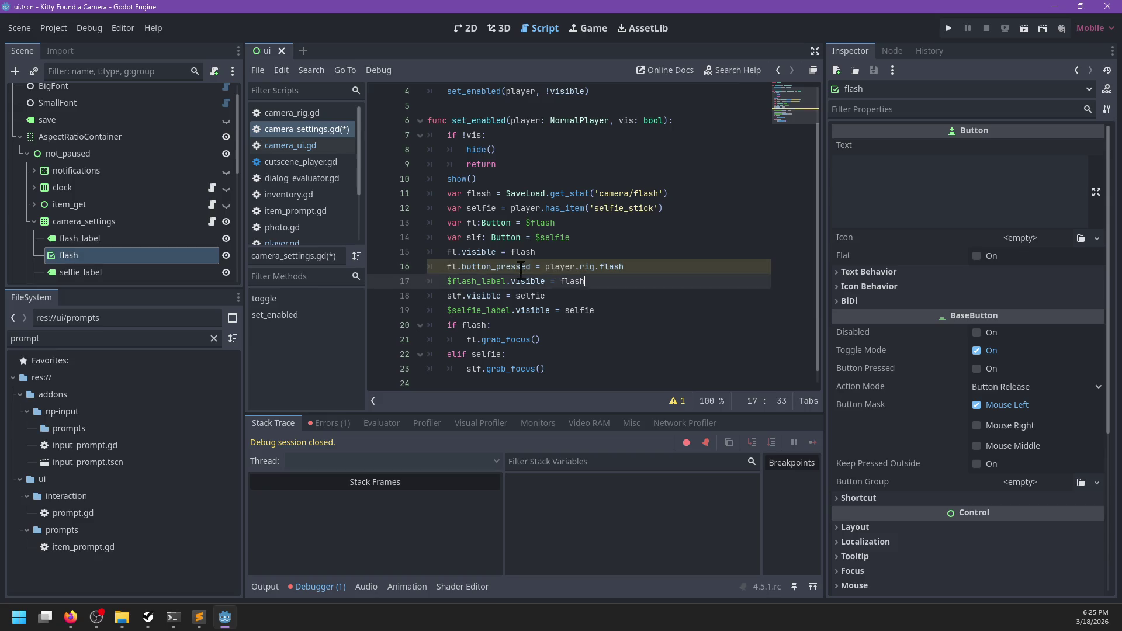
key(Return)
text(slf.bu)
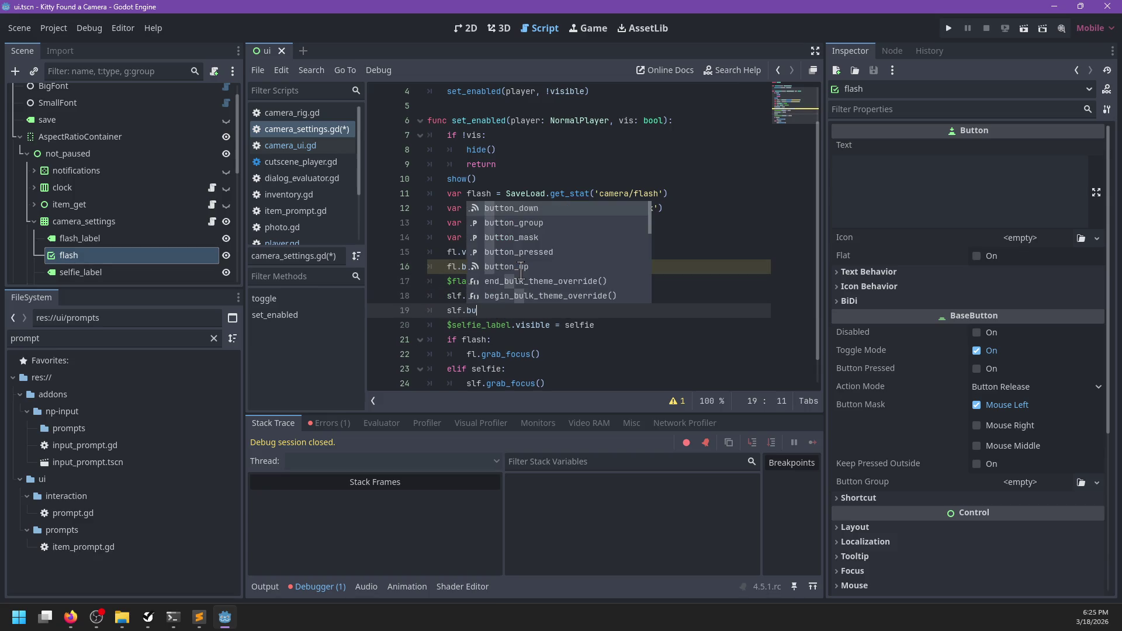
text(tt_p)
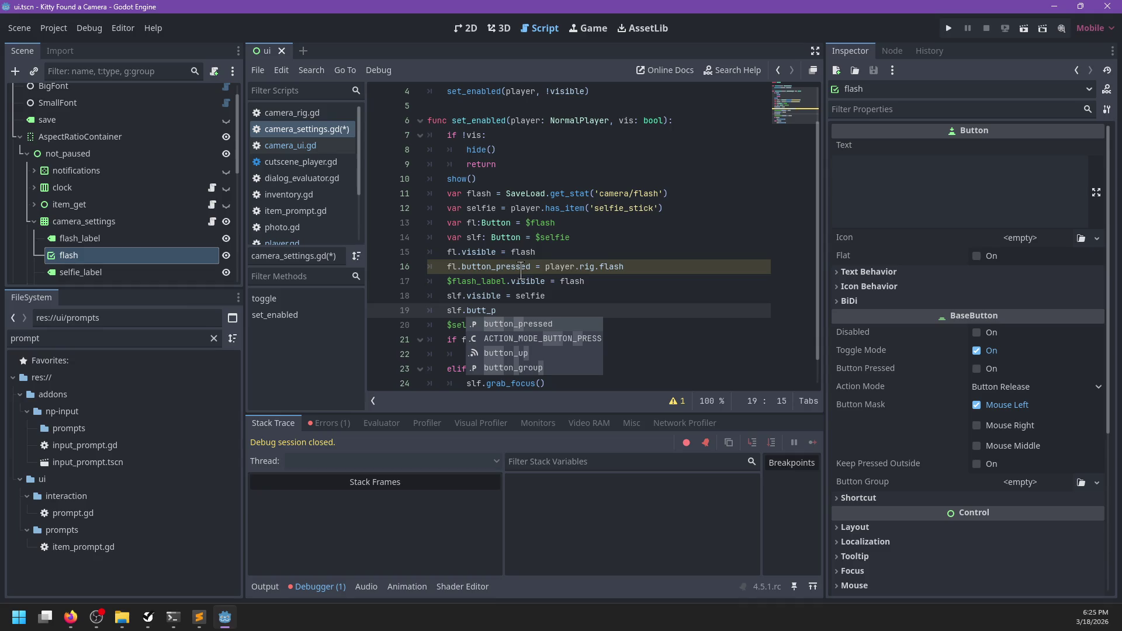
key(Return)
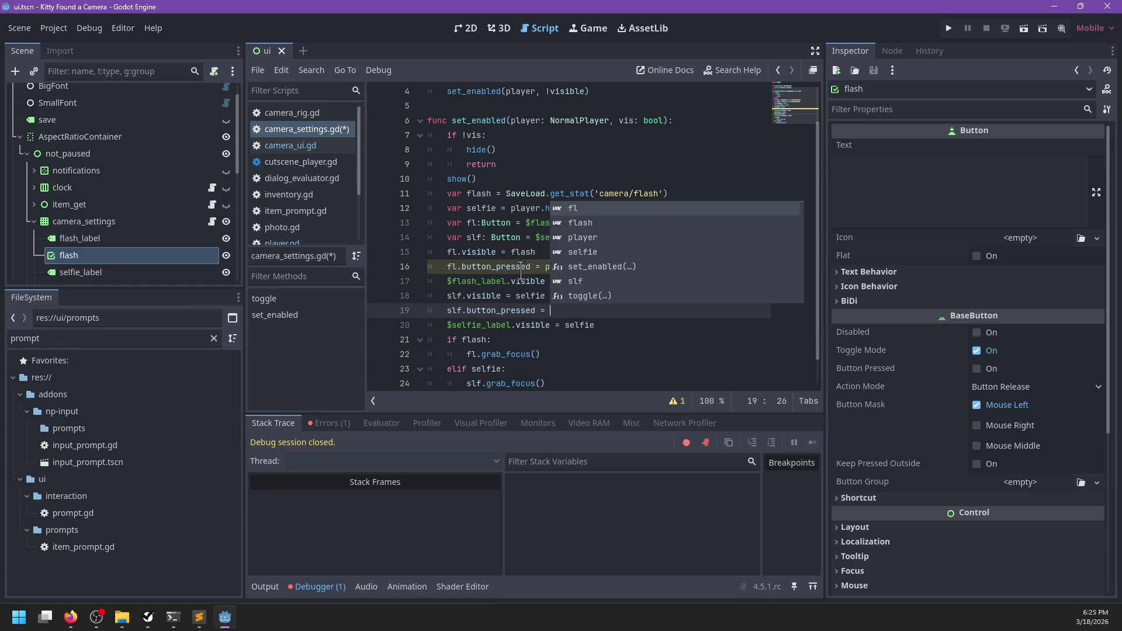
text(selfie.)
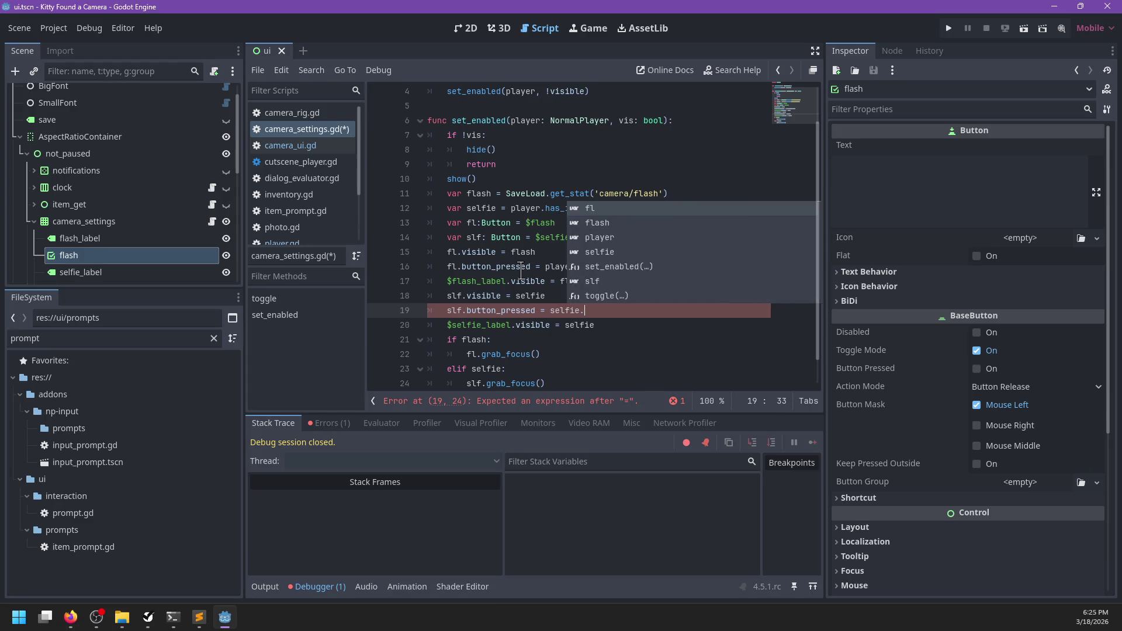
key(BackSpace)
key(BackSpace)
key(BackSpace)
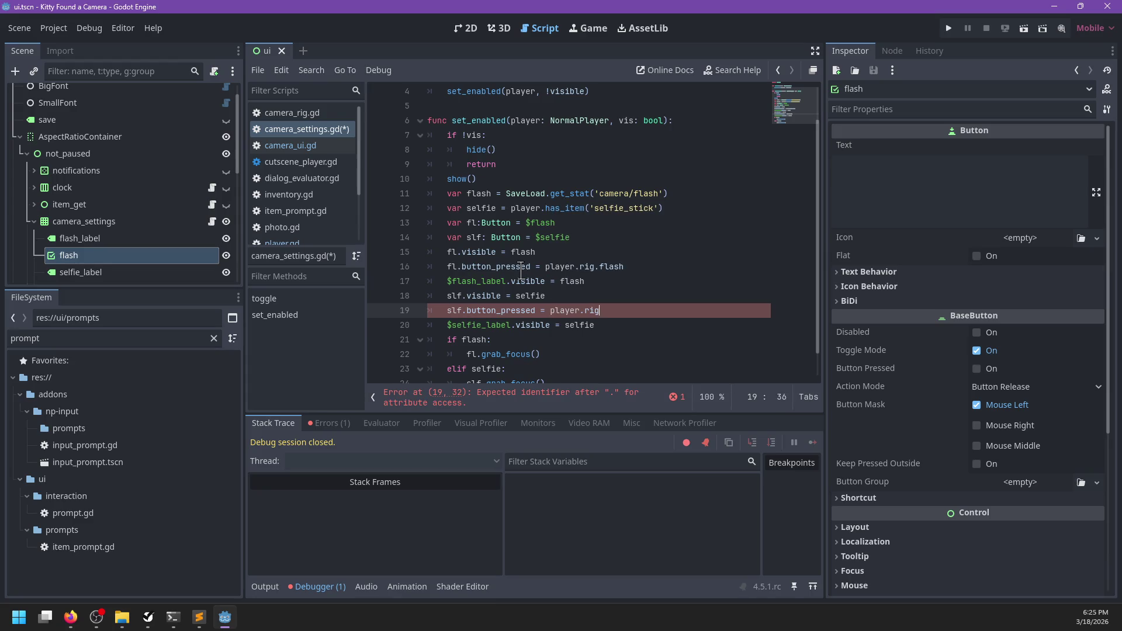
text(.selfie_mode)
key(ctrl+s)
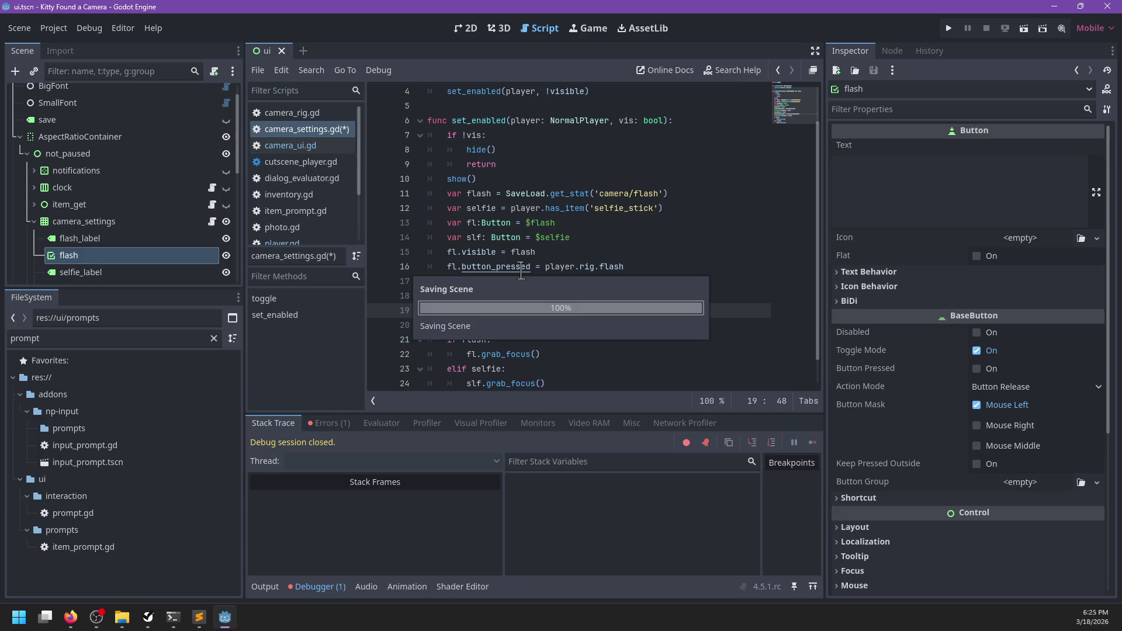
click(682, 294)
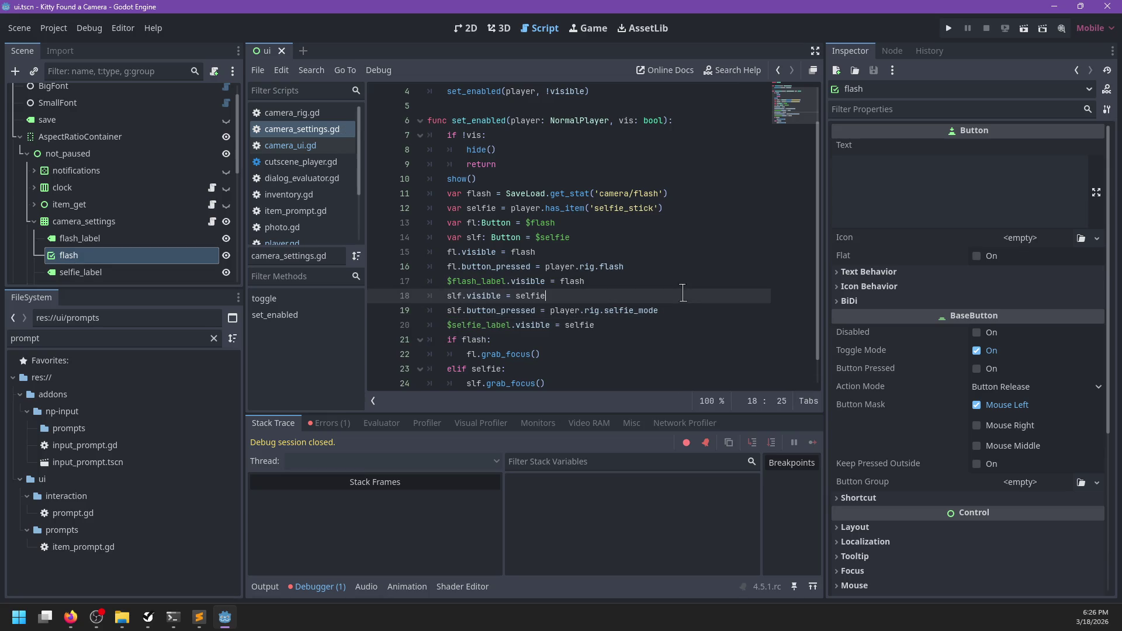
key(F5)
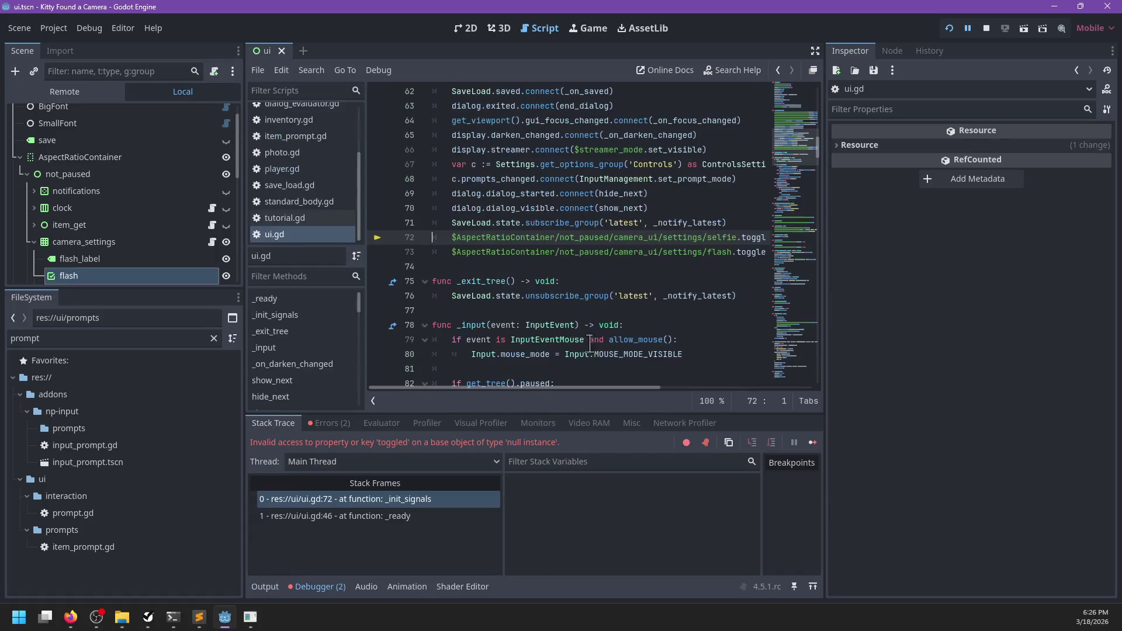
- Column-replace camera_ui/settings/ with camera_settings/ on ui.gd lines 72–73 and save
scroll(607, 269, right, 2)
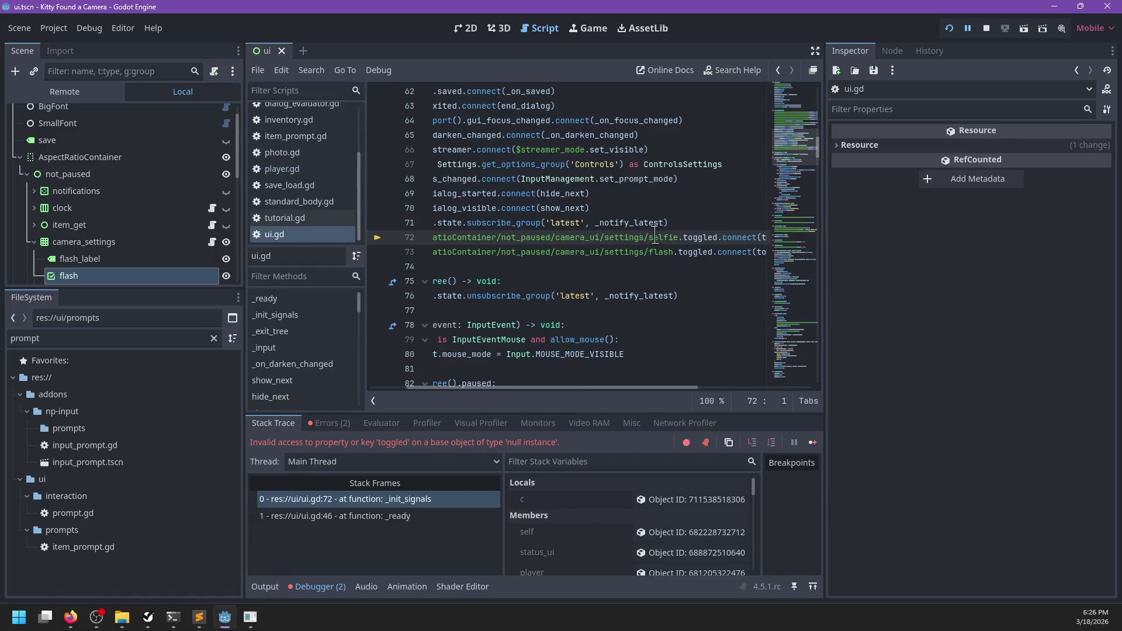
mouse_move(646, 236)
mouse_down()
mouse_move(555, 251)
mouse_move(576, 249)
mouse_up()
text(camera_setti)
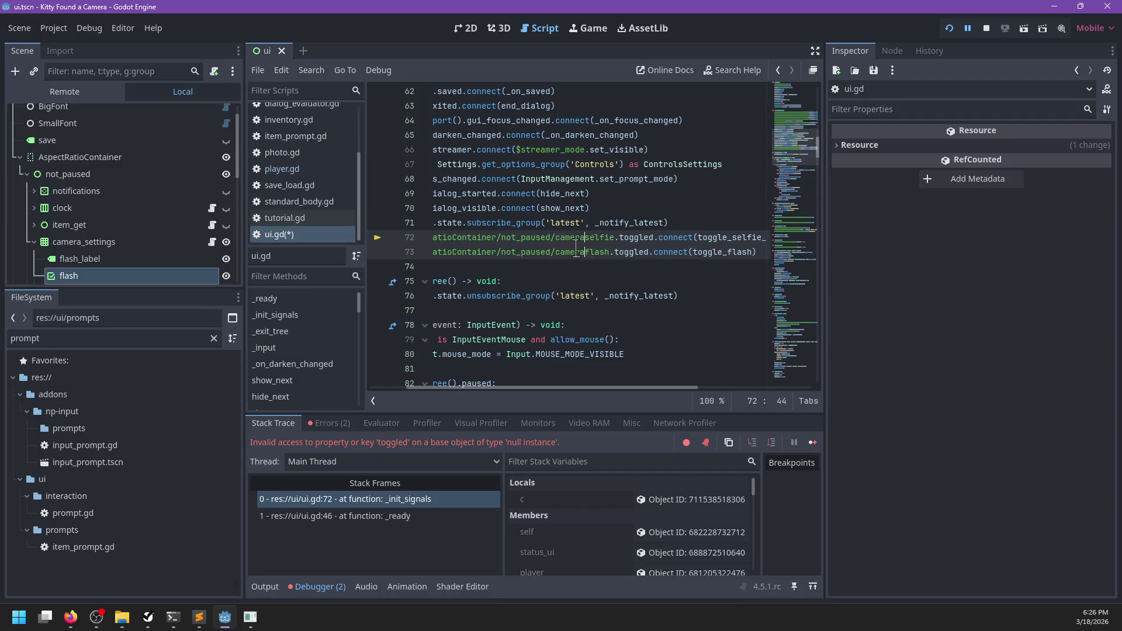
text(ngs/)
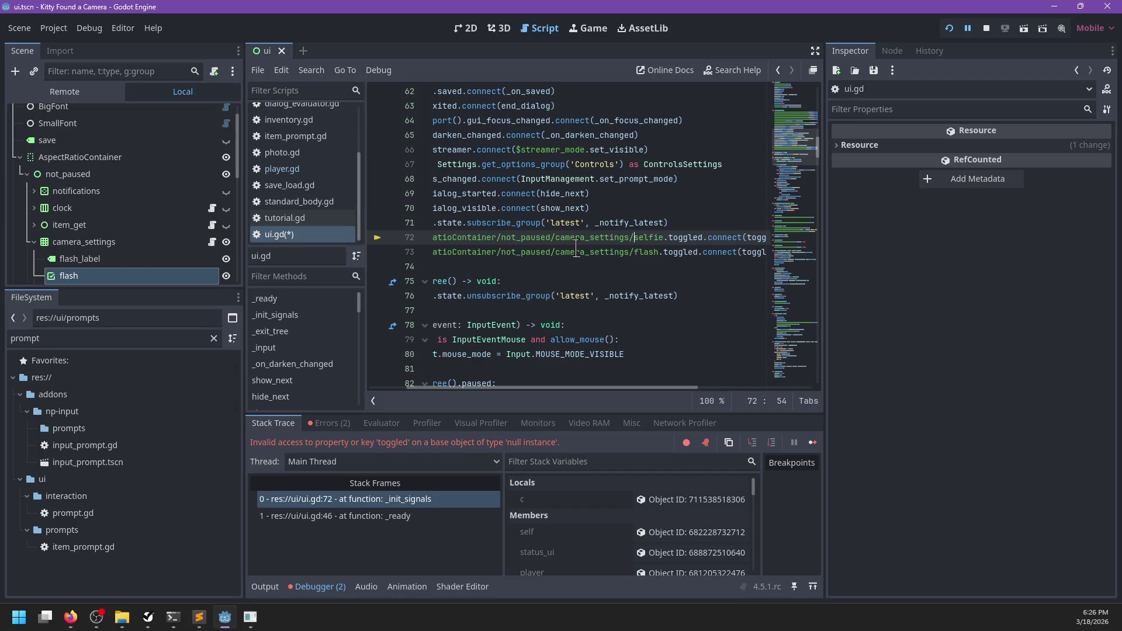
key(ctrl+s)
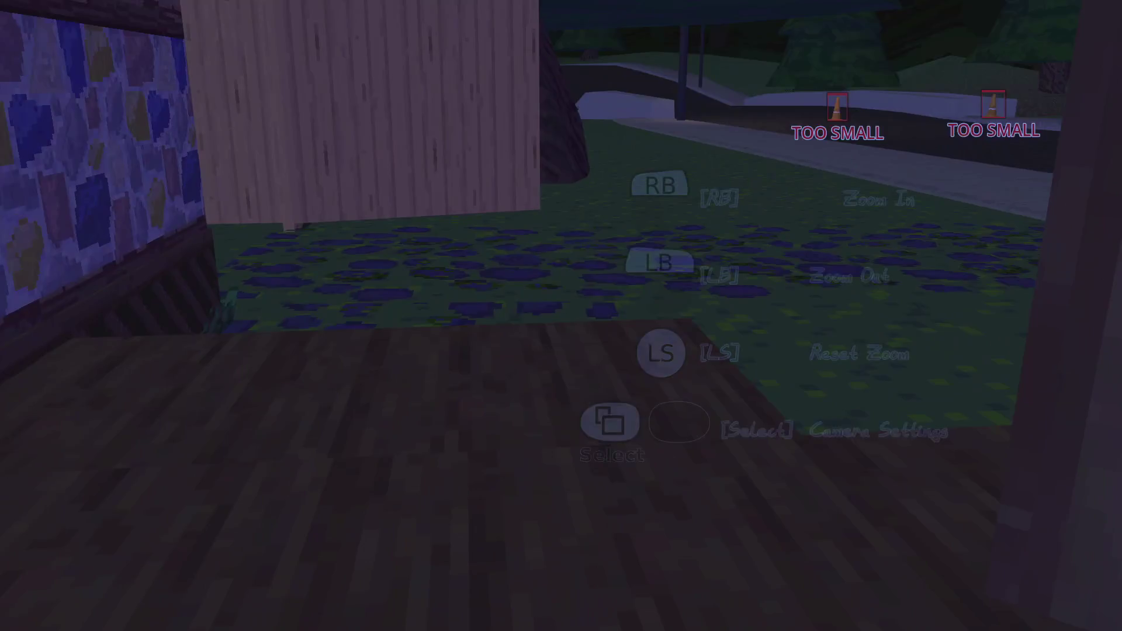
- Open the game's pause menu, then back in the editor toggle camera_settings visibility
key(Escape)
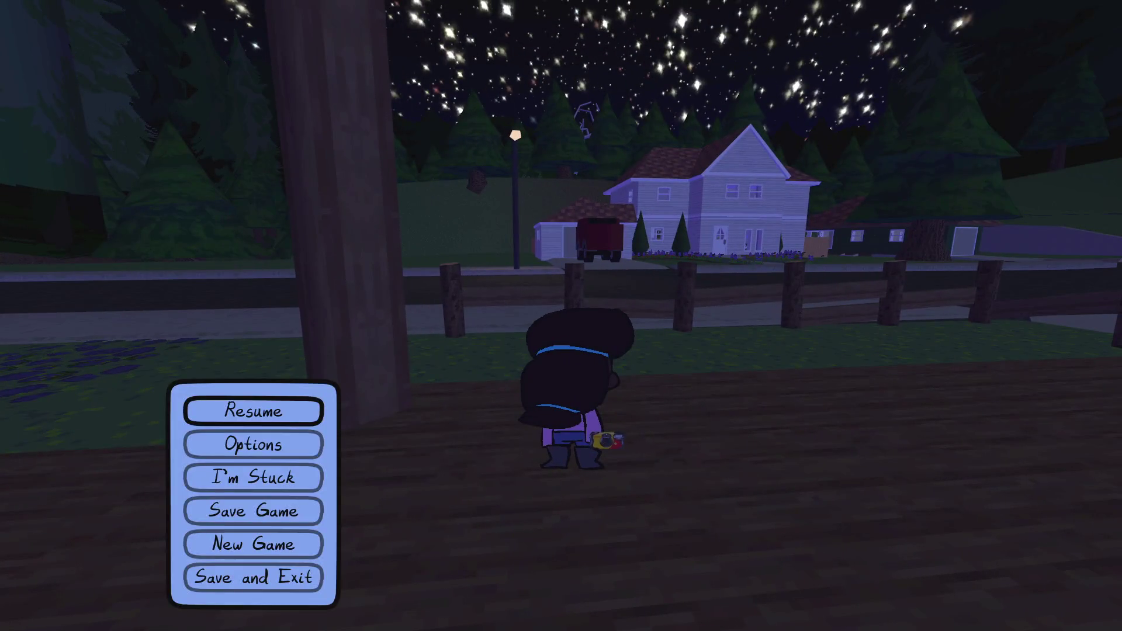
key(alt+Tab)
click(226, 243)
scroll(500, 182, left, 3)
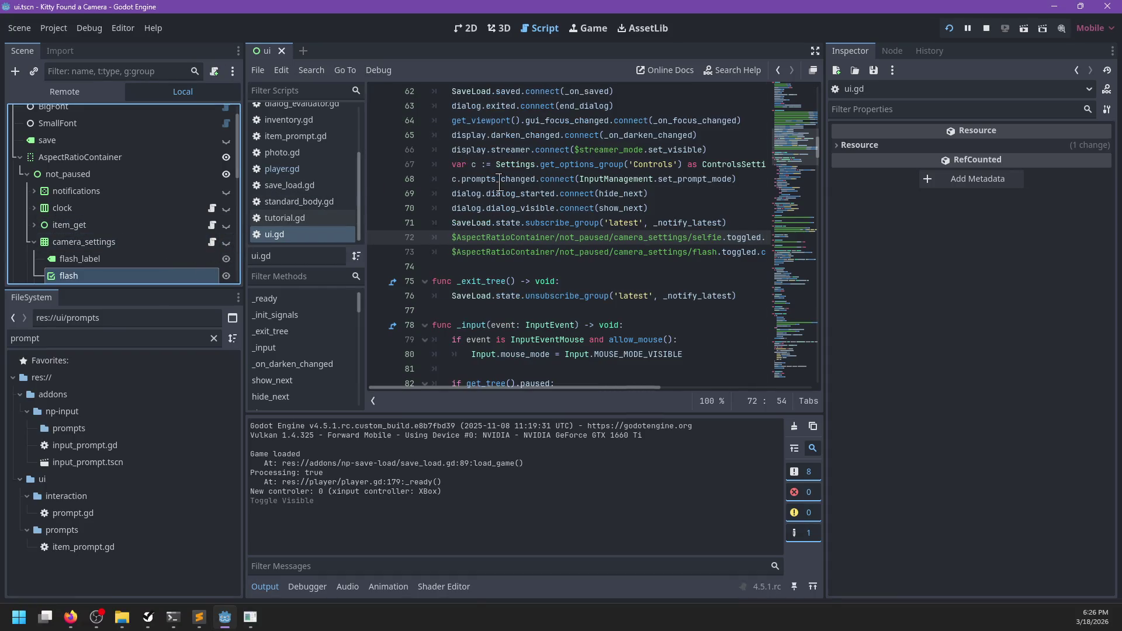
- Add a $camera_settings.hide() call below line 49 of _ready() and save ui.gd
click(500, 238)
scroll(498, 240, up, 10)
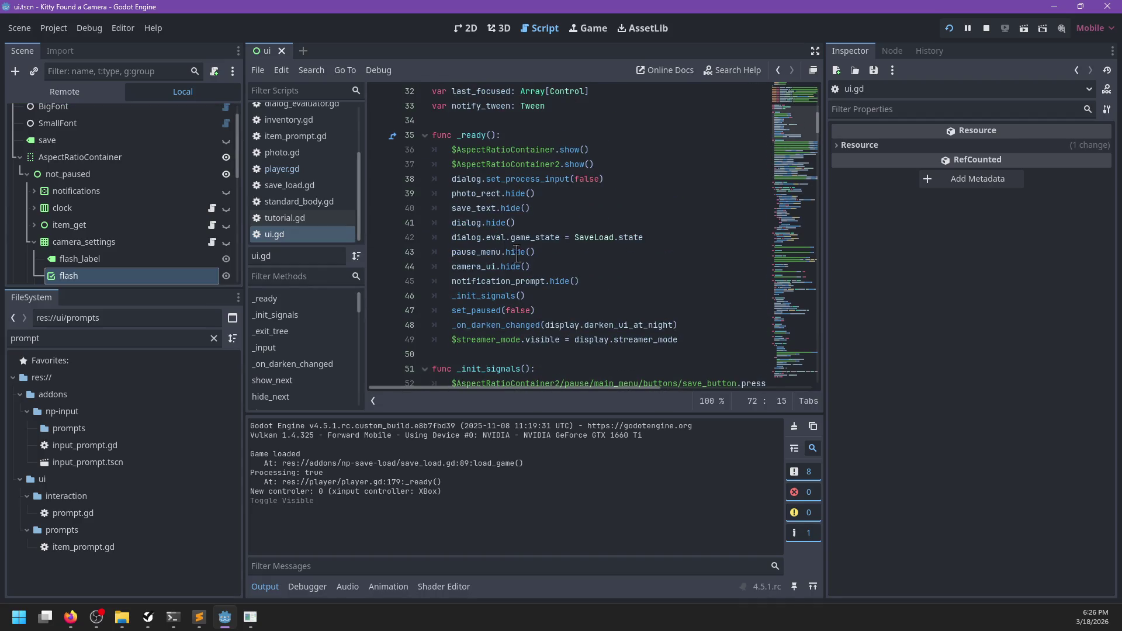
scroll(530, 242, down, 1)
click(575, 295)
key(ctrl+backslash)
click(557, 297)
key(Return)
text($)
key(BackSpace)
text(camera_s)
key(Return)
text(.sh)
key(Return)
key(ctrl+s)
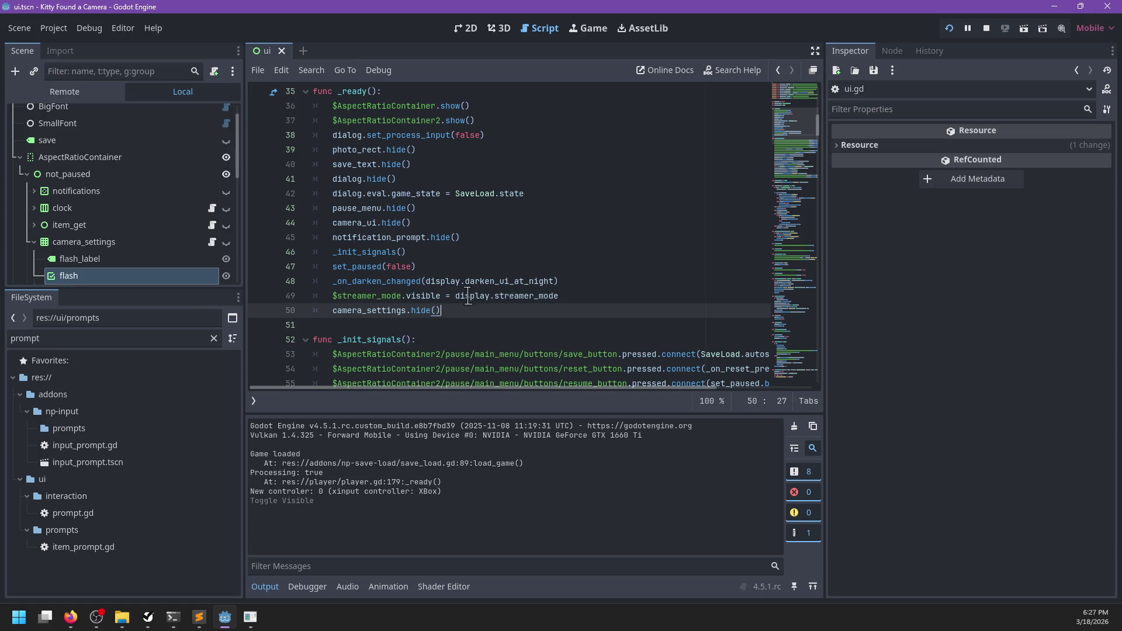
- Move the hide call up, _init_signals() to the end, and streamer_mode above set_paused
key(alt+Up)
key(alt+Up)
key(alt+Up)
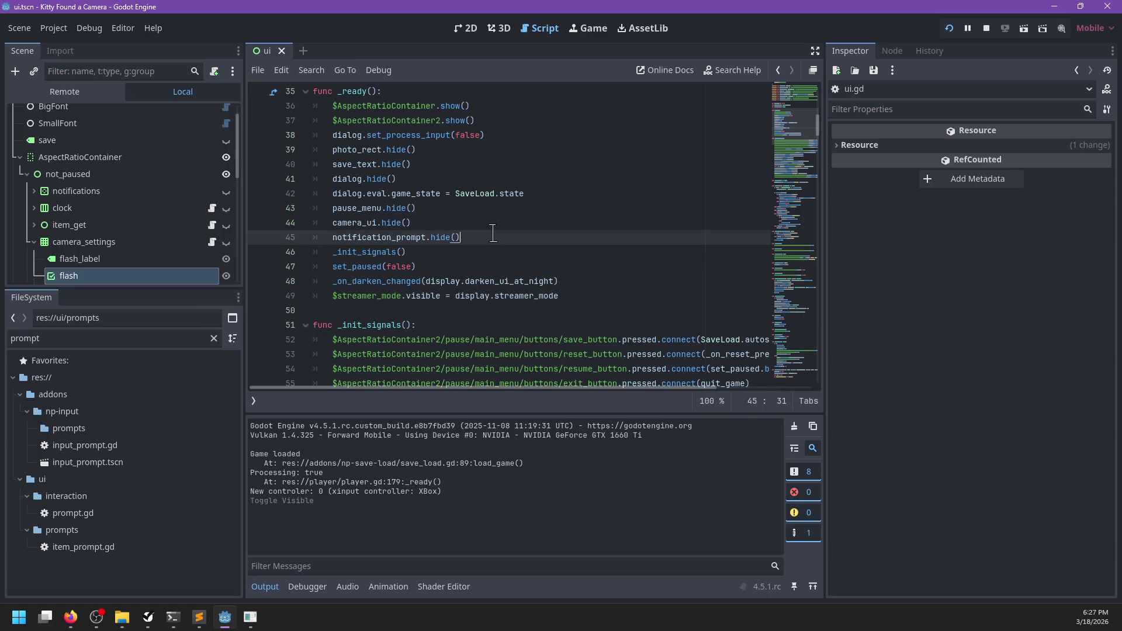
click(451, 267)
key(alt+Down)
key(alt+Down)
key(alt+Down)
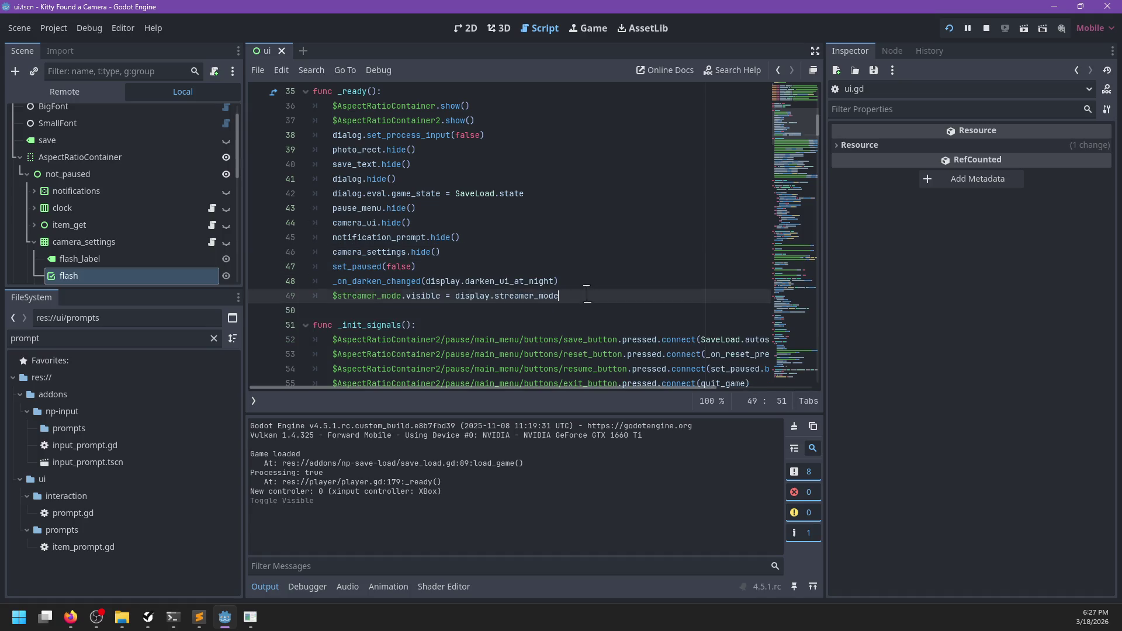
drag(582, 294, 586, 281)
key(ctrl+c)
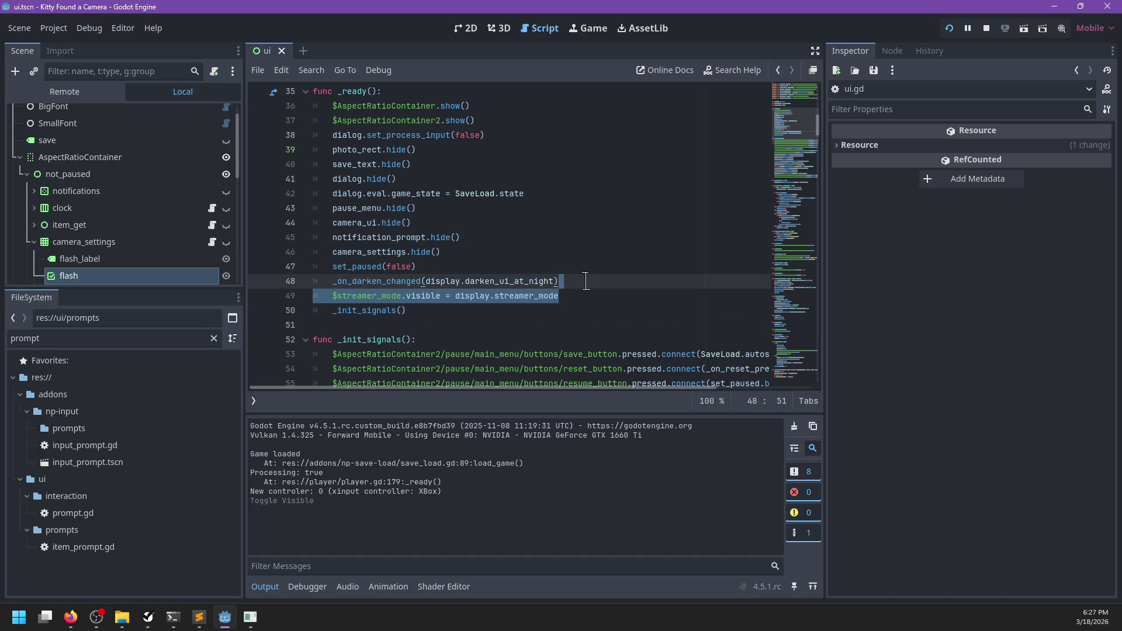
key(BackSpace)
key(Up)
key(Up)
key(ctrl+v)
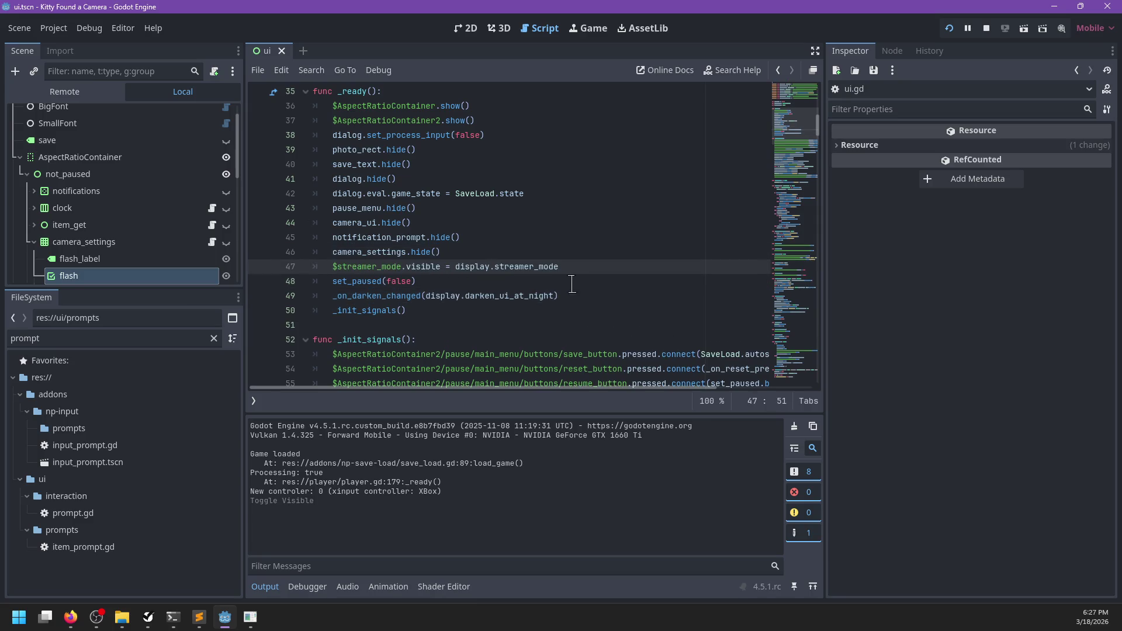
- Move dialog.set_process_input(false) below the darken call, just before _init_signals(), then run the game
click(504, 139)
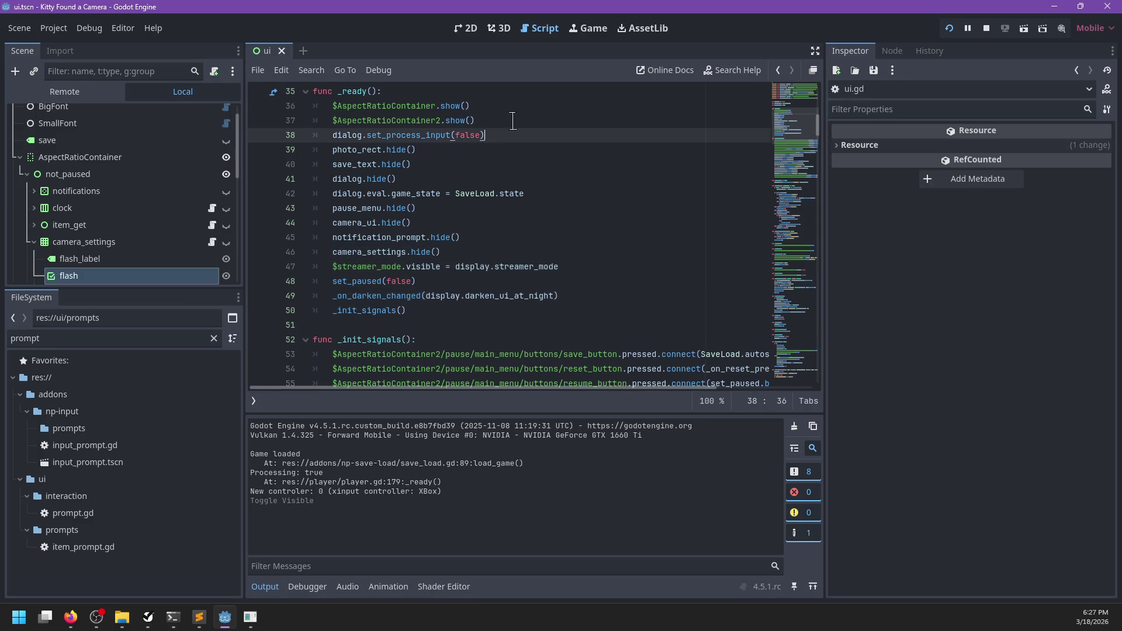
shift+click(512, 122)
key(ctrl+x)
click(585, 280)
key(ctrl+v)
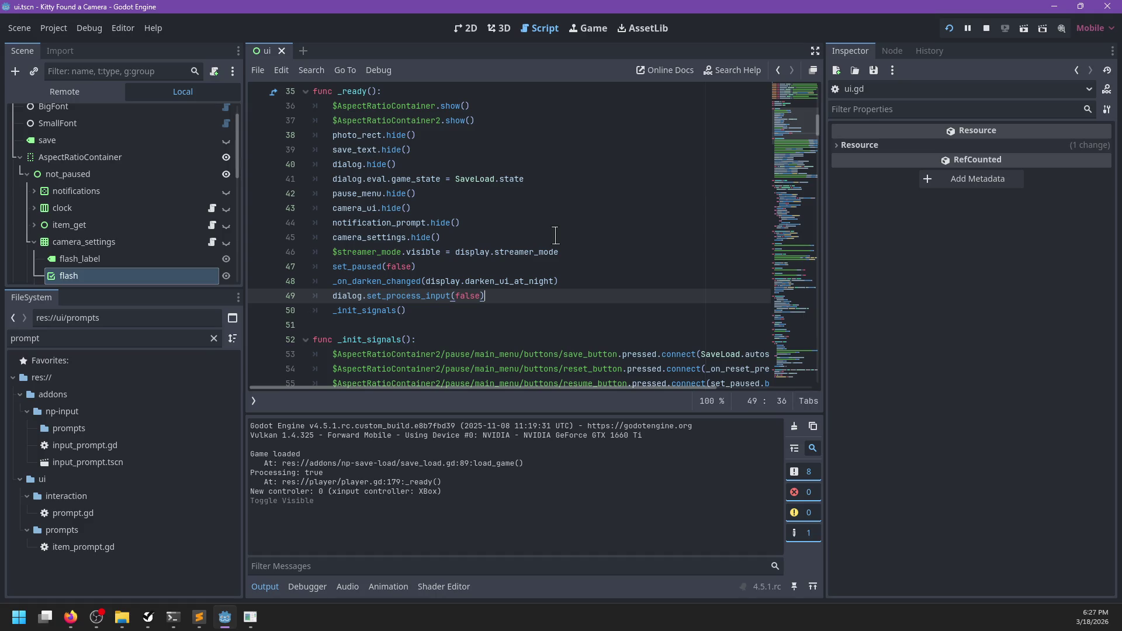
key(Escape)
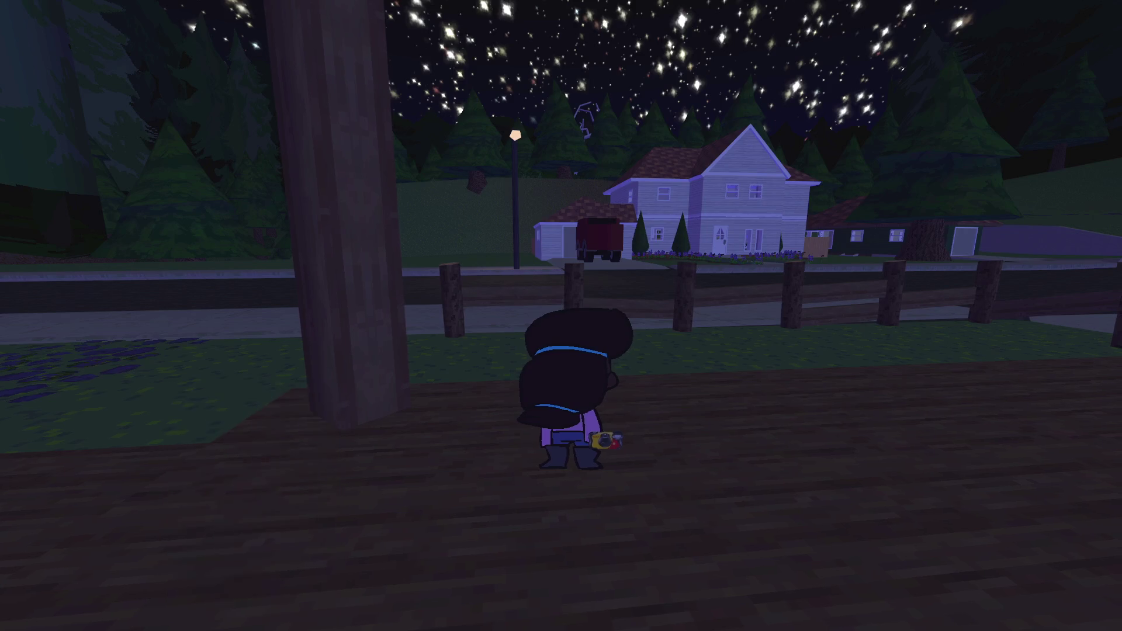
- In the game, turn on flash in camera settings, photograph the neighbour, then return to the editor
key(w)
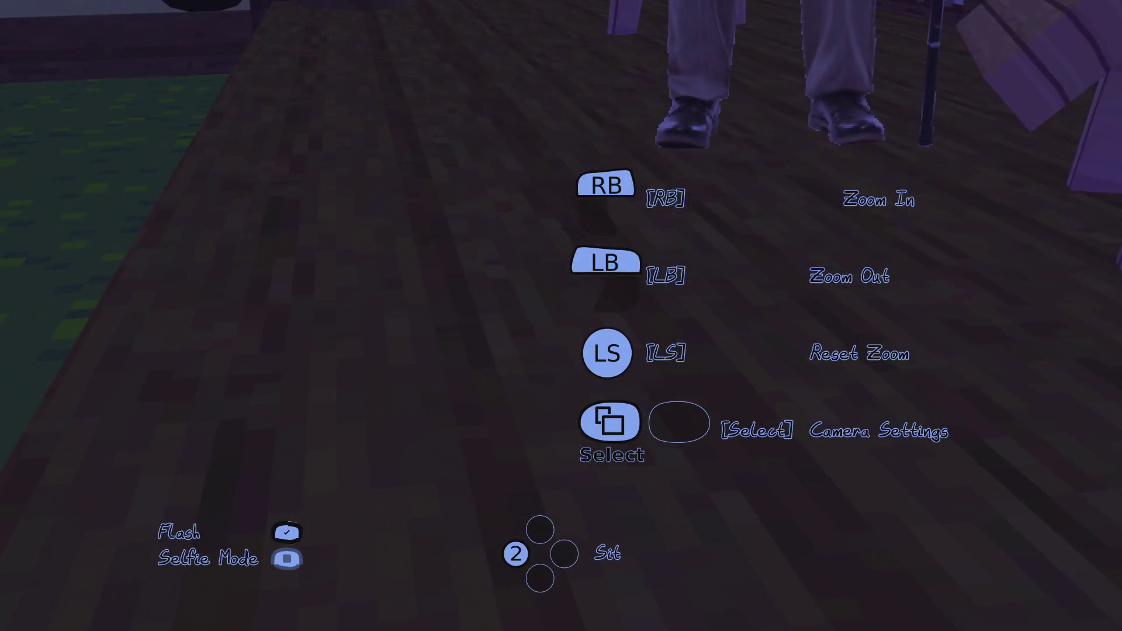
key(w)
key(w)
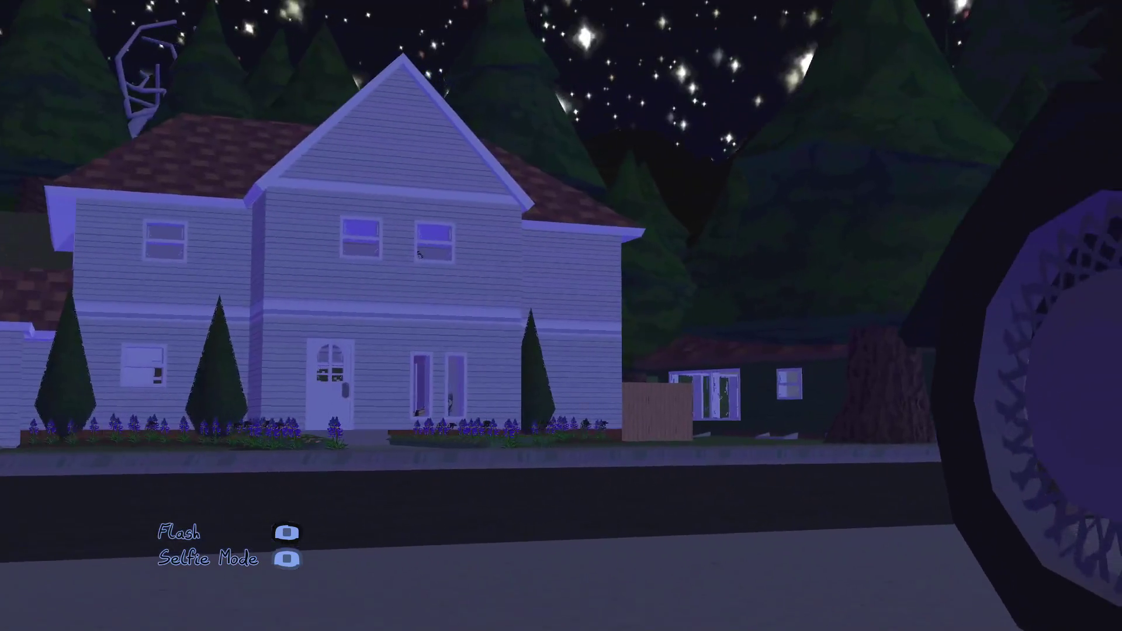
key(f)
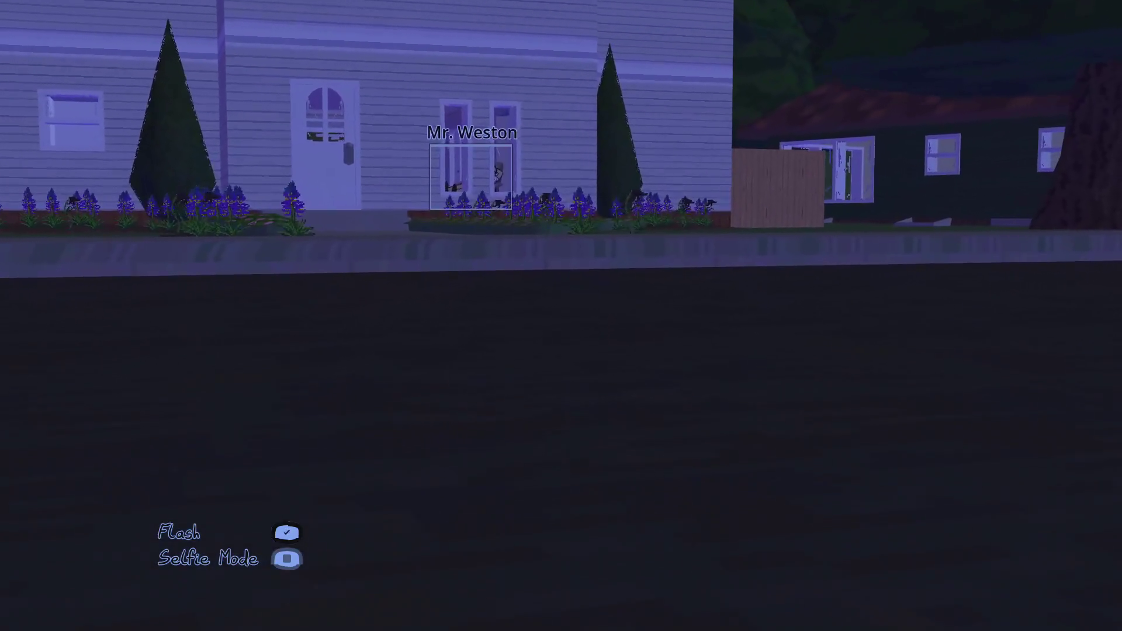
key(space)
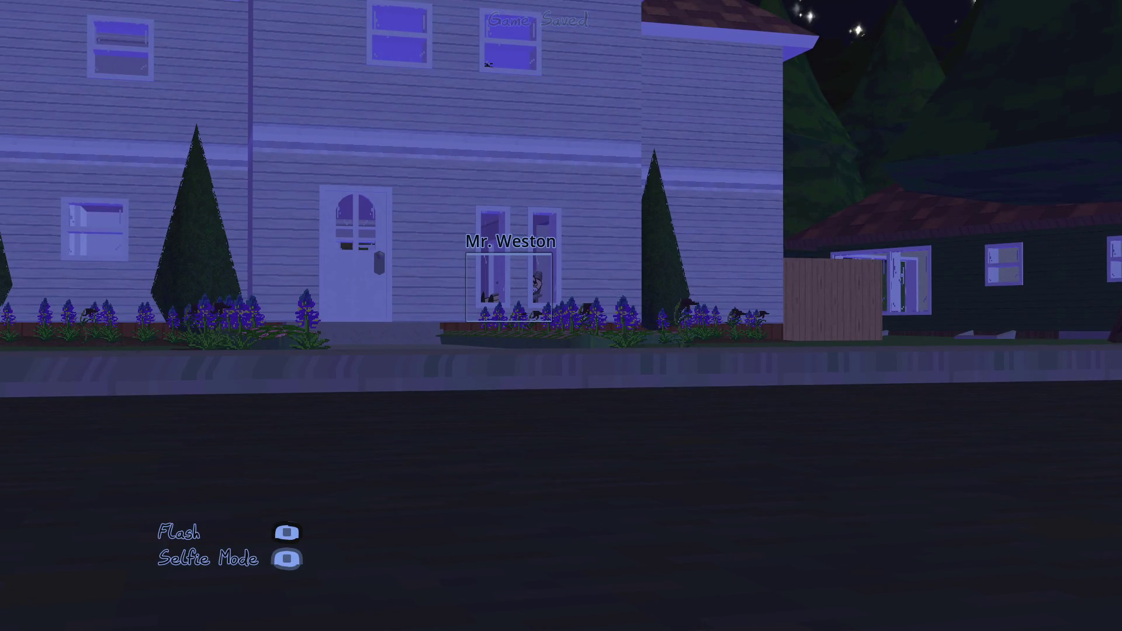
key(alt+Tab)
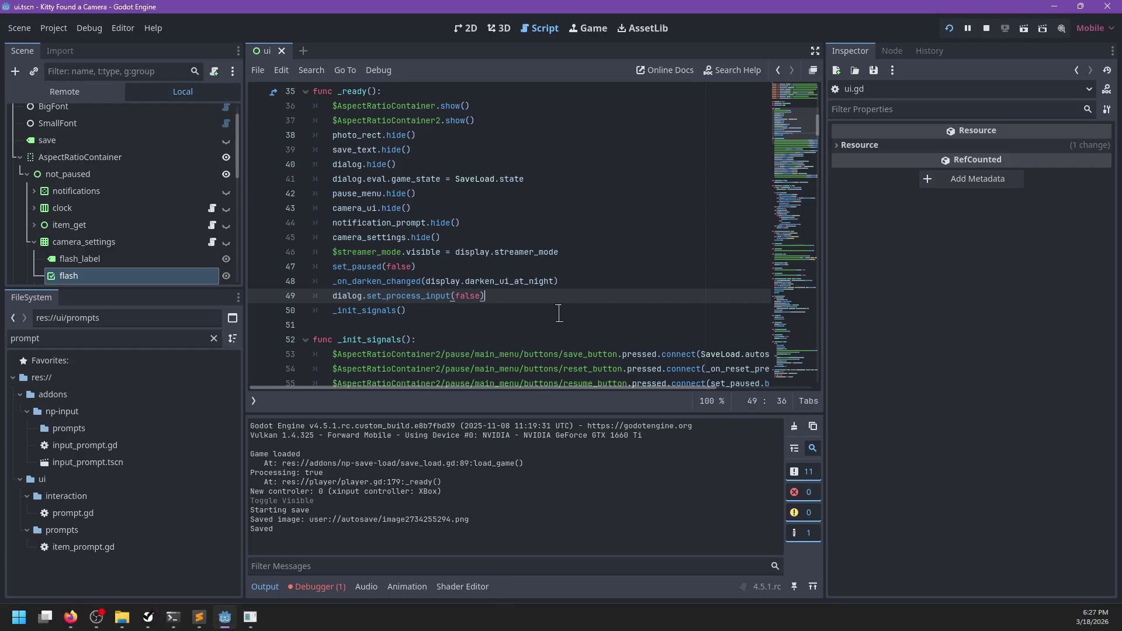
- Save ui.gd, open player.gd and find the take_photo function
click(467, 324)
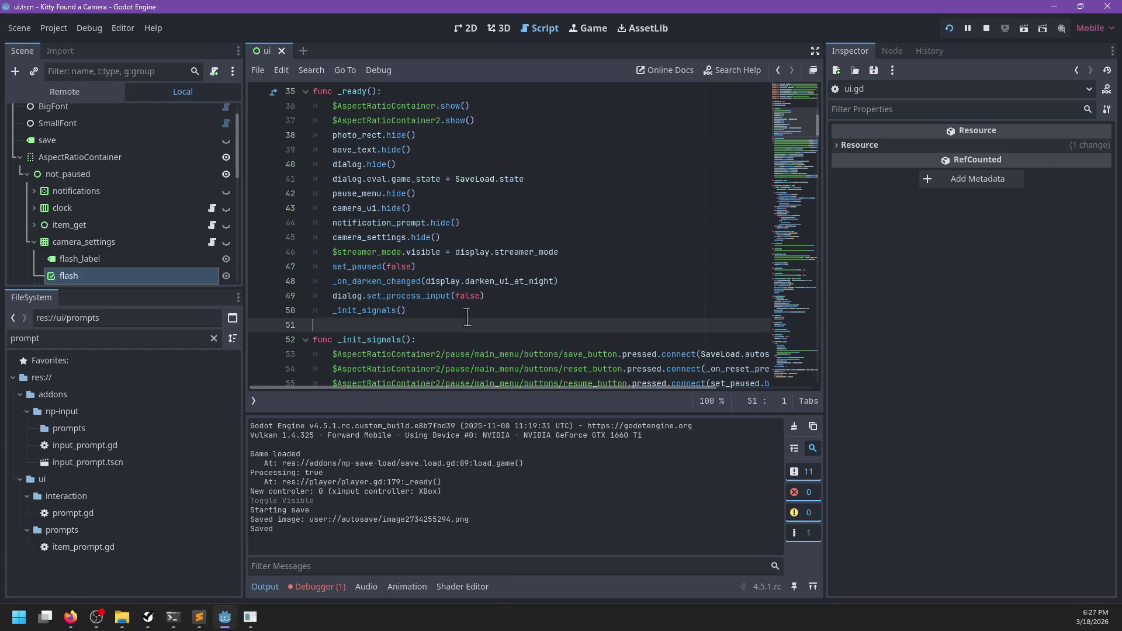
click(254, 401)
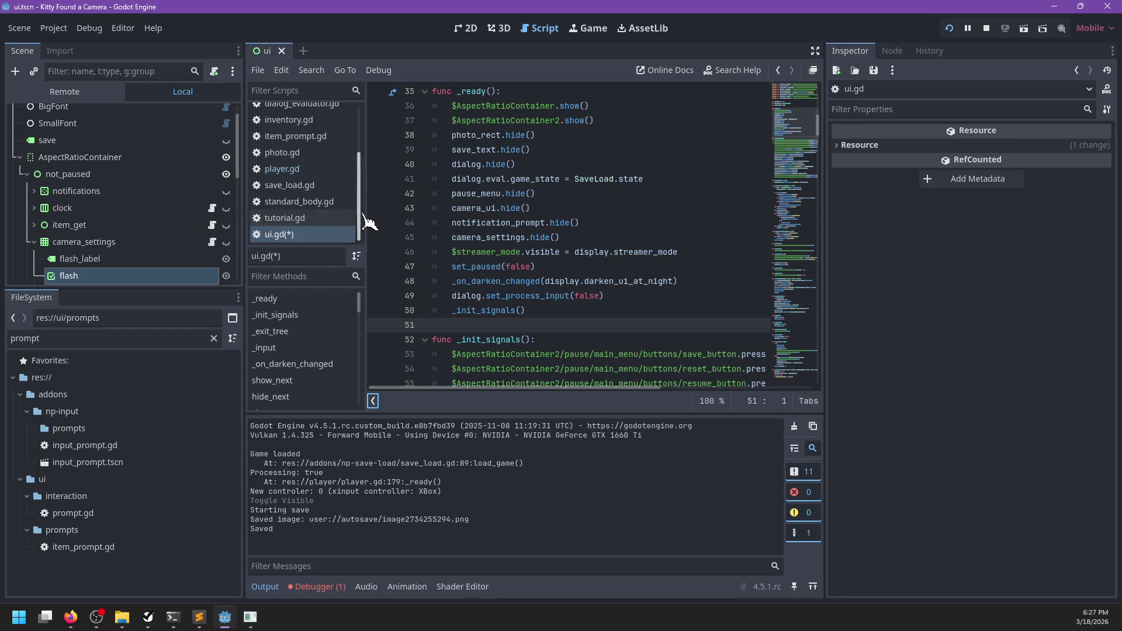
key(ctrl+s)
click(316, 170)
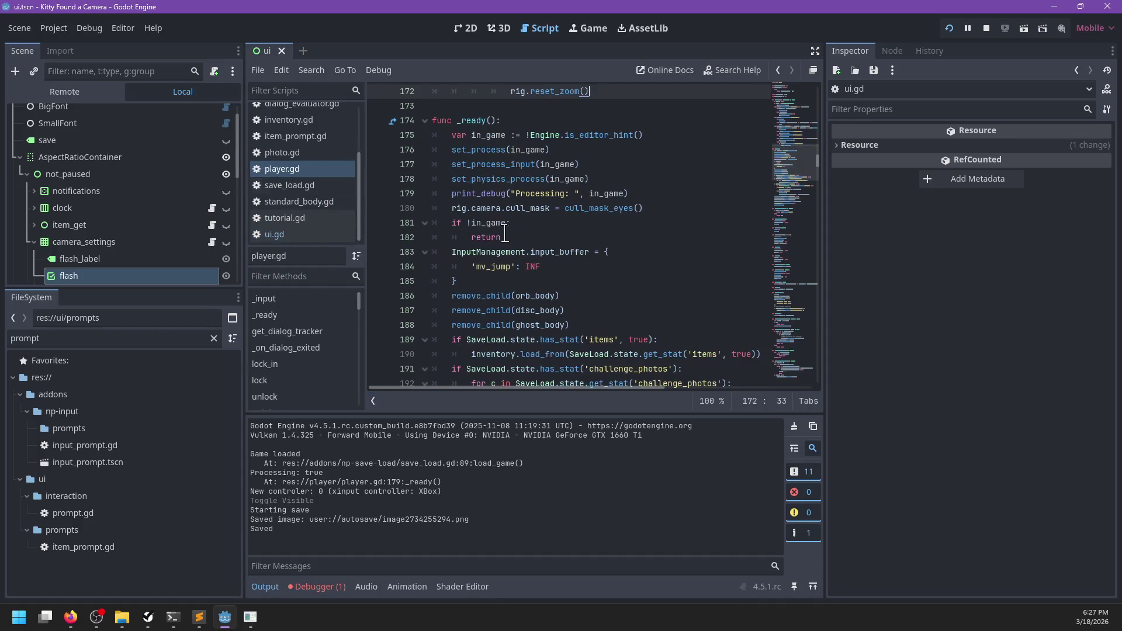
key(ctrl+f)
text(take_photo)
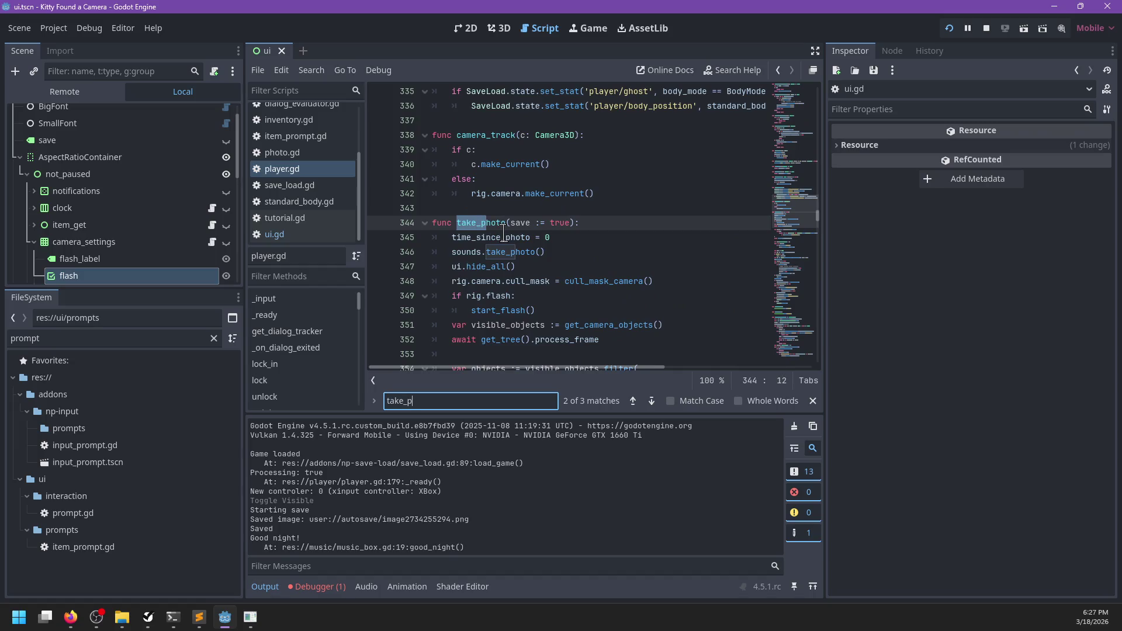
key(Escape)
- Add 'var focused := get_viewport().gui_get_focus_owner()' at the top of take_photo
key(Down)
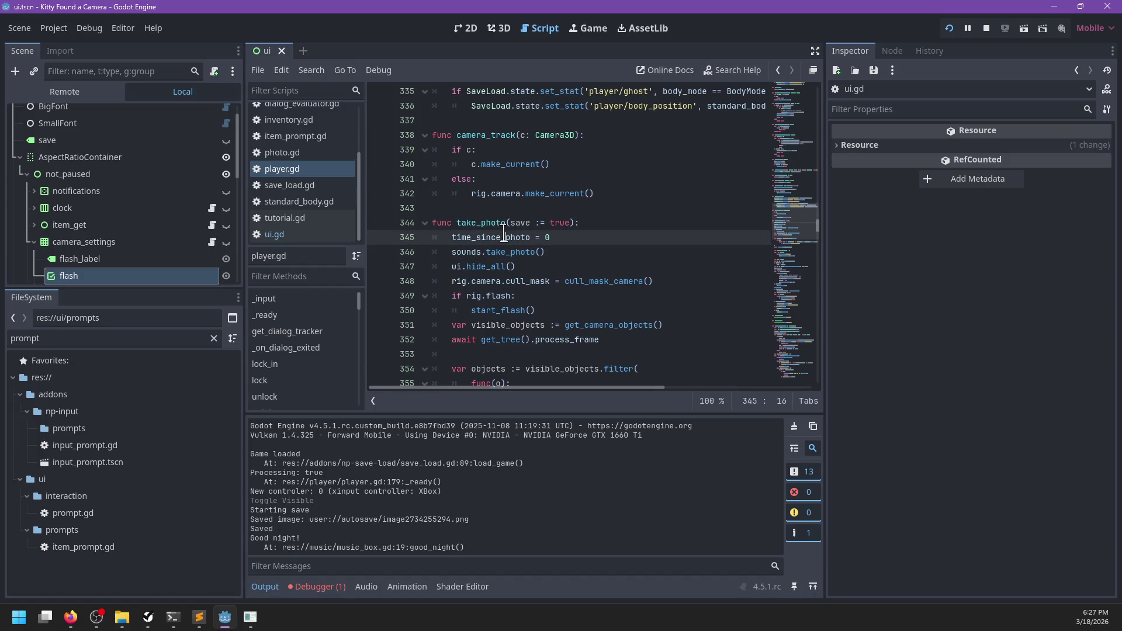
key(ctrl+shift+Return)
text(va)
key(BackSpace)
key(BackSpace)
key(BackSpace)
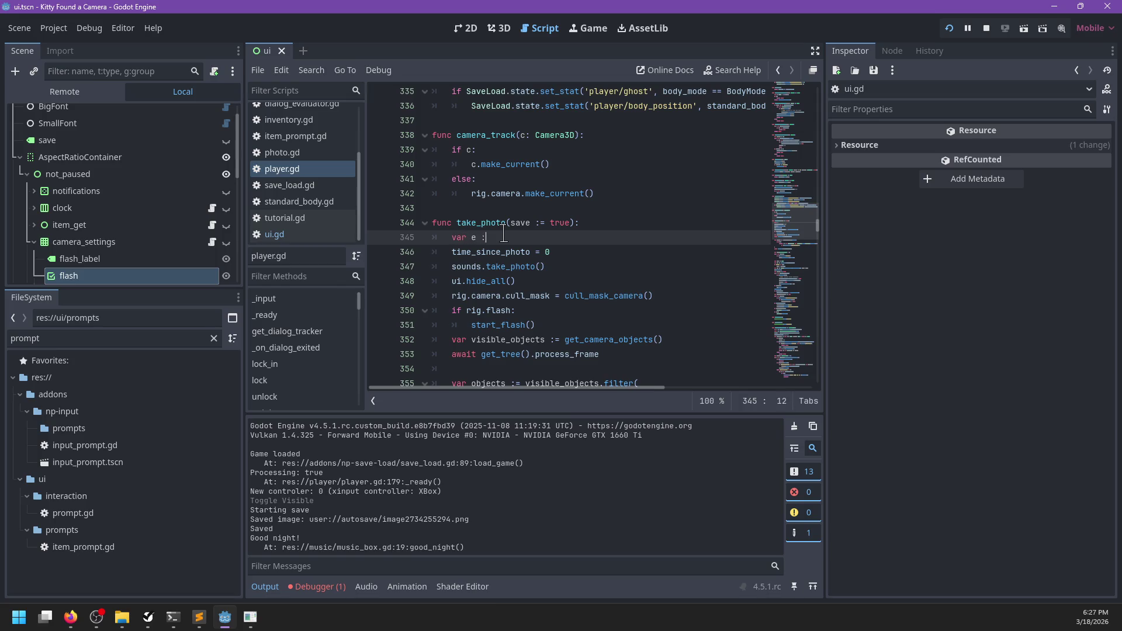
text(= get_vie)
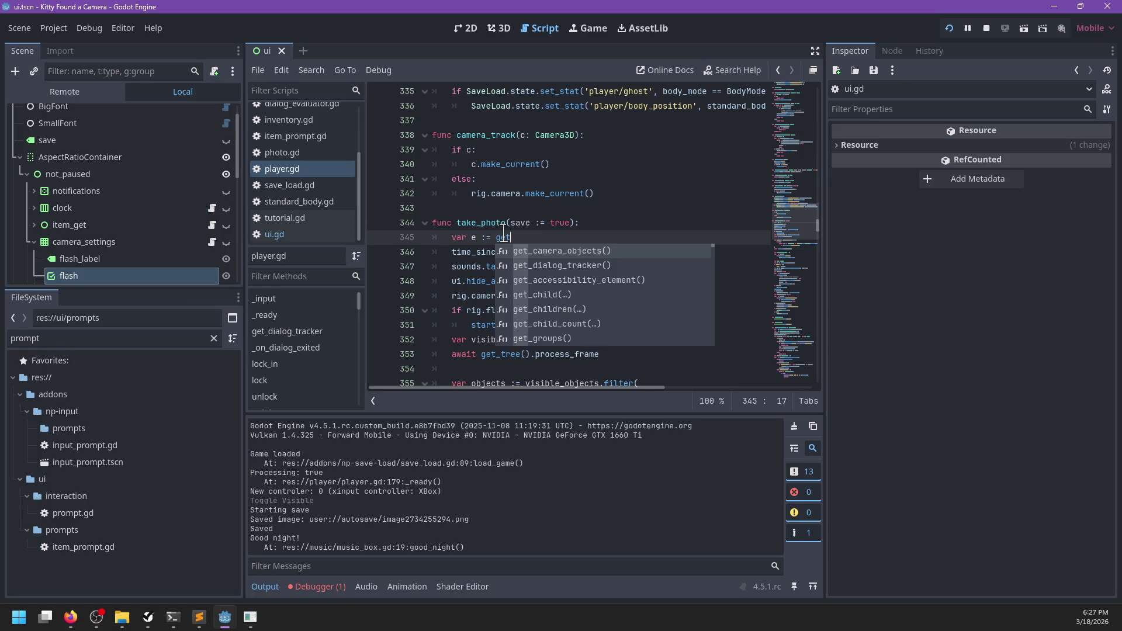
key(Return)
text(.get_focu)
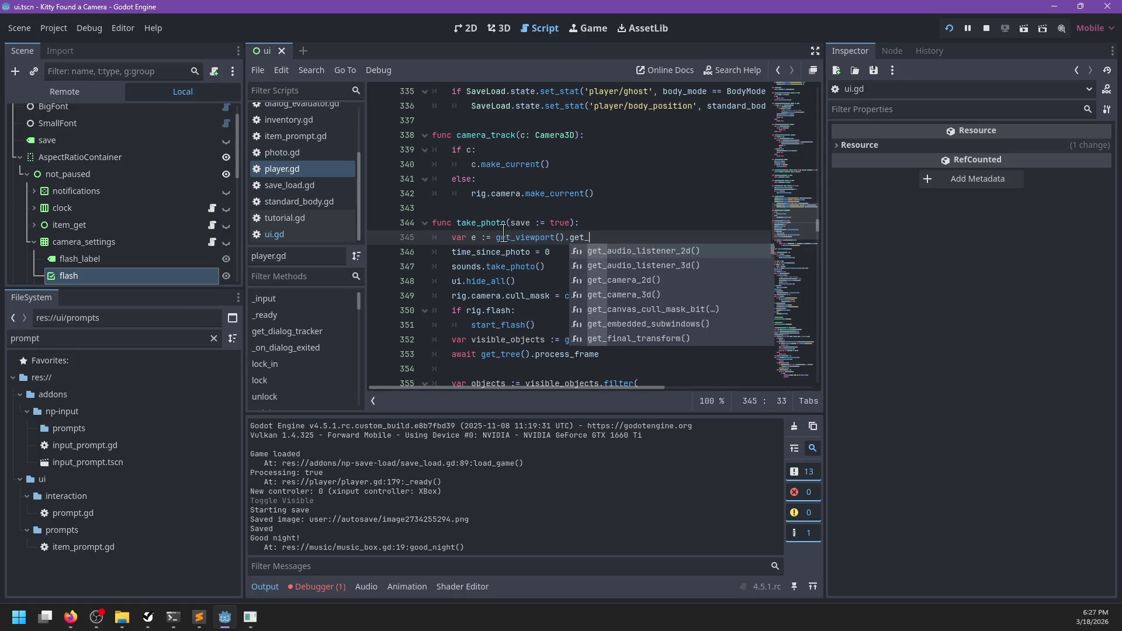
key(Return)
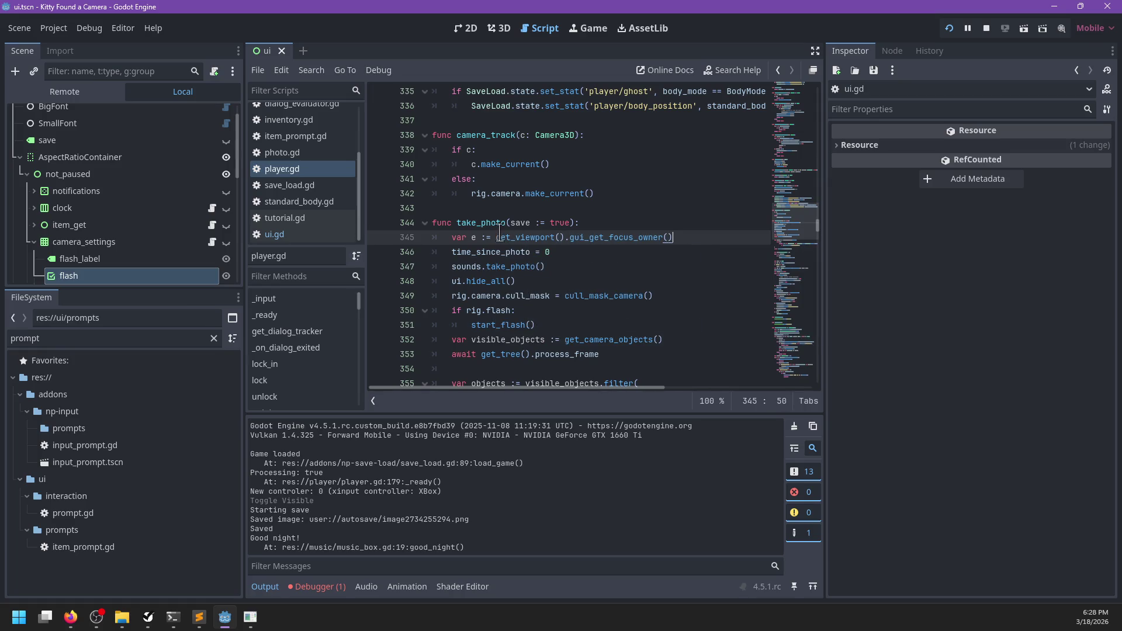
click(477, 237)
key(BackSpace)
text(focused)
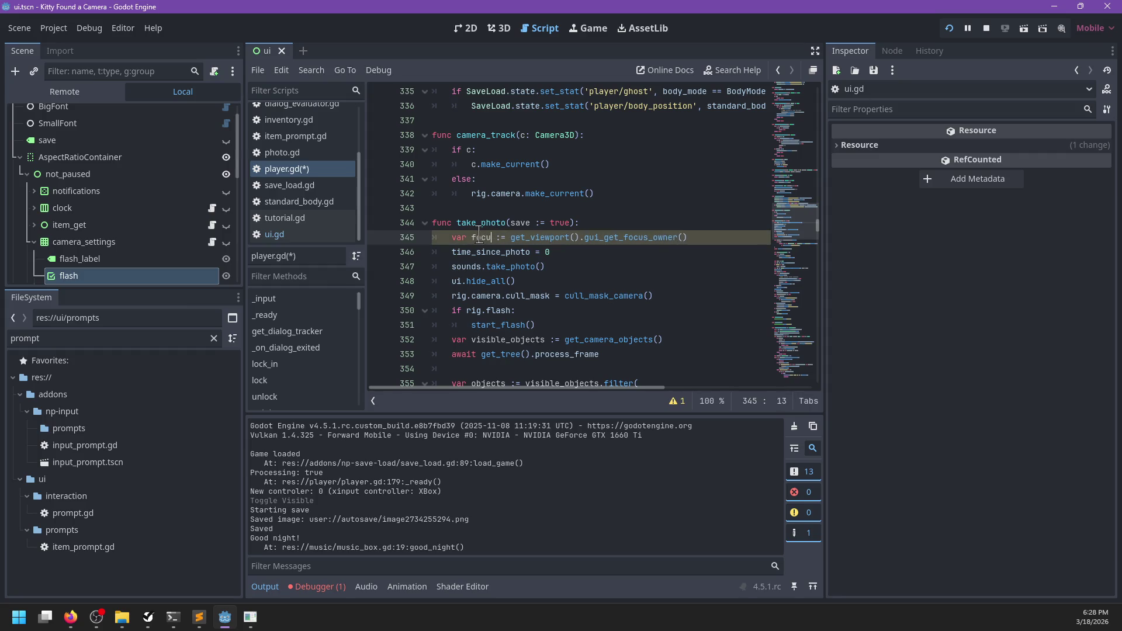
double_click(488, 238)
scroll(558, 268, down, 15)
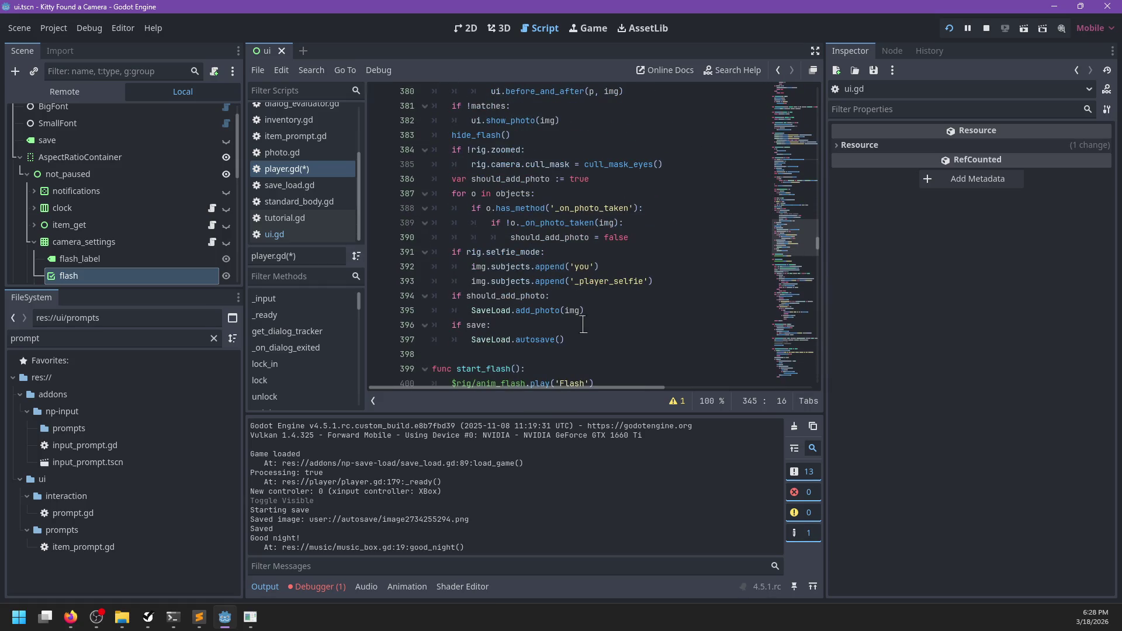
- After the autosave call add 'if focused: focused.grab_focus()', save player.gd and rerun the game
click(583, 324)
key(Down)
key(End)
key(Return)
key(BackSpace)
key(BackSpace)
text(c)
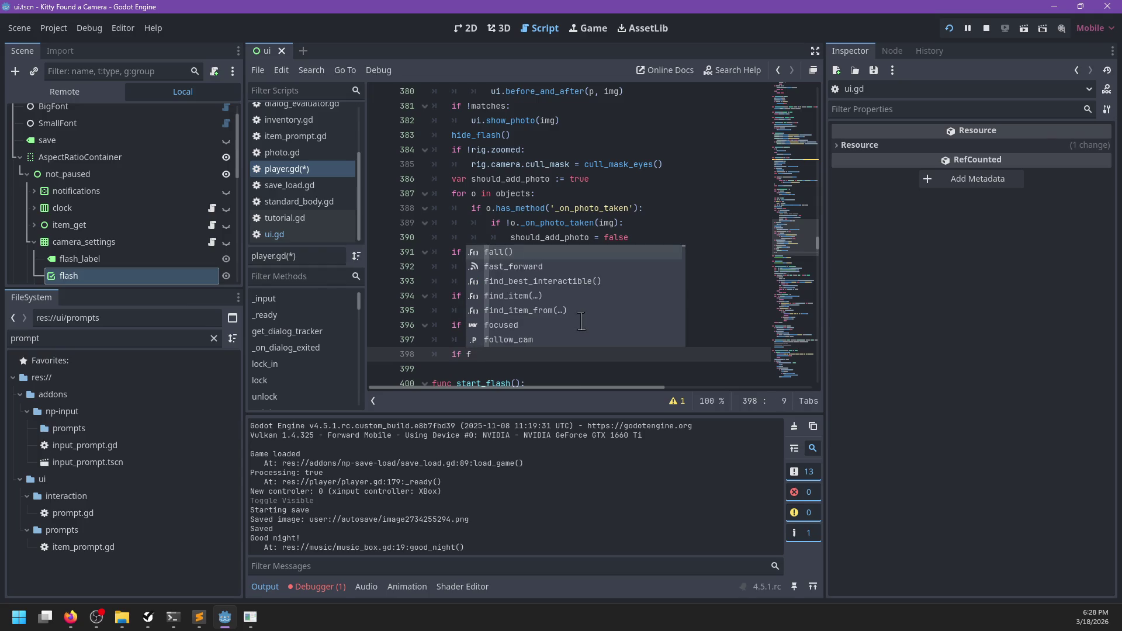
key(Return)
text(:)
key(Return)
text(focused.)
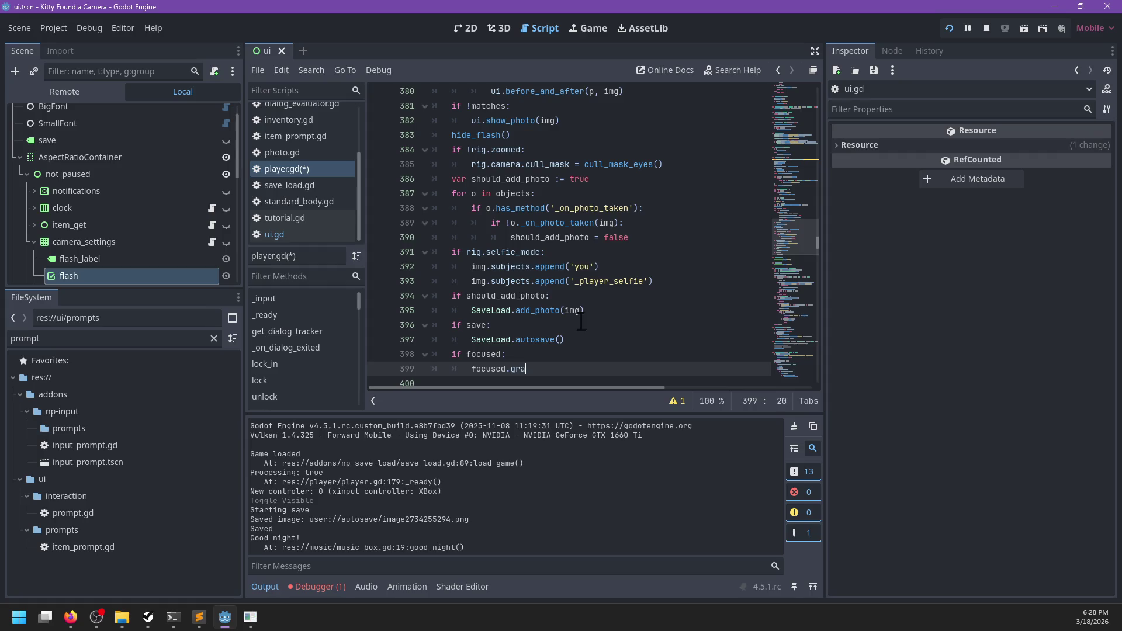
text(grab_focus)
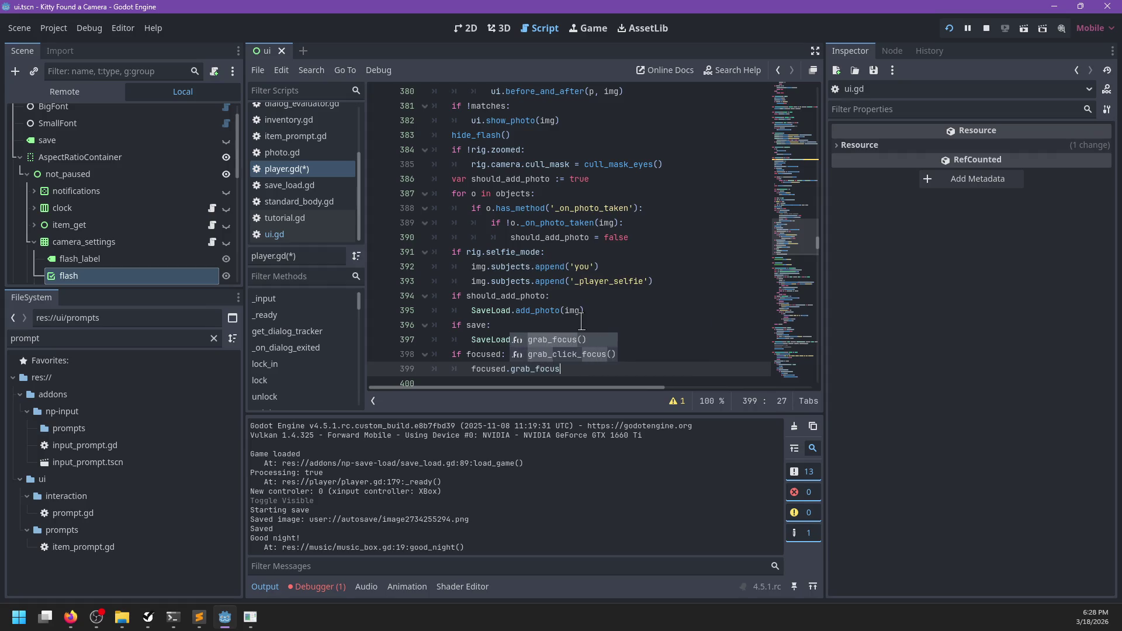
key(Return)
key(ctrl+s)
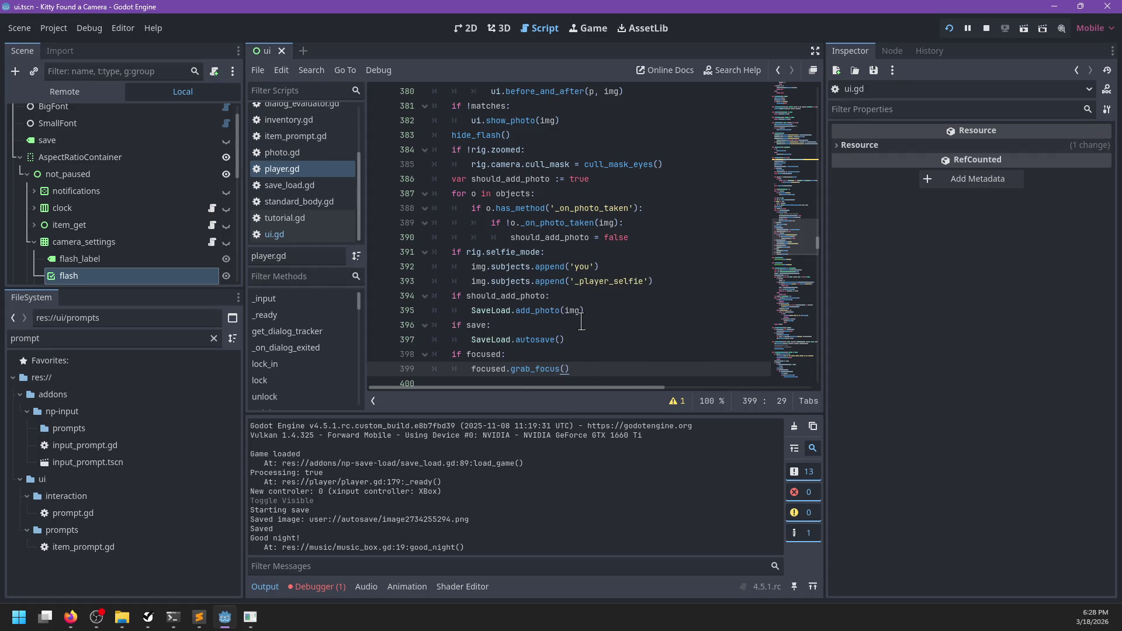
key(F5)
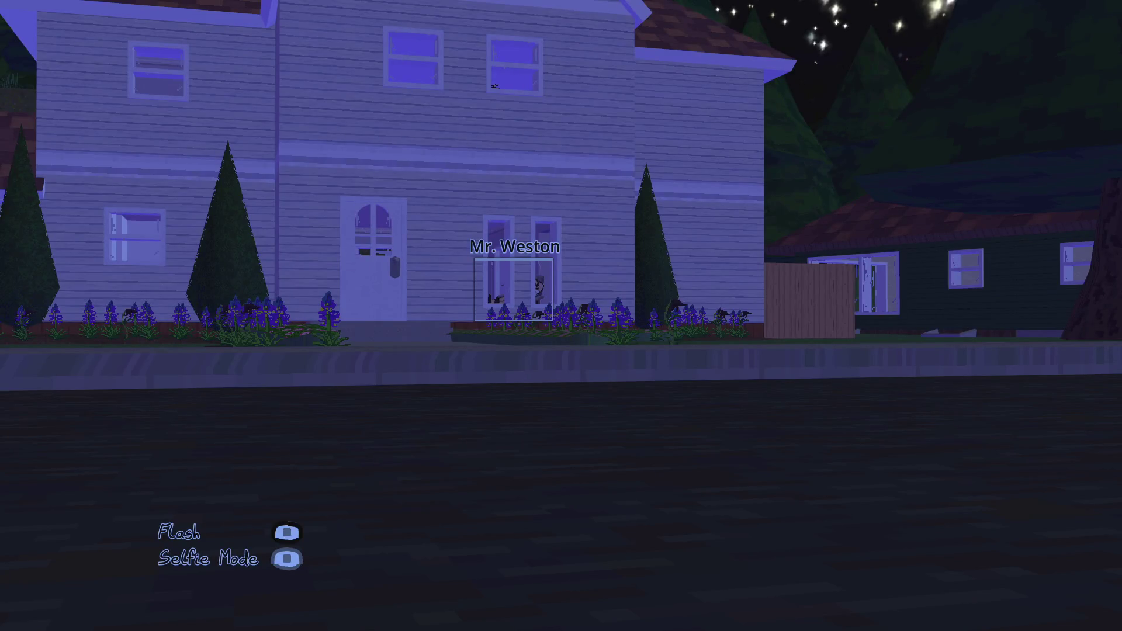
- Check focus moves between Flash and Selfie Mode toggles, then relaunch and photograph the house
key(Down)
key(Up)
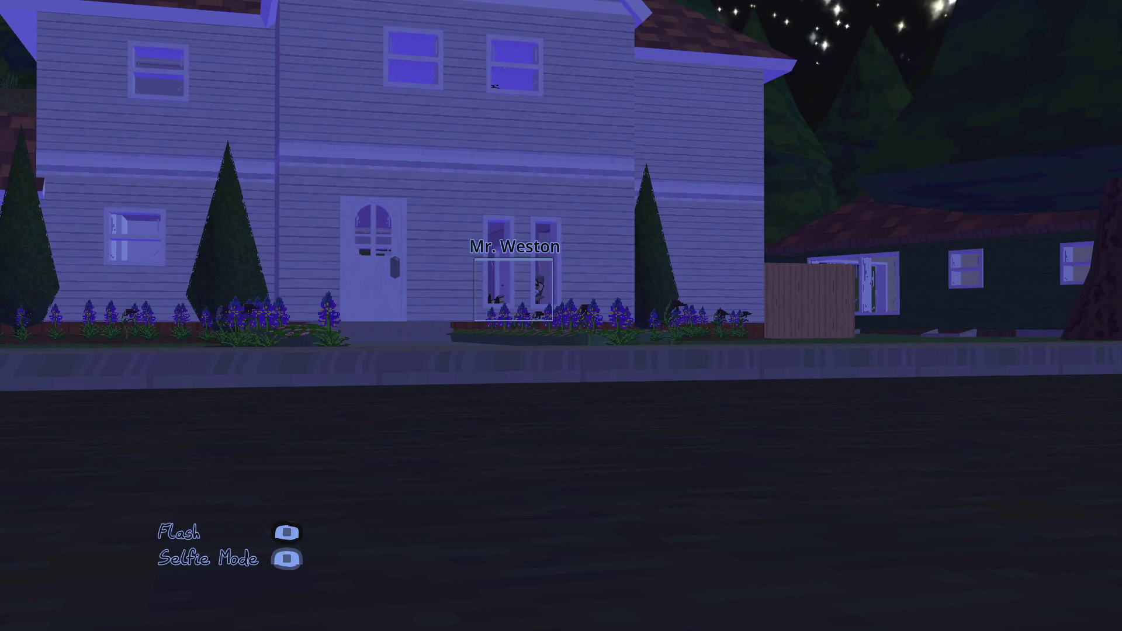
key(Escape)
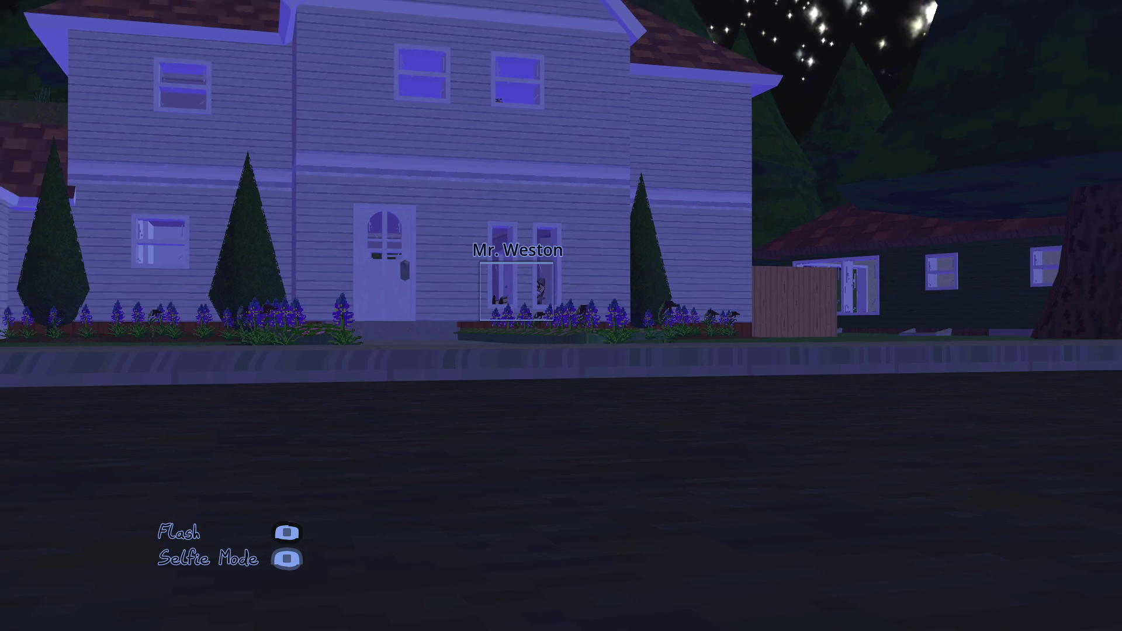
key(F5)
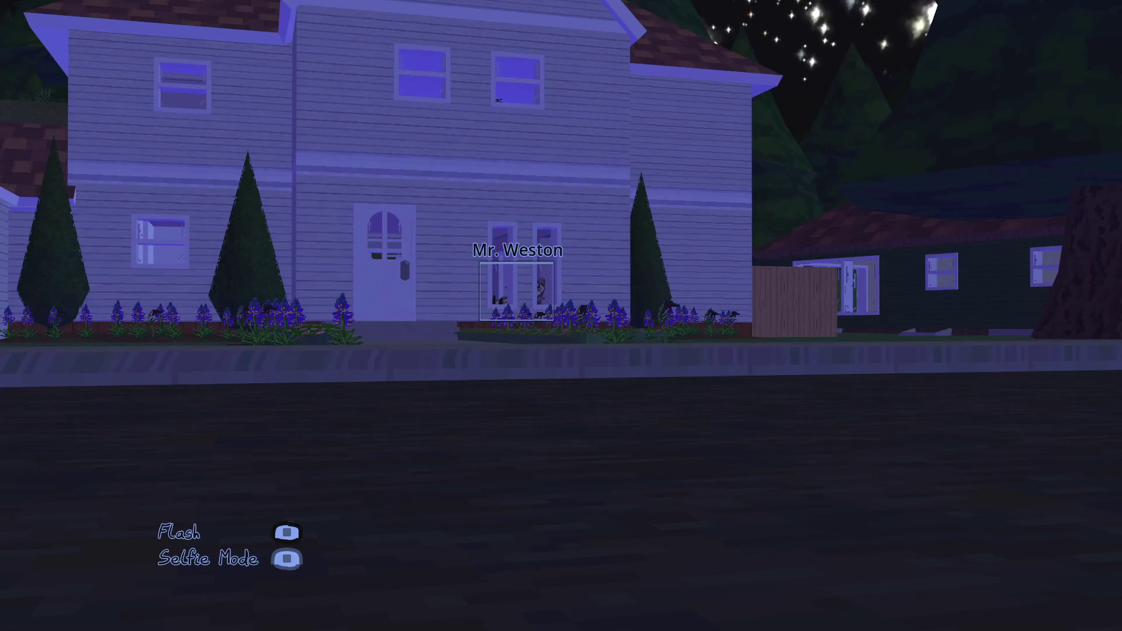
key(space)
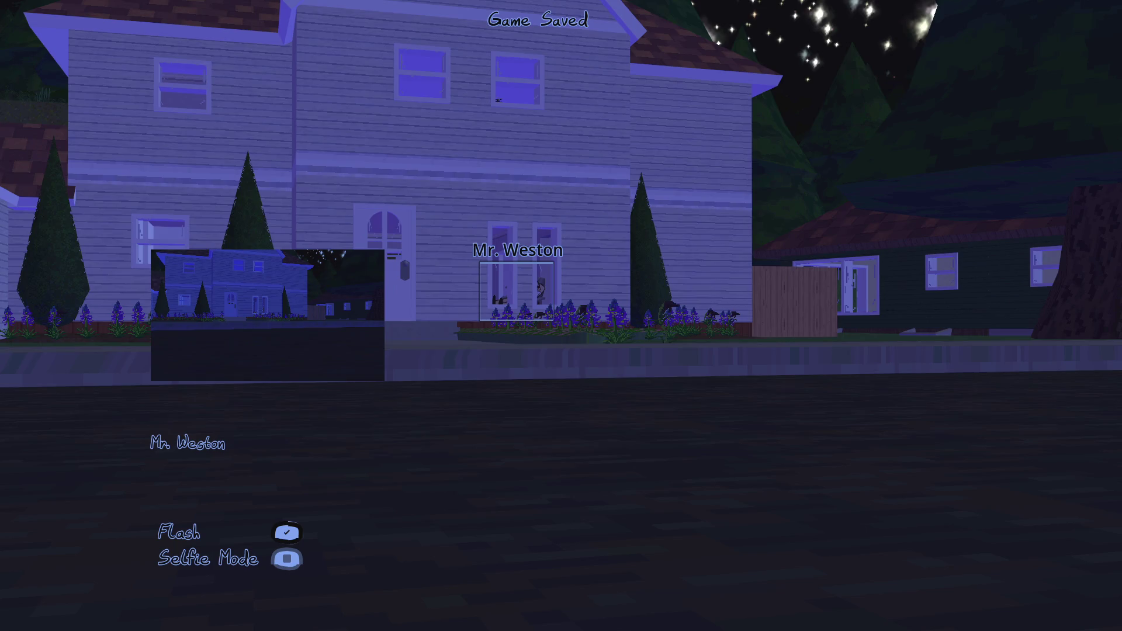
key(w)
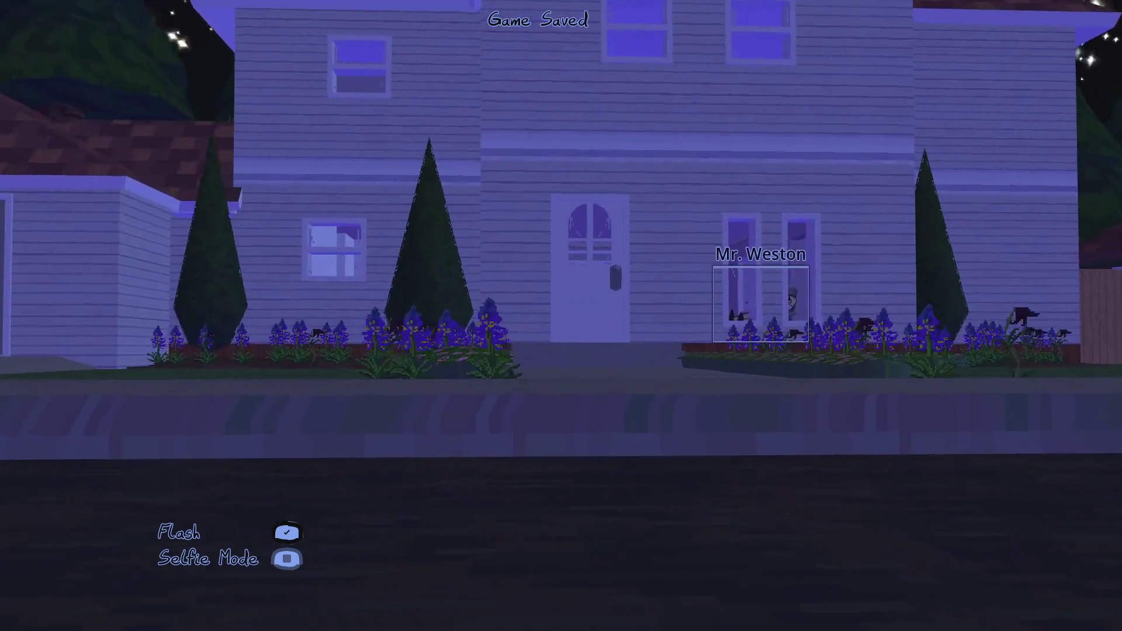
- Turn on selfie mode, then switch back to the editor and open ui.gd
key(e)
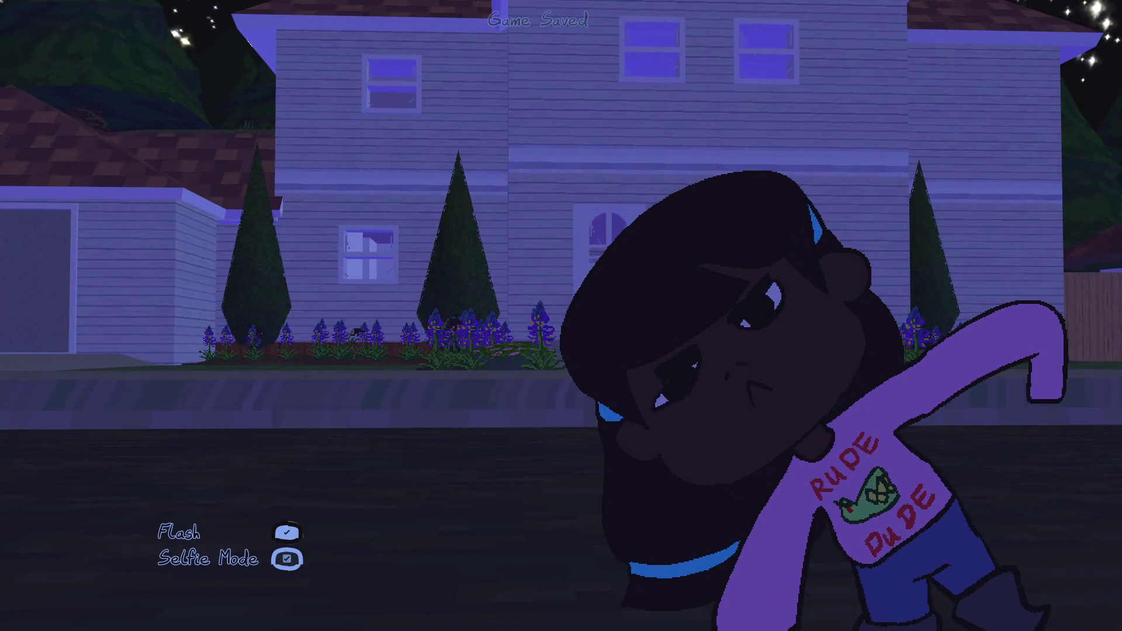
key(alt+Tab)
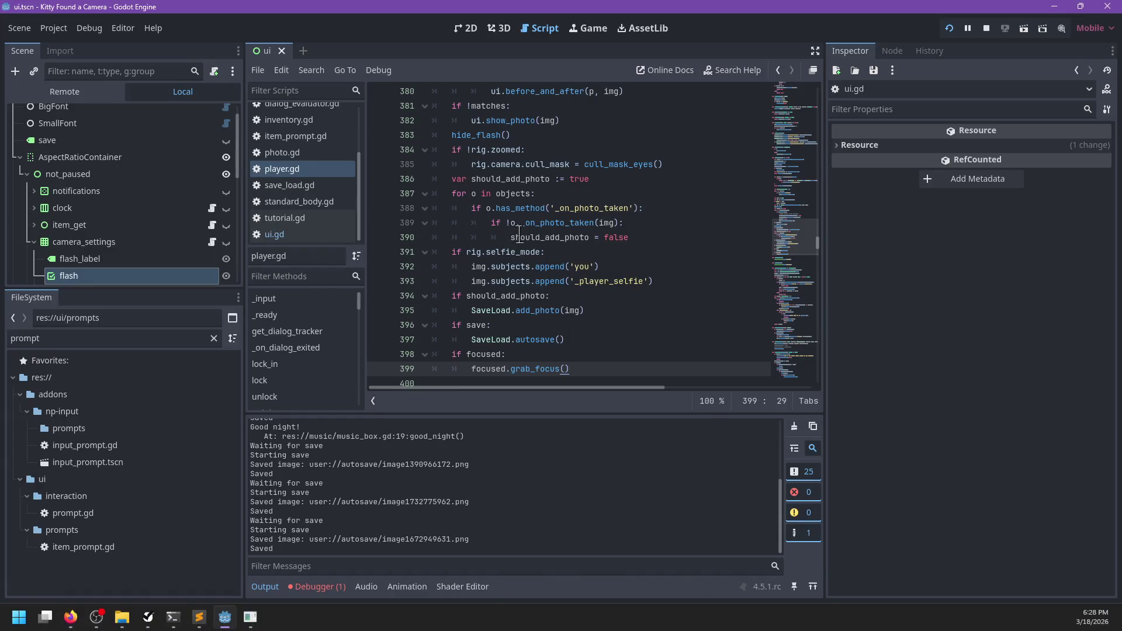
scroll(519, 233, up, 7)
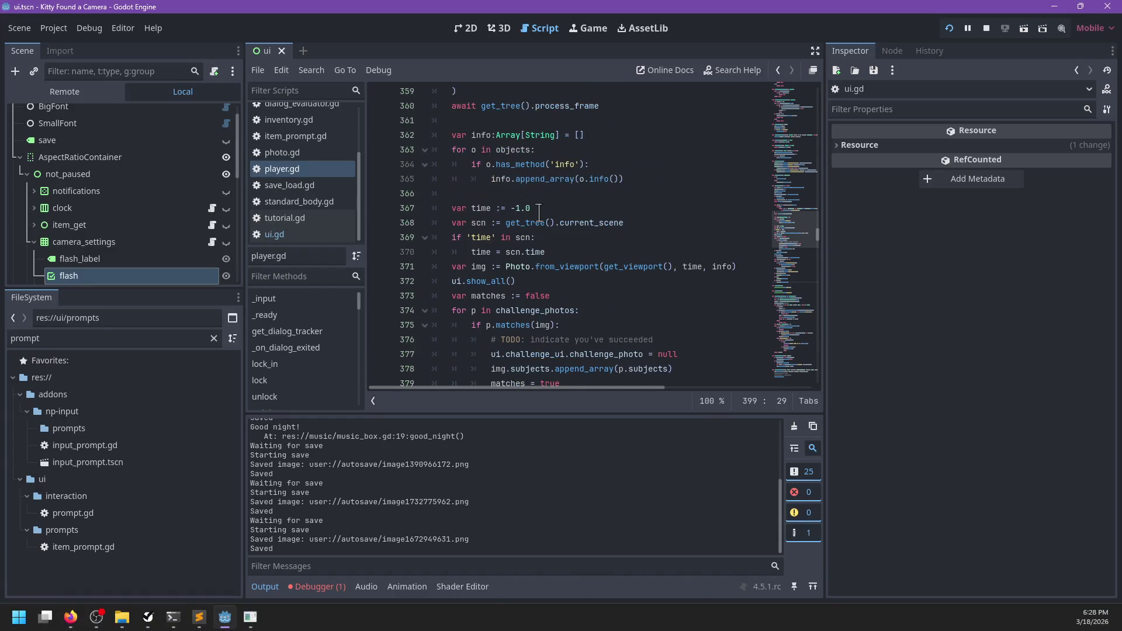
scroll(539, 212, up, 1)
scroll(539, 212, up, 3)
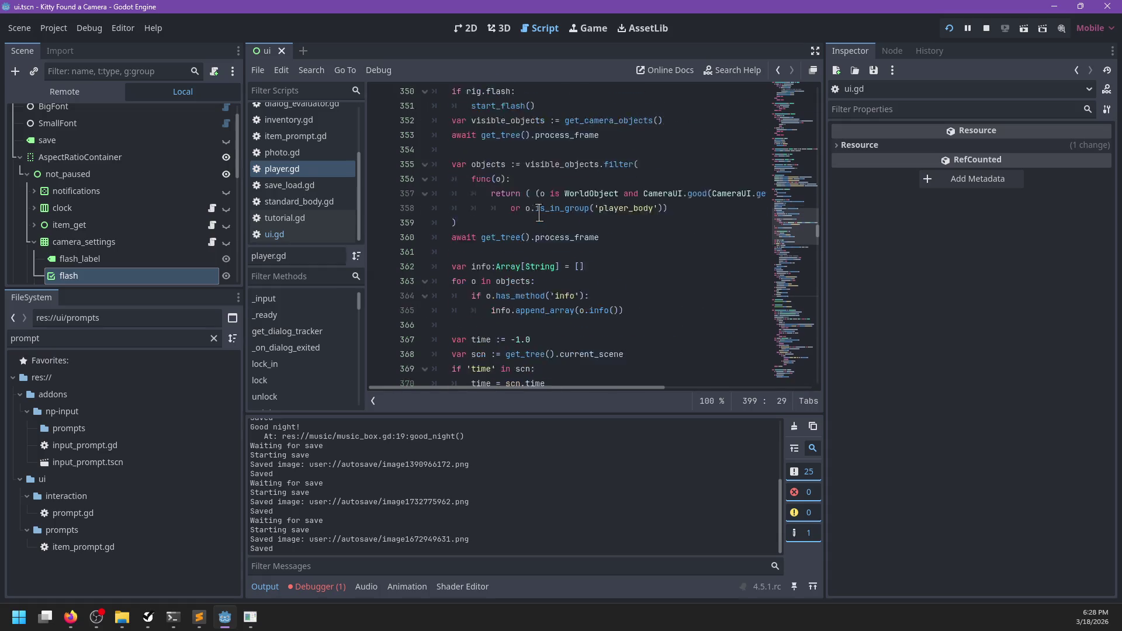
click(274, 234)
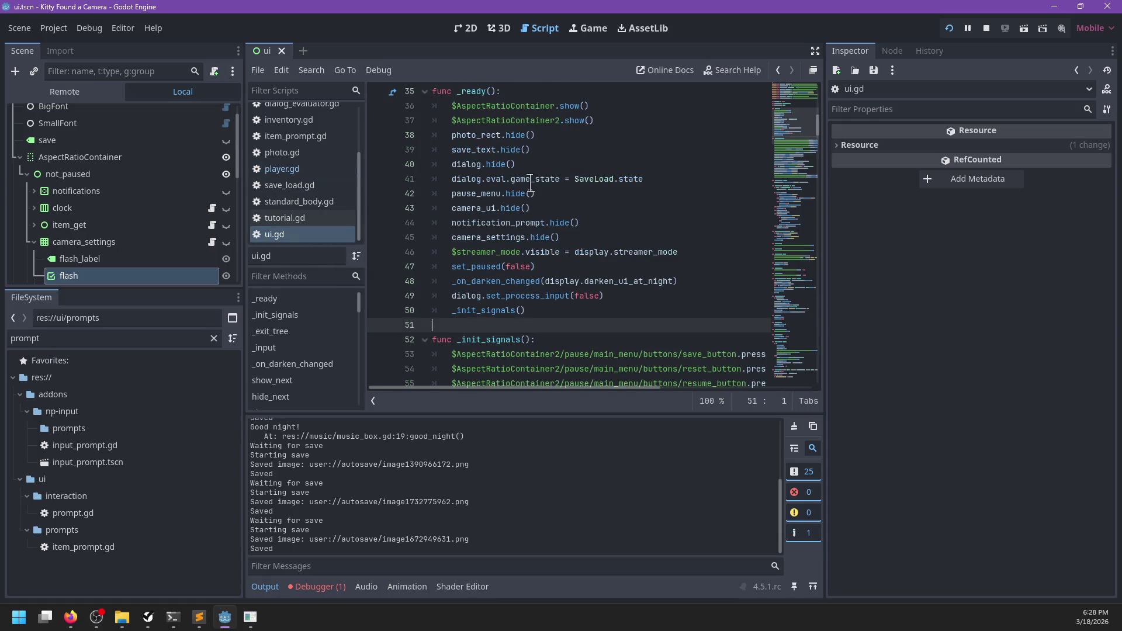
- Search ui.gd for 'flash' and jump to the toggle_flash function definition
scroll(525, 306, down, 4)
key(ctrl+f)
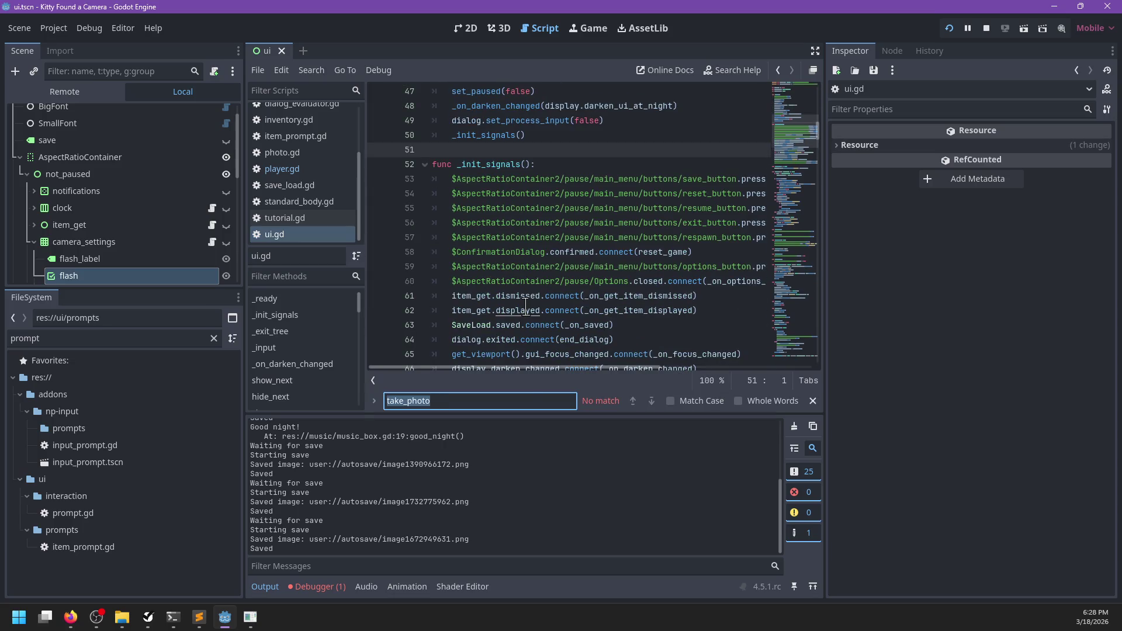
text(flash)
key(Escape)
key(End)
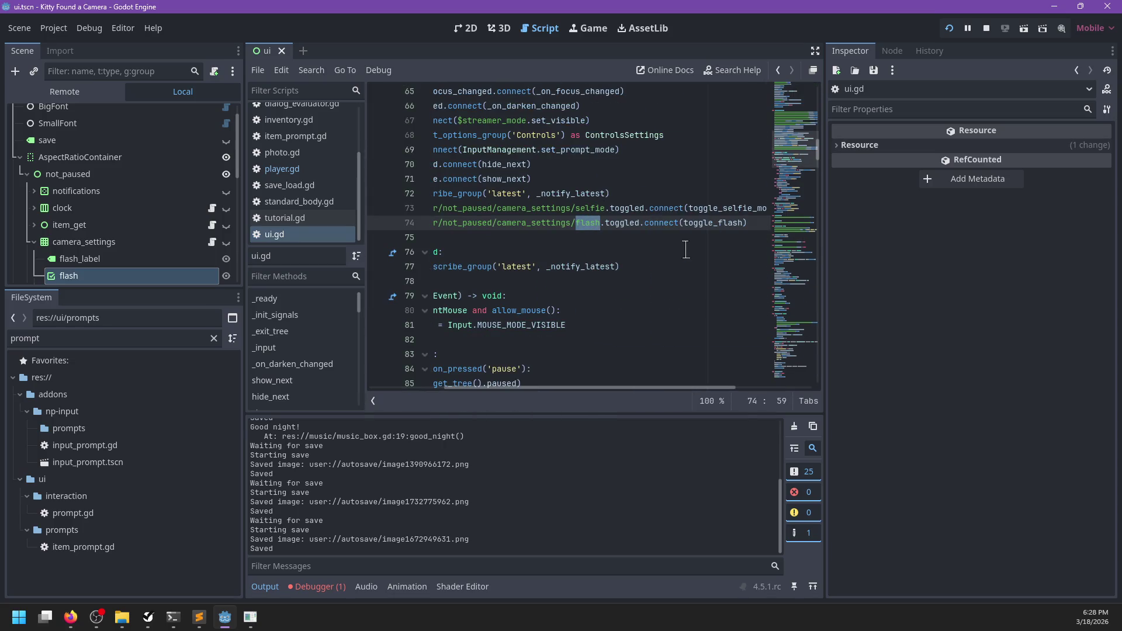
ctrl+click(710, 223)
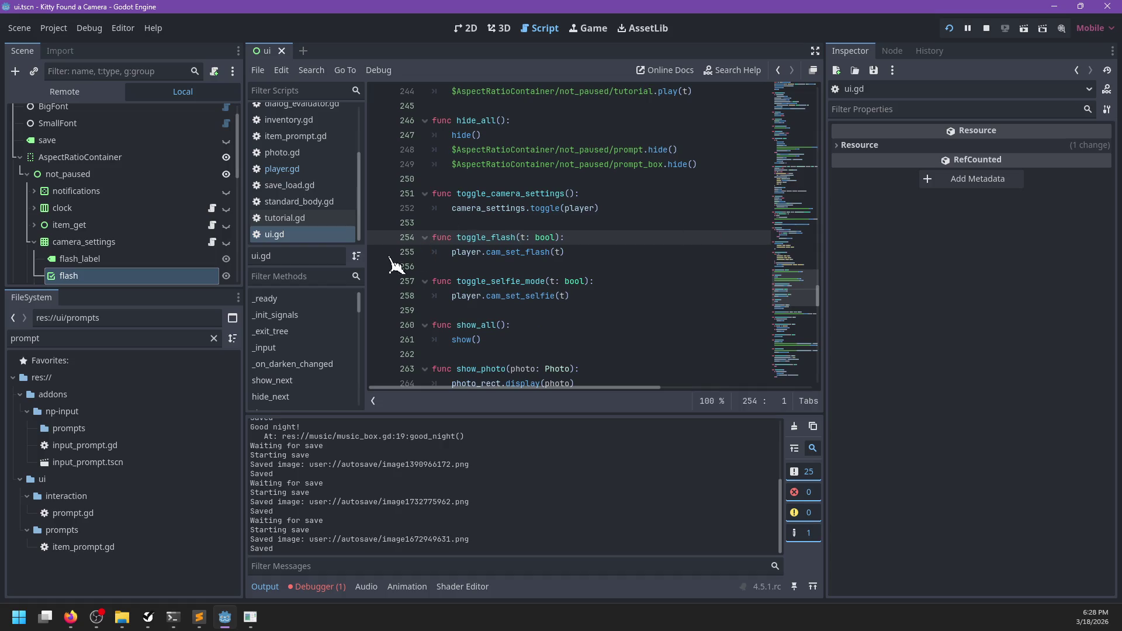
- Toggle flash in the game, step into cam_set_flash in player.gd, and resume execution
key(alt+Tab)
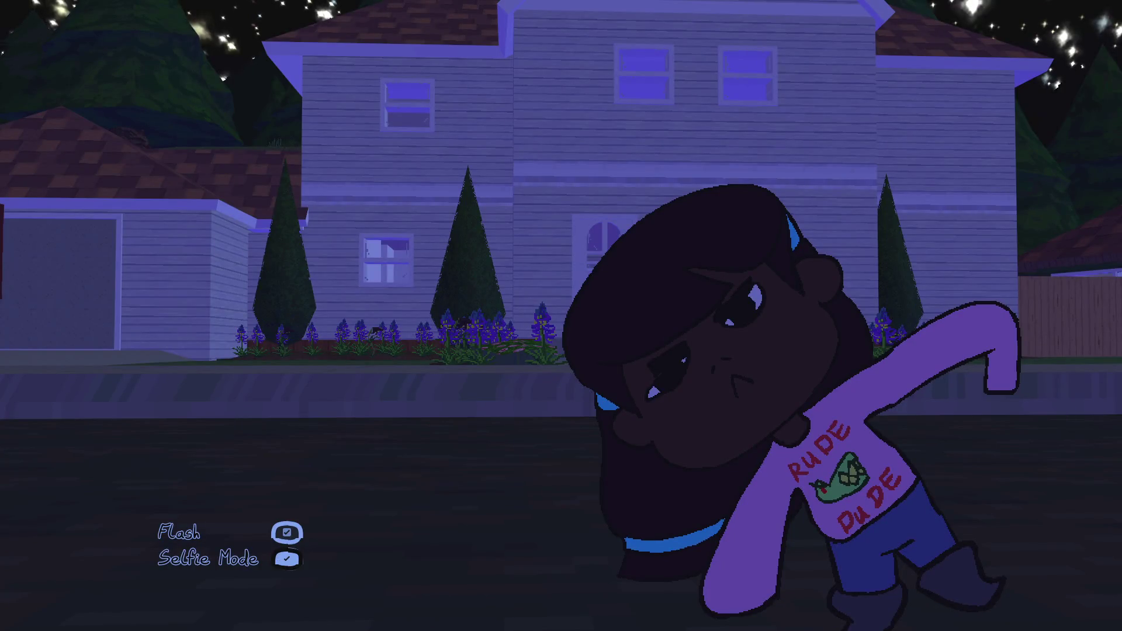
key(f)
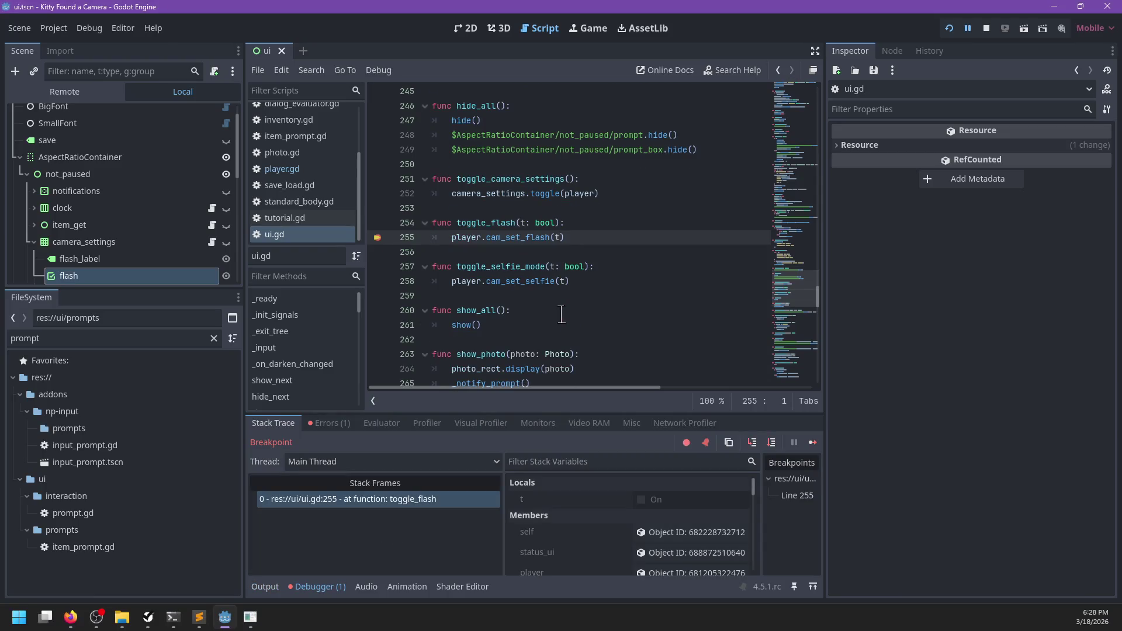
key(F11)
key(F12)
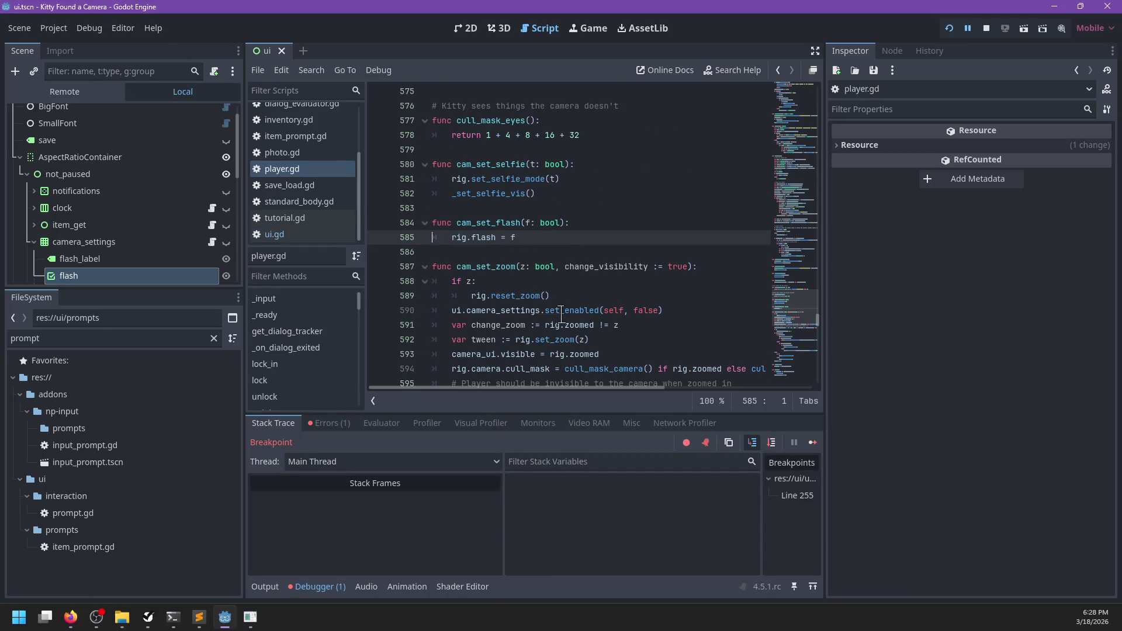
key(F12)
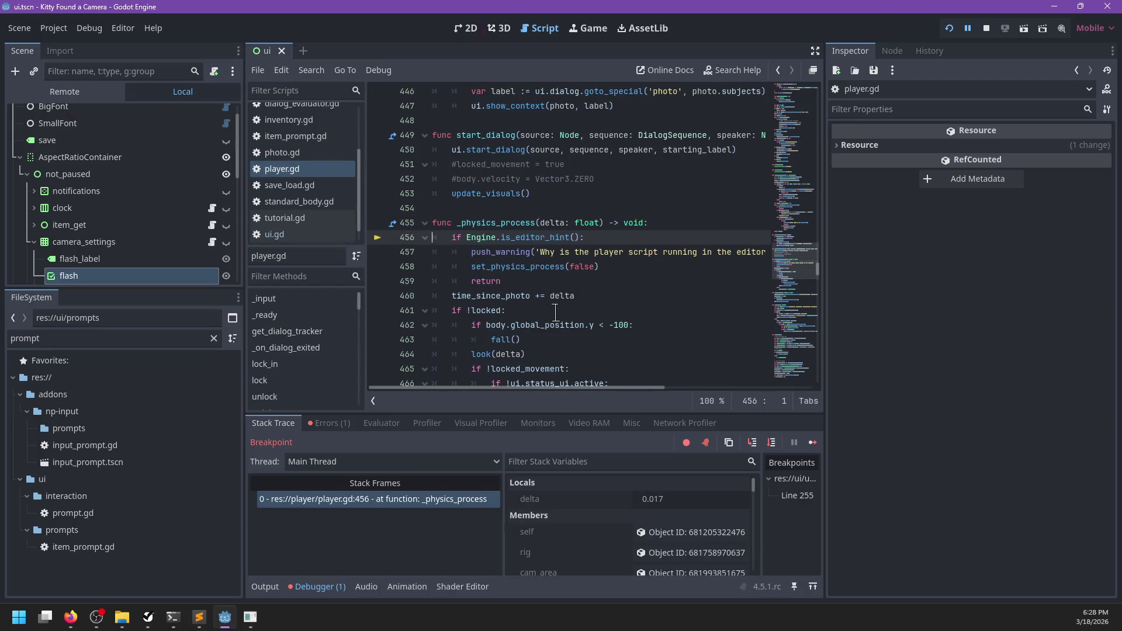
key(F12)
- Find the rig.flash check in take_photo and set a breakpoint on the start_flash call
key(alt+Tab)
key(ctrl+f)
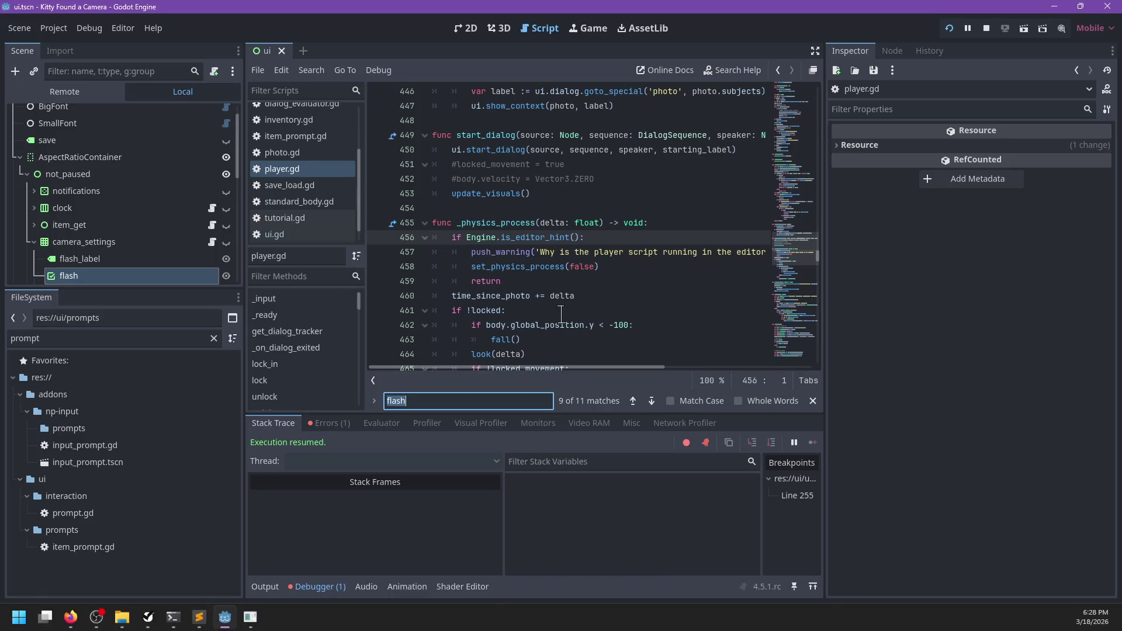
text(rig.)
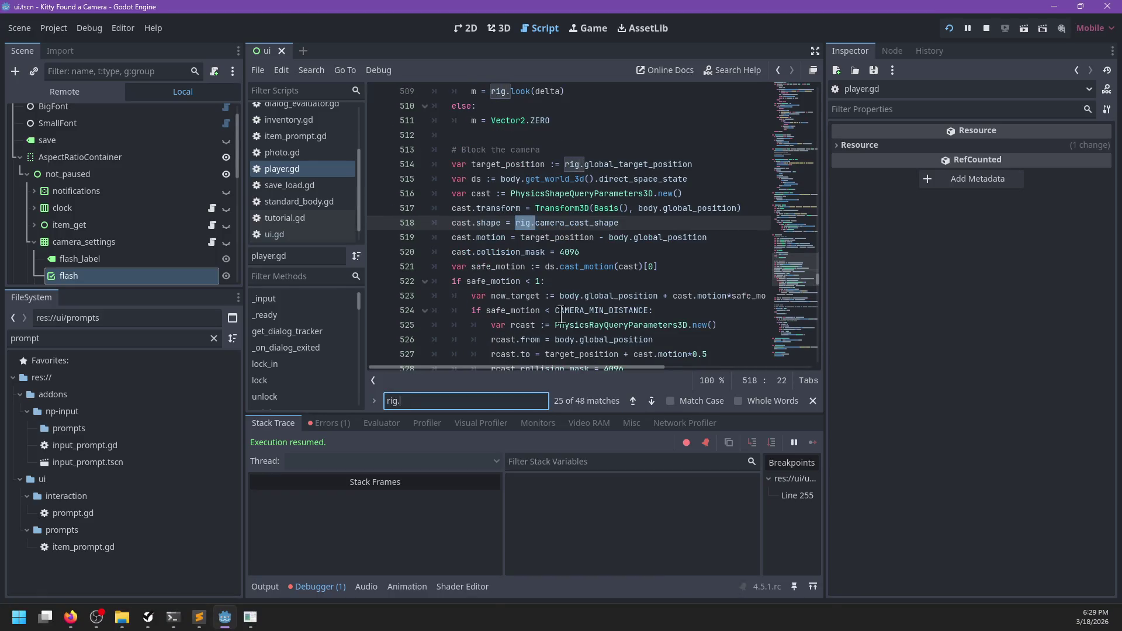
text(flash)
key(Return)
key(Escape)
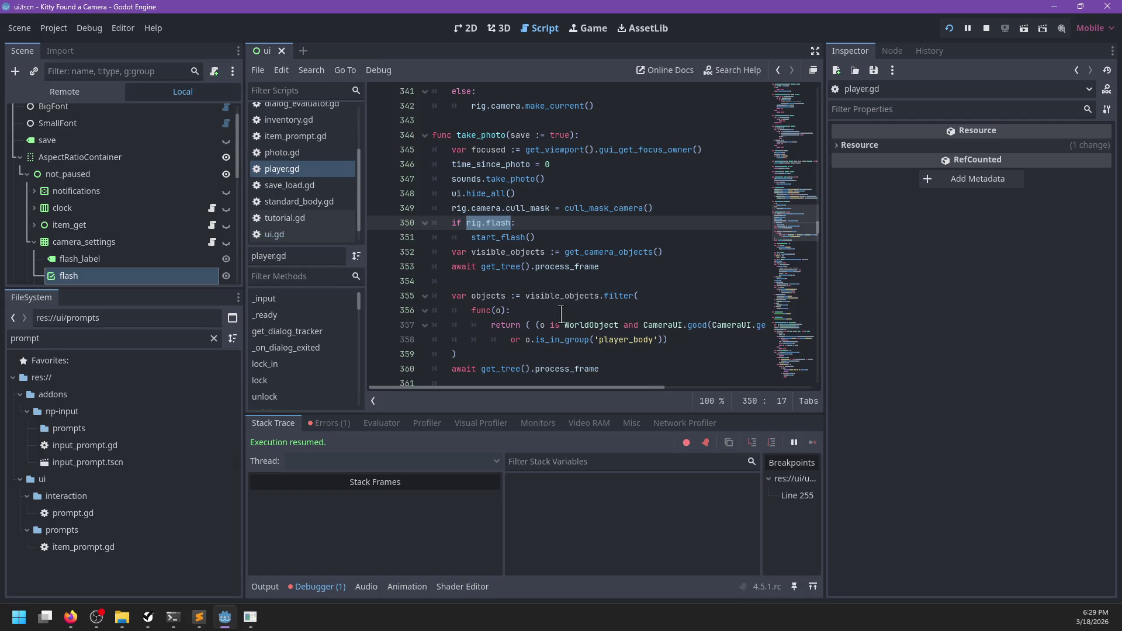
click(380, 251)
- Toggle flash and take a photo, stepping into cam_set_flash and start_flash to confirm flash is true
key(alt+Tab)
key(f)
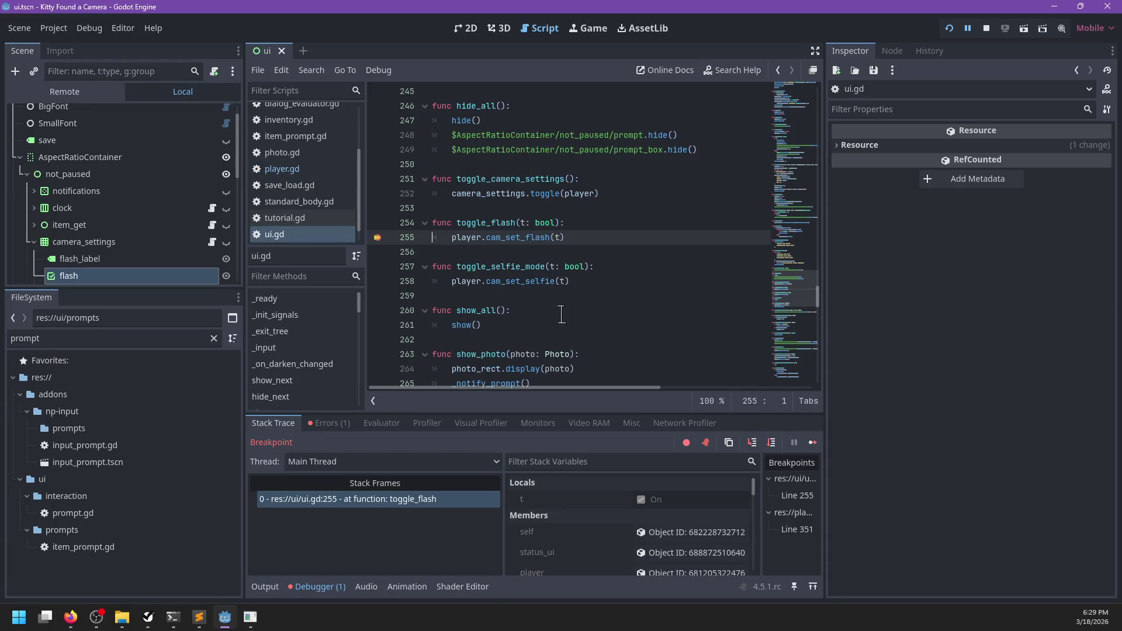
mouse_move(522, 223)
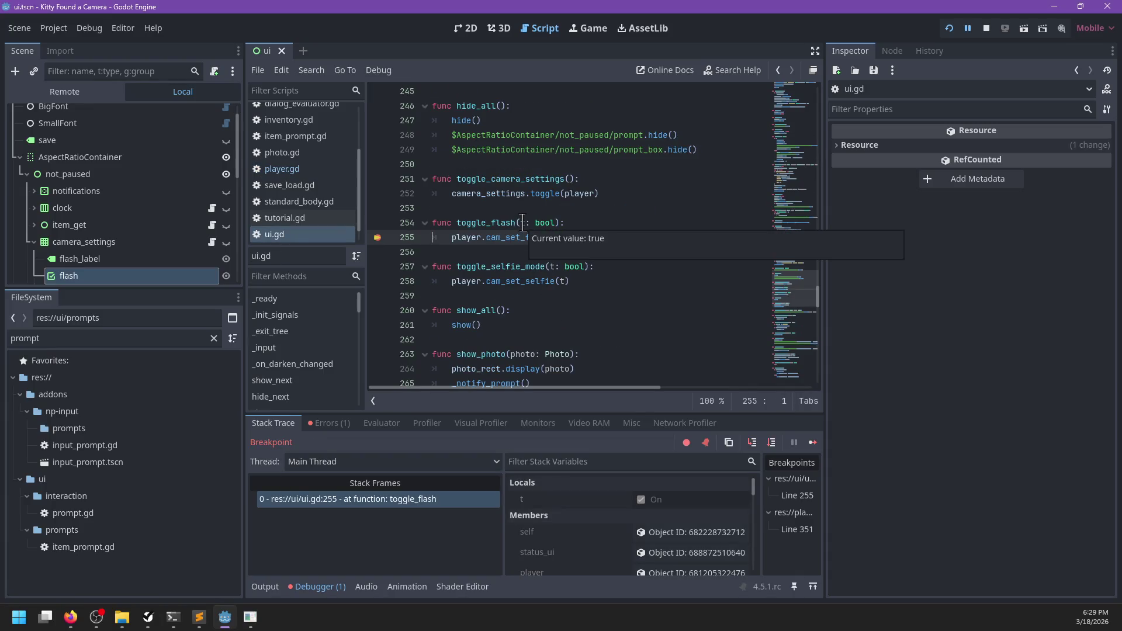
key(F11)
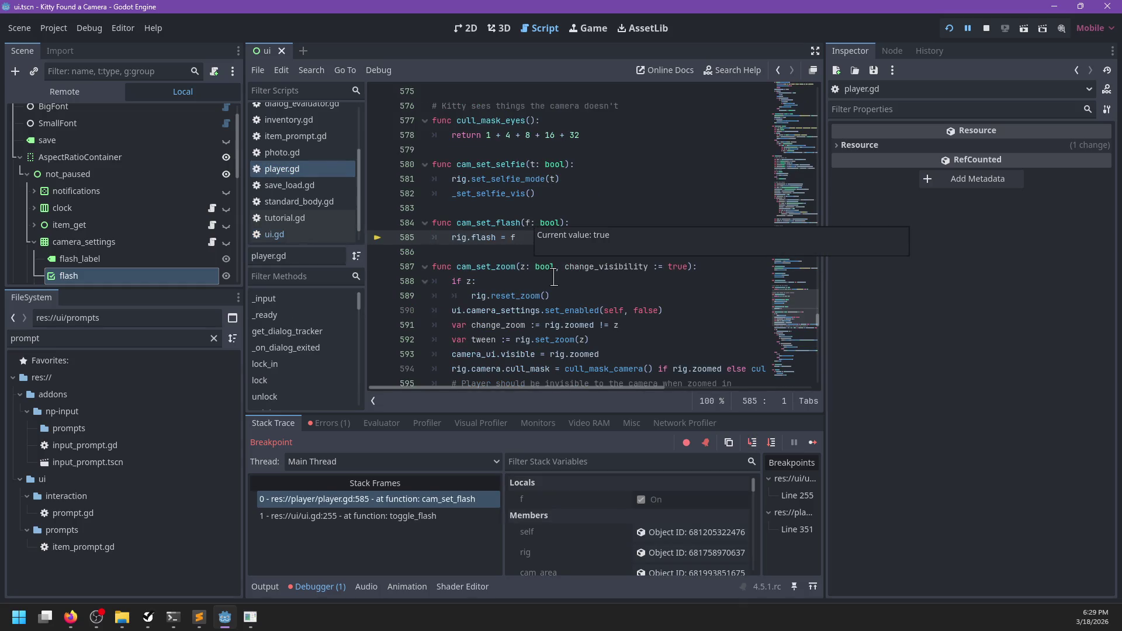
key(F12)
click(561, 314)
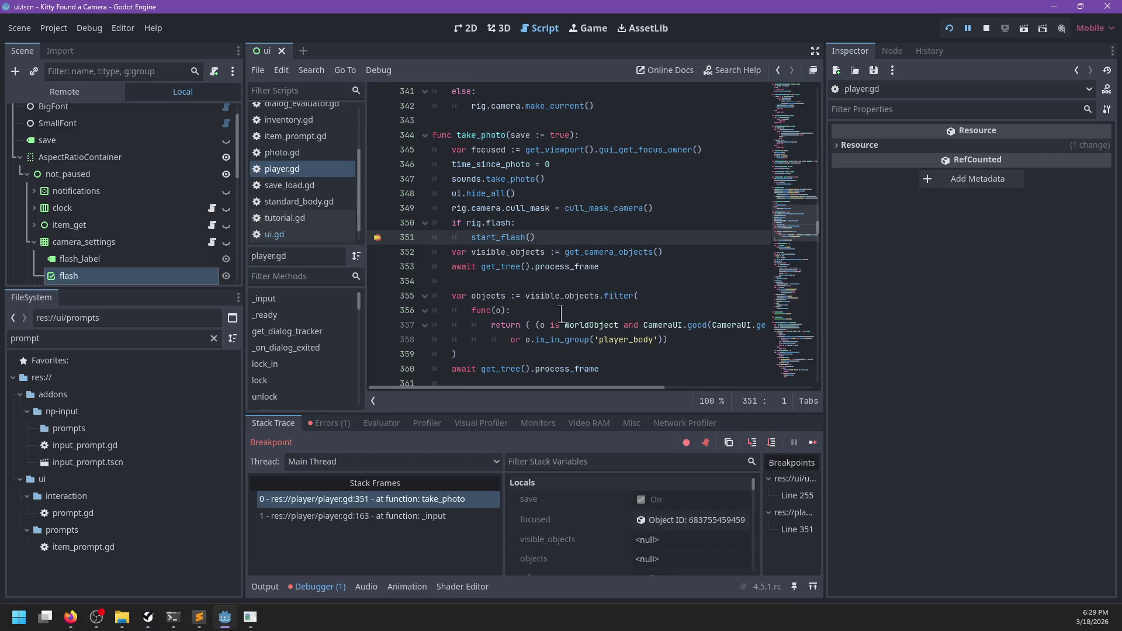
key(F11)
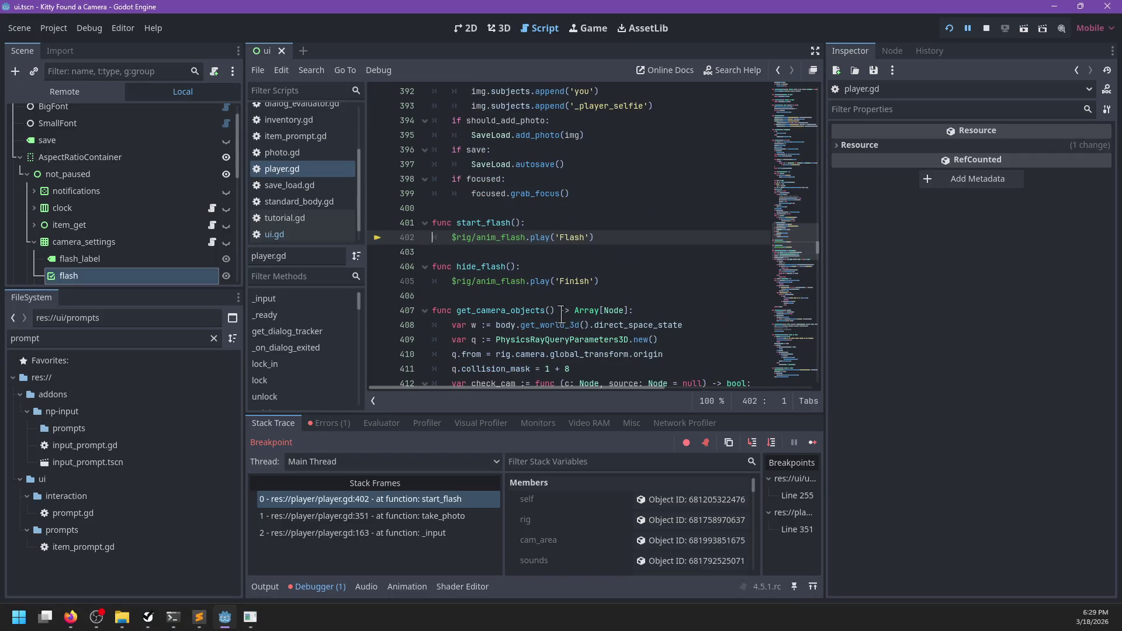
key(F12)
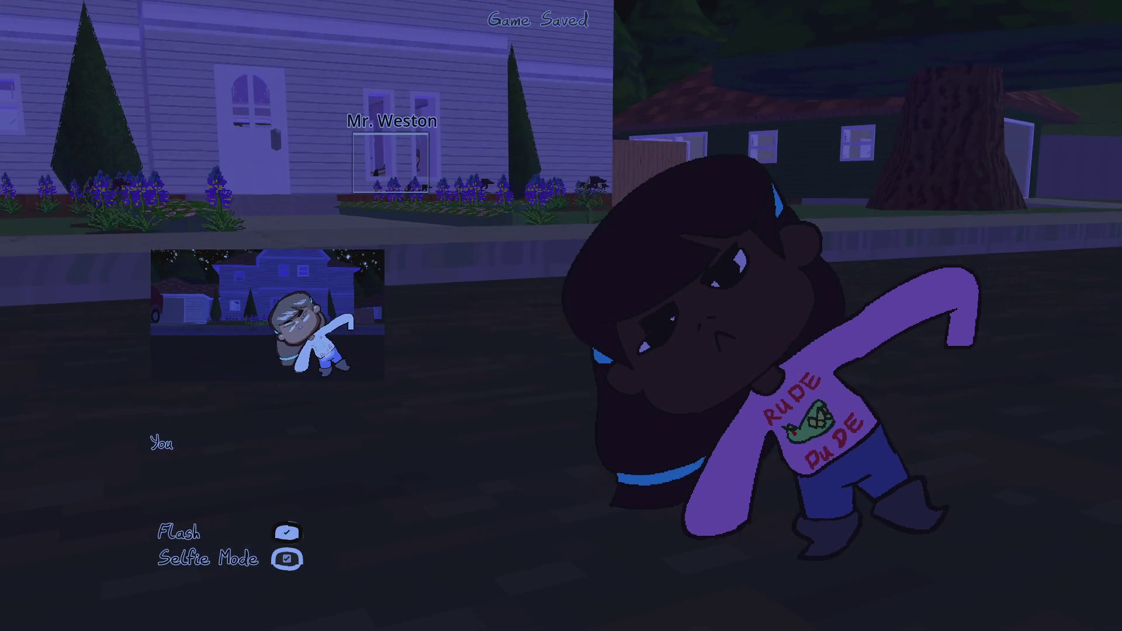
- Toggle flash while zoomed, remove the line 255 breakpoint, resume, and stop the game
scroll(561, 316, up, 5)
key(Tab)
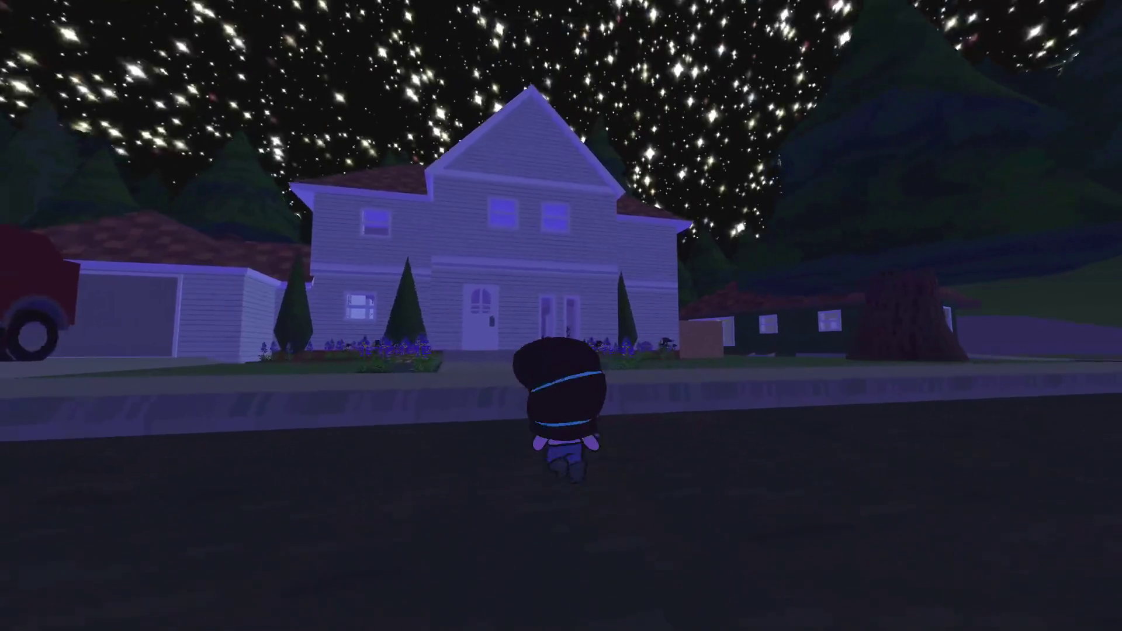
scroll(562, 315, up, 3)
key(c)
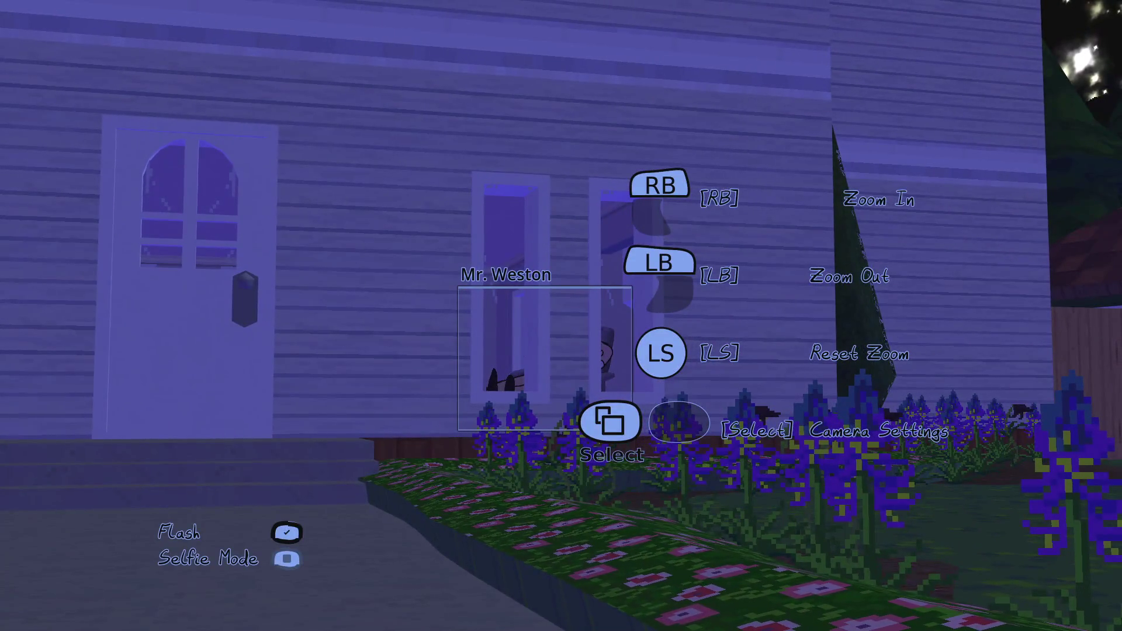
key(f)
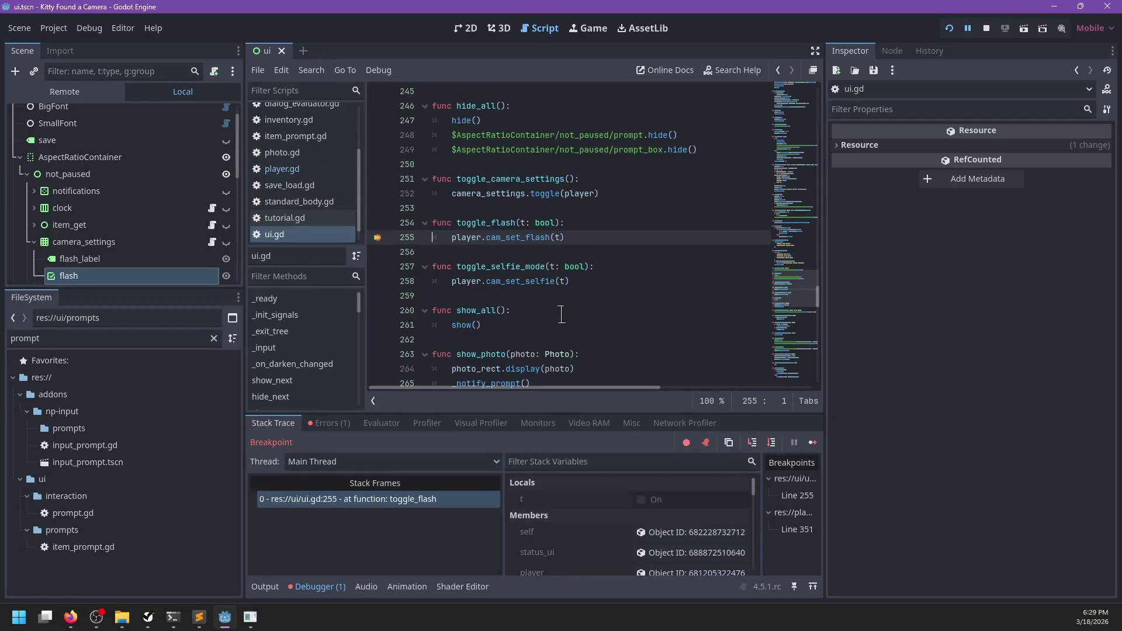
click(376, 238)
key(F12)
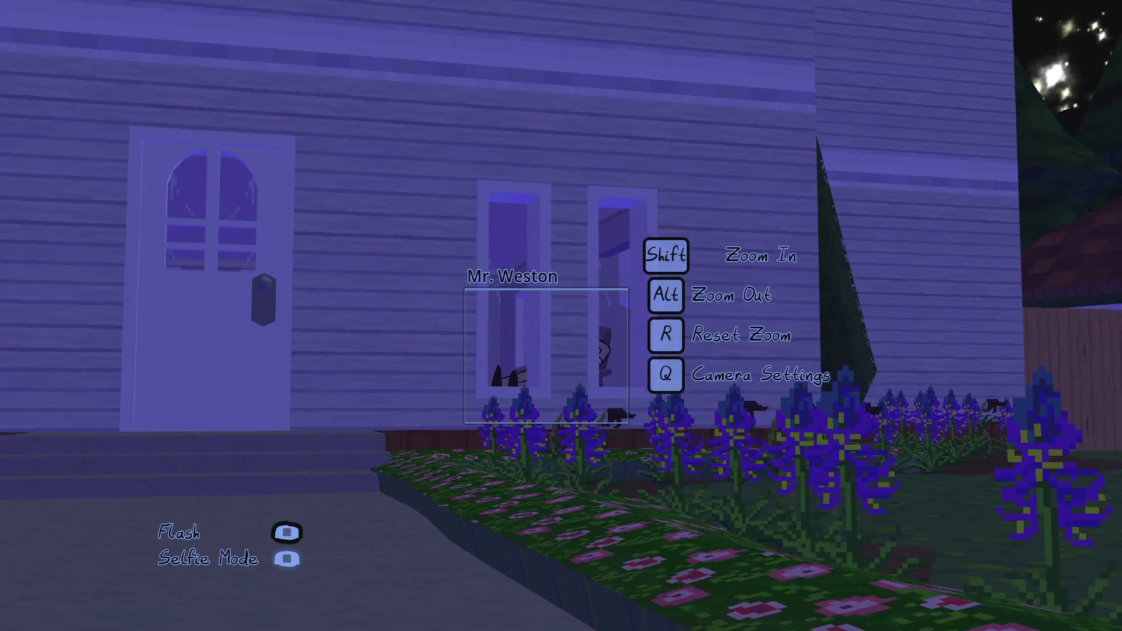
key(alt+Tab)
click(988, 29)
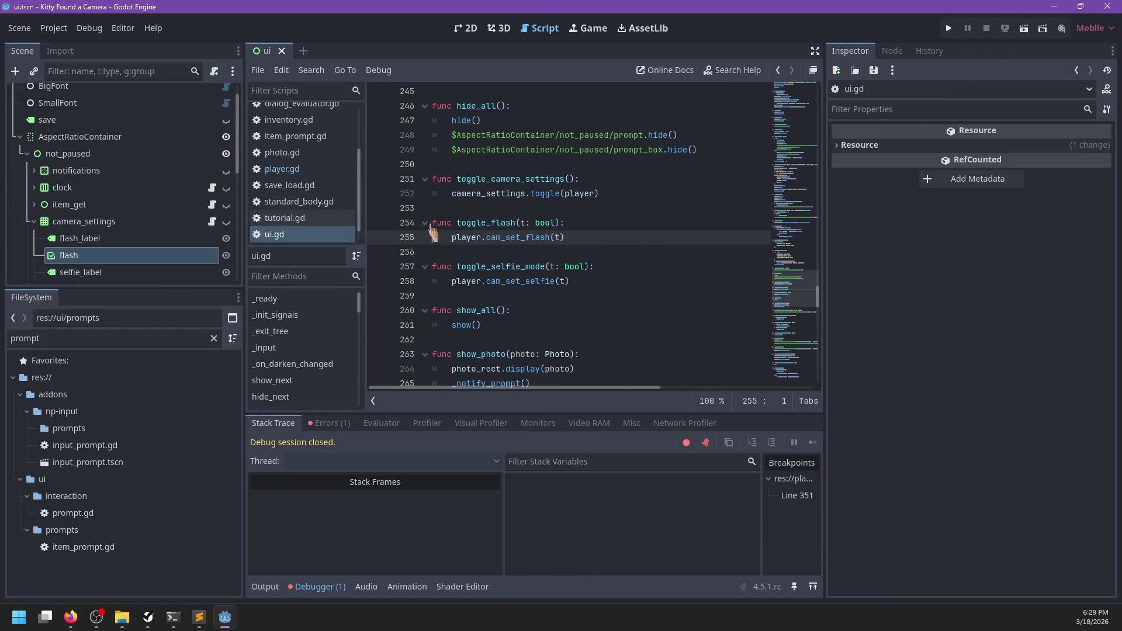
- Browse player.gd's start_flash code and the toggle definition reached from ui.gd
scroll(433, 231, down, 3)
click(310, 174)
click(535, 221)
key(ctrl+f)
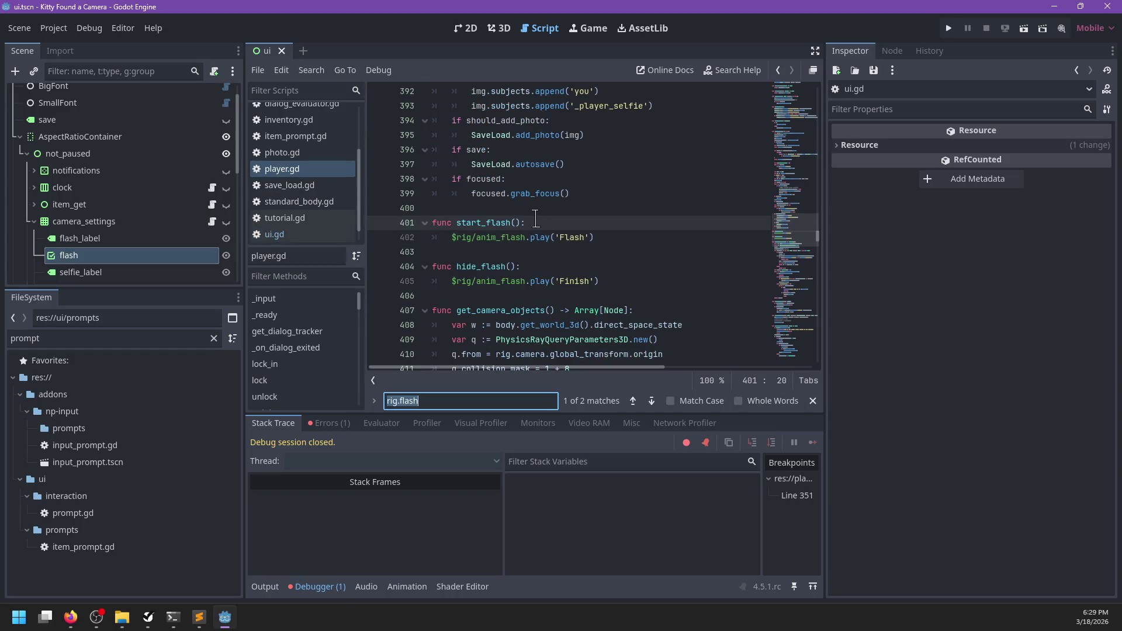
click(274, 233)
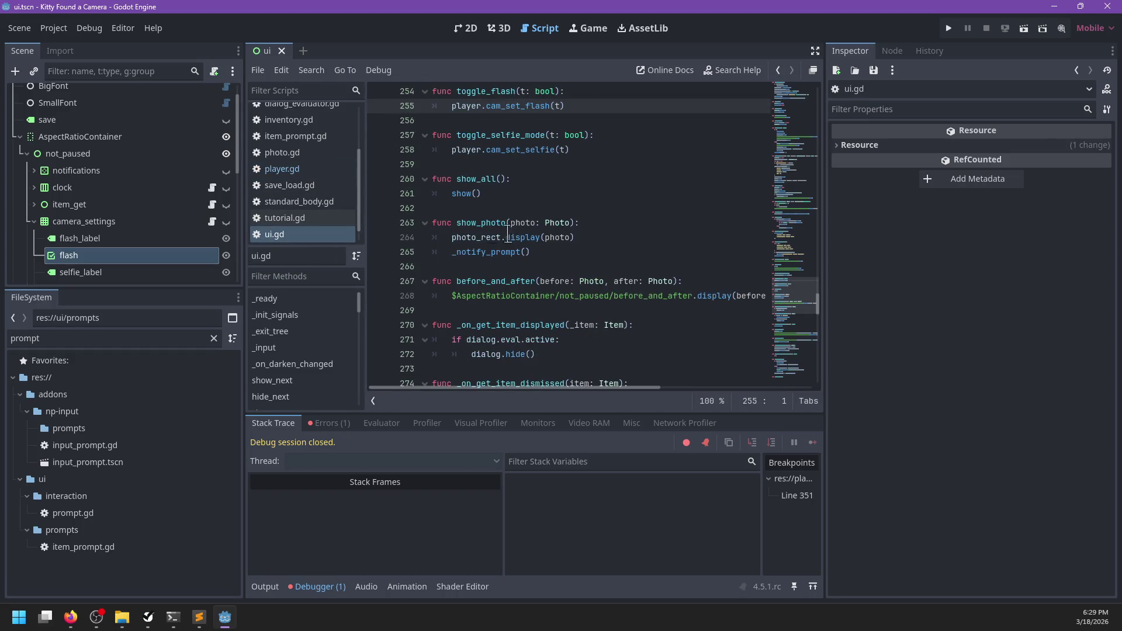
click(588, 246)
scroll(587, 245, up, 5)
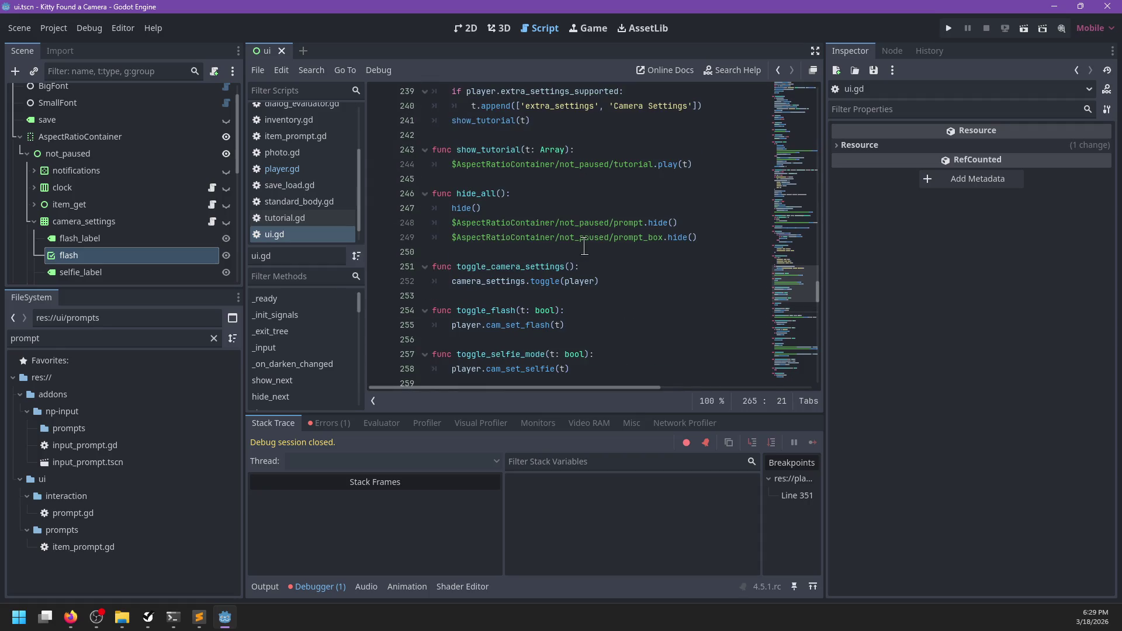
scroll(583, 246, up, 3)
scroll(583, 247, down, 4)
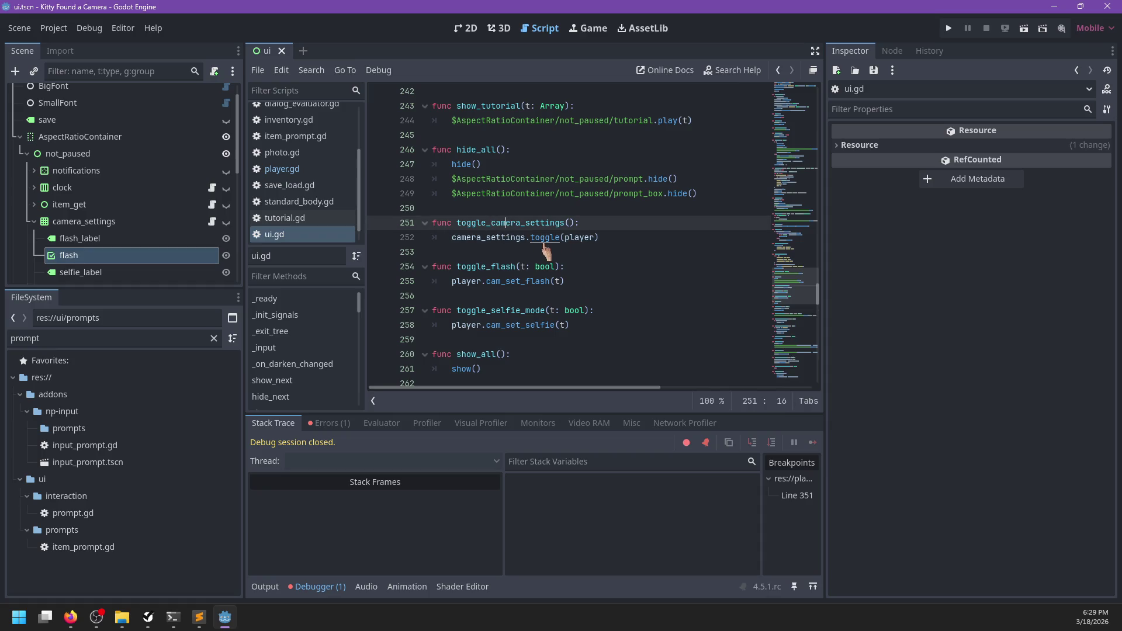
ctrl+click(545, 238)
scroll(541, 240, down, 2)
scroll(536, 244, up, 2)
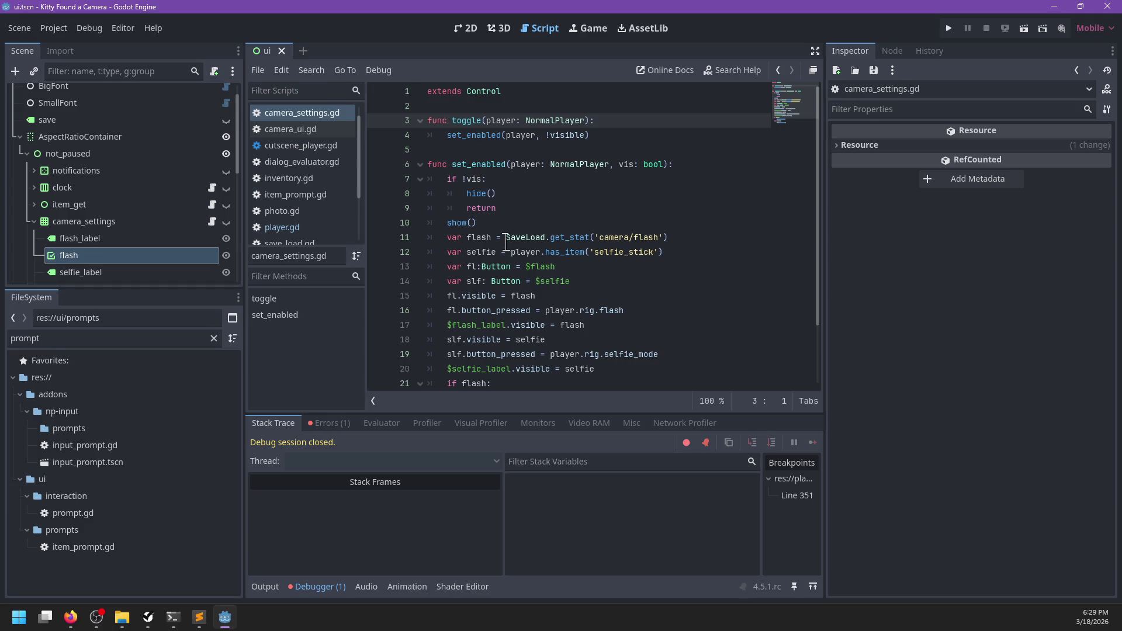
- Return to player.gd and remove the breakpoint on line 351
click(294, 231)
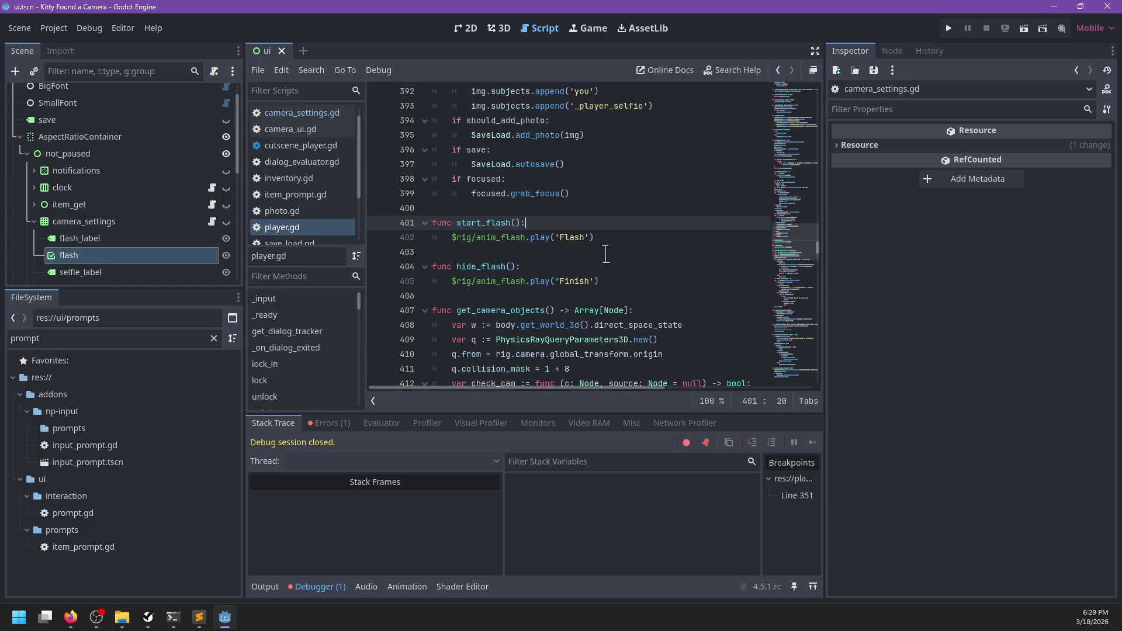
key(alt+Tab)
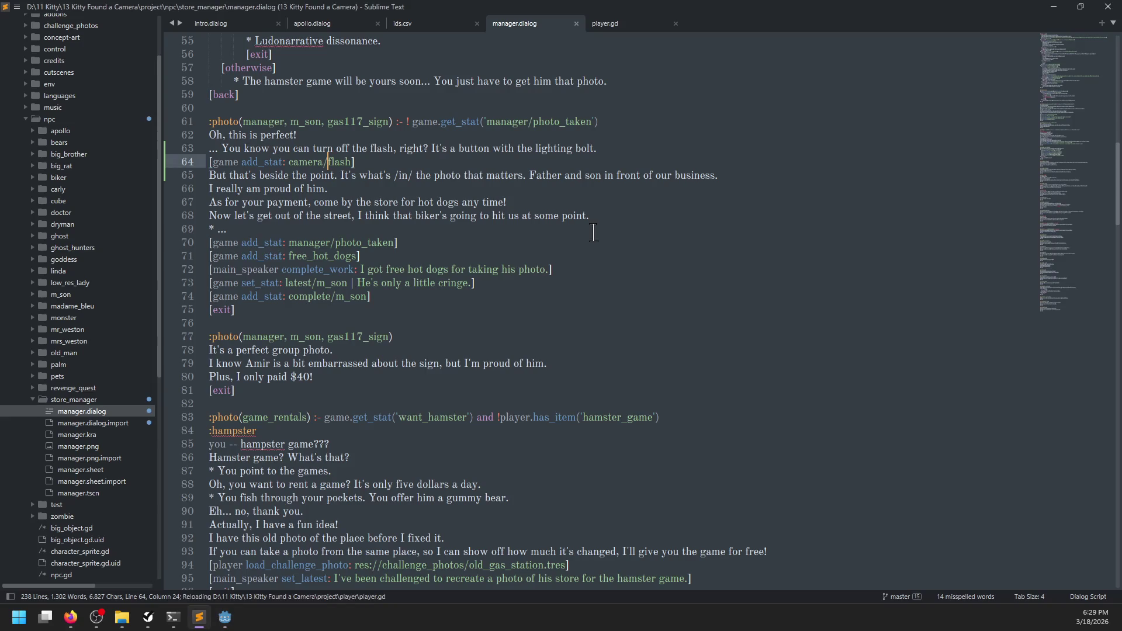
key(alt+Tab)
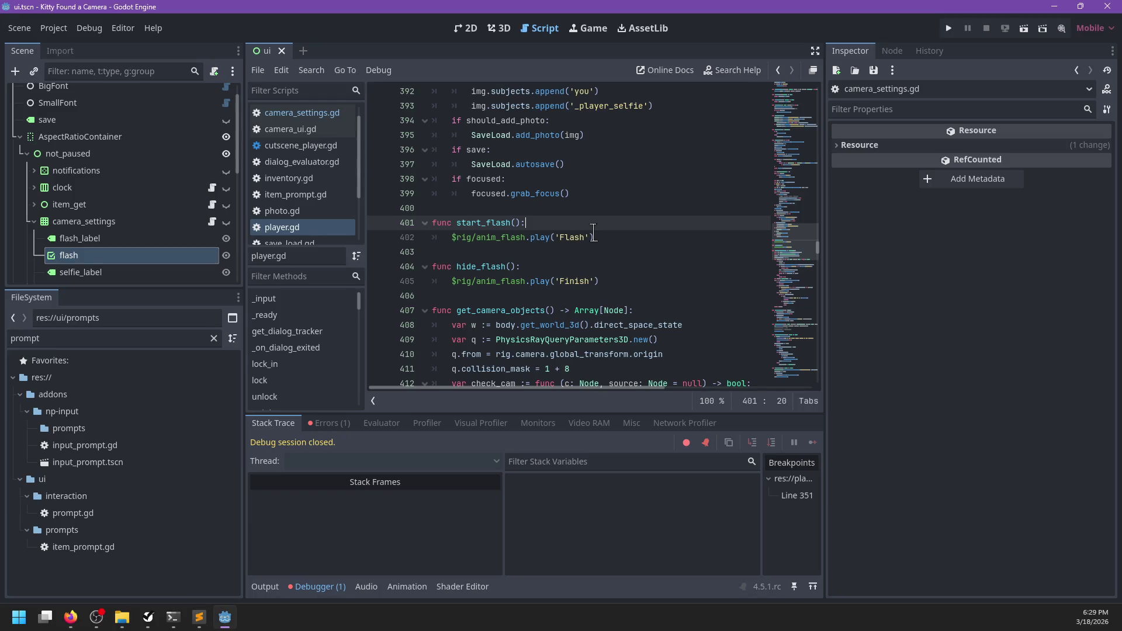
scroll(597, 252, up, 8)
scroll(578, 268, up, 9)
click(378, 238)
click(623, 209)
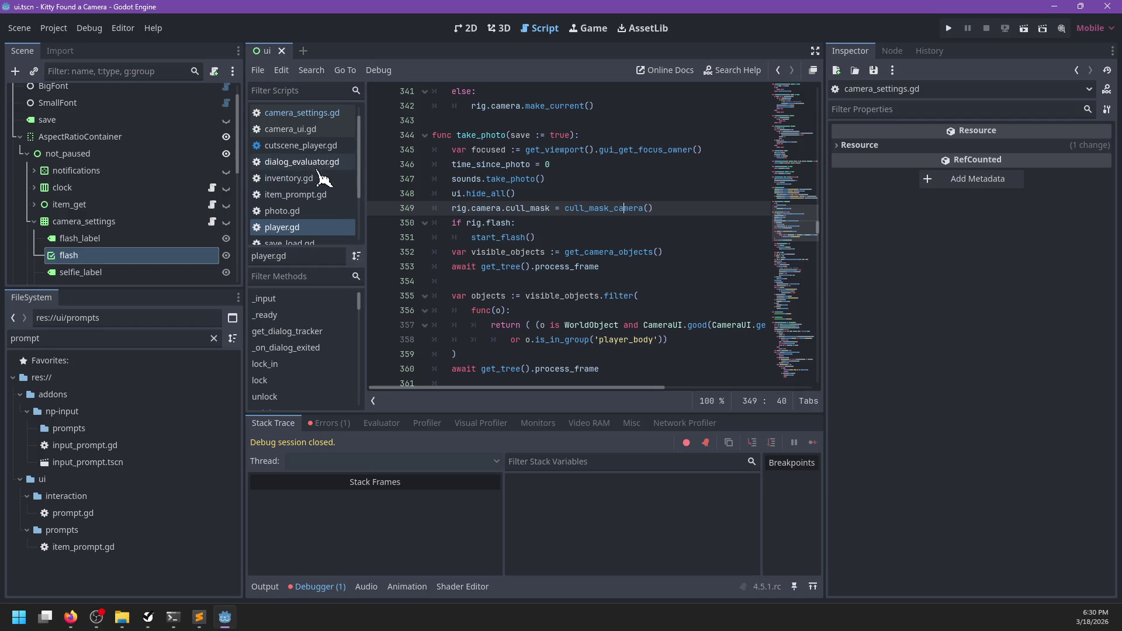
scroll(322, 184, down, 1)
- Look through camera_ui.gd and ui.gd, start a search, then return to player.gd
click(302, 115)
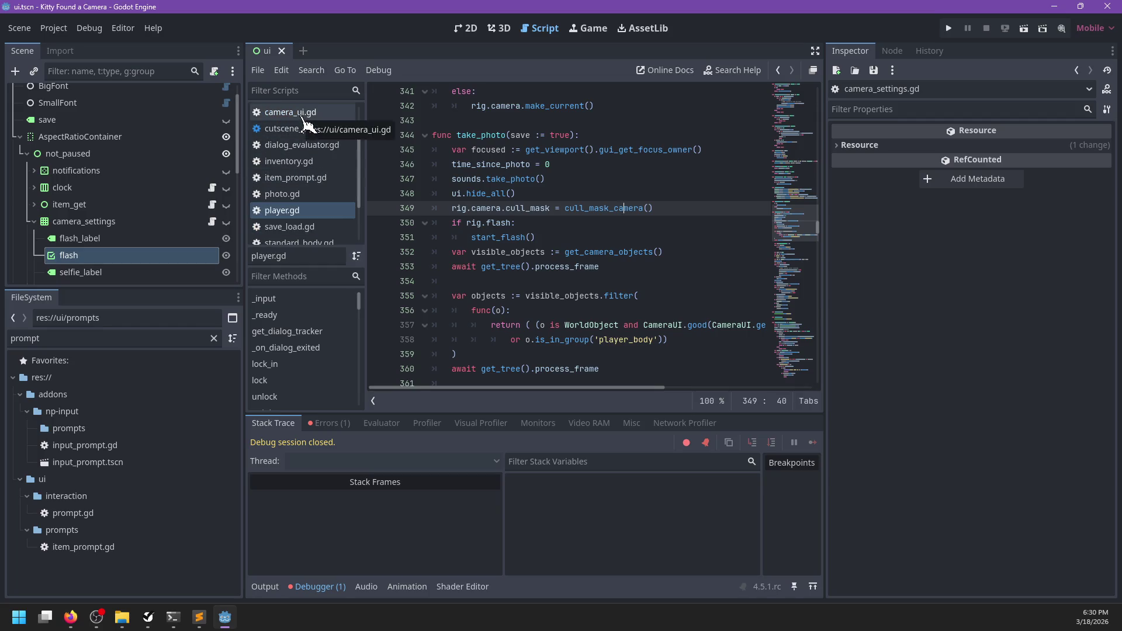
scroll(307, 234, down, 2)
scroll(307, 236, down, 1)
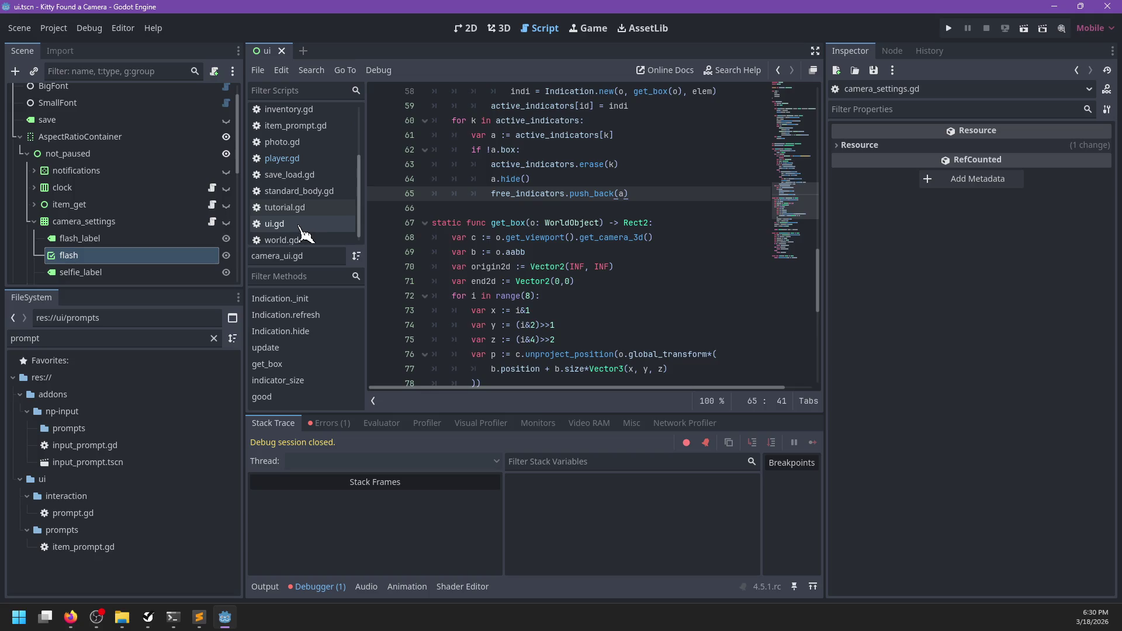
click(301, 225)
key(ctrl+f)
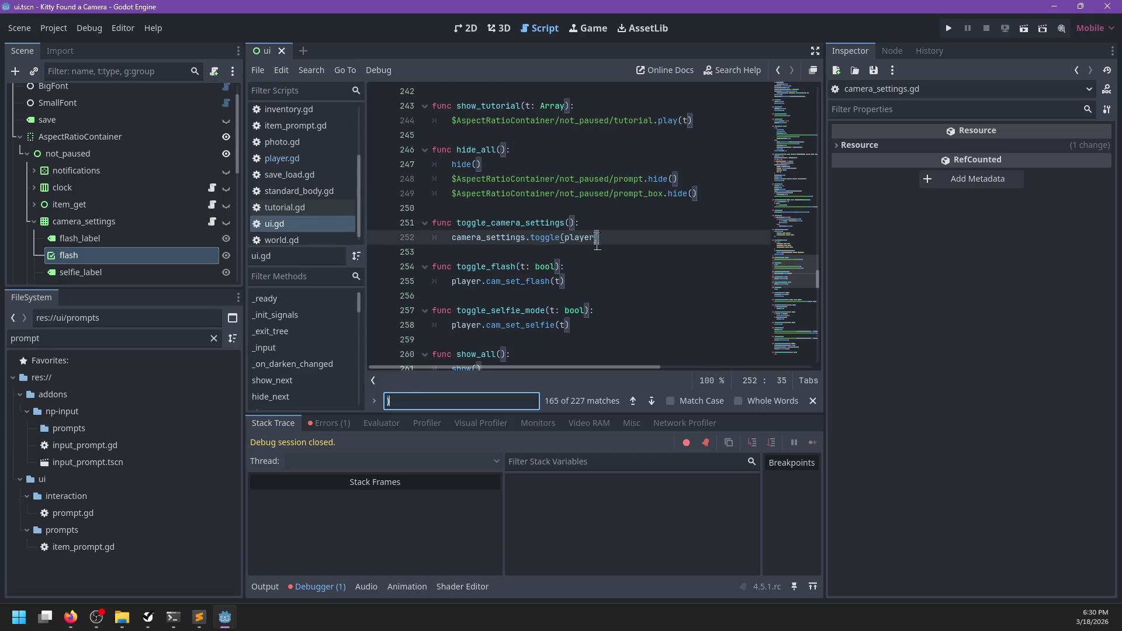
click(289, 159)
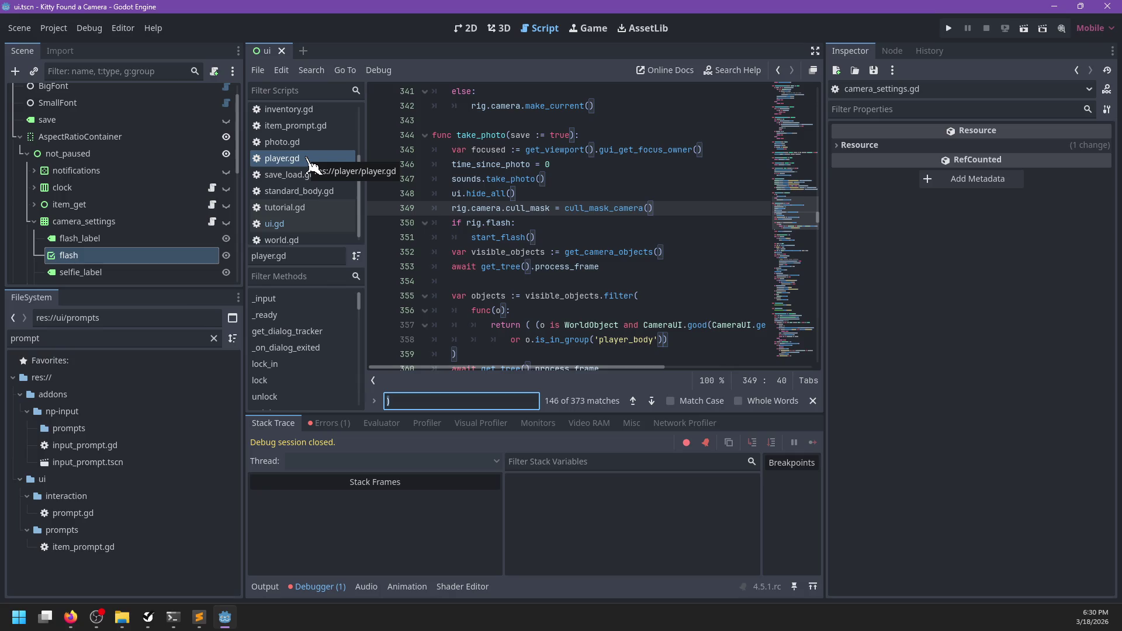
- Add ui.camera_settings.set_enabled(ui.camera_settings.visible) on a new line below cam_set_zoom in cam_toggle_zoom
text(cam_set_zoom)
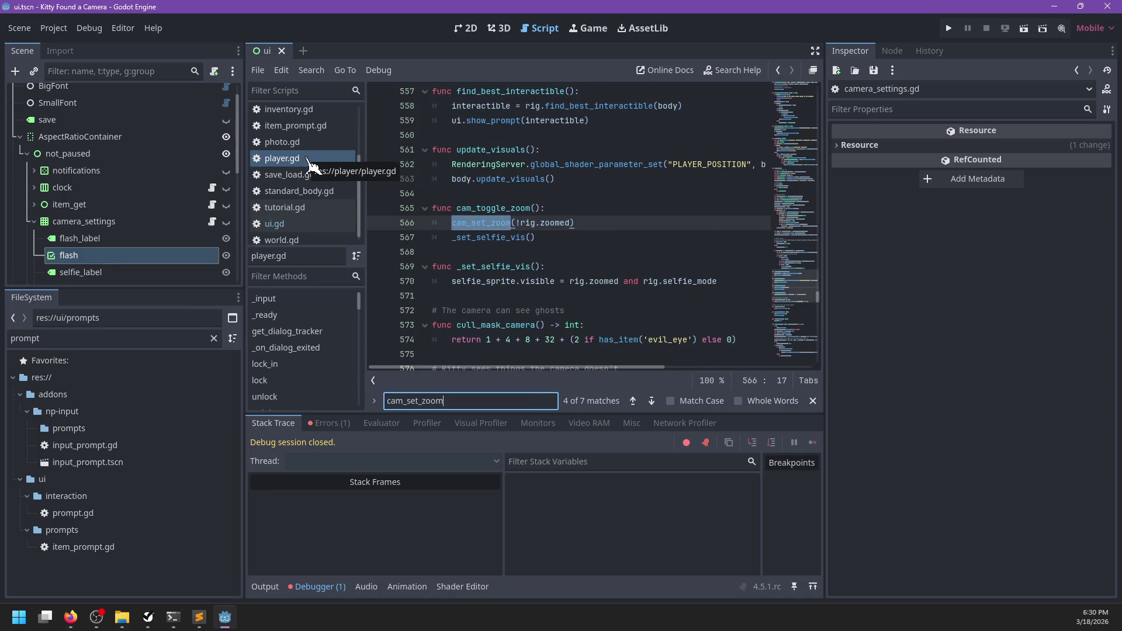
key(Escape)
key(End)
key(Return)
key(BackSpace)
key(BackSpace)
text(ui.camera)
key(Return)
text(.set_en)
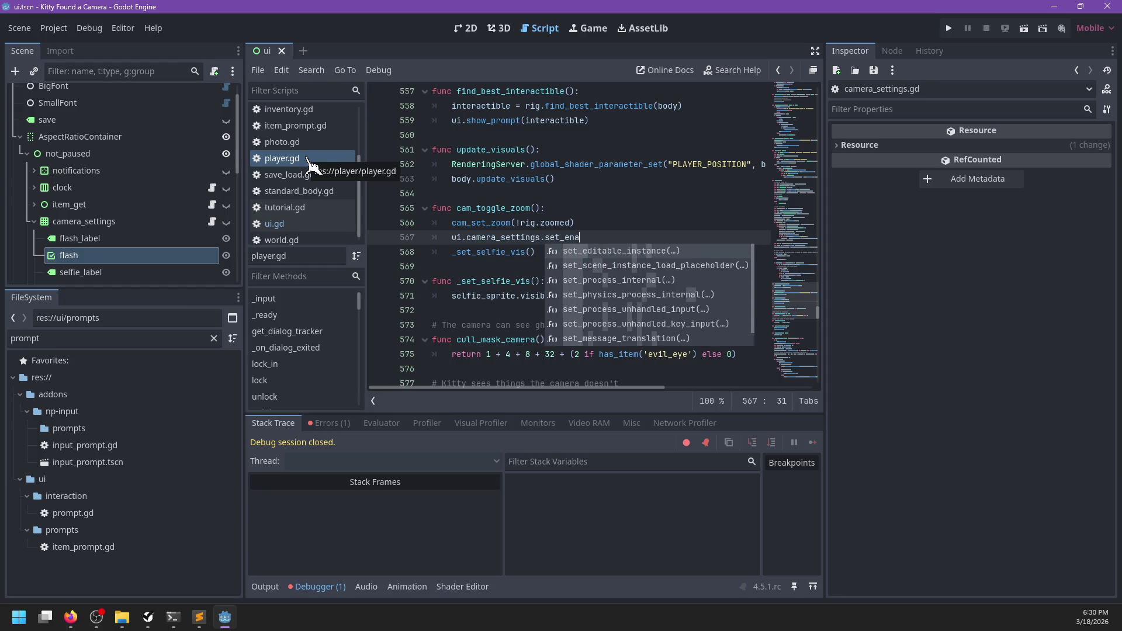
text(a)
key(Return)
key(Escape)
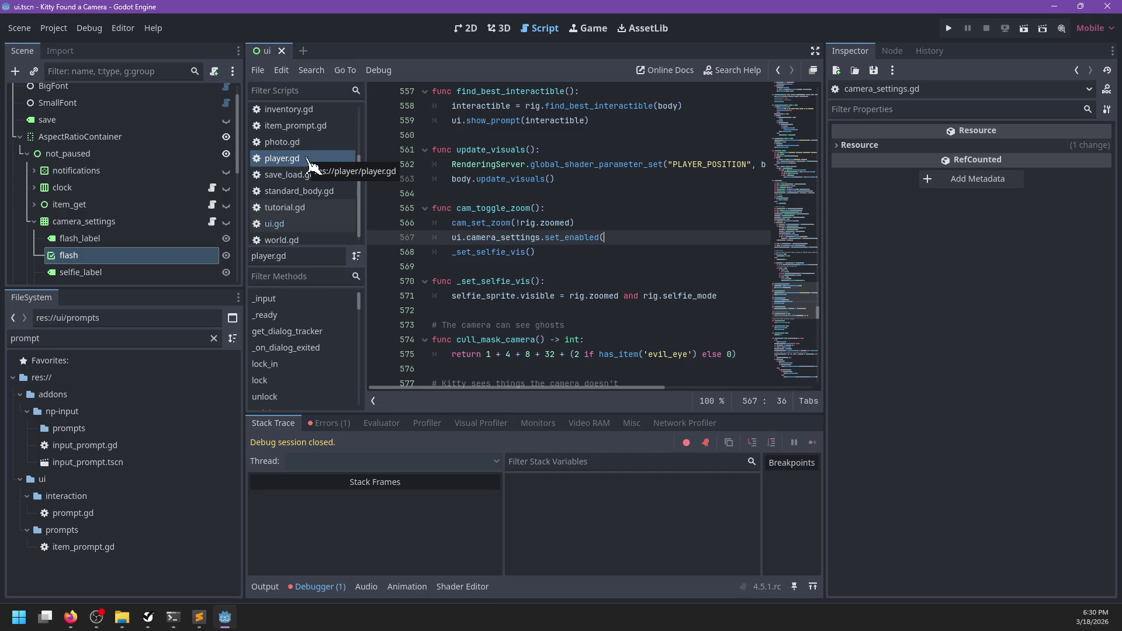
text(ui.camera_set)
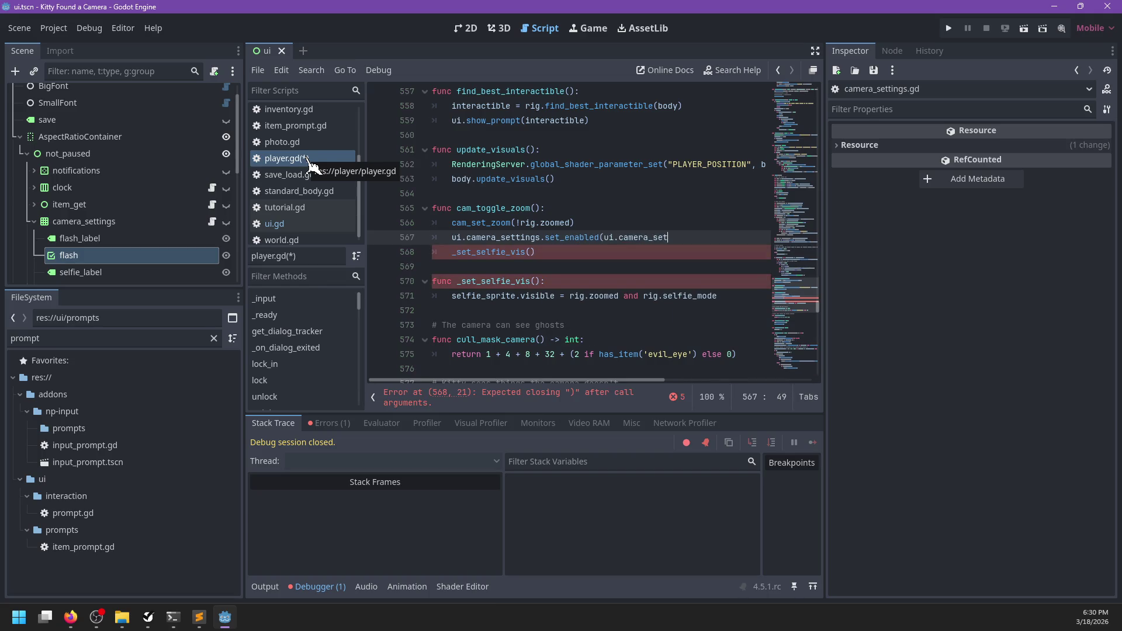
text(tings.visible)
- Save the script and launch the game to test the change
key(ctrl+s)
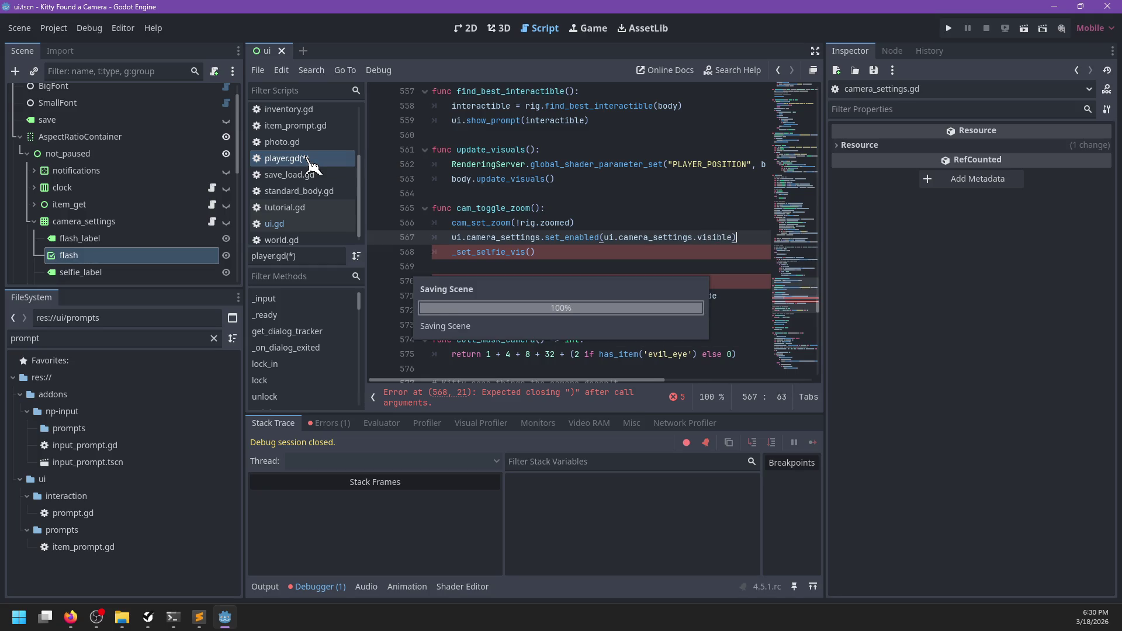
key(alt+Tab)
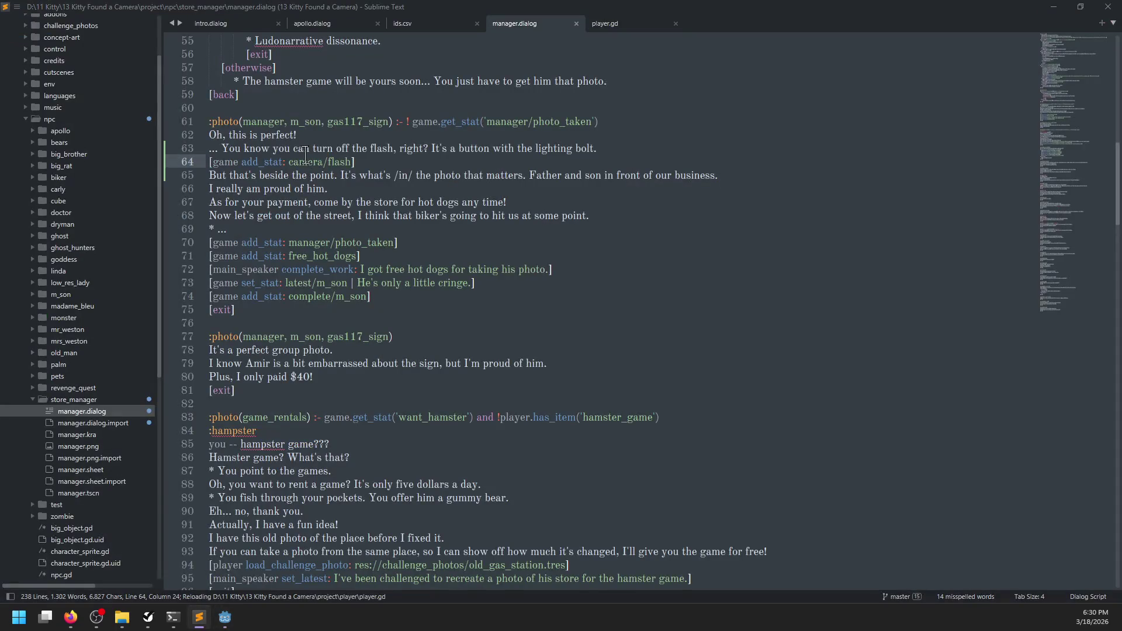
key(alt+Tab)
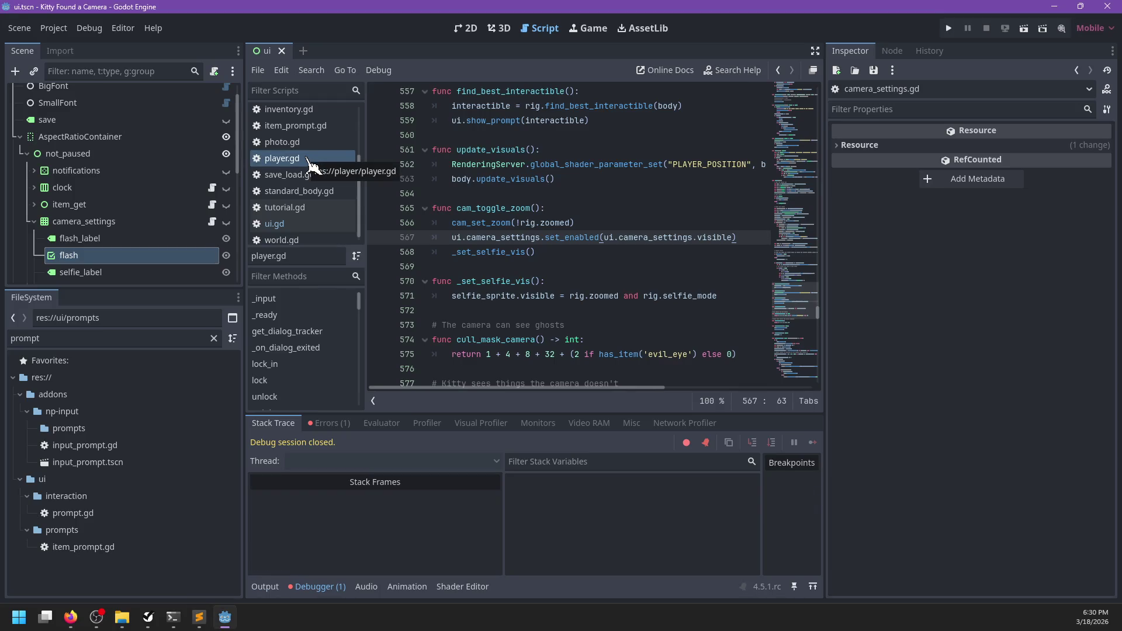
key(F5)
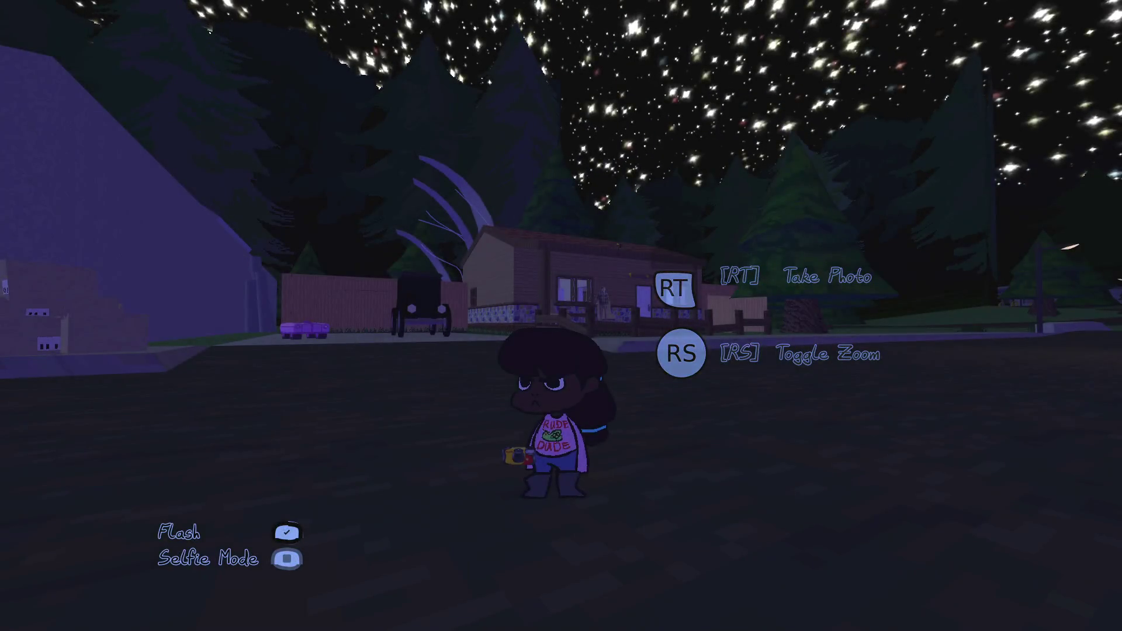
- After the zoom-toggle error, pass self as set_enabled's first argument on line 567, save, and rerun
right_click(561, 314)
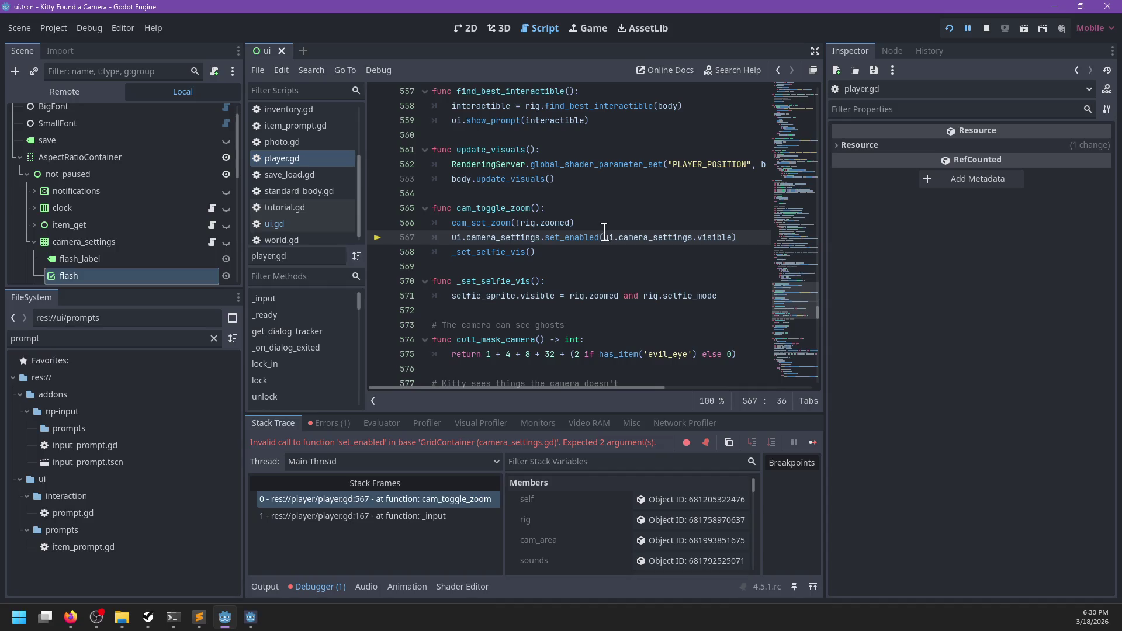
text(self,)
key(ctrl+s)
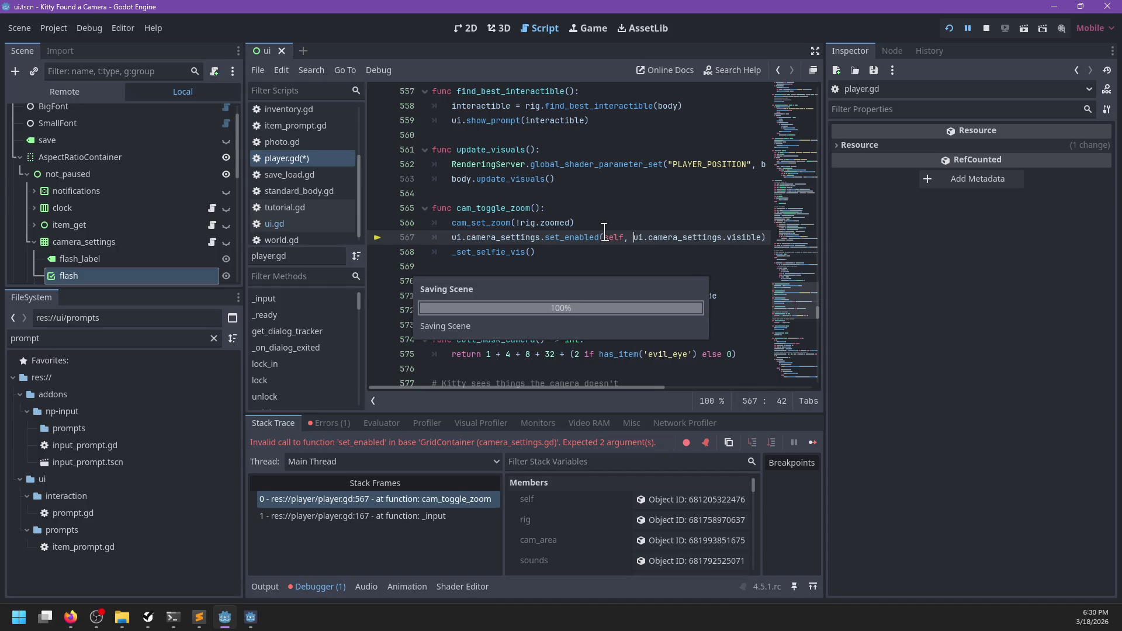
key(F12)
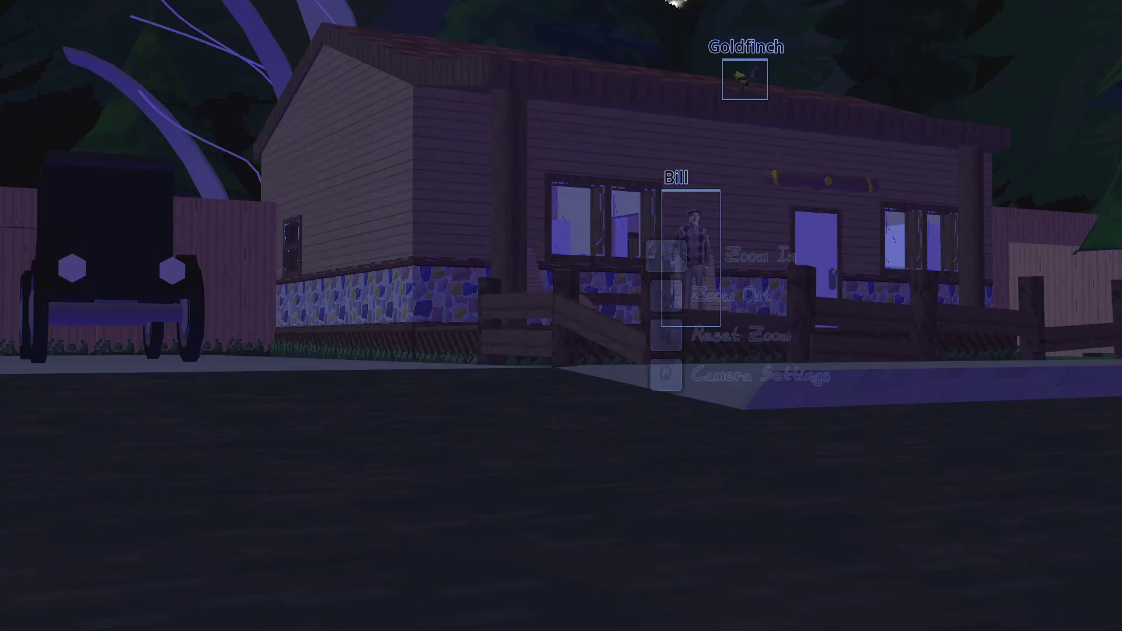
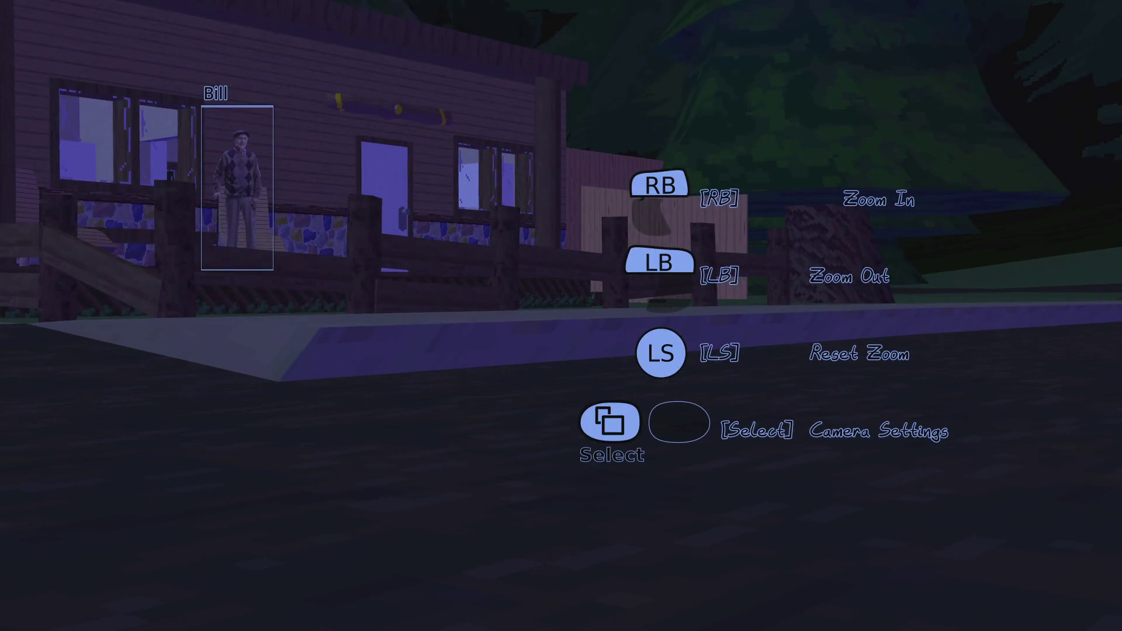
- Toggle the camera's Selfie Mode on and off, put the camera away, pause, and return to Godot
key(q)
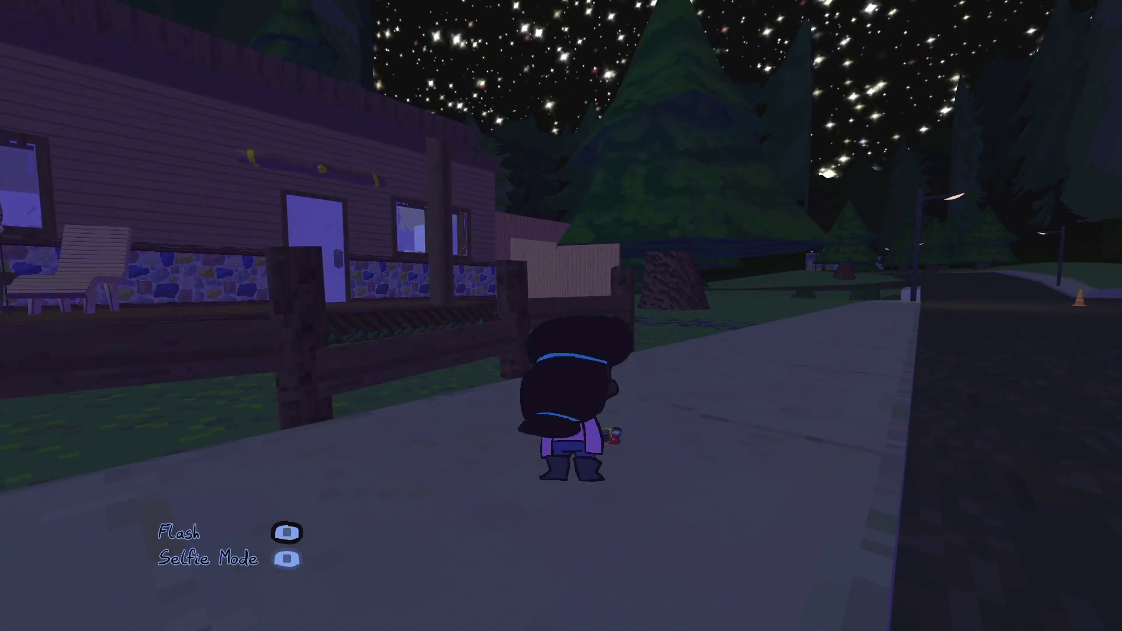
key(q)
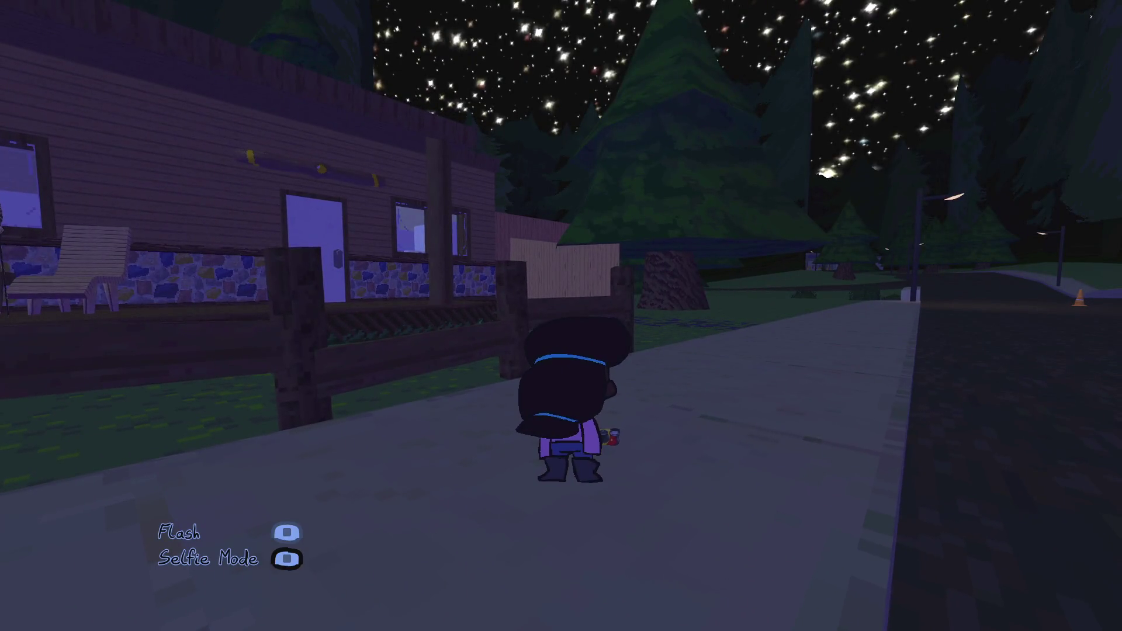
key(q)
key(Escape)
key(alt+Tab)
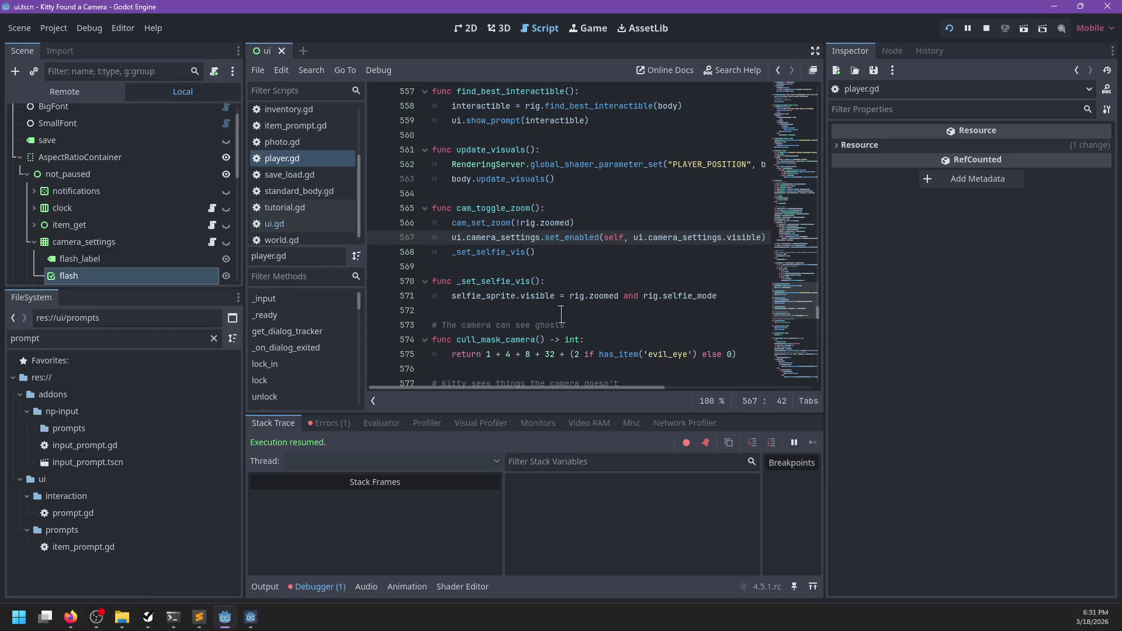
- Search ui.gd for every camera_settings reference
double_click(509, 237)
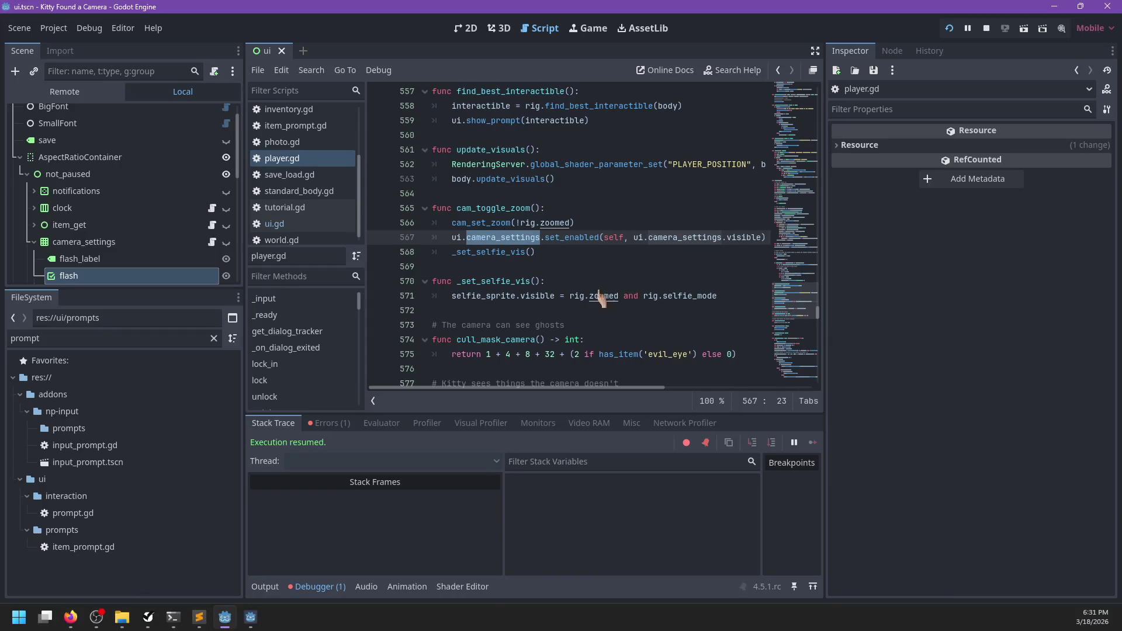
click(304, 228)
key(ctrl+f)
text(ca)
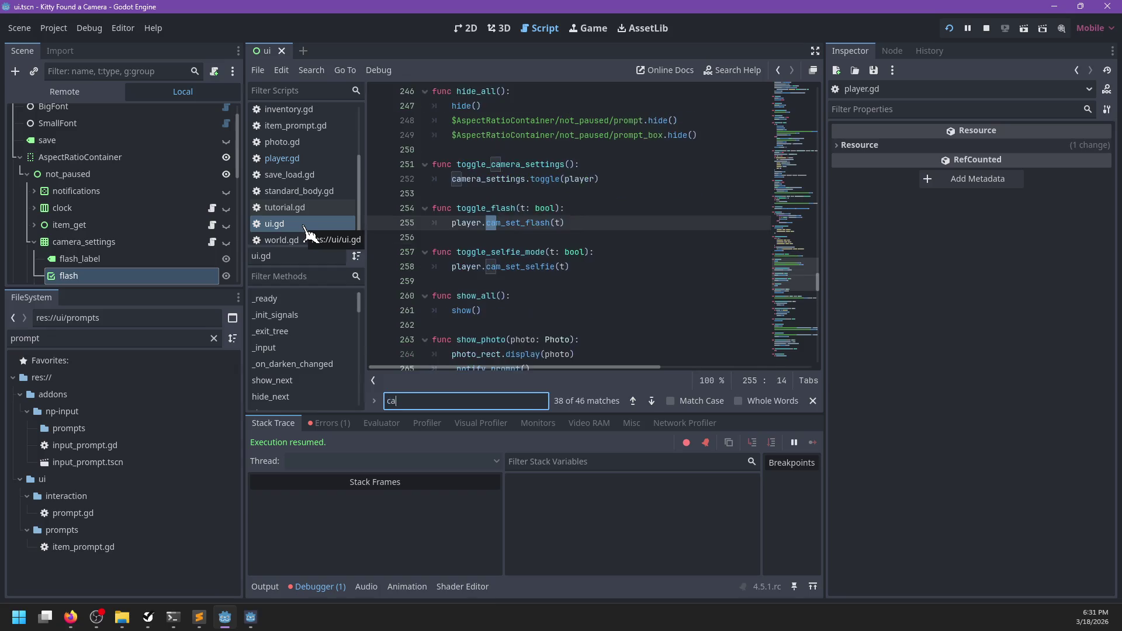
text(mera_settings)
key(Return)
key(Return)
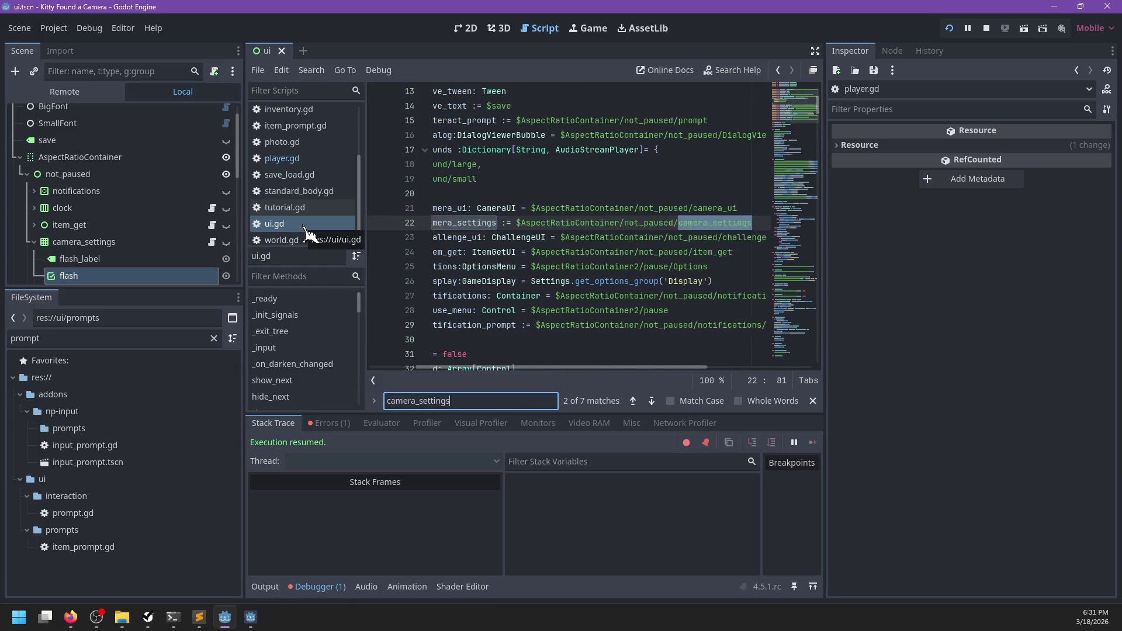
key(Return)
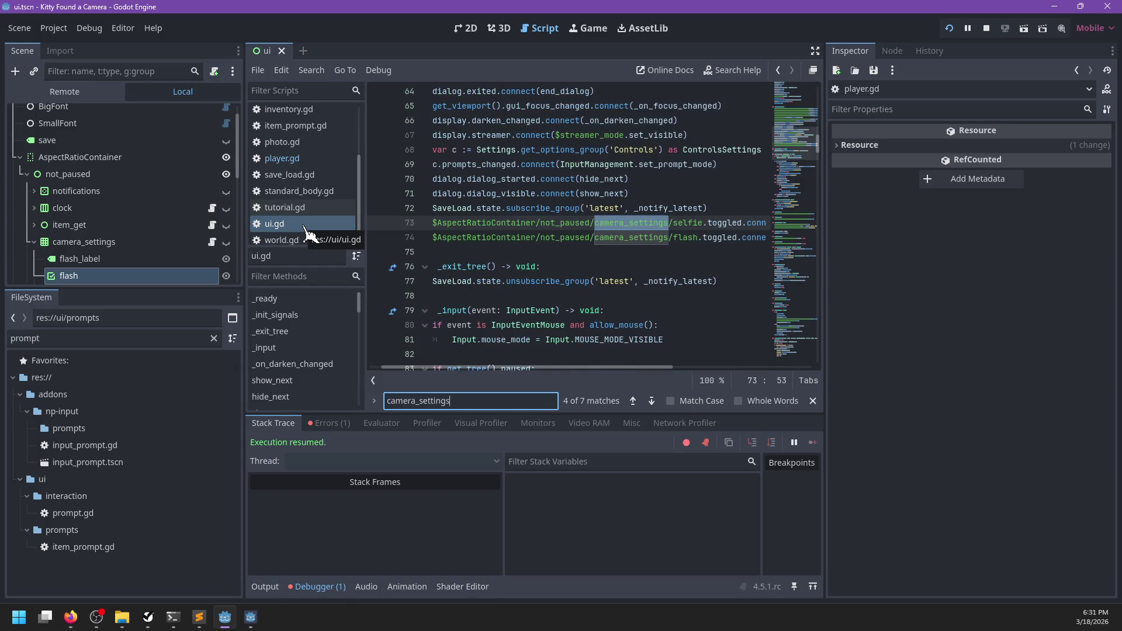
key(Return)
key(Return)
- In player.gd's cam_set_zoom, delete the set_enabled(self, false) call on line 591
click(297, 164)
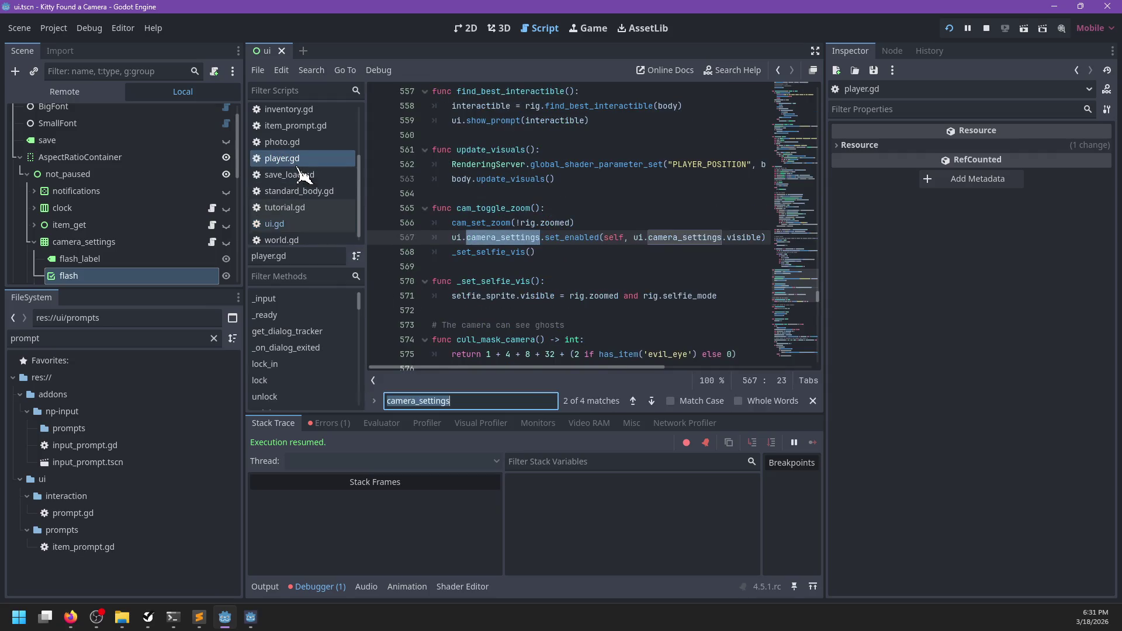
text(camera_settings)
key(Return)
key(Return)
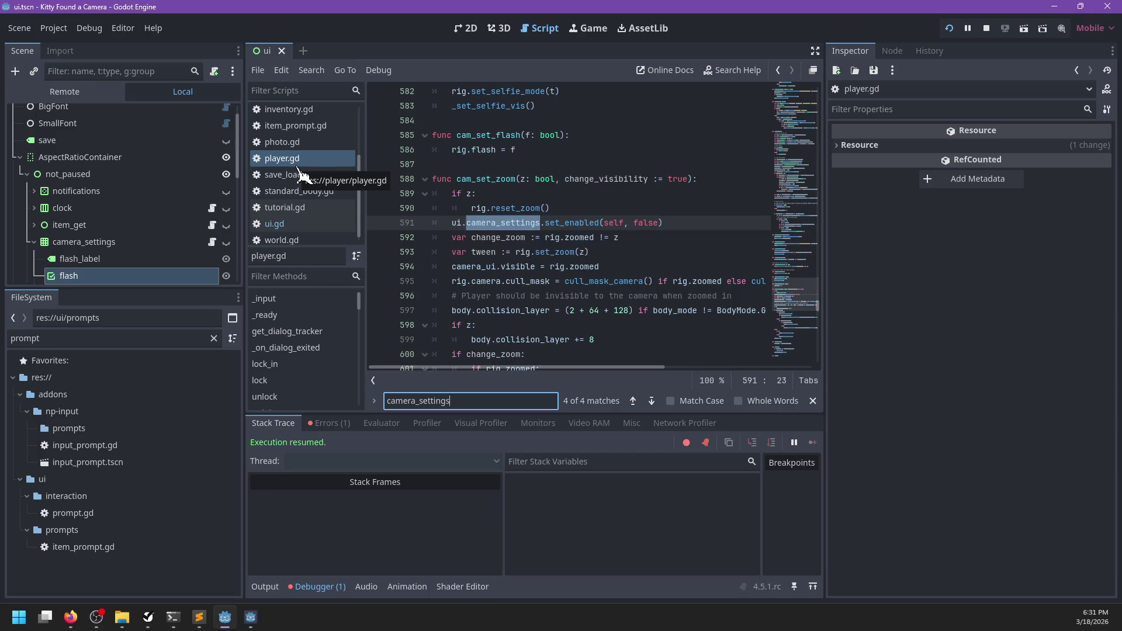
drag(664, 224, 450, 224)
key(BackSpace)
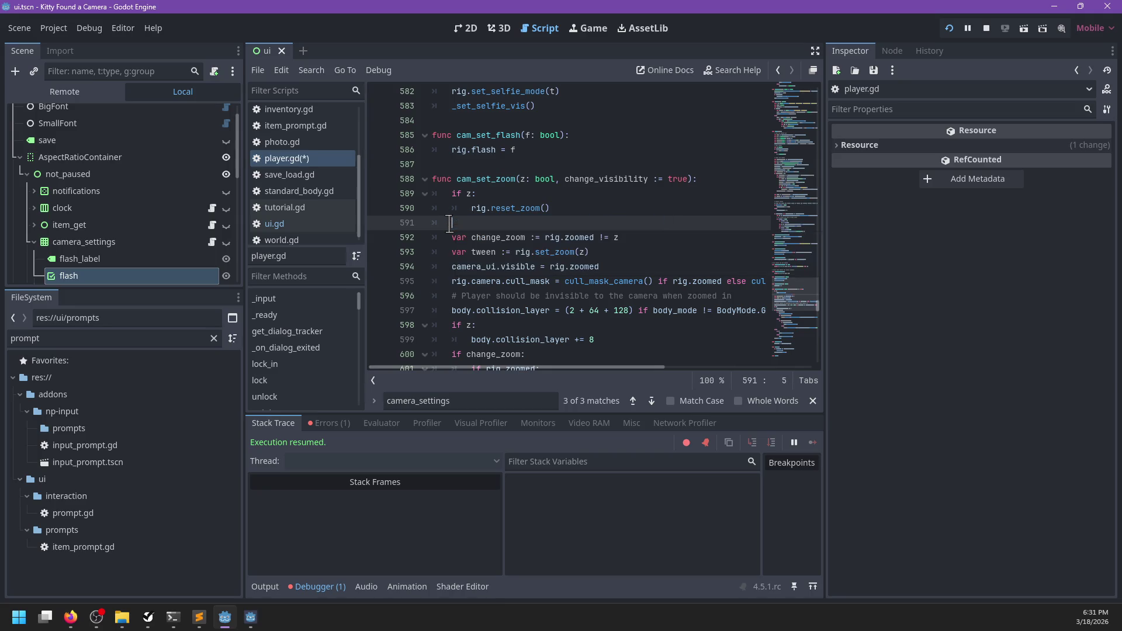
key(ctrl+f)
key(Return)
key(Return)
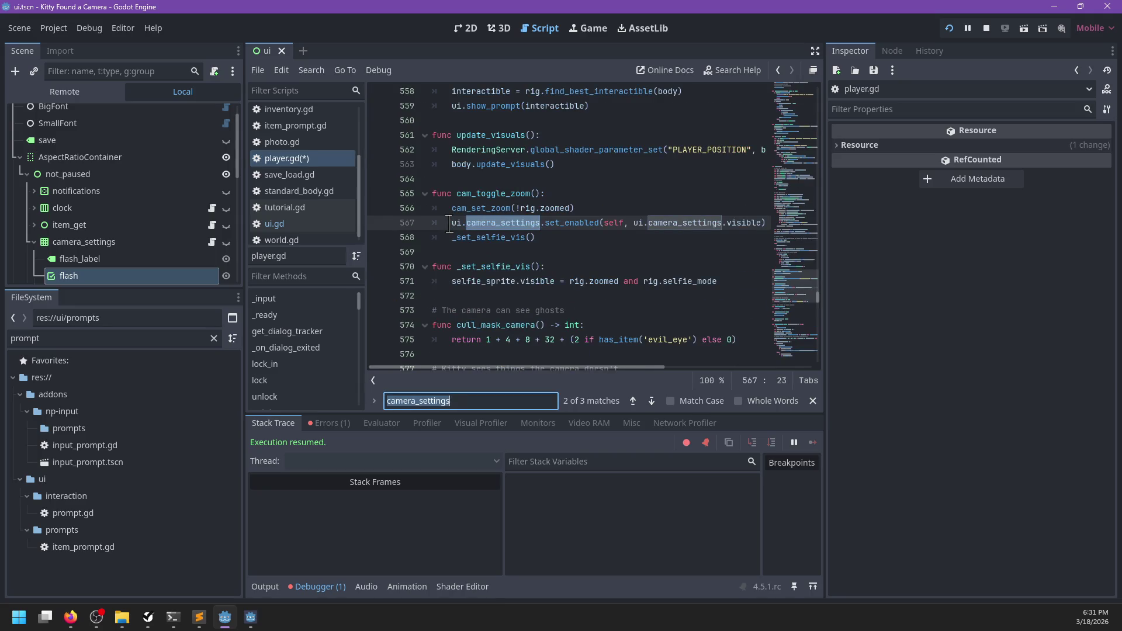
key(Escape)
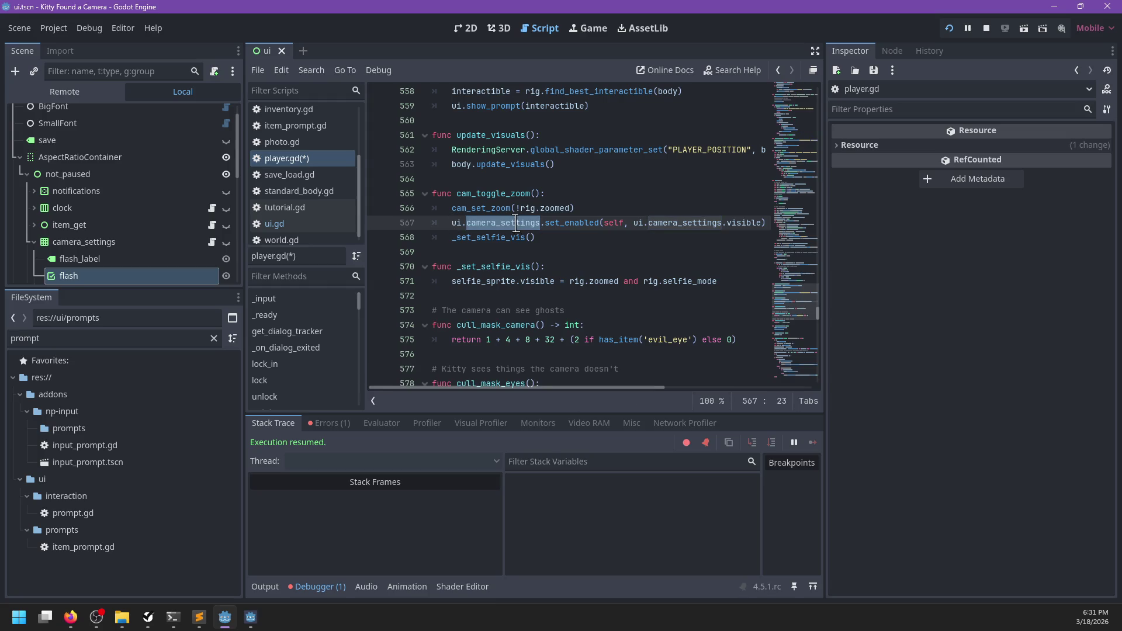
- Paste the set_enabled call under rig.reset_zoom() on line 589, save, and relaunch the game
ctrl+click(491, 209)
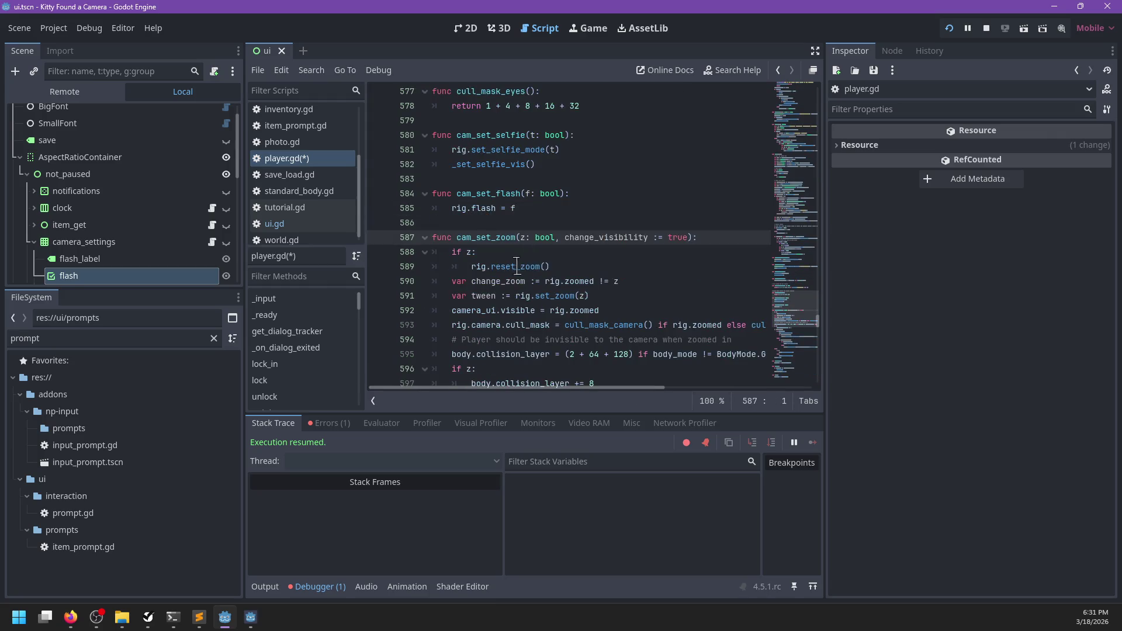
click(588, 267)
key(ctrl+v)
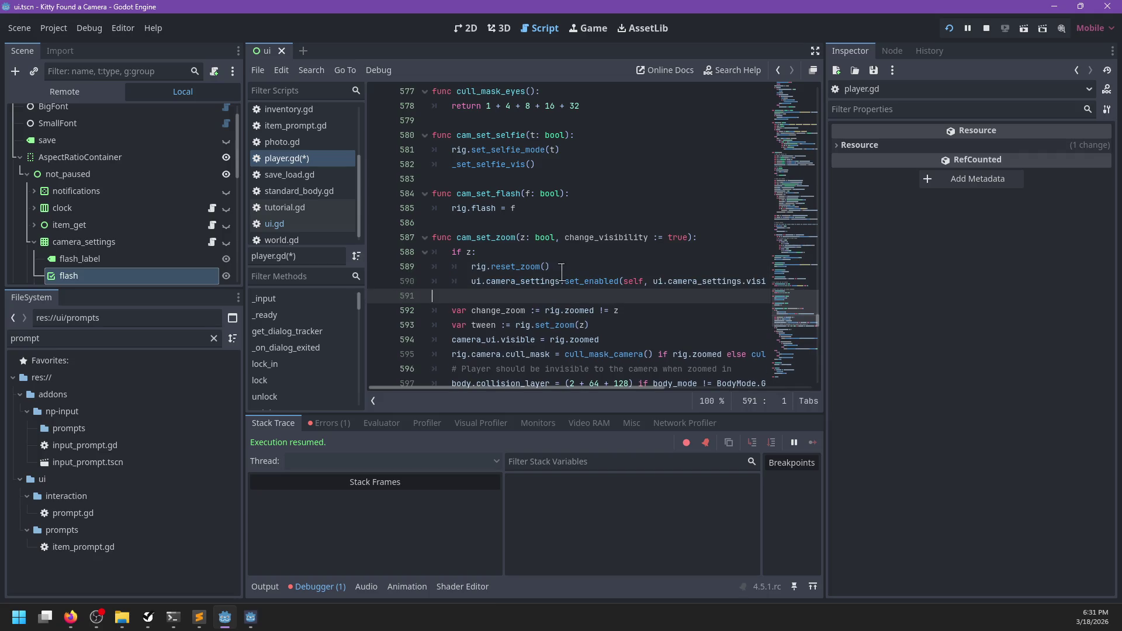
key(BackSpace)
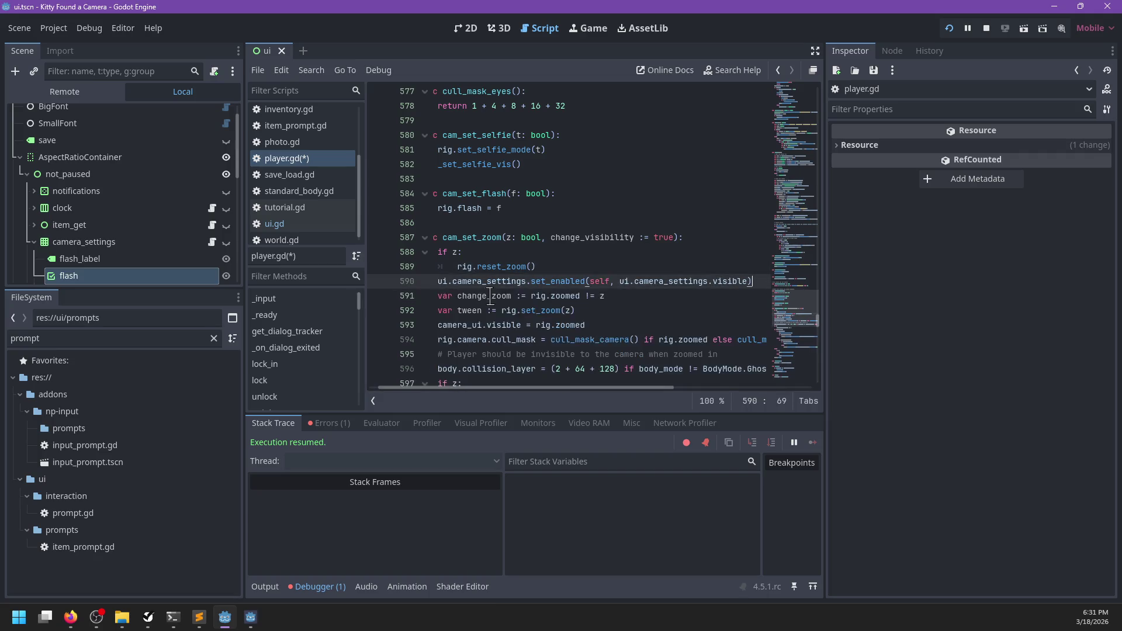
key(ctrl+s)
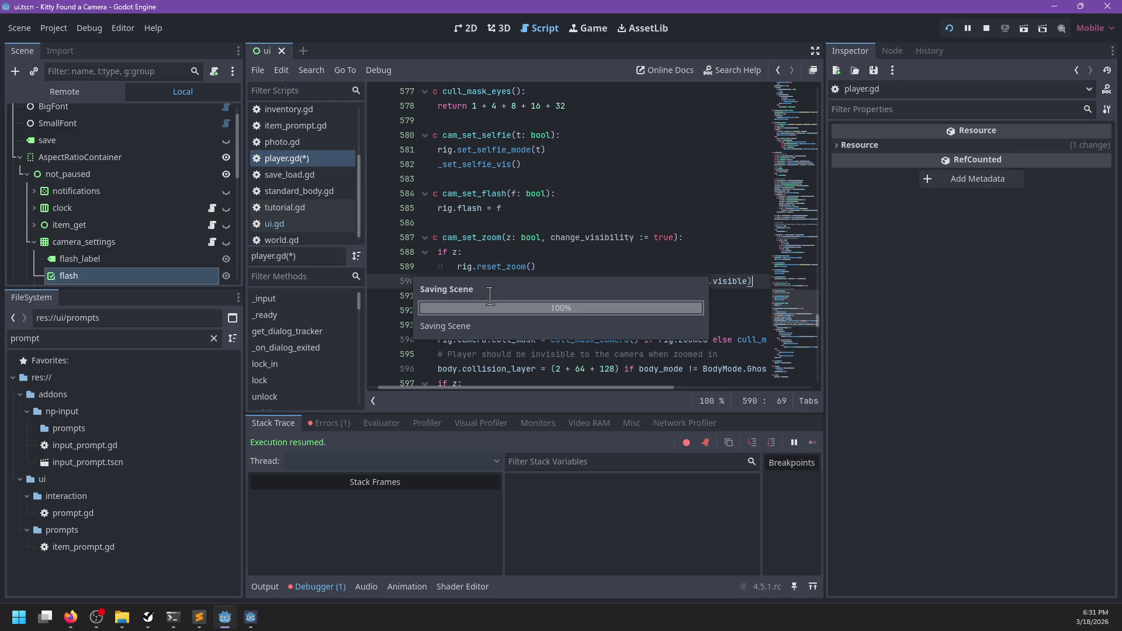
key(F5)
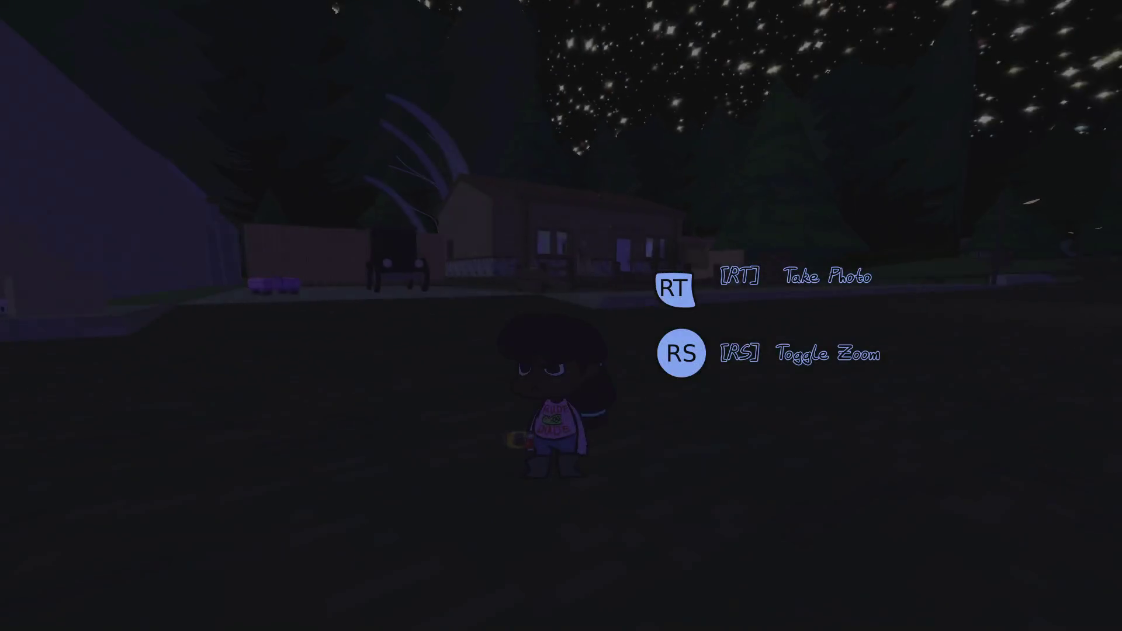
- Open and close My Gallery twice, leave the game paused, and switch back to Godot
key(Tab)
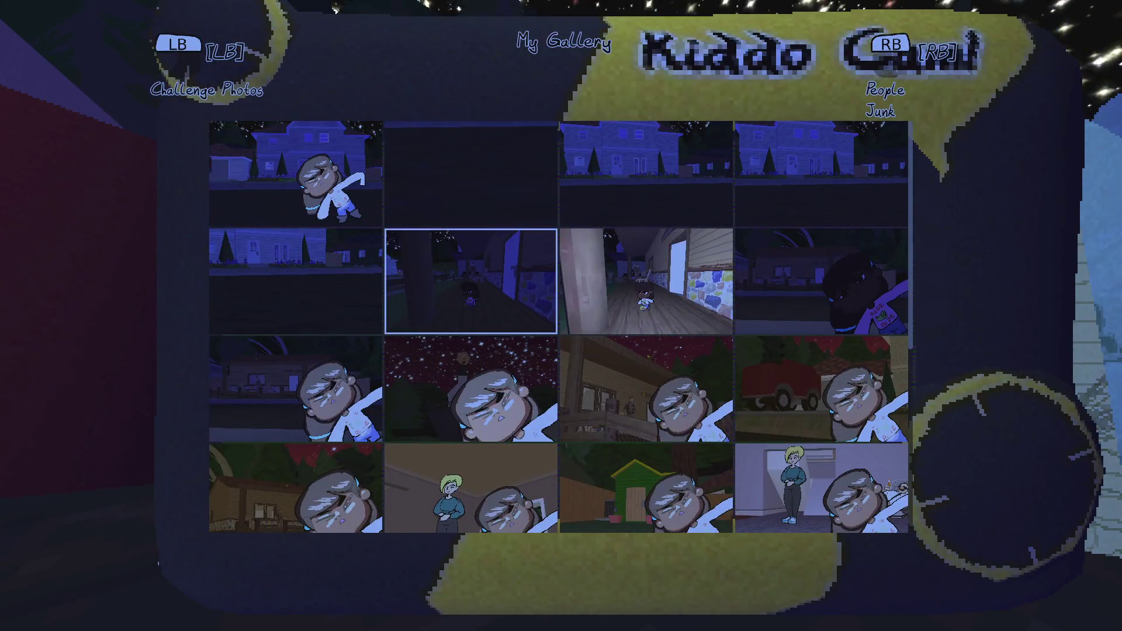
key(Escape)
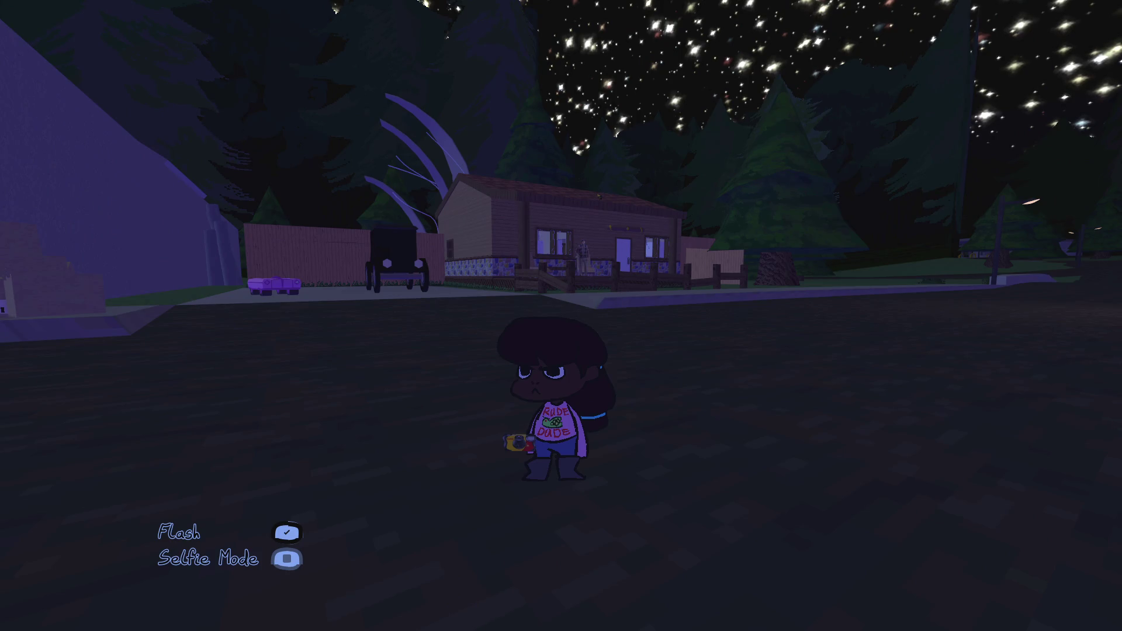
key(Tab)
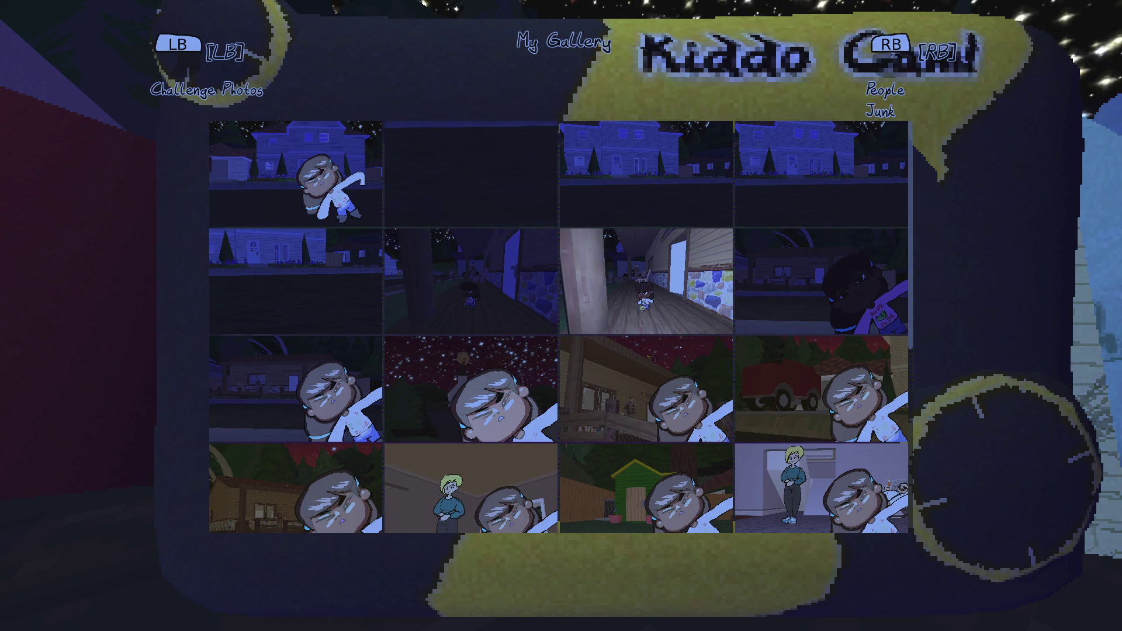
key(Escape)
key(Escape)
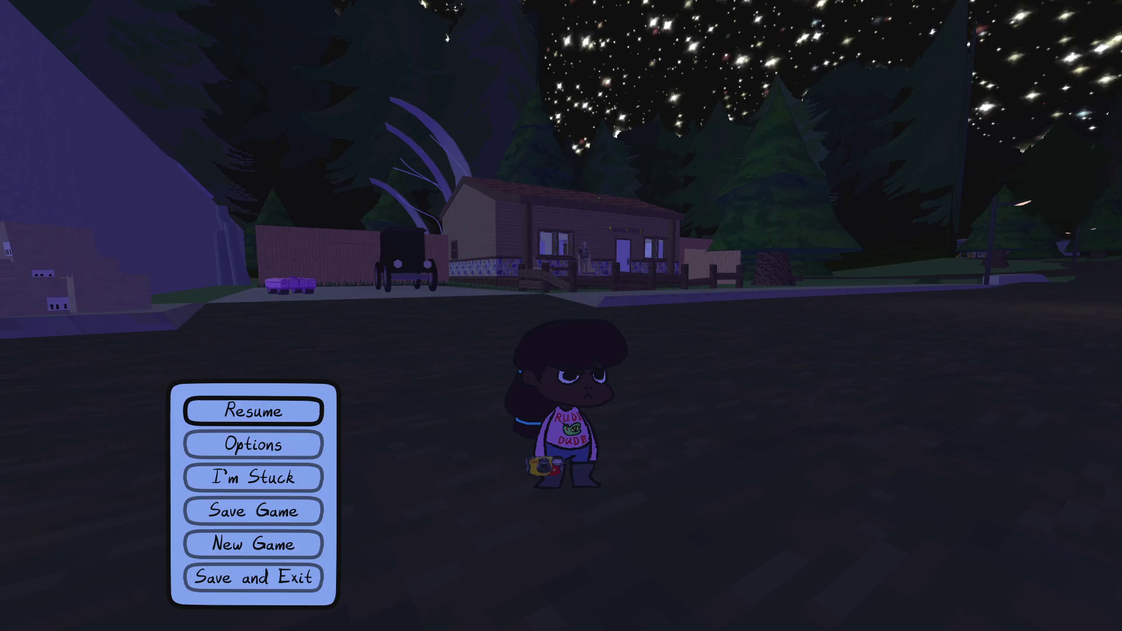
key(alt+Tab)
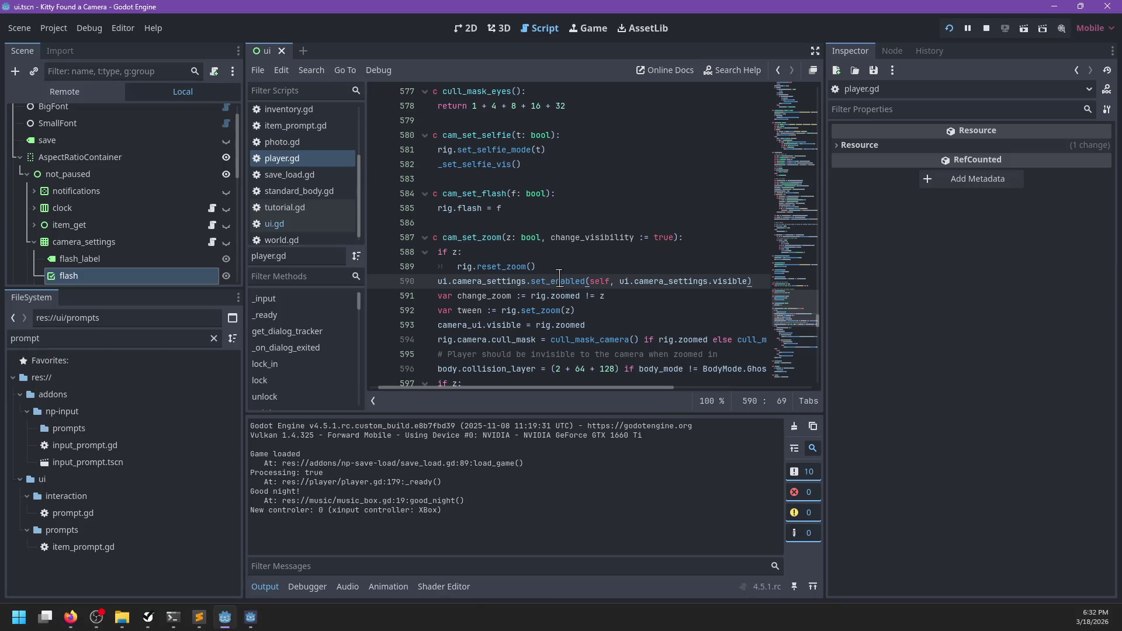
- Find the extra-settings condition on line 168 by searching for 'toggle_c'
key(ctrl+f)
scroll(560, 281, up, 4)
click(559, 275)
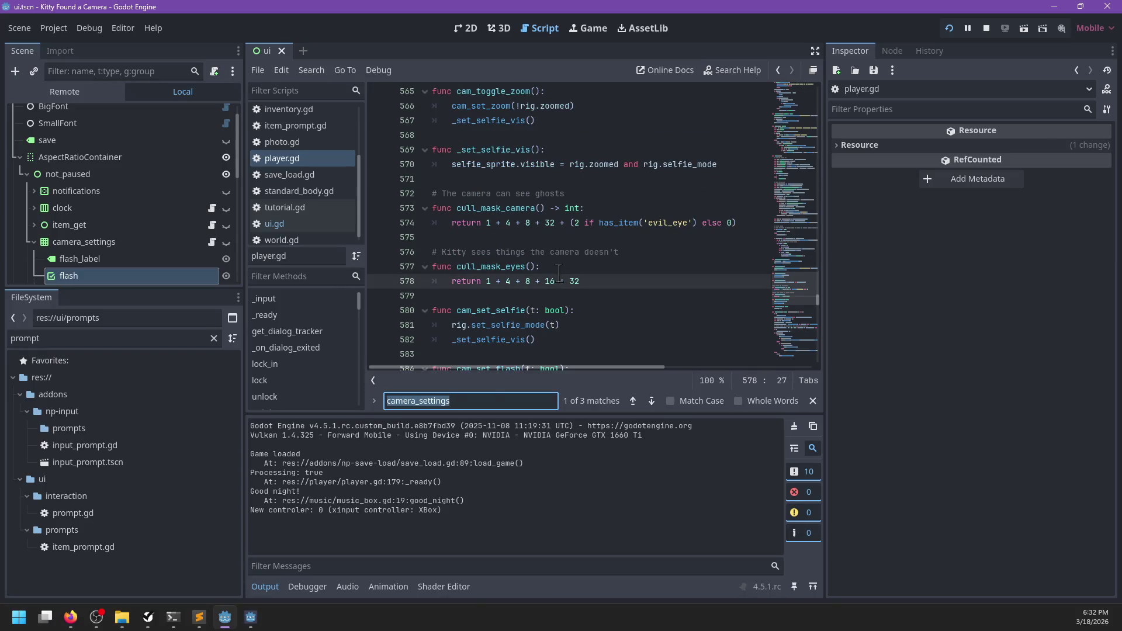
key(Escape)
key(ctrl+f)
text(toggle_c)
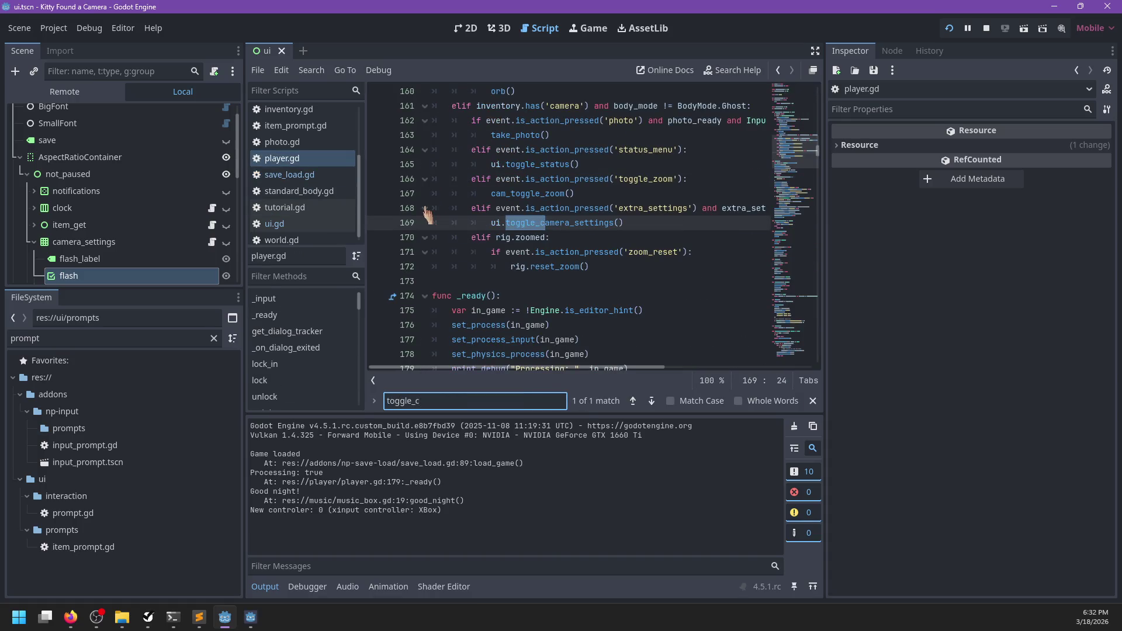
key(Escape)
key(Up)
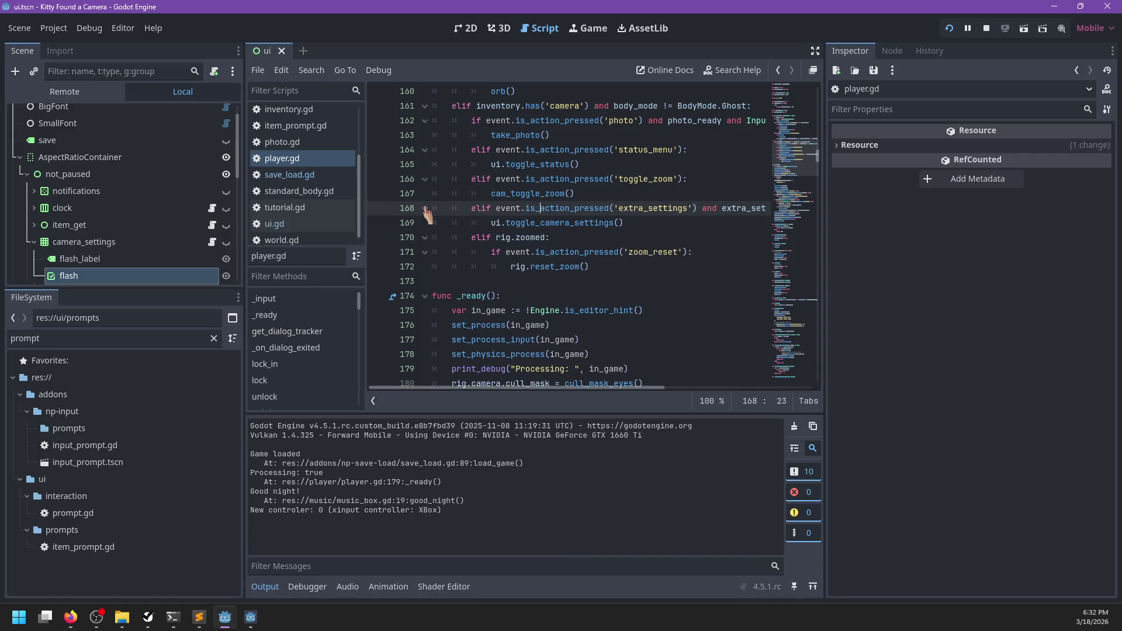
- Append 'and !ui.status_ui.active' to line 168's condition, save, and relaunch with F5
key(End)
text(an)
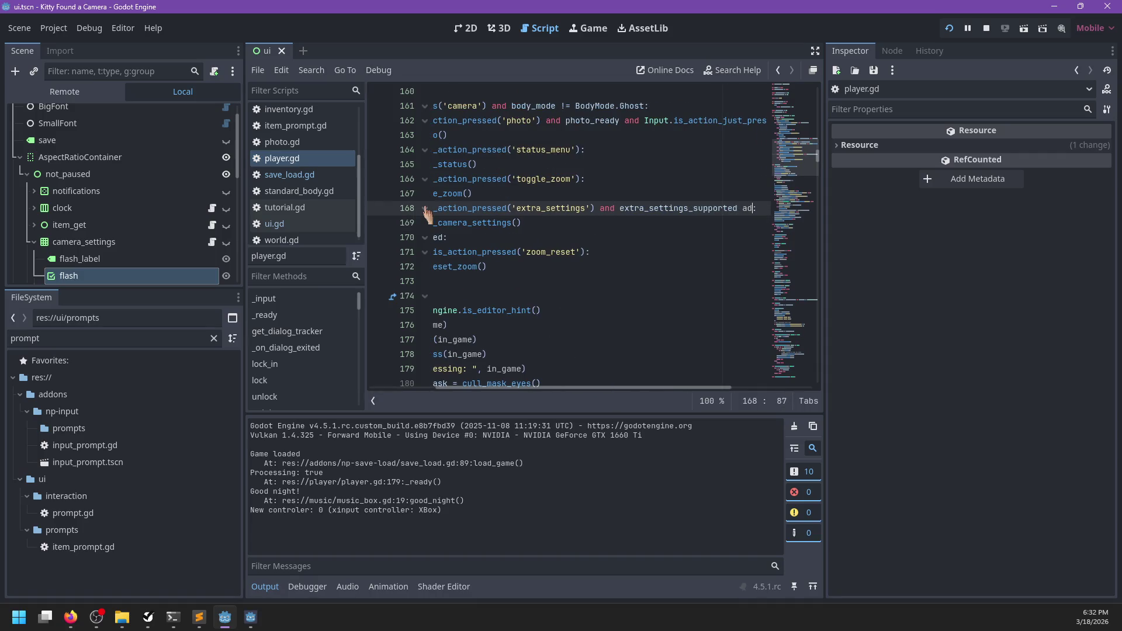
text(d !ui.)
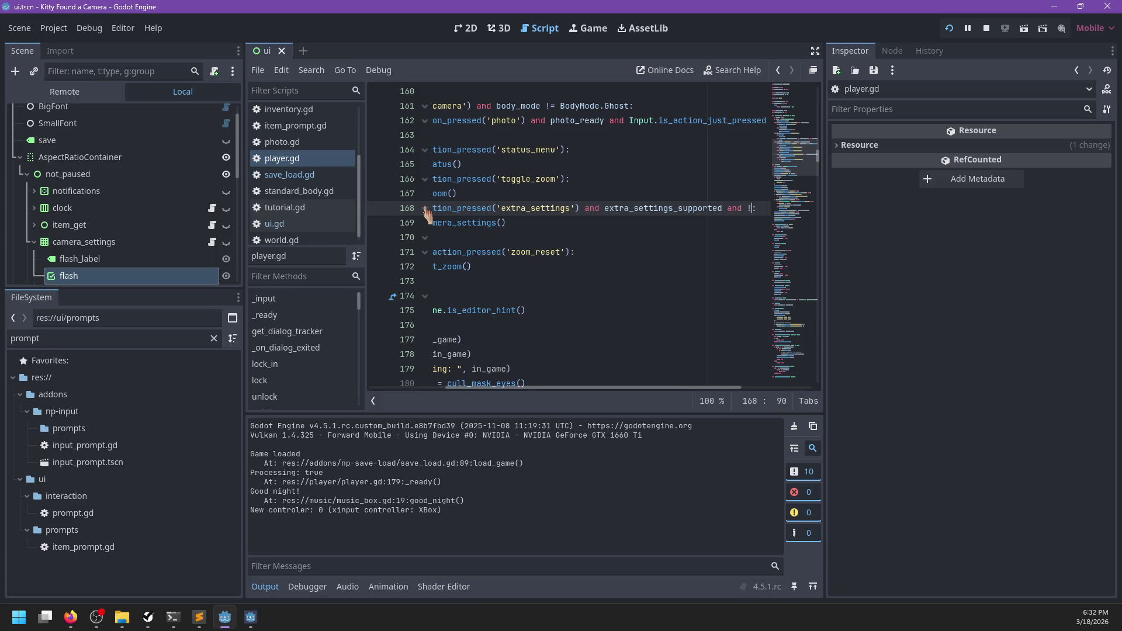
text(status)
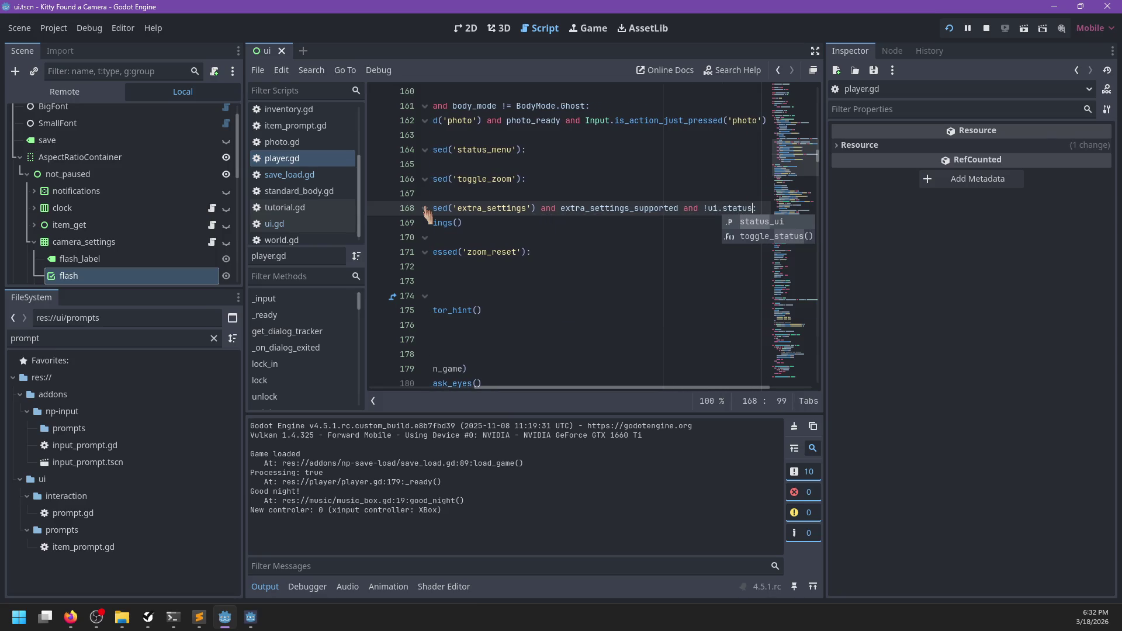
key(Return)
text(.)
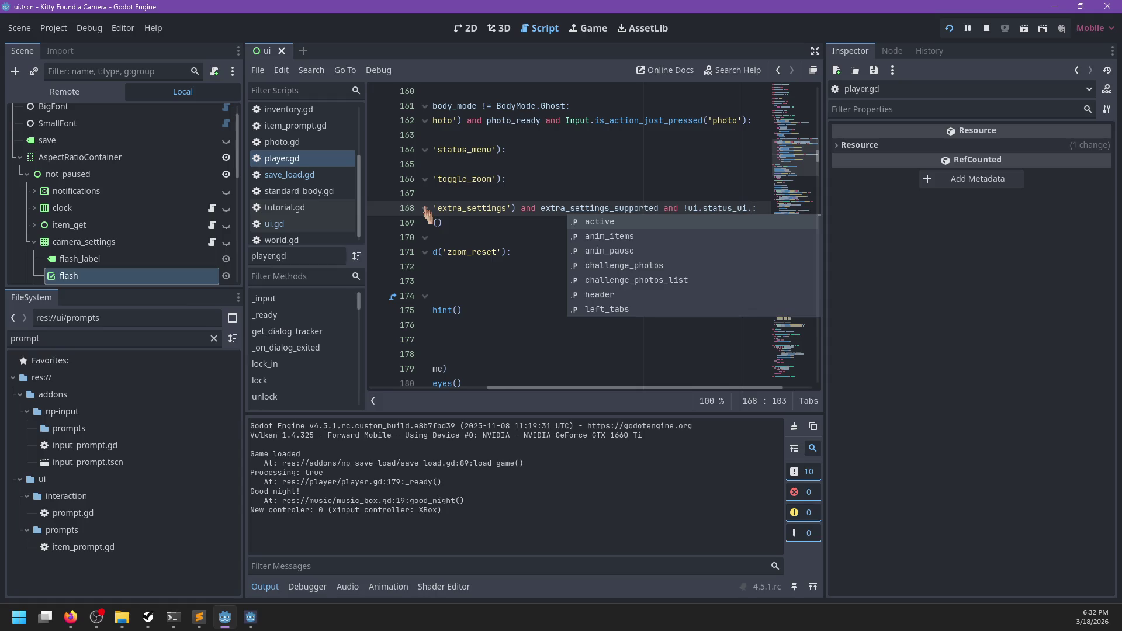
key(Return)
key(ctrl+s)
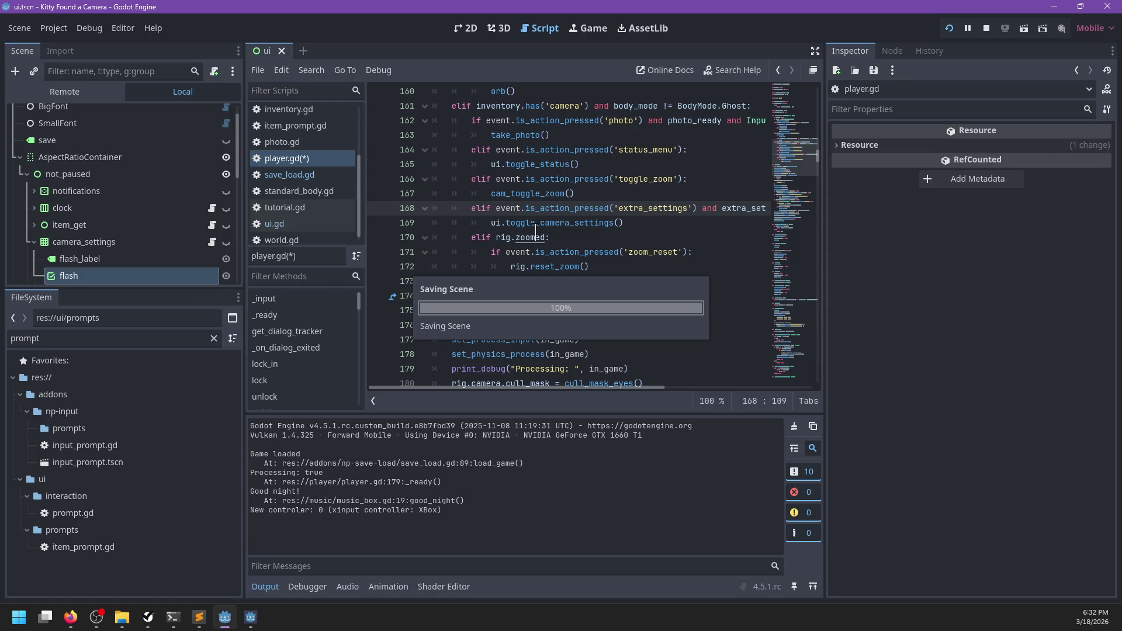
key(F5)
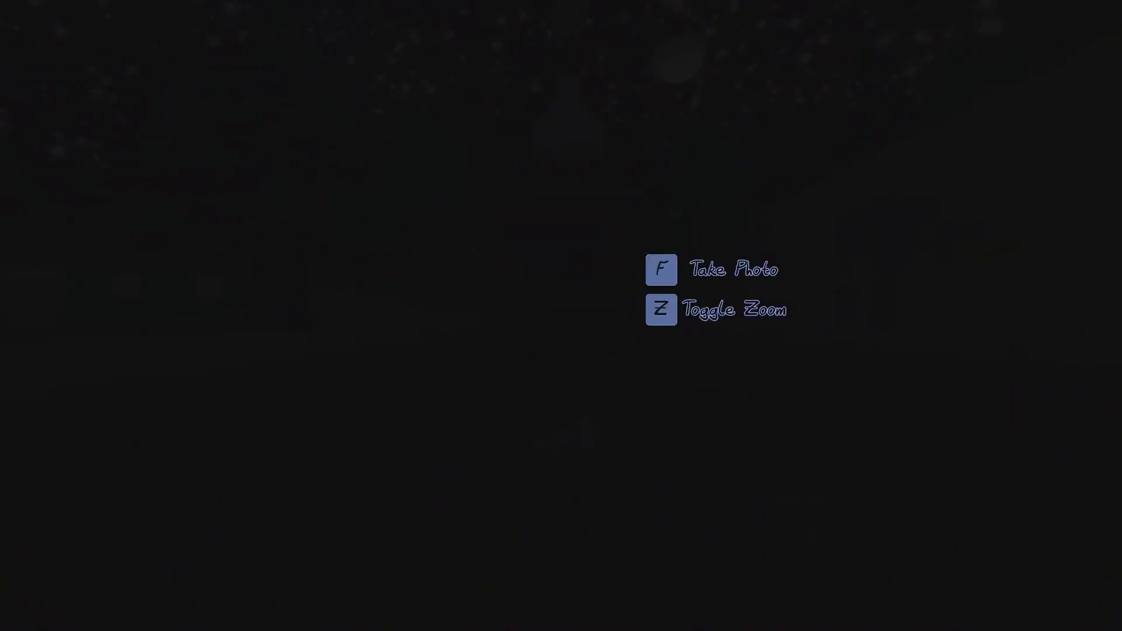
- Browse the photo gallery, then turn the view and take a photo of the street
key(Tab)
key(Down)
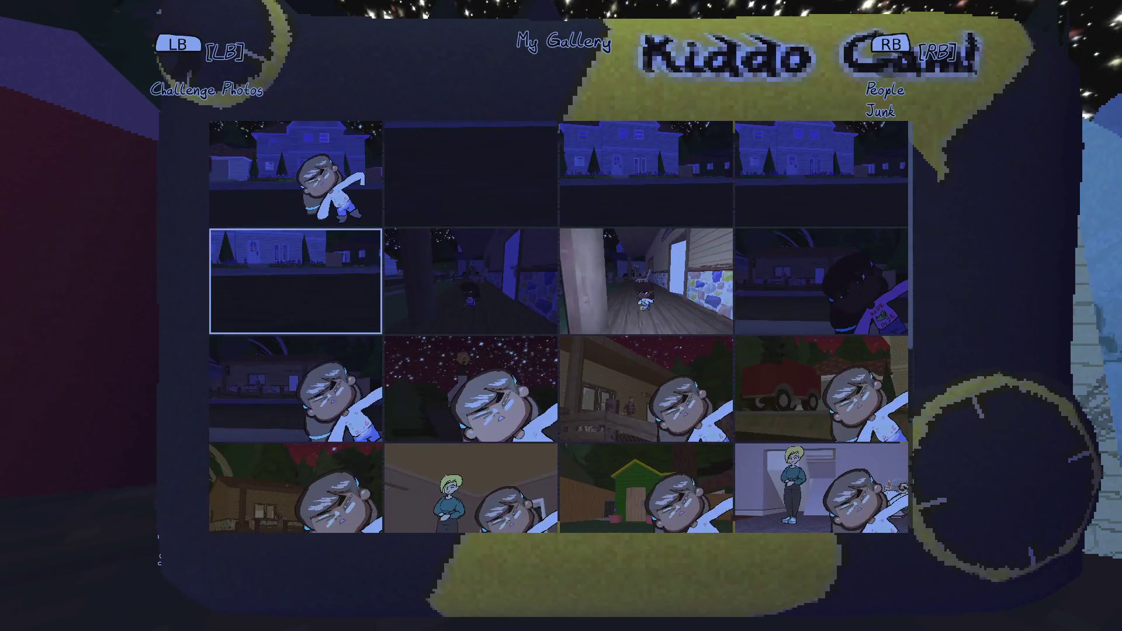
key(Tab)
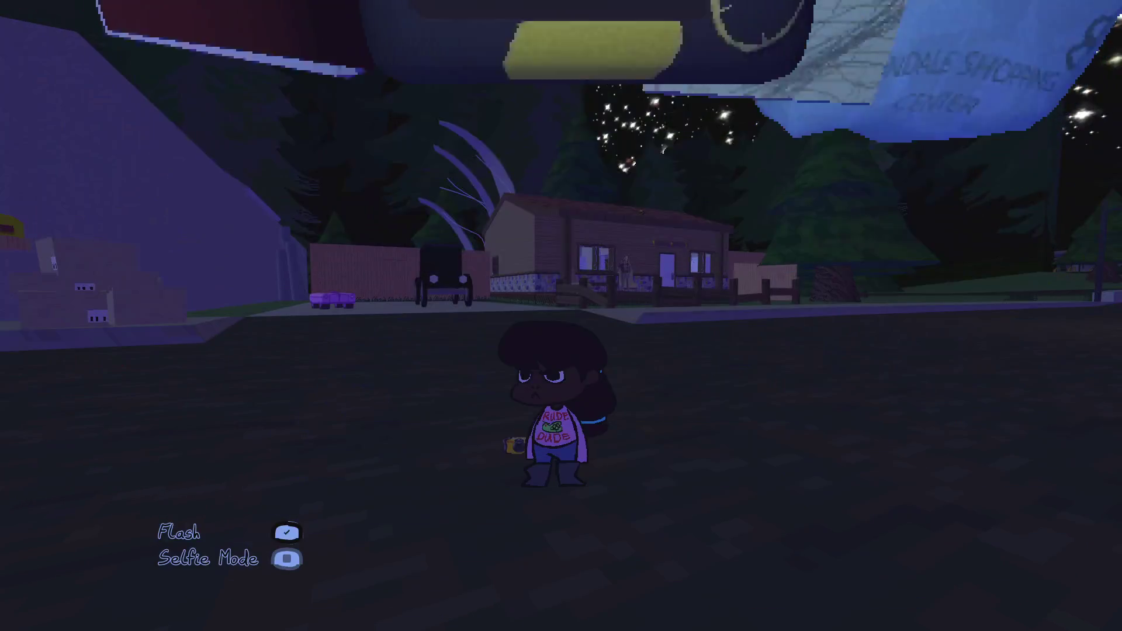
key(d)
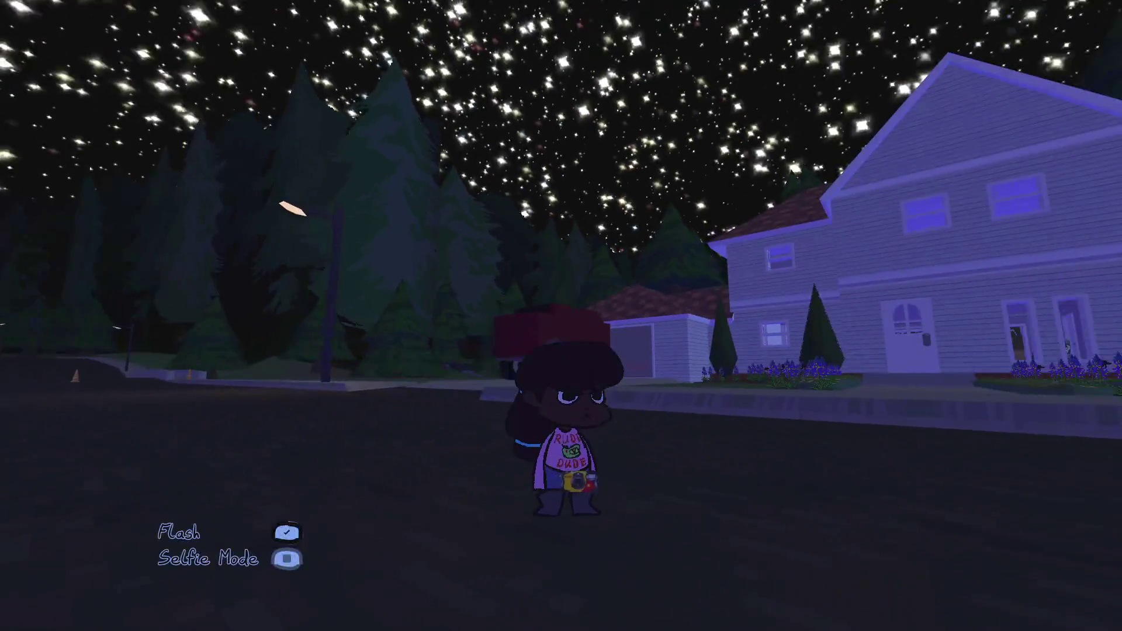
key(s)
key(f)
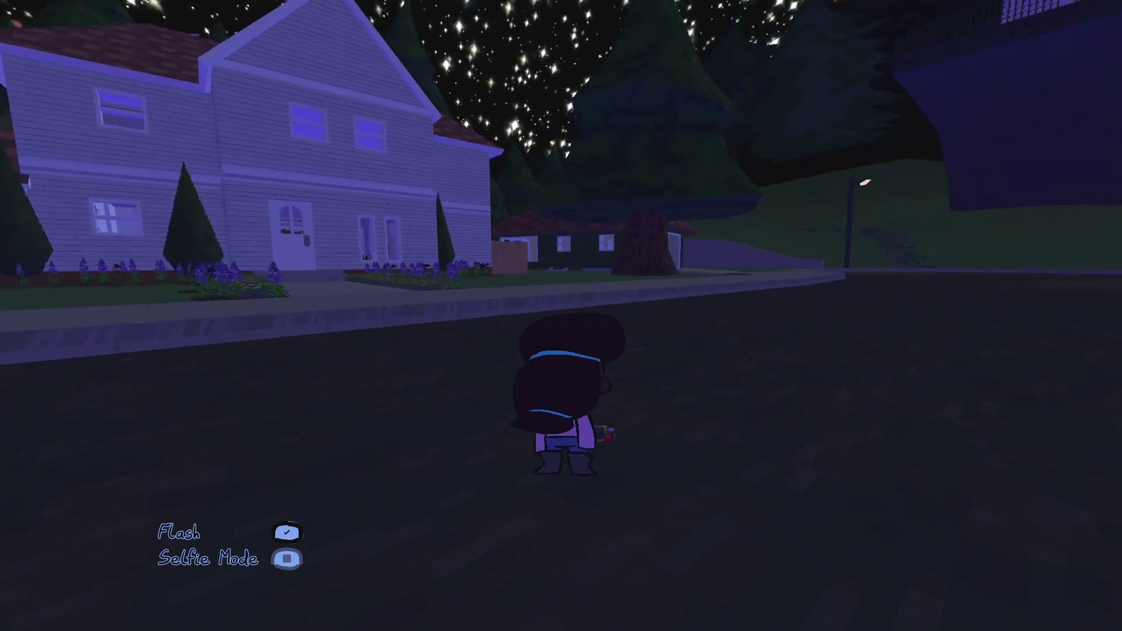
key(space)
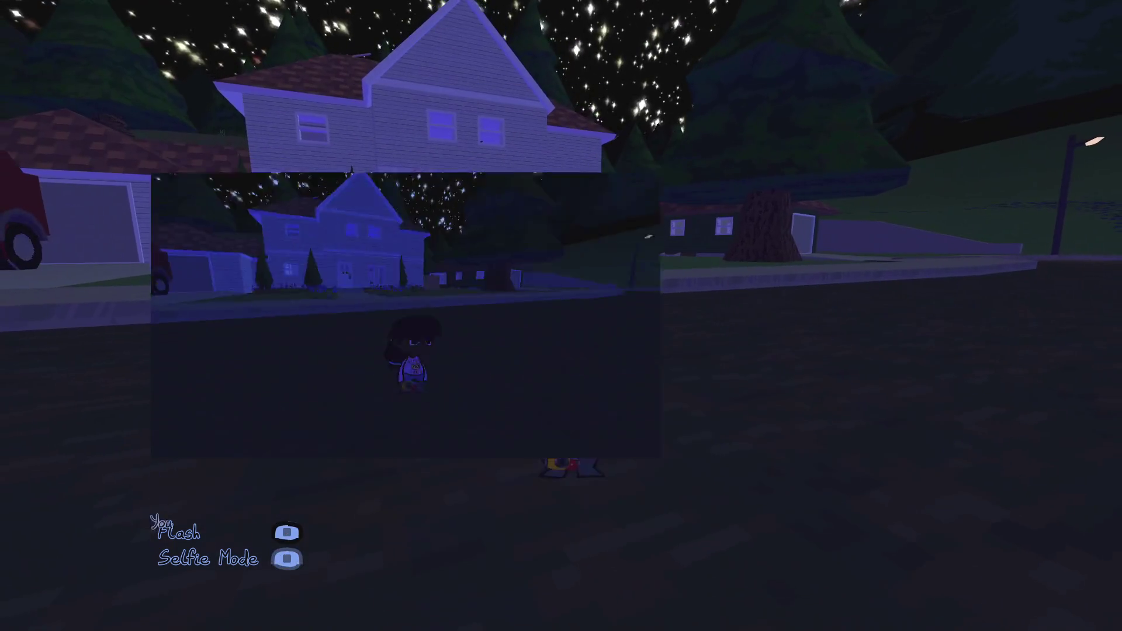
- Walk up the driveway, raise the camera in Selfie Mode, then put it away
key(w)
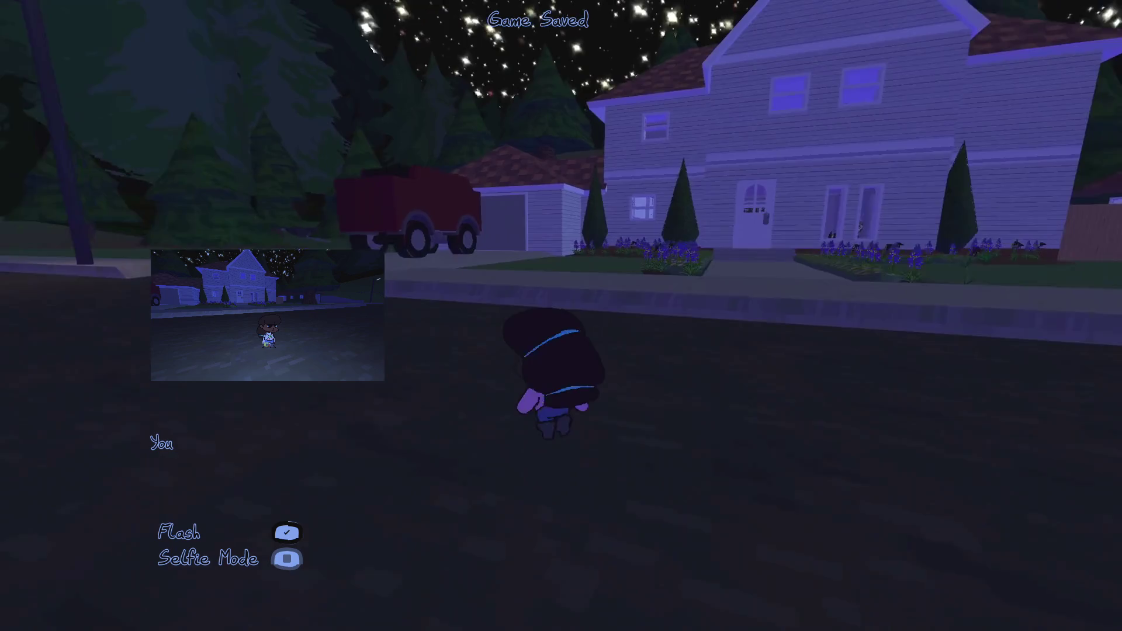
key(c)
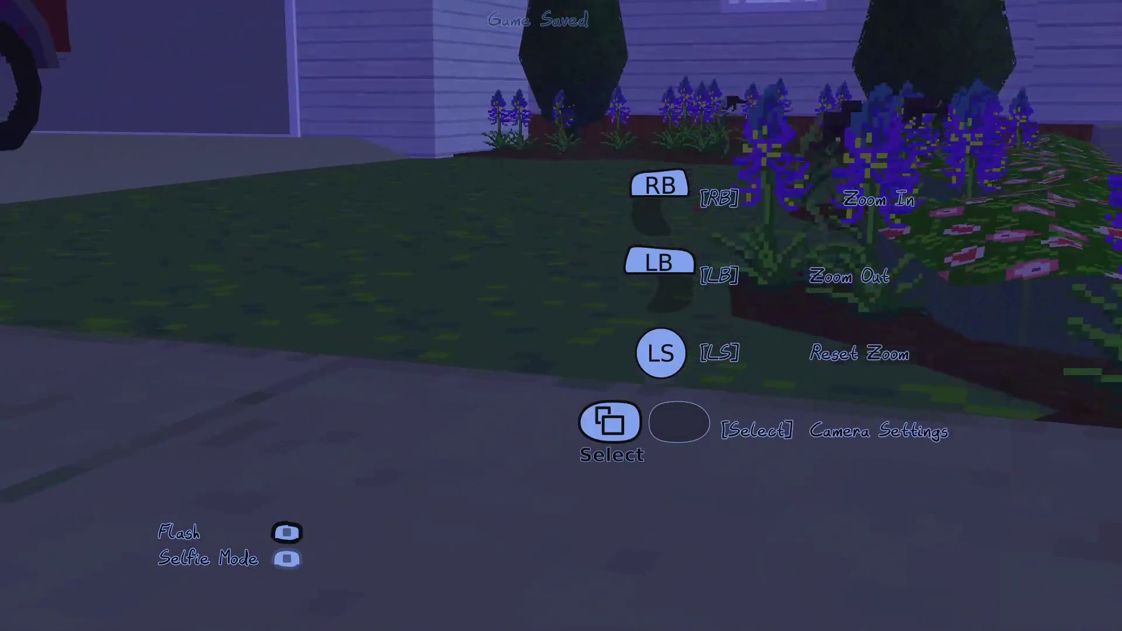
key(r)
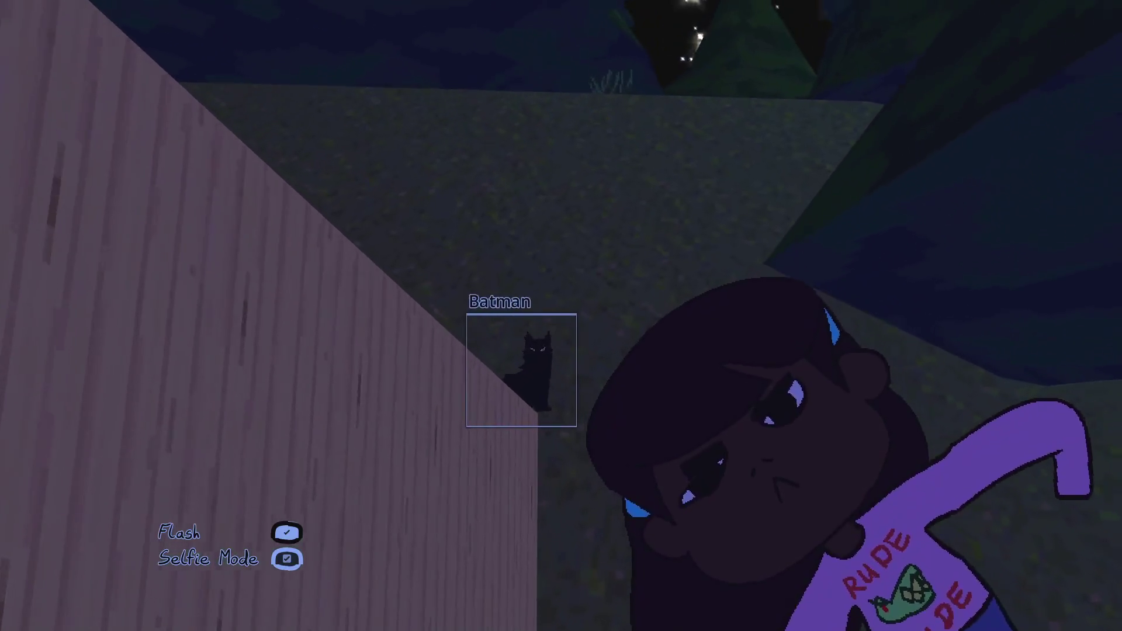
key(Escape)
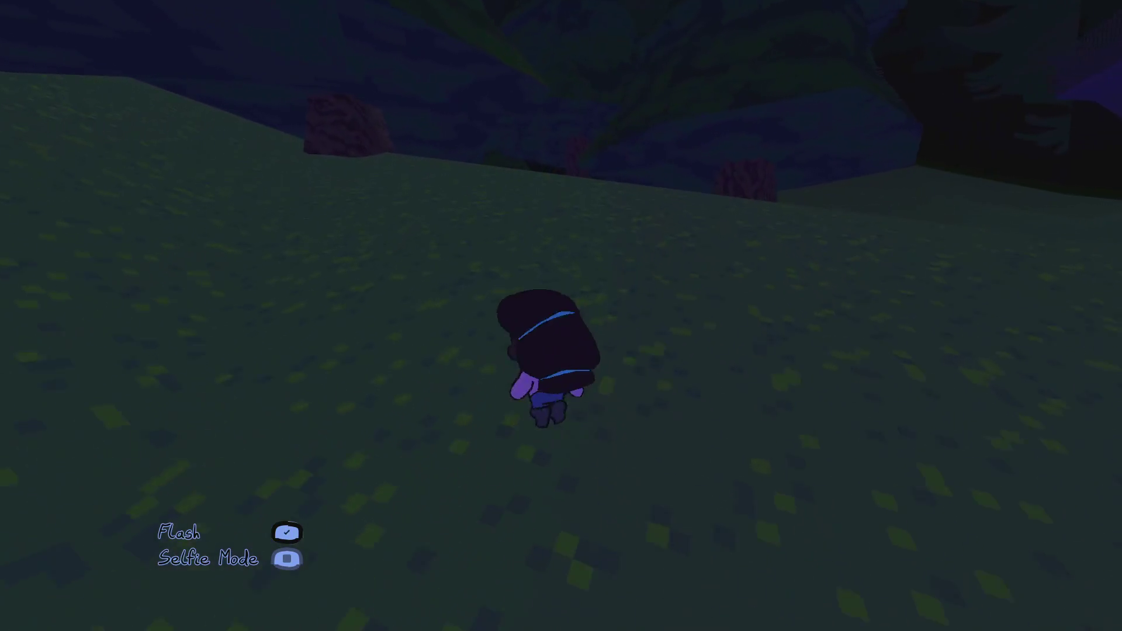
- Run past the stone house to the teenager on the porch and go through her dialogue
key(w)
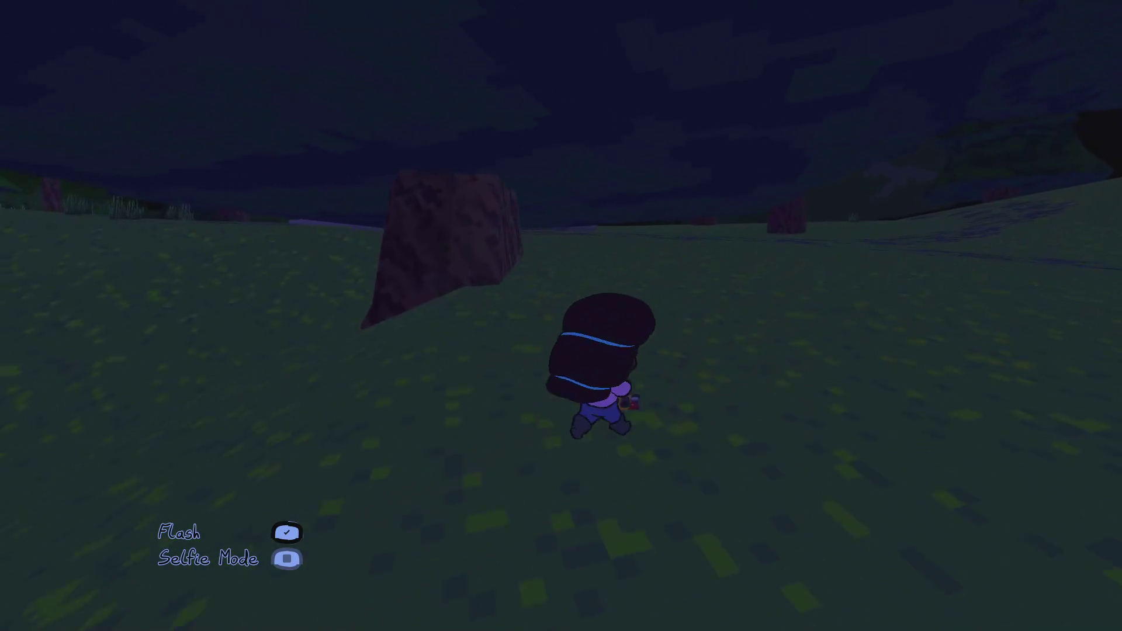
key(w)
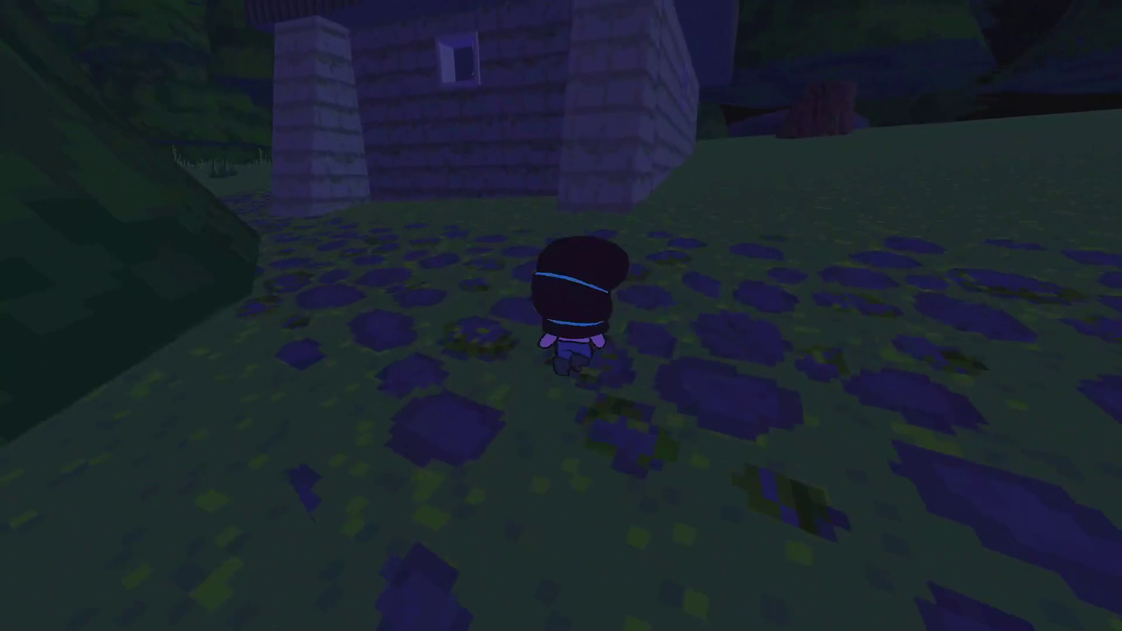
key(w)
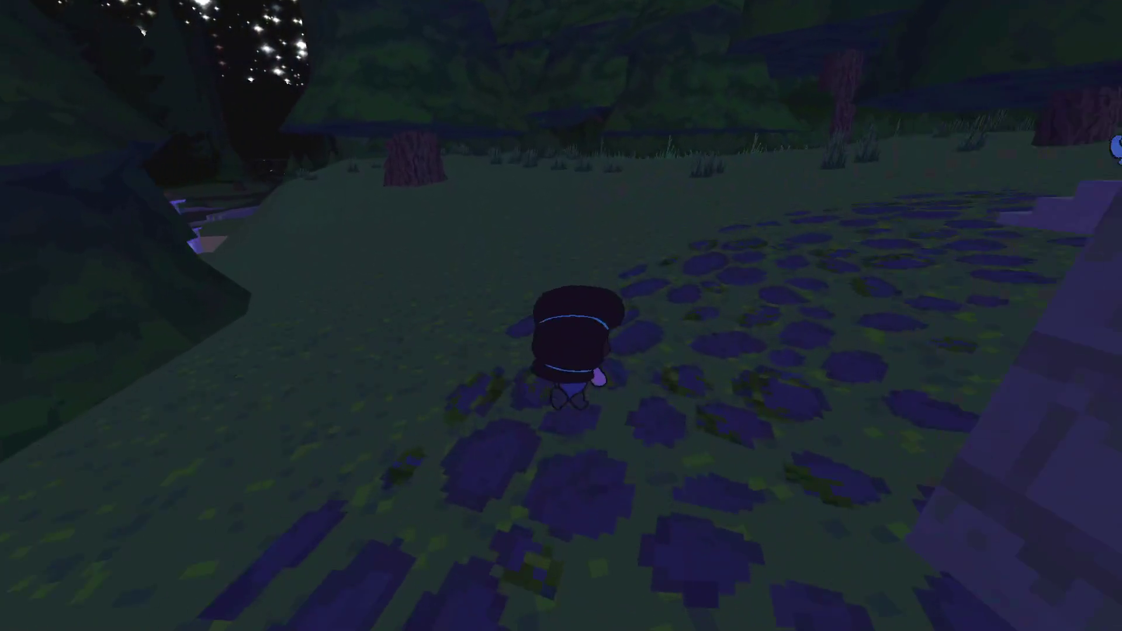
key(w)
key(e)
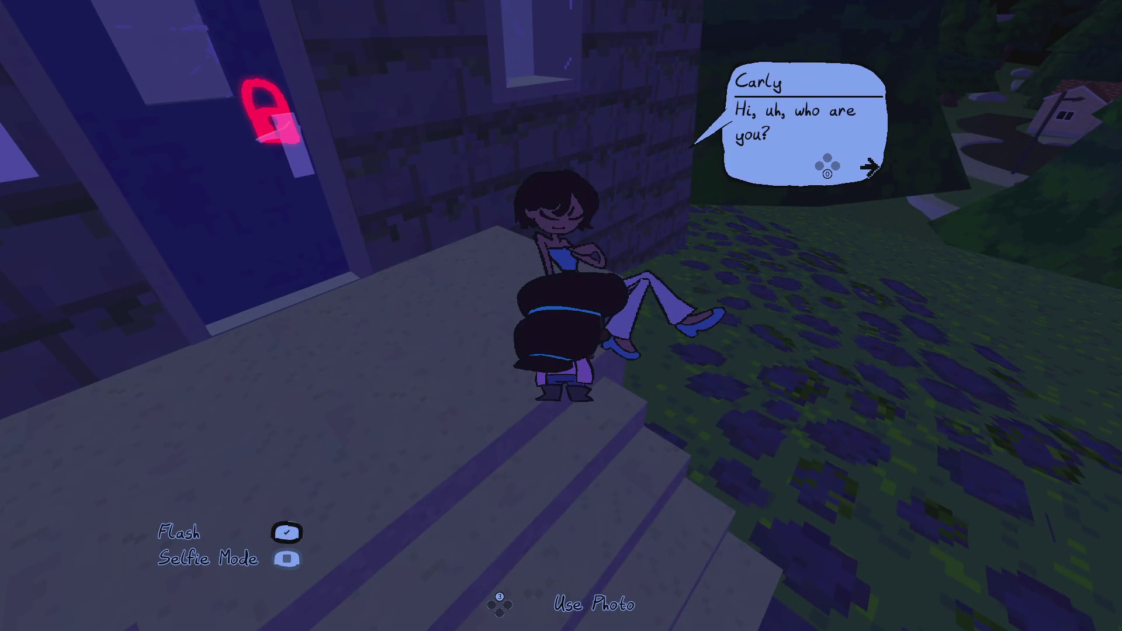
key(e)
key(e)
key(e)
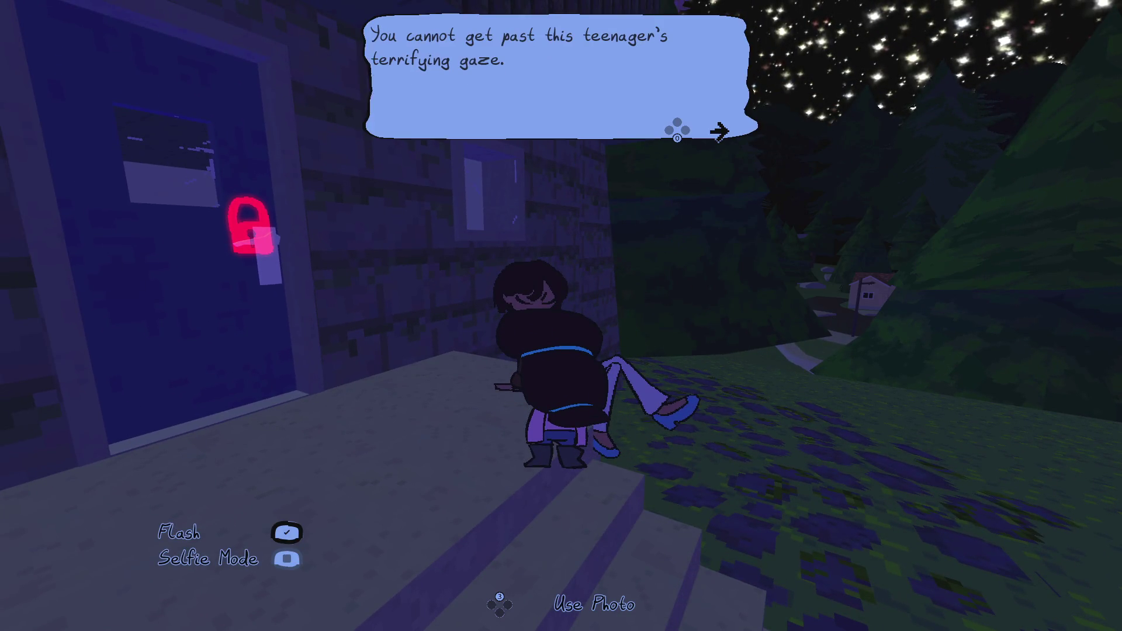
key(e)
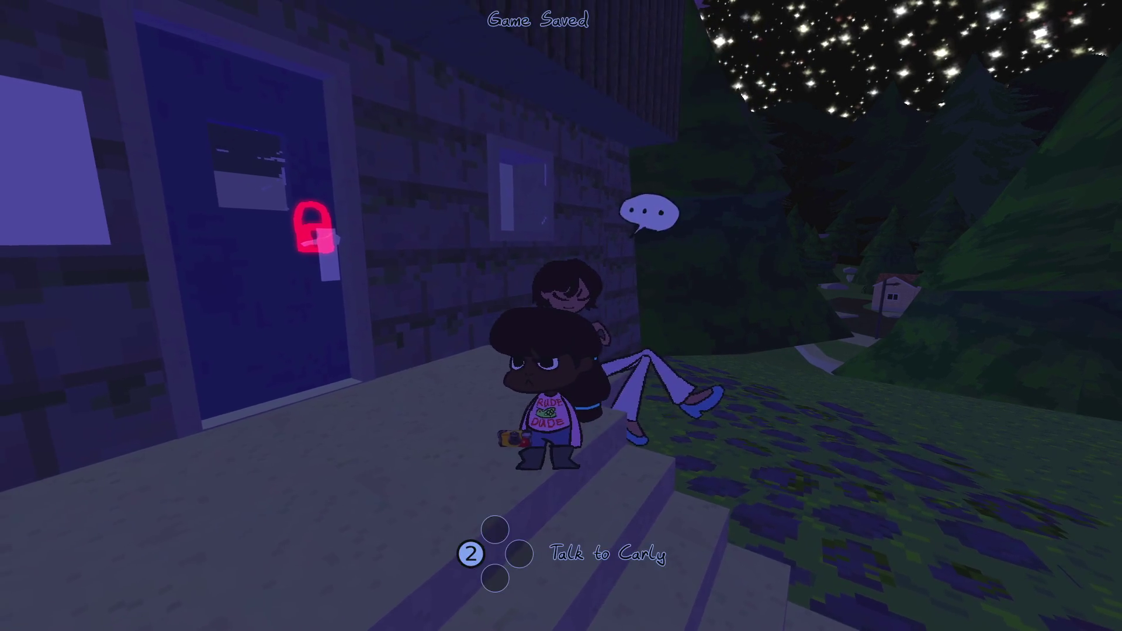
- Pause the game and return to the player.gd script in Godot
key(Escape)
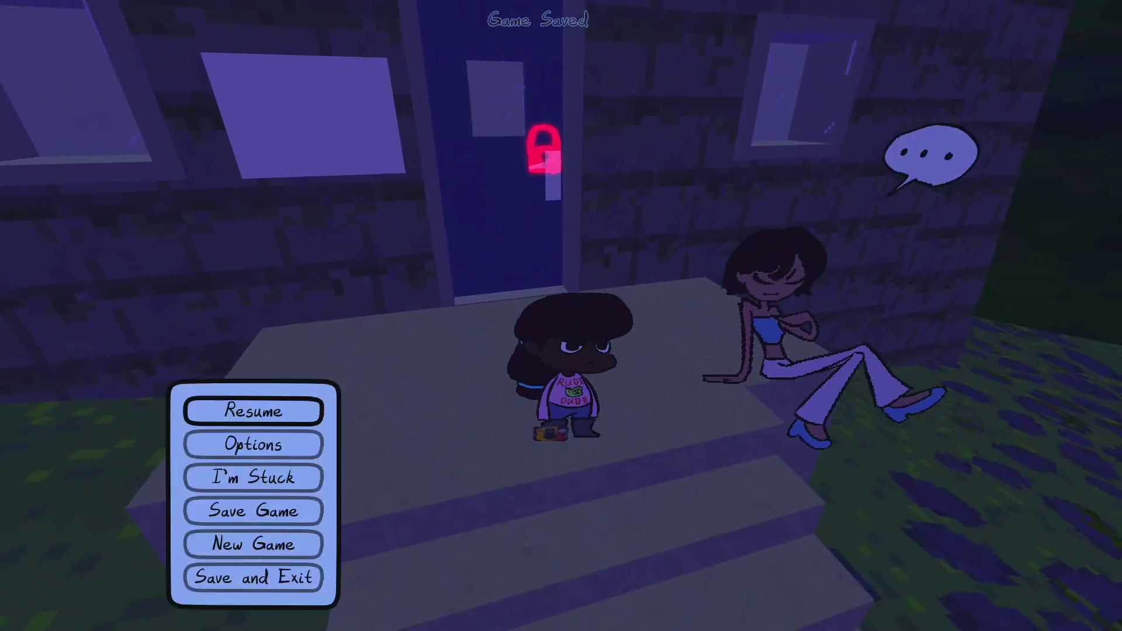
key(alt+Tab)
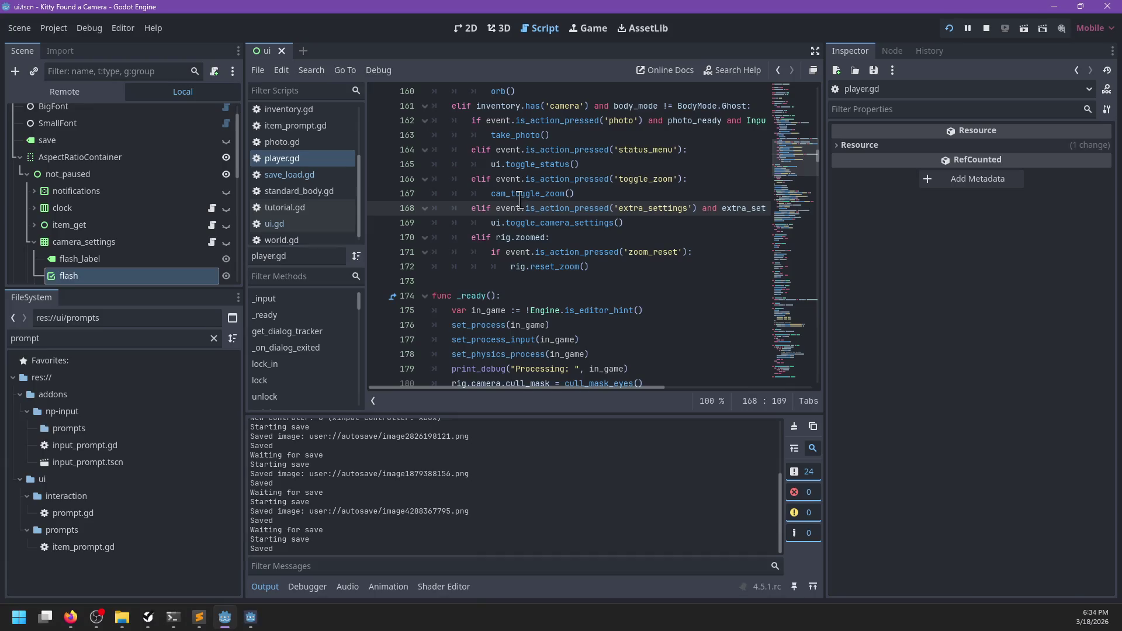
click(528, 275)
- Add 'and !ui.in_dialog' before the colon of the line 168 condition
scroll(583, 258, right, 4)
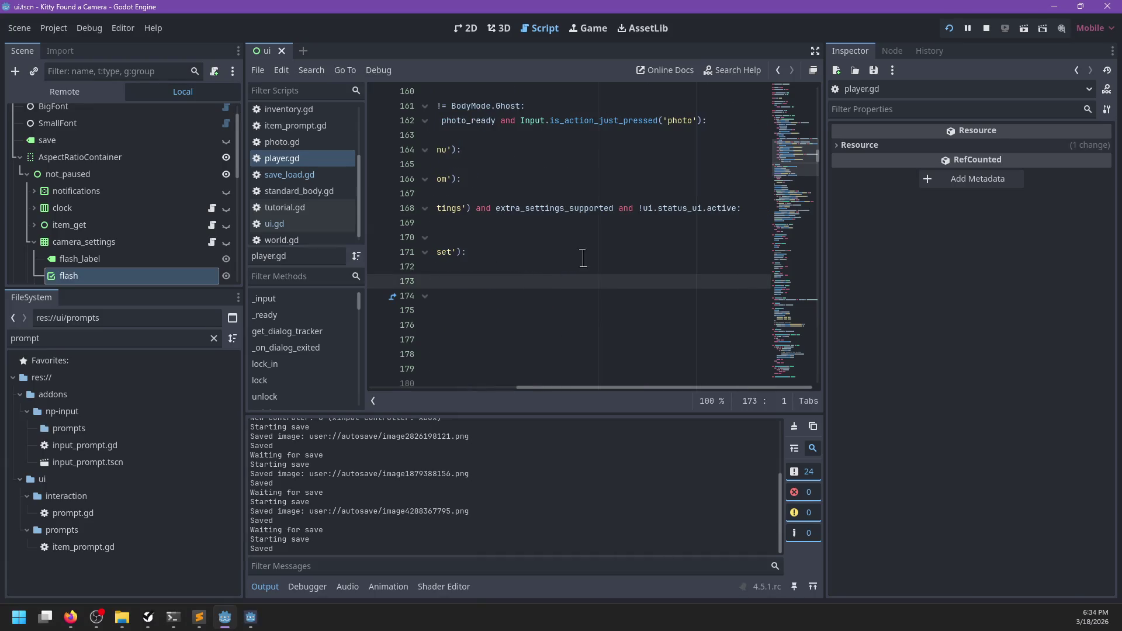
click(742, 209)
text(in_dialog)
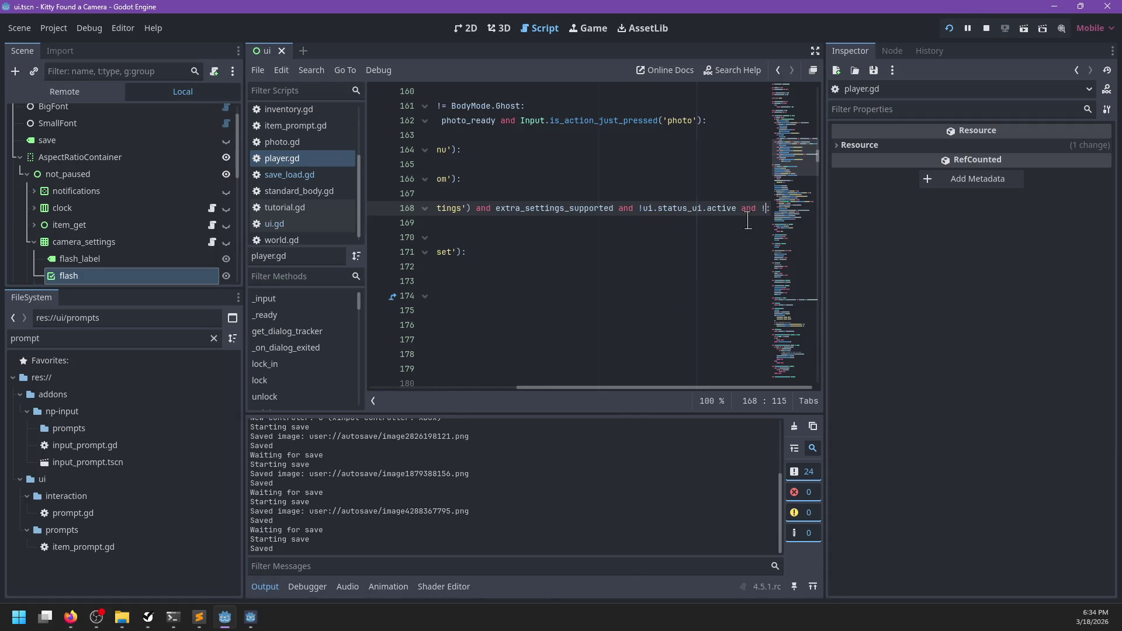
text(in_dialog)
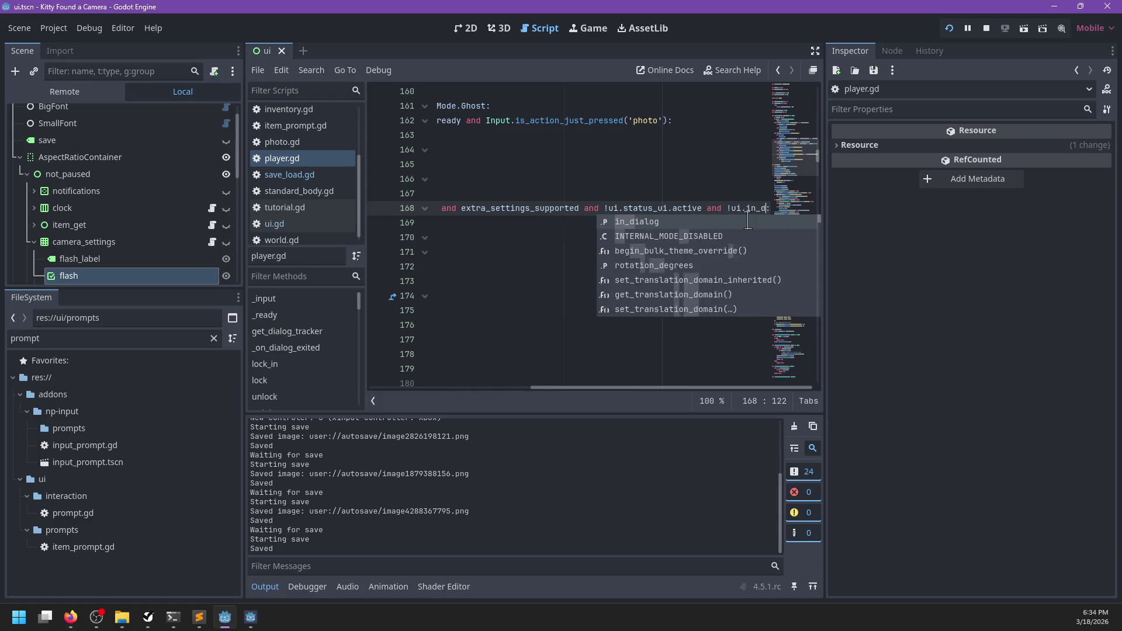
scroll(579, 217, left, 5)
scroll(531, 251, down, 5)
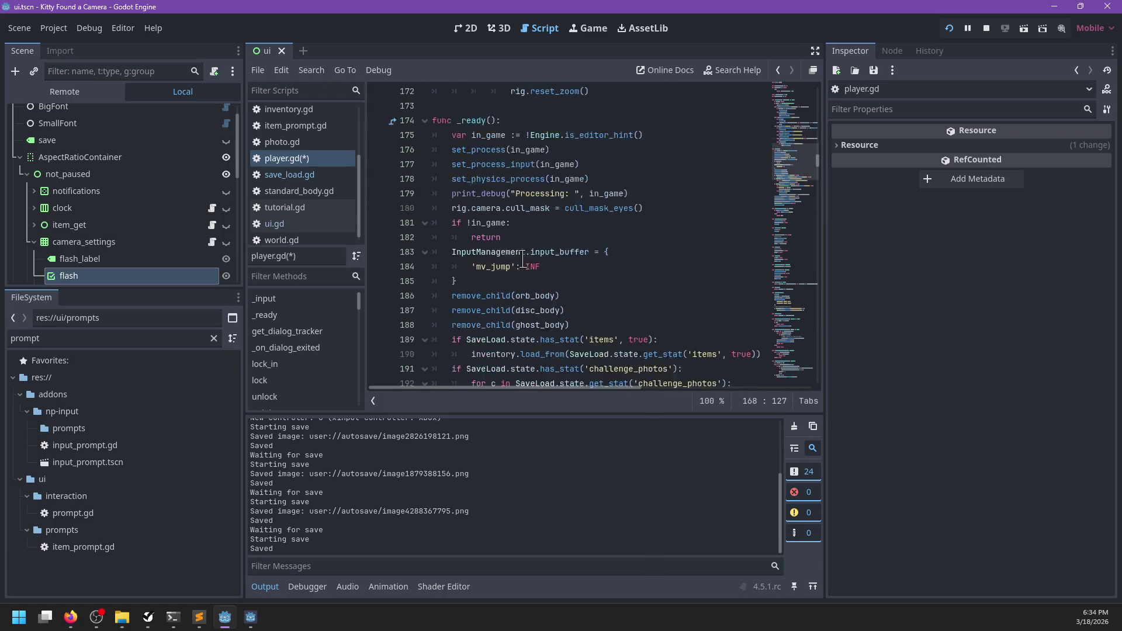
scroll(526, 234, up, 2)
scroll(529, 232, down, 5)
- Add ui.camera_settings.hide() below line 450 in start_dialog, save, and resume the game
key(ctrl+f)
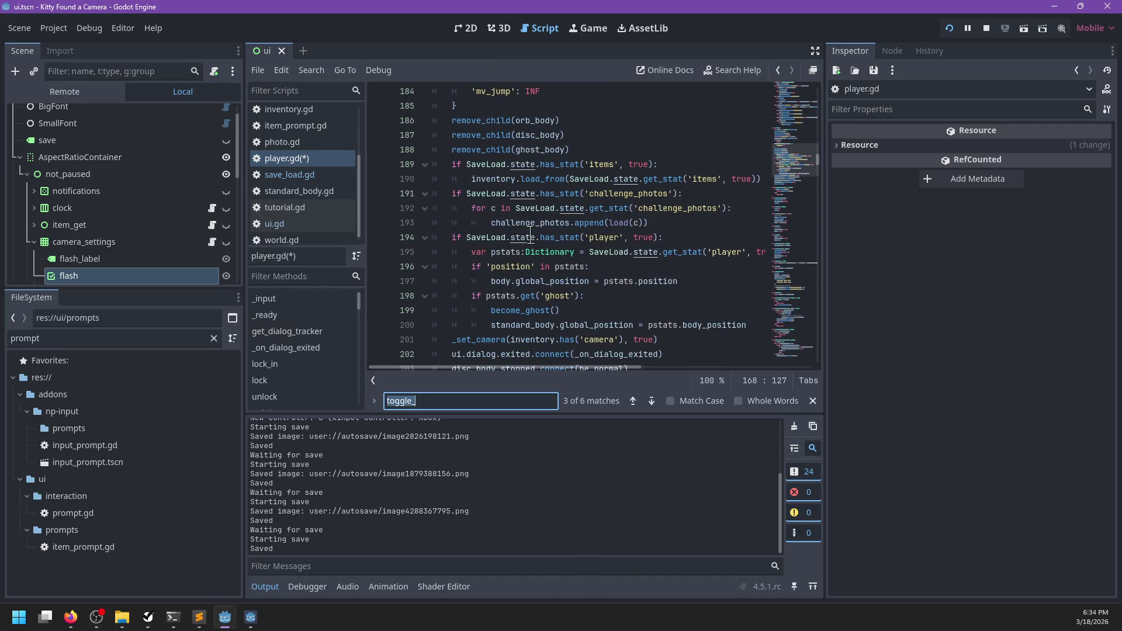
text(start_dialog)
key(Escape)
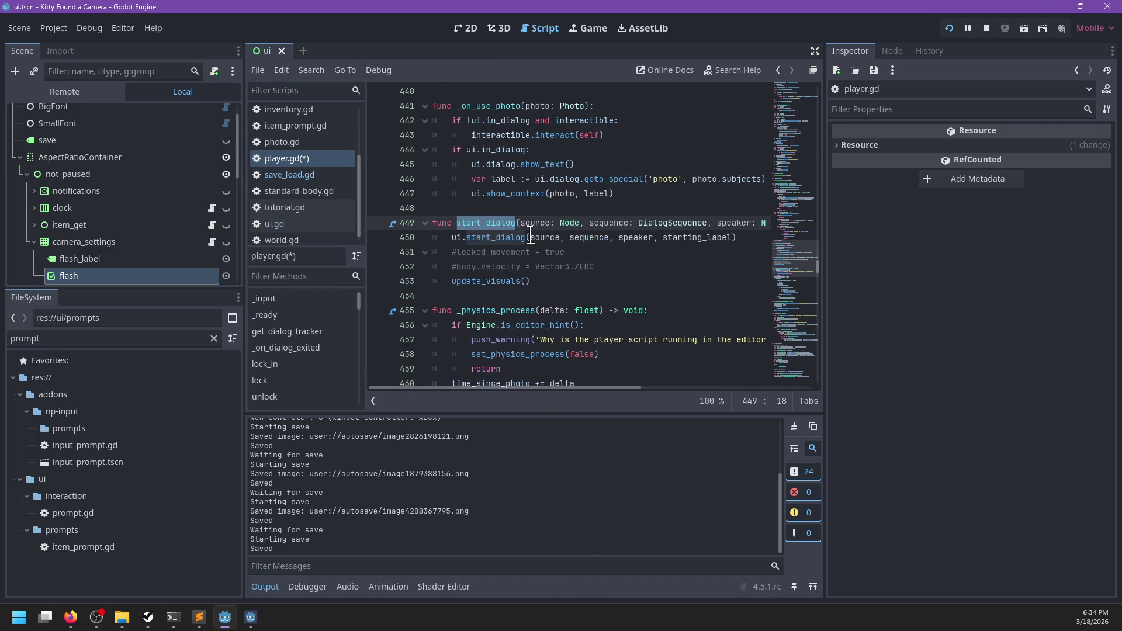
click(531, 236)
key(End)
key(Return)
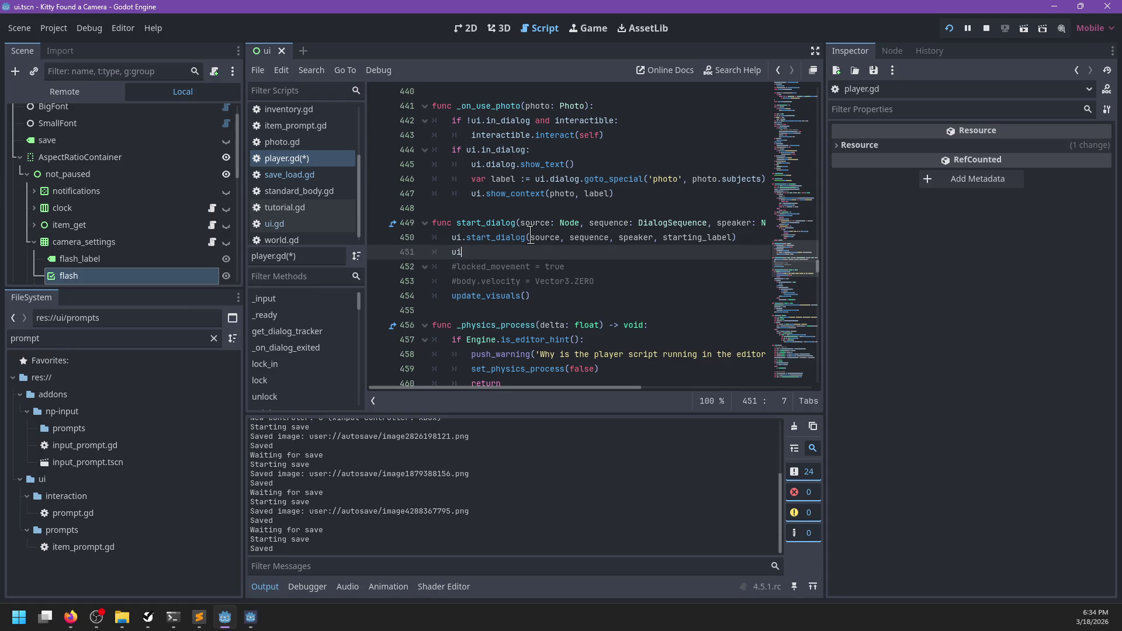
text(.camera_settings.)
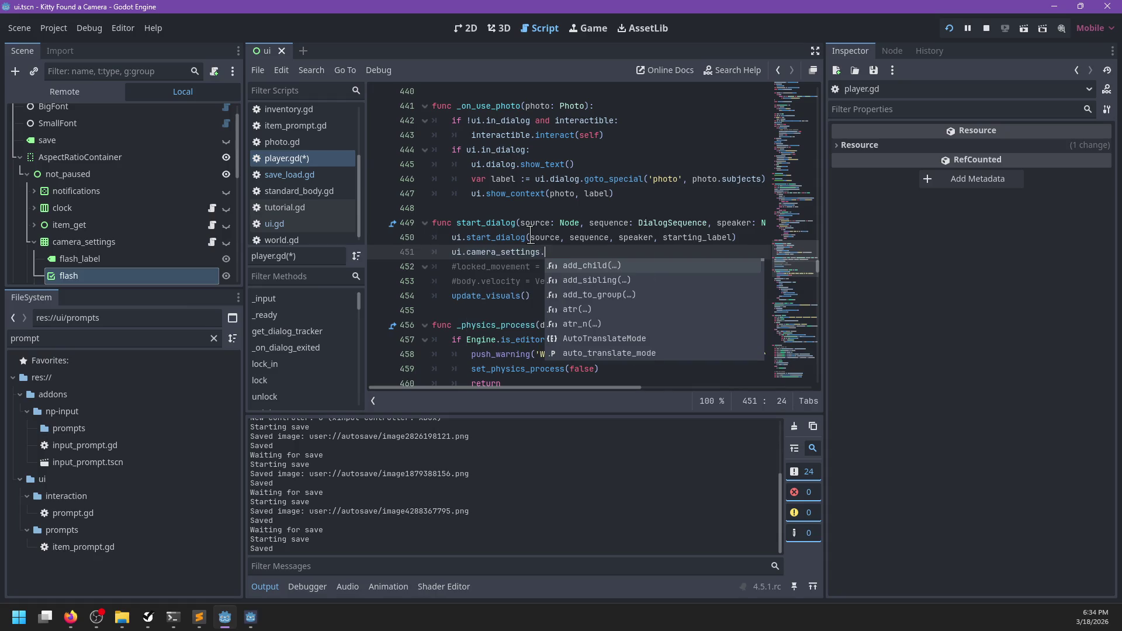
text(hide)
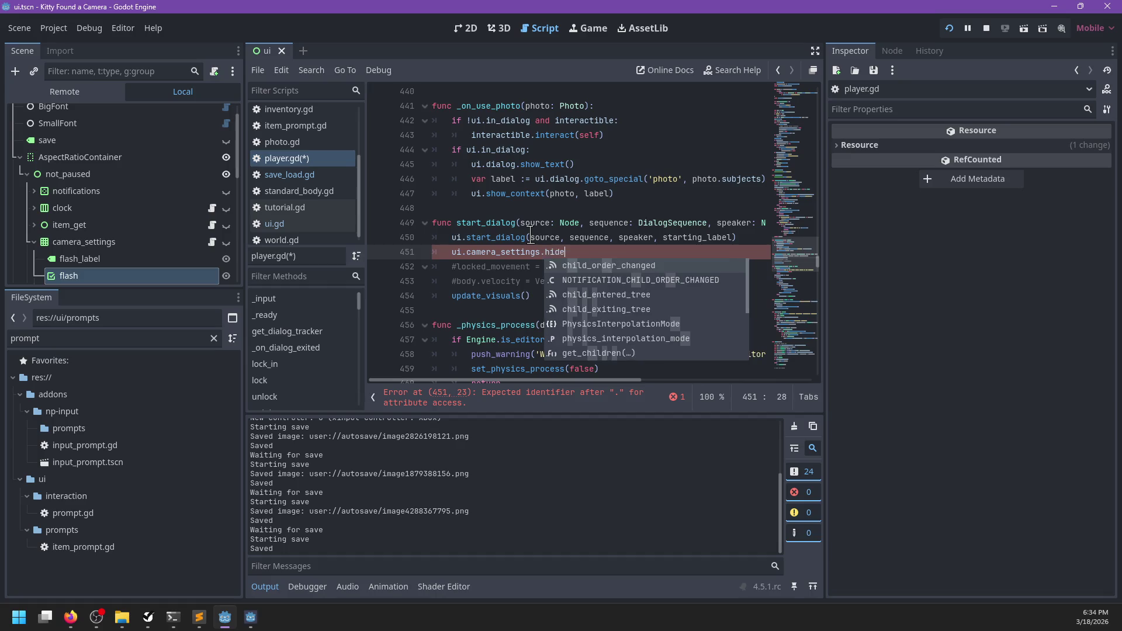
key(Return)
key(ctrl+s)
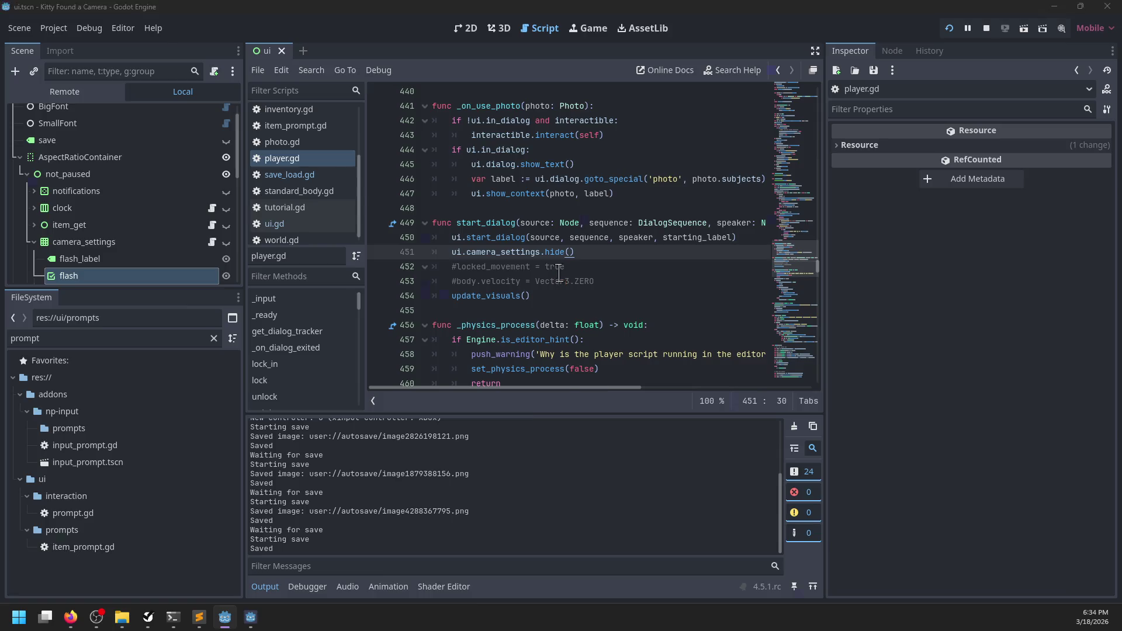
key(Escape)
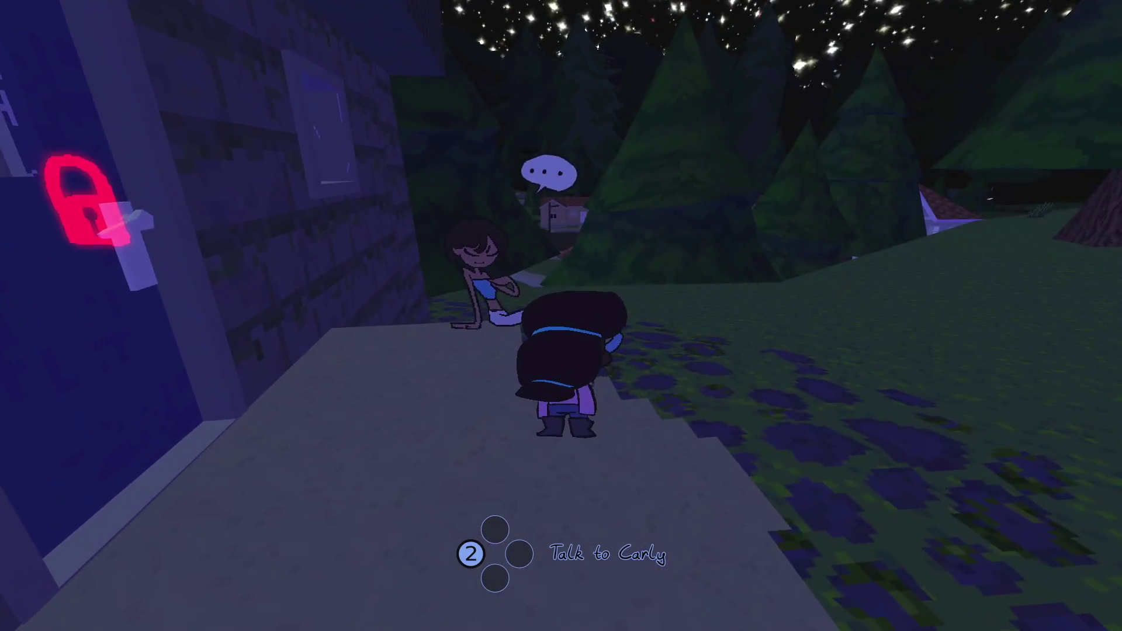
- Talk to the teenager again, then walk off the porch toward the cliff edge
key(e)
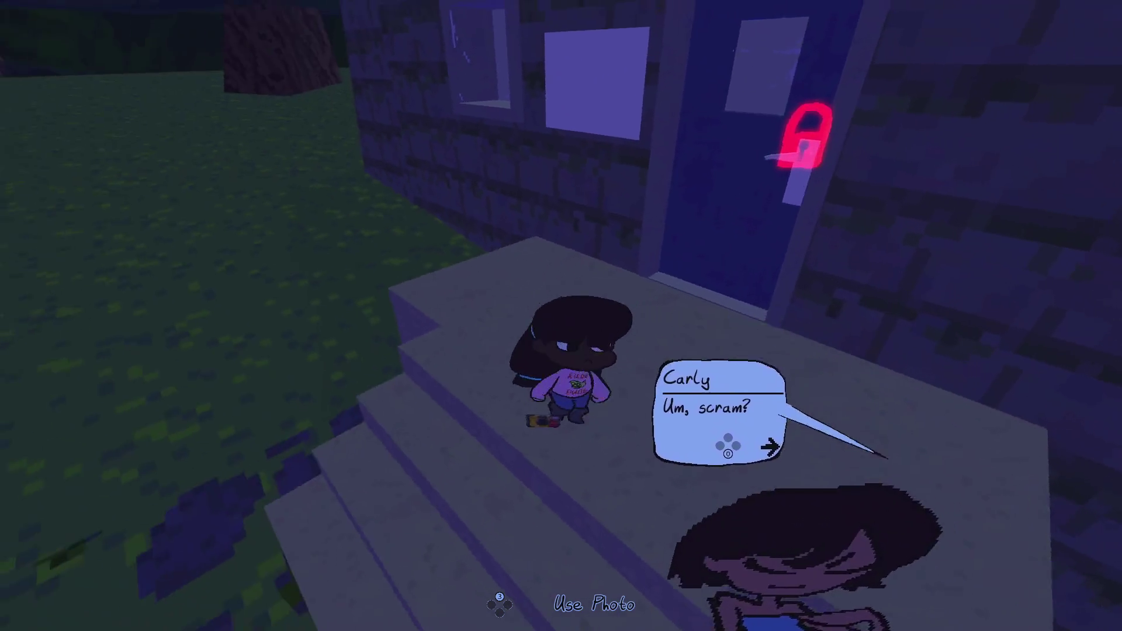
key(e)
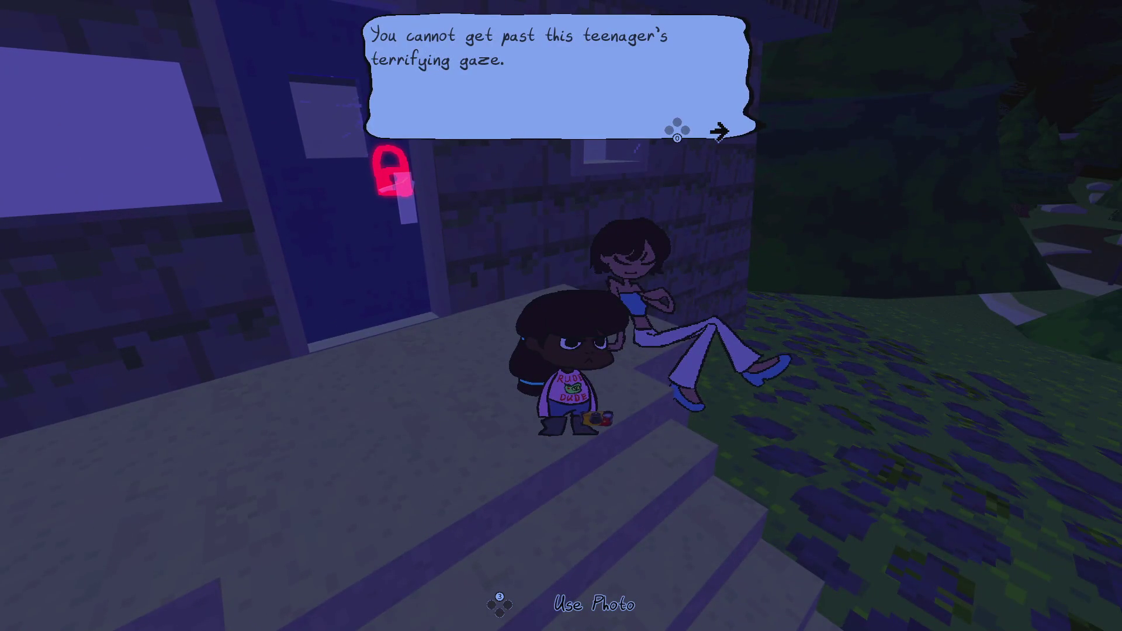
key(e)
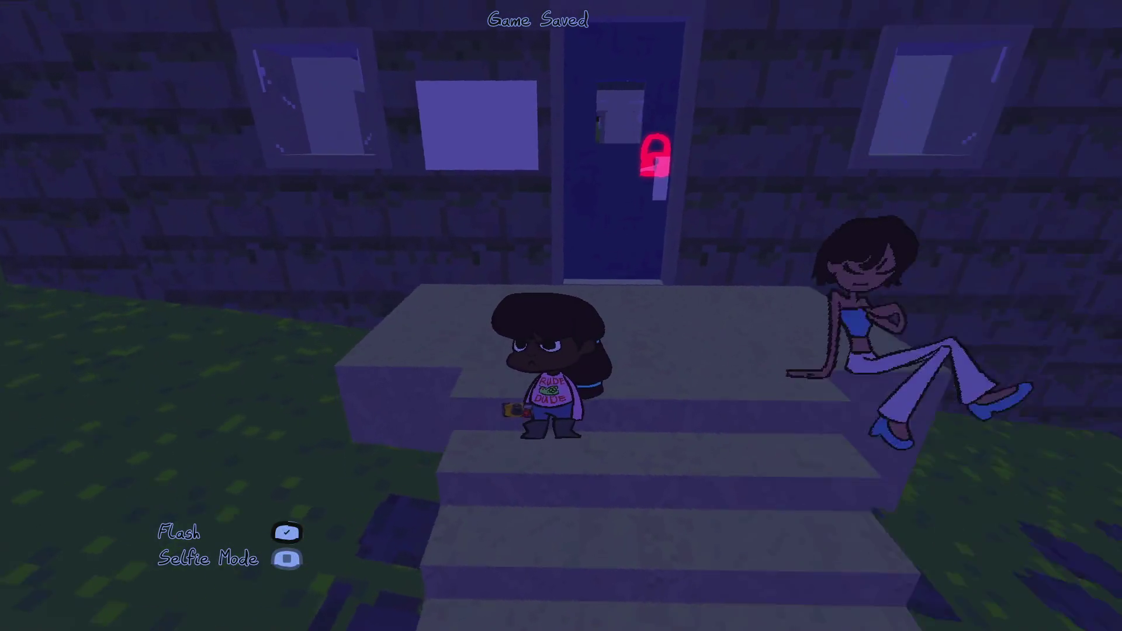
key(a)
key(w)
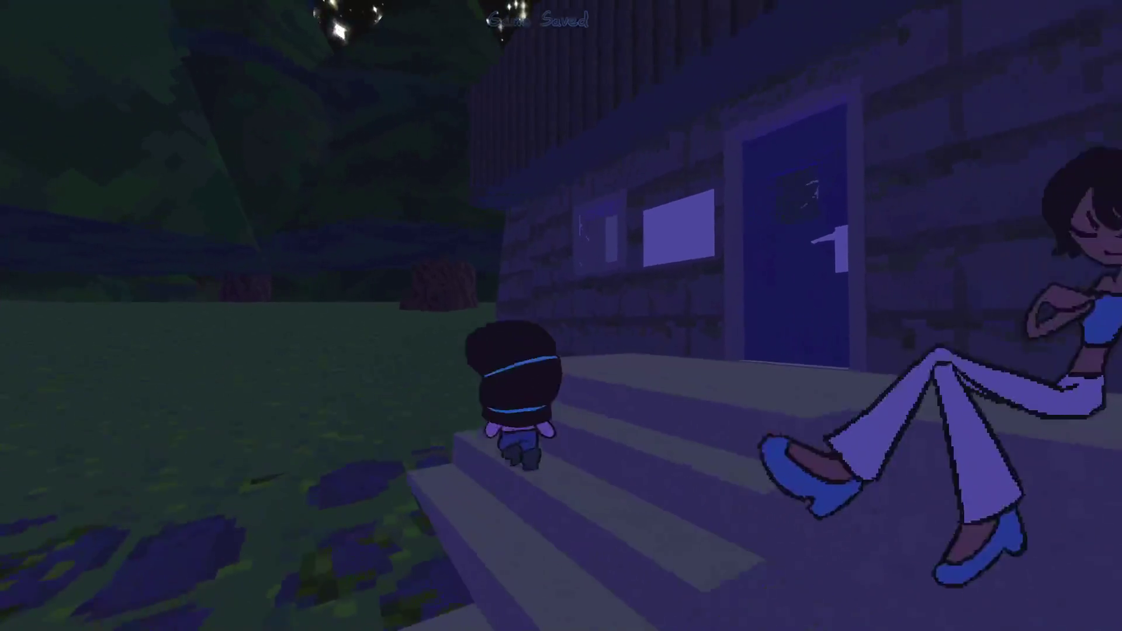
key(w)
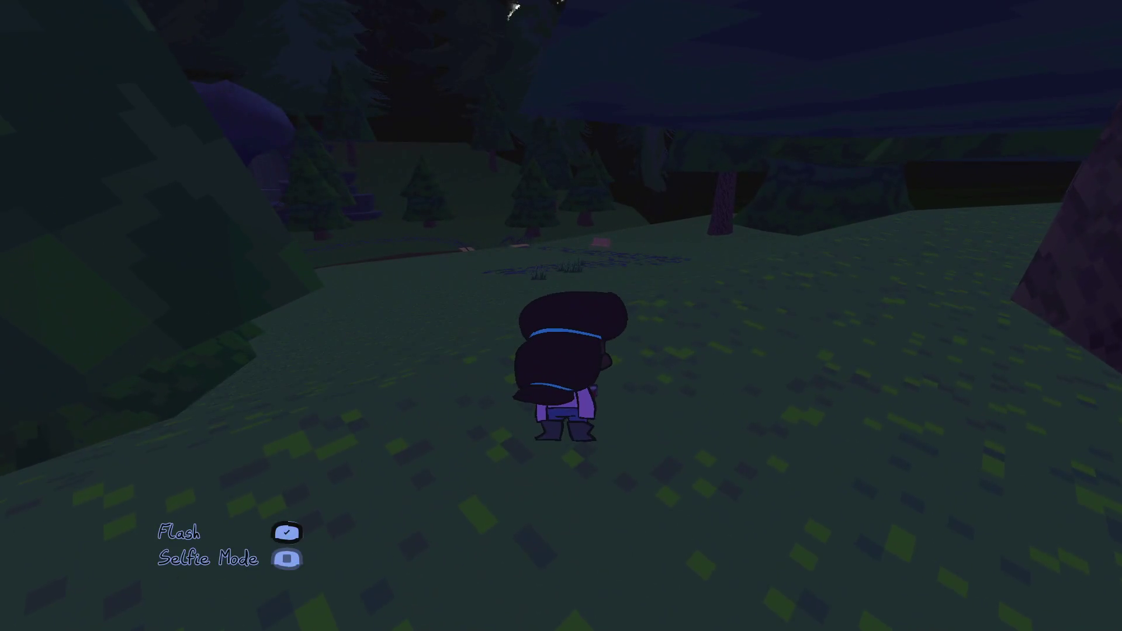
- Raise the camera in Selfie Mode, snap two selfies with the yard sculpture, and return to Godot
key(c)
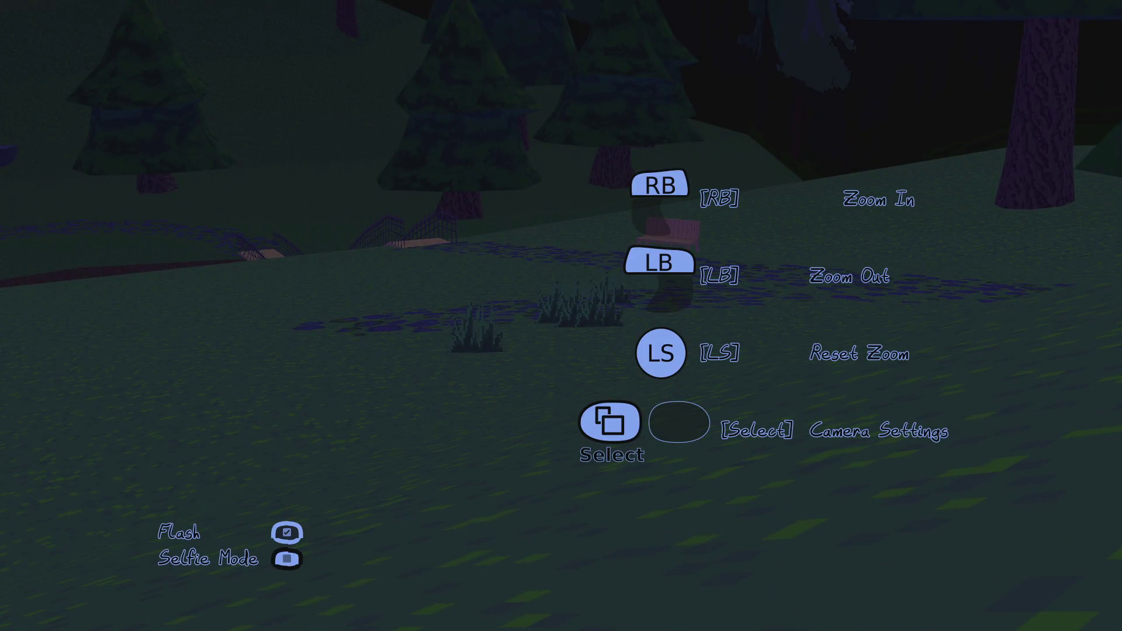
key(e)
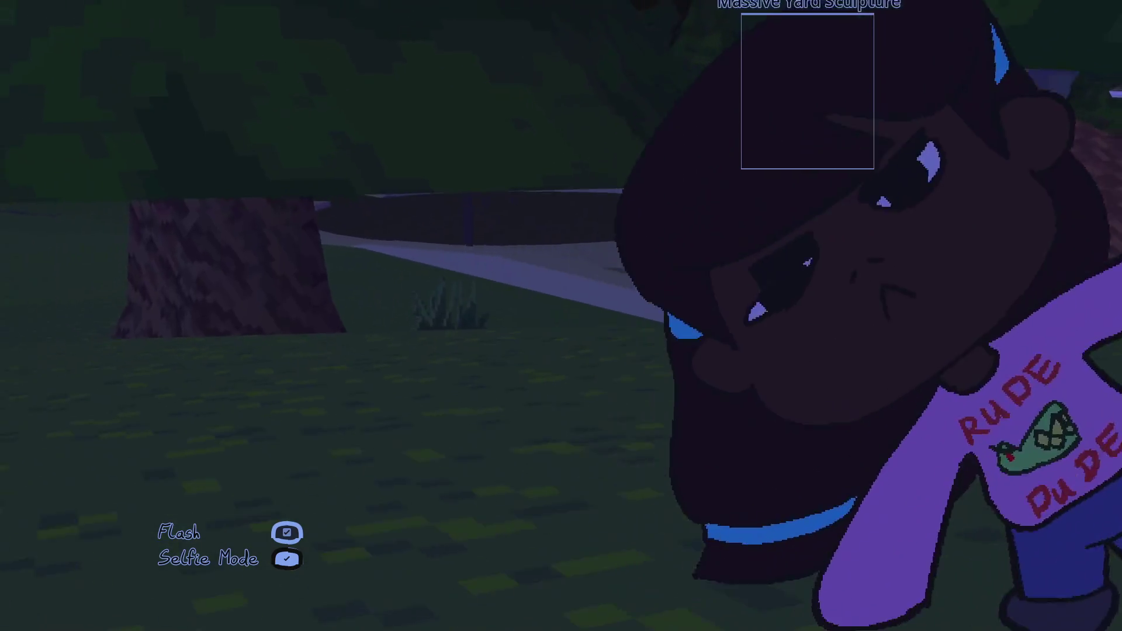
key(space)
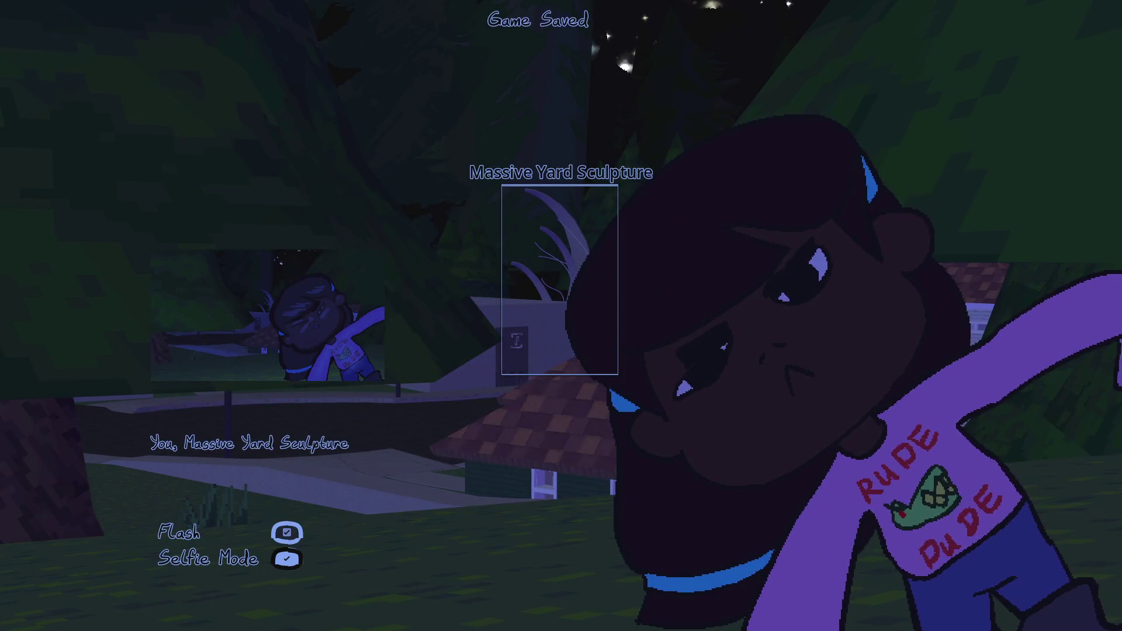
key(space)
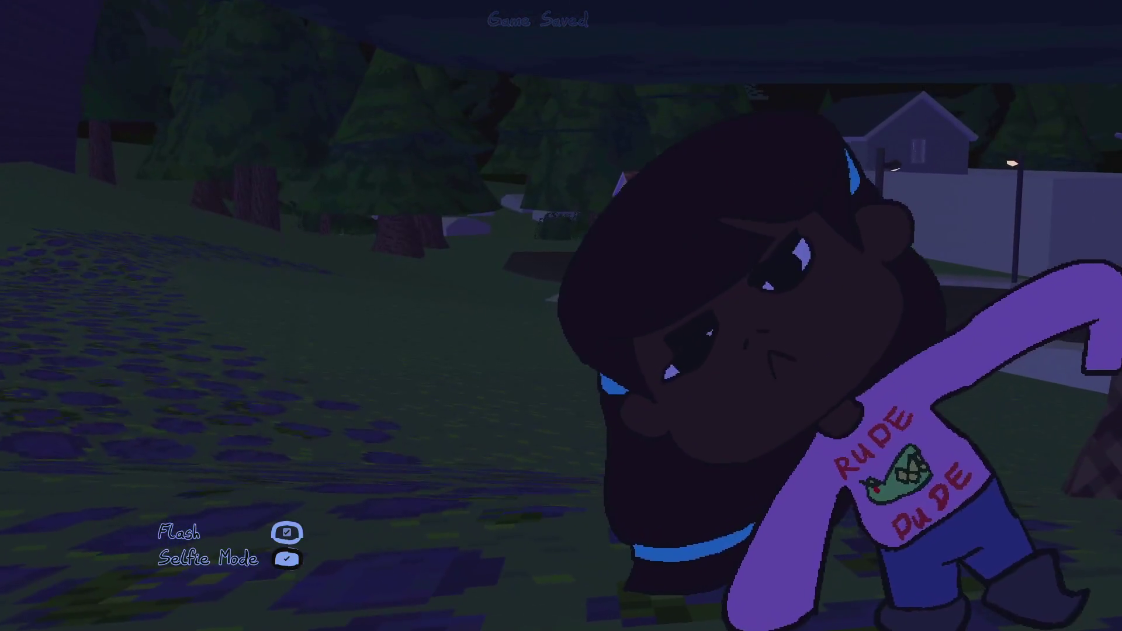
key(alt+Tab)
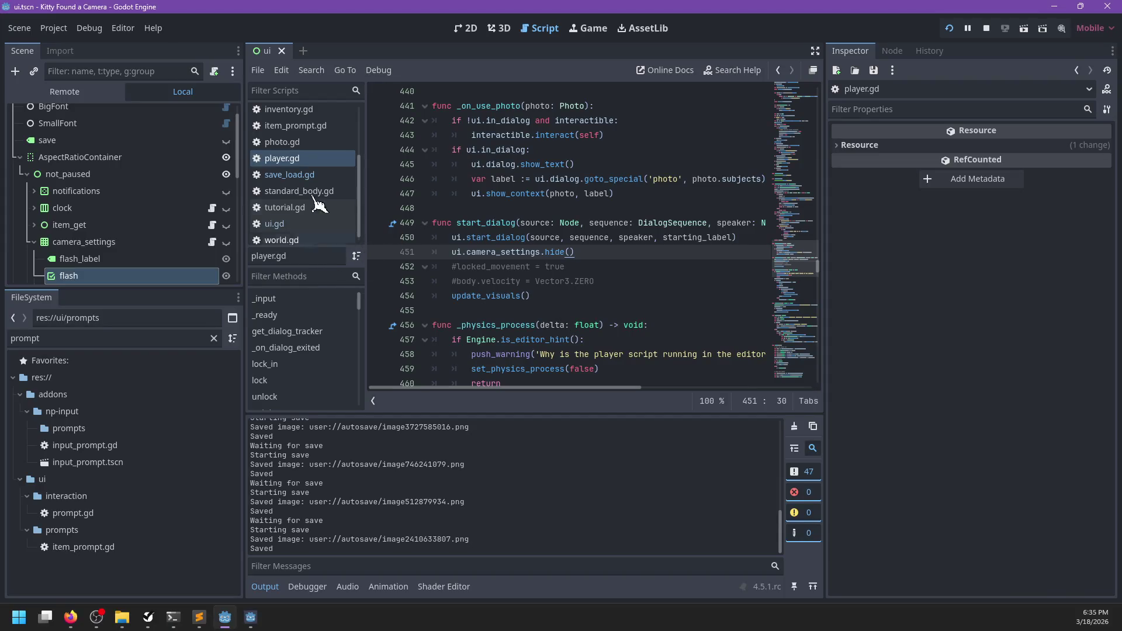
- Locate the take_photo function in player.gd by searching 'take_photo'
scroll(316, 192, down, 1)
scroll(326, 221, up, 3)
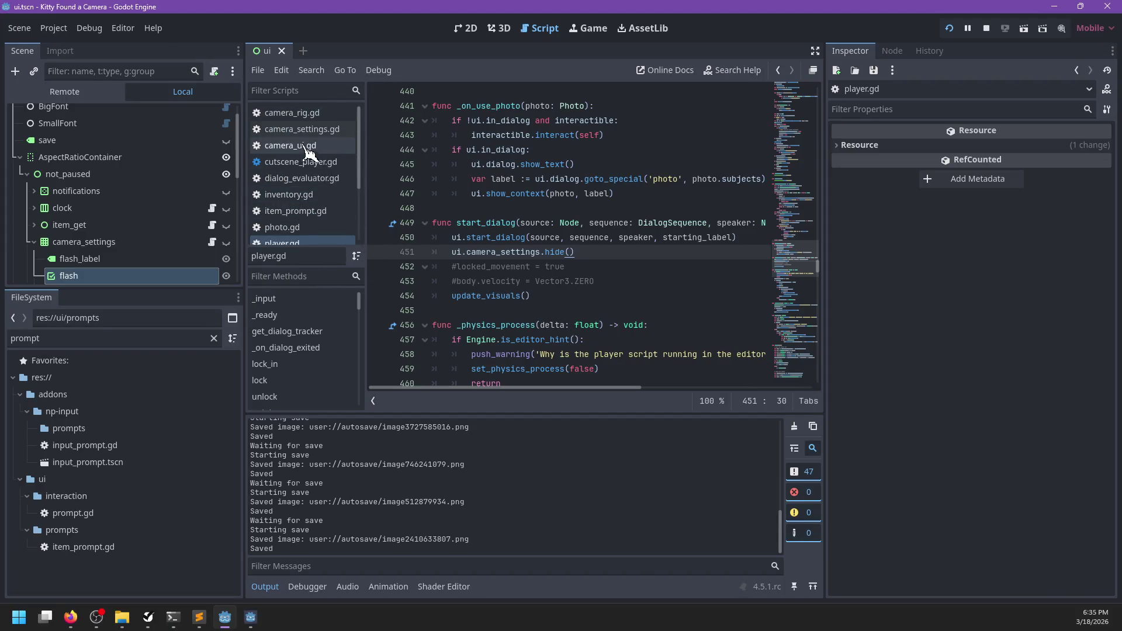
scroll(308, 157, down, 2)
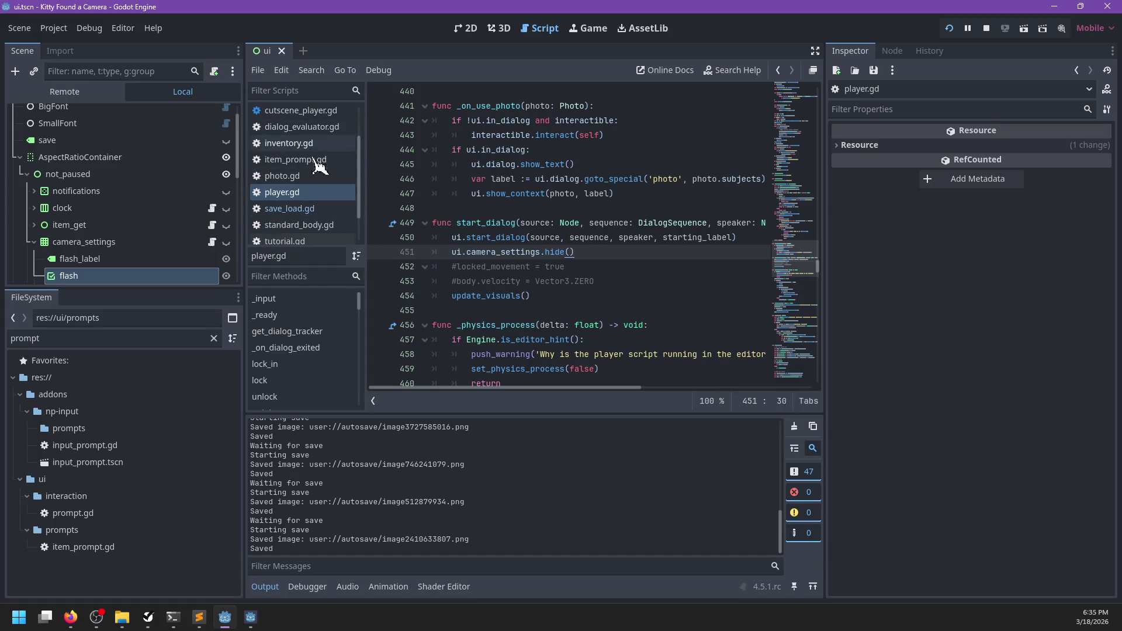
key(ctrl+f)
text(take_photo)
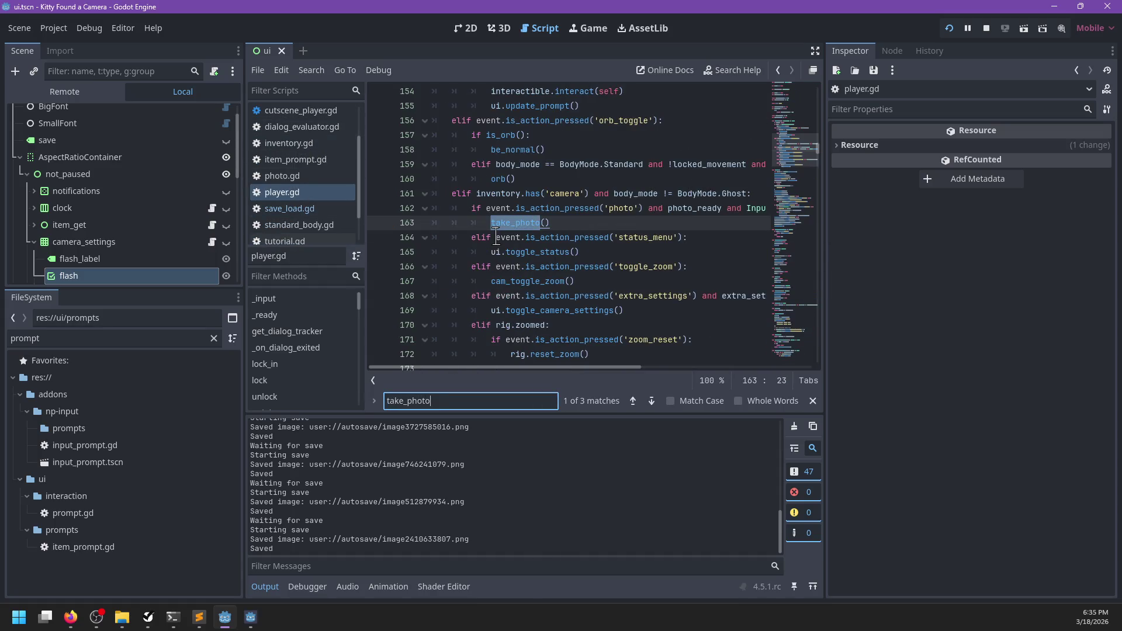
key(Return)
key(Escape)
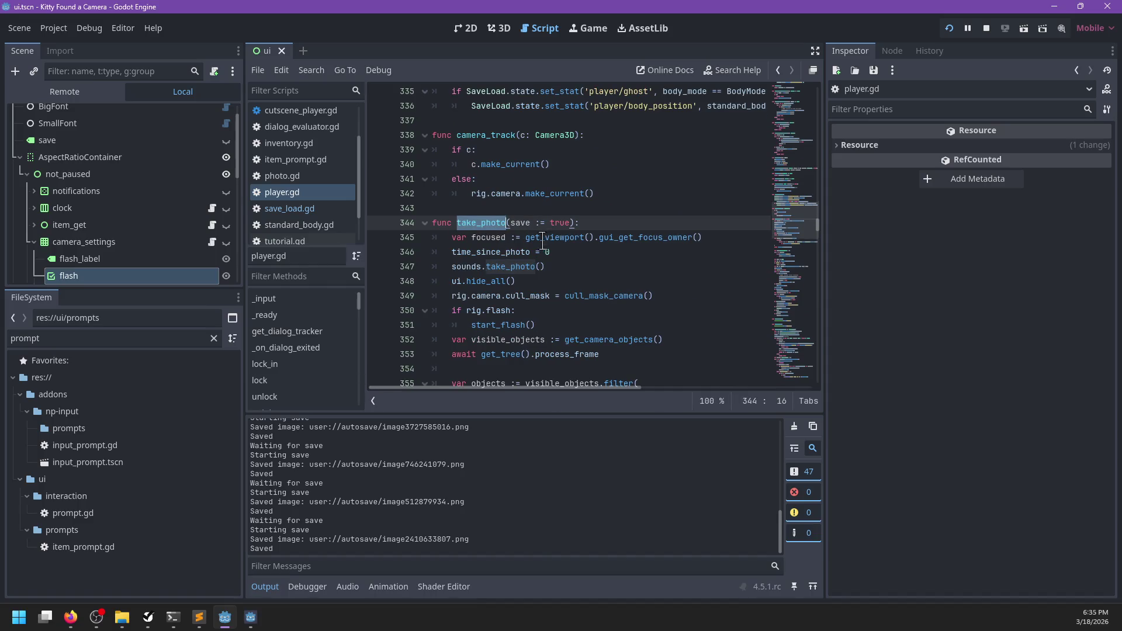
scroll(514, 275, down, 4)
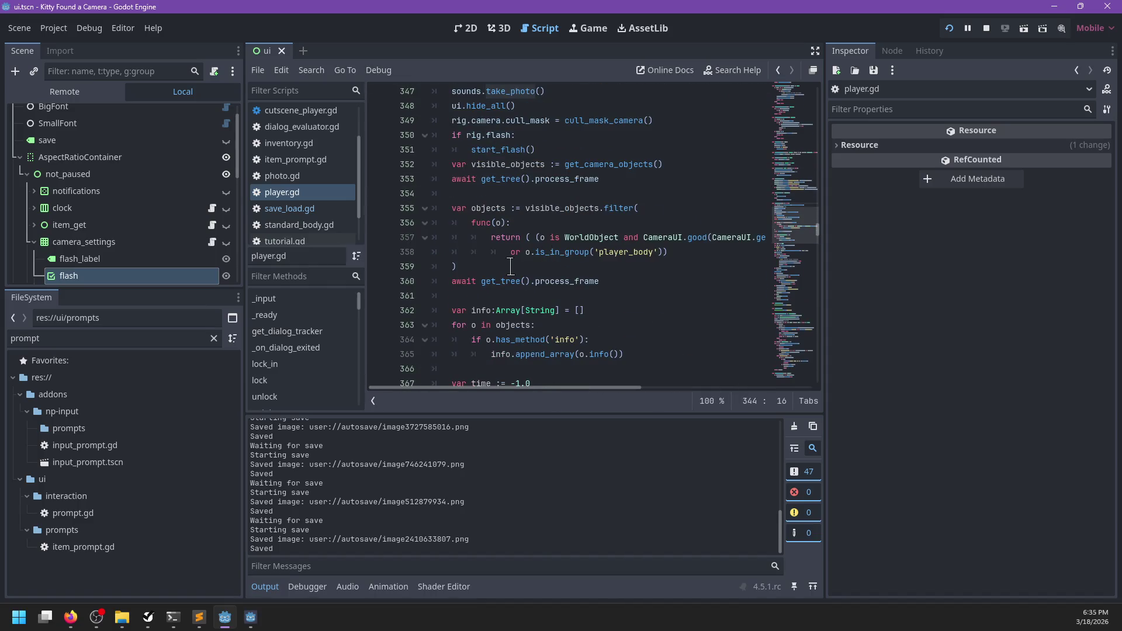
scroll(510, 267, down, 10)
scroll(617, 234, down, 4)
scroll(615, 235, up, 6)
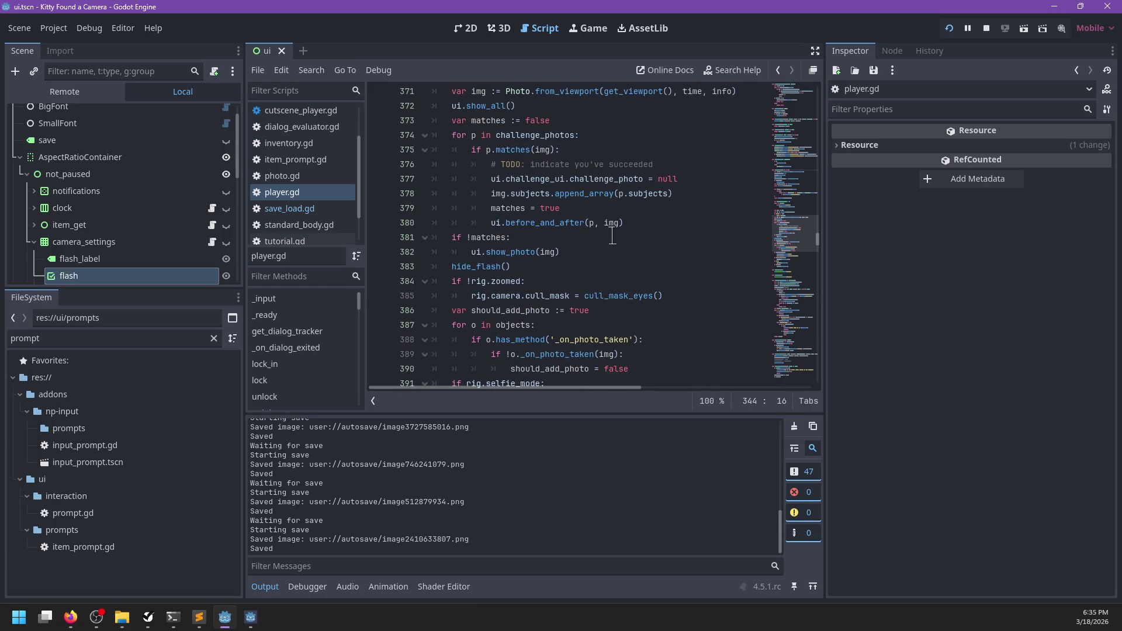
scroll(519, 265, up, 1)
- Jump to show_photo in ui.gd and look up where photo_rect is declared
ctrl+click(520, 296)
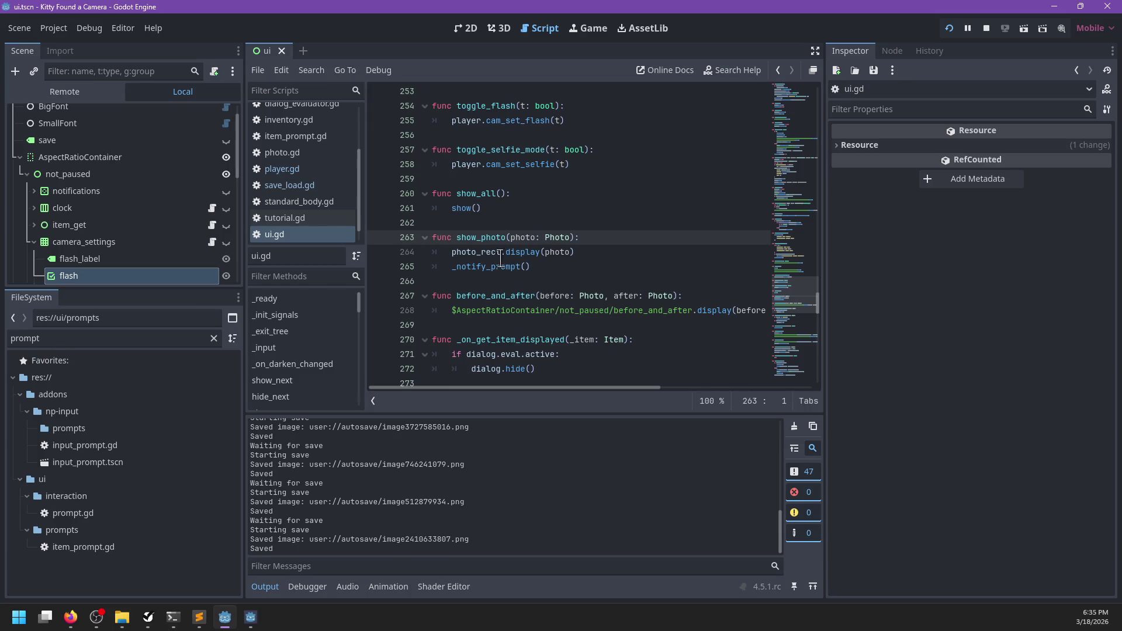
ctrl+click(479, 256)
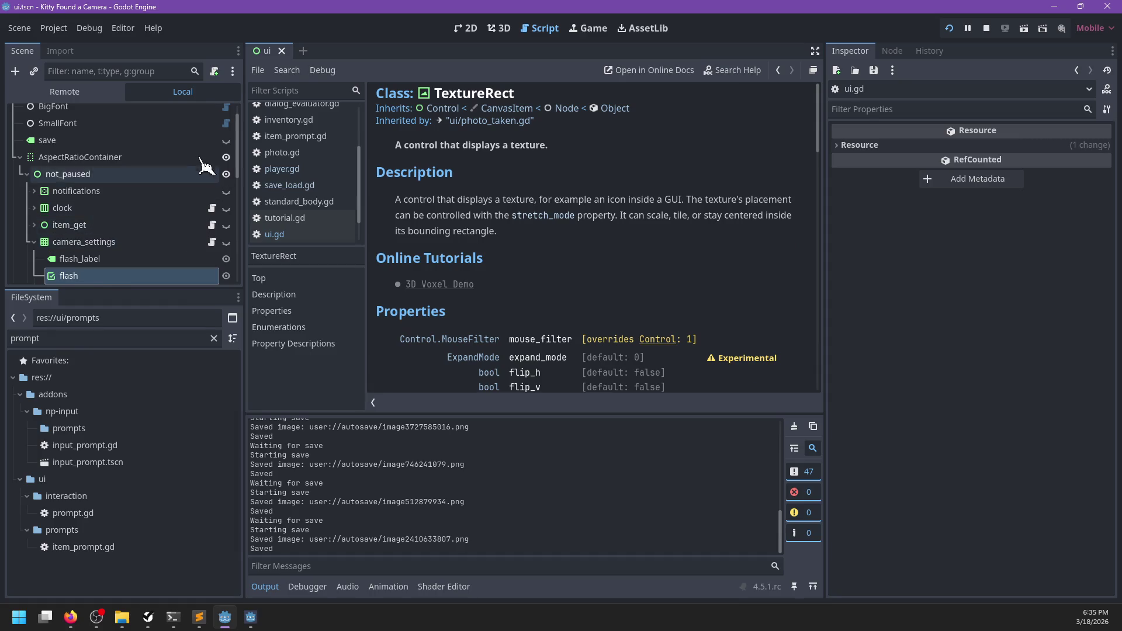
scroll(193, 170, up, 2)
scroll(138, 226, down, 6)
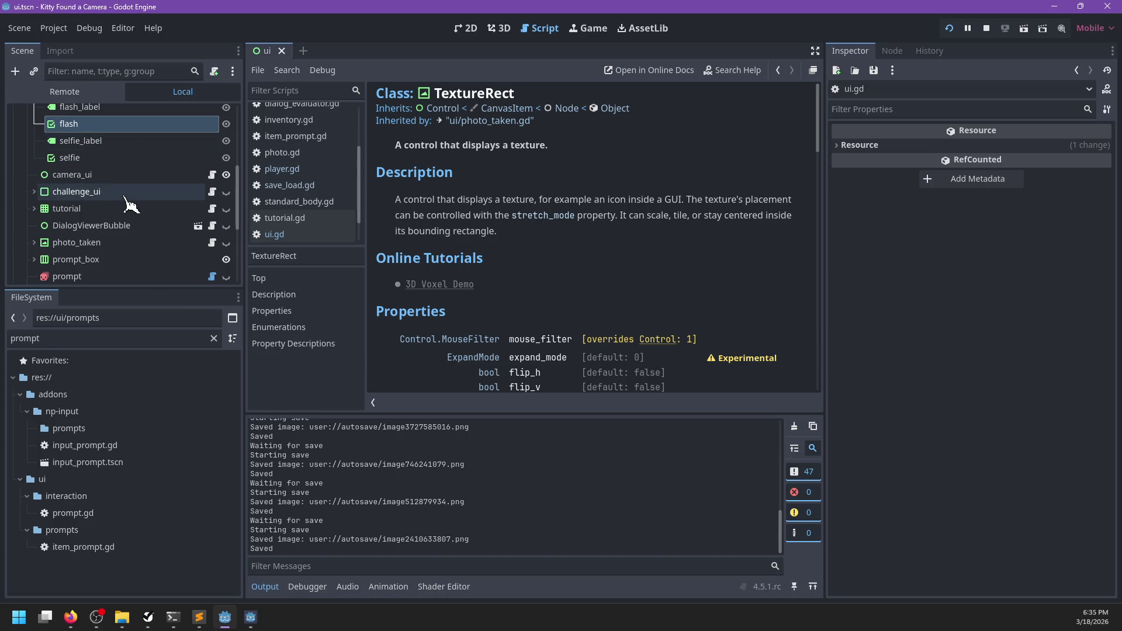
scroll(130, 204, down, 2)
scroll(100, 238, up, 7)
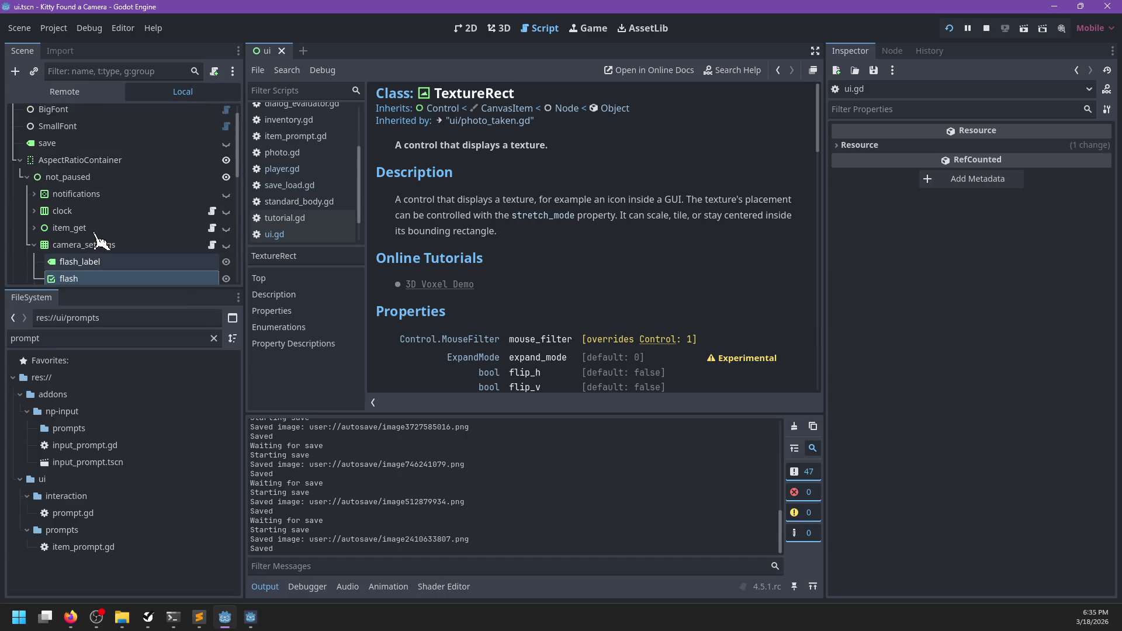
- In photo_taken.gd, add $AnimationPlayer.stop() above play('ShowPhoto') and save
click(34, 246)
scroll(44, 234, down, 4)
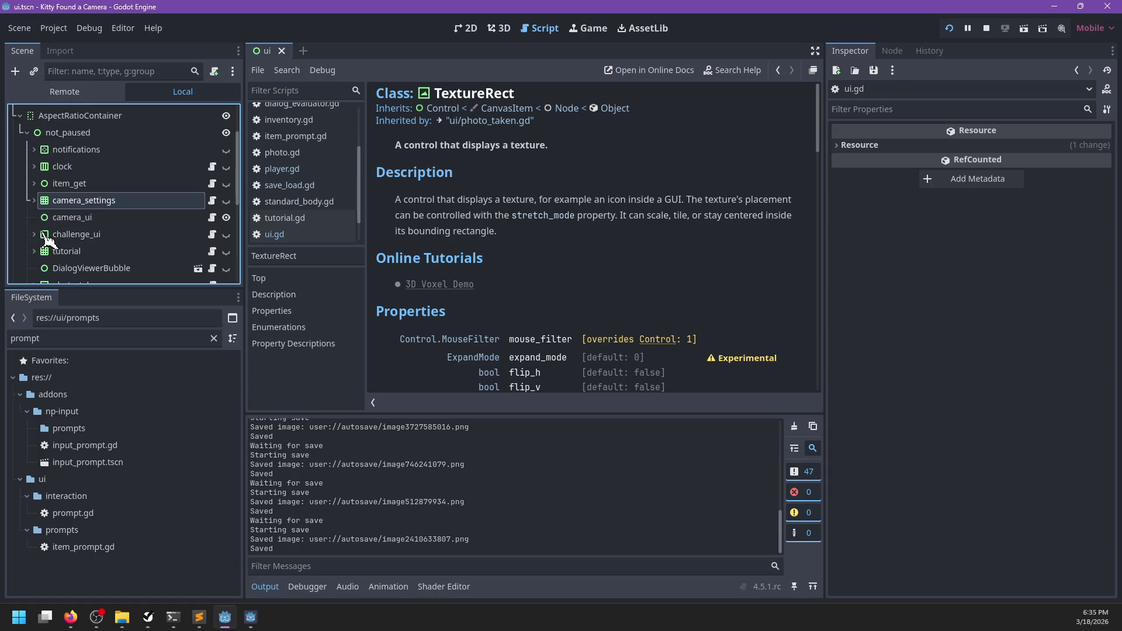
click(59, 218)
click(212, 220)
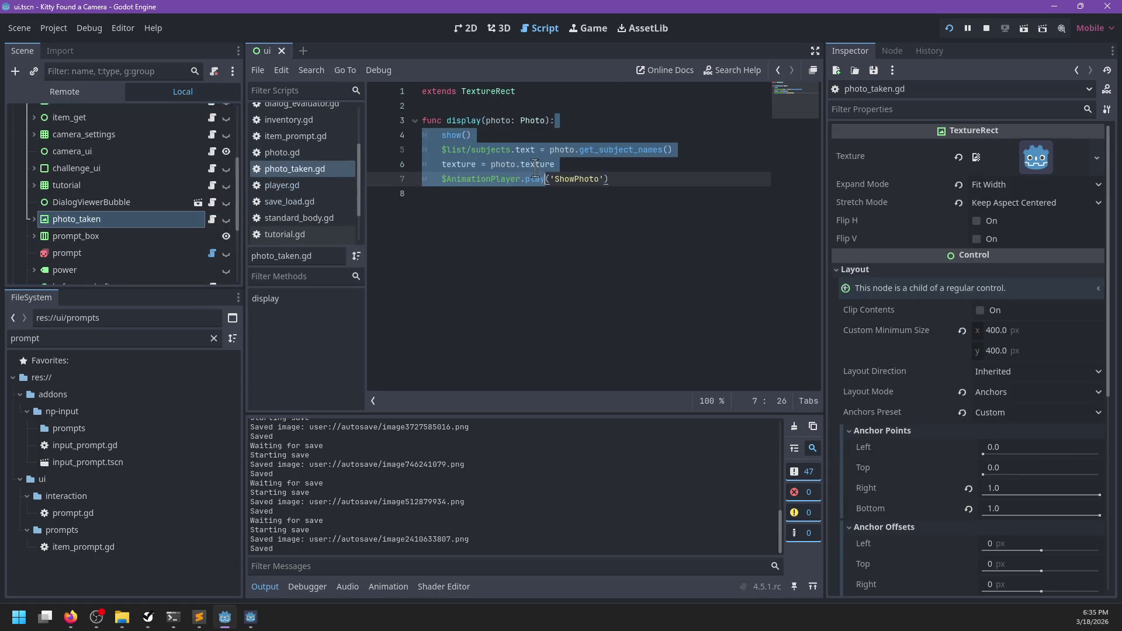
click(621, 173)
key(Up)
key(Return)
text($AnimationPlayer.stop)
key(Return)
key(ctrl+s)
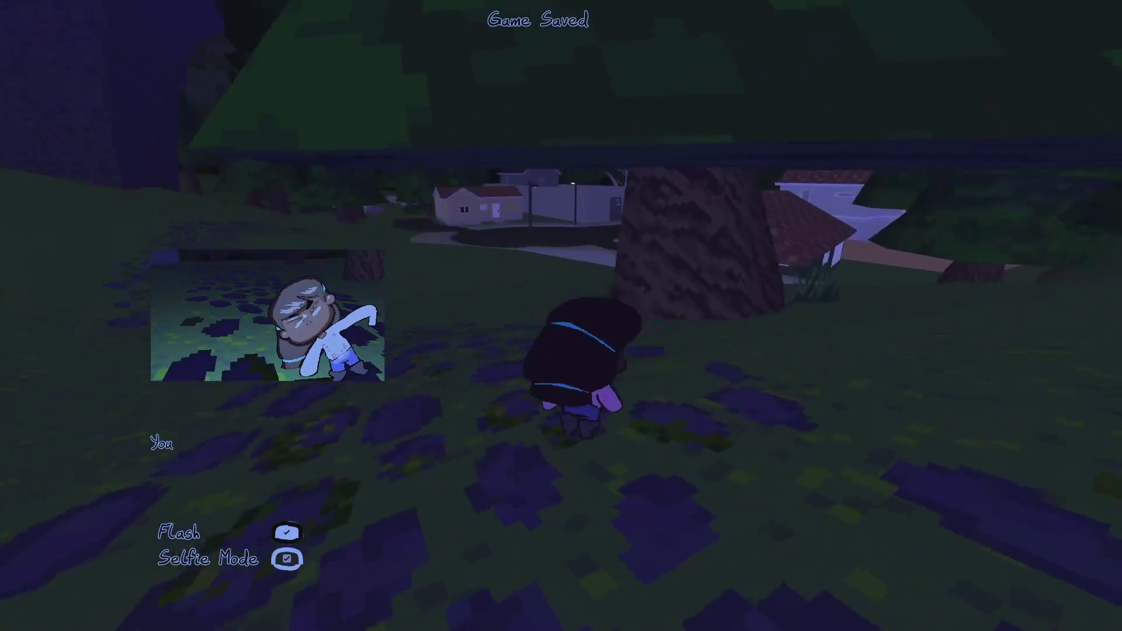
- Open My Gallery and view each of the four top-row photos full-size
key(Tab)
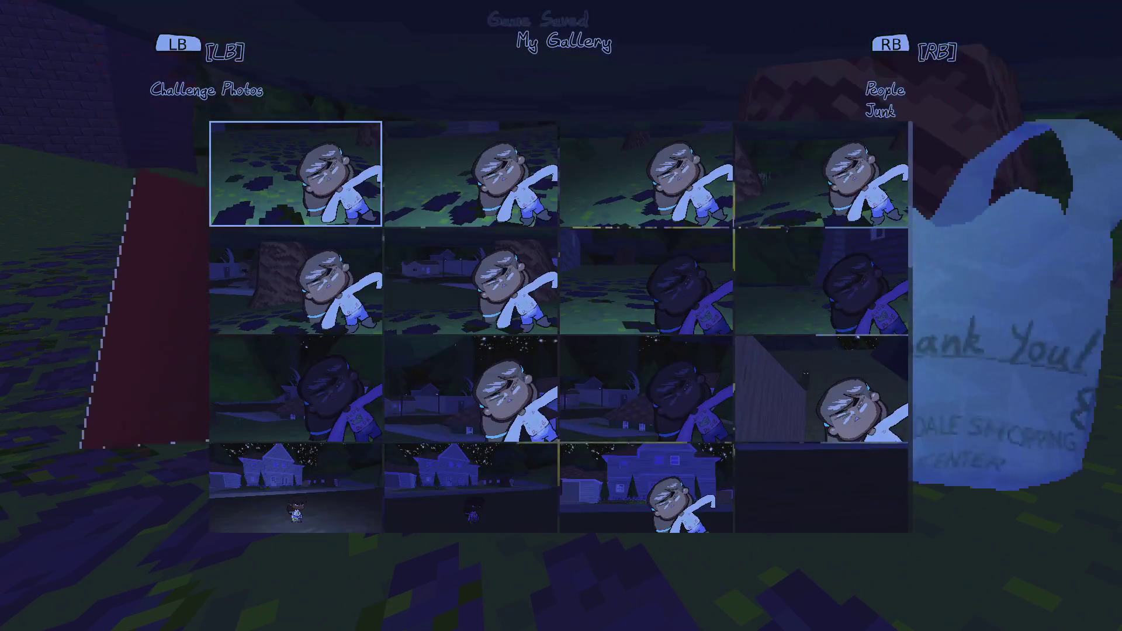
click(470, 174)
click(470, 174)
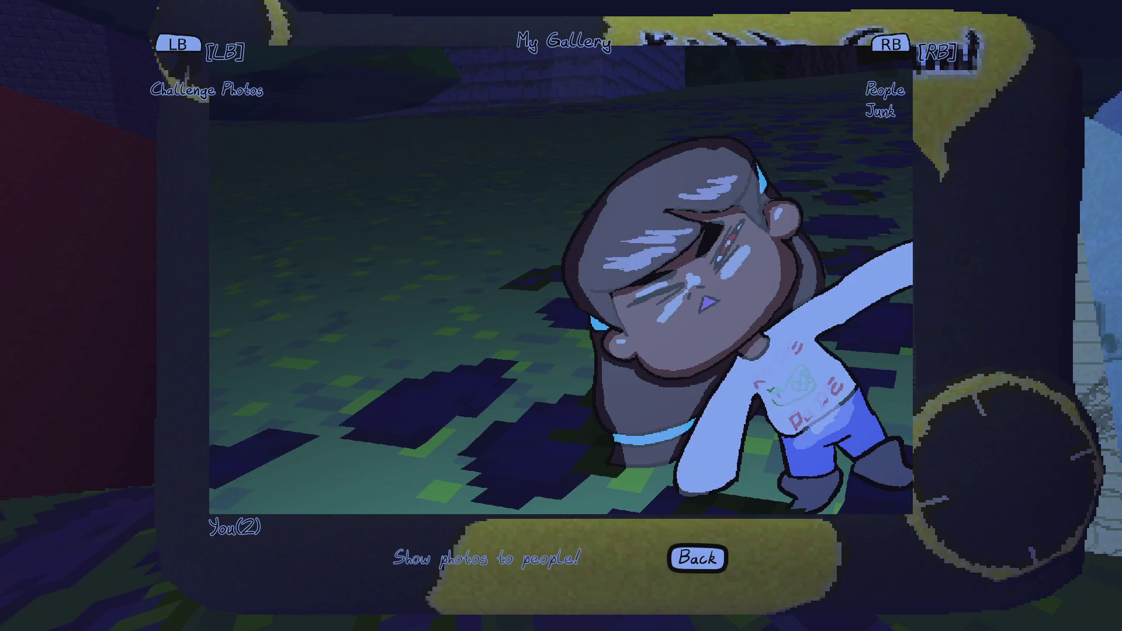
key(Escape)
click(295, 174)
click(296, 174)
key(Escape)
click(646, 174)
key(Escape)
click(822, 174)
key(Escape)
- View a couple of second-row photos, then switch back to the Godot editor
click(821, 279)
click(646, 279)
click(646, 280)
key(Escape)
click(470, 279)
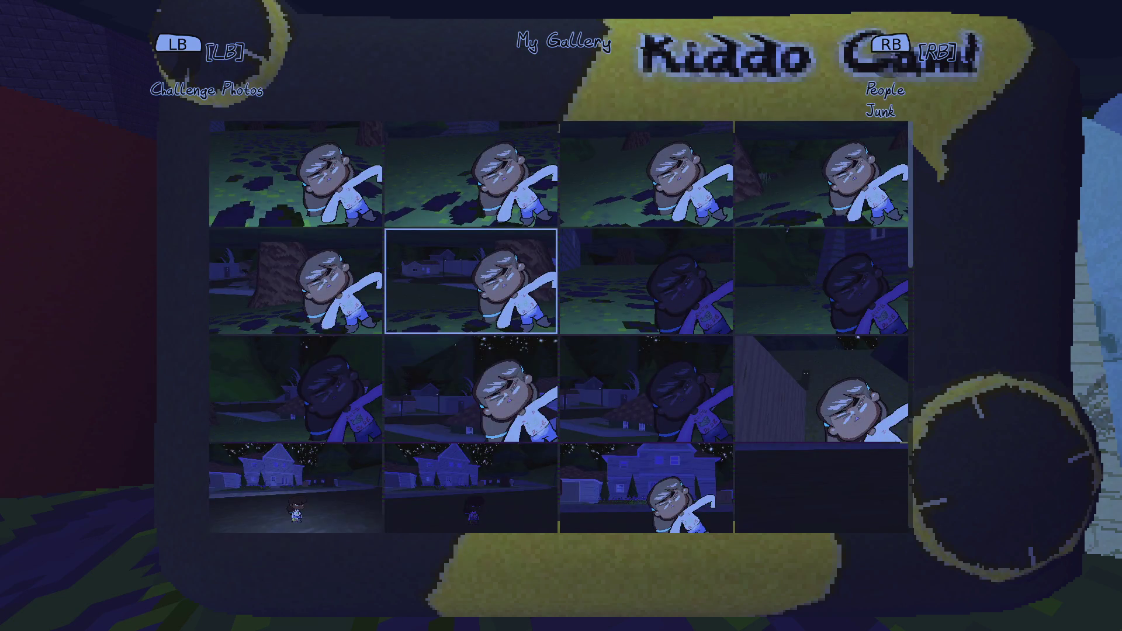
key(alt+Tab)
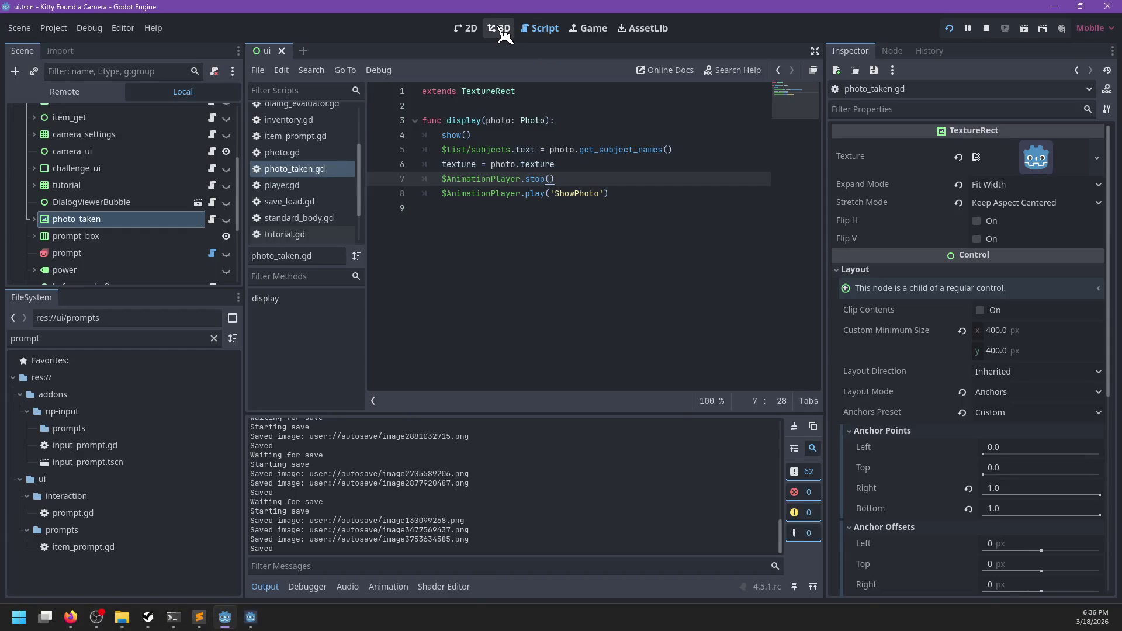
- Open player.gd in the script editor and find the line that appends 'you'
click(501, 29)
click(468, 28)
click(541, 29)
click(325, 192)
click(567, 223)
key(ctrl+f)
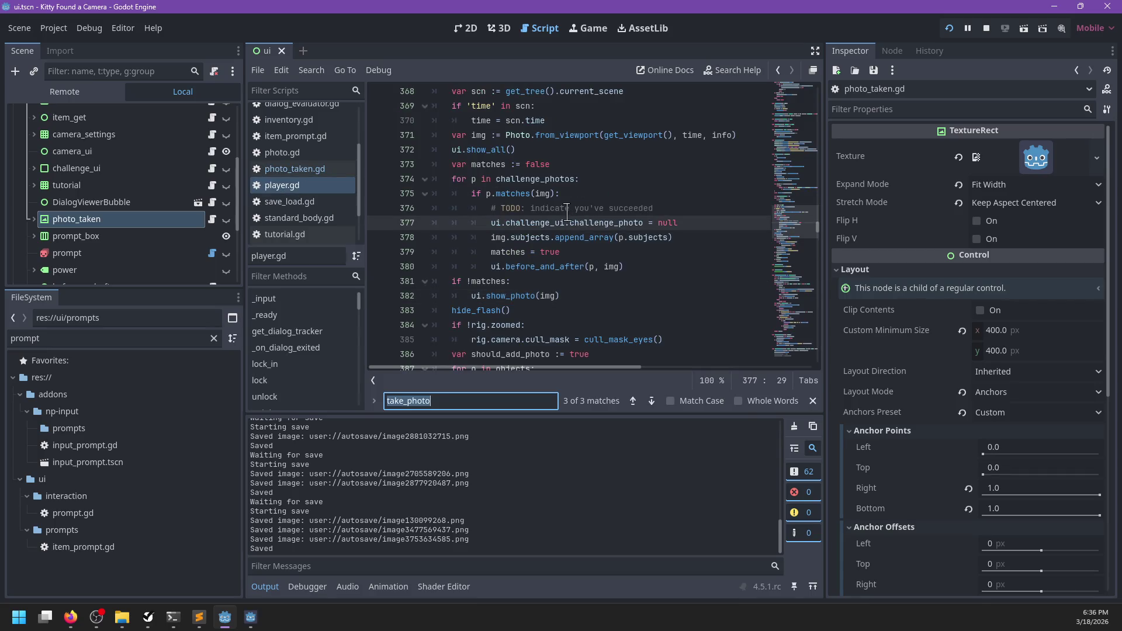
text(you)
key(Escape)
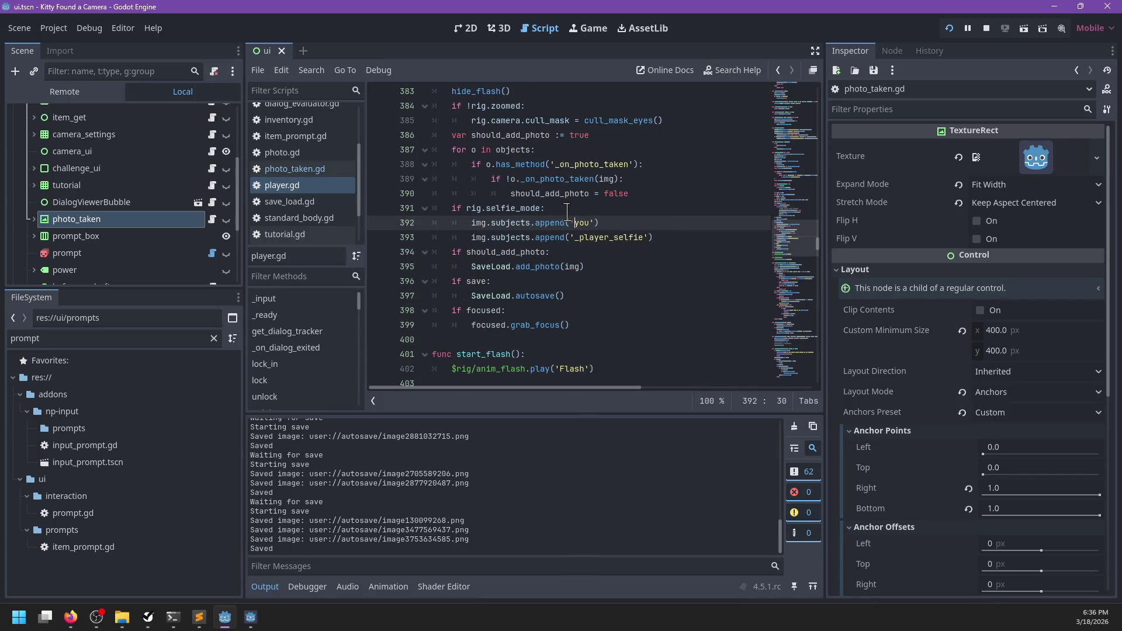
- Wrap the append in if 'you' not in img.subjects:, indent it, and save
key(Home)
text(if !)
key(BackSpace)
text(')
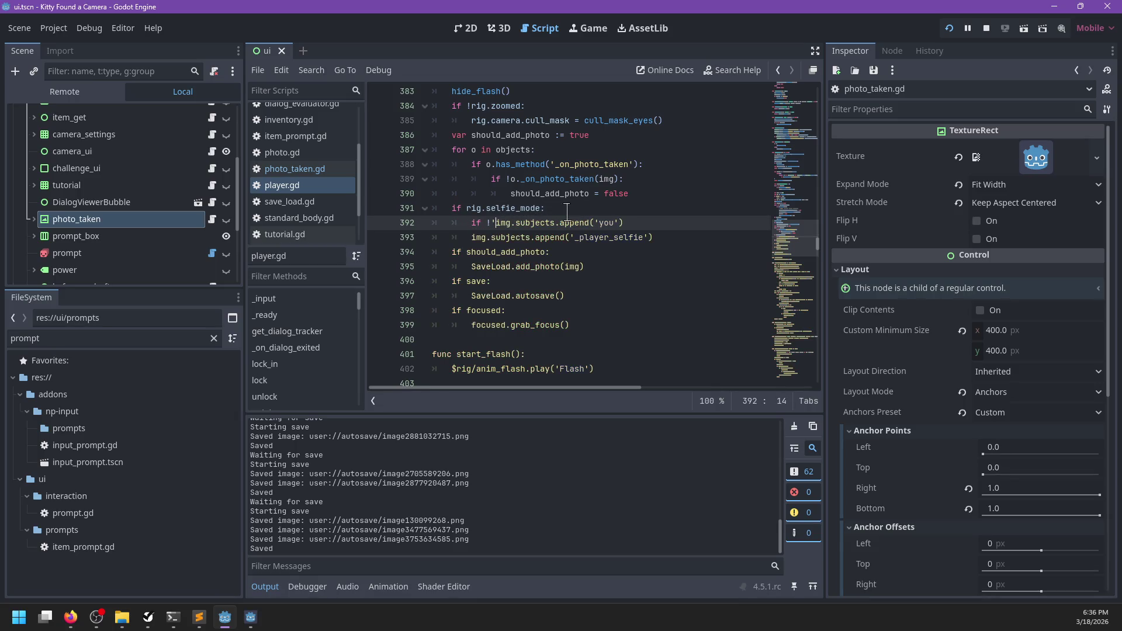
key(Escape)
text(you' )
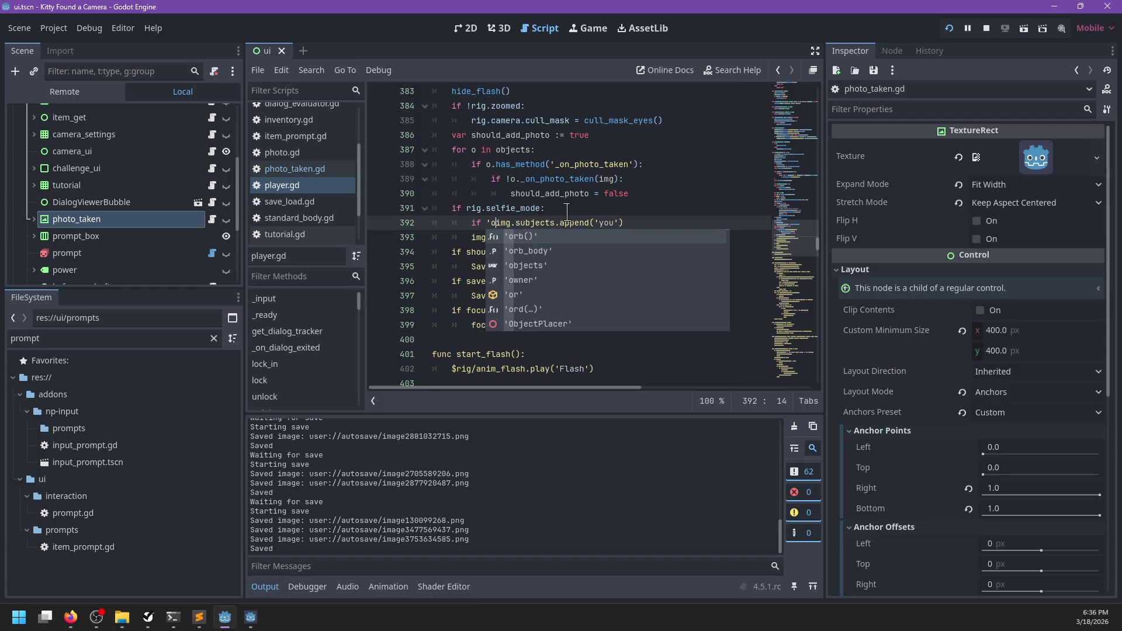
text(not in img.subje)
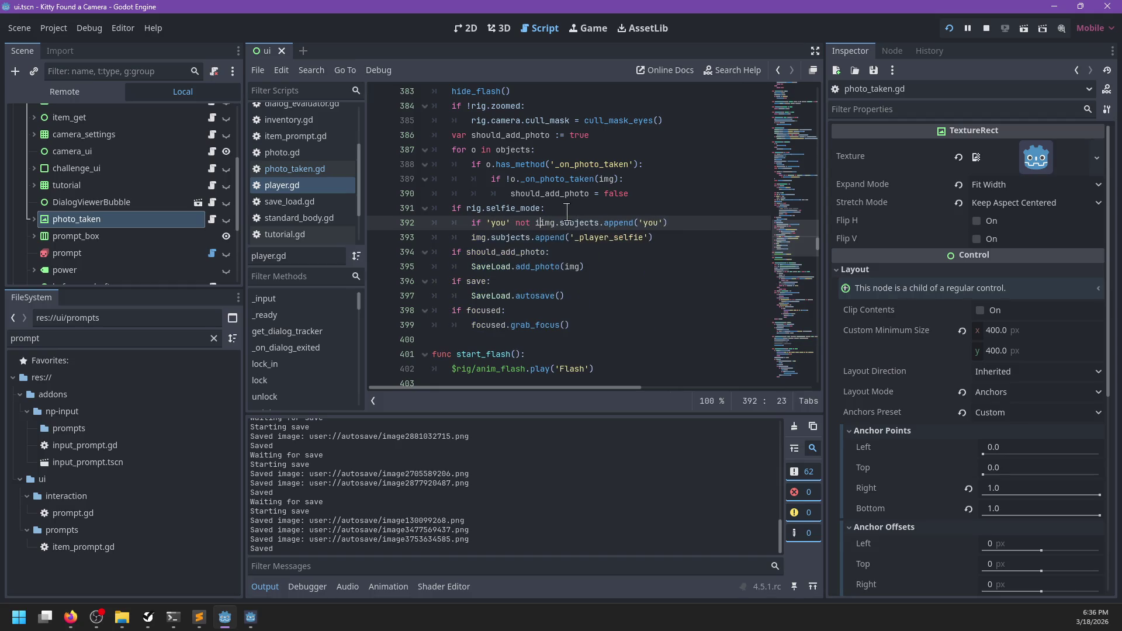
text(cts:)
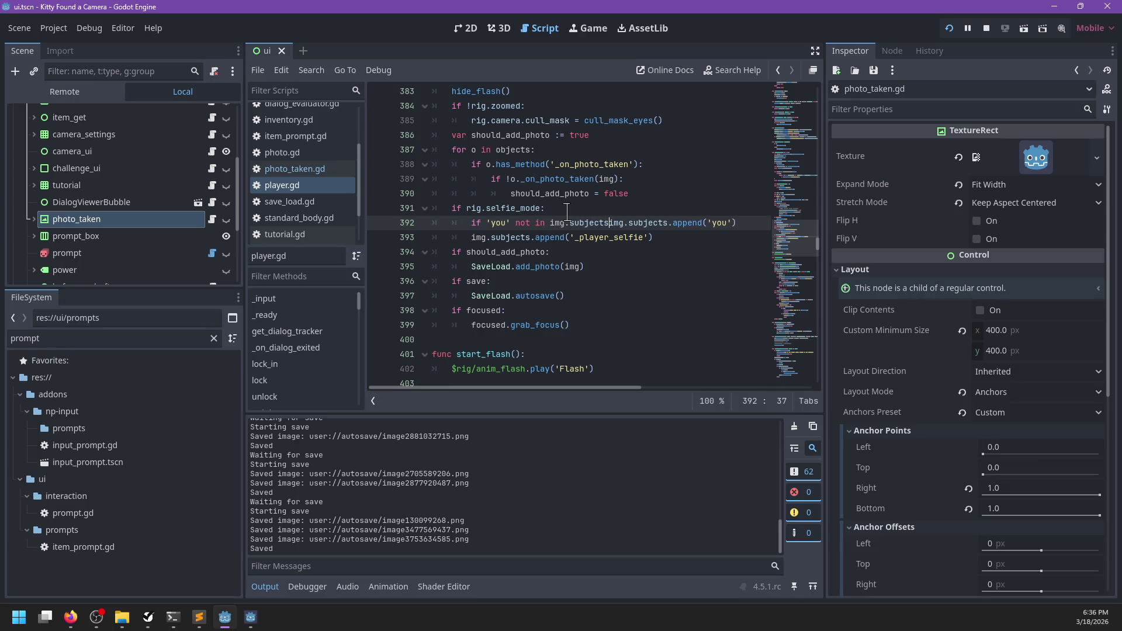
key(Return)
key(ctrl+s)
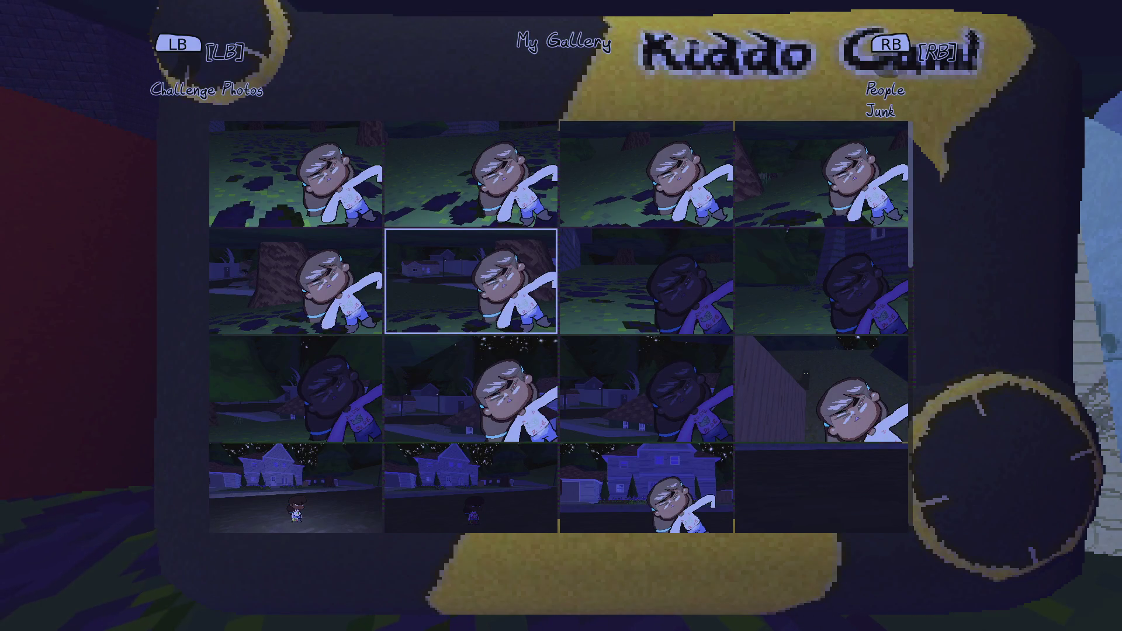
- Close the Kiddo Cam gallery, walk onto the sidewalk, and leave the game for the editor
key(Escape)
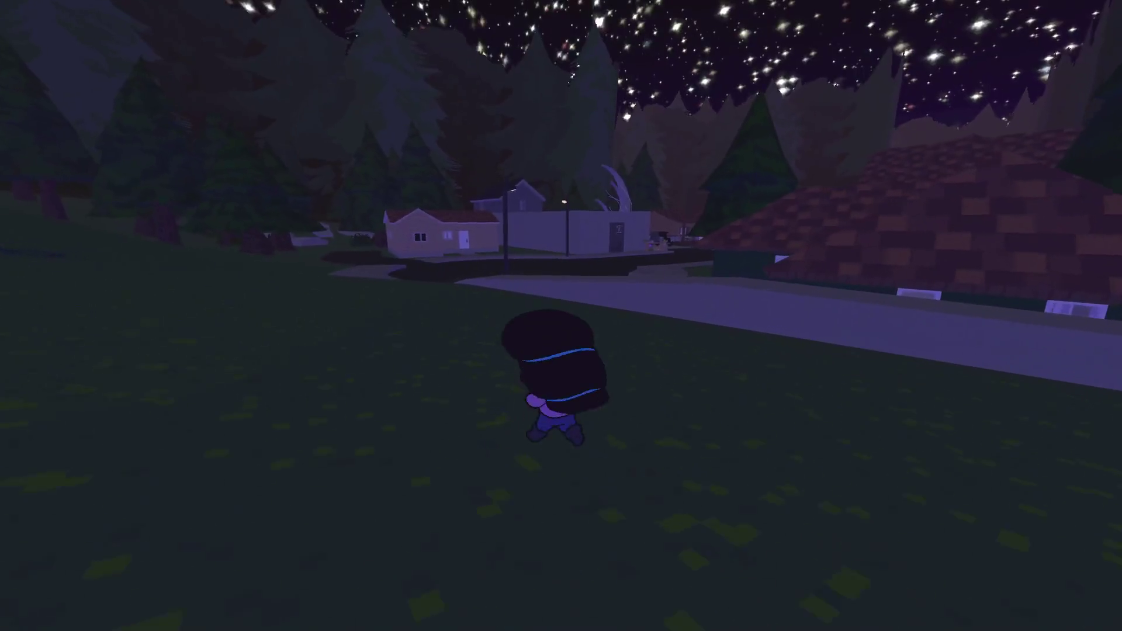
key(w)
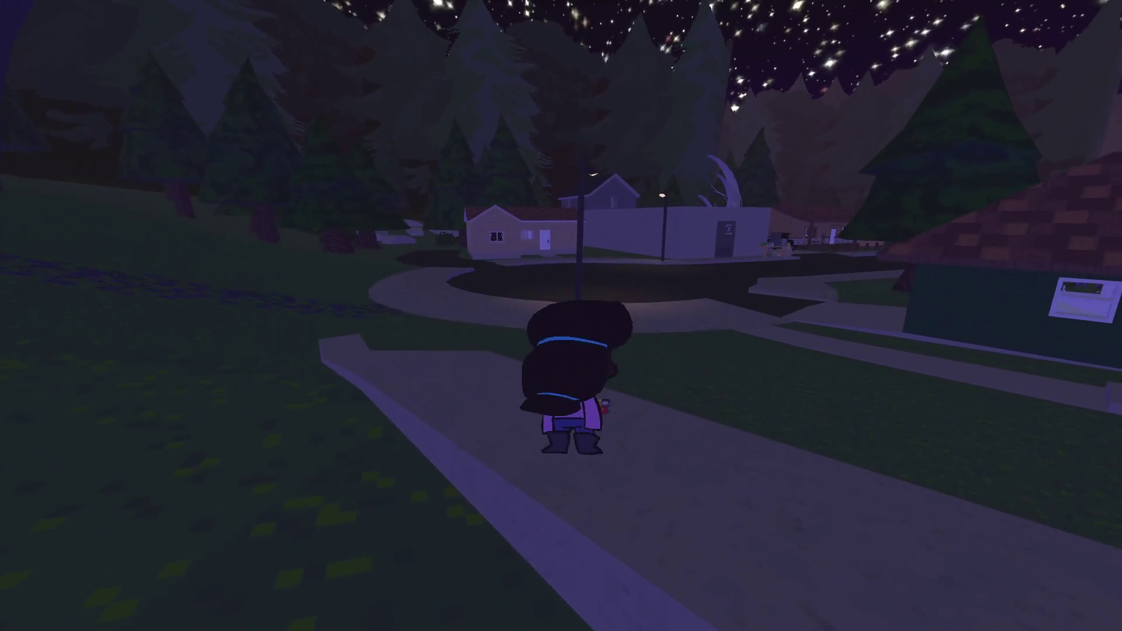
key(Escape)
key(alt+Tab)
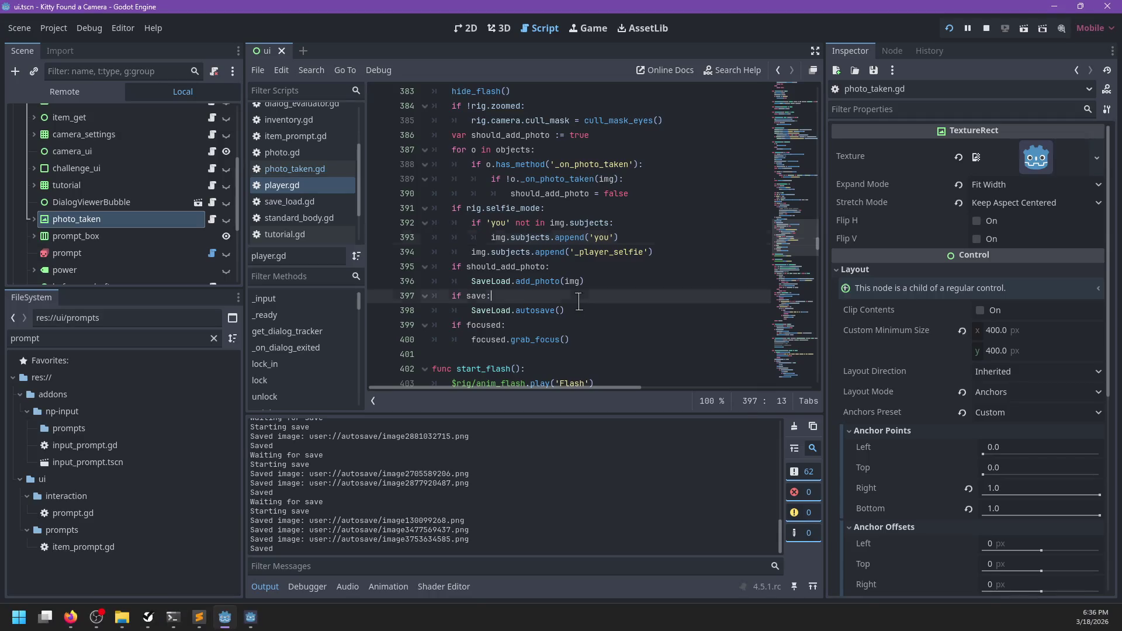
- Search for 'toggl' to reach the toggle_zoom check on line 166
key(ctrl+f)
text(zoom)
key(Return)
key(Return)
key(Return)
key(Return)
key(BackSpace)
key(BackSpace)
key(BackSpace)
text(toggl)
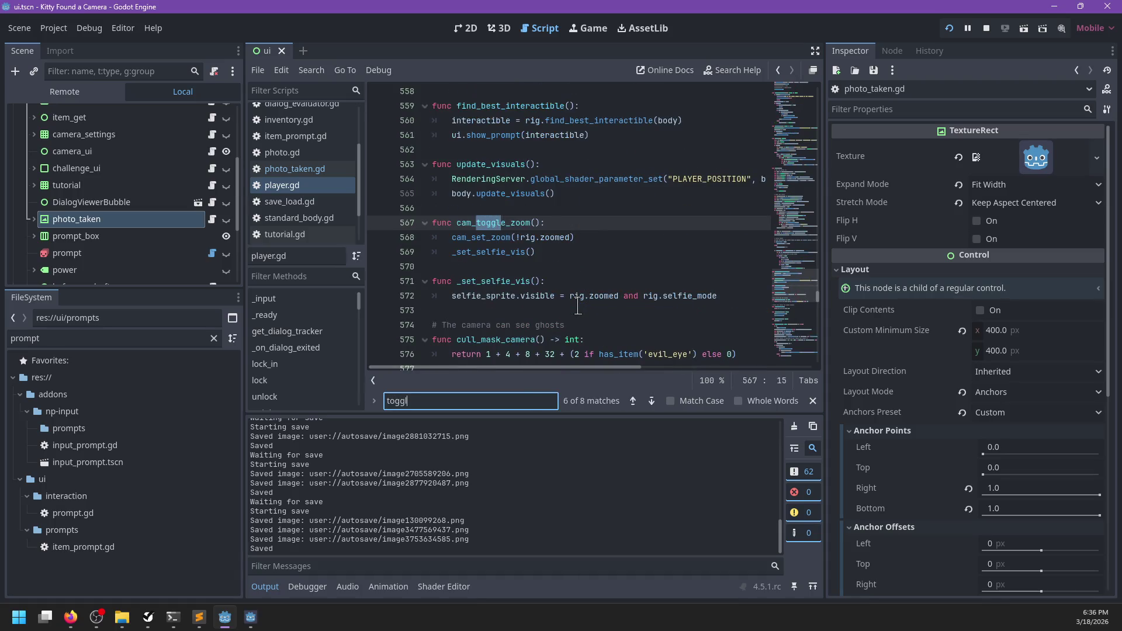
key(Return)
key(Escape)
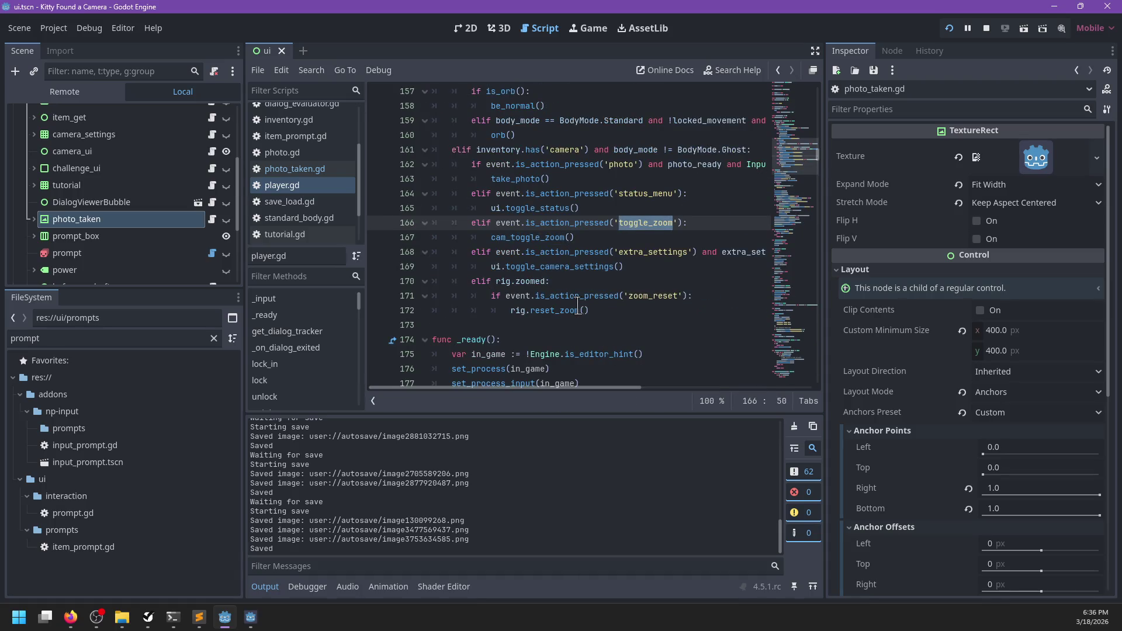
- Add a status UI active check to the toggle_zoom condition, save, and test in-game
key(BackSpace)
text(nd )
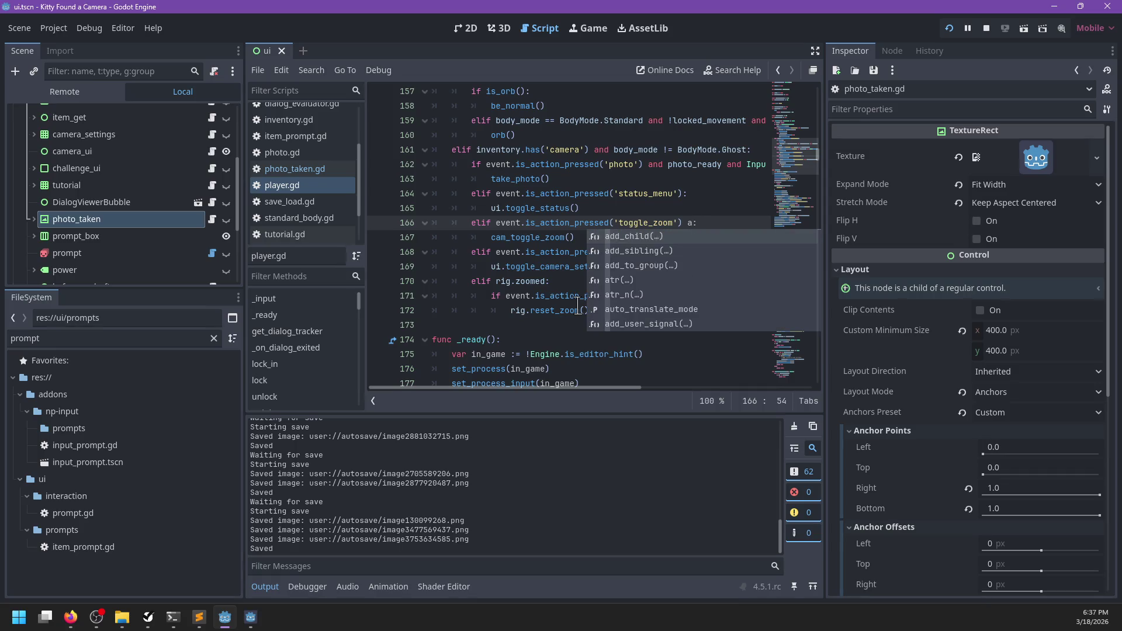
text(!status_)
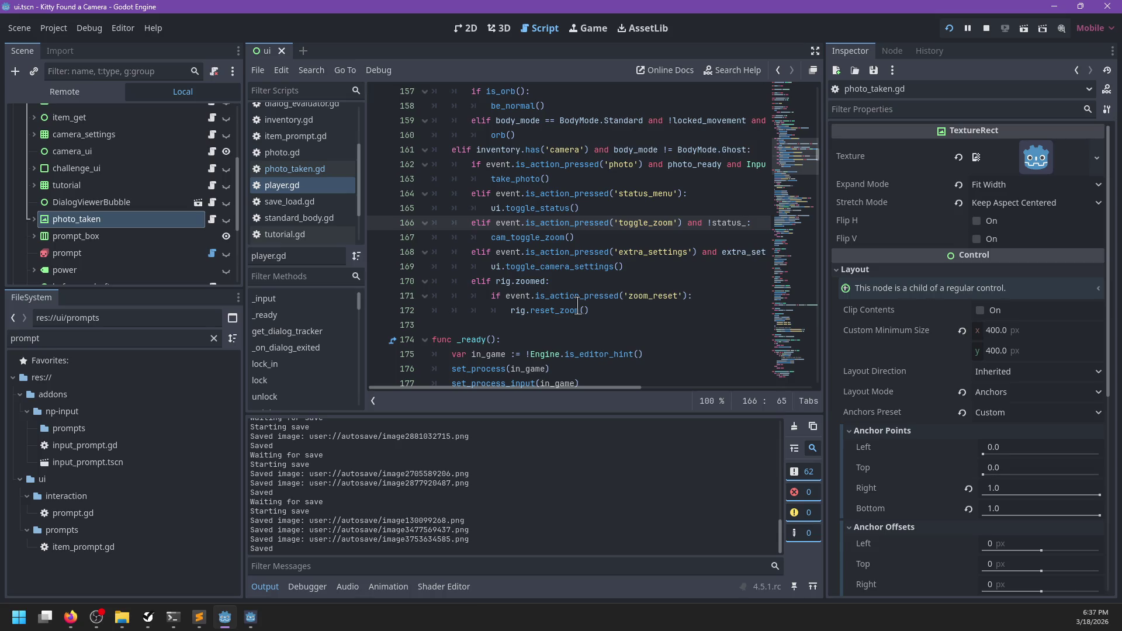
text(us_ui.)
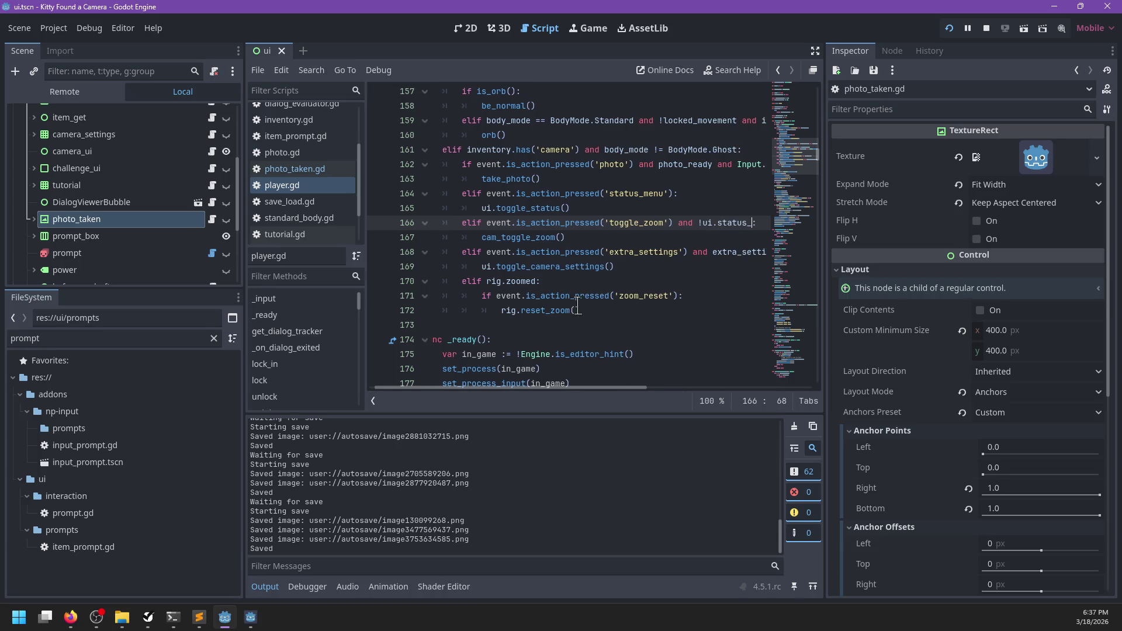
text(active)
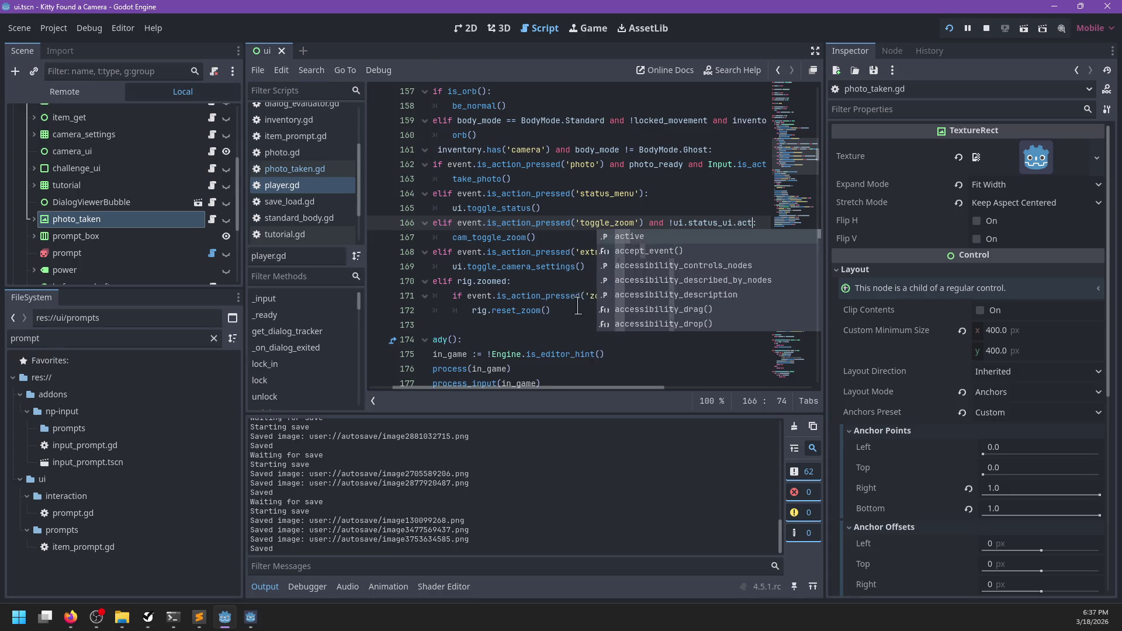
scroll(578, 297, right, 5)
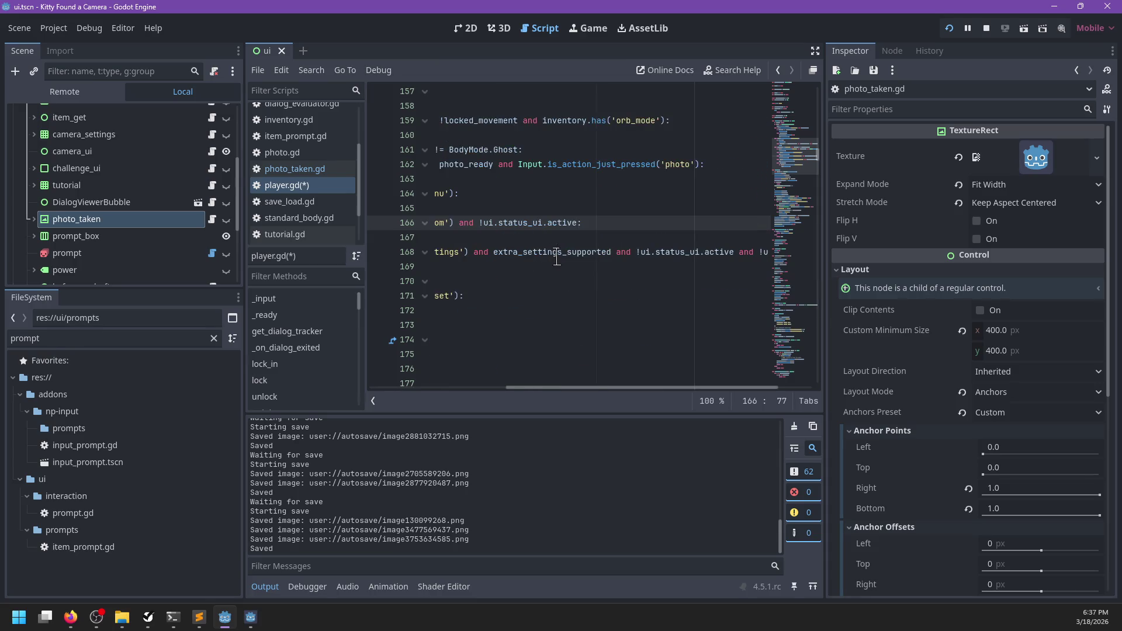
scroll(556, 261, left, 5)
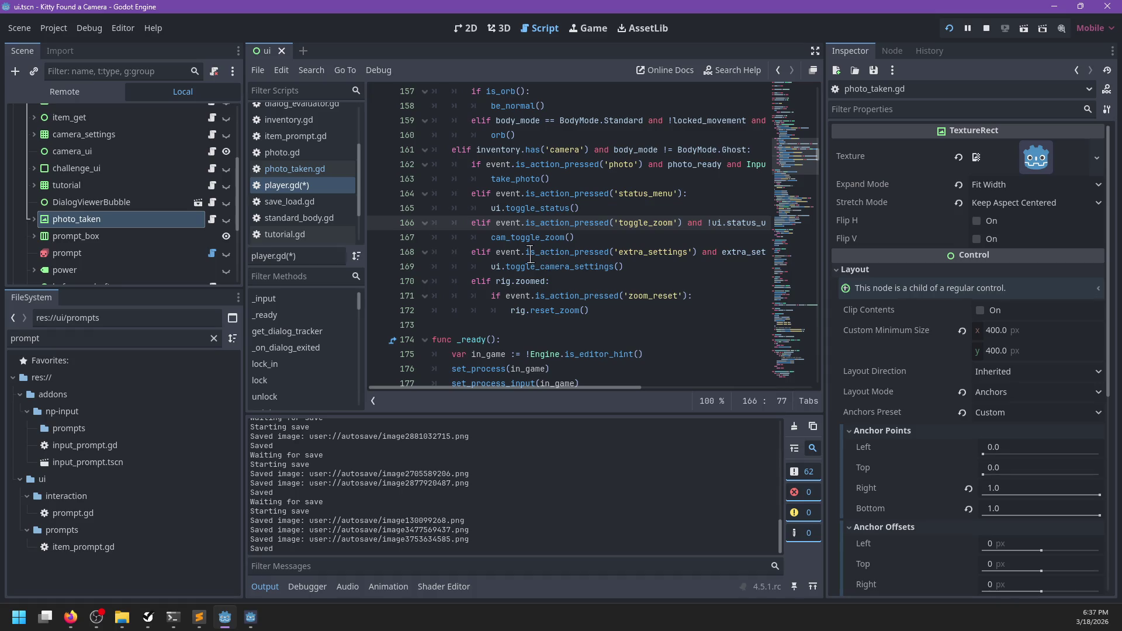
key(ctrl+s)
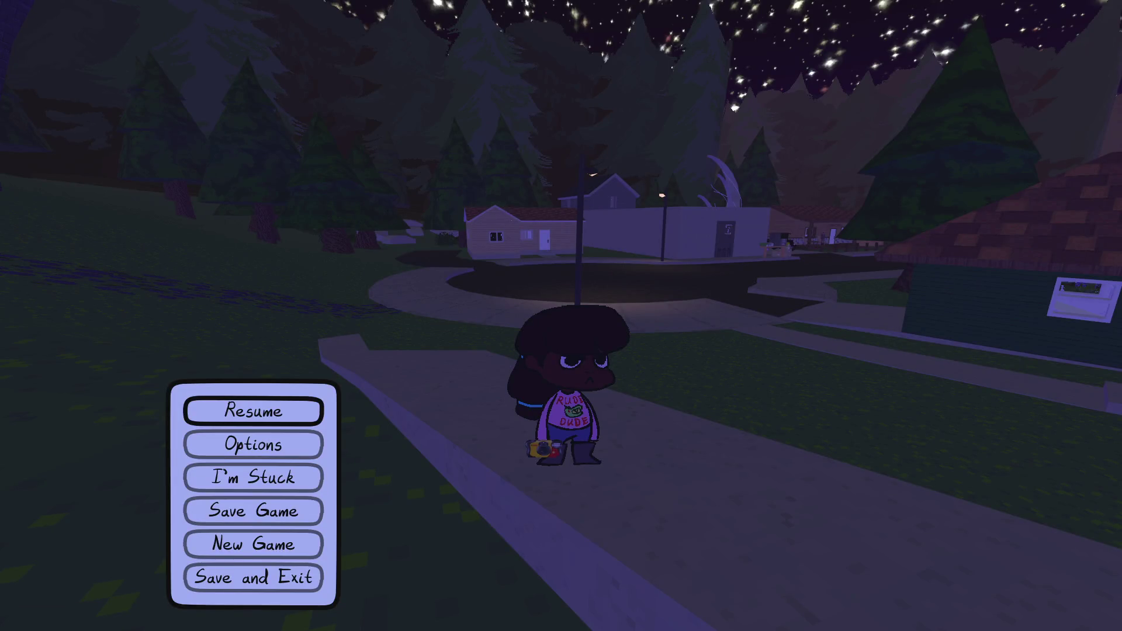
key(alt+F4)
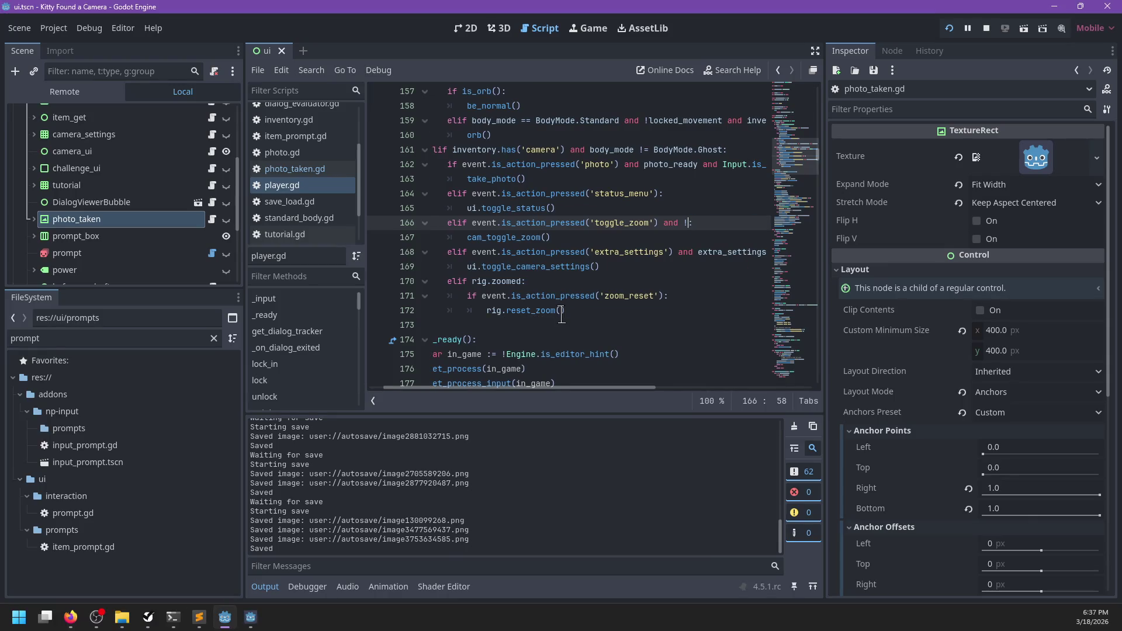
- Put !ui.status_ui.active first on line 166 and prefix line 168 with extra_settings_supported, status UI and dialog checks
key(BackSpace)
key(BackSpace)
text(!ui.status_ui.active an)
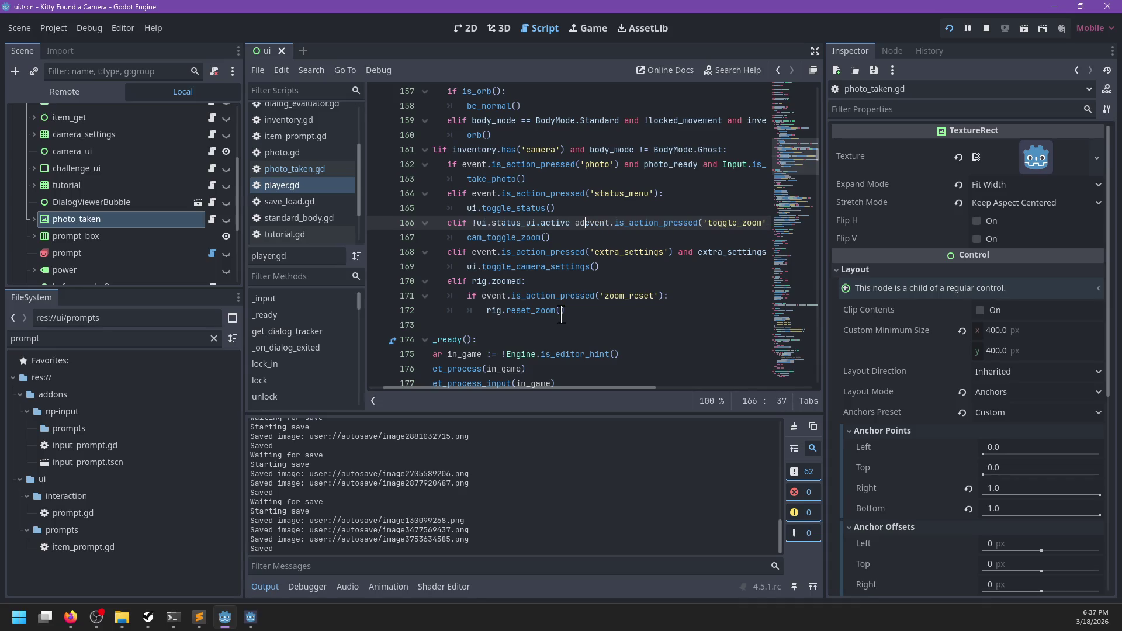
text(d)
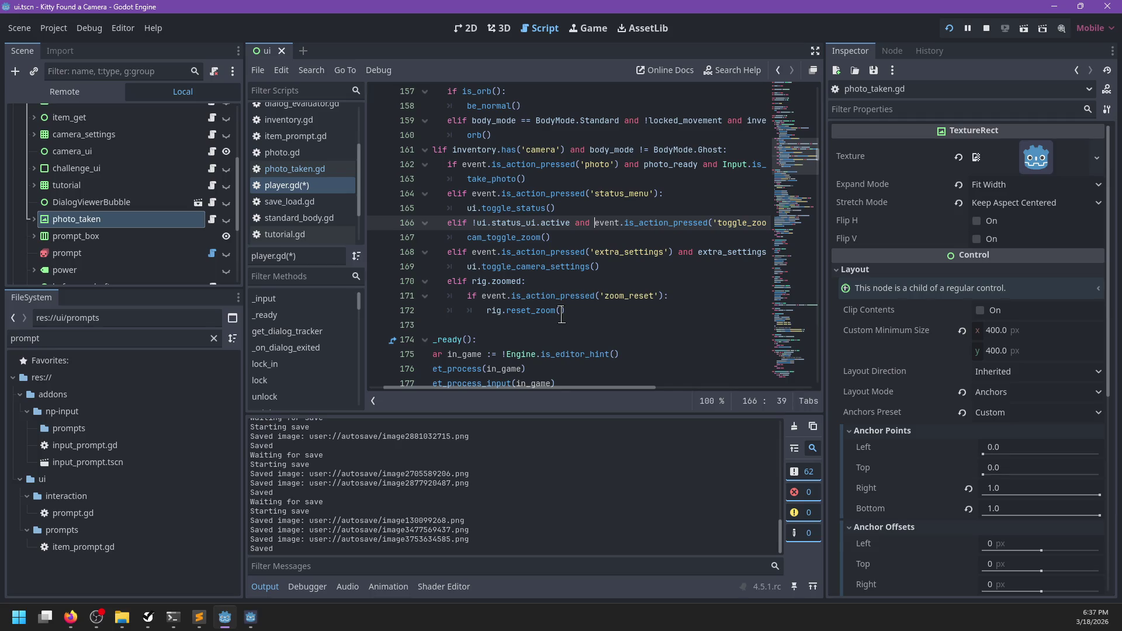
key(Down)
key(Down)
key(ctrl+Right)
key(ctrl+Right)
key(ctrl+Right)
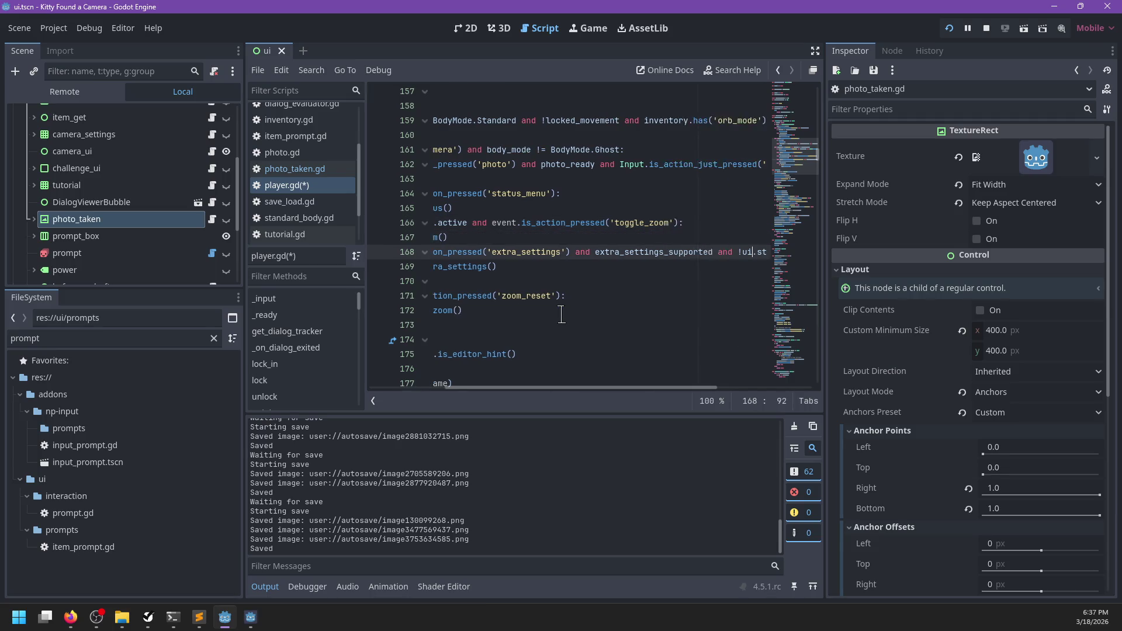
text(and !ui.in_dialog:)
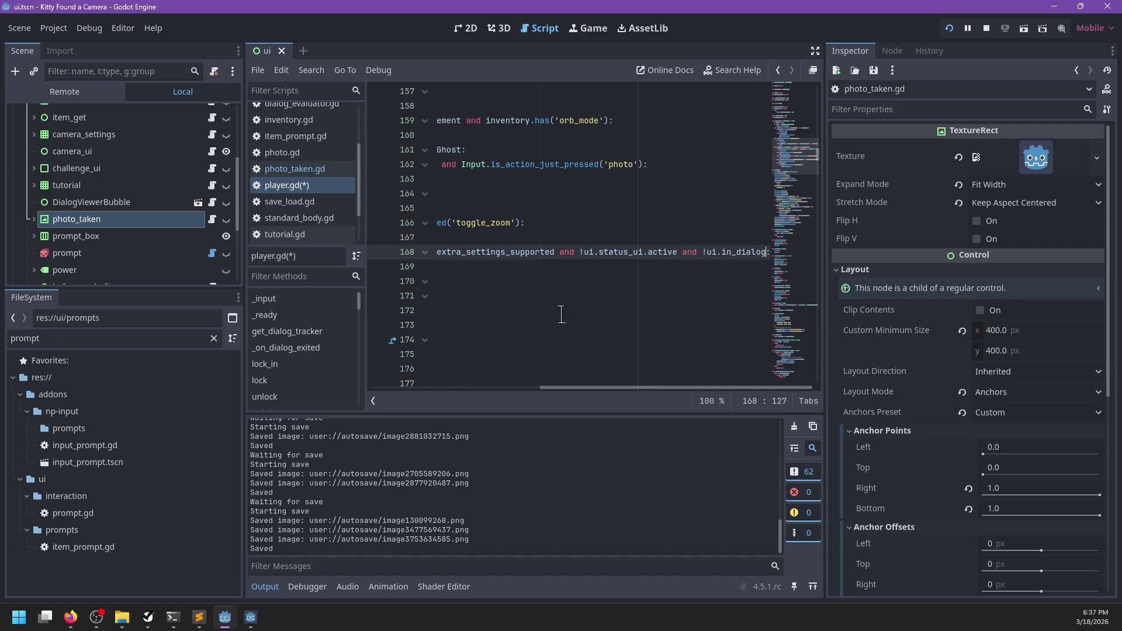
key(ctrl+shift+Left)
key(ctrl+shift+Left)
key(ctrl+shift+Left)
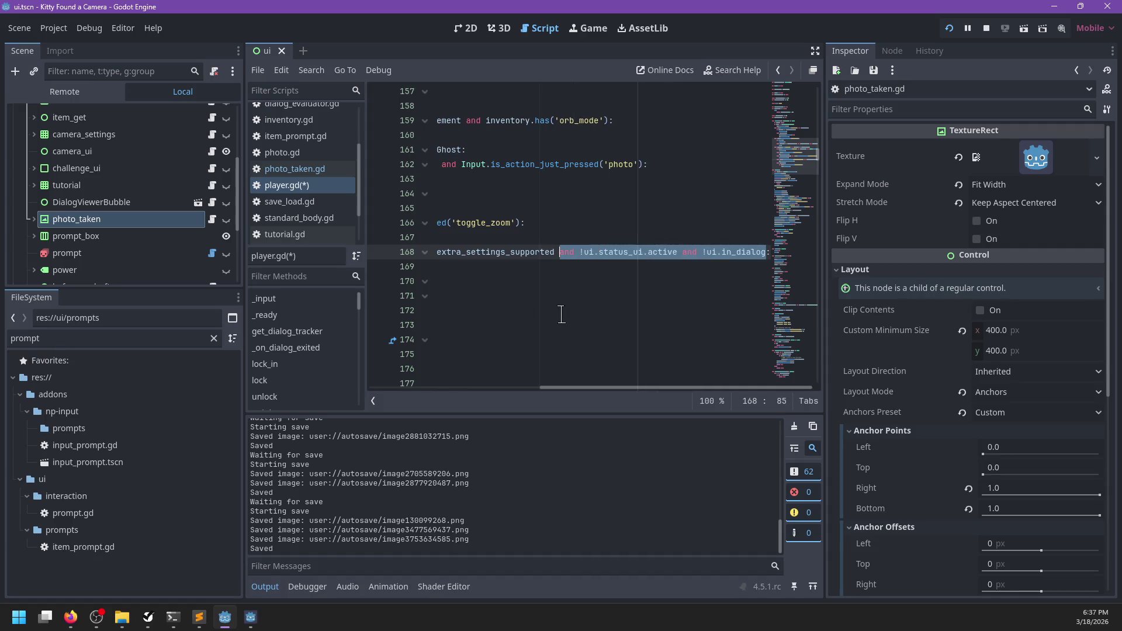
key(BackSpace)
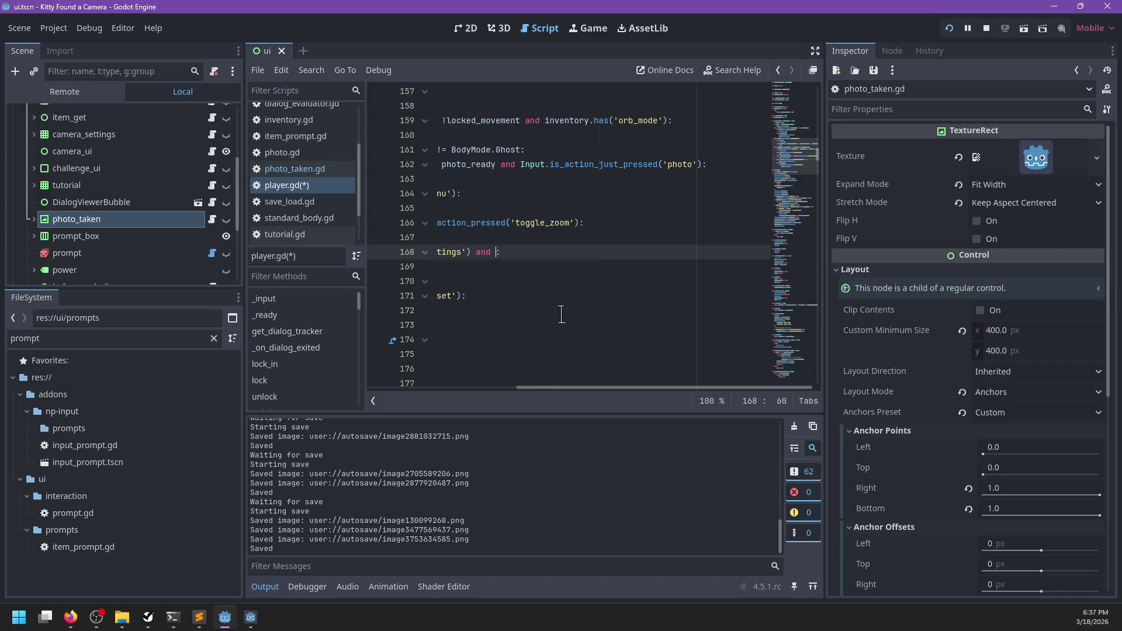
key(ctrl+Left)
key(ctrl+Left)
key(ctrl+Left)
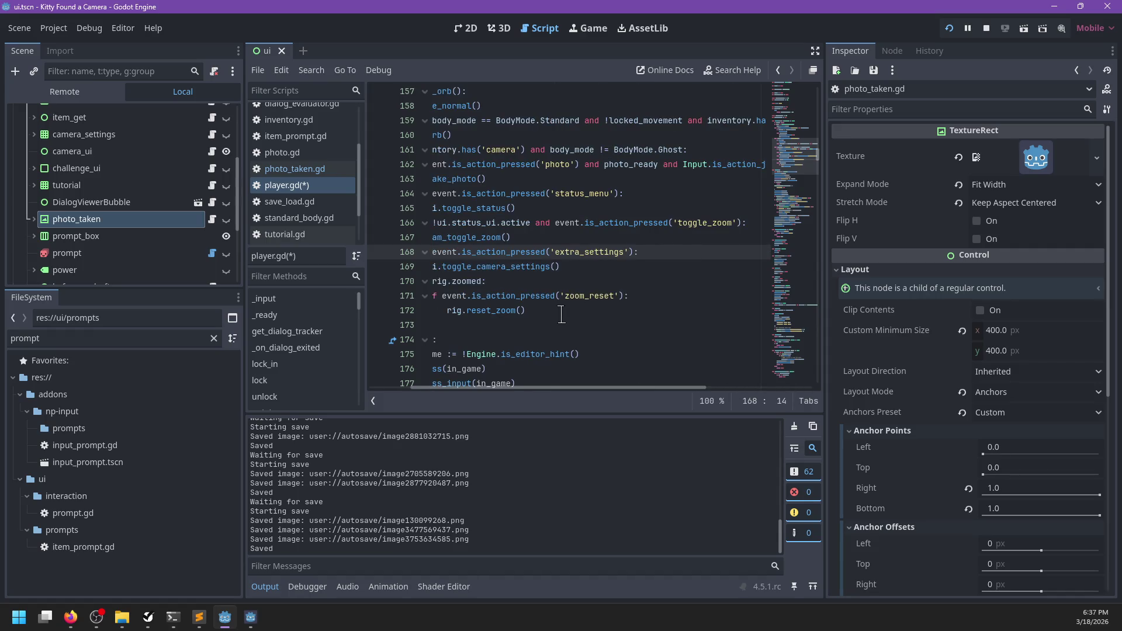
key(ctrl+Left)
text(extra_settings_supported and !ui.status_ui.active and !ui.in_dialog and)
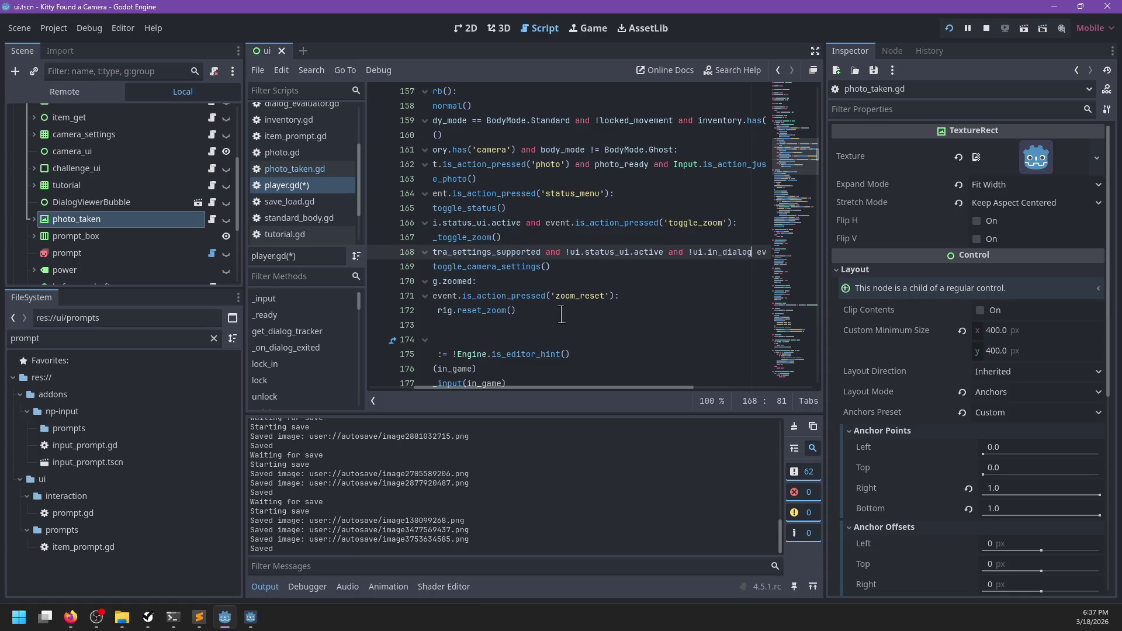
key(Escape)
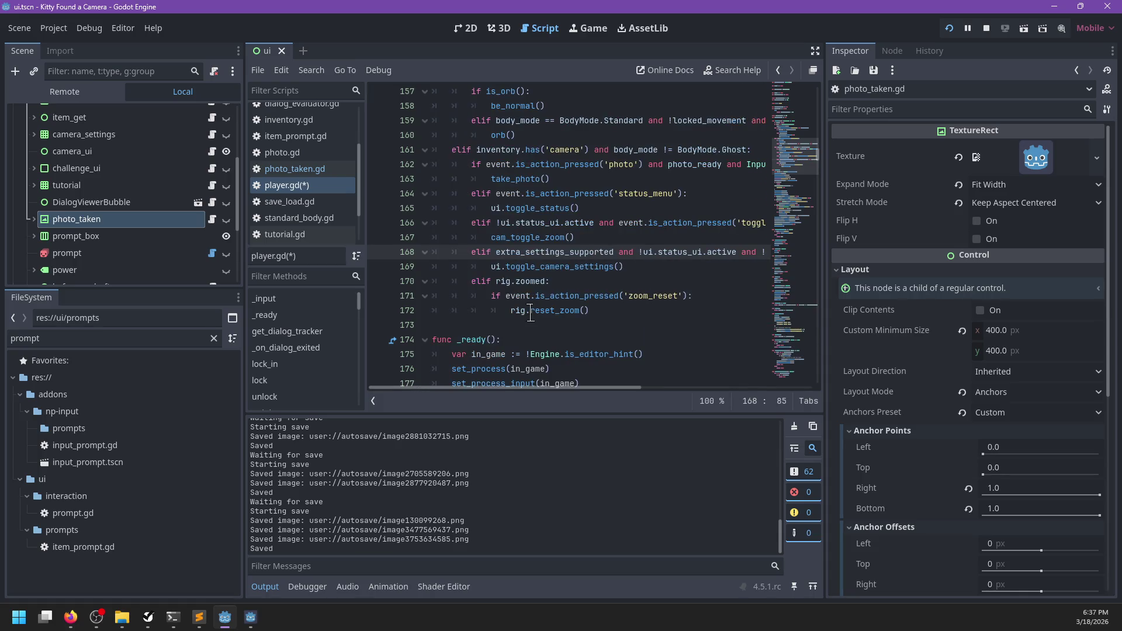
click(590, 290)
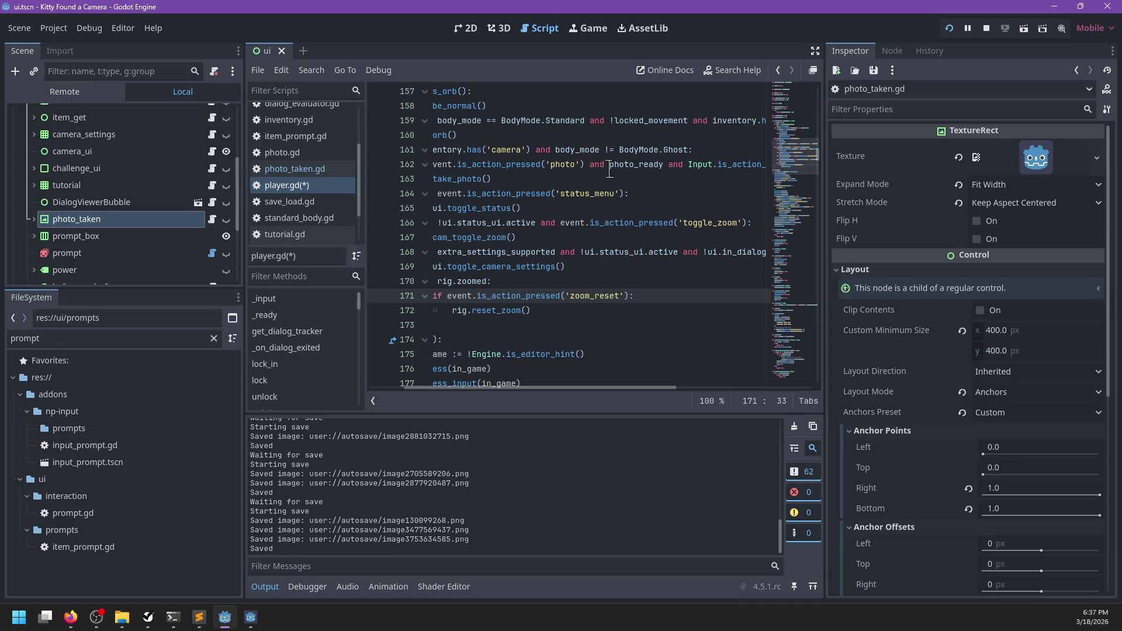
- Move photo_ready to the front of line 162's condition and save player.gd
click(610, 166)
key(ctrl+shift+Right)
key(Delete)
key(BackSpace)
key(BackSpace)
key(BackSpace)
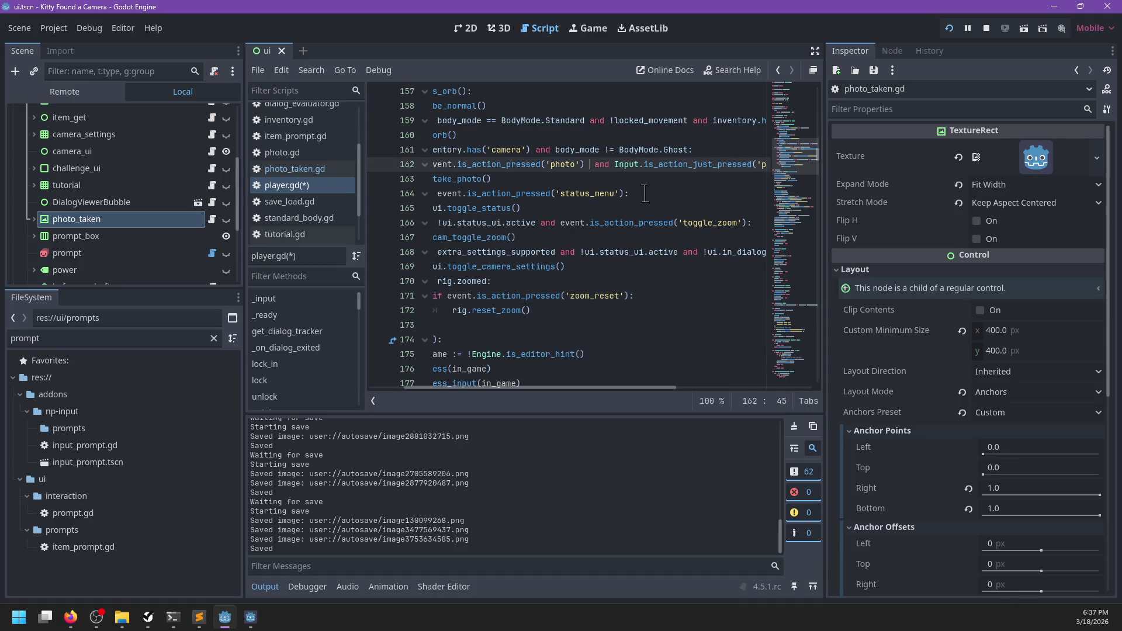
key(ctrl+Left)
text(photo_ready and)
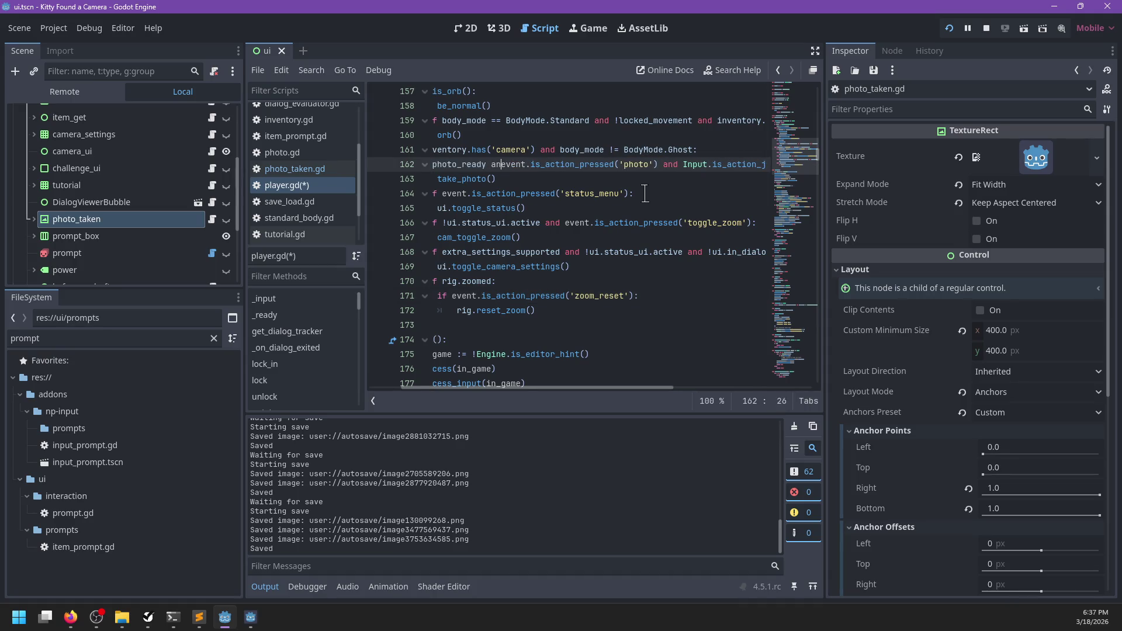
key(ctrl+s)
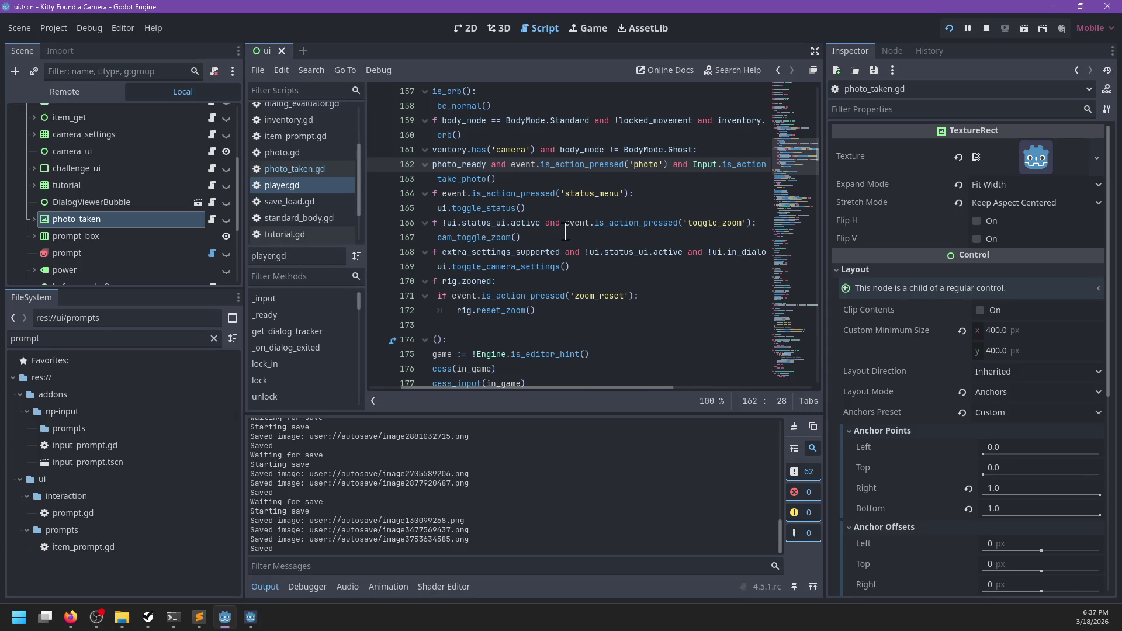
scroll(591, 234, left, 2)
click(602, 309)
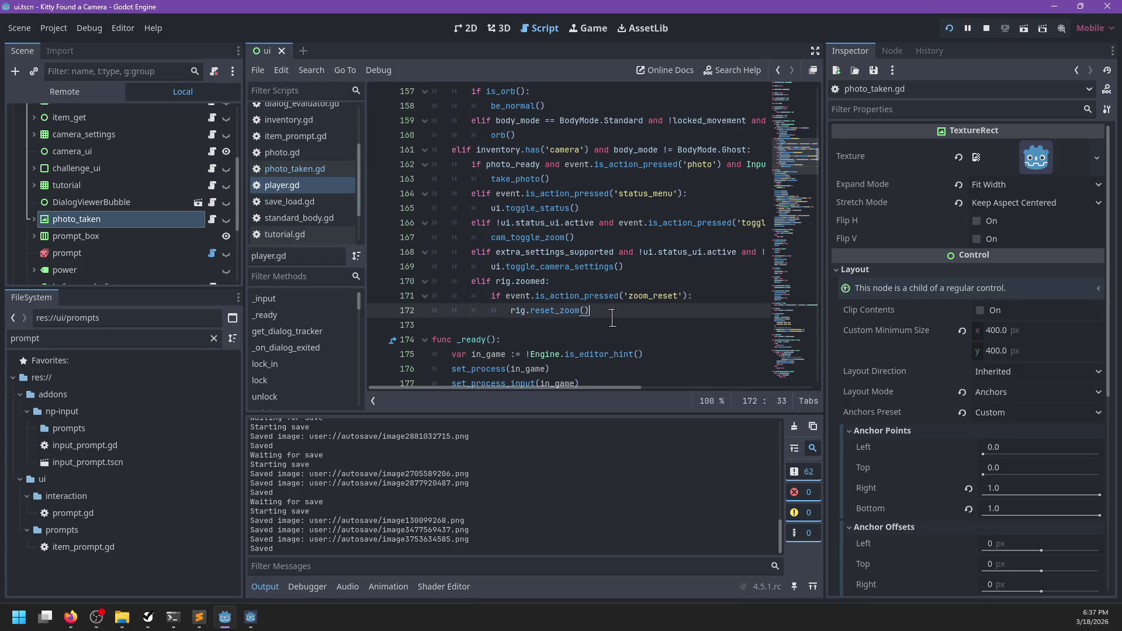
click(148, 618)
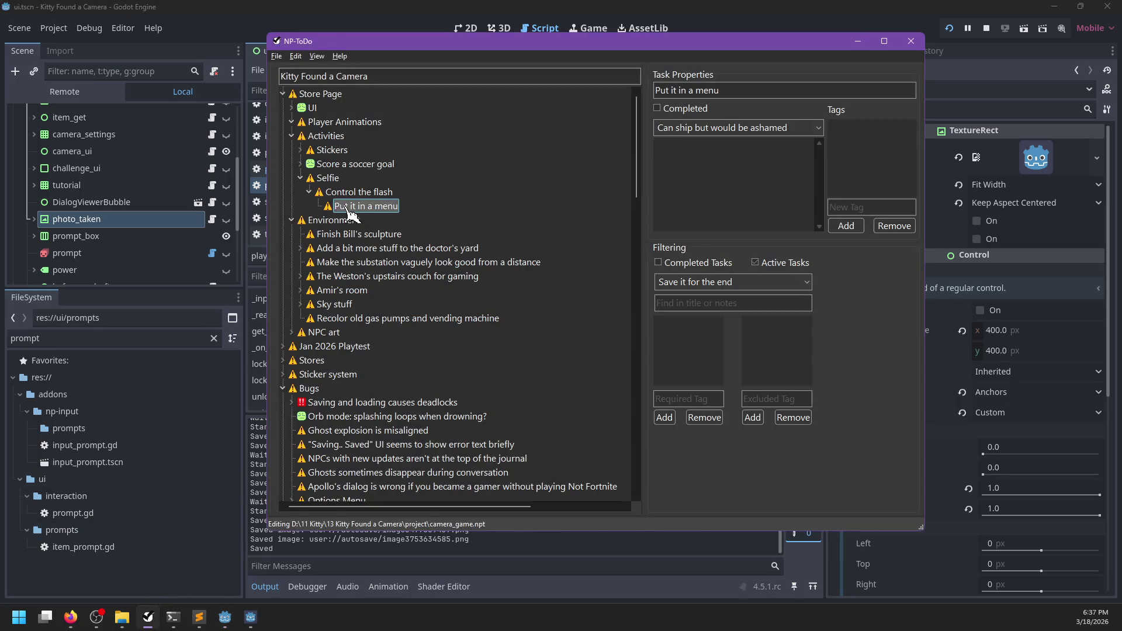
- Delete 'Put it in a menu' and 'Control the flash', mark Selfie completed, and select Moon texture under Sky stuff
right_click(345, 205)
click(374, 250)
right_click(348, 192)
click(377, 239)
right_click(329, 179)
click(351, 185)
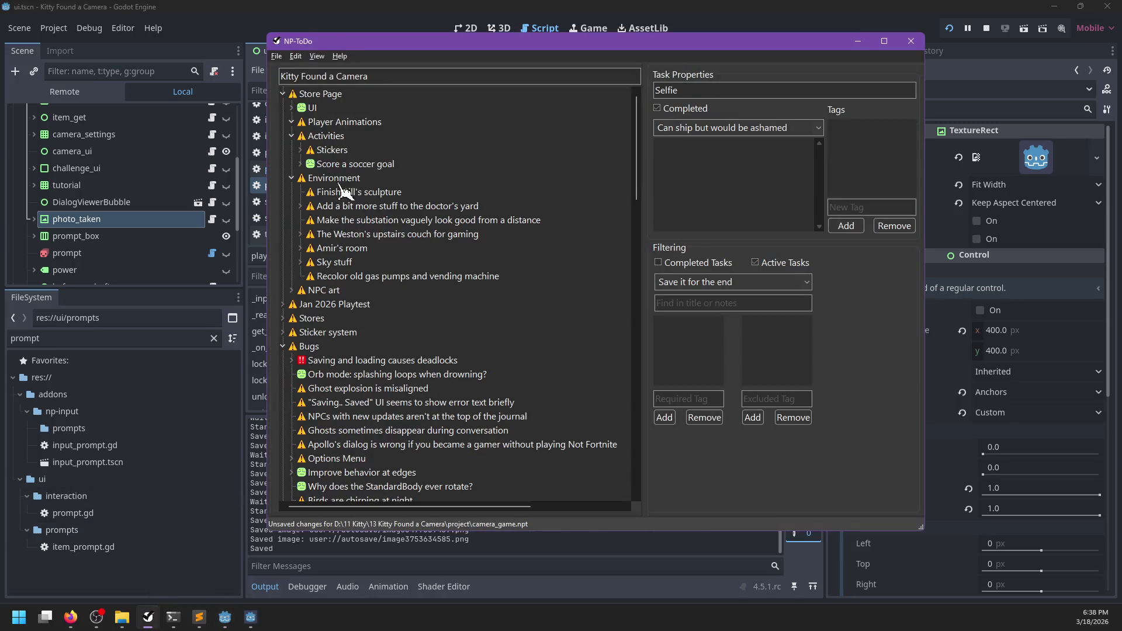
click(308, 193)
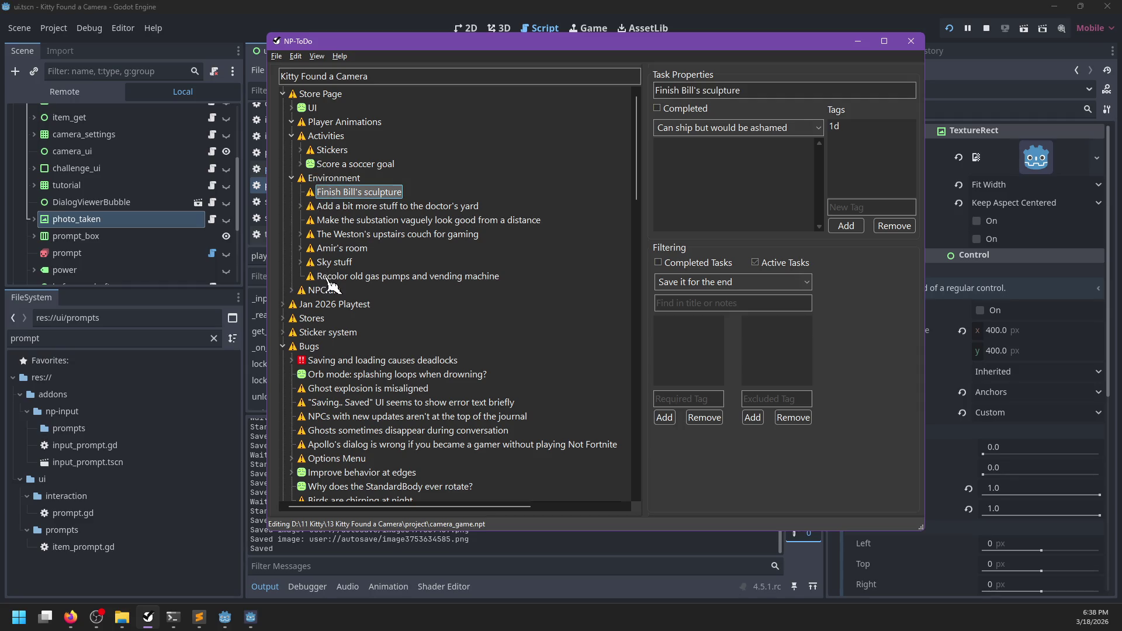
click(307, 263)
click(358, 278)
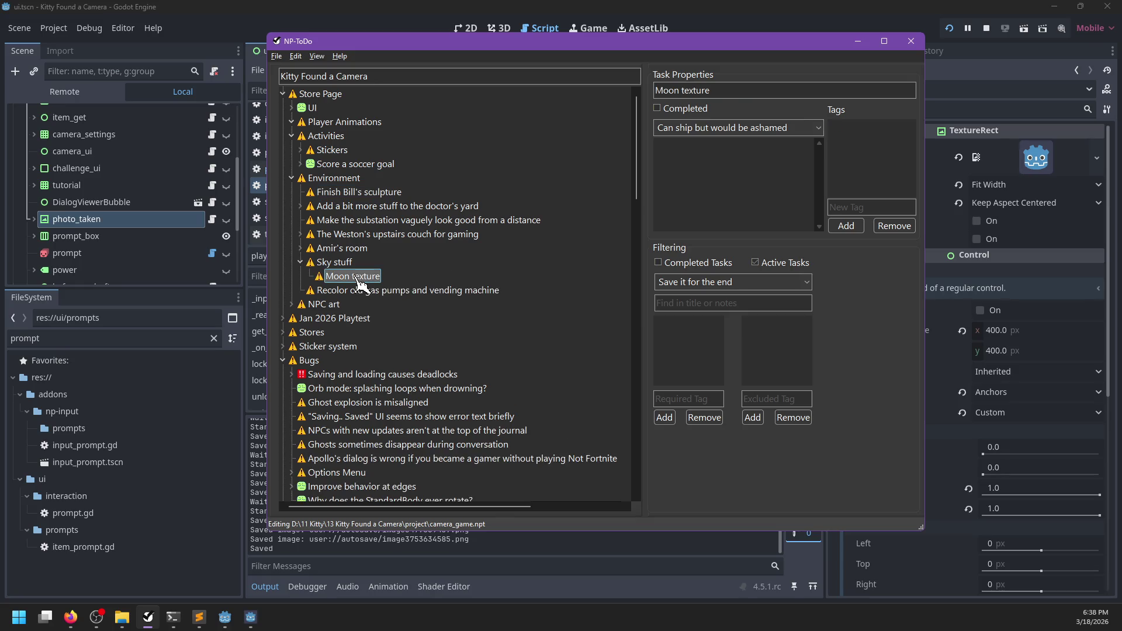
- Relaunch the game from the Godot editor with F5
click(427, 10)
click(499, 28)
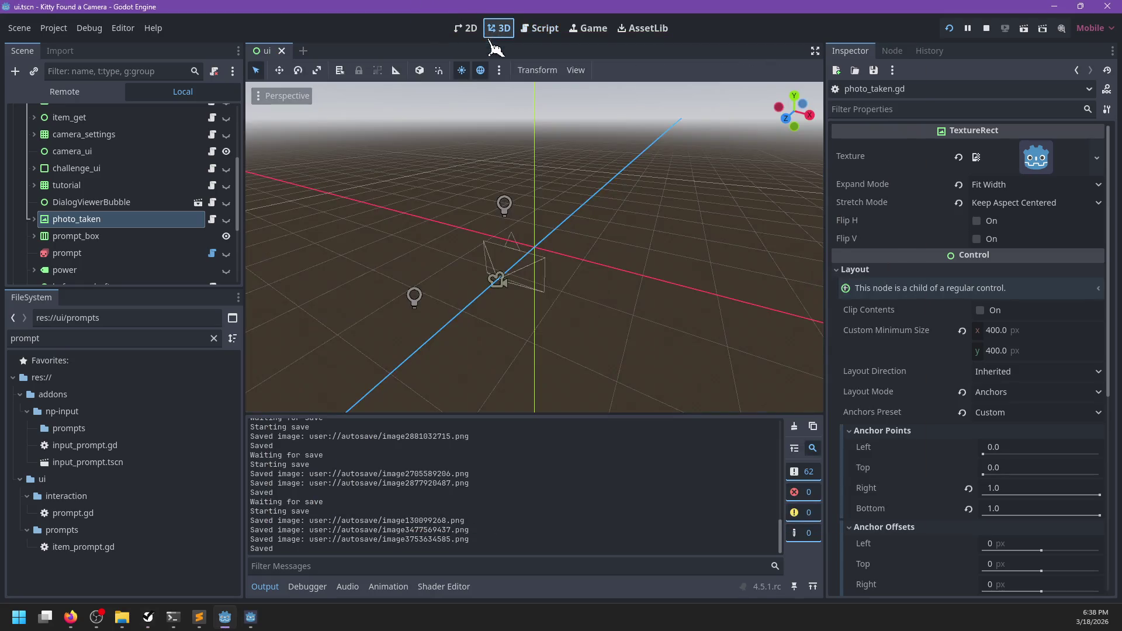
click(466, 28)
key(F5)
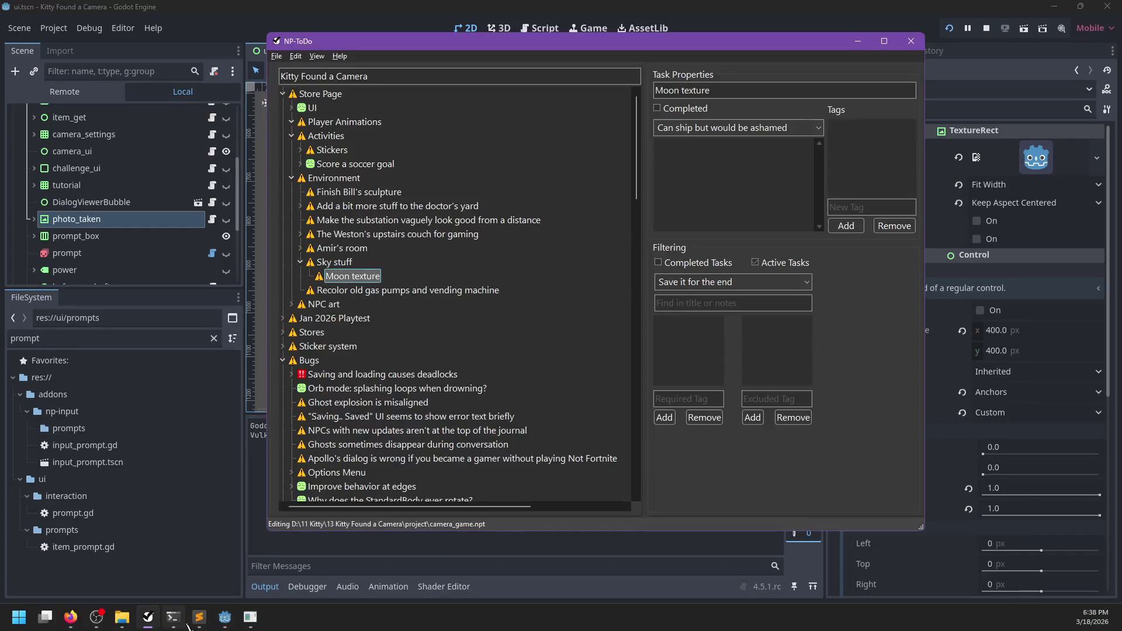
click(193, 620)
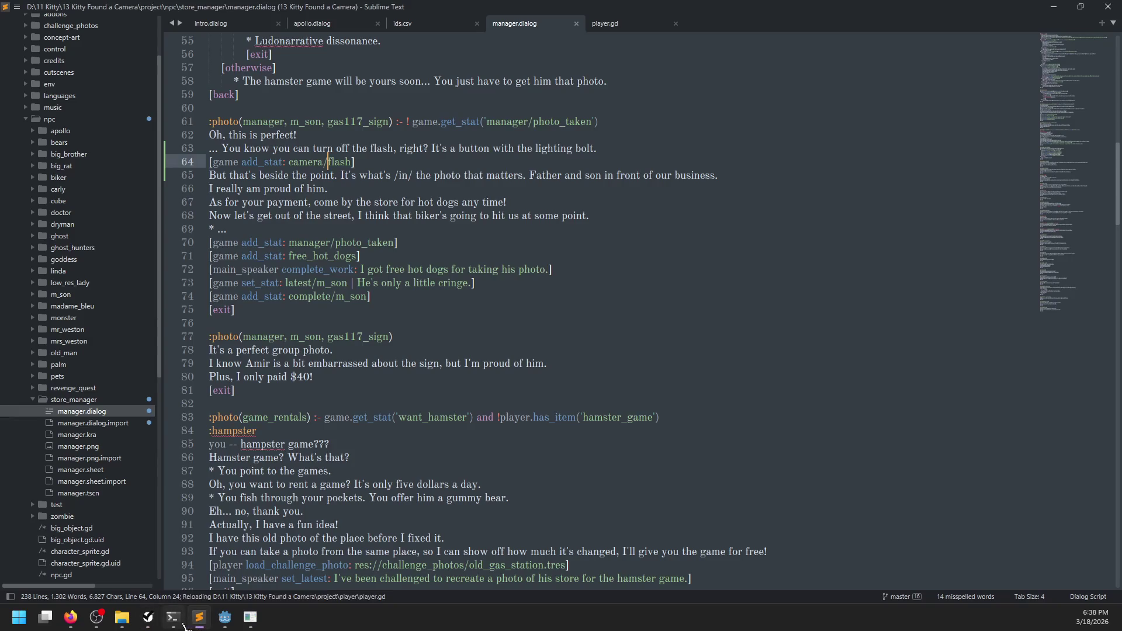
- Run git status, stage everything with git add ., and commit with message "Camera settings"
click(185, 624)
text(atus)
key(Return)
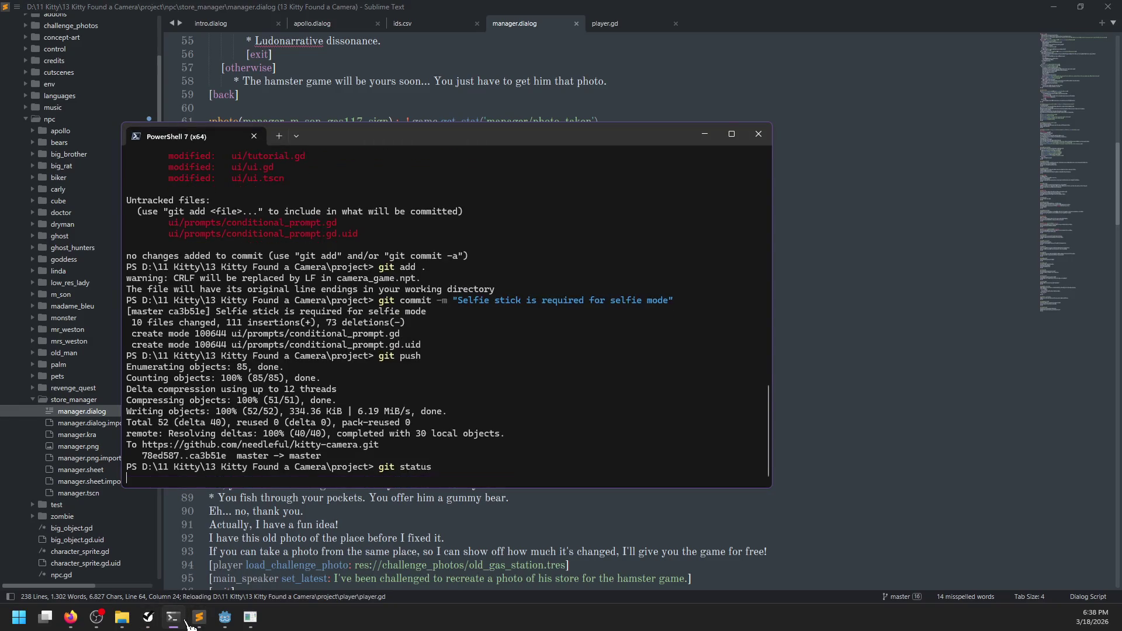
text(git add .)
key(Return)
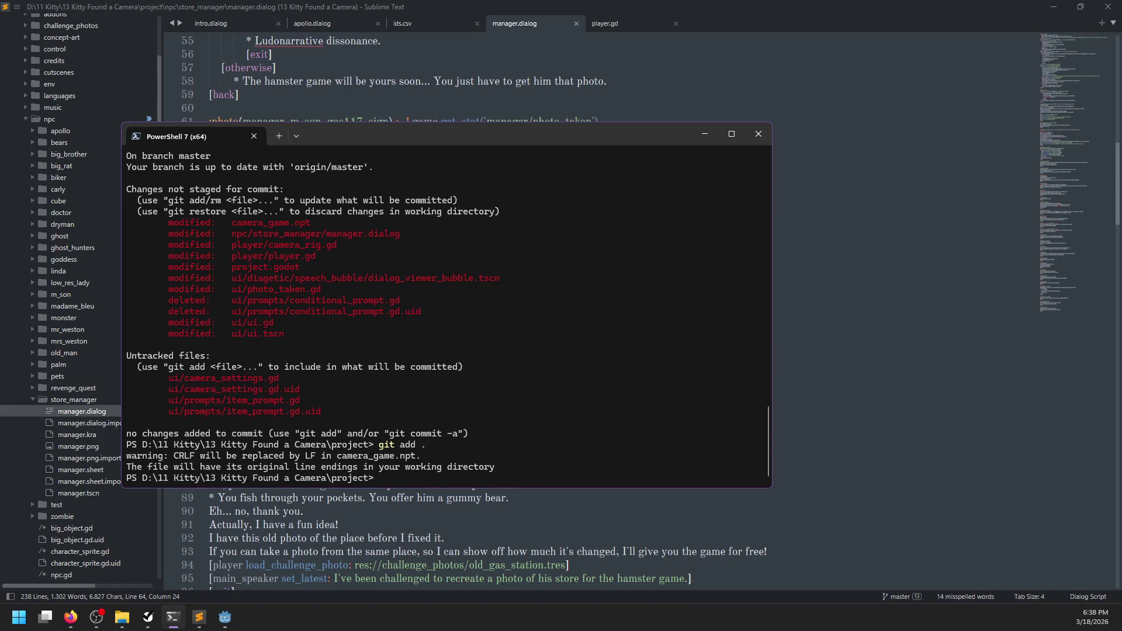
text(comit)
key(BackSpace)
text(mi)
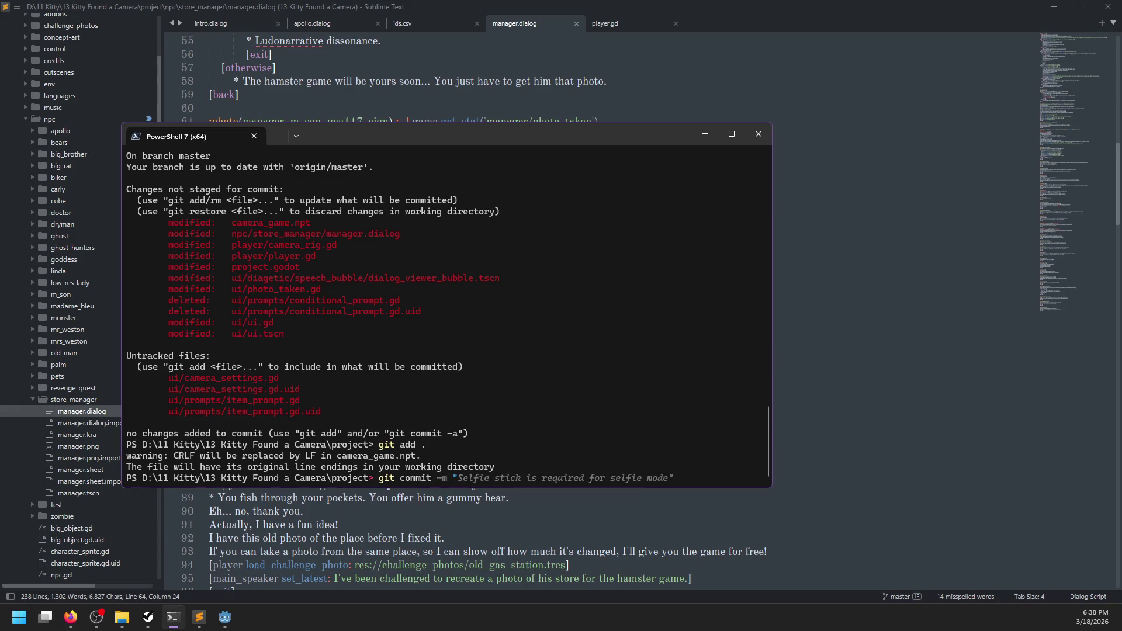
text("Came)
text(ee)
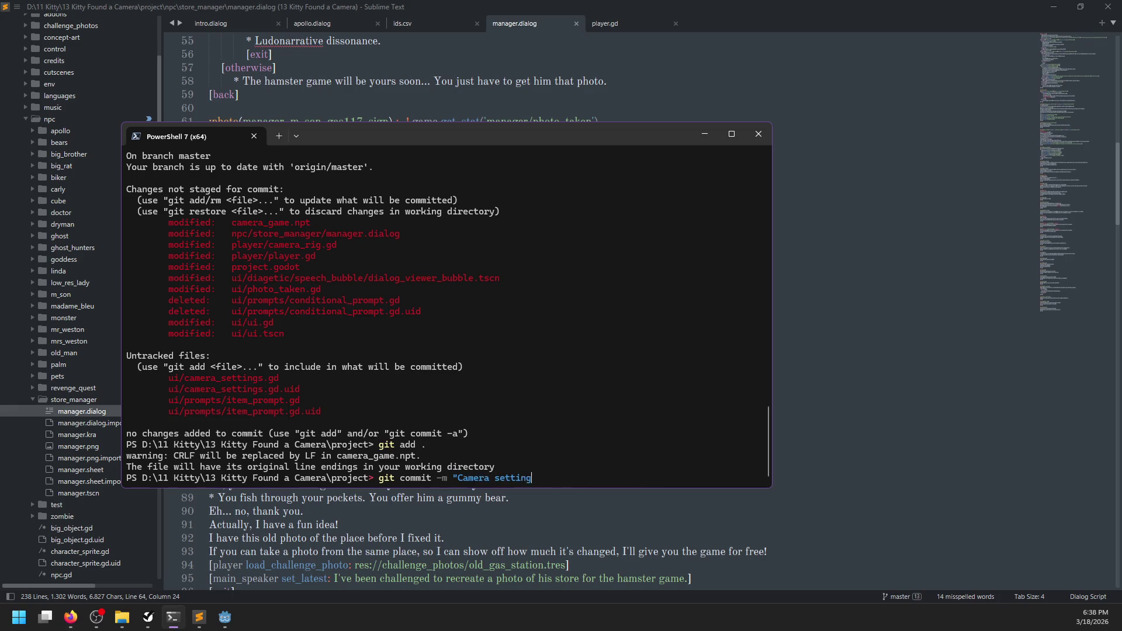
text(s")
key(Return)
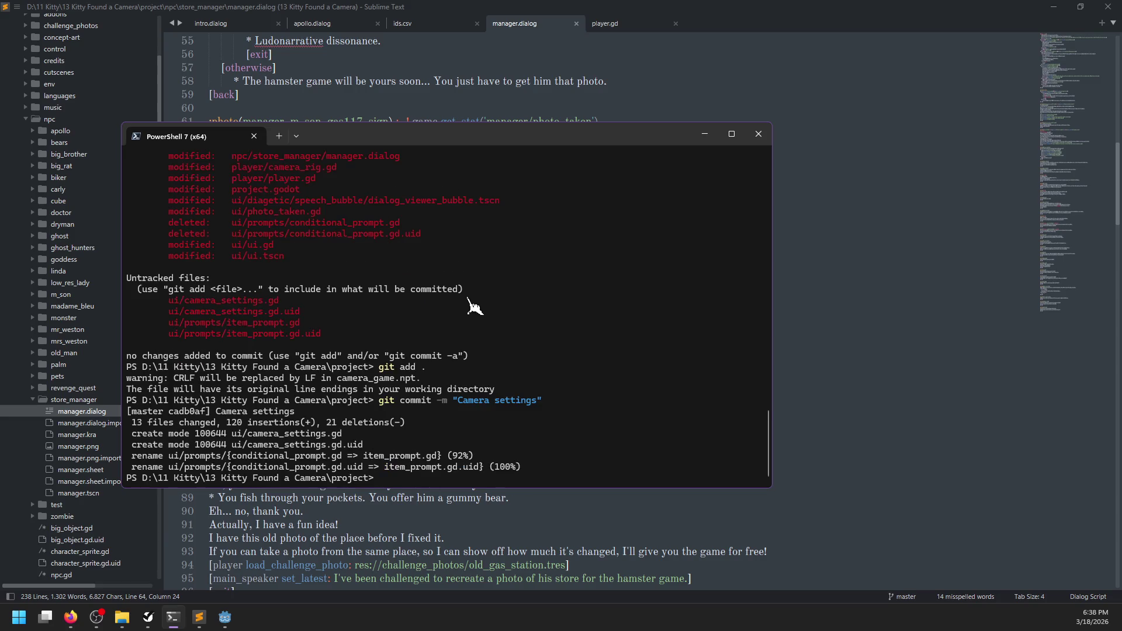
click(225, 618)
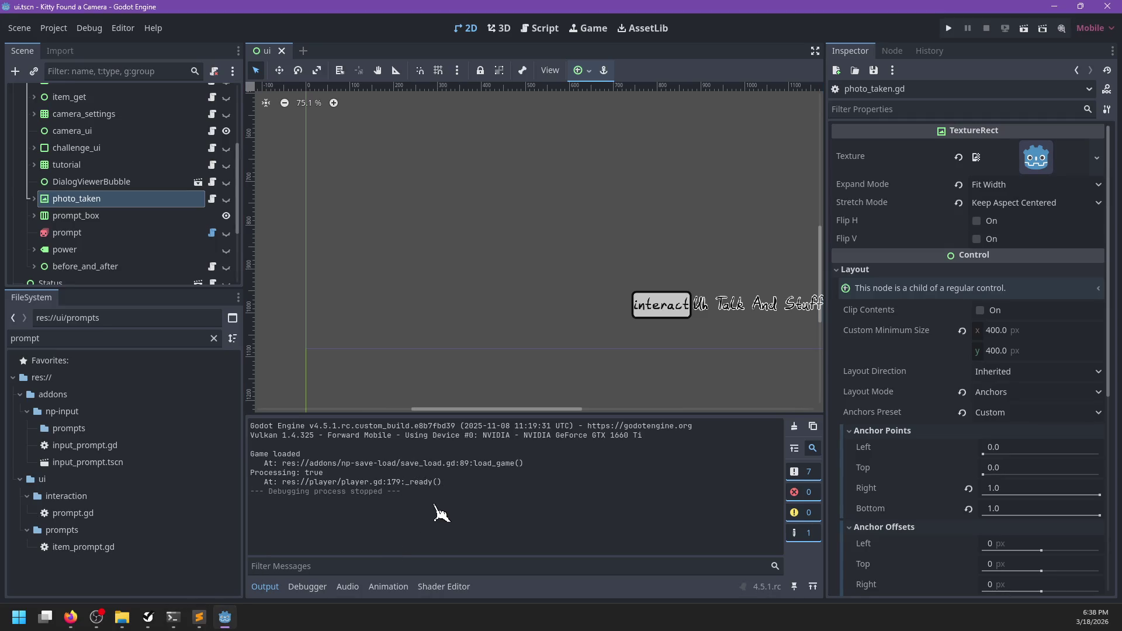
- Play the game, walk past the porch onto the lawn, aim the camera at the moon, then stop with F8
key(F5)
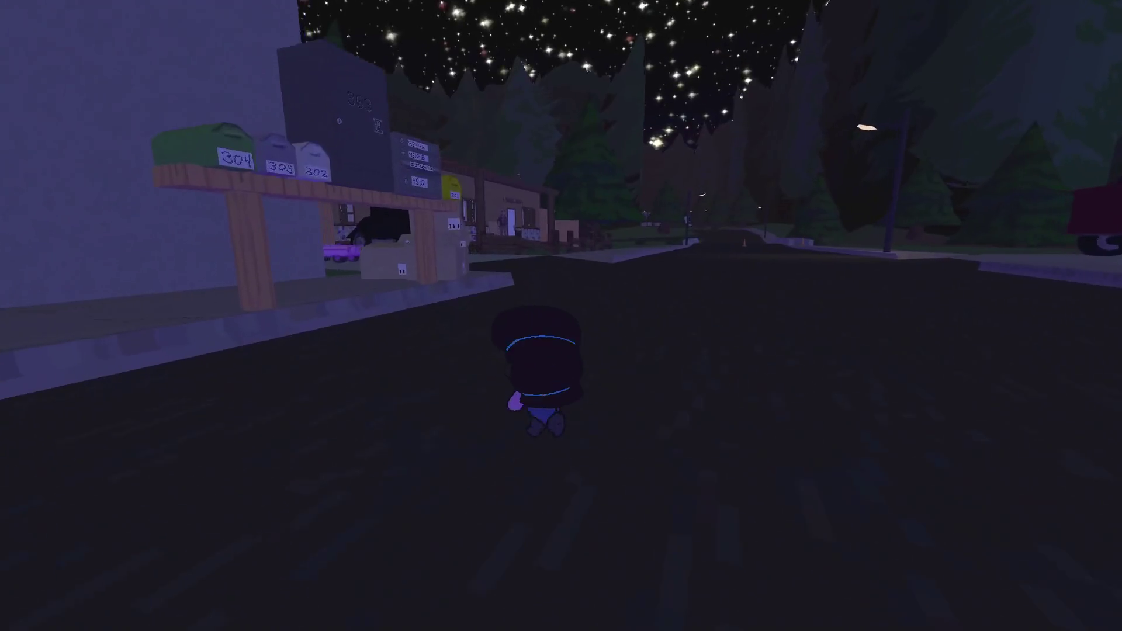
key(w)
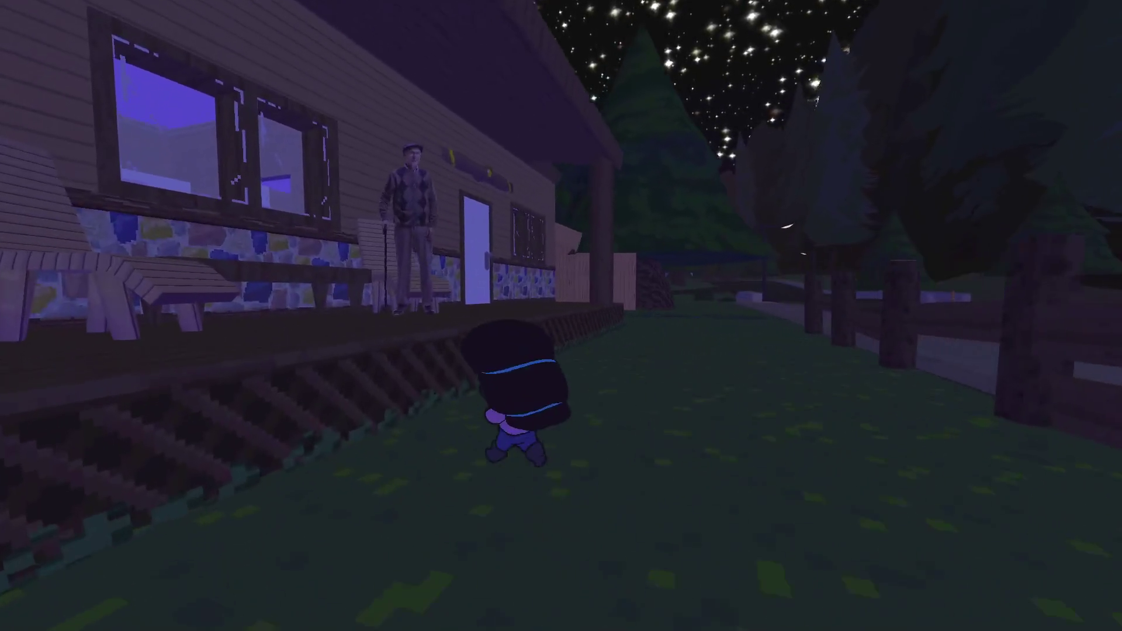
key(e)
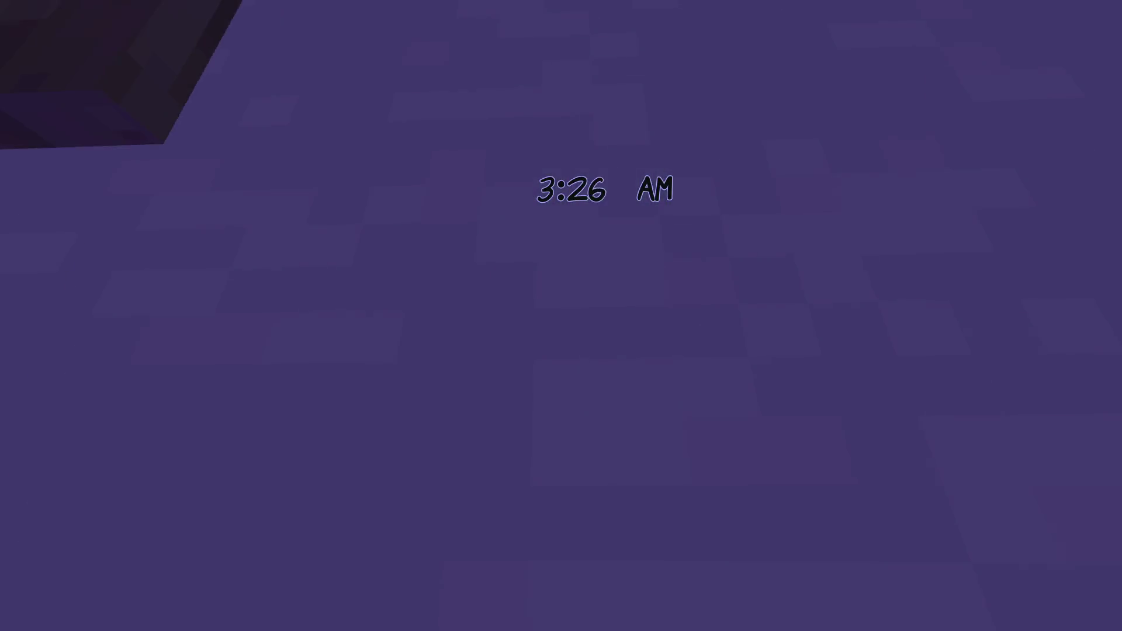
key(w)
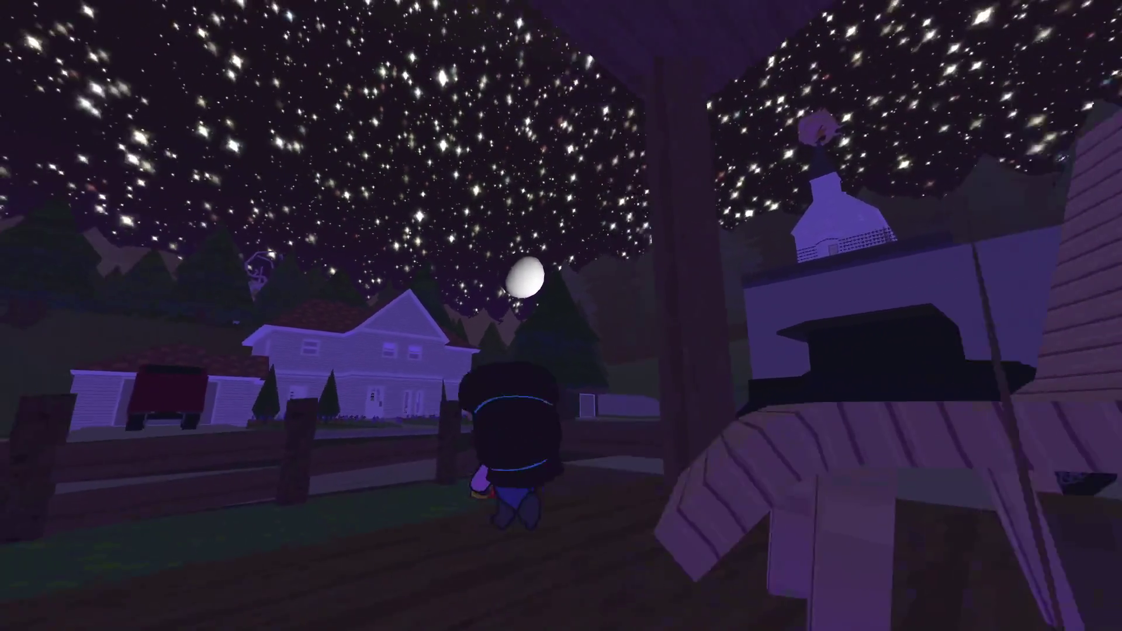
key(c)
scroll(561, 316, up, 5)
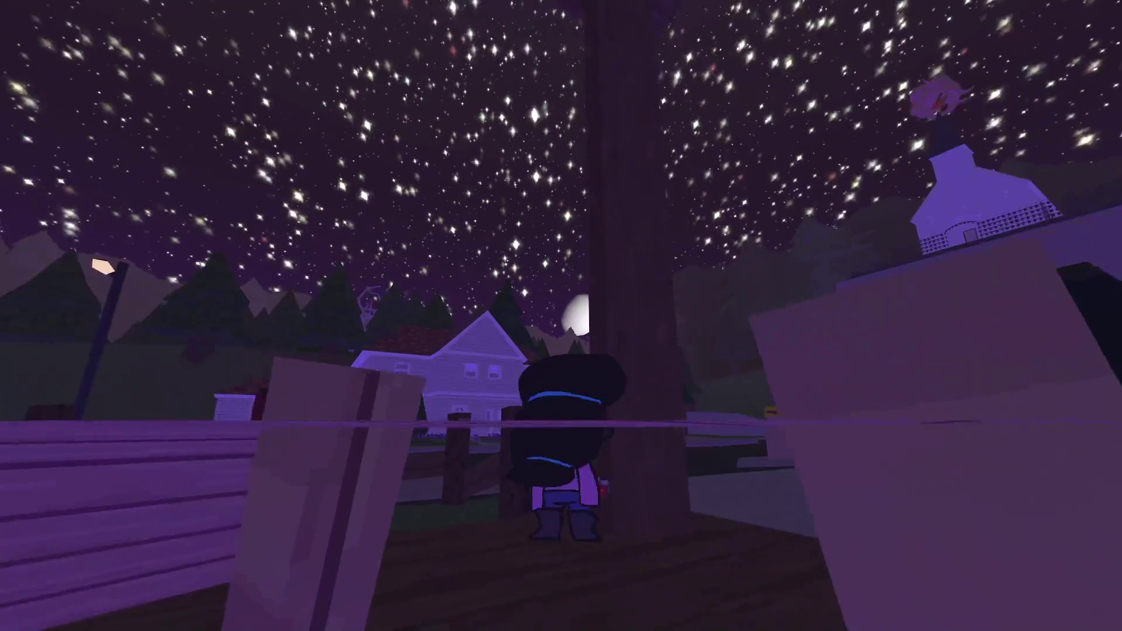
key(space)
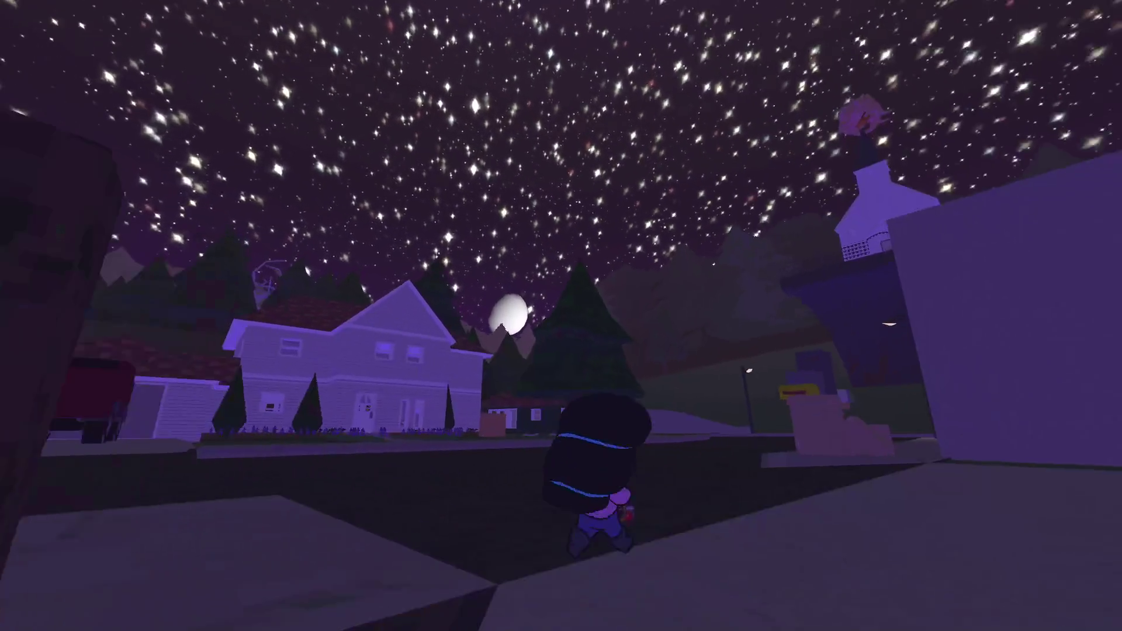
key(F8)
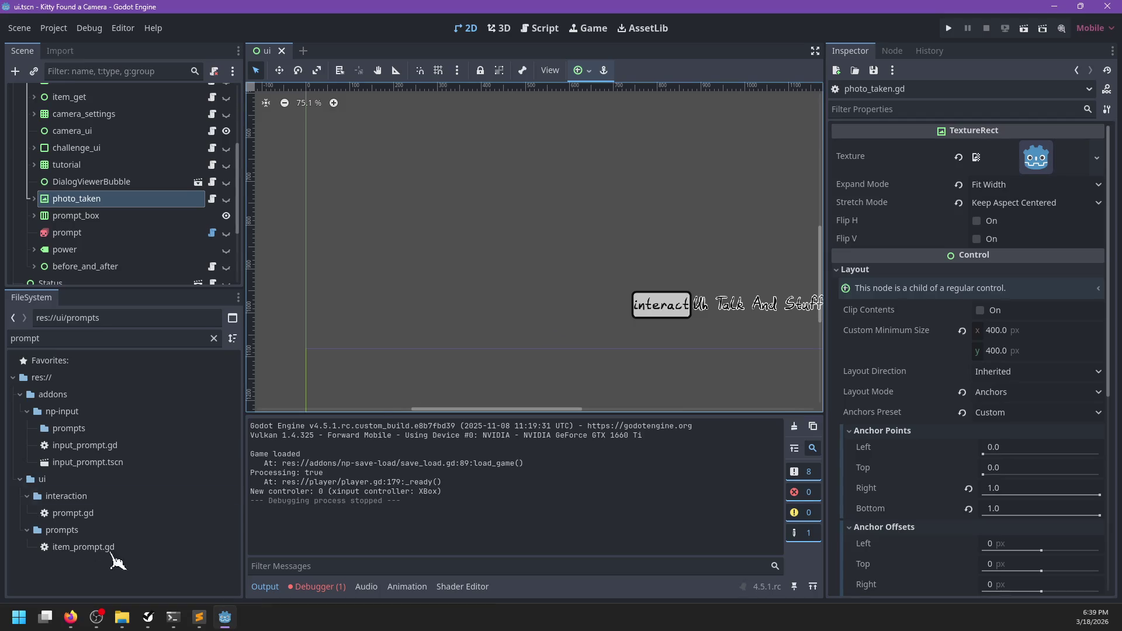
- Search DuckDuckGo for 'moon' and open the Moon article on Wikipedia
mouse_move(70, 617)
click(205, 553)
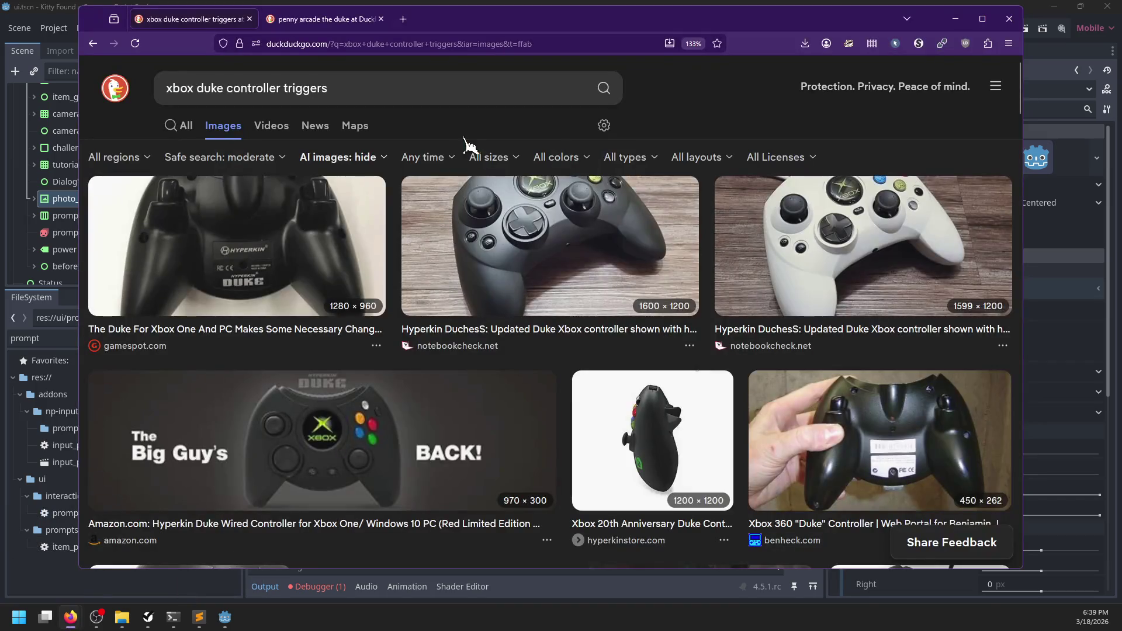
triple_click(397, 90)
click(186, 126)
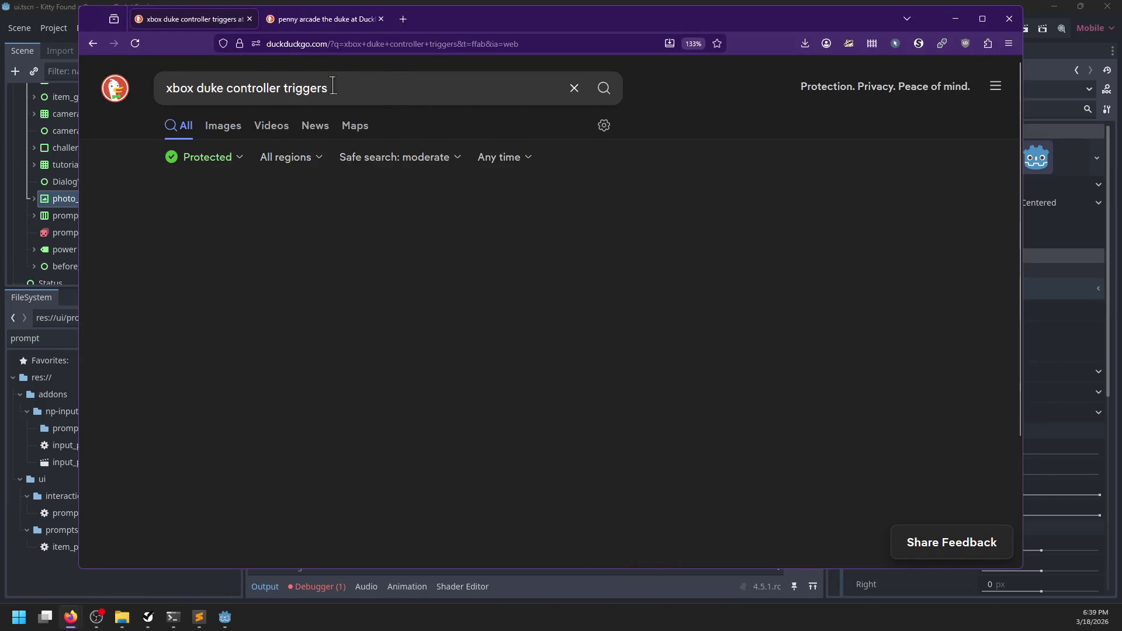
triple_click(182, 92)
text(moon)
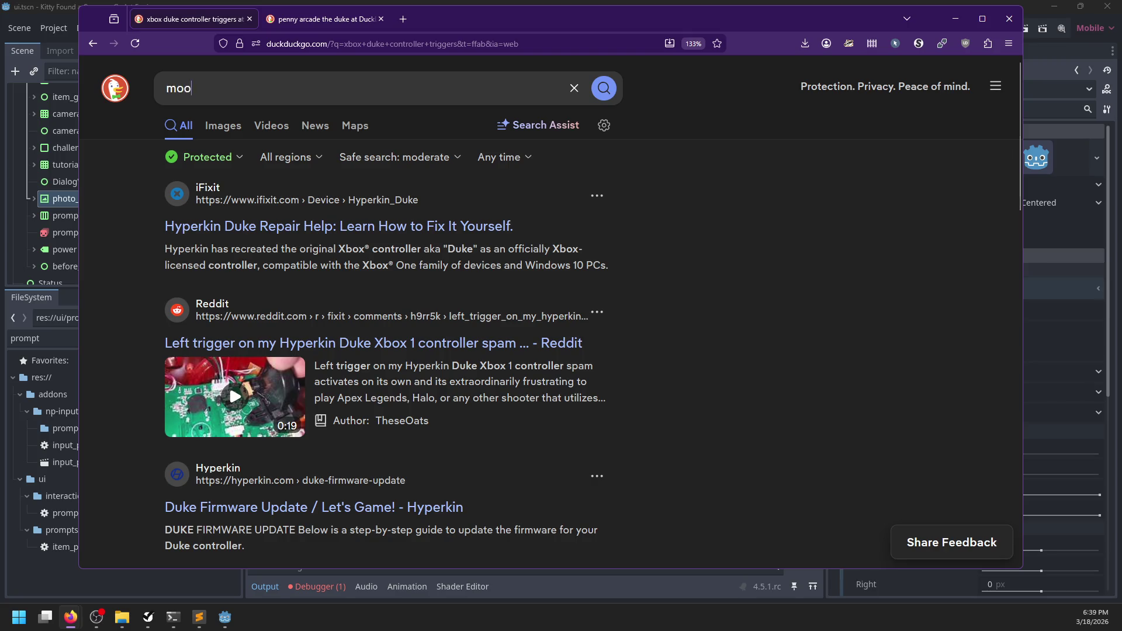
key(Return)
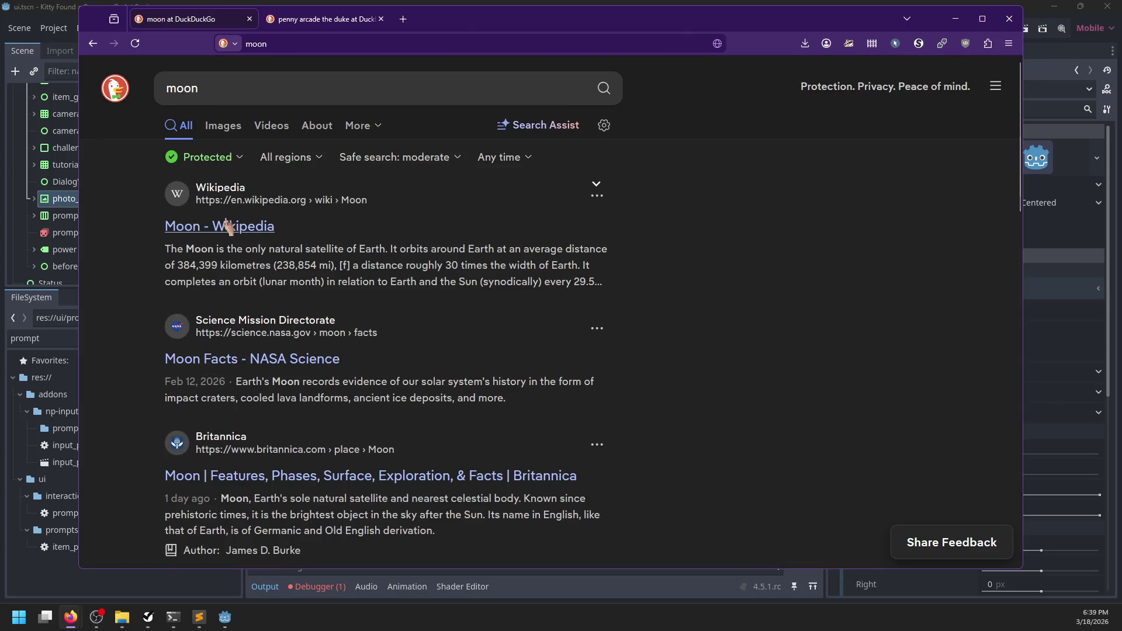
click(216, 227)
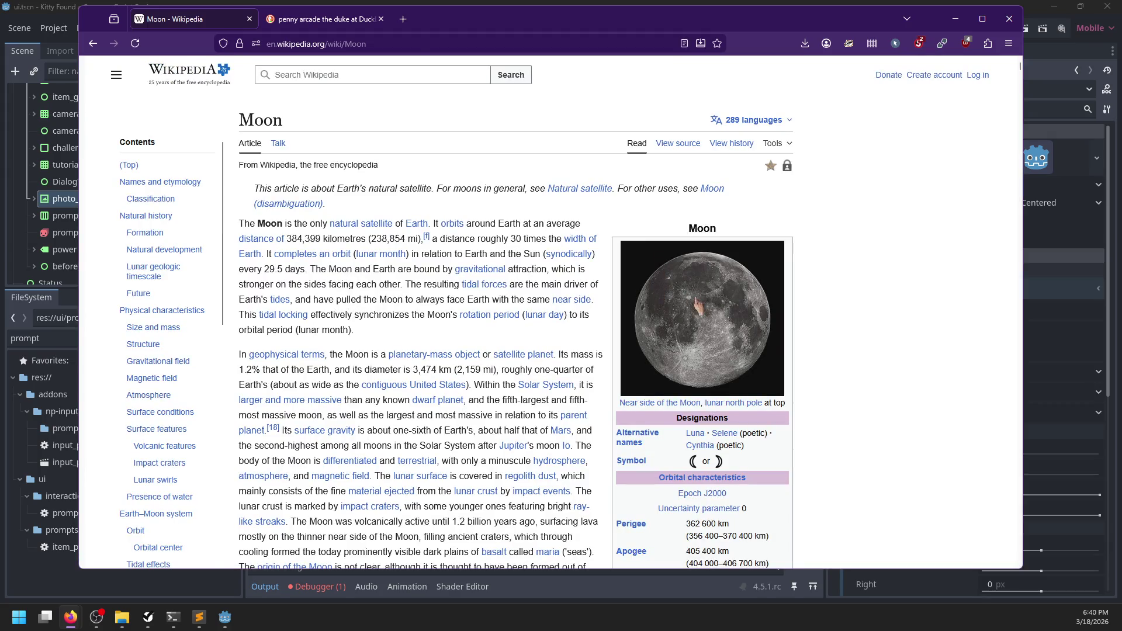
- Open the FullMoon2010.jpg file page and copy the moon image to the clipboard
click(698, 307)
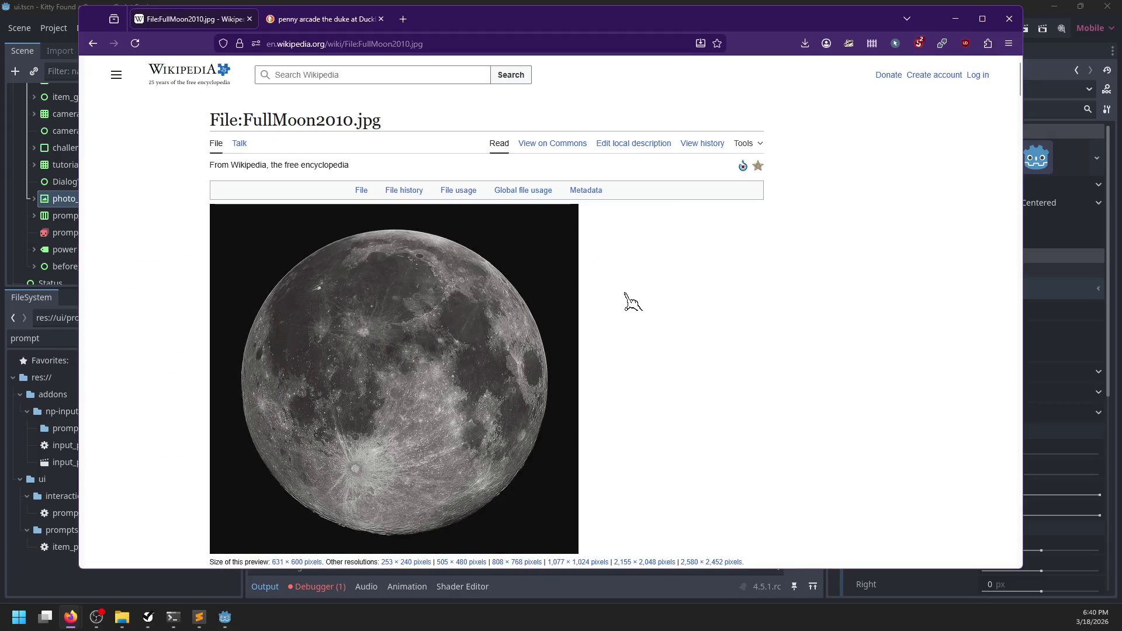
right_click(398, 374)
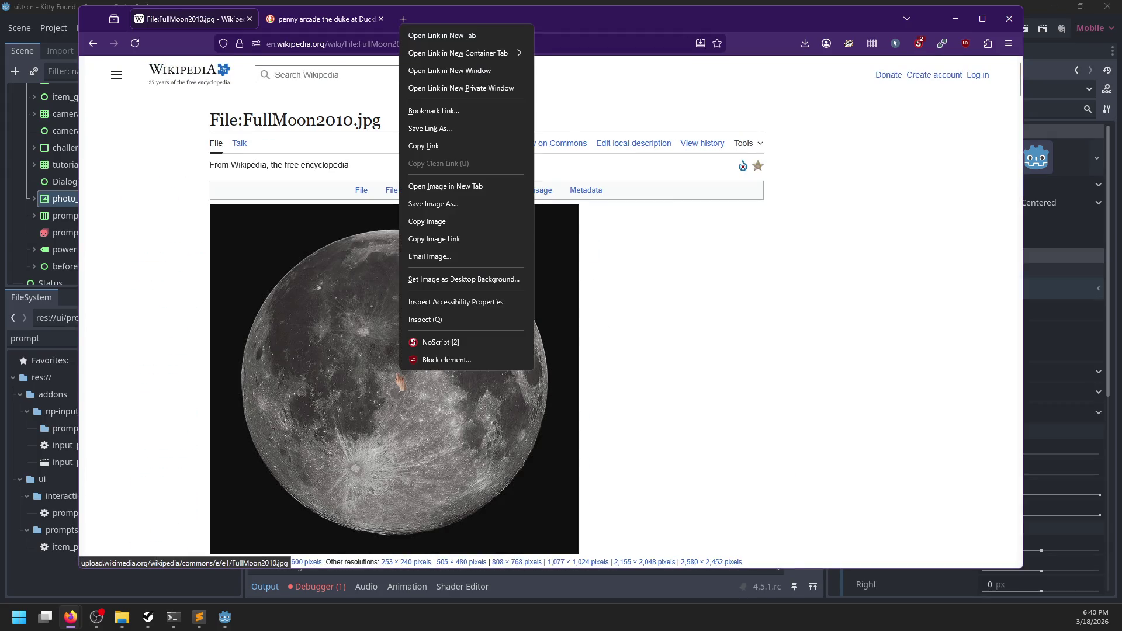
click(432, 222)
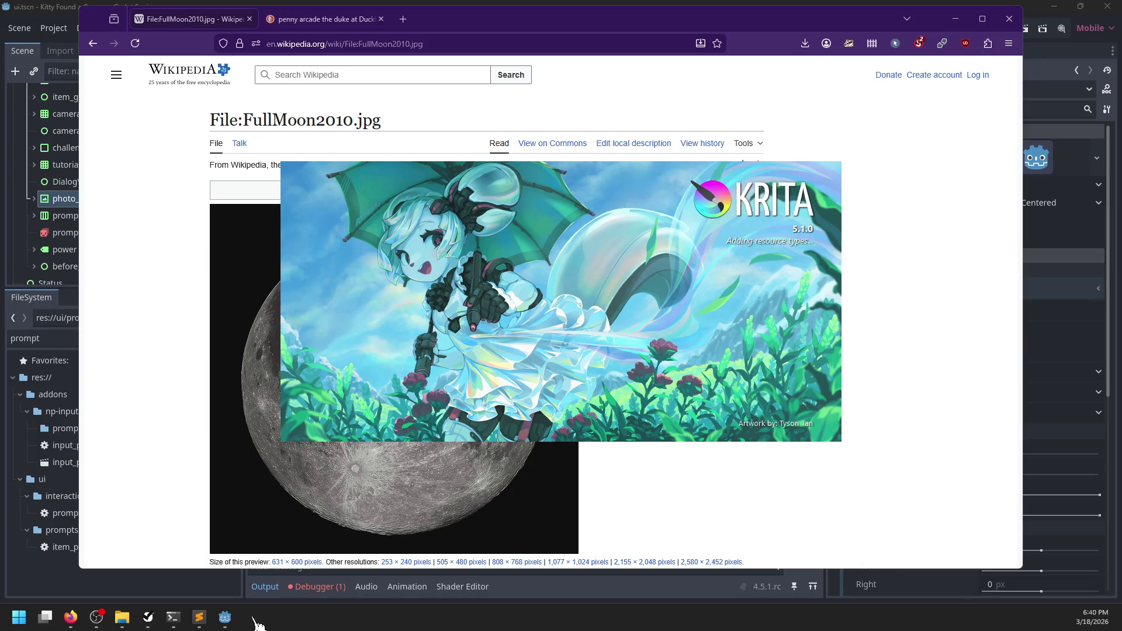
scroll(166, 429, down, 1)
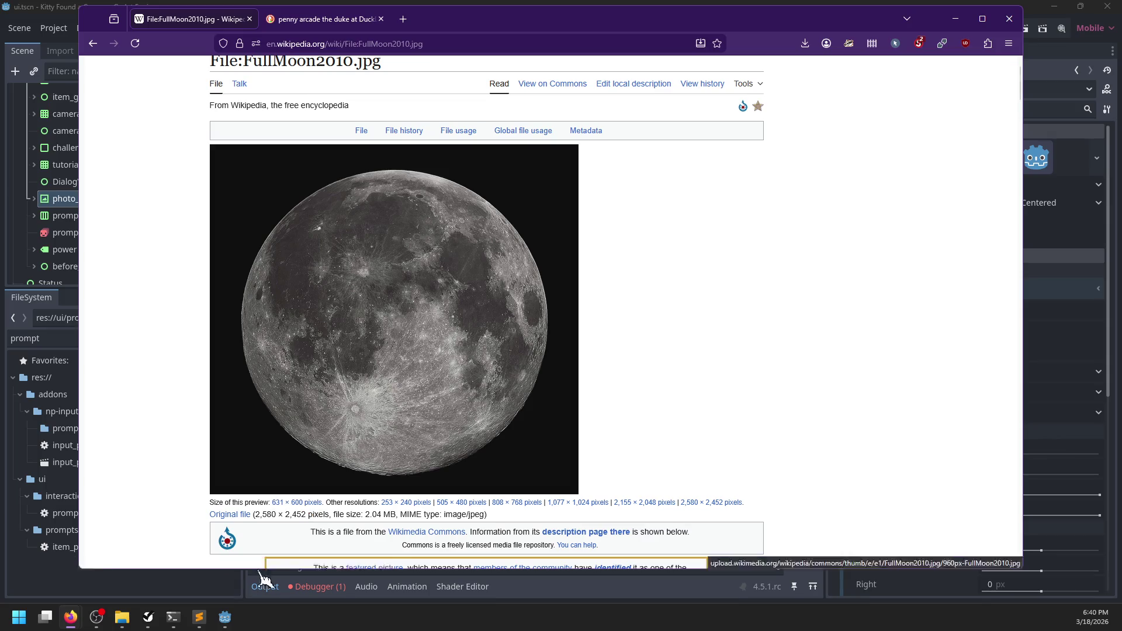
click(227, 621)
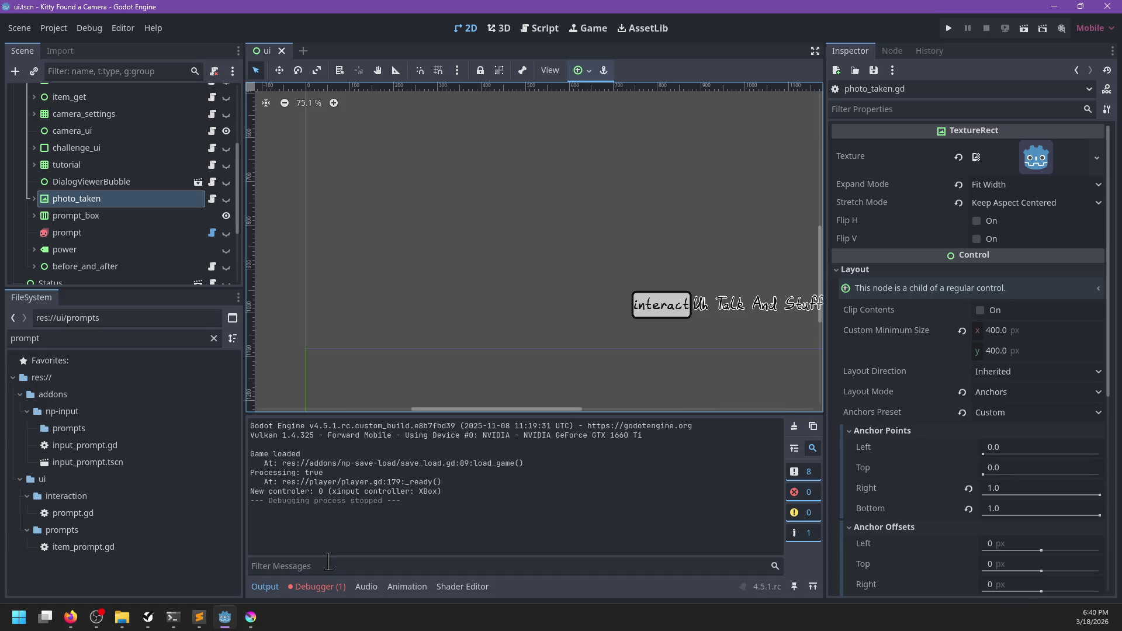
click(260, 621)
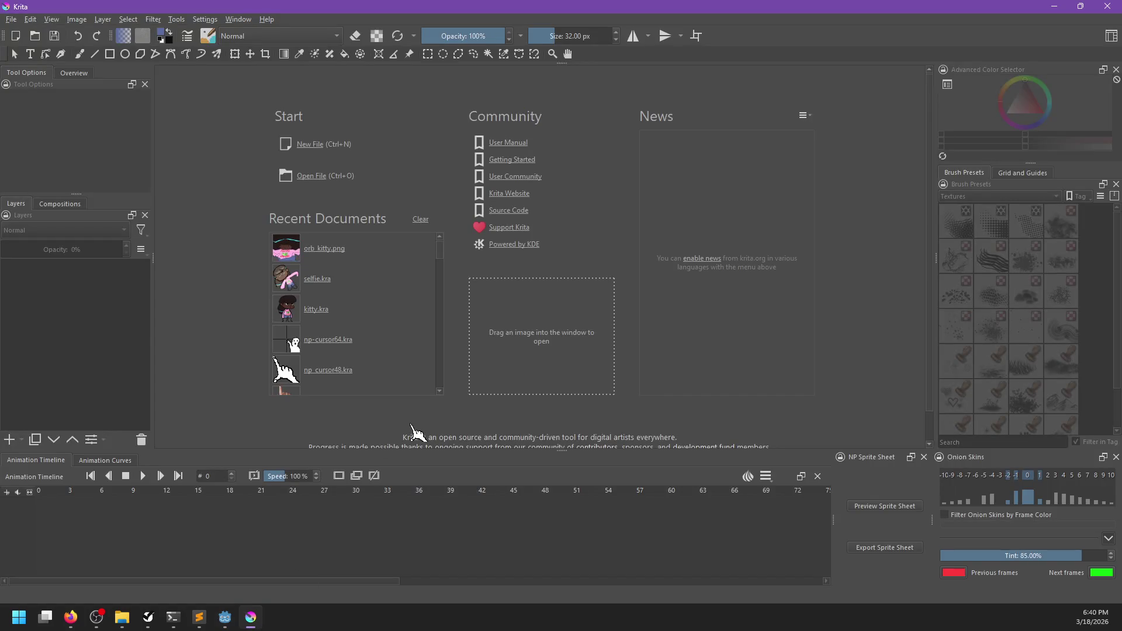
- Paste the copied moon as a new image and switch to the Big_Paint workspace
key(ctrl+shift+n)
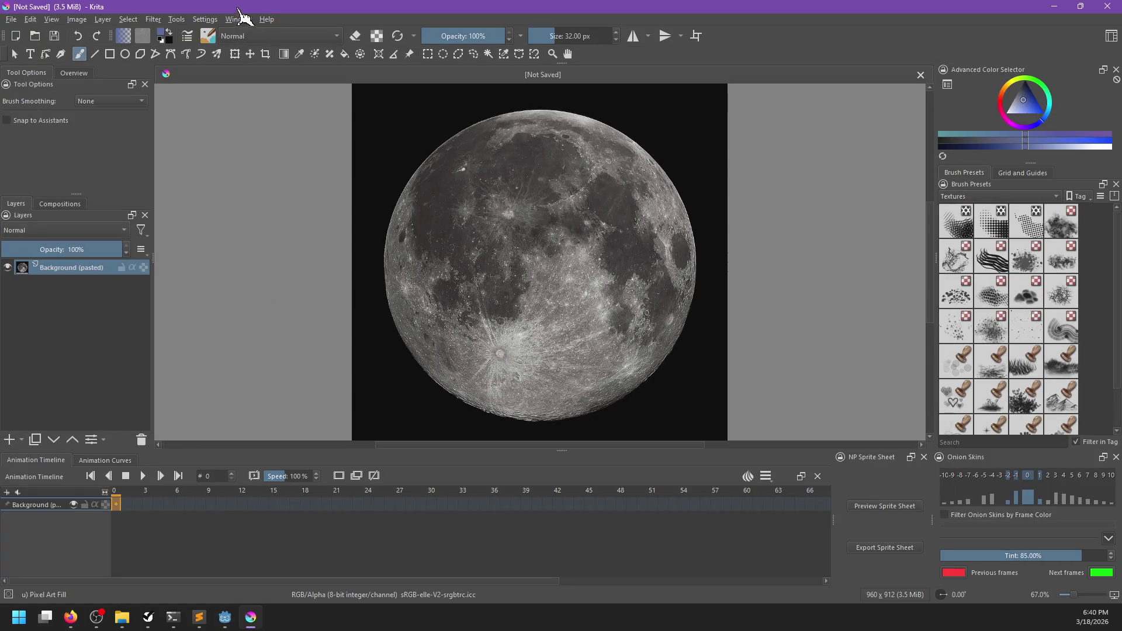
click(238, 19)
mouse_move(315, 59)
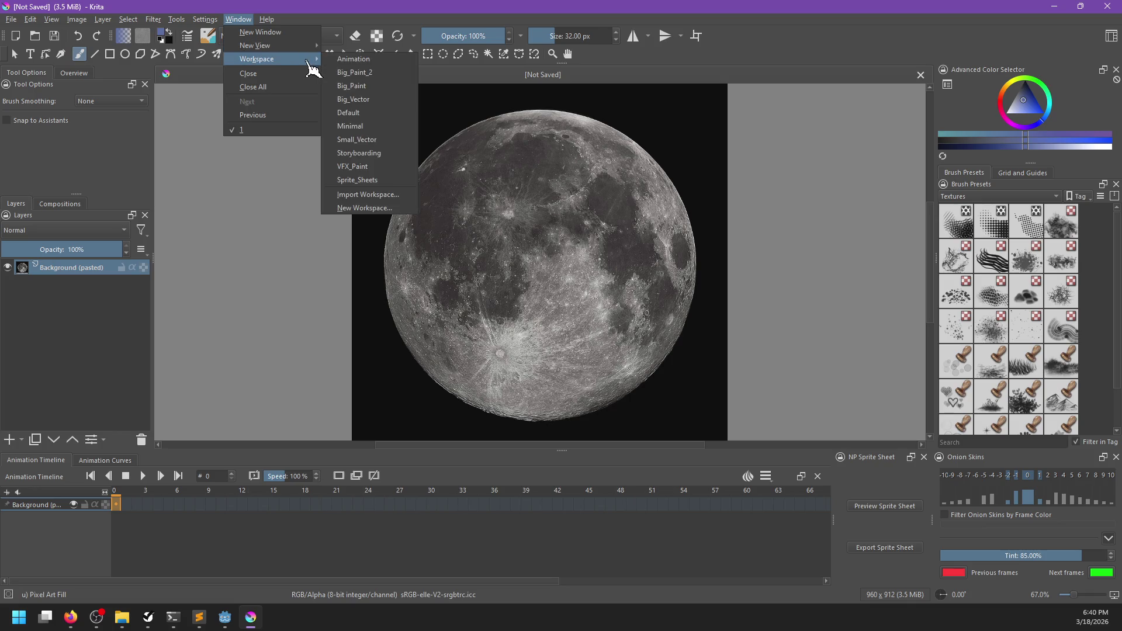
click(351, 86)
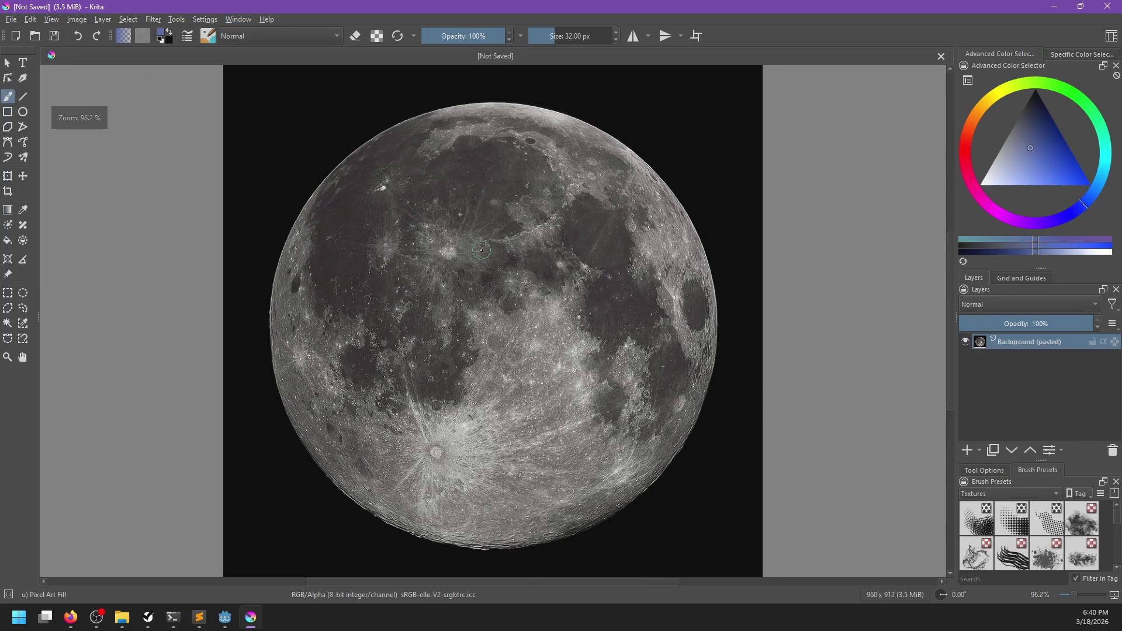
- Draw an elliptical selection fitted tightly around the moon's disc
click(8, 293)
click(23, 292)
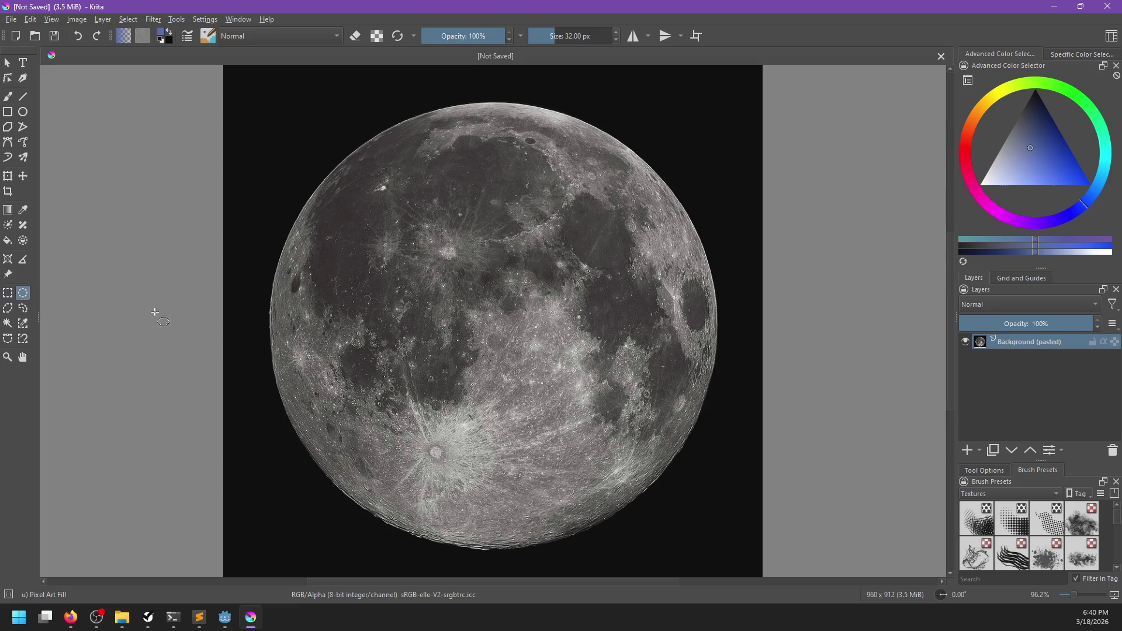
drag(488, 328, 665, 426)
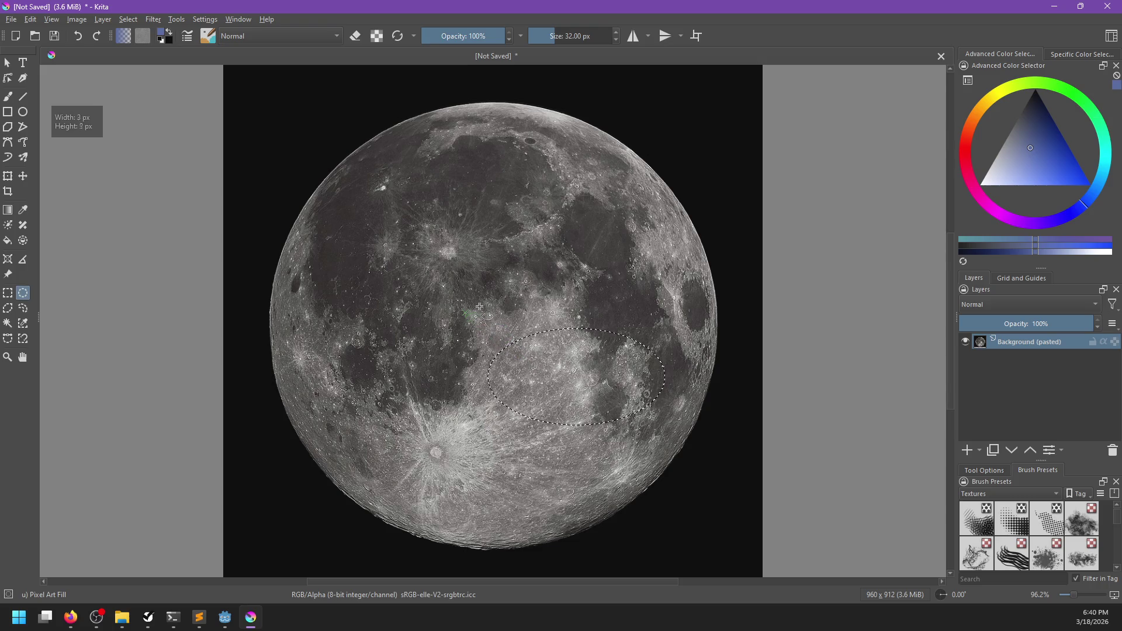
drag(466, 313, 532, 244)
mouse_move(484, 327)
mouse_down()
mouse_move(637, 480)
mouse_move(702, 566)
mouse_up()
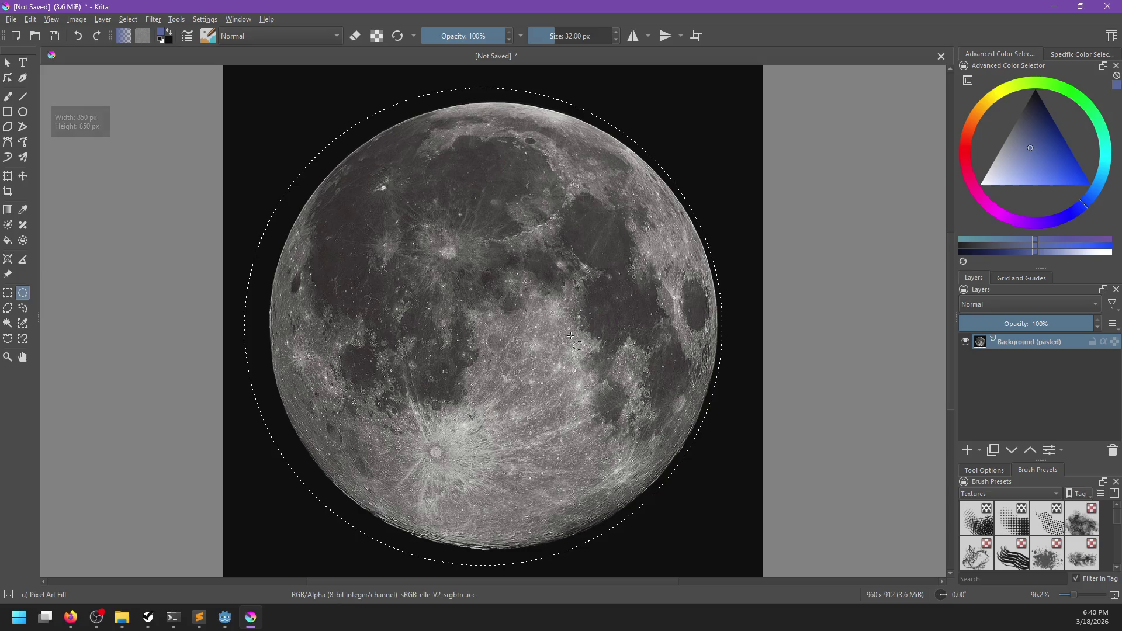
drag(500, 325, 736, 559)
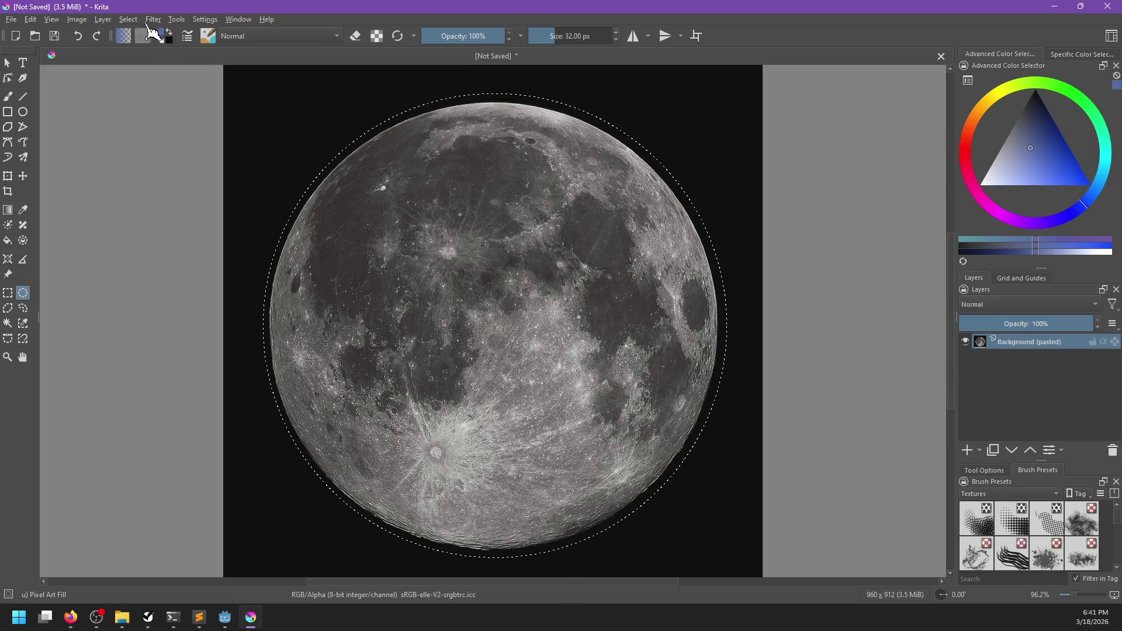
- Crop the image to the circular selection around the moon and deselect
click(104, 19)
mouse_move(77, 19)
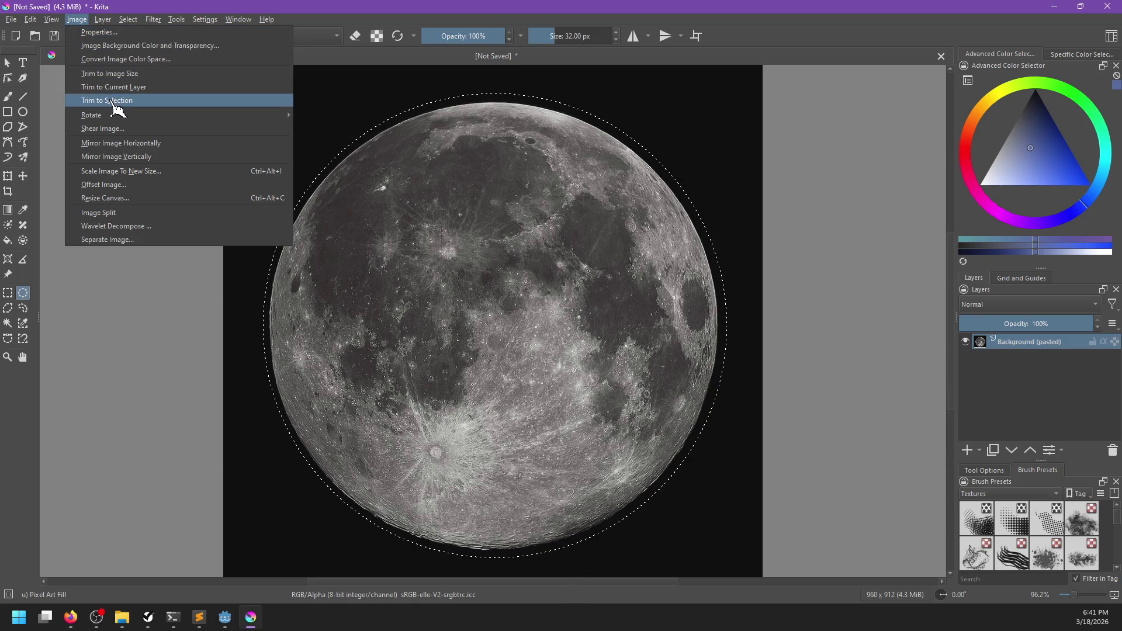
click(108, 100)
key(ctrl+shift+a)
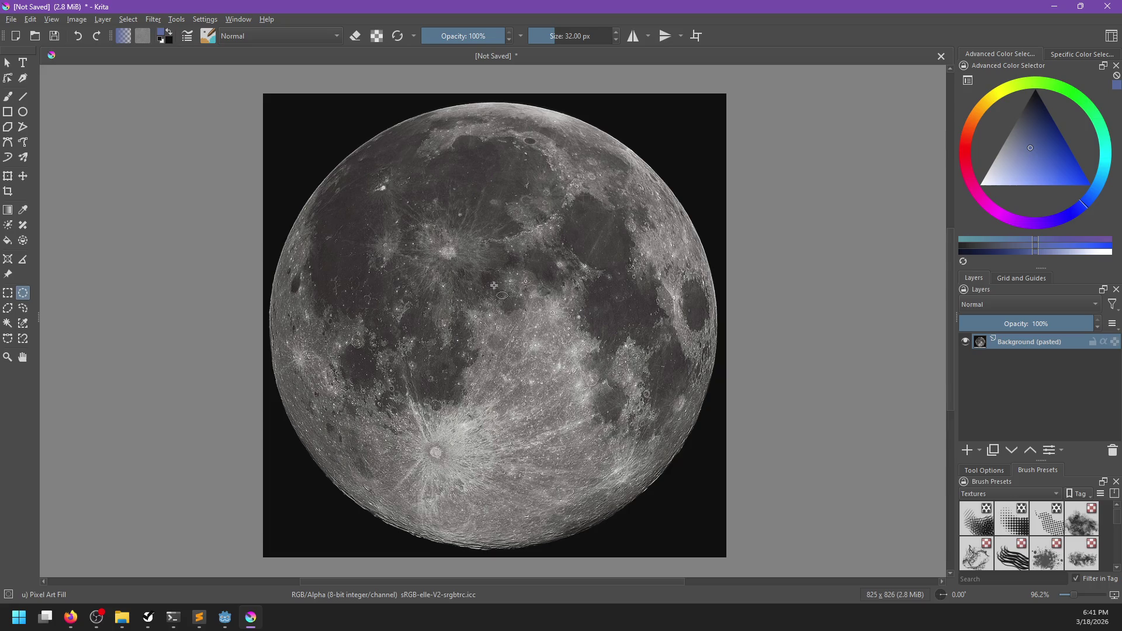
- Try a first resize of the moon image, inspect it, and undo it
key(ctrl+alt+i)
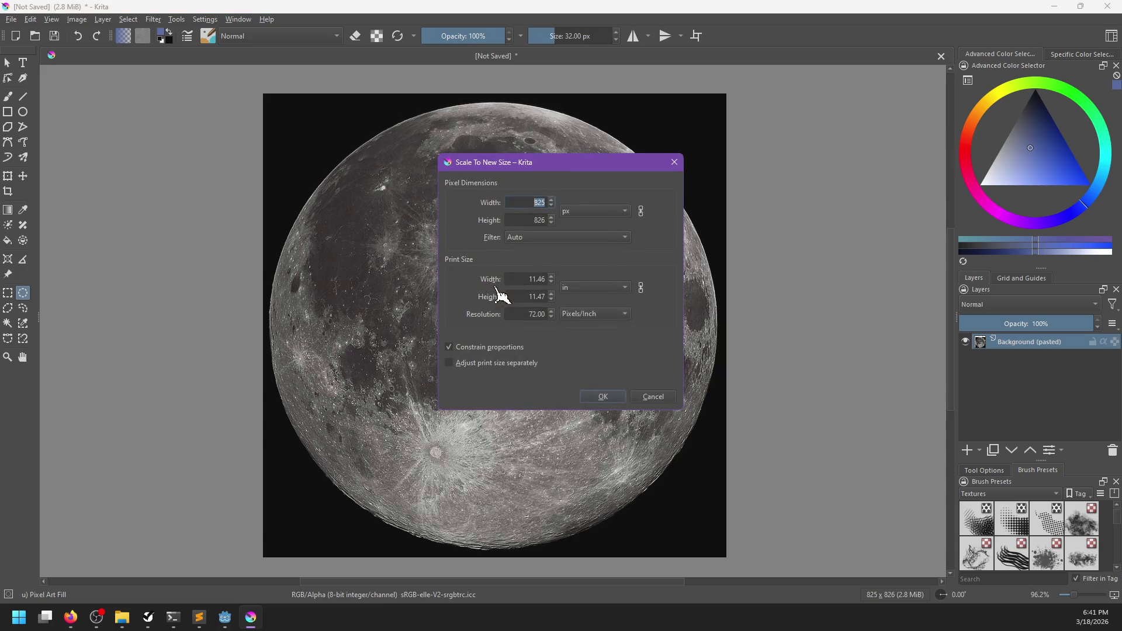
text(2)
click(603, 397)
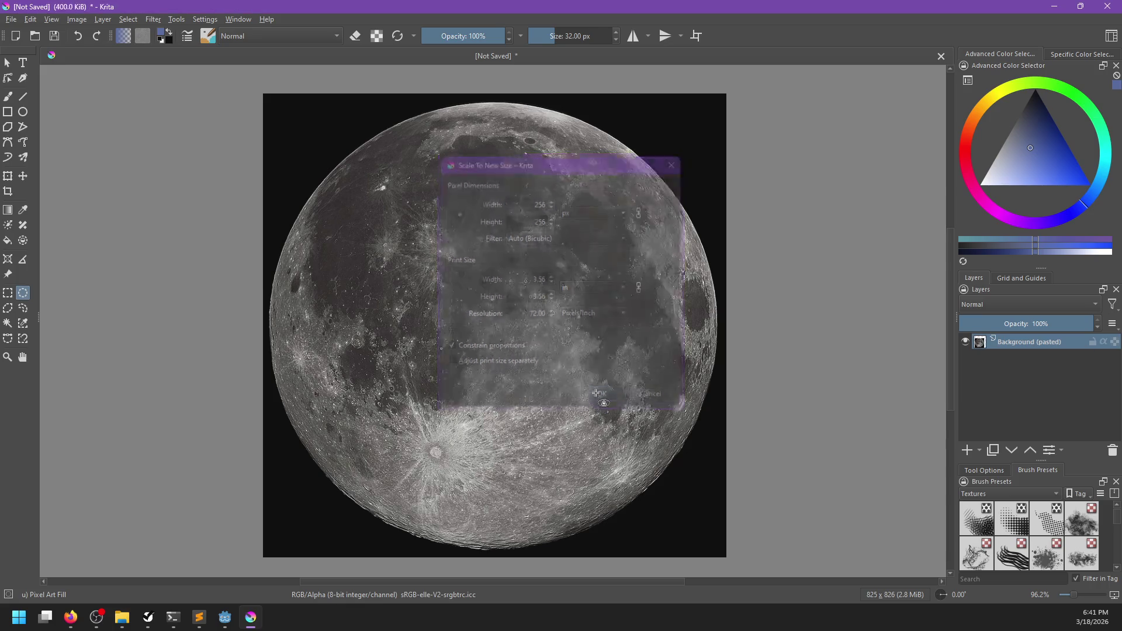
scroll(514, 358, up, 5)
scroll(514, 357, up, 1)
scroll(515, 358, down, 1)
key(ctrl+z)
- Preview a 256-pixel Nearest Neighbor resize of the moon, then undo it
key(ctrl+alt+i)
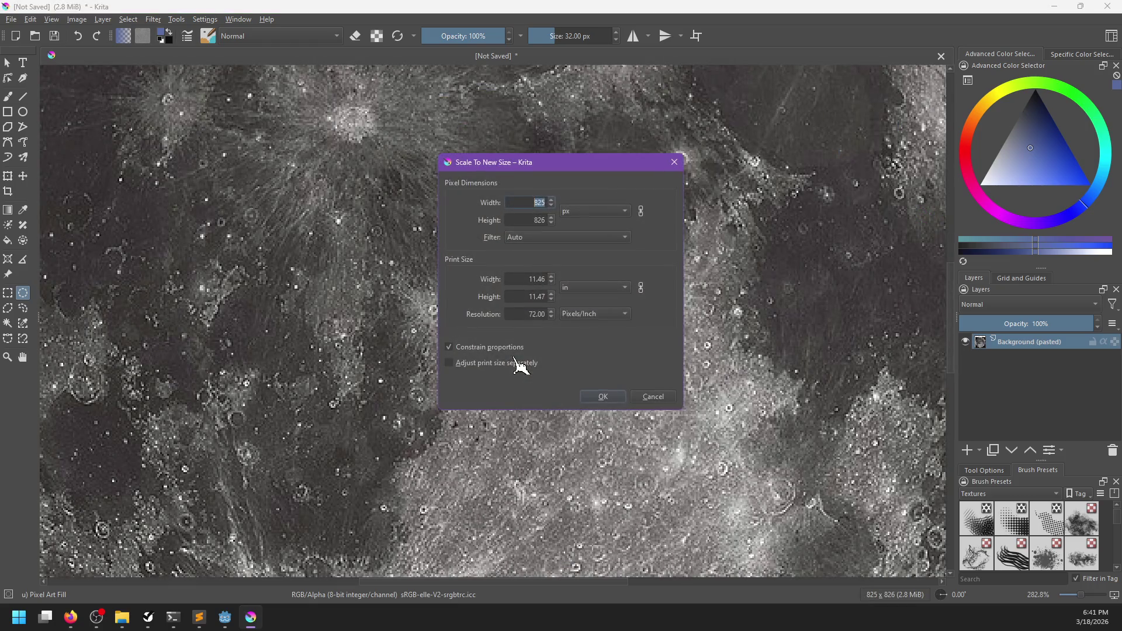
click(544, 238)
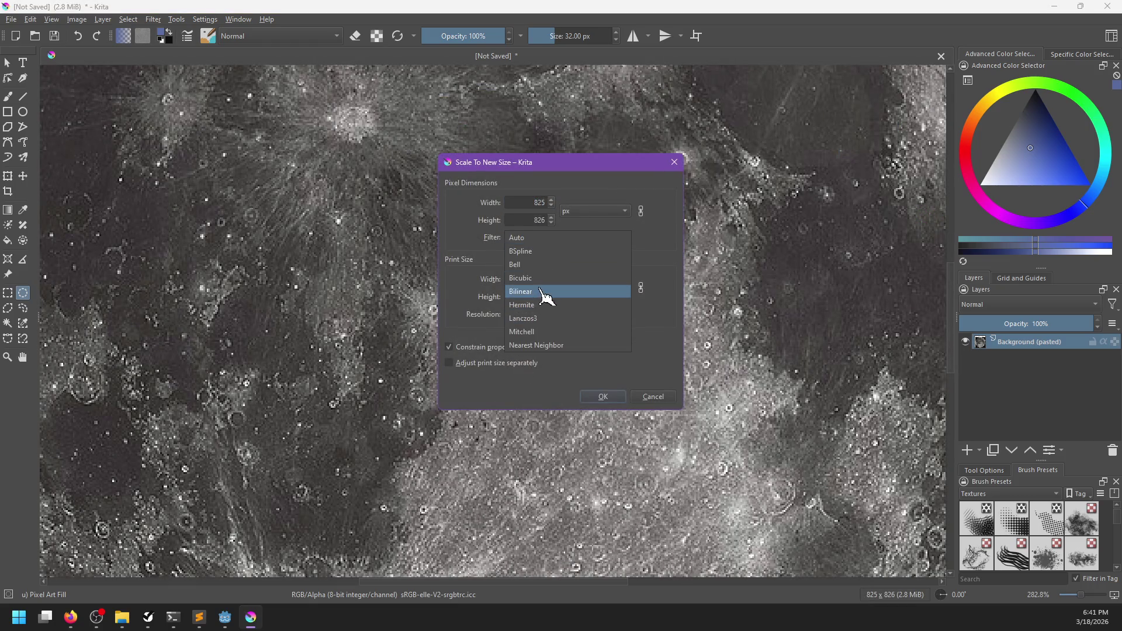
click(535, 346)
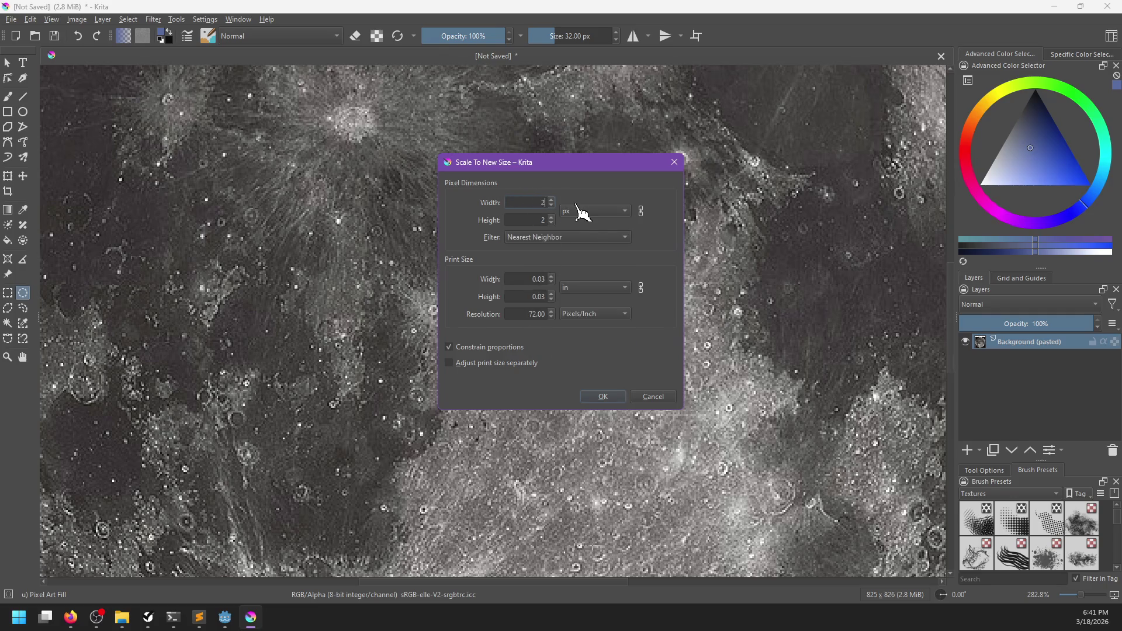
text(6)
click(598, 395)
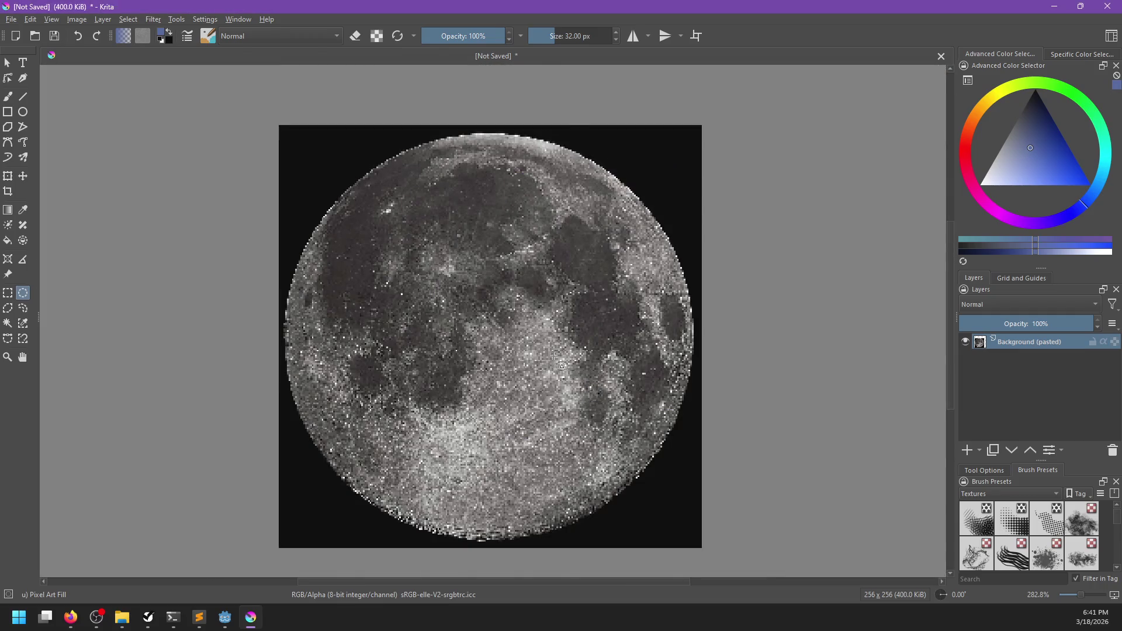
scroll(553, 356, down, 4)
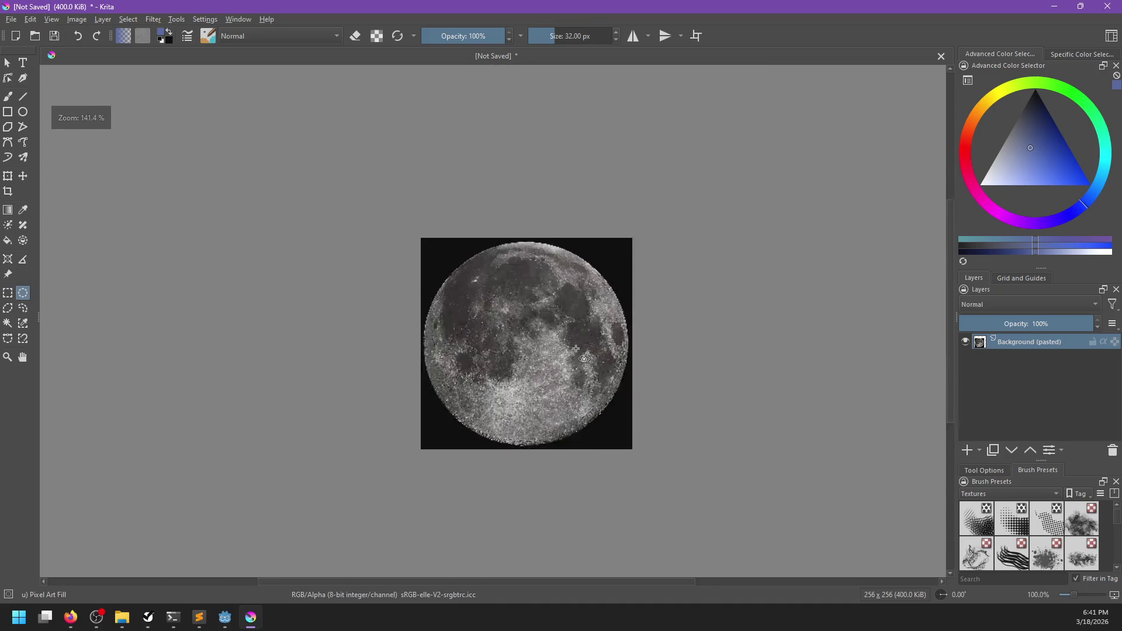
scroll(576, 349, up, 4)
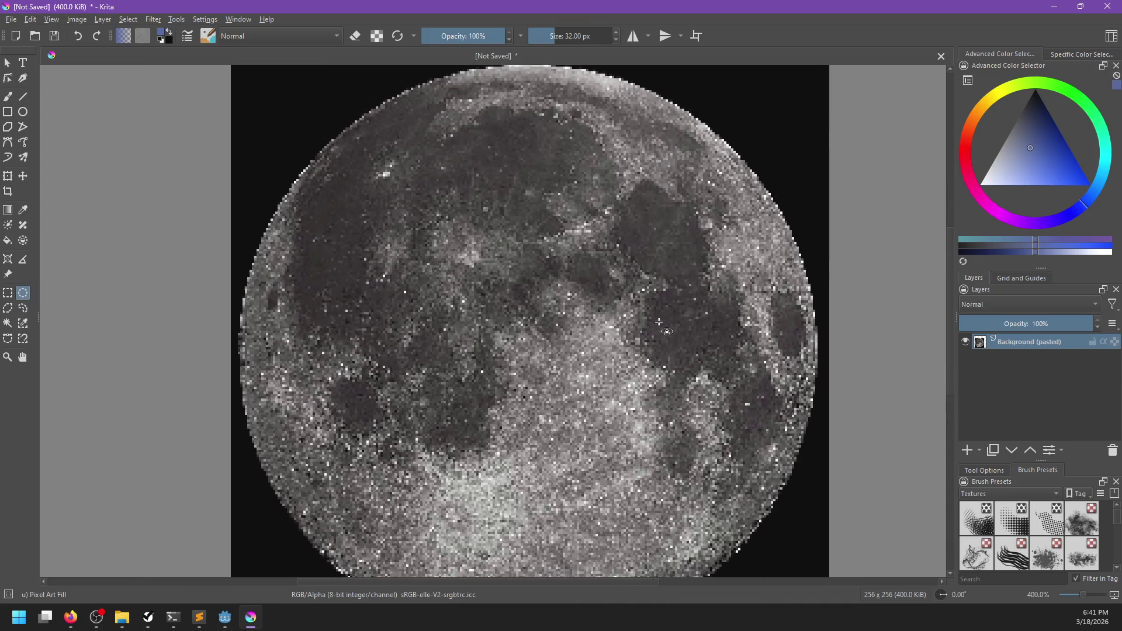
scroll(659, 322, down, 3)
scroll(614, 319, up, 2)
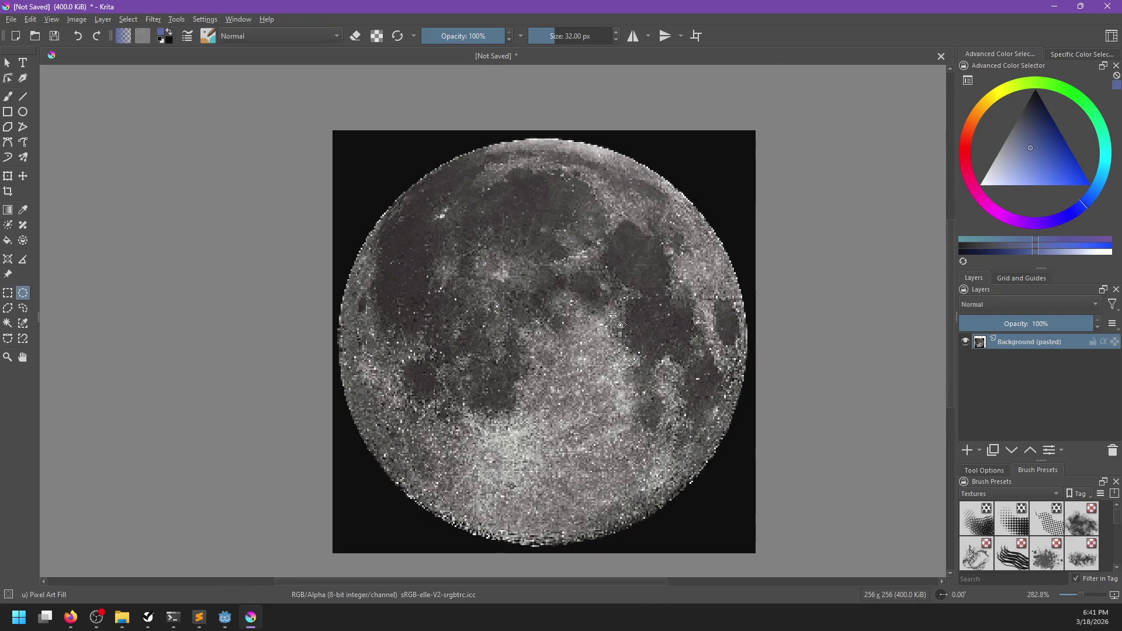
key(ctrl+z)
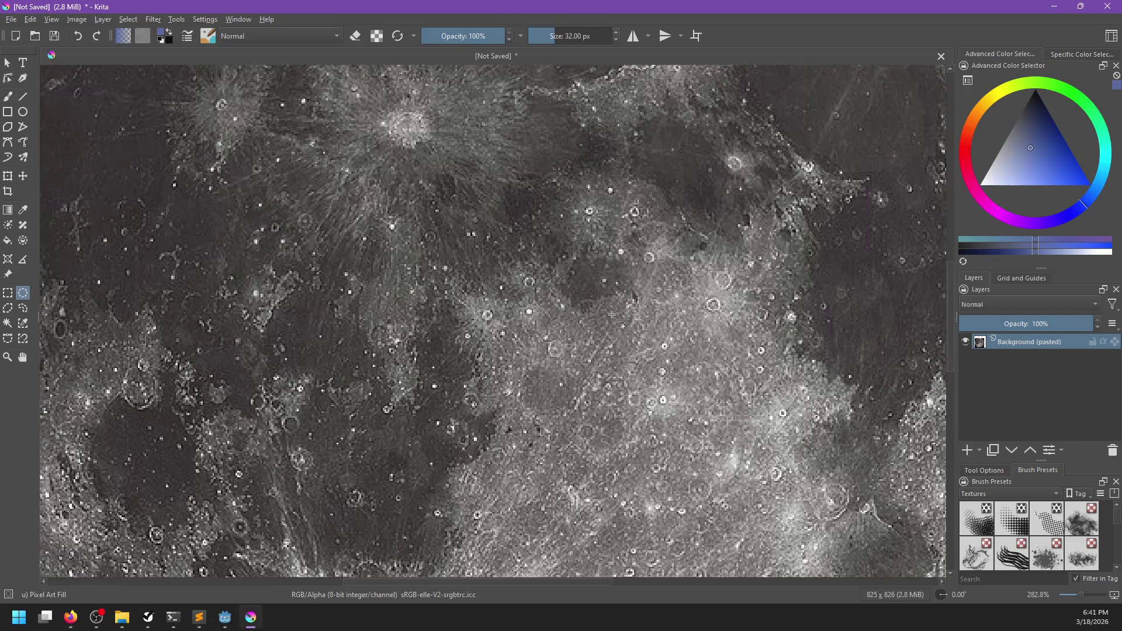
- Scale the moon to 256 × 256 with Auto (Bicubic) resampling and bring up Save As
key(ctrl+alt+i)
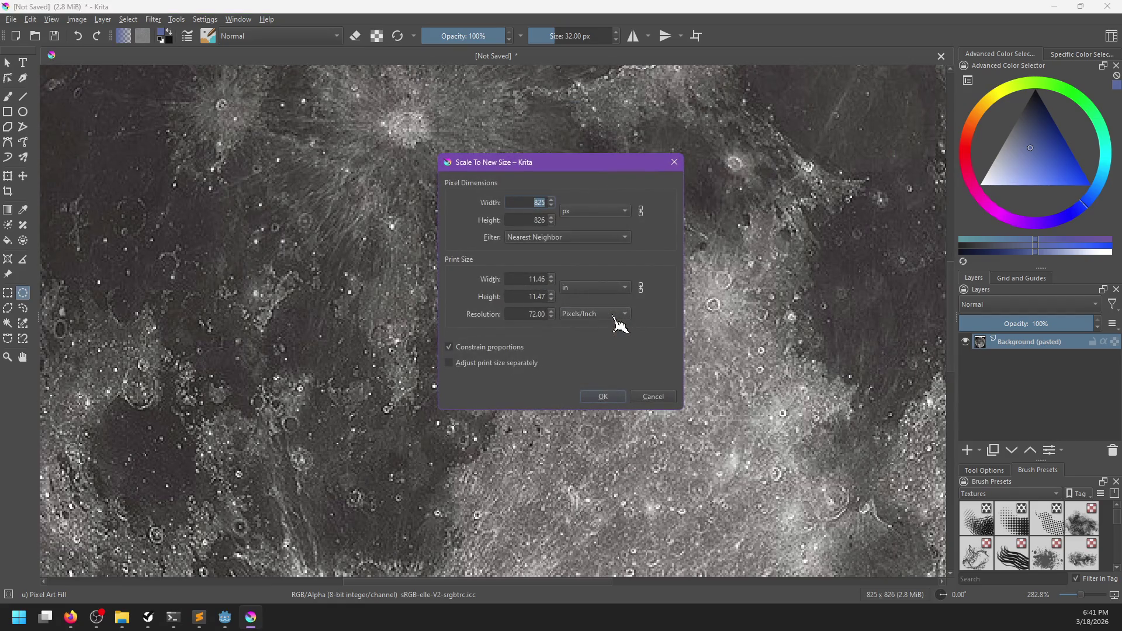
text(256)
click(546, 237)
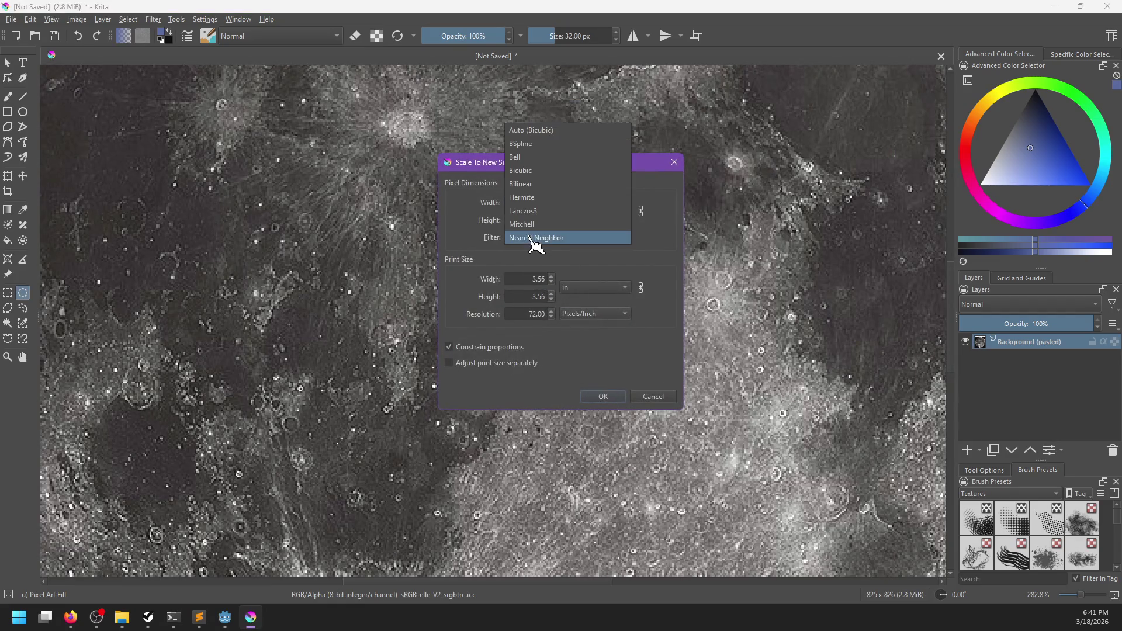
click(528, 136)
click(603, 398)
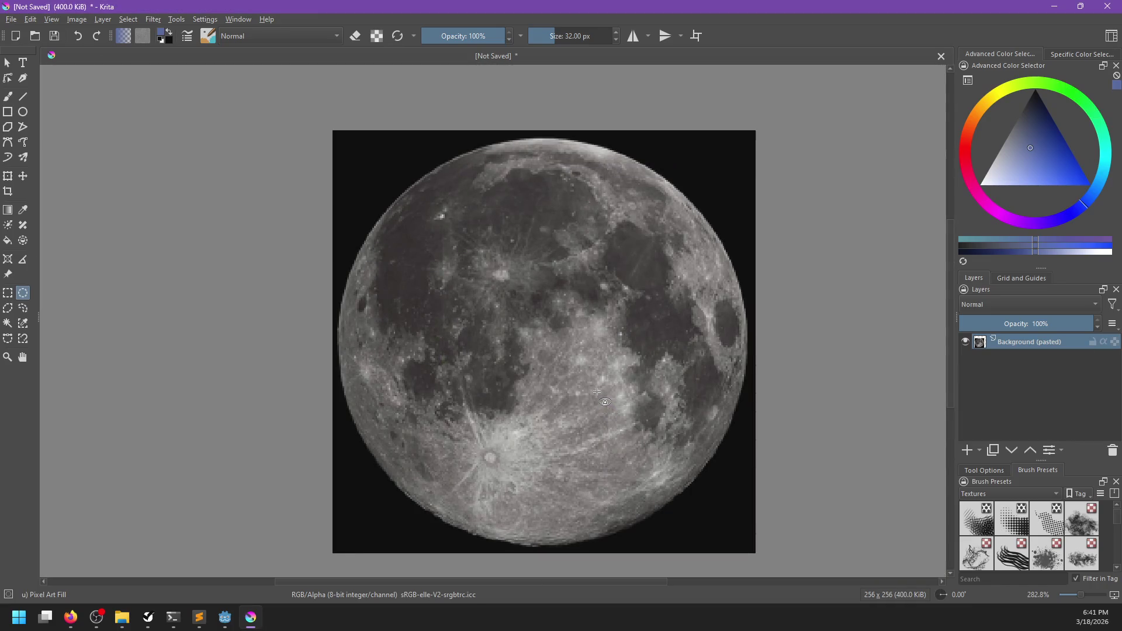
key(ctrl+shift+s)
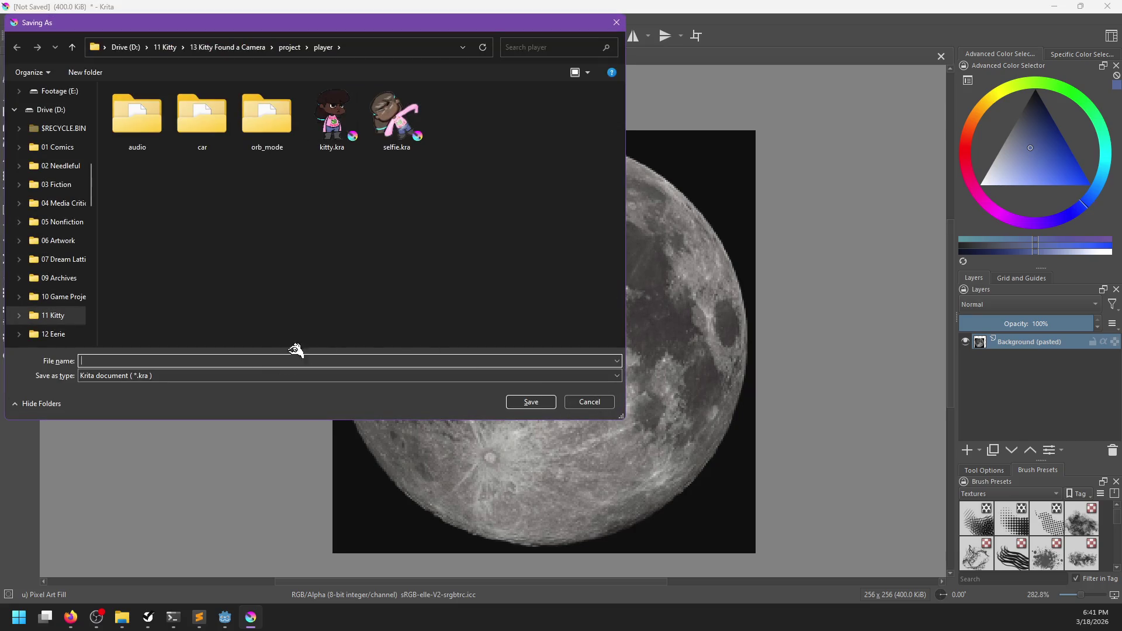
- Set the Krita export format to JPEG and name the file moon
click(232, 377)
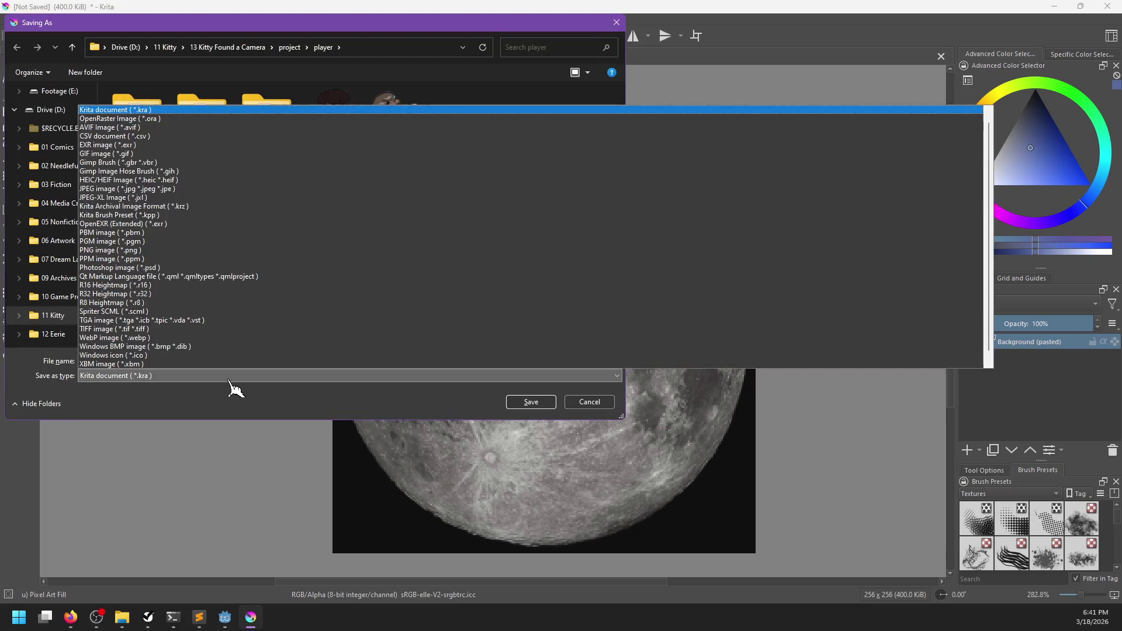
click(158, 188)
click(148, 361)
text(moon)
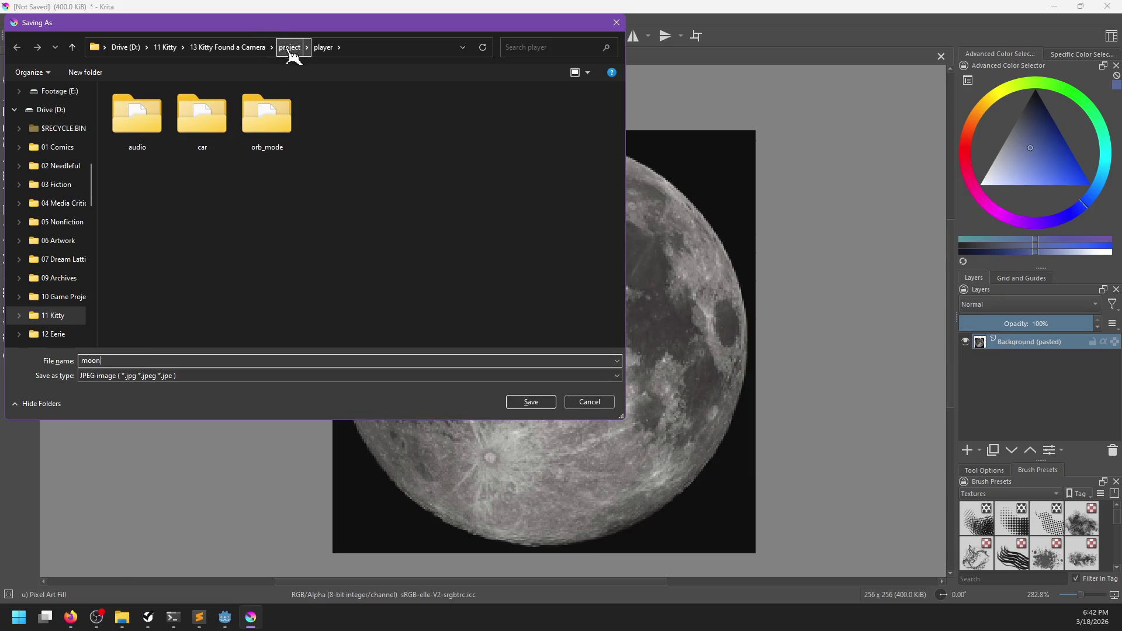
- Save the JPEG in a new sky folder under project/env/textures, then return to Godot
click(289, 48)
double_click(150, 240)
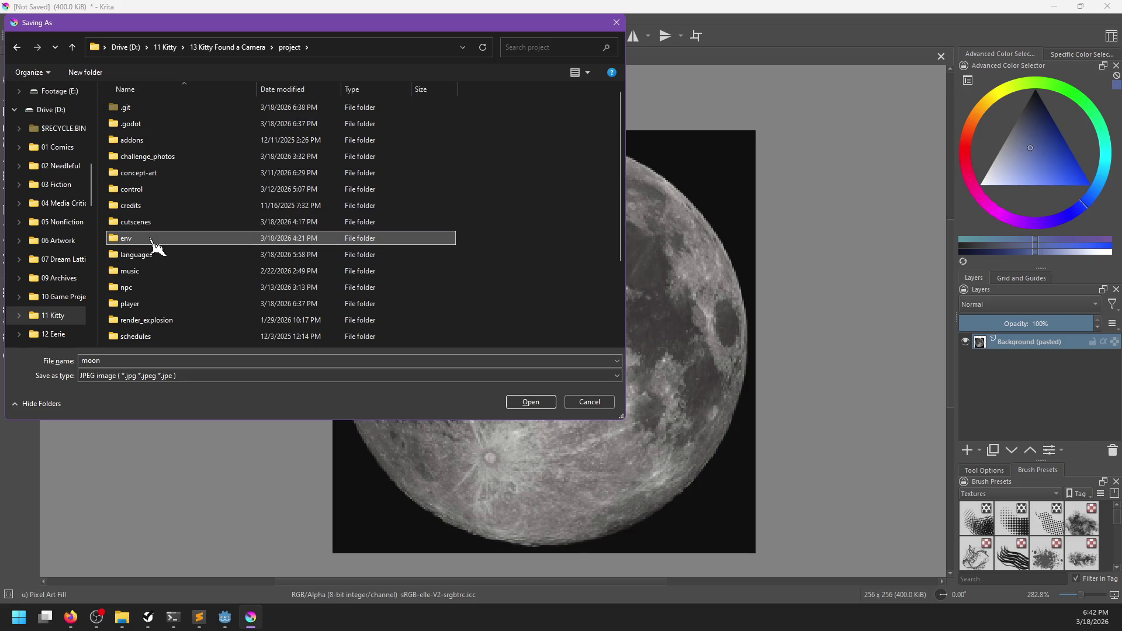
double_click(143, 224)
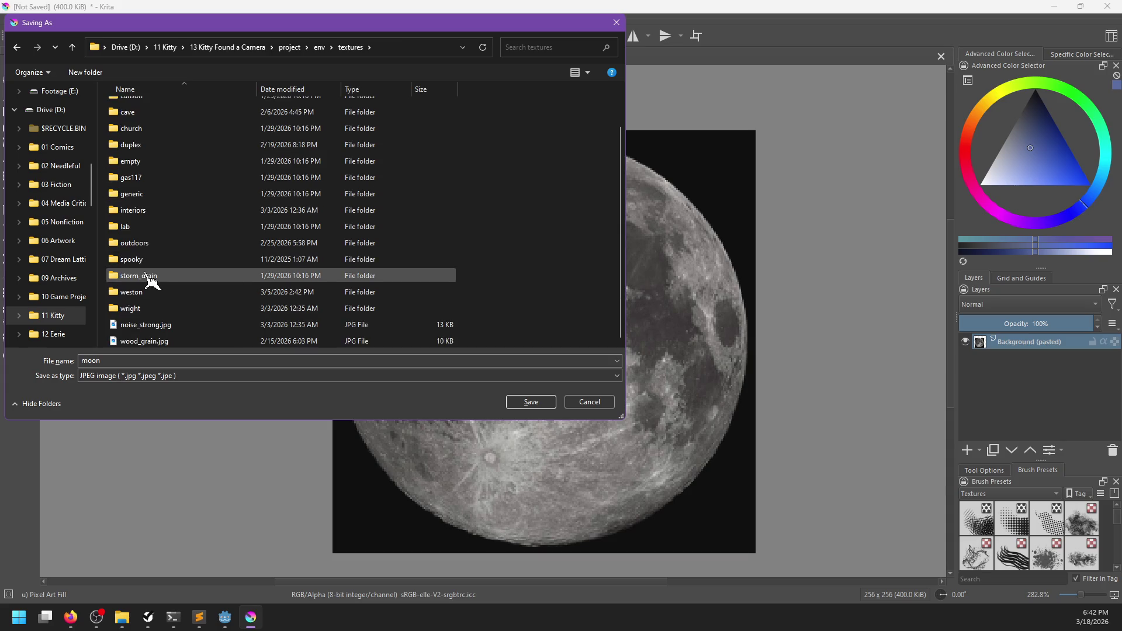
click(99, 79)
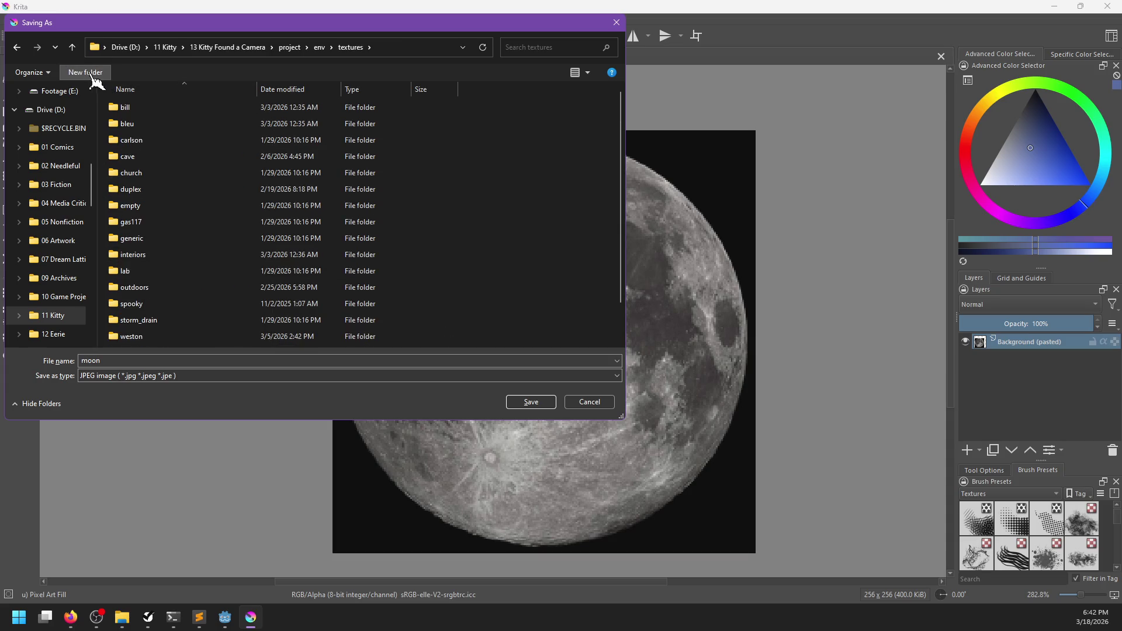
text(sky)
key(Return)
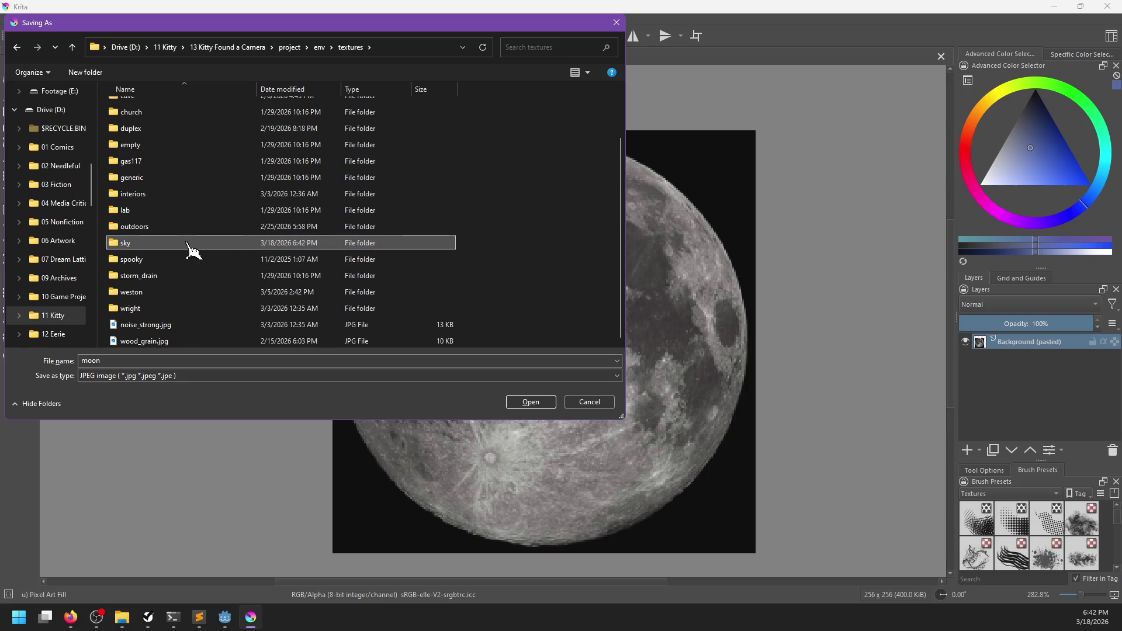
double_click(195, 246)
click(537, 404)
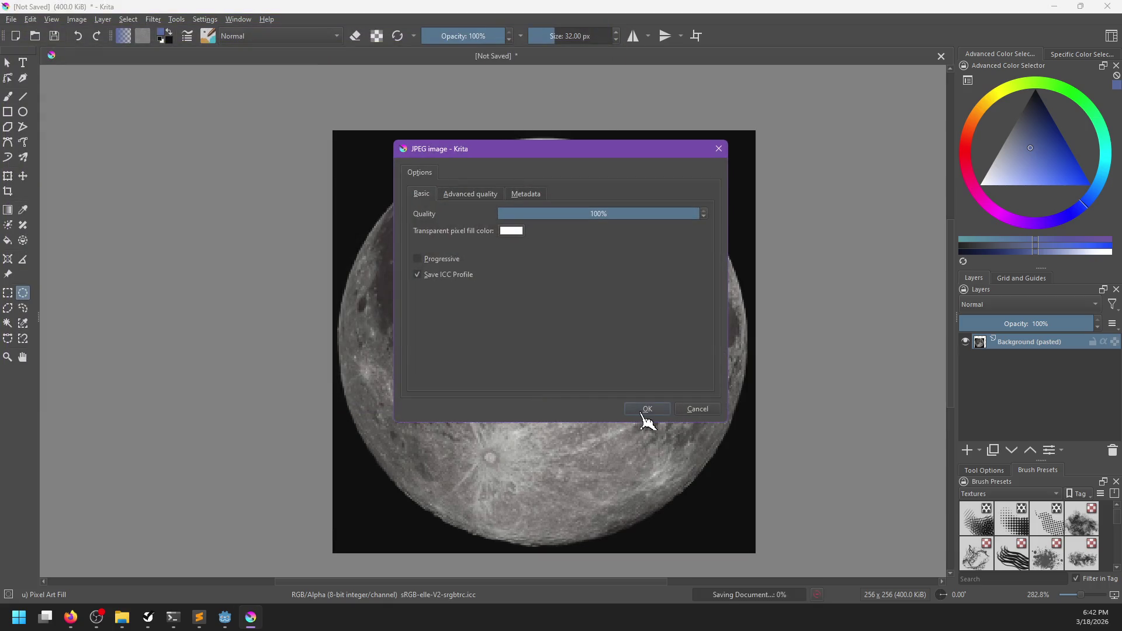
click(645, 407)
click(225, 618)
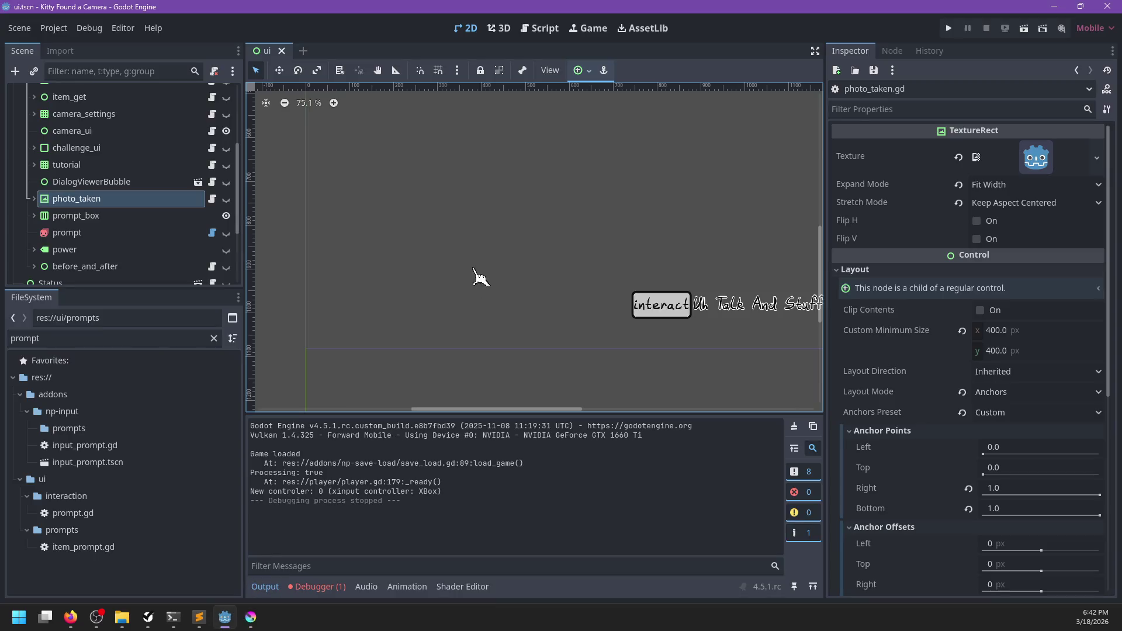
- Filter the FileSystem dock for 'world', open world.tscn, and launch Blender
double_click(130, 338)
text(moon)
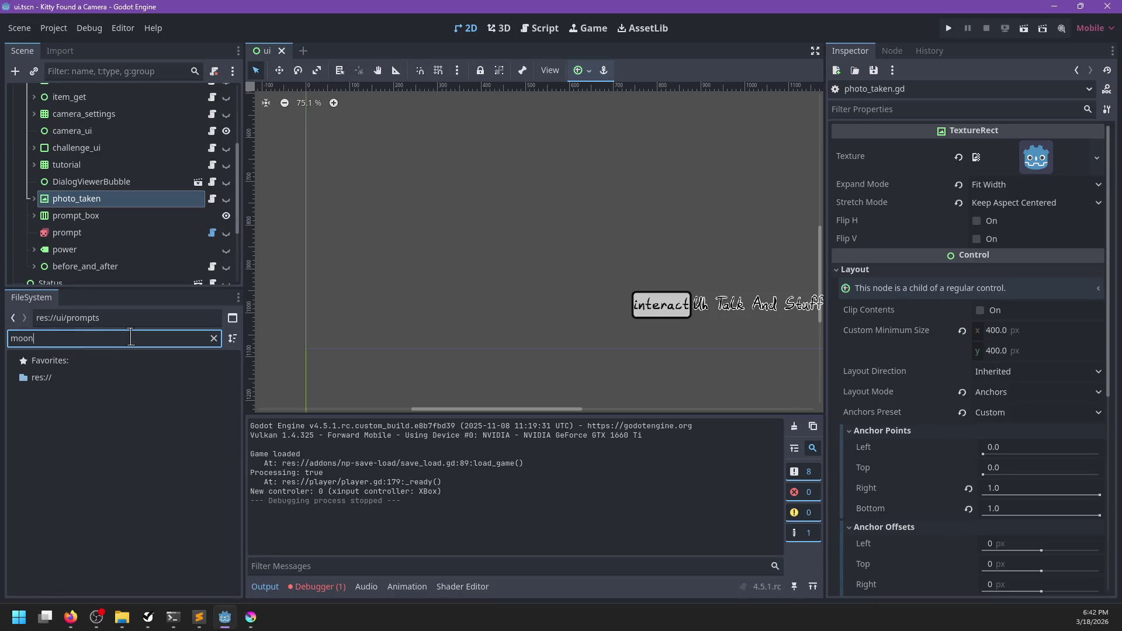
key(BackSpace)
key(BackSpace)
key(BackSpace)
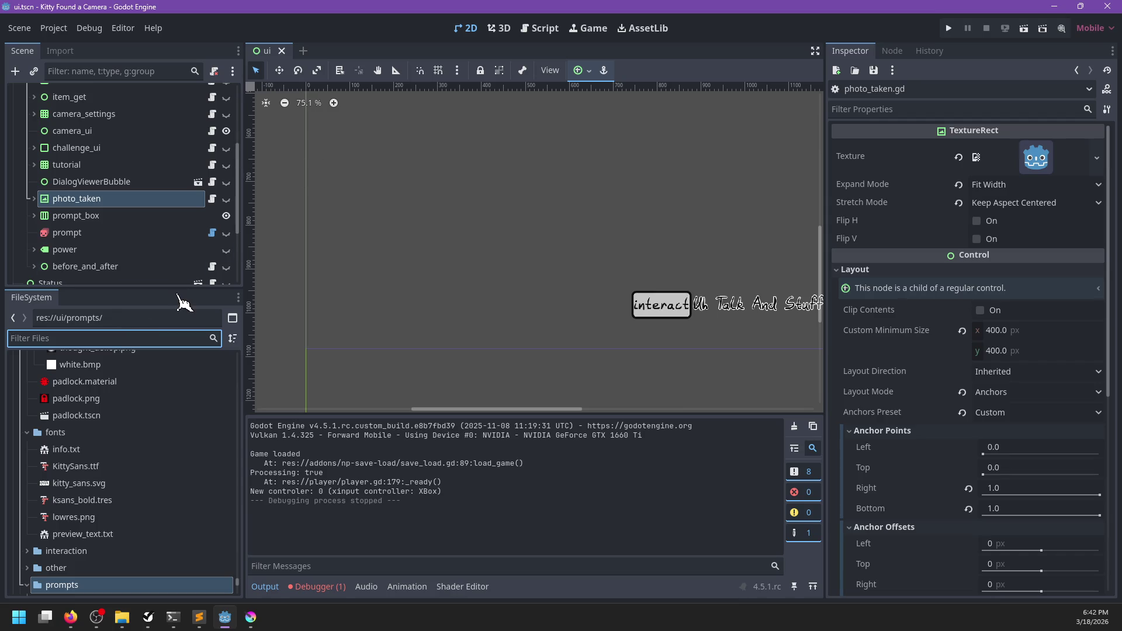
text(world)
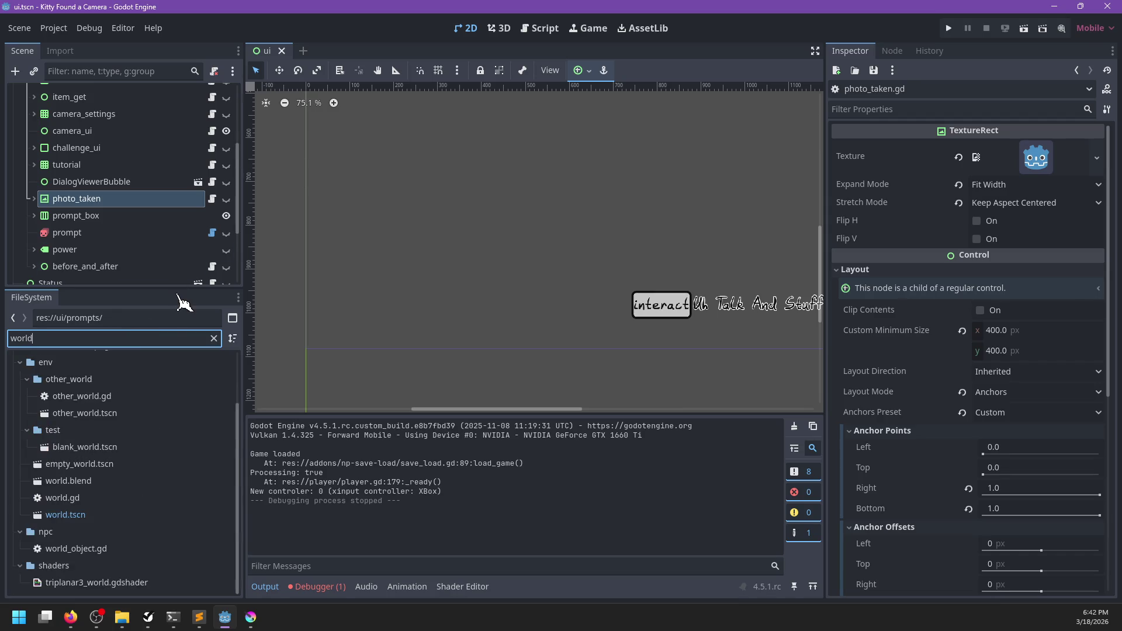
double_click(77, 515)
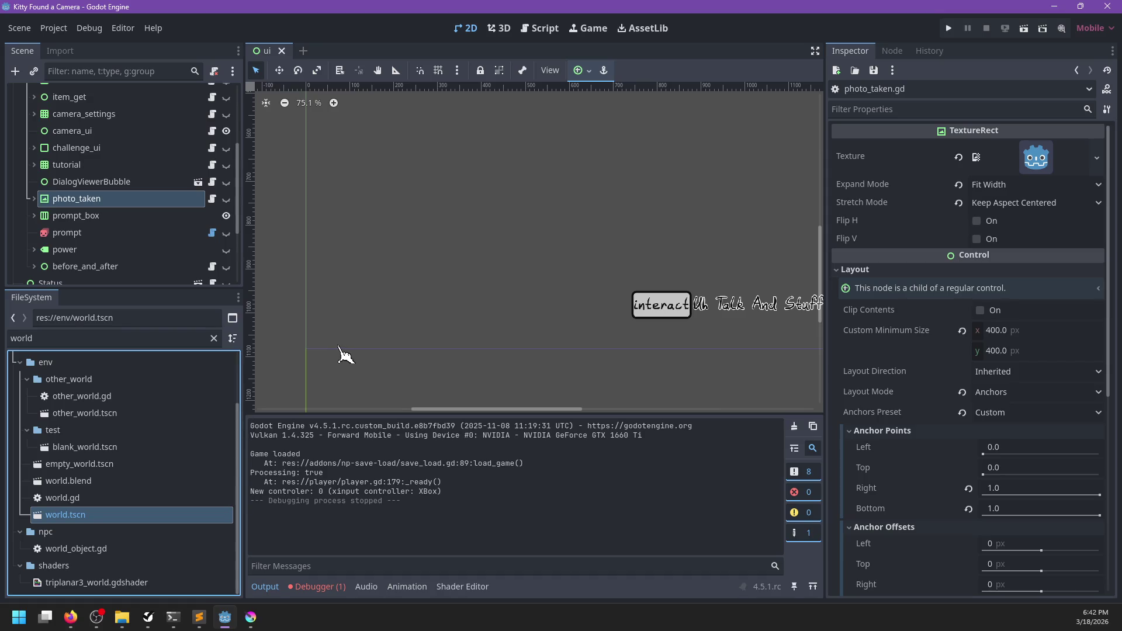
key(super)
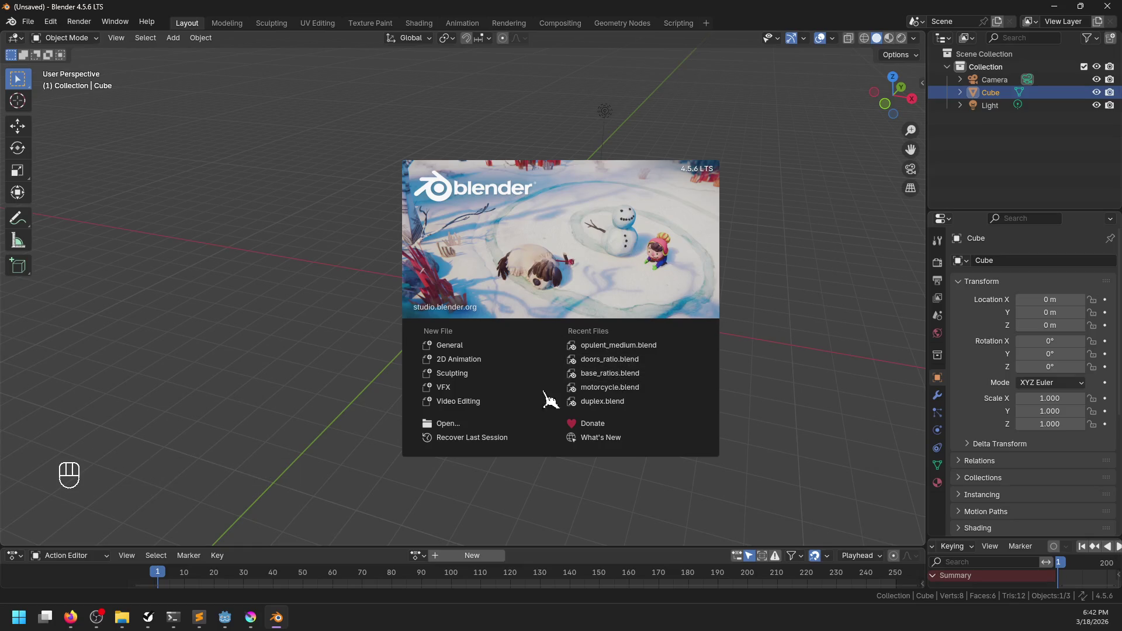
- Delete the default scene objects and add a UV sphere at the origin
key(Escape)
key(a)
key(x)
click(431, 321)
key(shift+a)
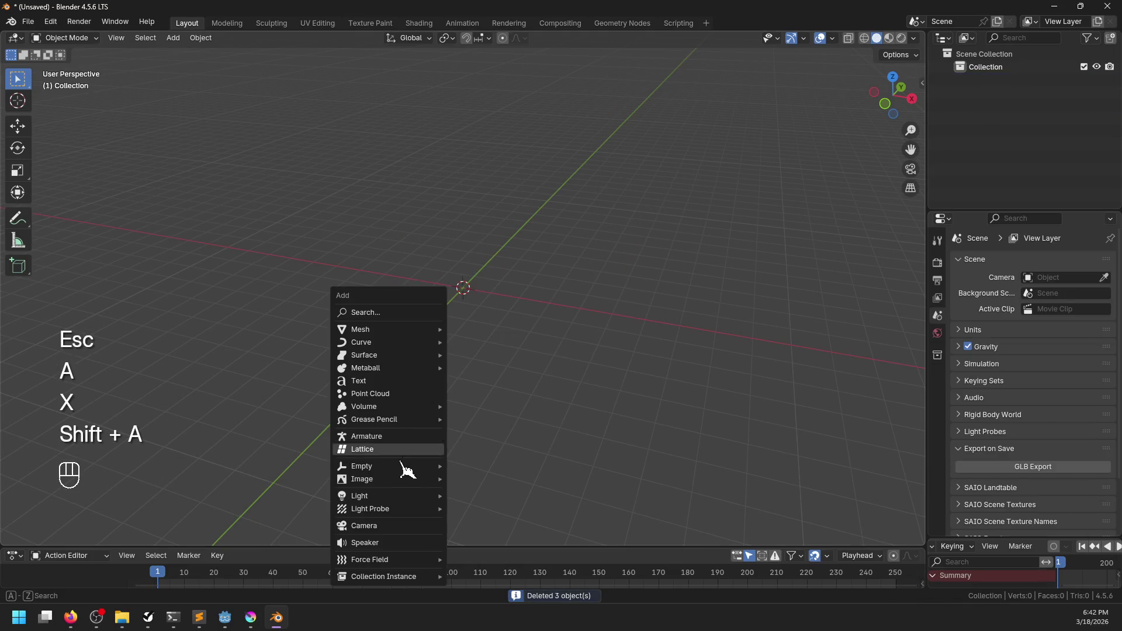
mouse_move(424, 329)
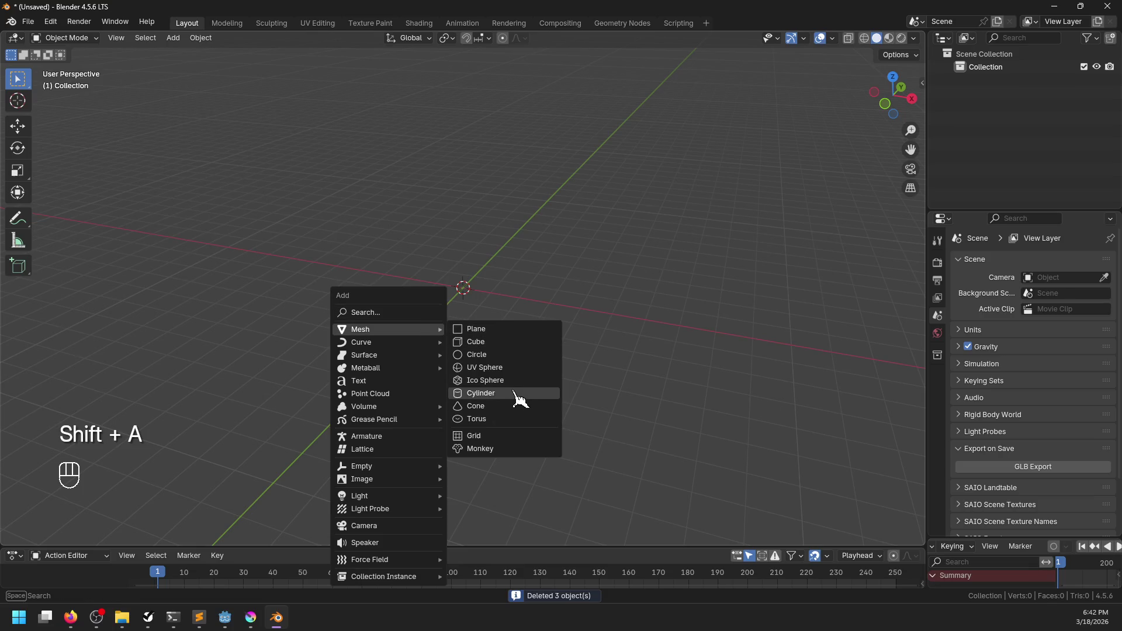
click(505, 374)
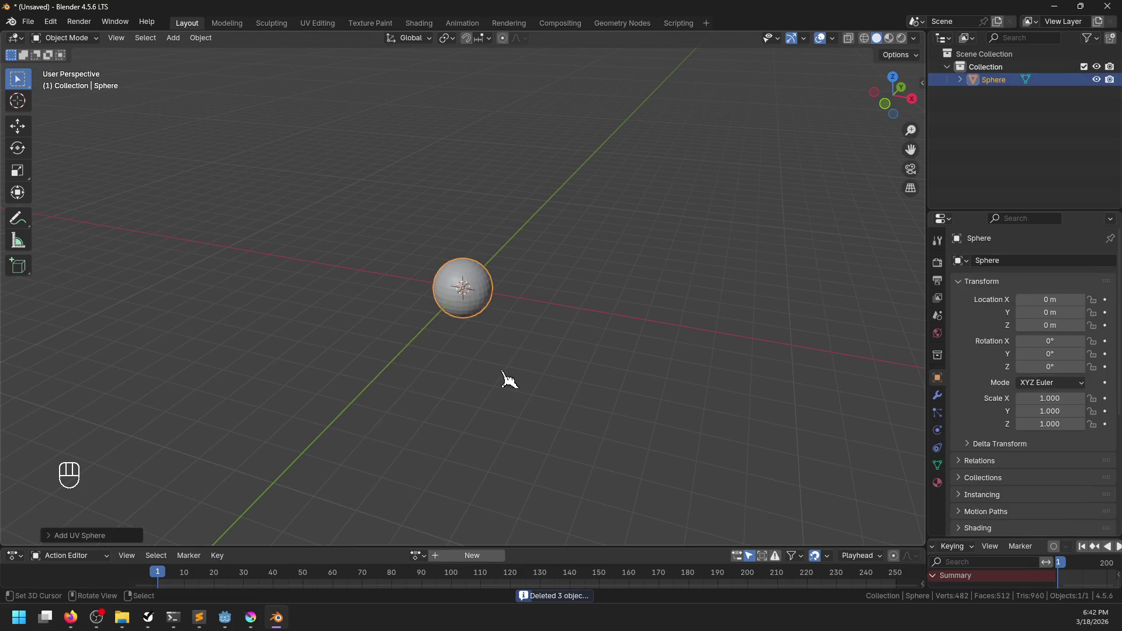
- Give the sphere 12 segments and 6 rings, and apply Shade Smooth
click(91, 533)
click(196, 394)
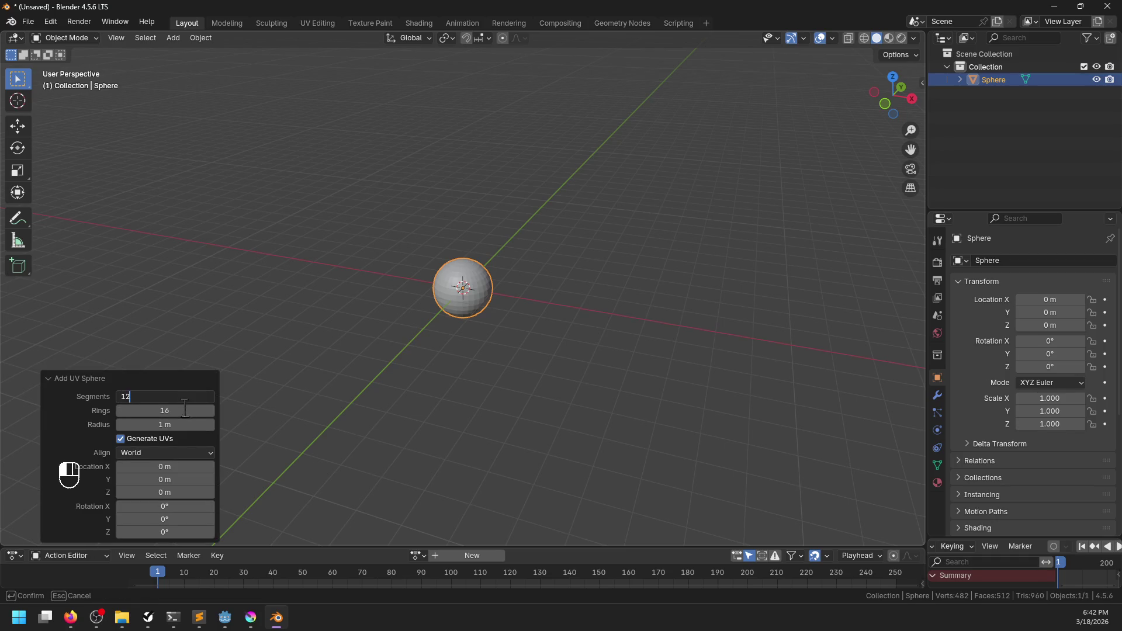
key(Return)
click(185, 409)
text(6)
key(Return)
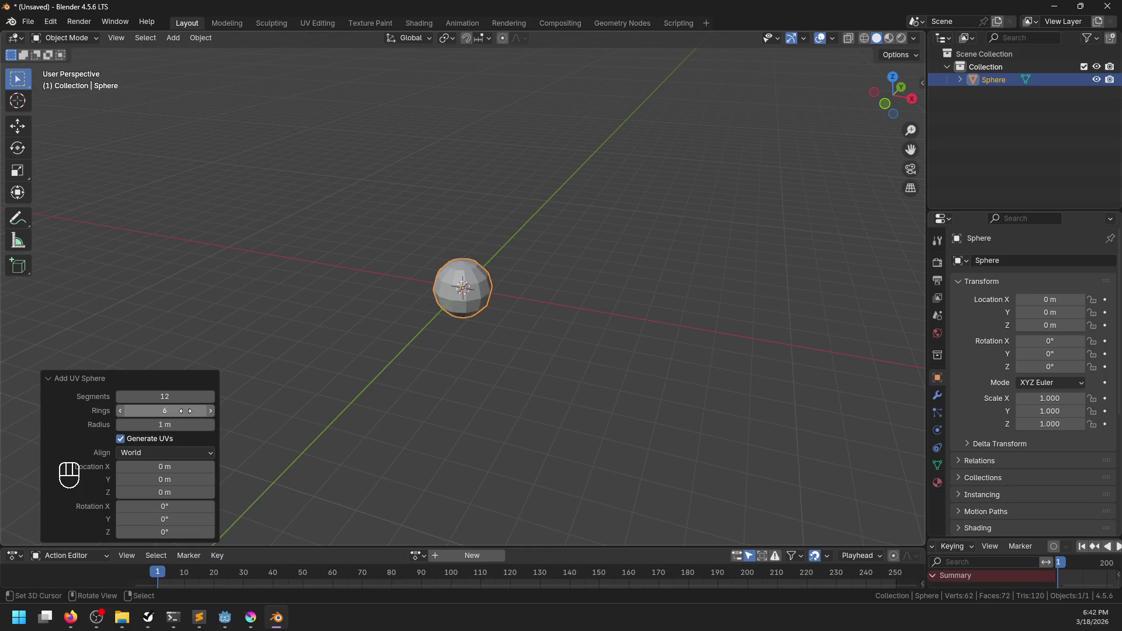
scroll(502, 357, up, 6)
key(space)
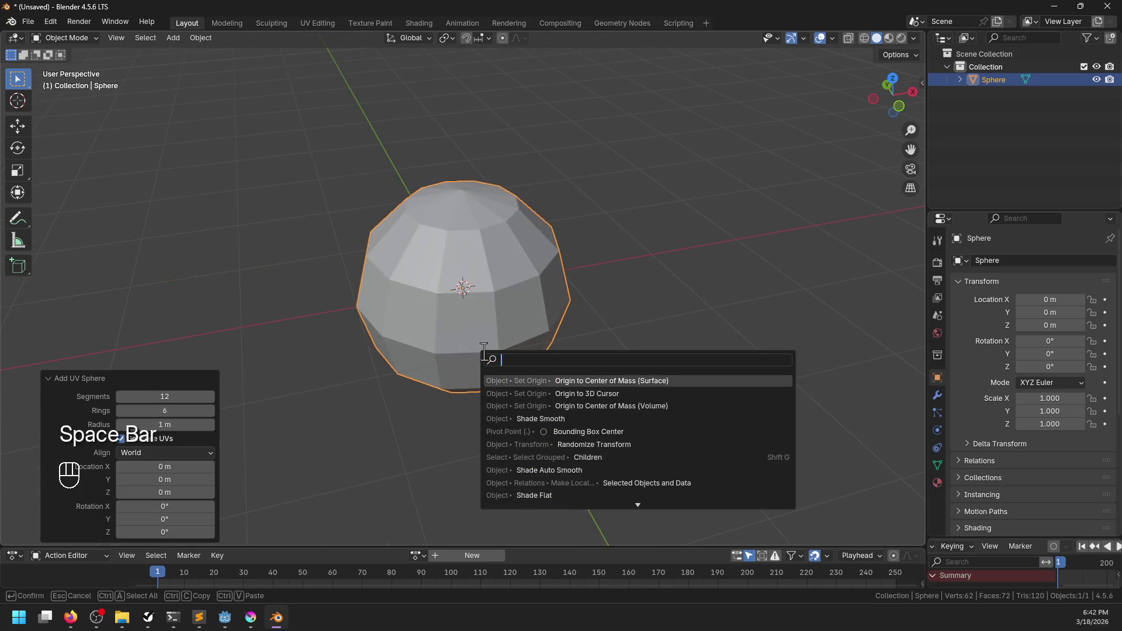
key(Down)
key(Down)
key(Return)
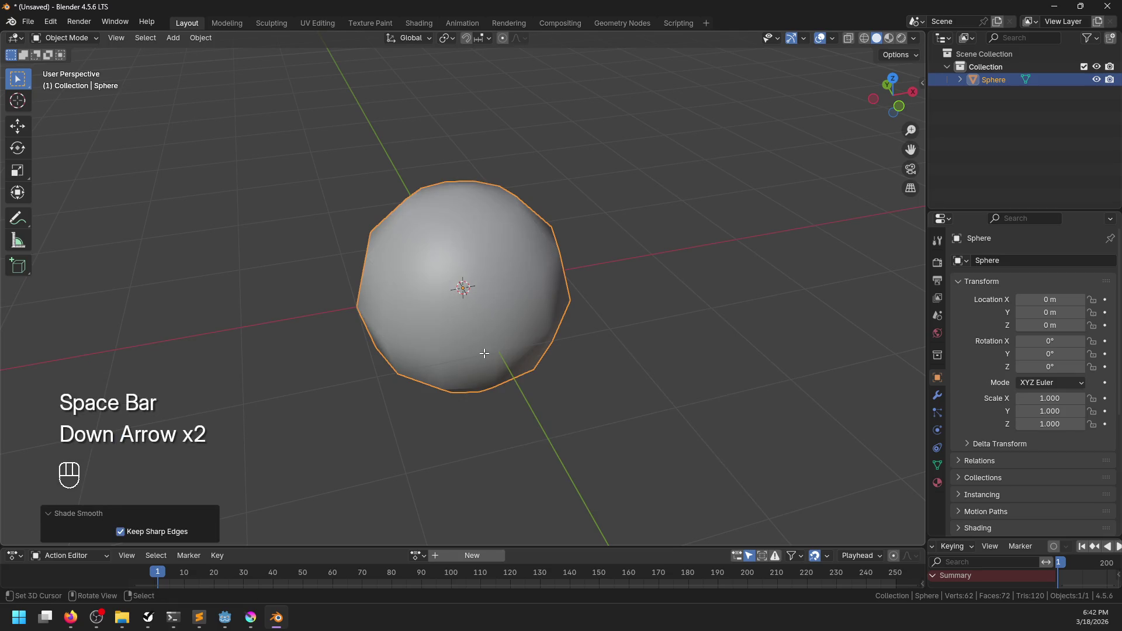
- Mark a horizontal edge loop as a seam and split the viewport side by side
key(Tab)
alt+click(489, 357)
key(ctrl+e)
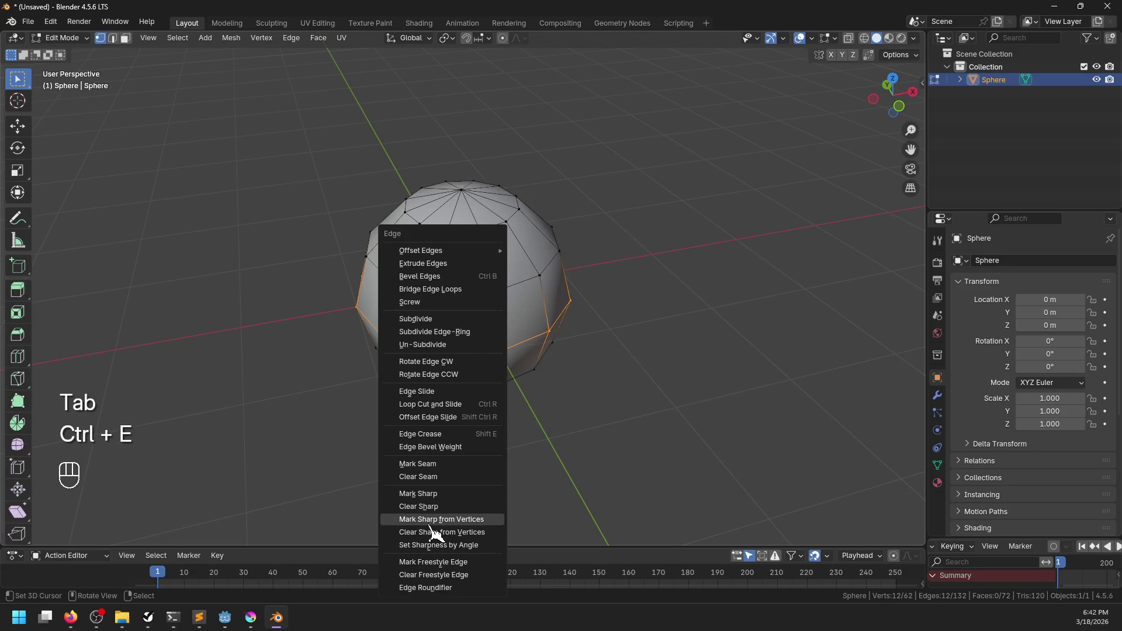
click(439, 466)
mouse_move(923, 37)
mouse_down()
mouse_move(806, 88)
mouse_move(555, 128)
mouse_up()
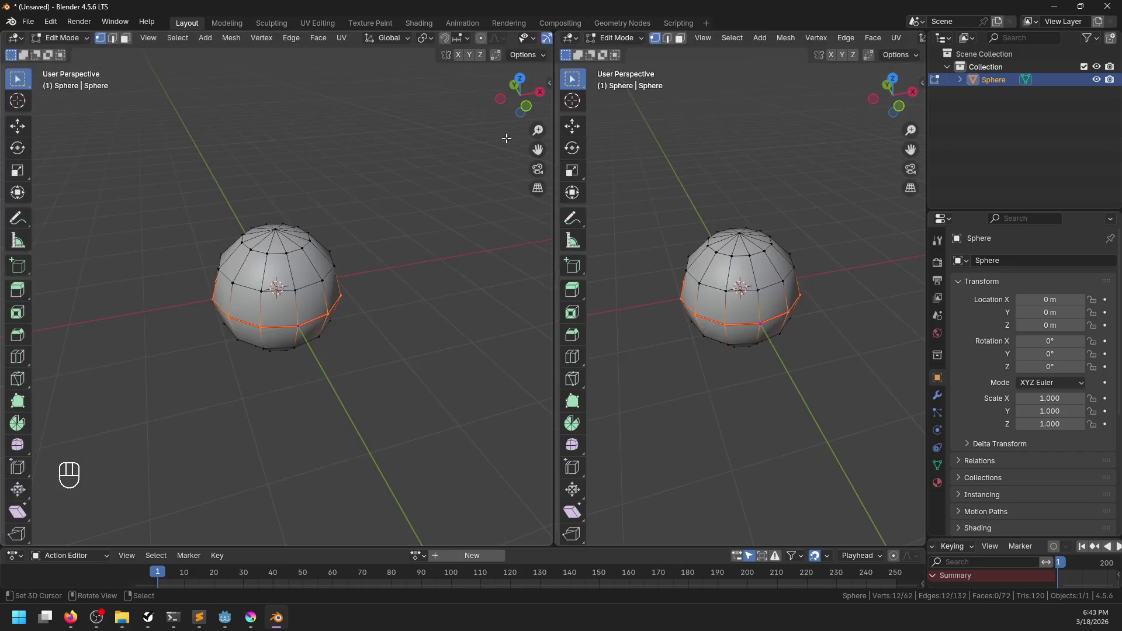
- Make the right-hand view a UV Editor and switch the viewport to Material Preview
click(617, 38)
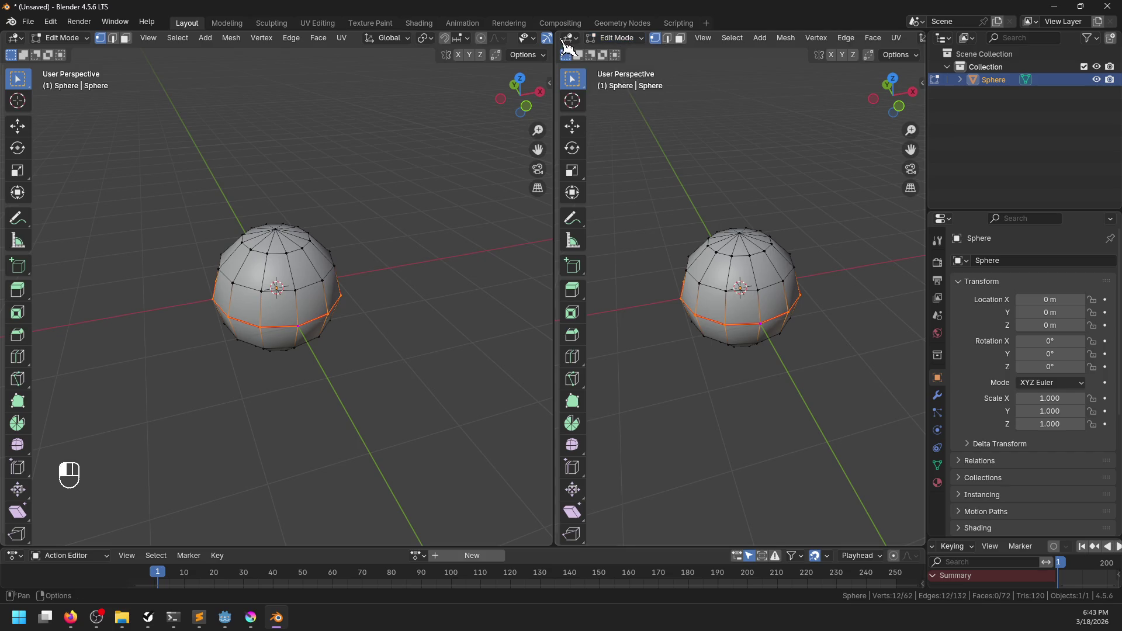
click(571, 38)
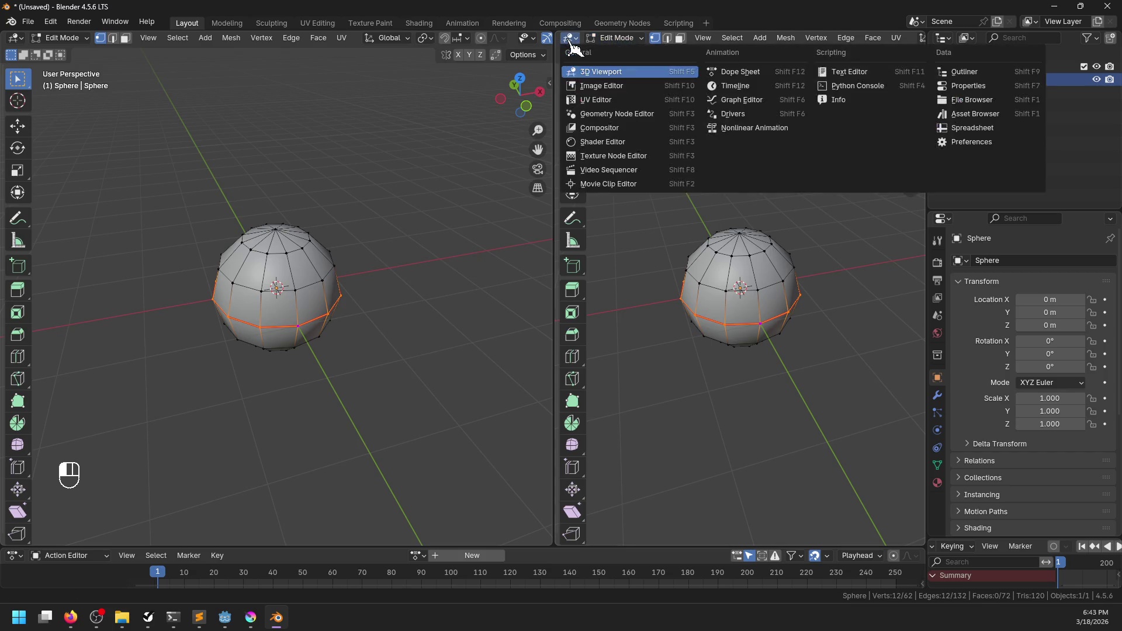
click(636, 88)
key(z)
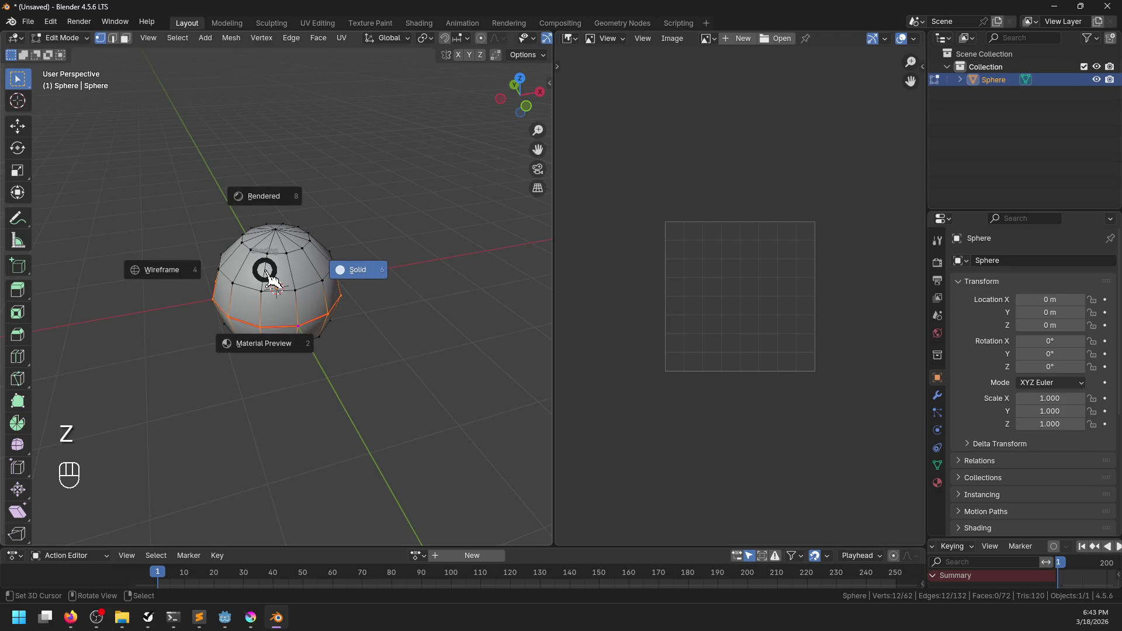
click(259, 340)
key(z)
click(258, 342)
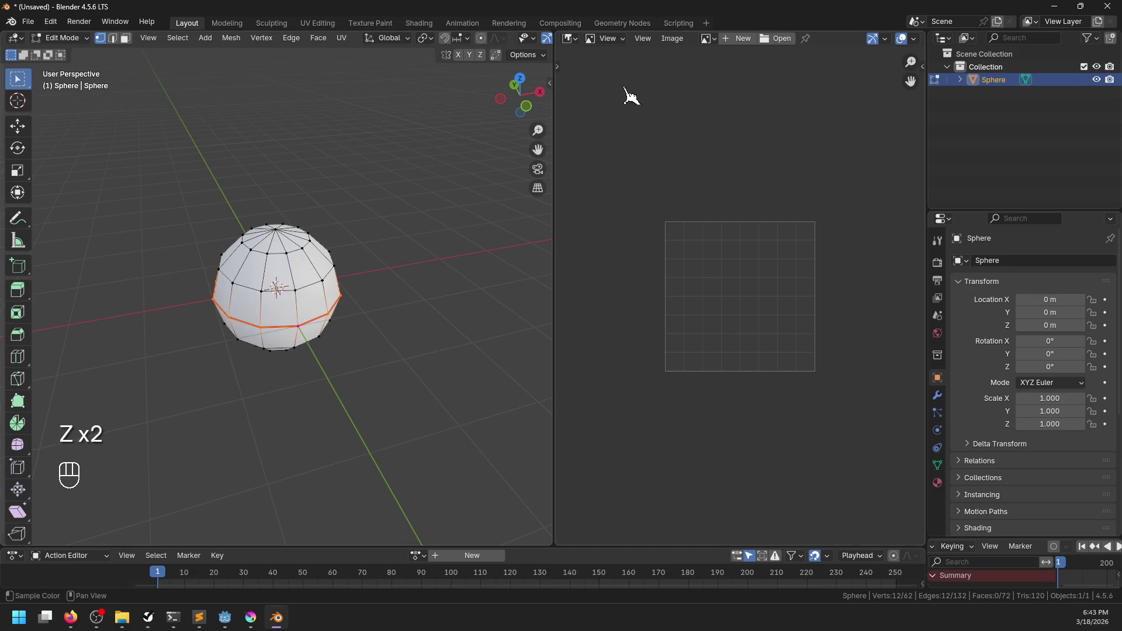
click(938, 483)
click(570, 39)
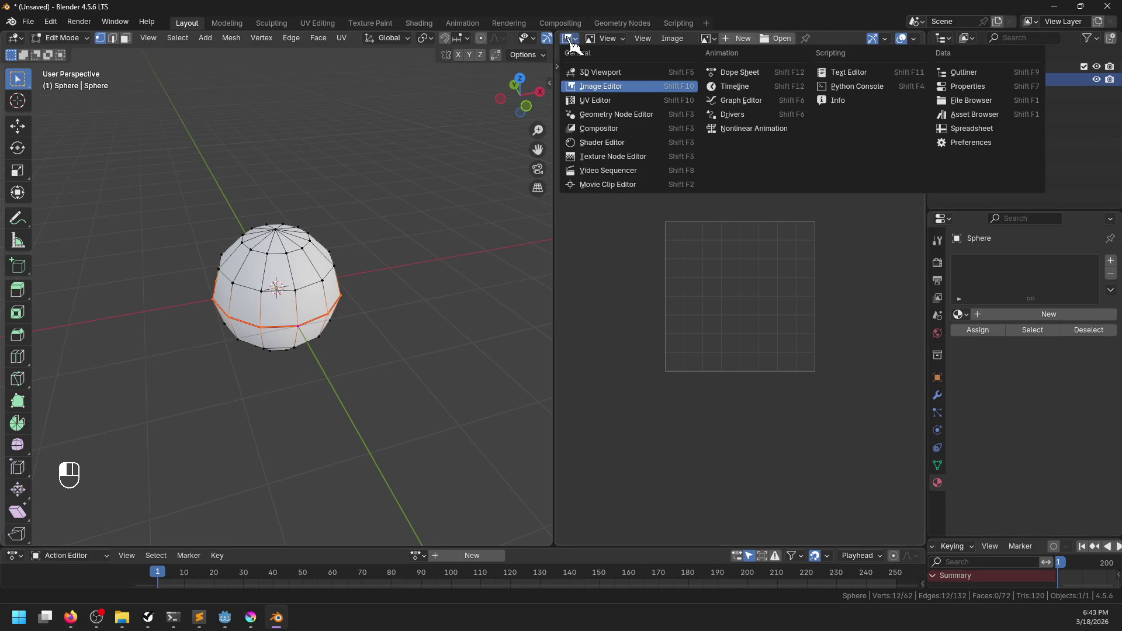
click(596, 100)
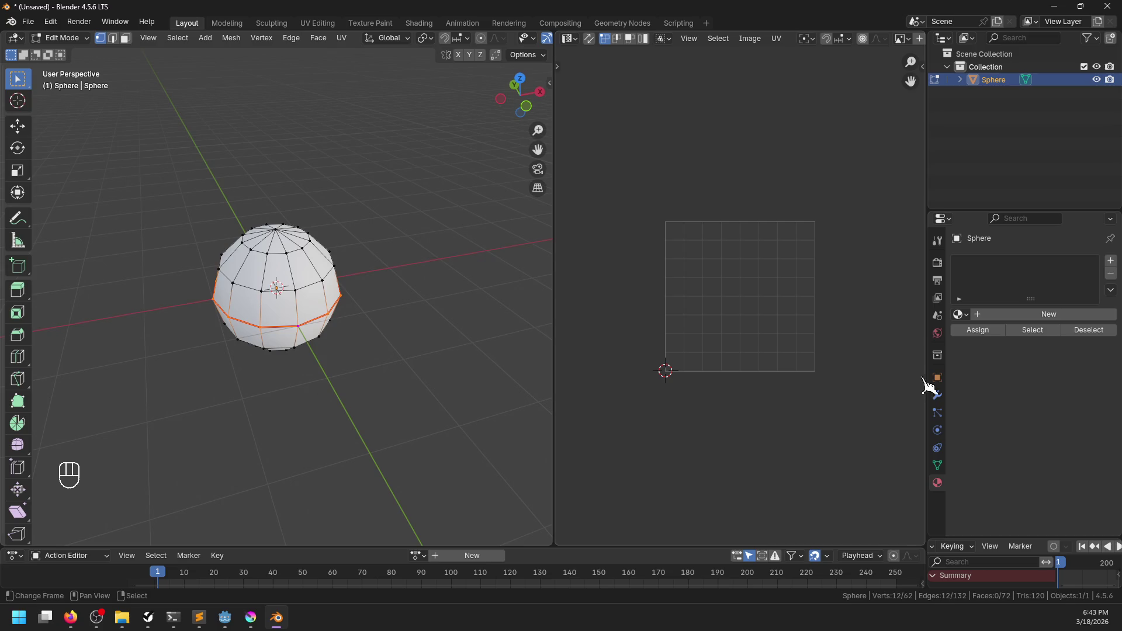
- Add a new material with an Image Texture as its Base Color
click(1020, 314)
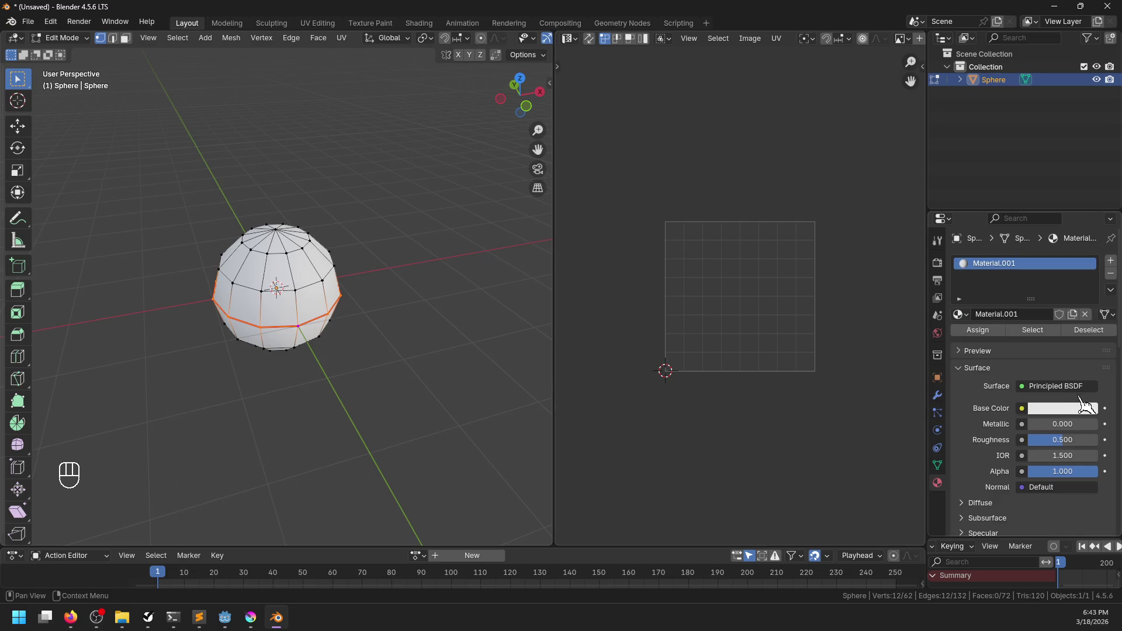
click(1022, 409)
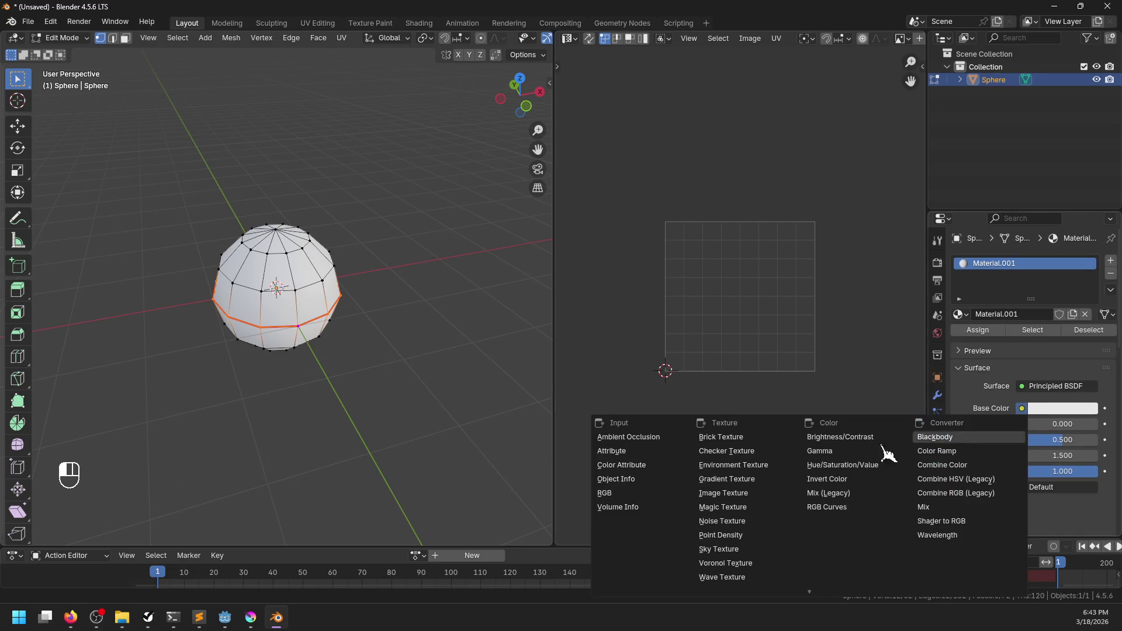
click(724, 503)
- Load moon.jpg from project/env/textures/sky as the base colour texture
click(1081, 425)
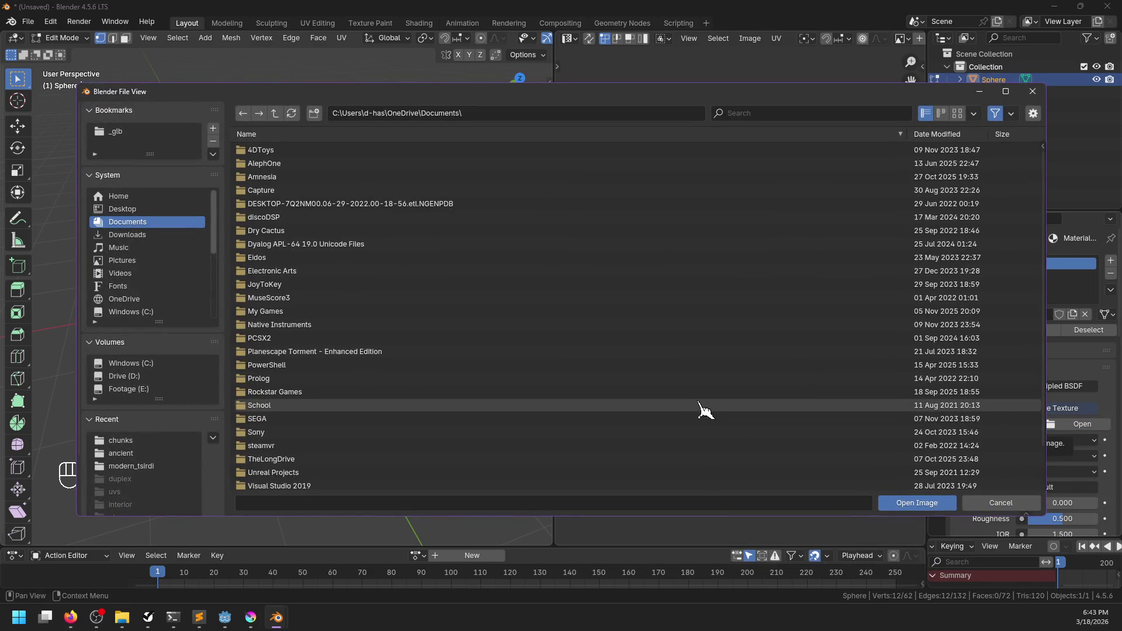
click(161, 377)
scroll(289, 327, down, 5)
scroll(314, 345, up, 5)
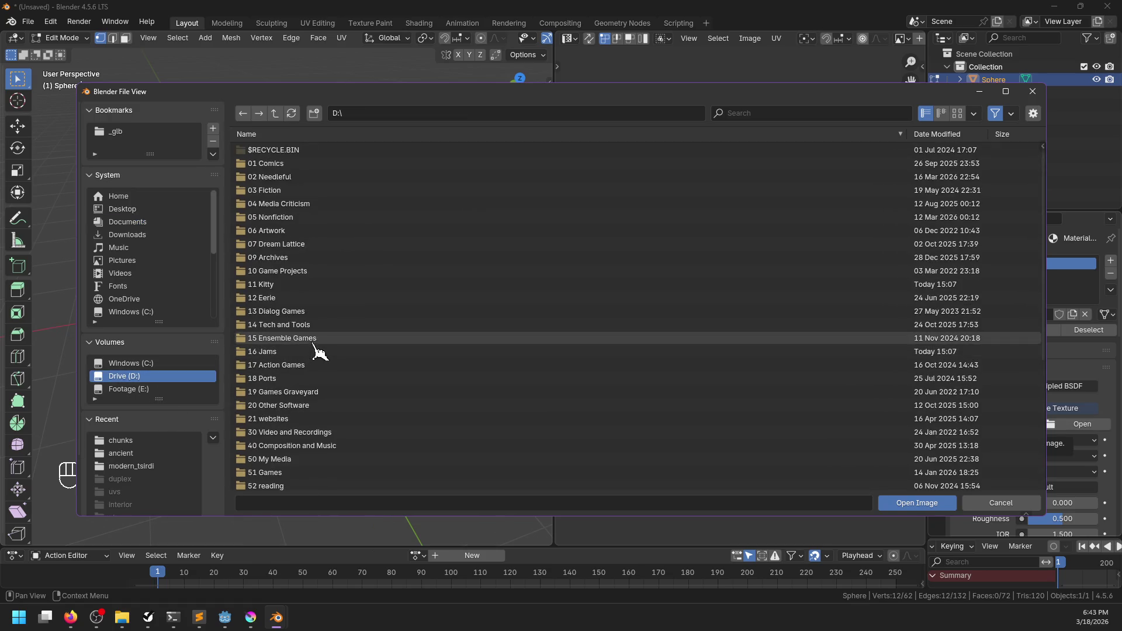
double_click(272, 284)
double_click(272, 311)
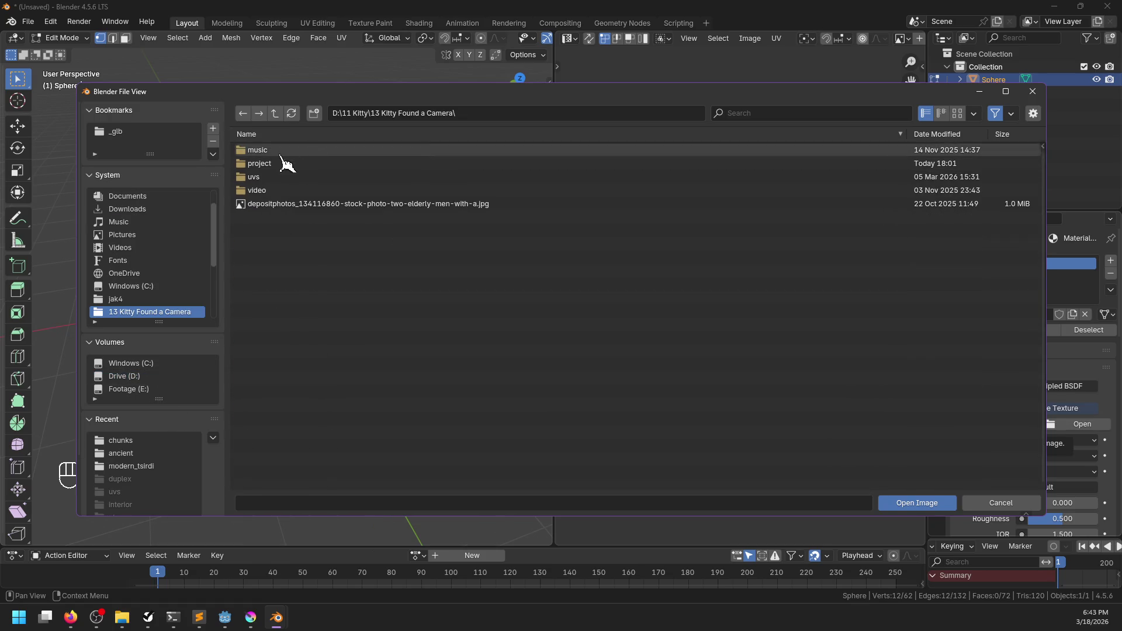
click(262, 177)
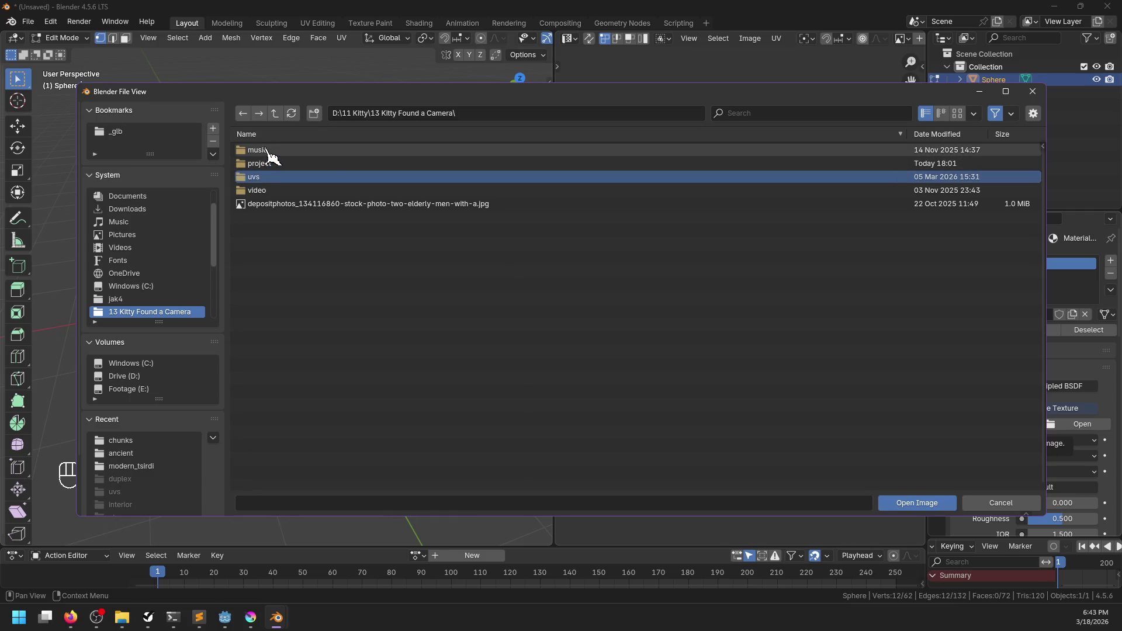
double_click(263, 165)
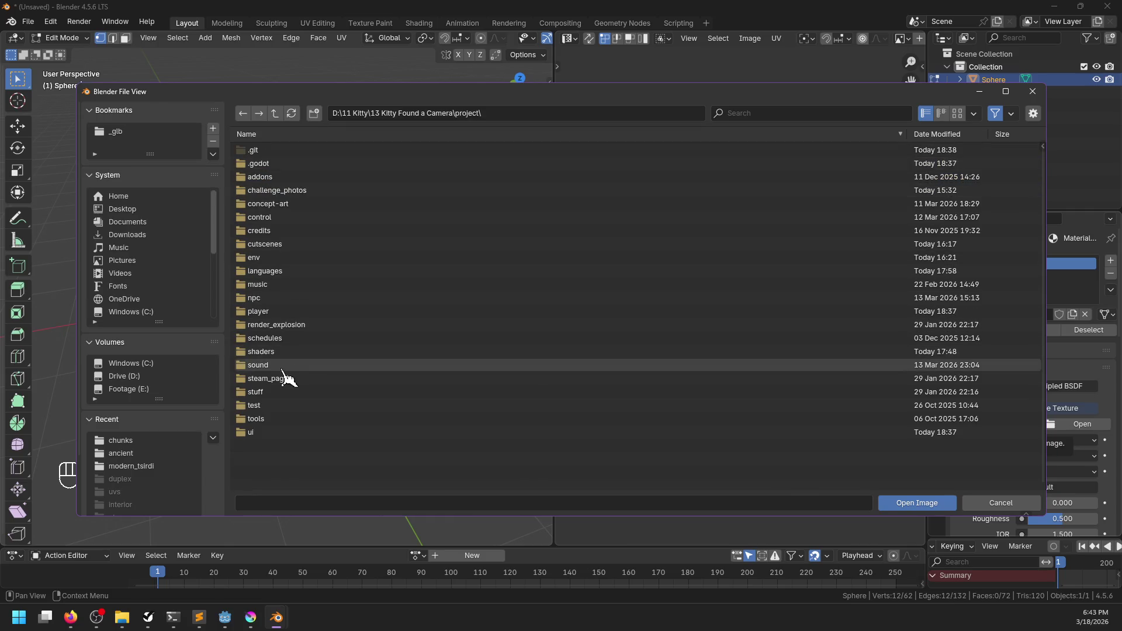
double_click(258, 258)
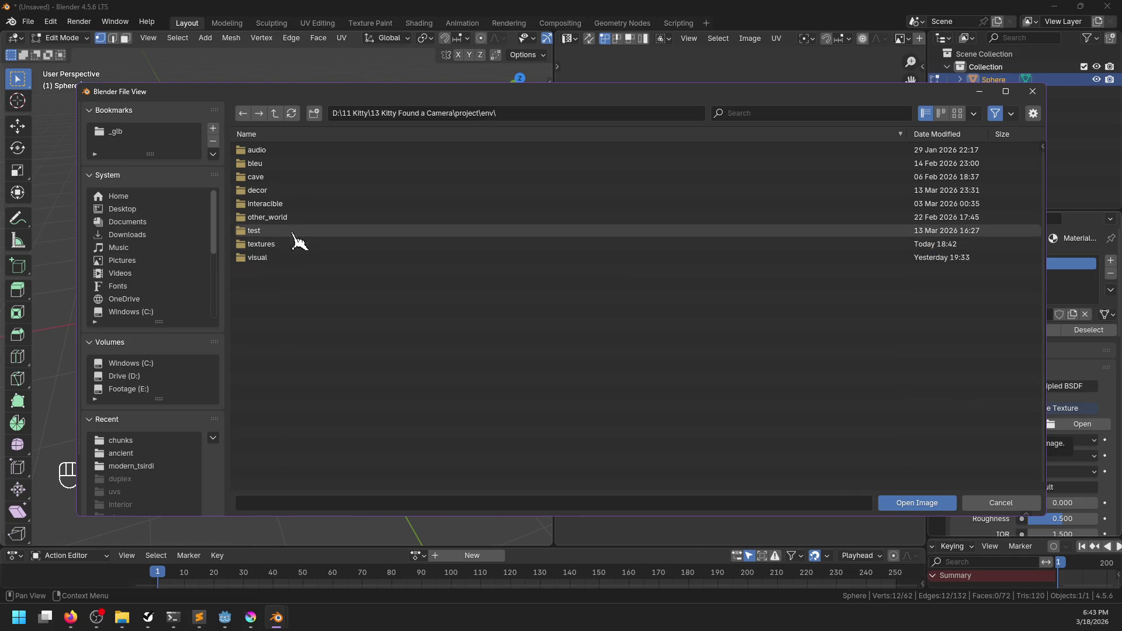
double_click(261, 244)
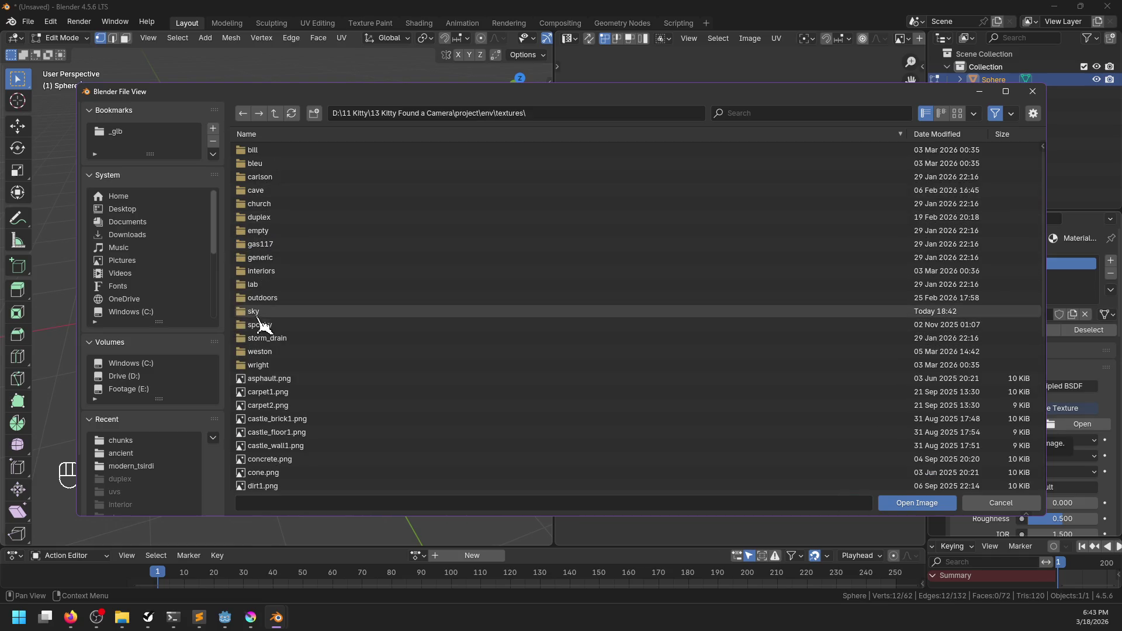
double_click(257, 315)
double_click(286, 151)
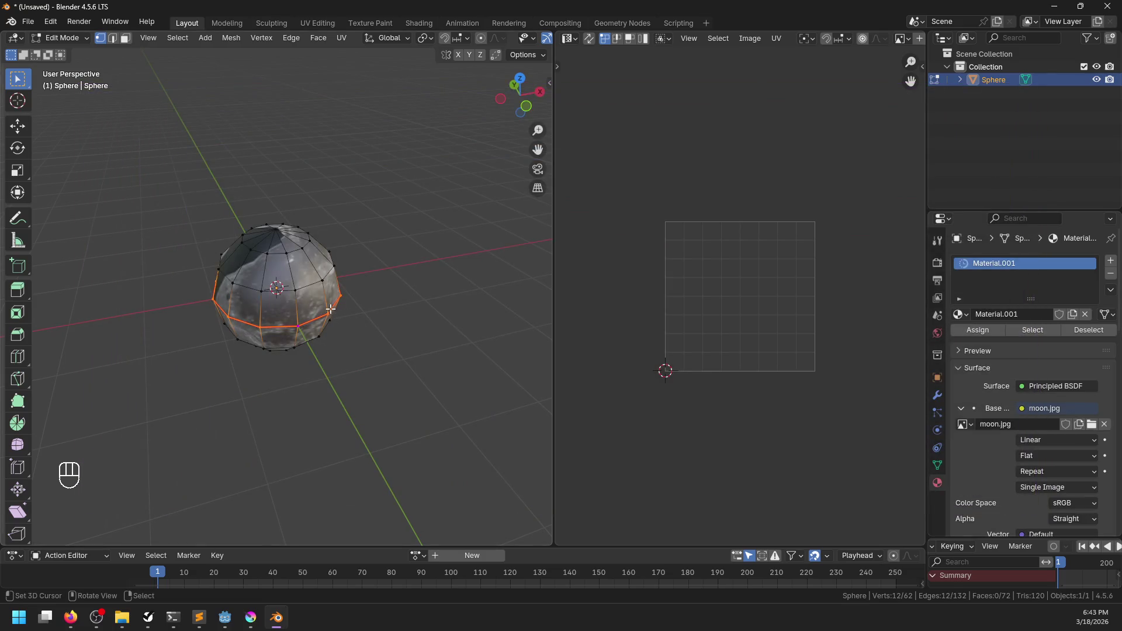
- Select the whole mesh and unwrap it with Angle Based unwrapping
scroll(331, 310, up, 3)
key(Tab)
key(Tab)
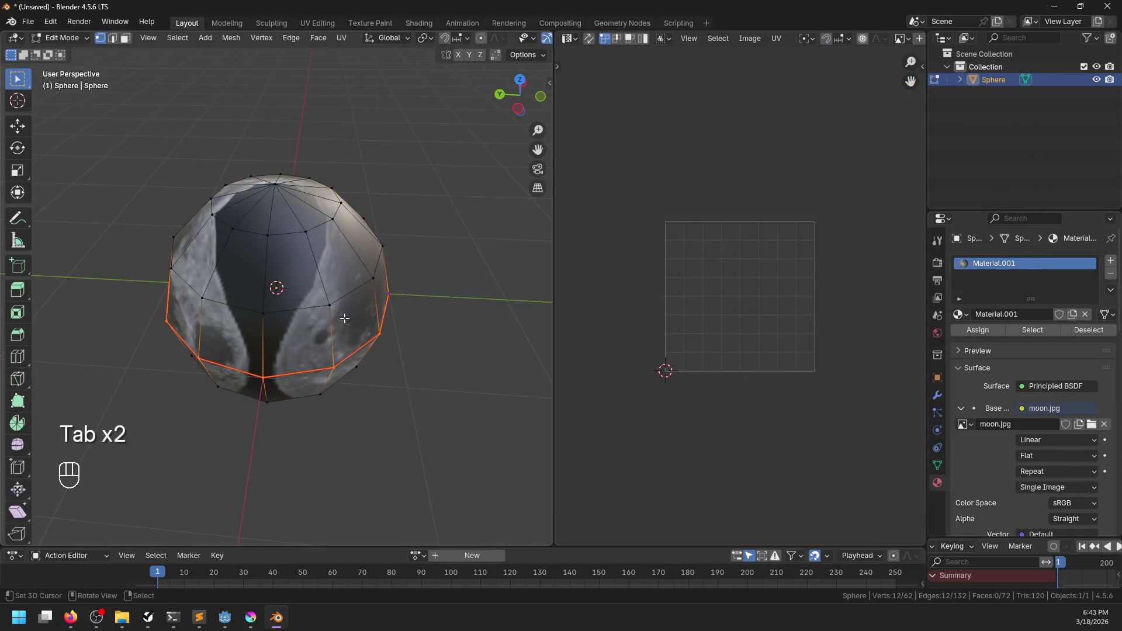
key(a)
scroll(714, 306, up, 2)
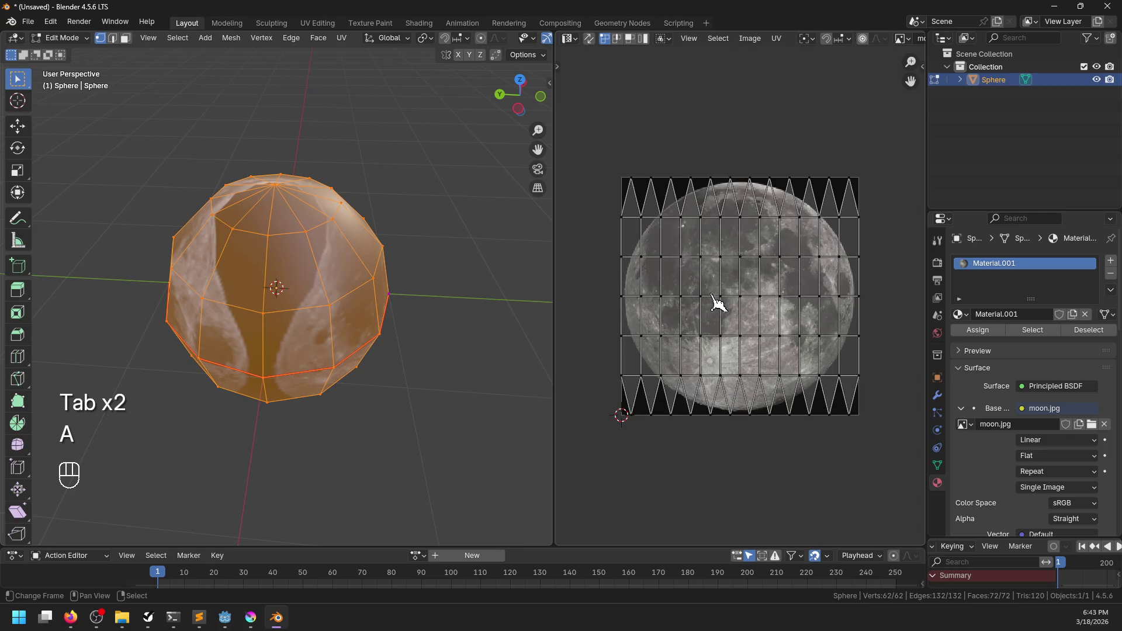
key(u)
click(360, 299)
- Move and enlarge the left UV island so it covers the moon disc
key(alt+a)
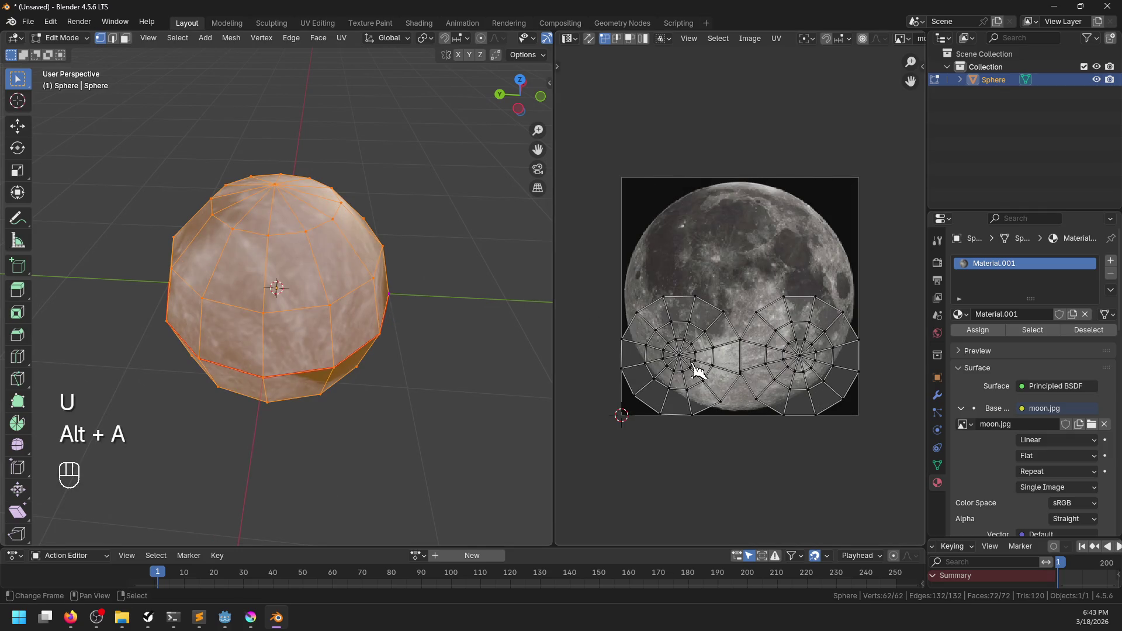
key(l)
key(g)
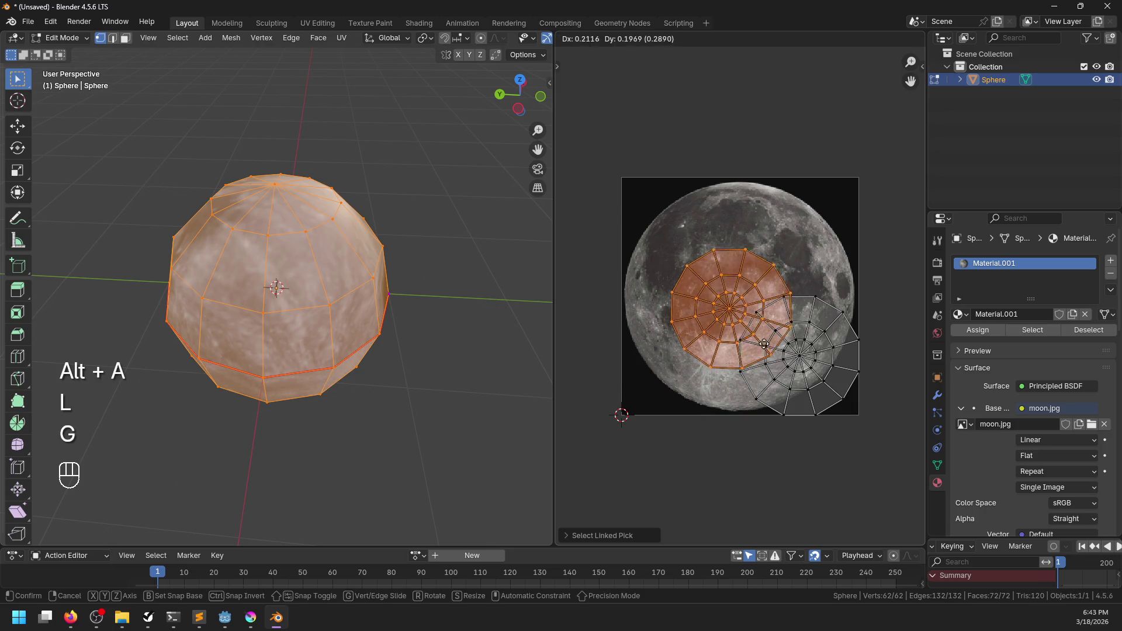
click(783, 346)
key(s)
click(802, 369)
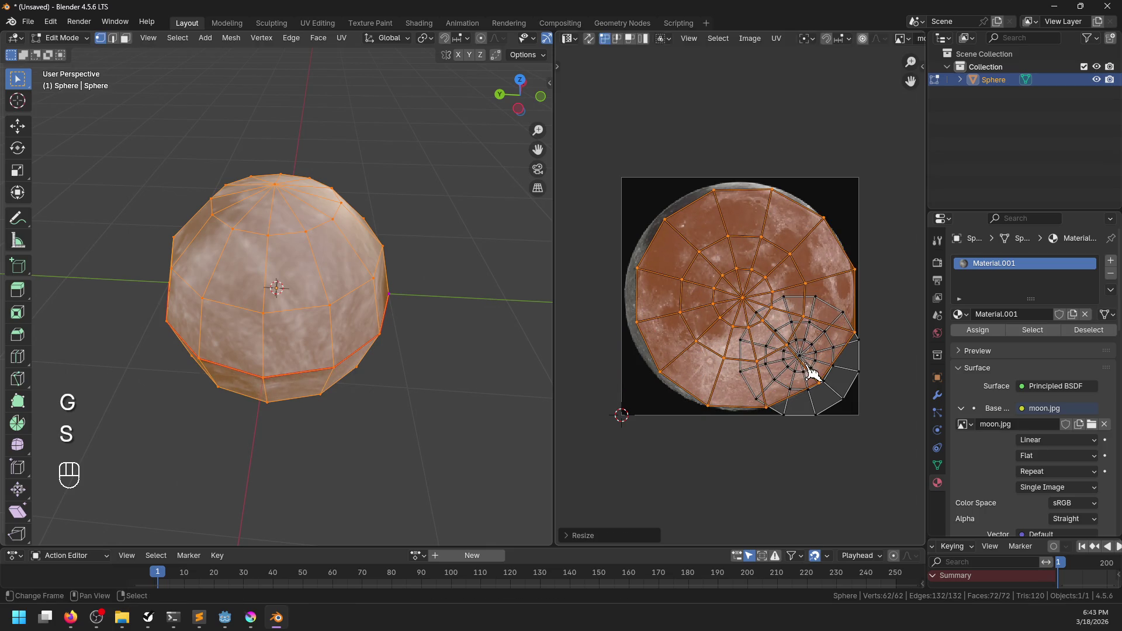
key(g)
click(805, 379)
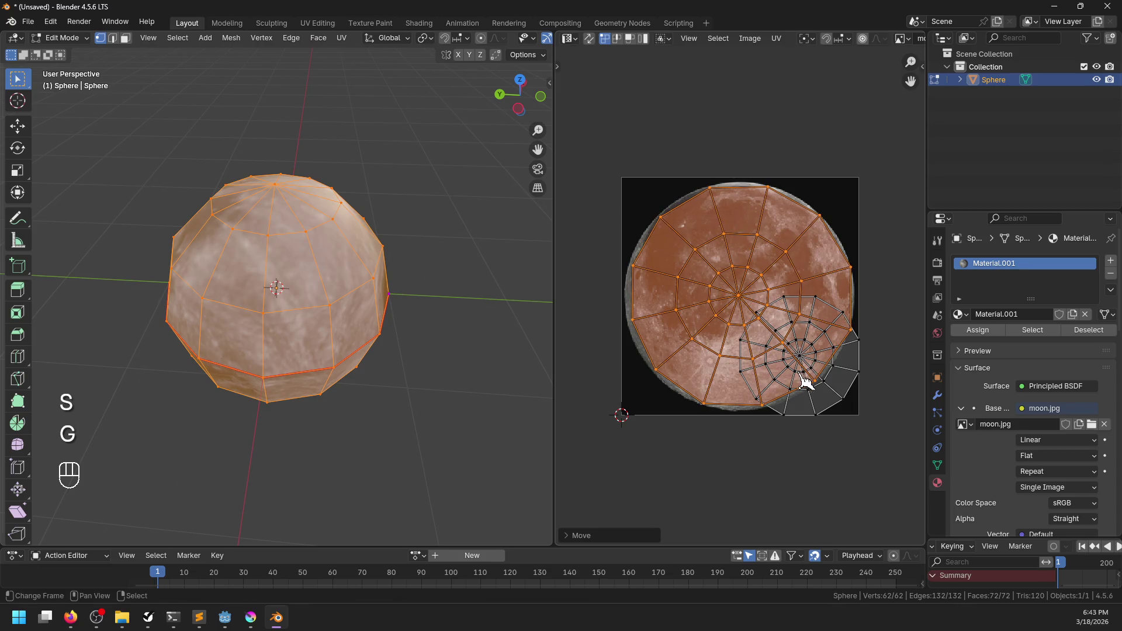
key(s)
right_click(819, 388)
- Select the other UV island and bring up moon.jpg in Krita
key(alt+a)
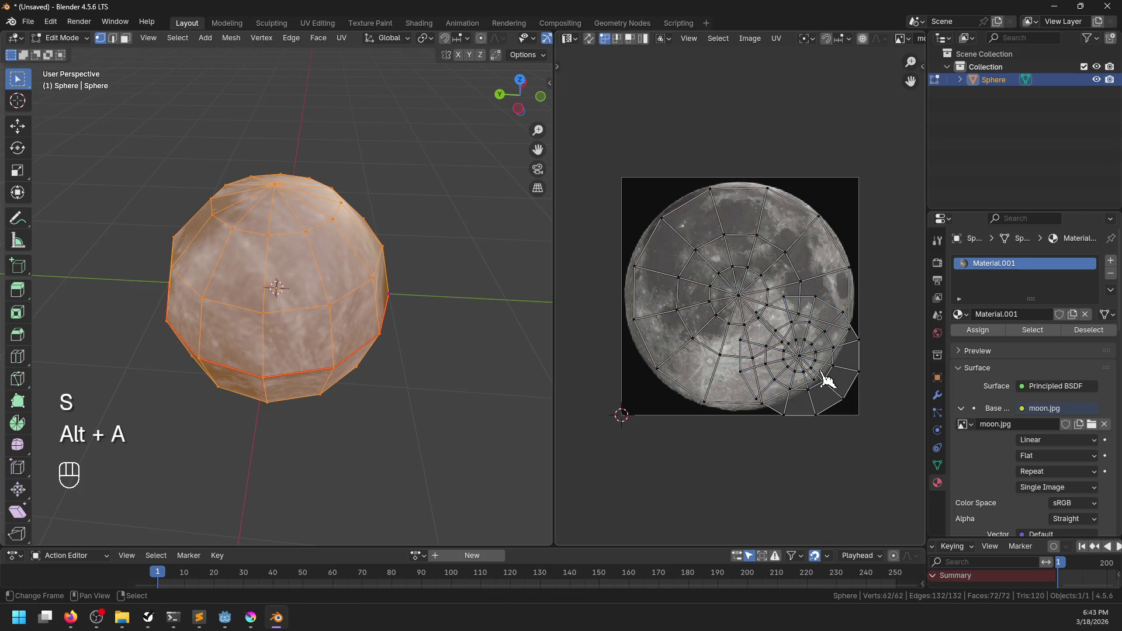
key(l)
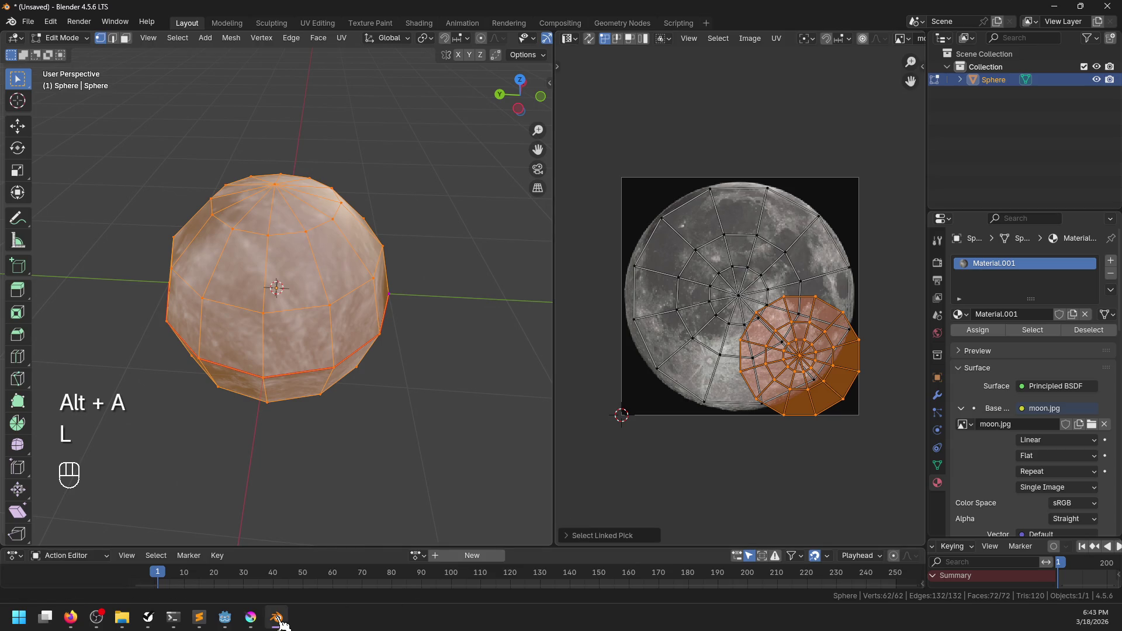
click(251, 621)
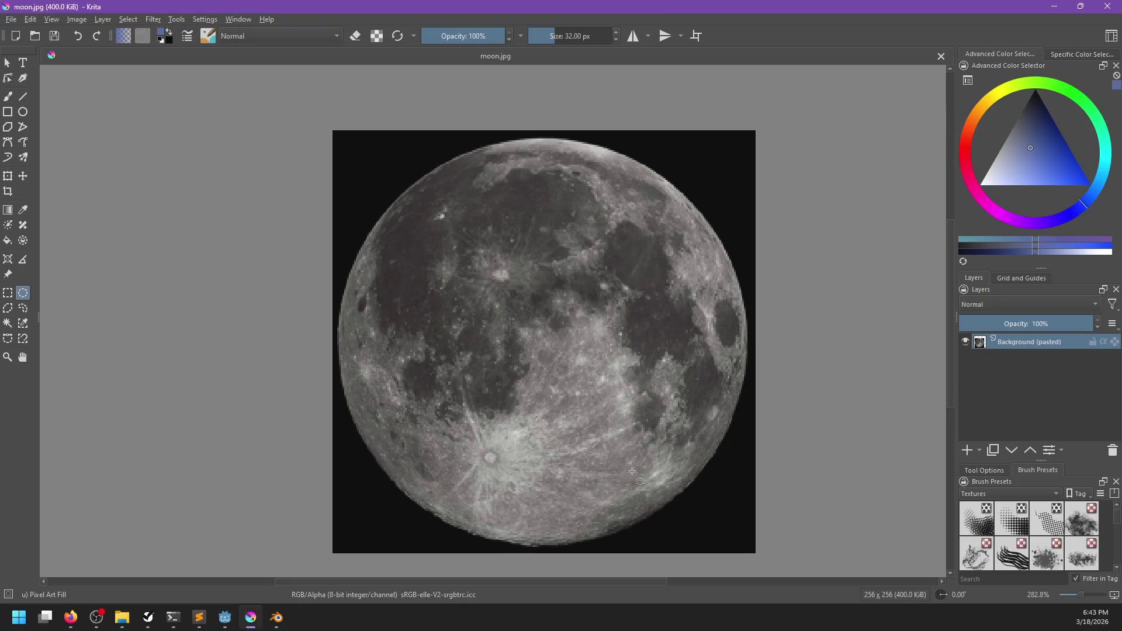
- Fill the black background with a reddish grey sampled from the moon and save the JPEG
ctrl+click(655, 491)
key(f)
click(691, 513)
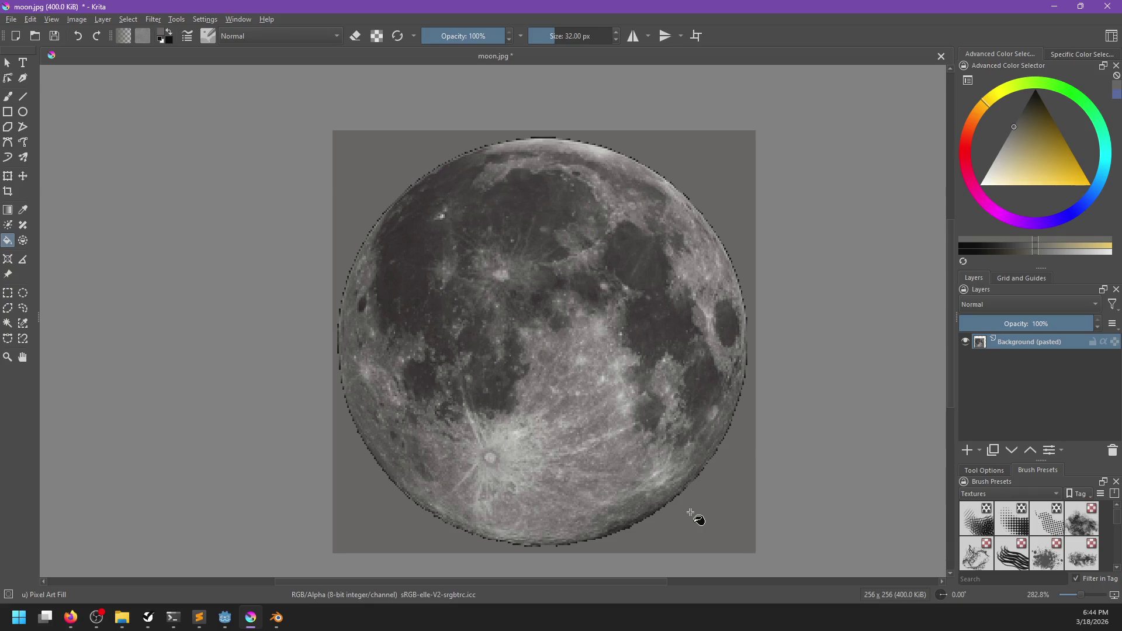
key(ctrl+z)
ctrl+click(704, 383)
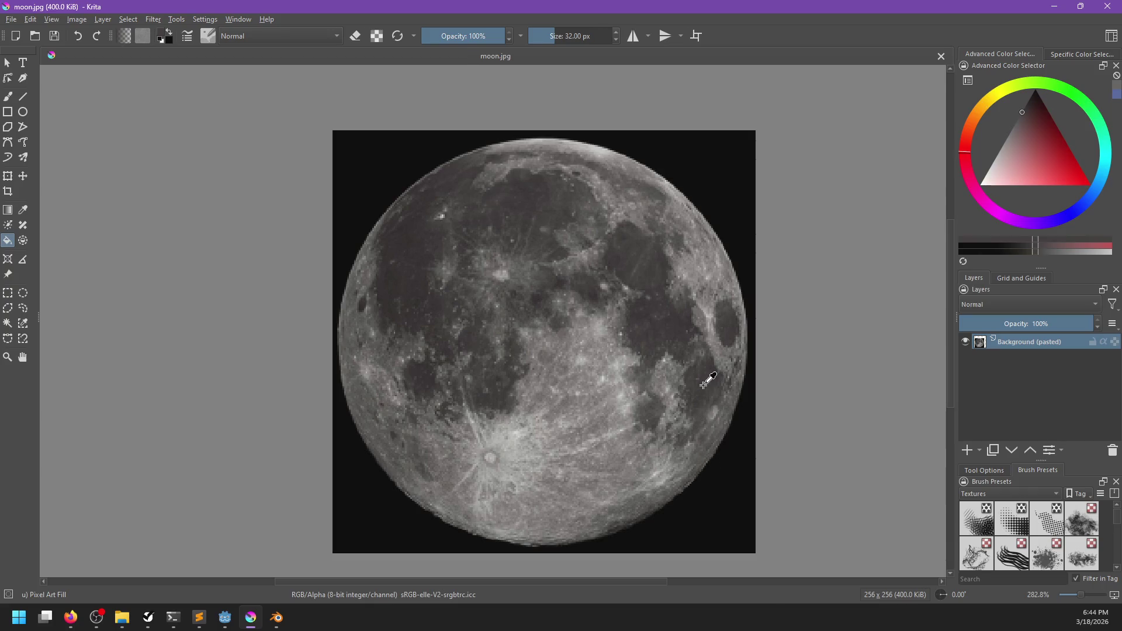
click(715, 493)
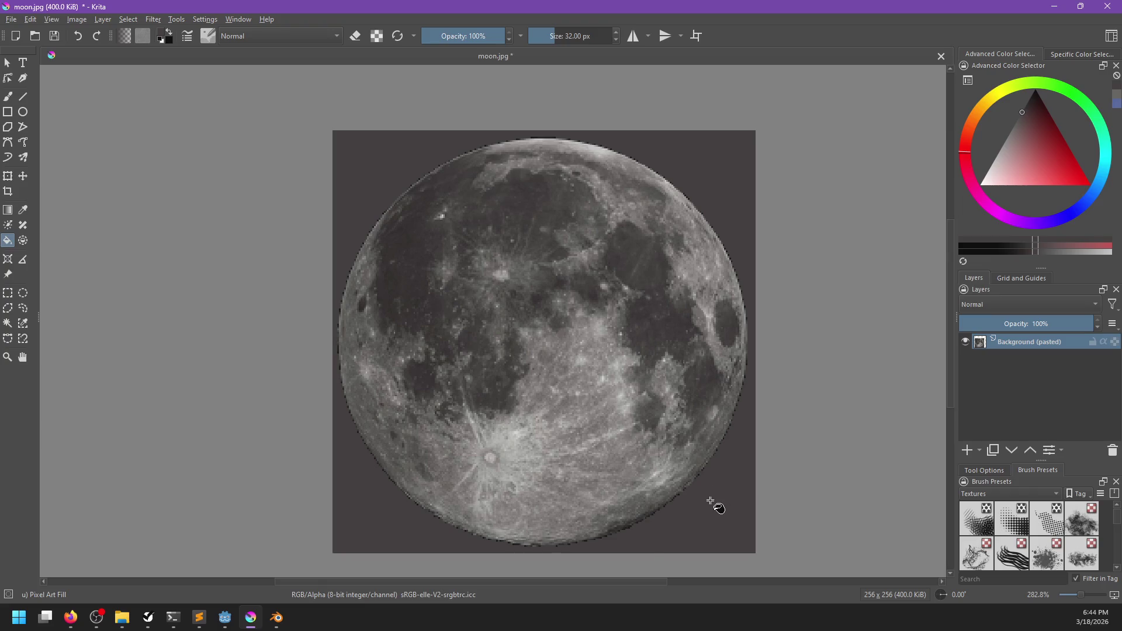
scroll(714, 506, up, 1)
key(ctrl+s)
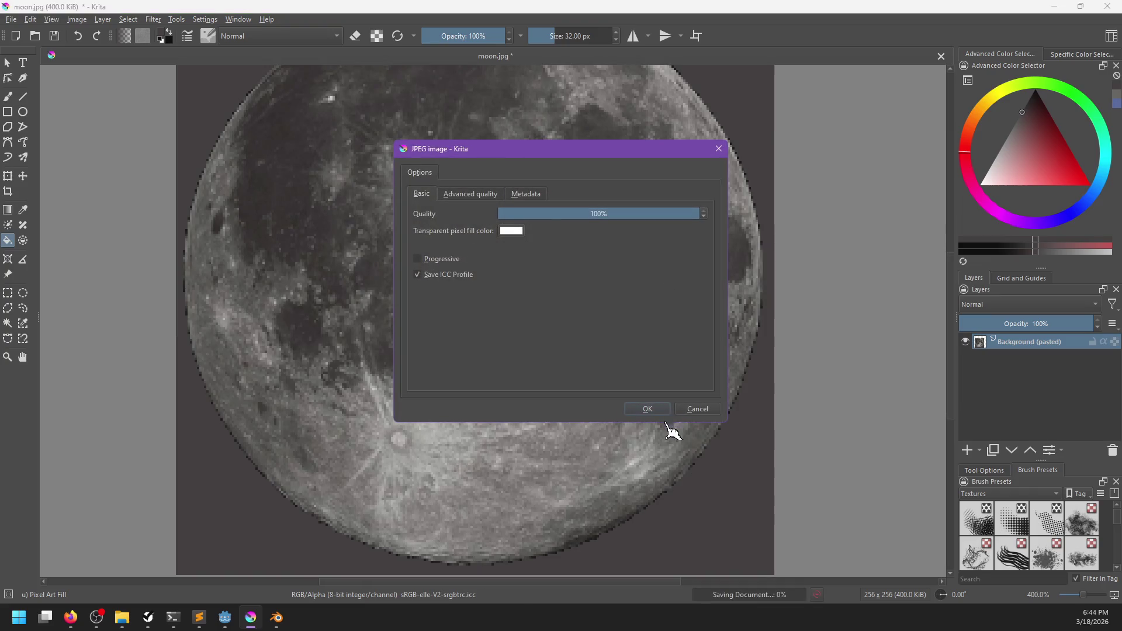
click(658, 411)
- Undo the grey fill and raise the fill tool's feather to 3 px
key(ctrl+z)
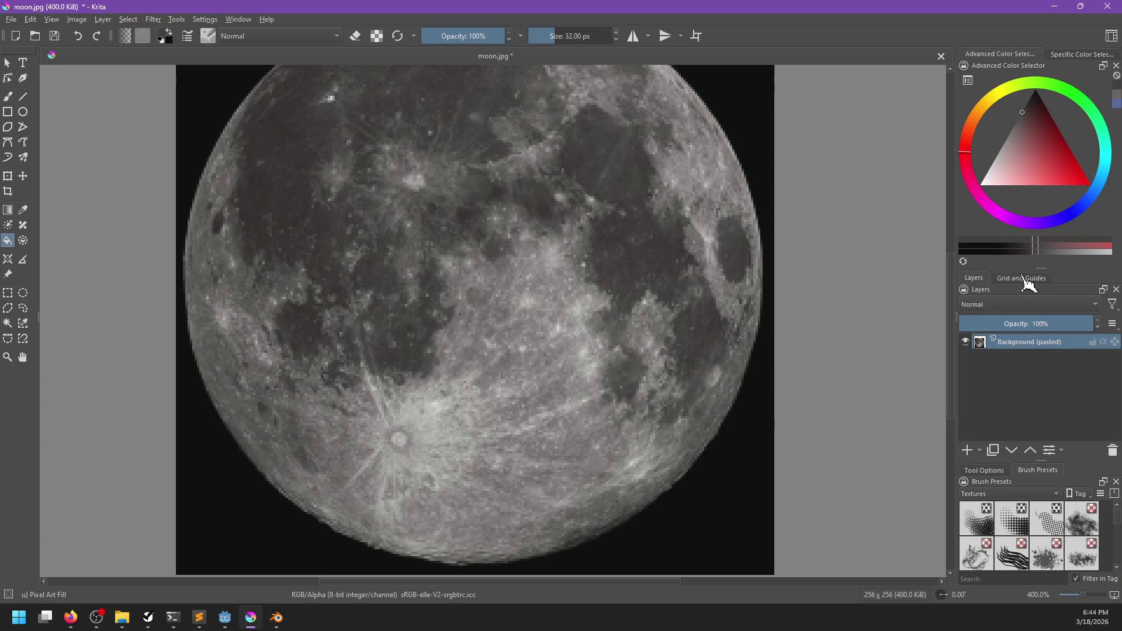
click(1027, 279)
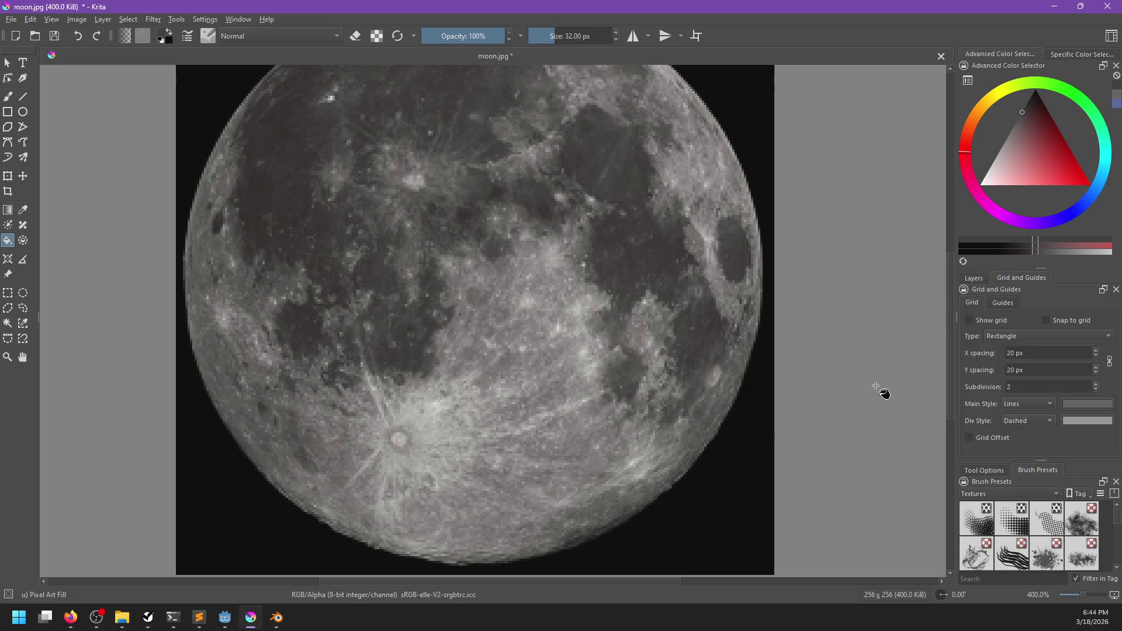
click(991, 472)
scroll(1104, 516, down, 5)
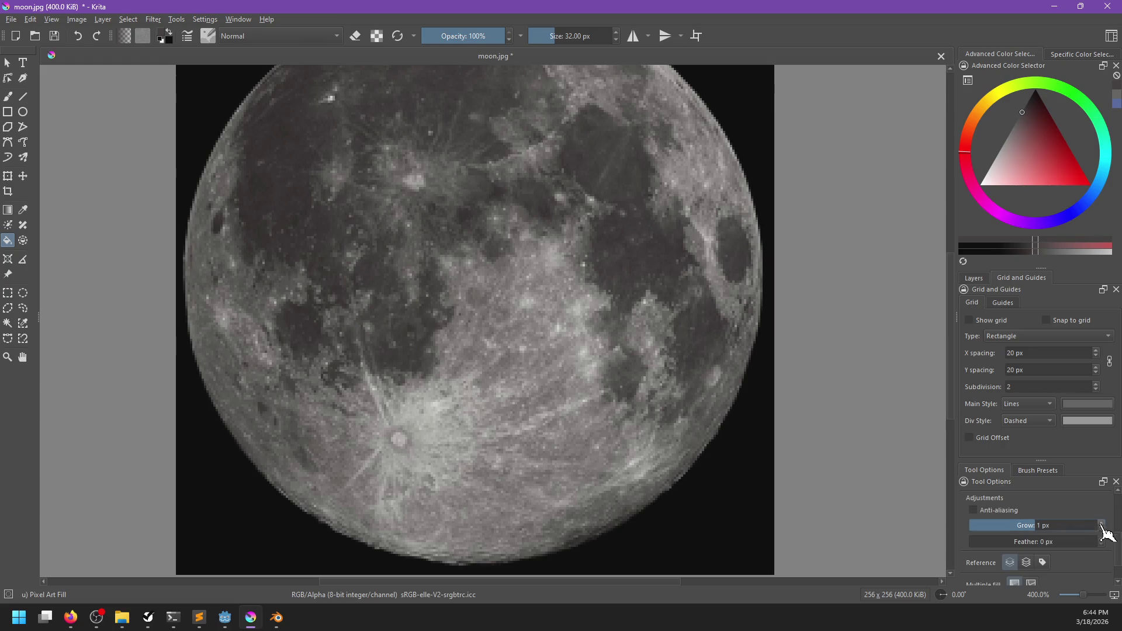
click(1103, 539)
- Refill the background around the moon dark grey with a soft edge
click(720, 531)
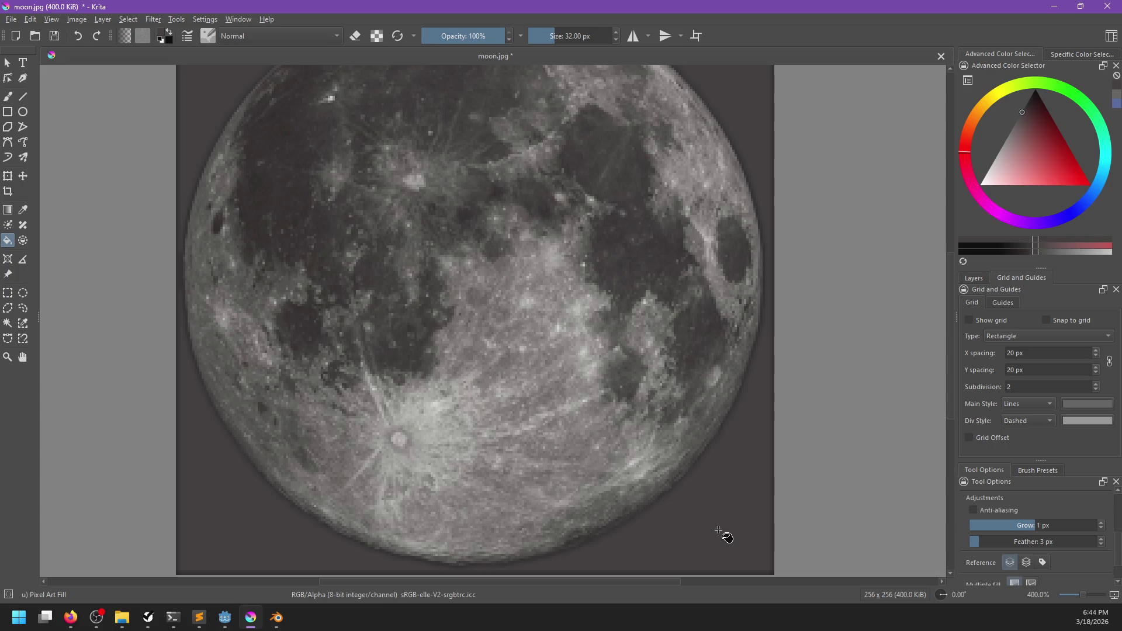
scroll(744, 521, down, 2)
scroll(748, 505, up, 2)
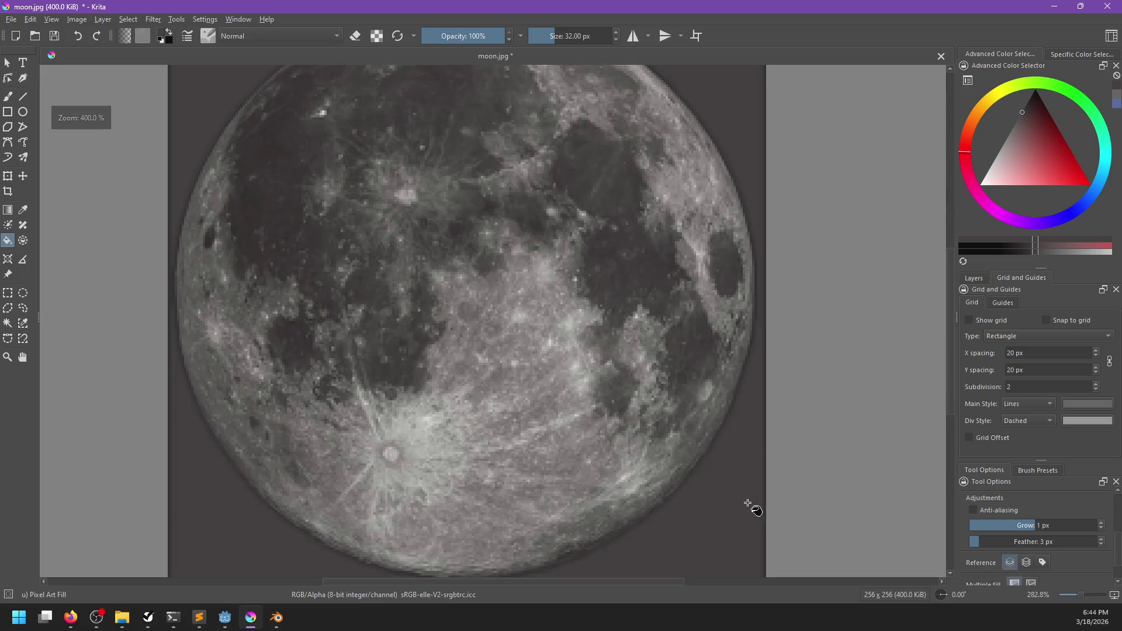
scroll(749, 505, down, 2)
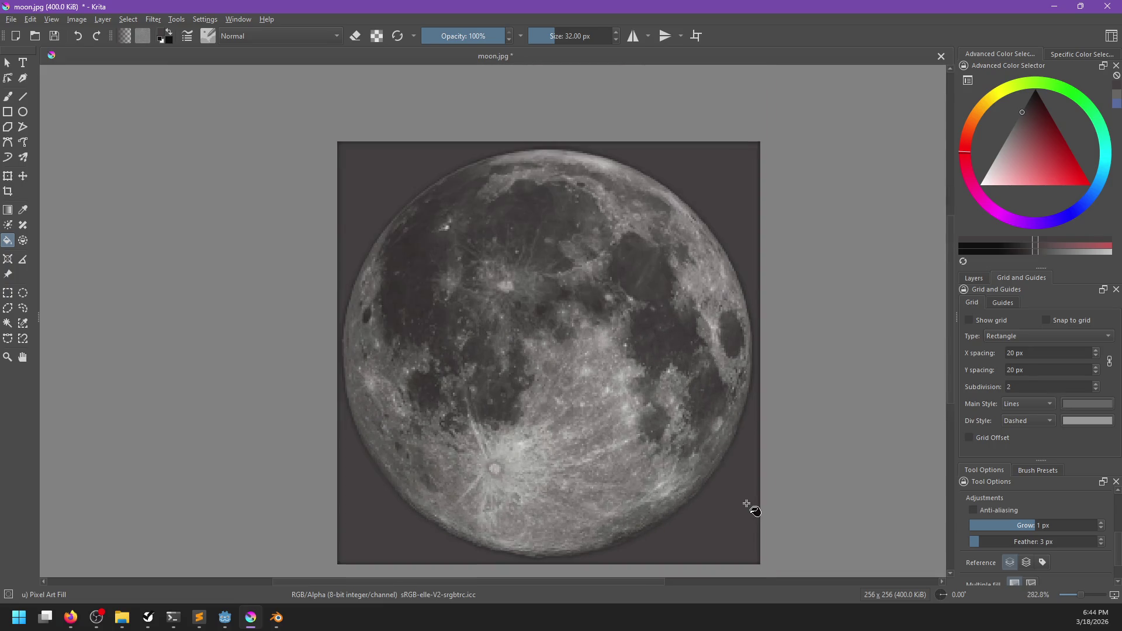
scroll(748, 506, up, 2)
click(747, 504)
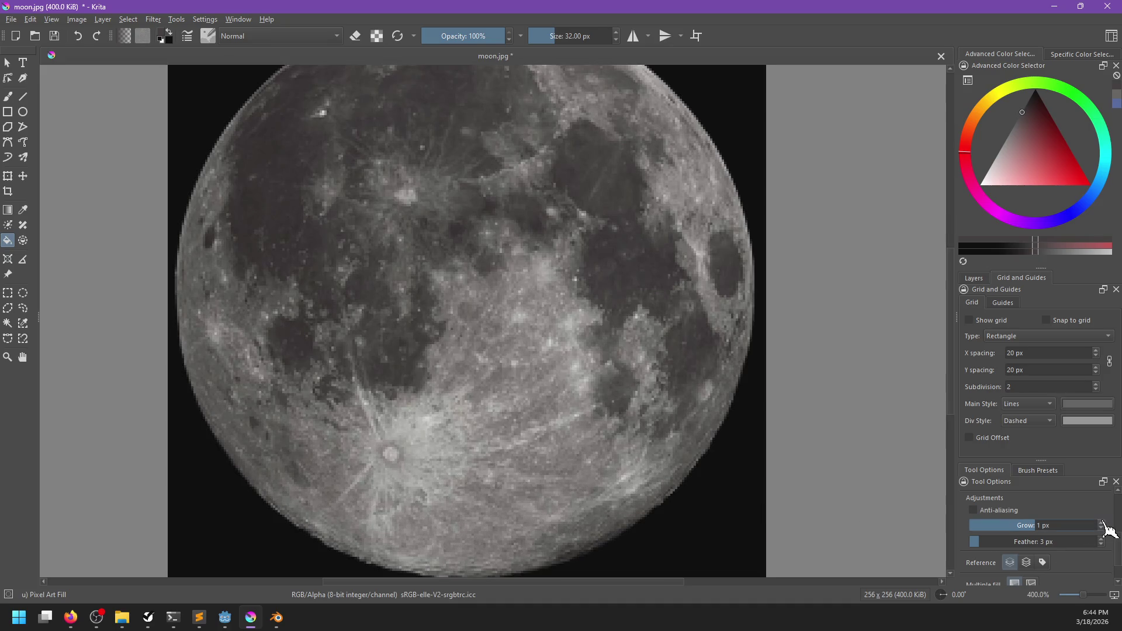
text(4)
click(708, 521)
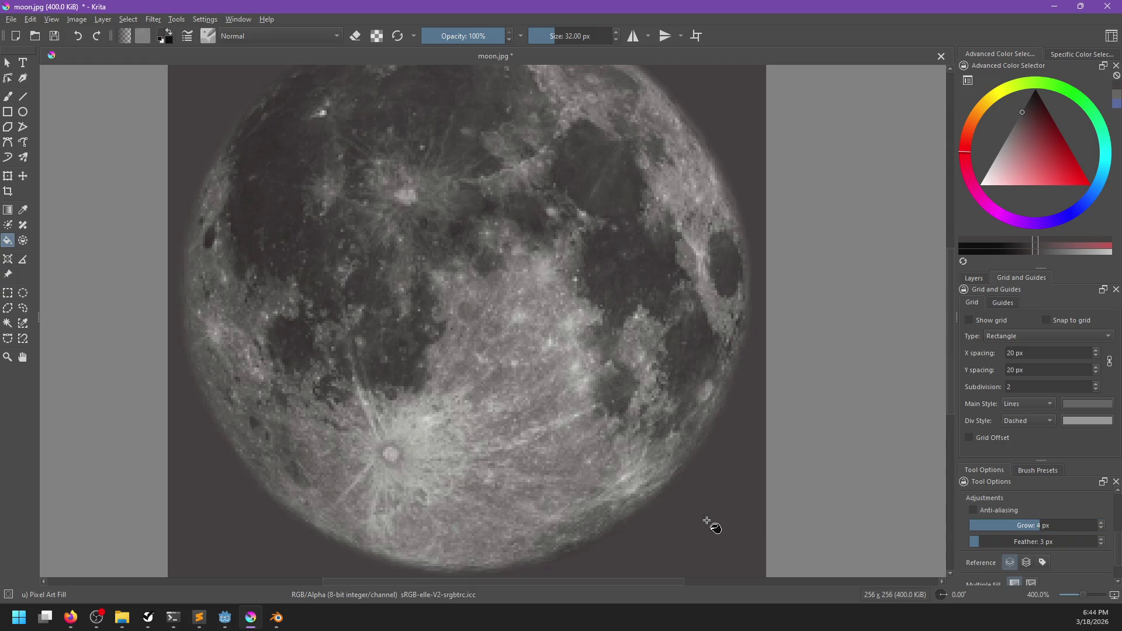
scroll(713, 520, down, 1)
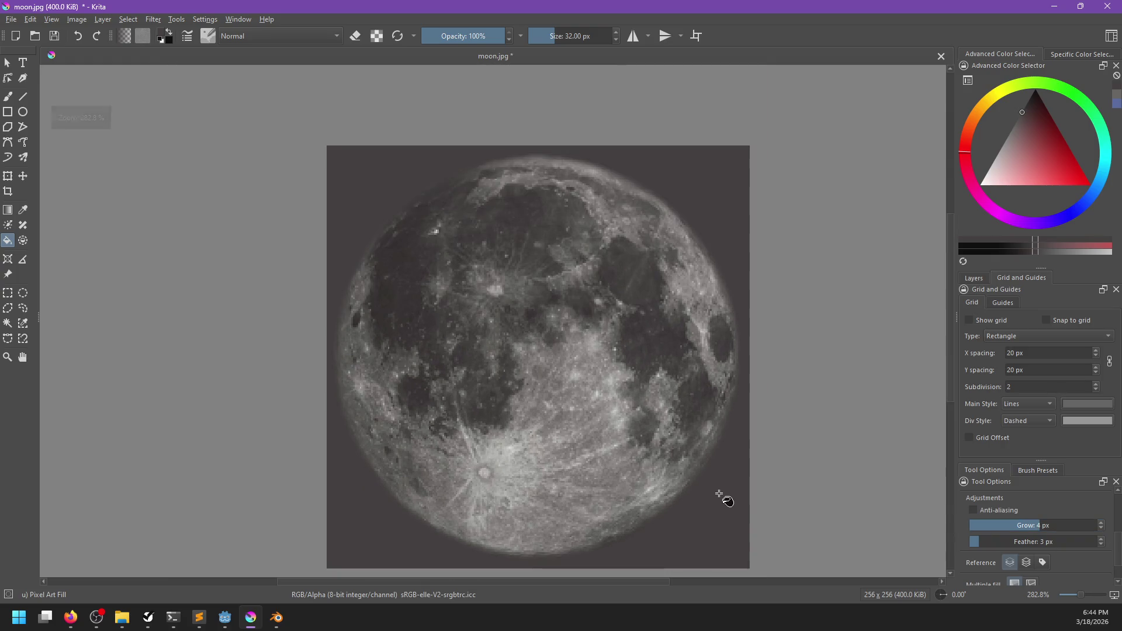
click(693, 530)
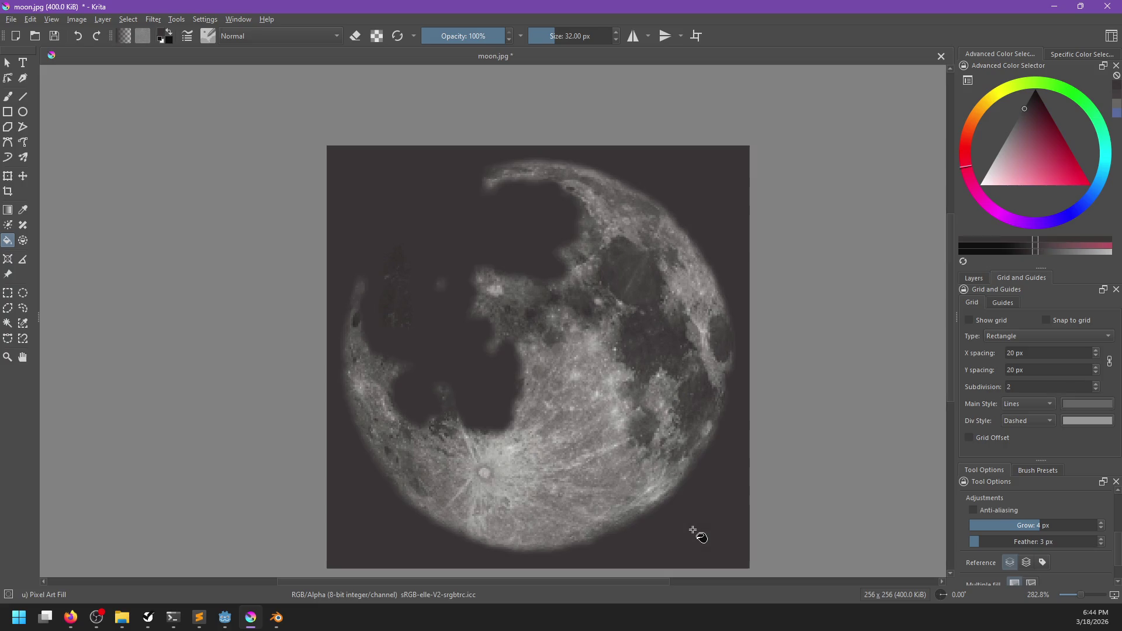
- Undo the leak into the maria, refill only the background with feather 1 px, and save moon.jpg
key(ctrl+z)
key(ctrl+z)
click(700, 530)
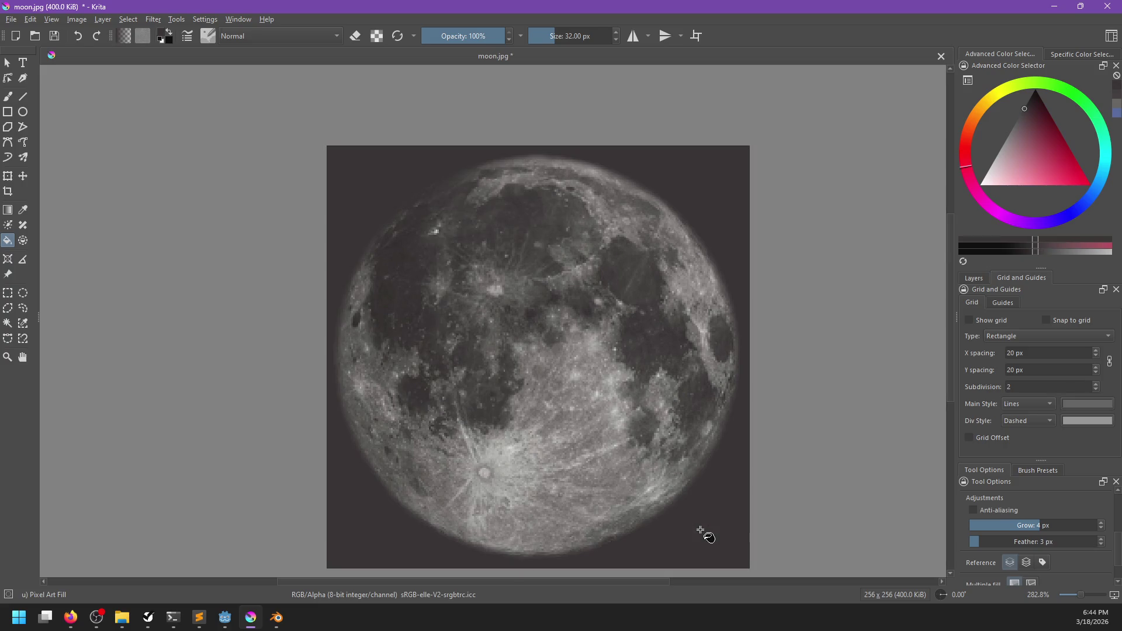
click(1102, 545)
click(1102, 545)
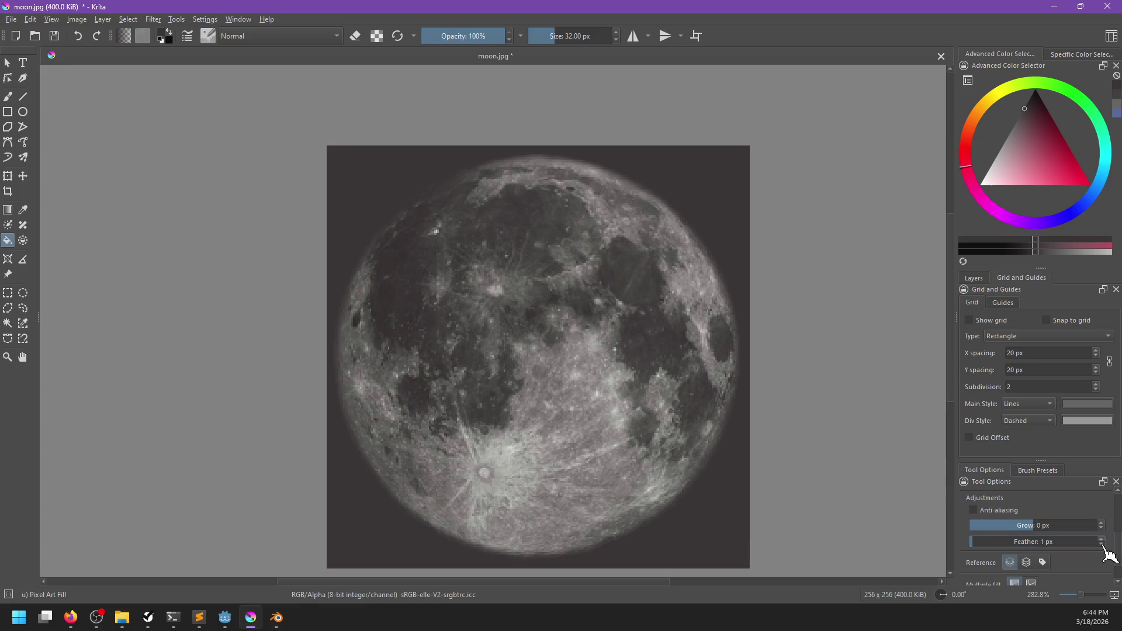
key(ctrl+s)
click(656, 415)
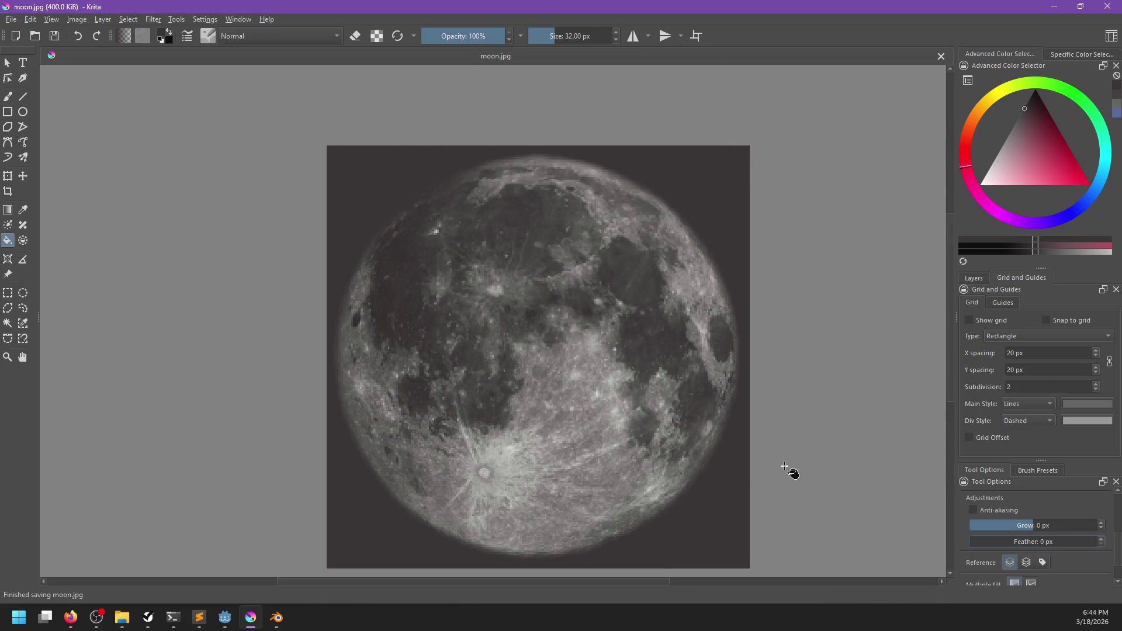
key(alt+Tab)
key(alt+Tab)
key(alt+Tab)
- Center the UV island and scale it to cover the whole moon image, then inspect the sphere
key(g)
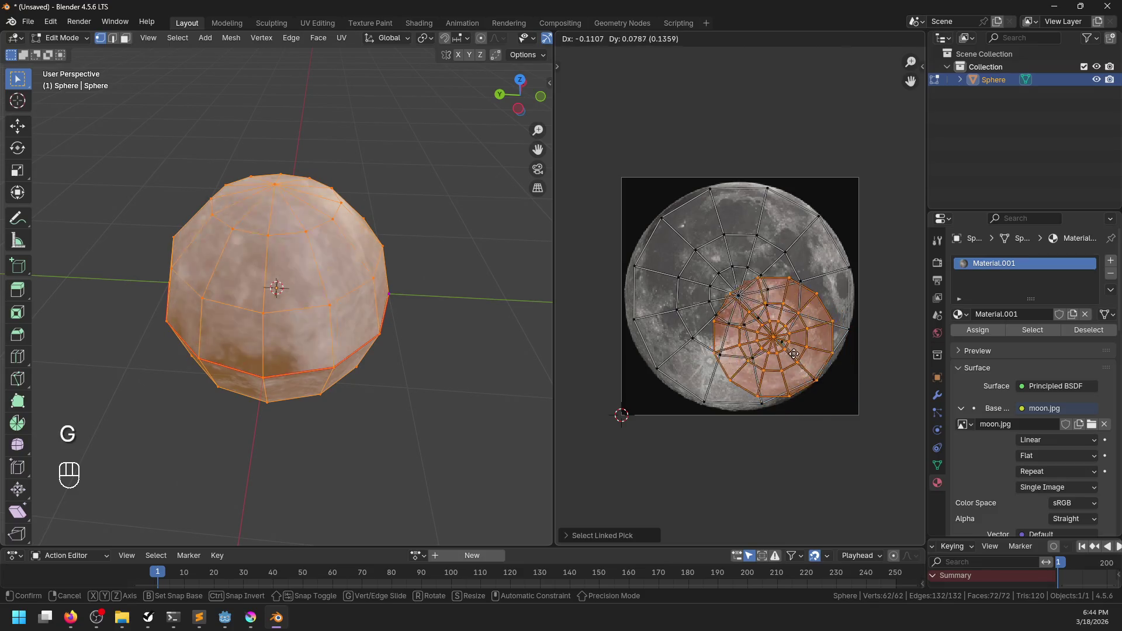
click(771, 330)
key(s)
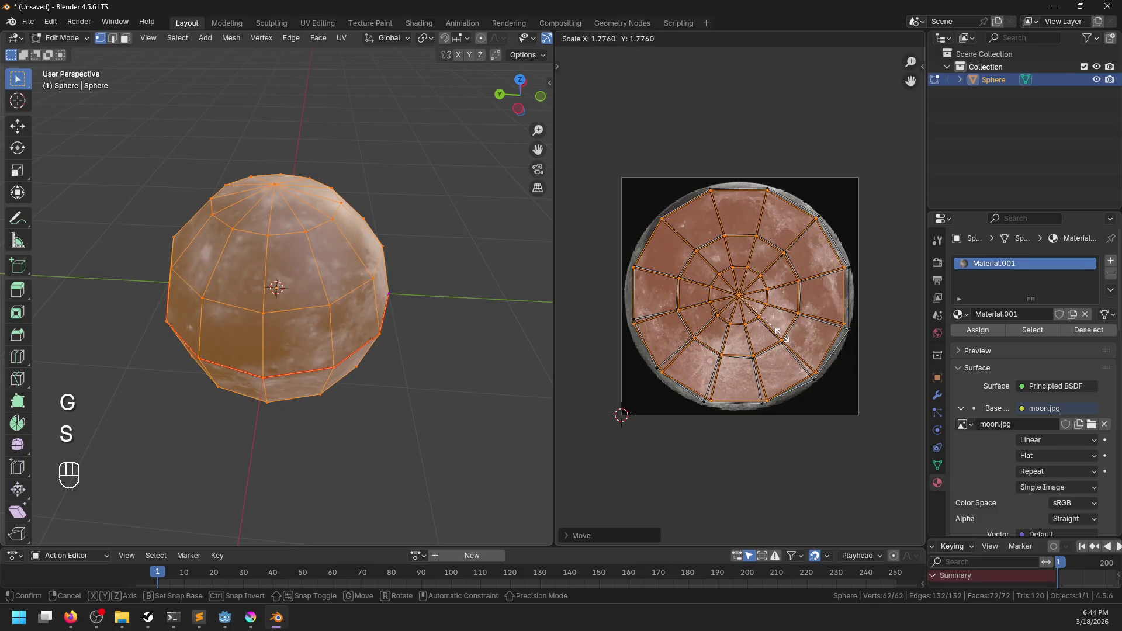
click(624, 352)
key(Tab)
key(alt+a)
mouse_move(253, 431)
mouse_down()
mouse_move(283, 328)
mouse_move(471, 376)
mouse_move(308, 291)
mouse_move(298, 251)
mouse_up()
mouse_move(461, 283)
mouse_down()
mouse_move(233, 330)
mouse_move(318, 370)
mouse_move(405, 308)
mouse_up()
- Rotate the sphere's UVs, return to Object Mode, and bring up the save-file window
key(Tab)
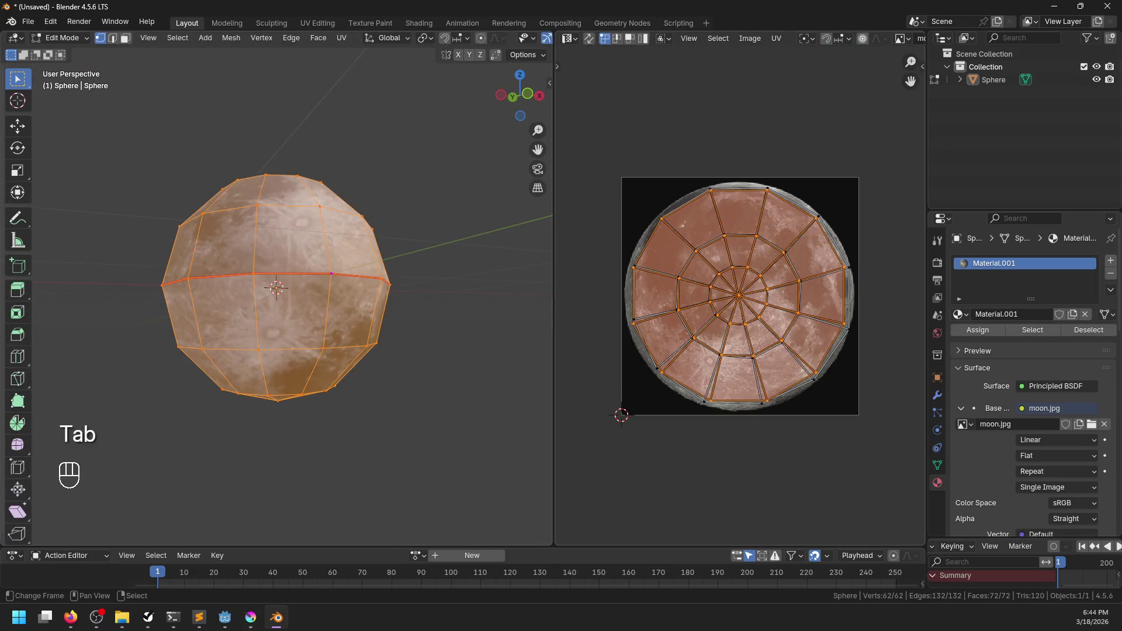
key(r)
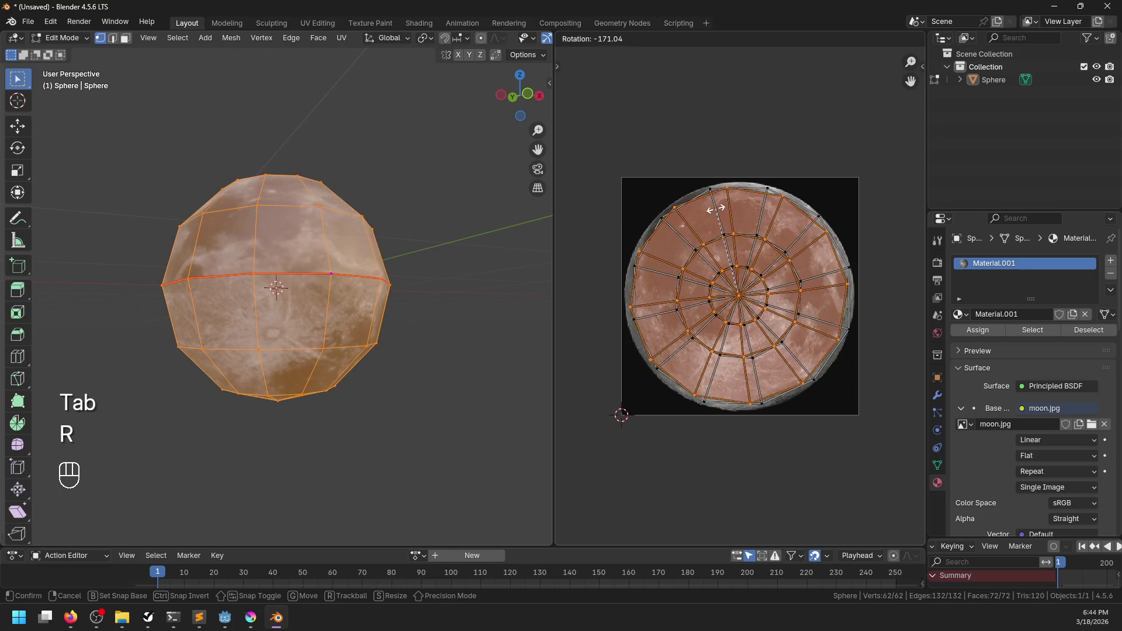
click(716, 209)
key(Tab)
key(ctrl+s)
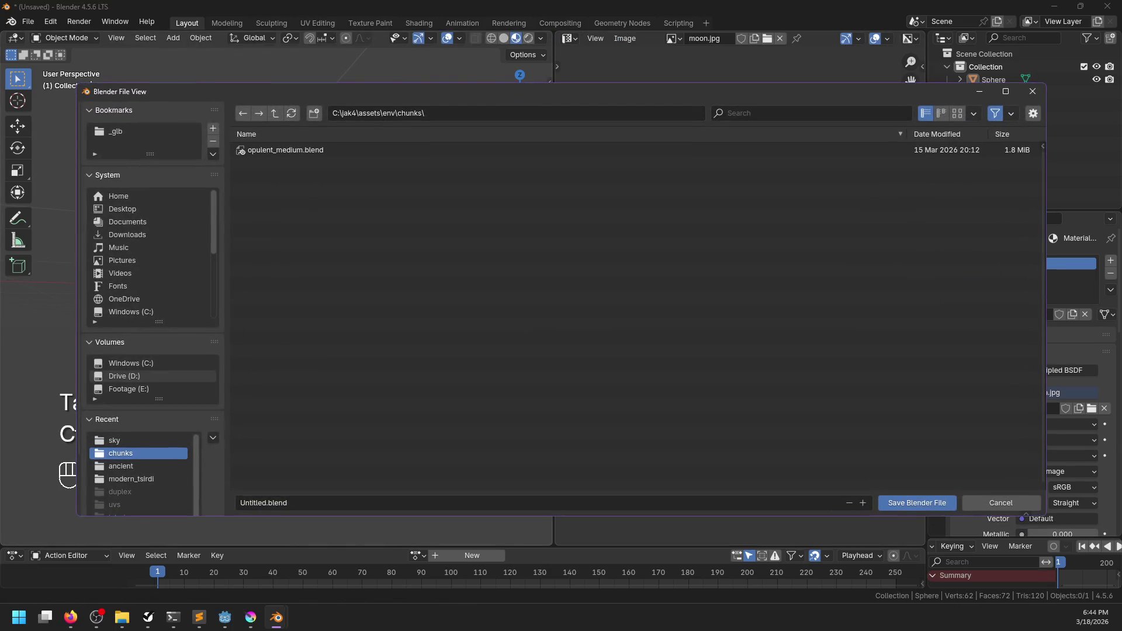
- In Blender's save window, browse to D:\11 Kitty\13 Kitty Found a Camera\project\env\decor
key(alt+Tab)
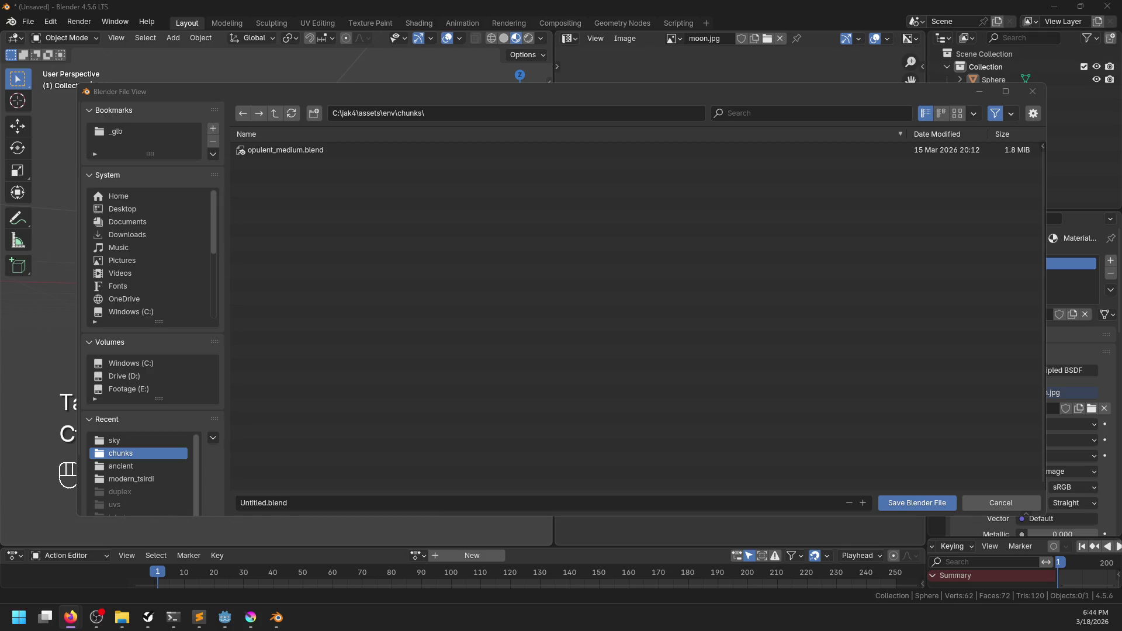
key(alt+Tab)
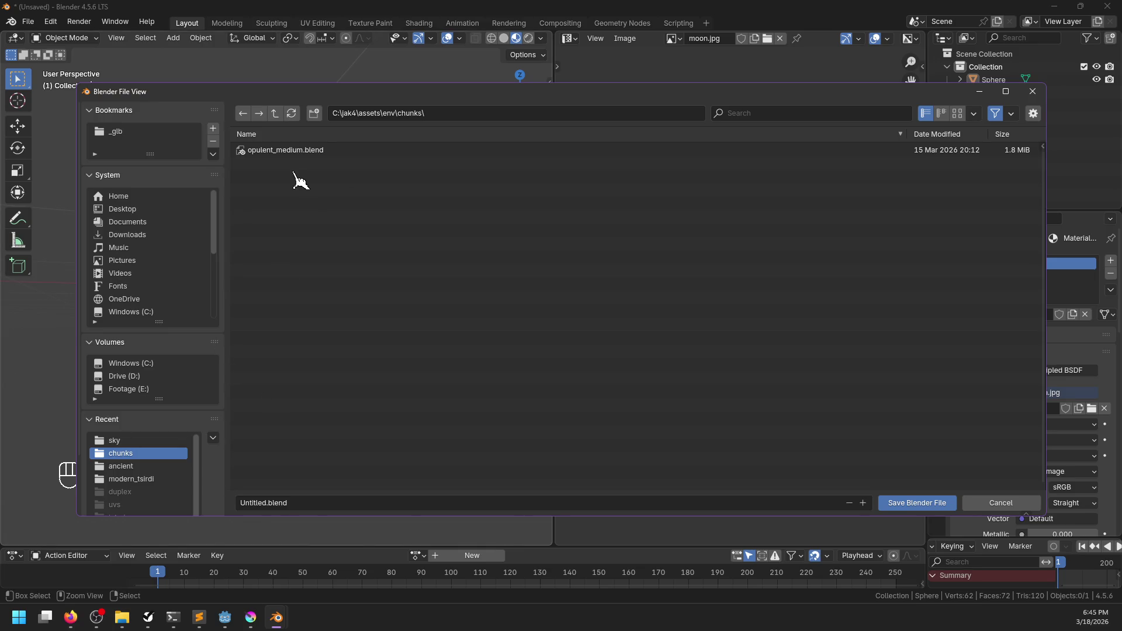
click(275, 113)
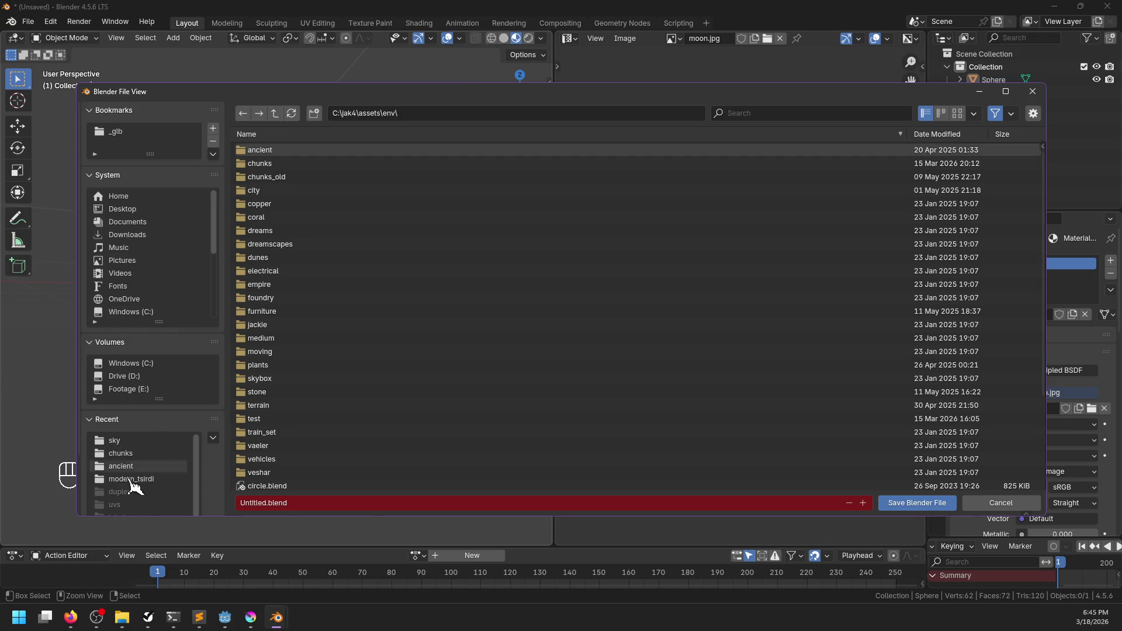
click(129, 377)
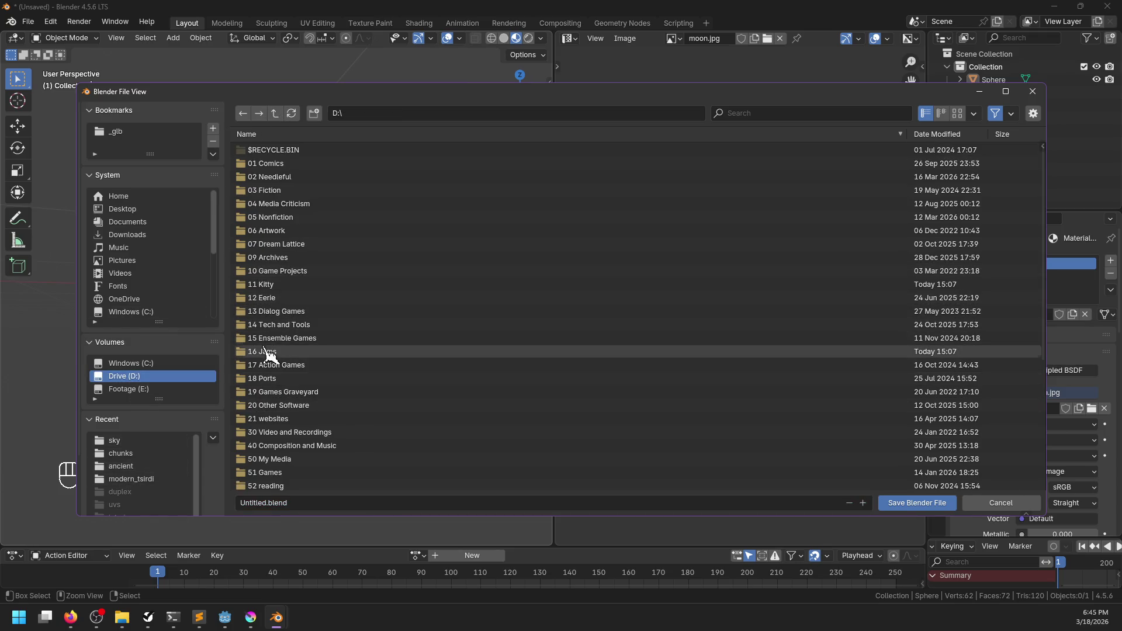
click(263, 284)
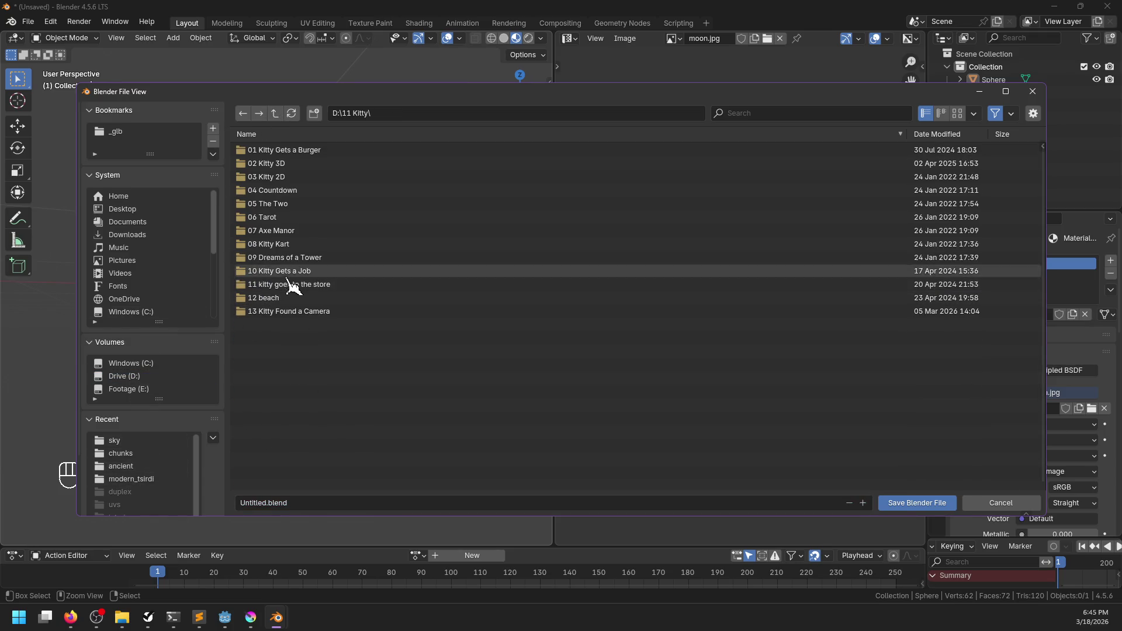
click(275, 311)
click(271, 168)
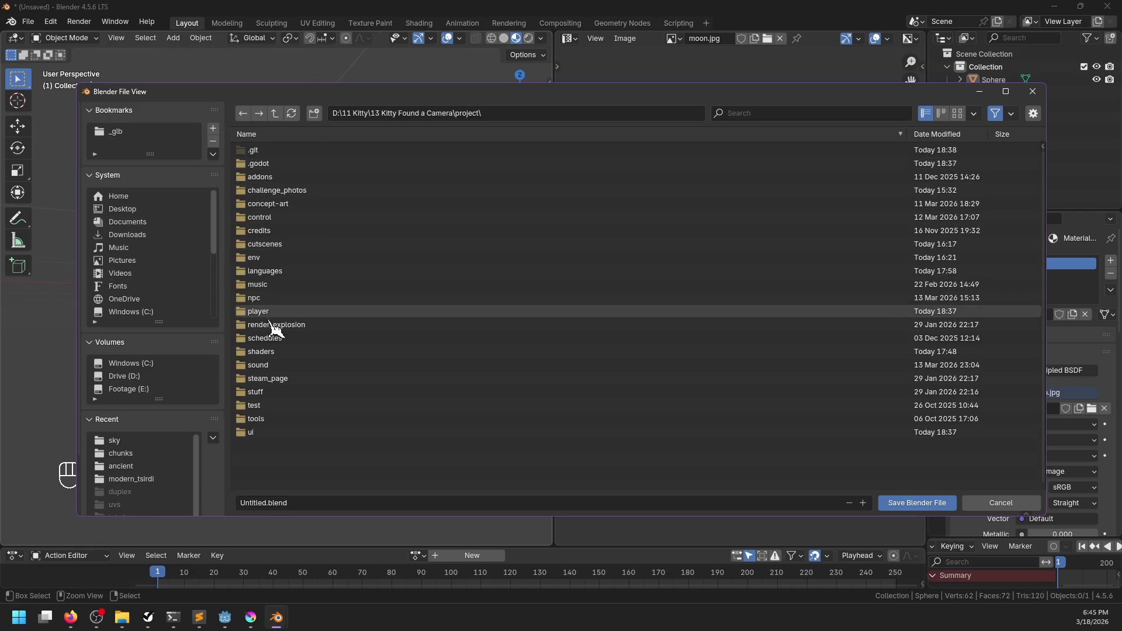
click(257, 258)
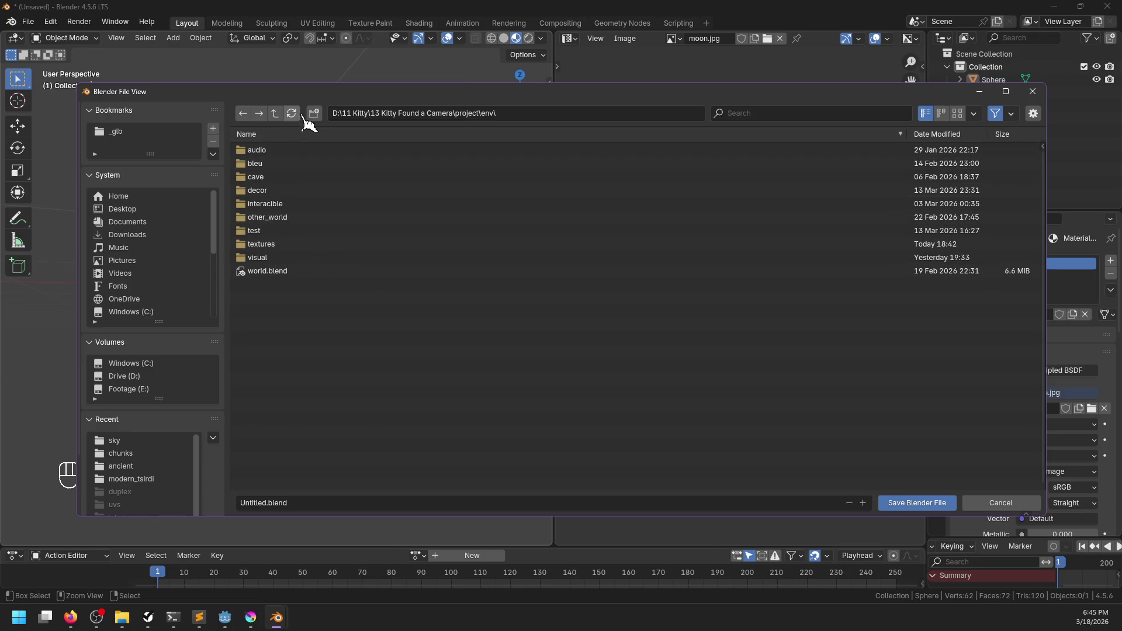
click(260, 189)
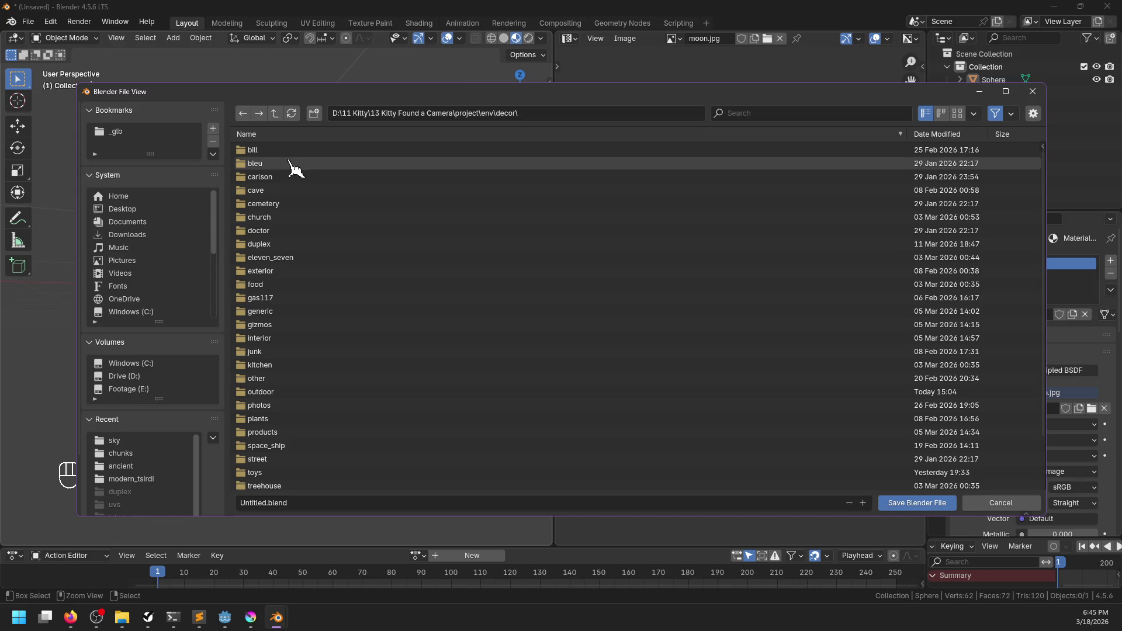
- Create a sky folder in decor, save the scene there as moon.blend, then switch to Godot
click(314, 114)
text(sky)
key(Return)
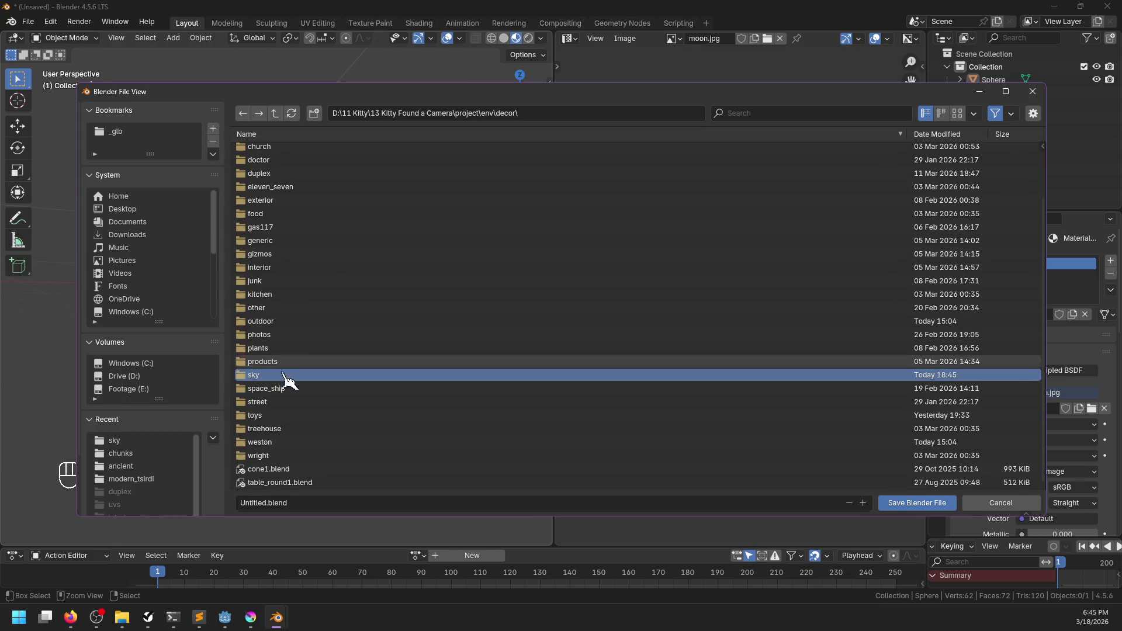
double_click(272, 376)
click(598, 503)
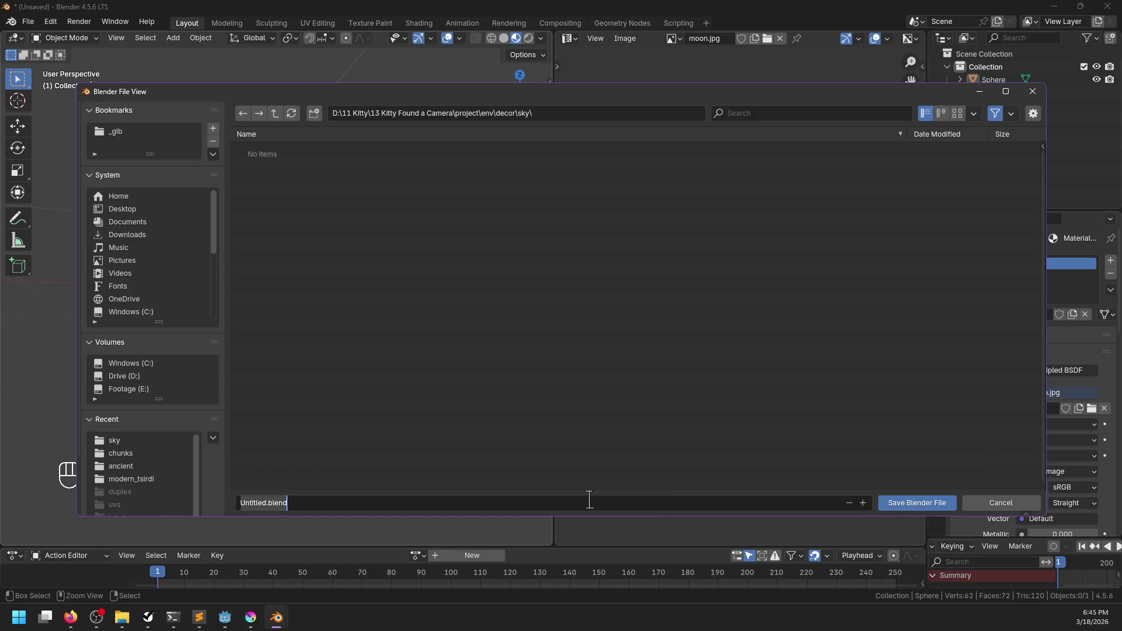
text(moo)
click(915, 504)
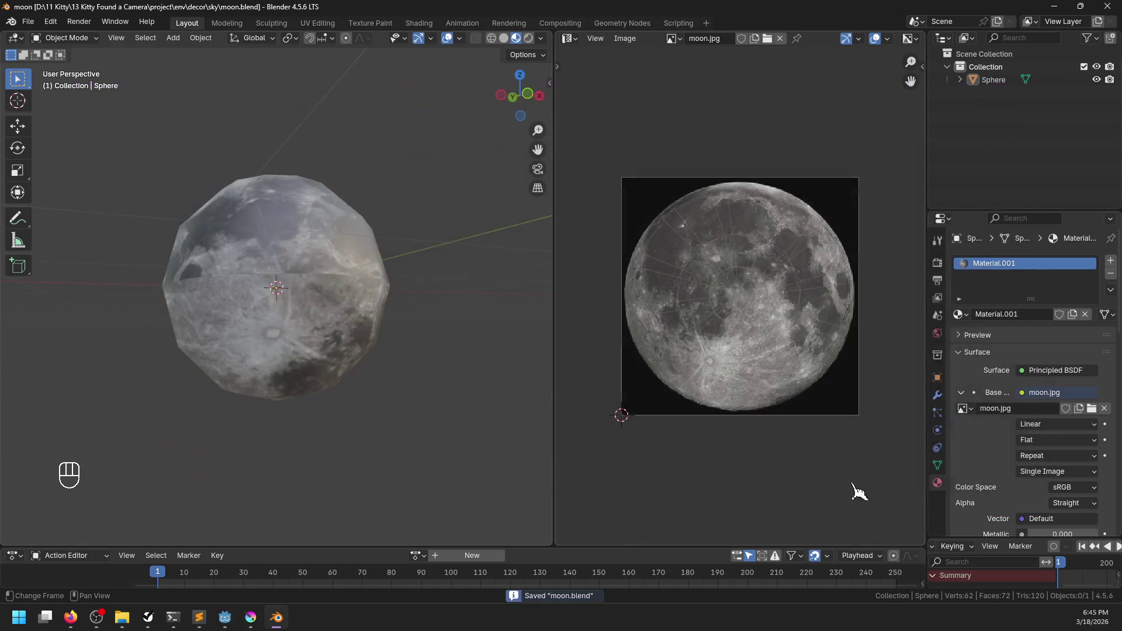
key(alt+Tab)
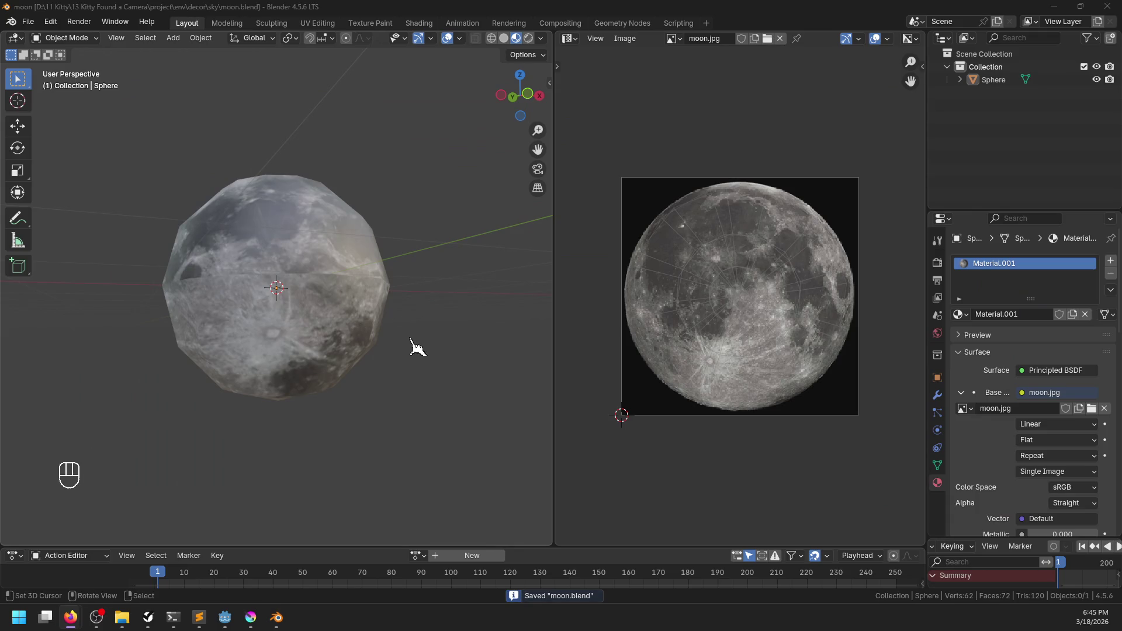
key(alt+Tab)
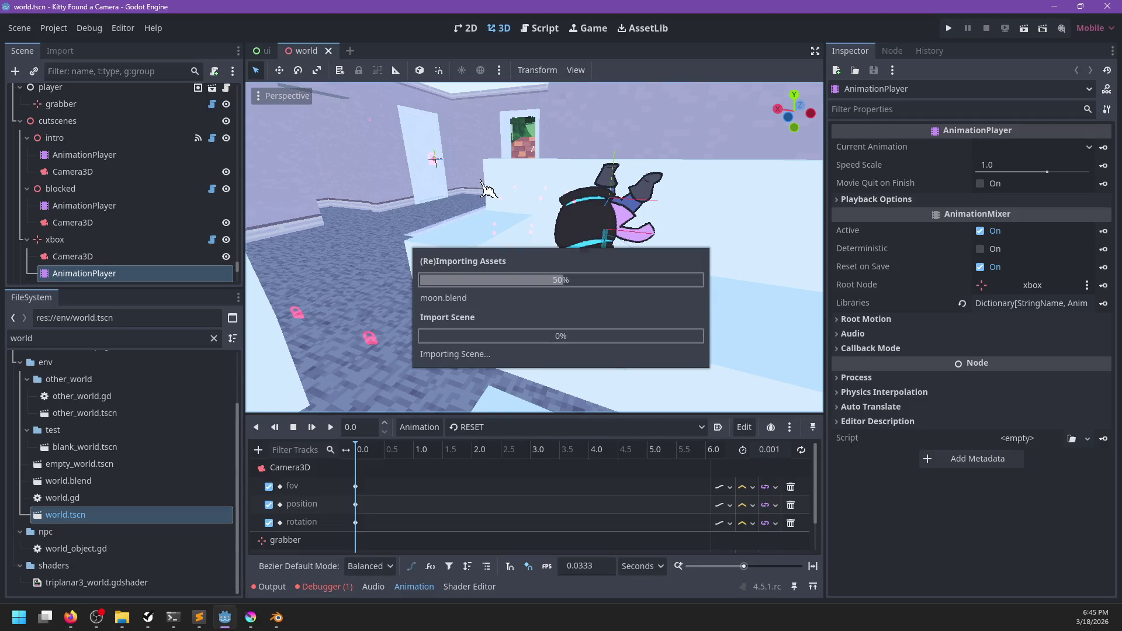
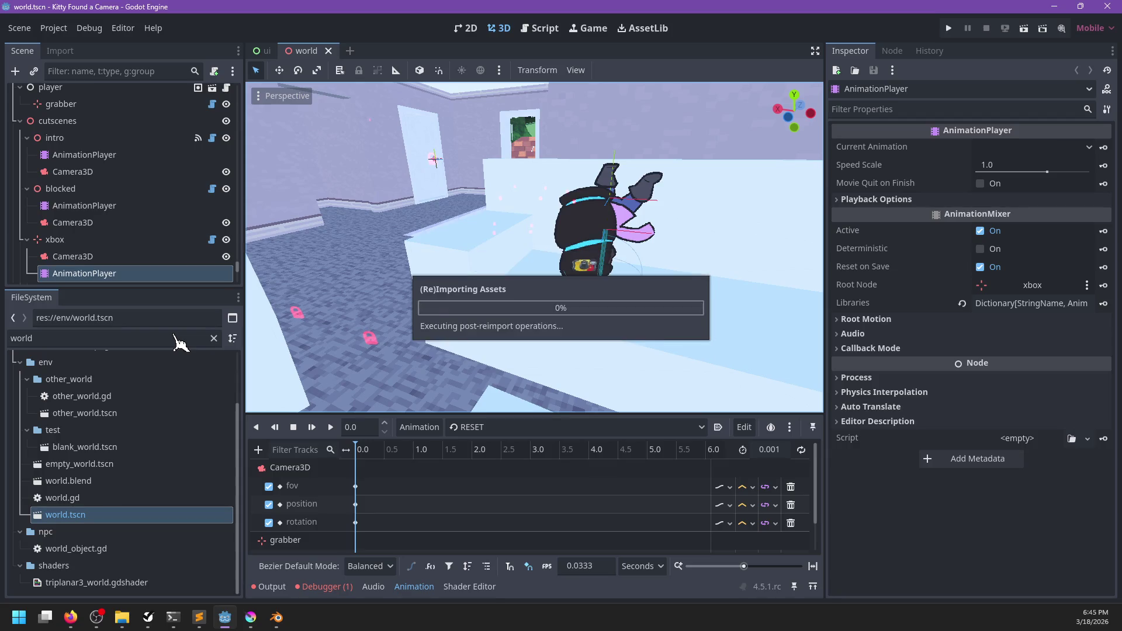
- Filter the Scene tree for 'moon', frame moon_mesh in the viewport, then clear the filter
click(101, 71)
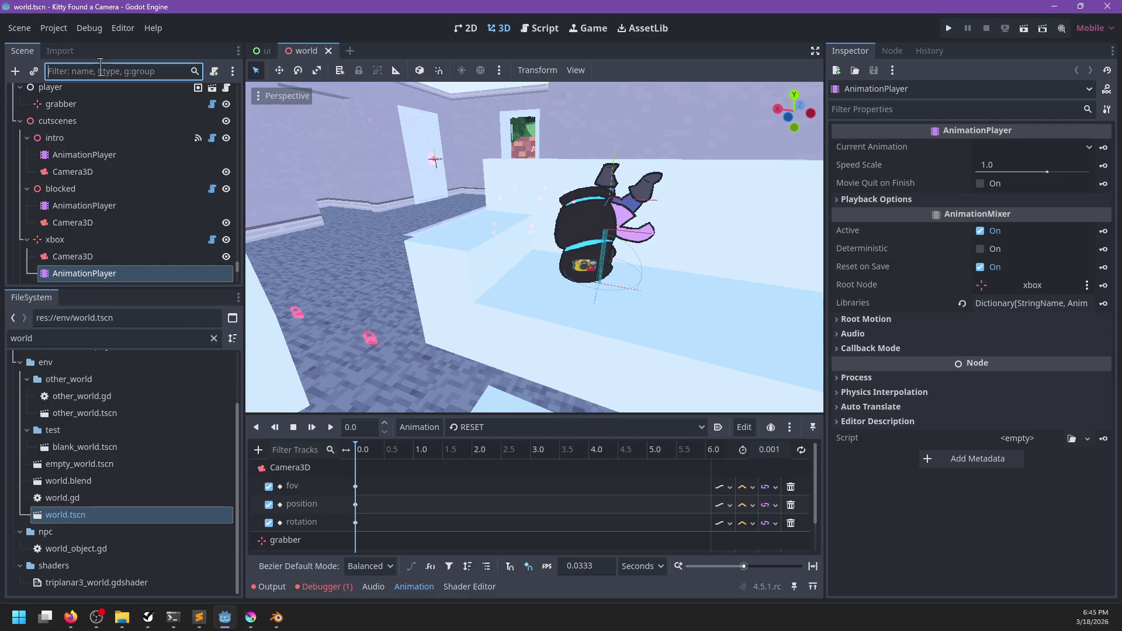
text(moon)
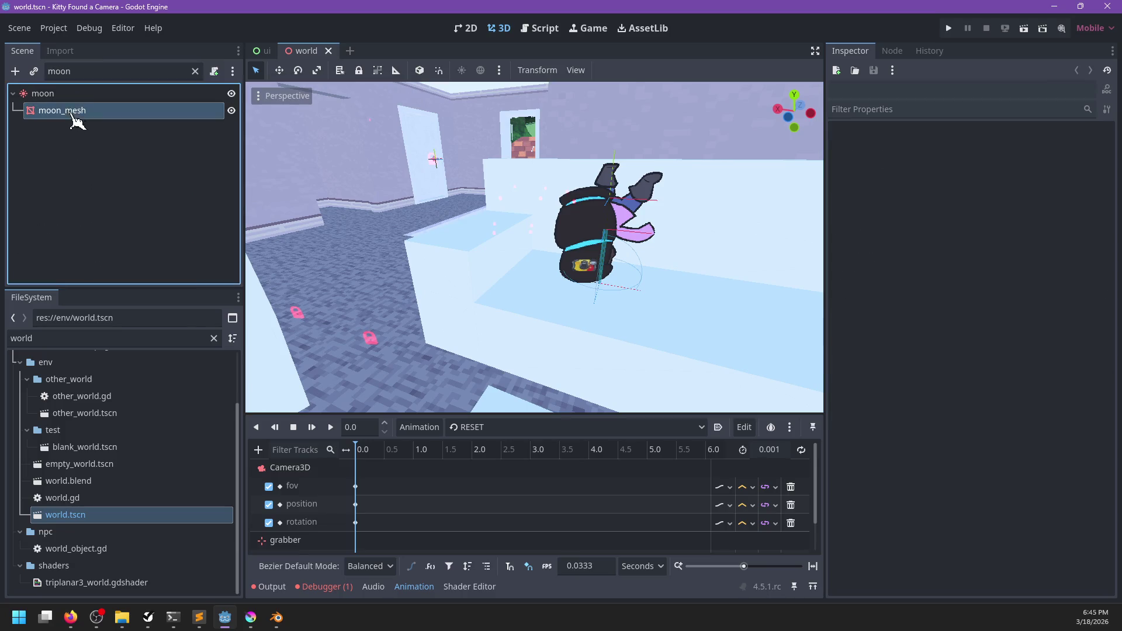
click(75, 111)
key(f)
mouse_move(675, 265)
mouse_down()
mouse_move(463, 263)
mouse_move(476, 275)
mouse_move(431, 313)
mouse_move(461, 383)
mouse_move(417, 275)
mouse_move(233, 164)
mouse_up()
scroll(476, 269, up, 3)
scroll(417, 274, up, 2)
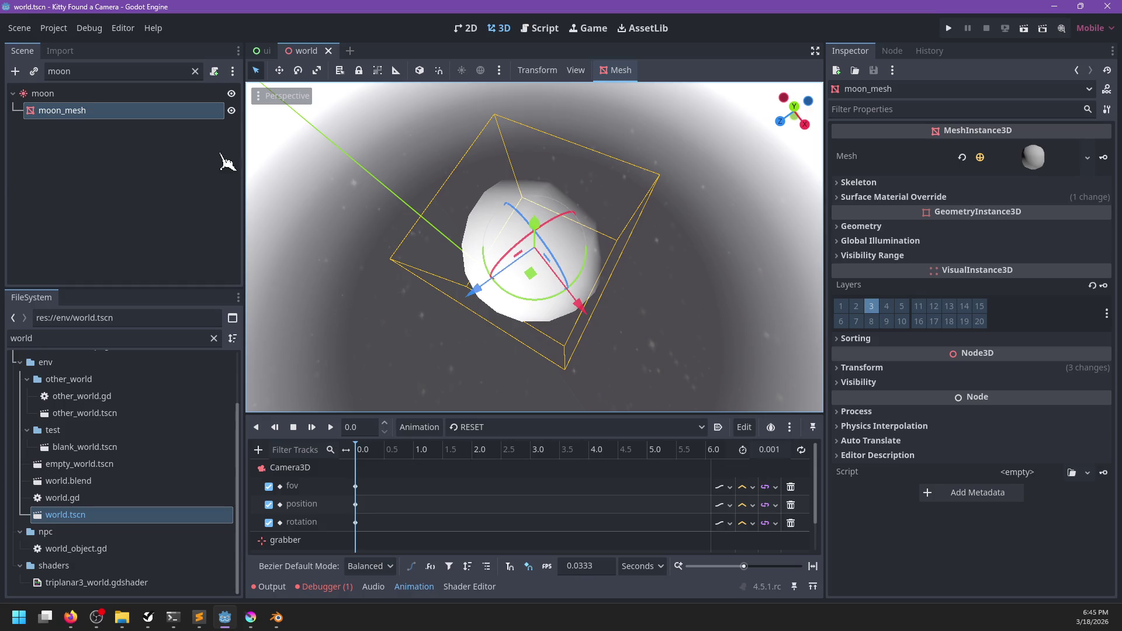
click(195, 72)
- Search the FileSystem for 'moon' and bring up the context menu for moon.blend
scroll(140, 210, down, 10)
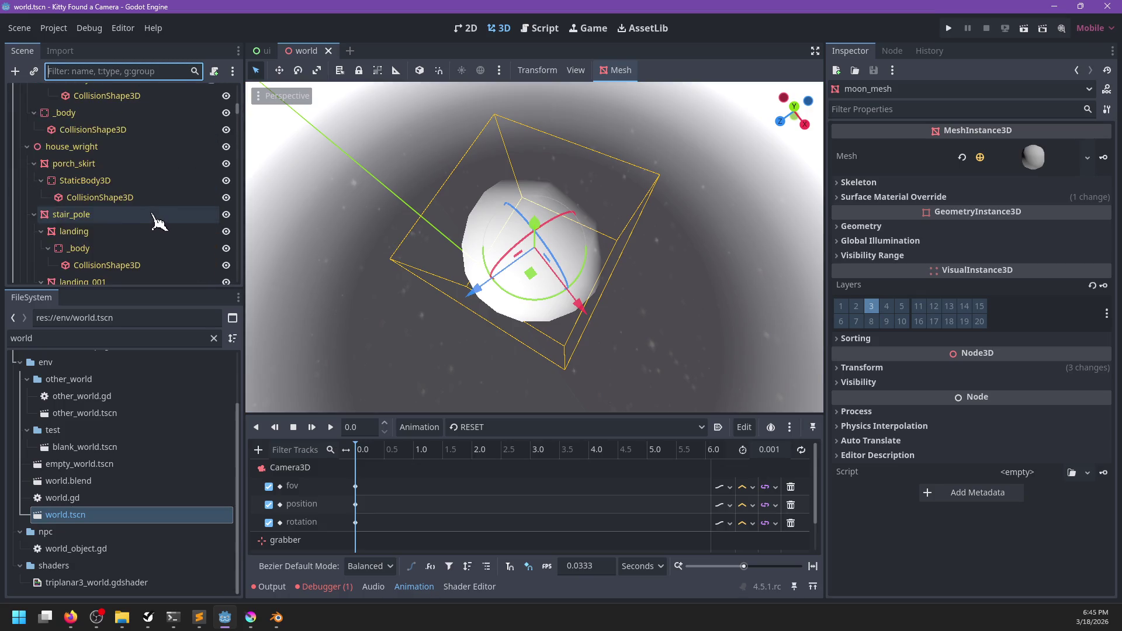
scroll(173, 222, down, 3)
mouse_move(238, 133)
mouse_down()
mouse_move(271, 328)
mouse_move(253, 281)
mouse_move(253, 225)
mouse_move(195, 318)
mouse_up()
click(142, 344)
text(moon)
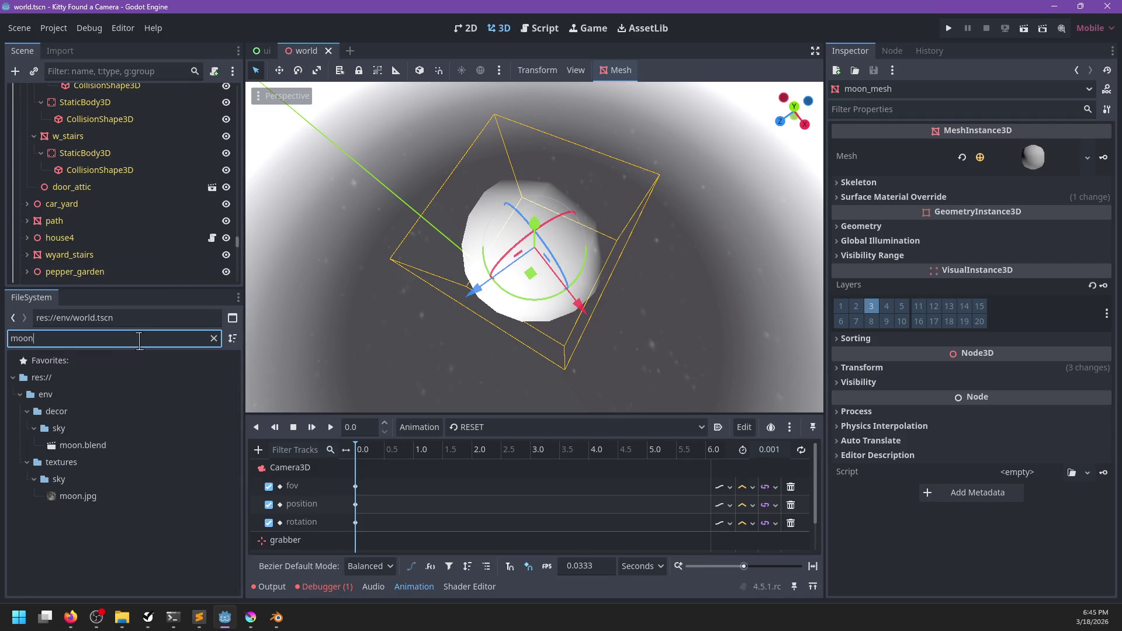
right_click(106, 446)
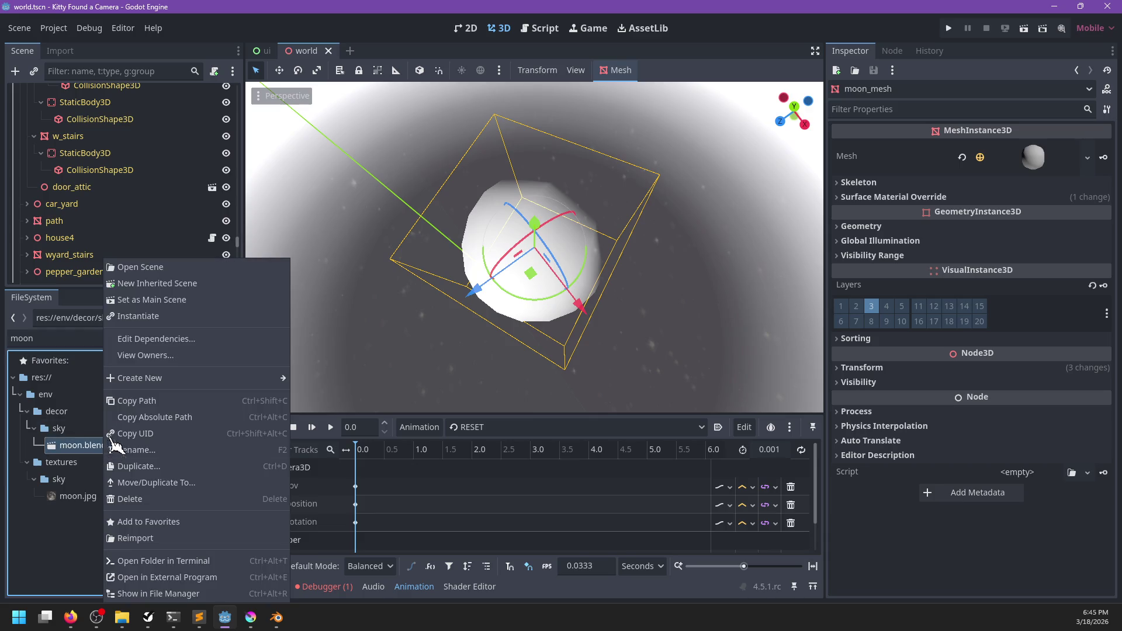
- Create a scene inherited from moon.blend and give its Sphere a standard_uv.gdshader material override
click(162, 289)
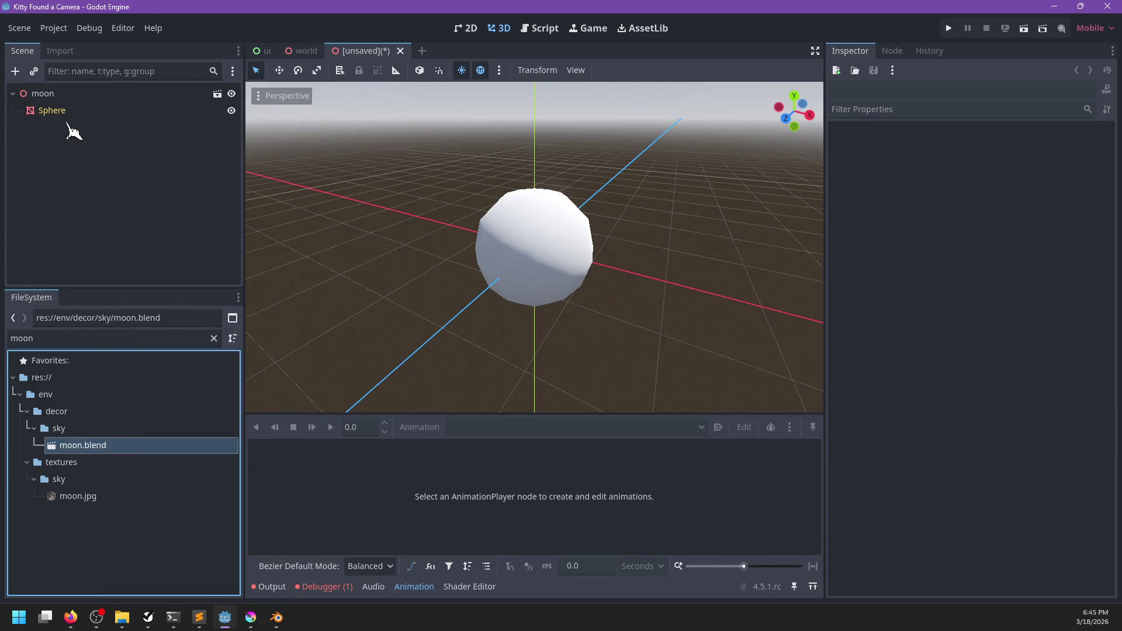
click(59, 111)
click(86, 338)
click(883, 197)
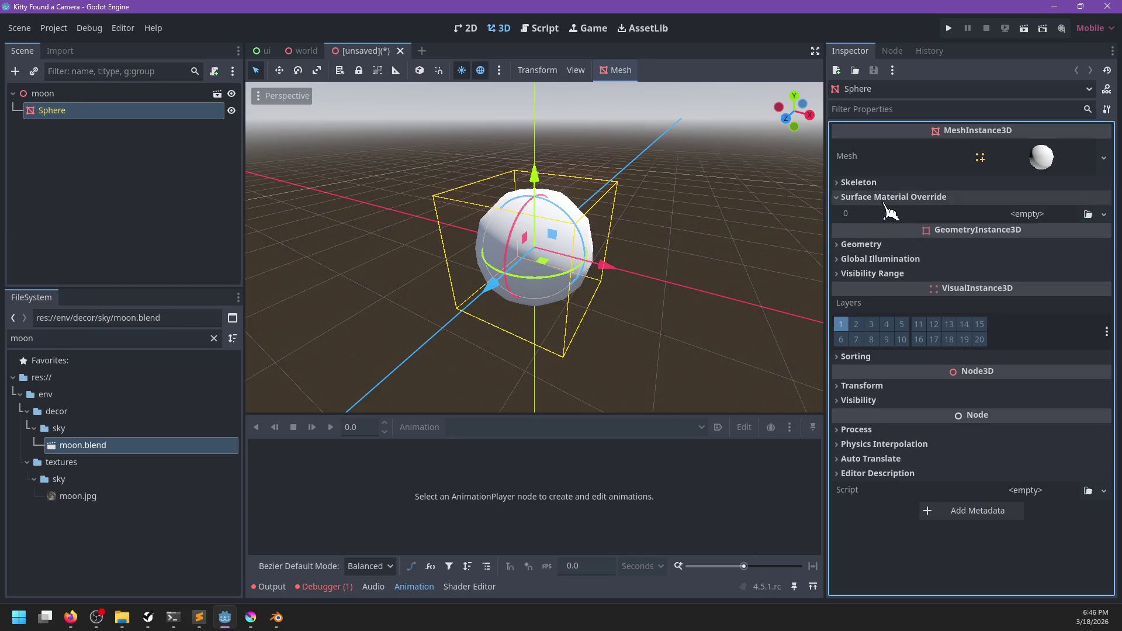
double_click(134, 340)
text(standard)
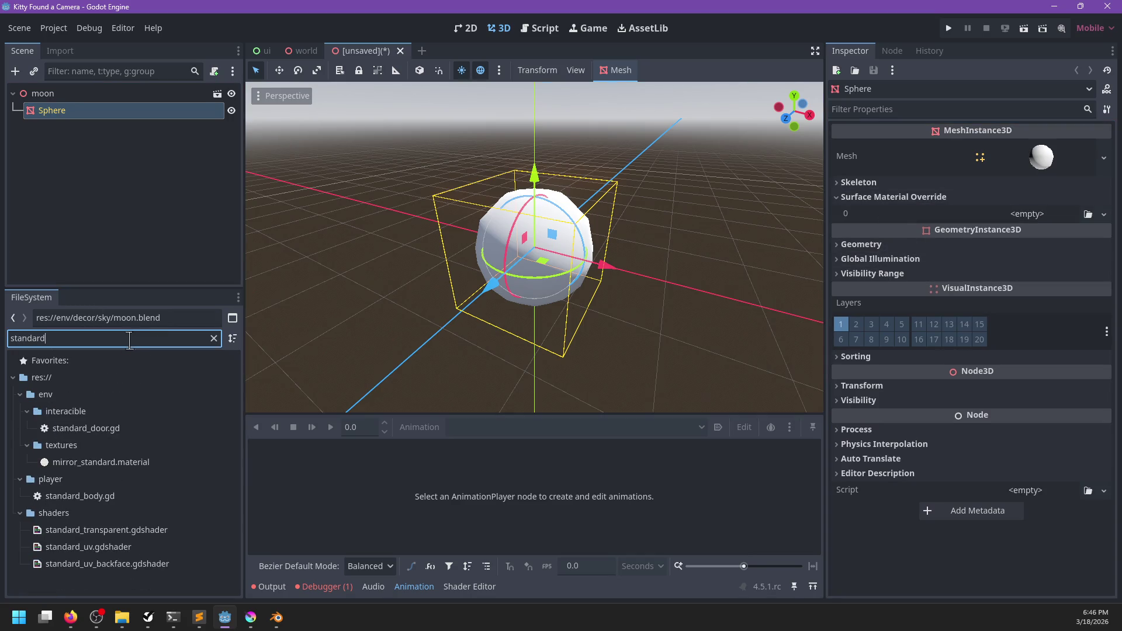
drag(80, 551, 1029, 214)
- Set moon.jpg as the material's Albedo texture and save the new scene
click(918, 397)
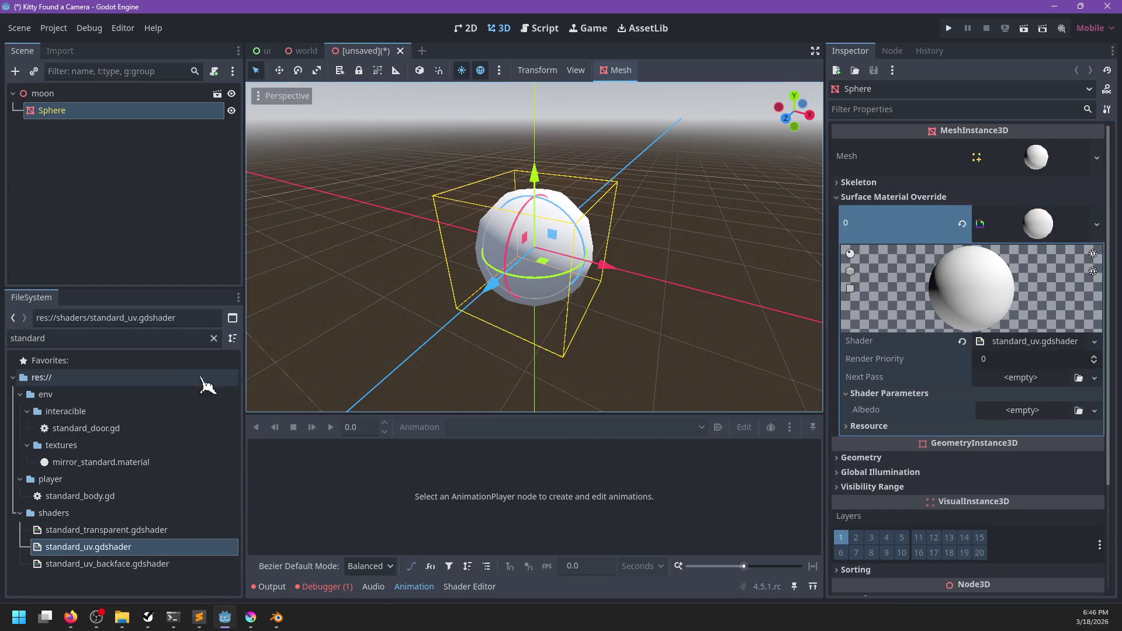
double_click(157, 338)
text(moon)
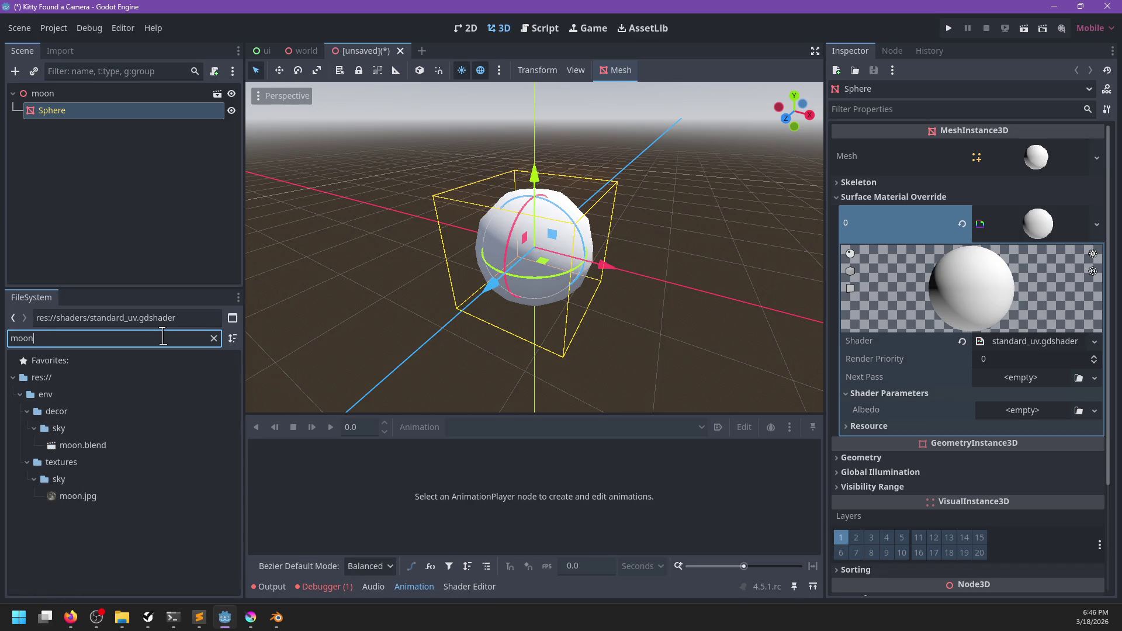
mouse_move(103, 497)
mouse_down()
mouse_move(296, 430)
mouse_move(970, 418)
mouse_up()
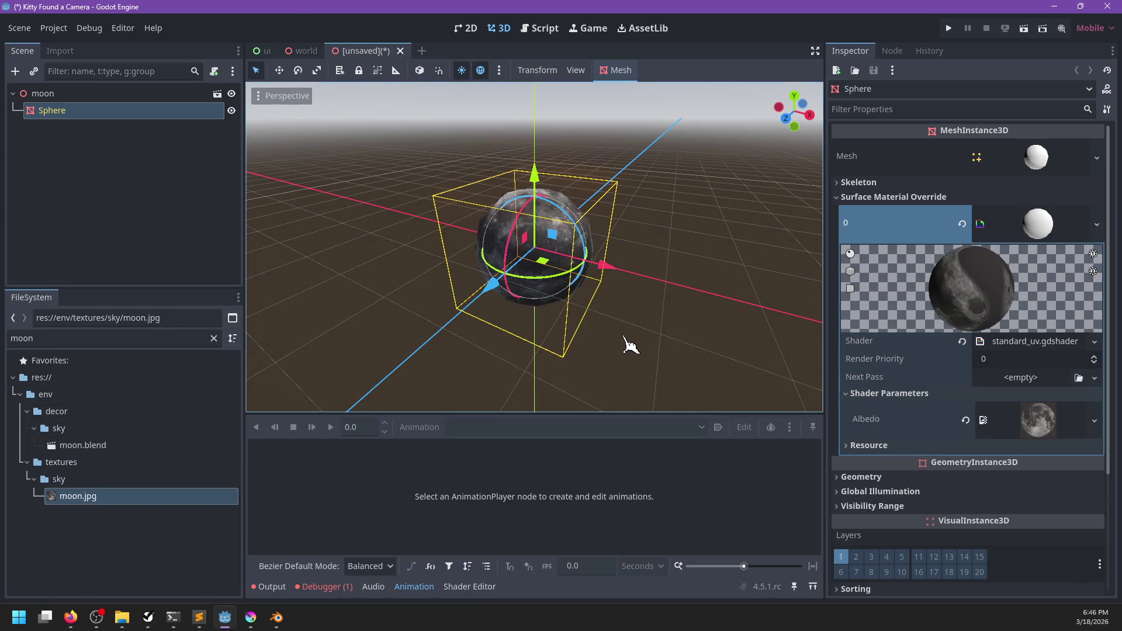
key(ctrl+s)
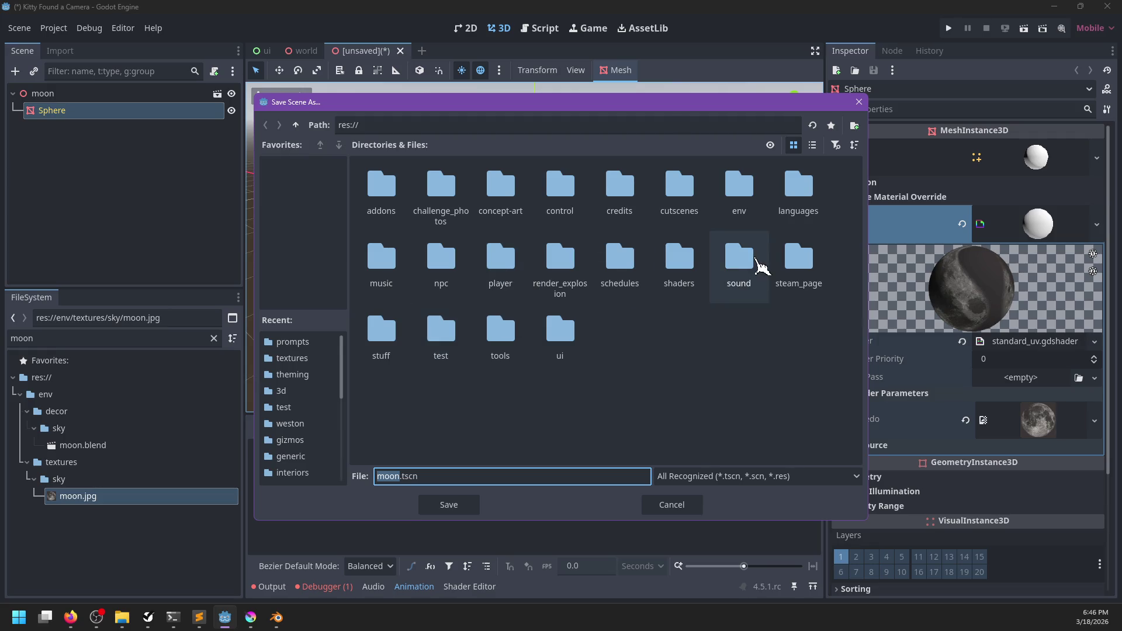
- Save the scene as moon.tscn in the env/decor/sky folder
double_click(756, 201)
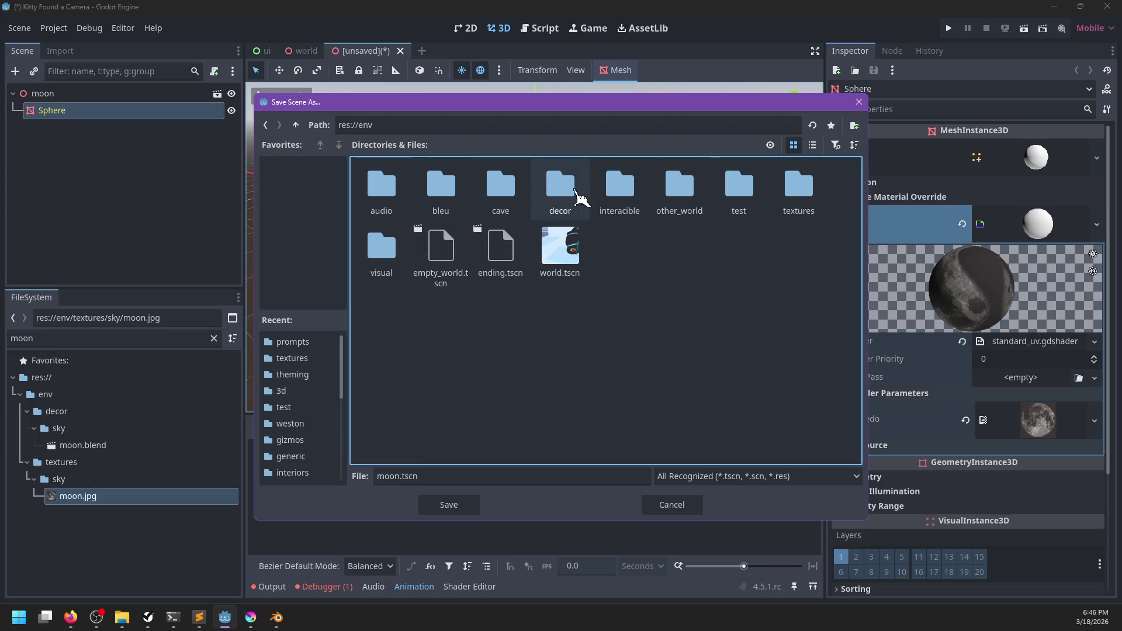
double_click(573, 202)
double_click(739, 310)
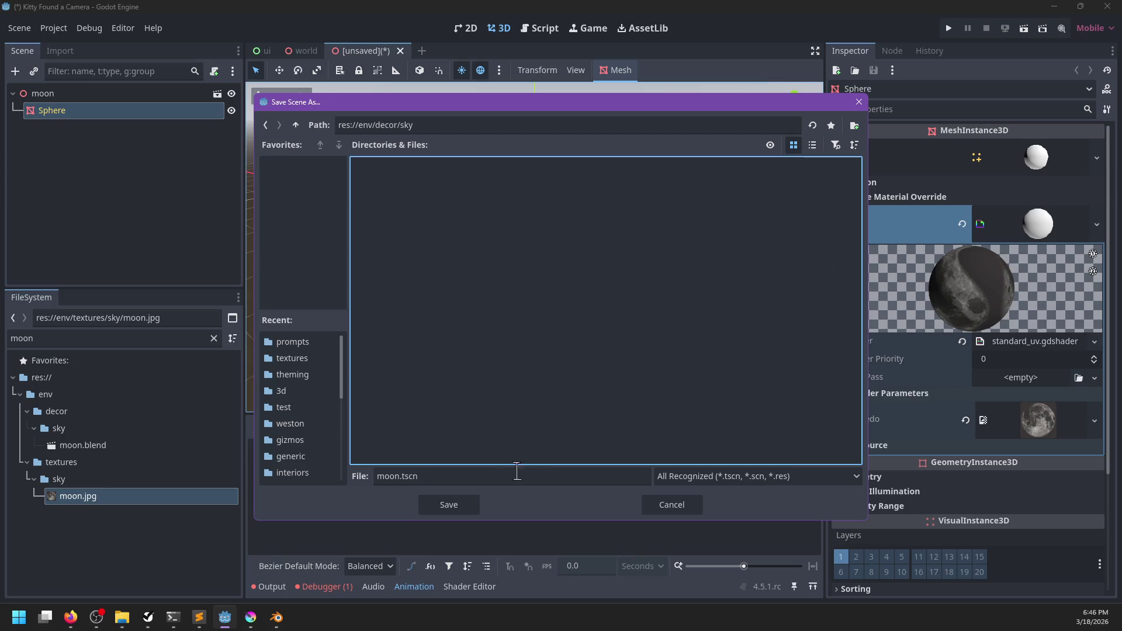
click(468, 504)
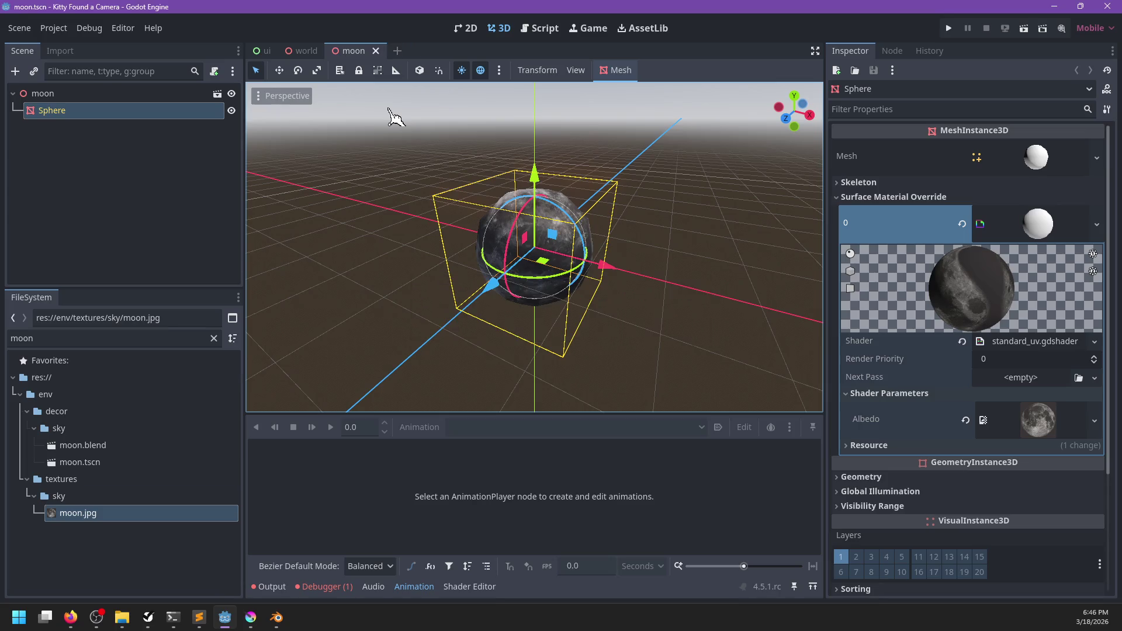
- Close the moon scene tab so the world scene is showing
click(377, 52)
click(368, 51)
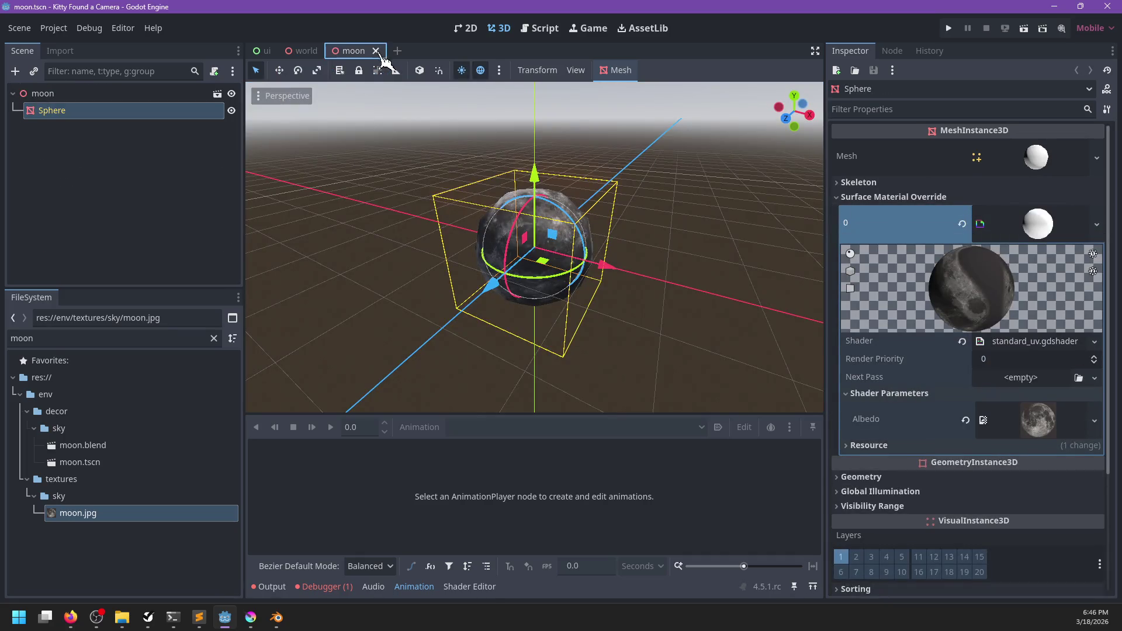
click(376, 51)
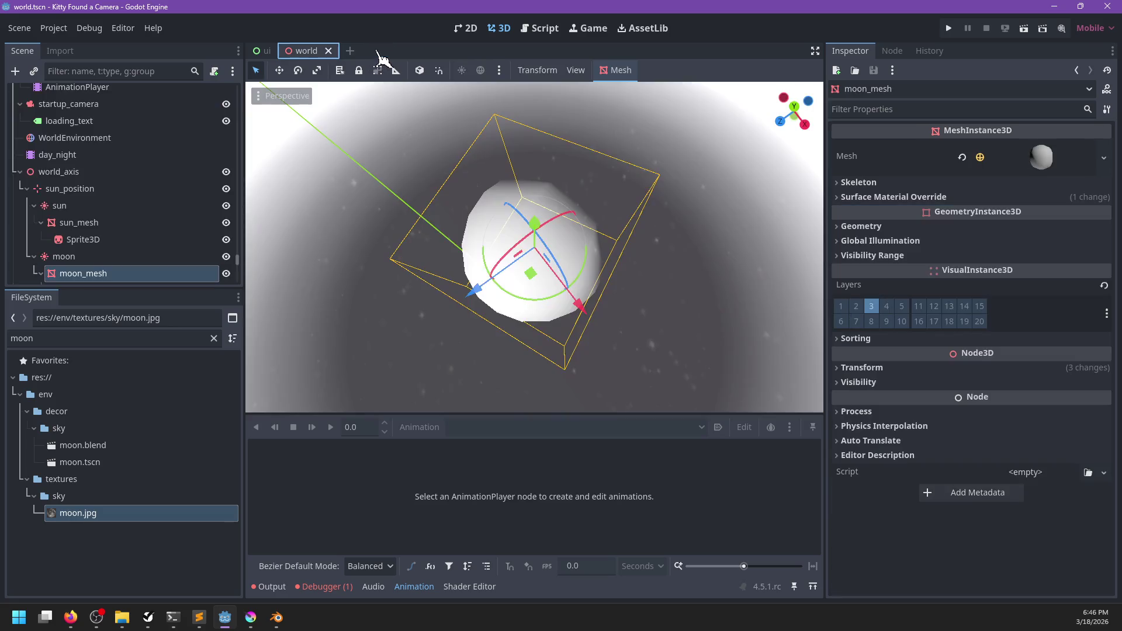
- Instance moon.tscn under the moon light node in the world scene
scroll(609, 243, down, 3)
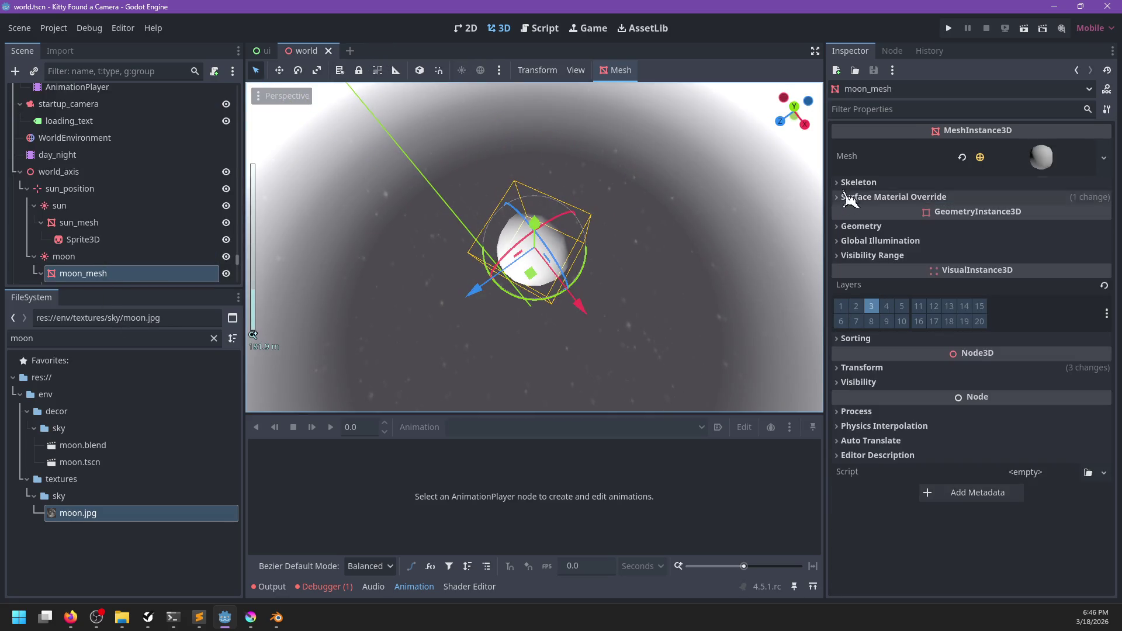
click(851, 195)
click(121, 257)
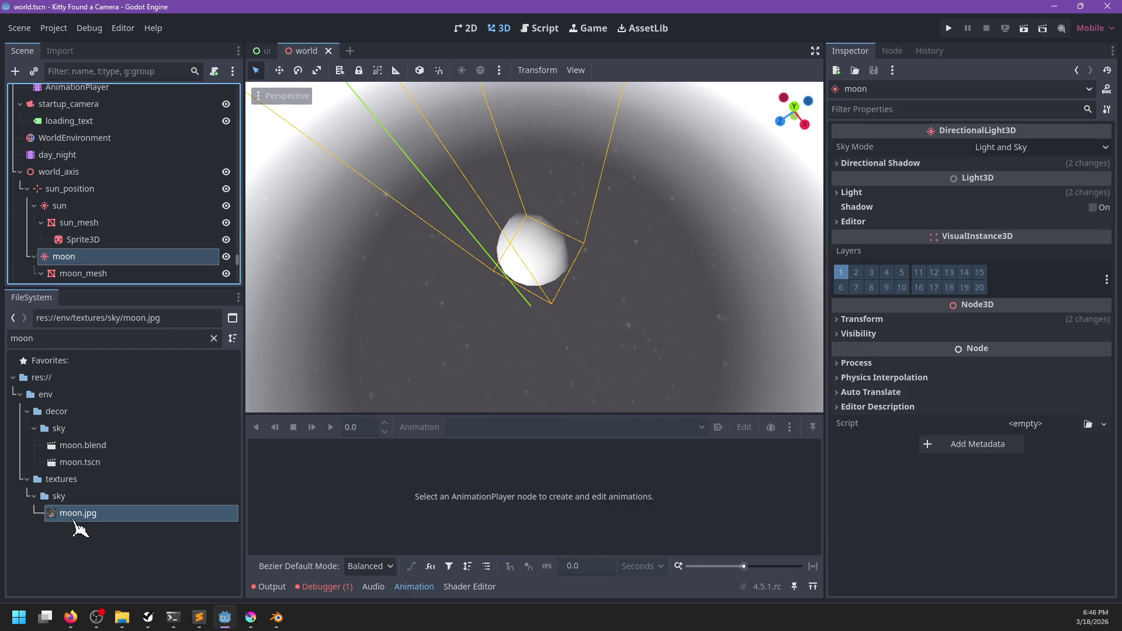
click(81, 272)
mouse_move(80, 462)
mouse_down()
mouse_move(96, 467)
mouse_move(150, 258)
mouse_move(88, 232)
mouse_move(105, 269)
mouse_up()
- Delete the old moon_mesh node, then undo the deletion with Ctrl+Z
click(105, 268)
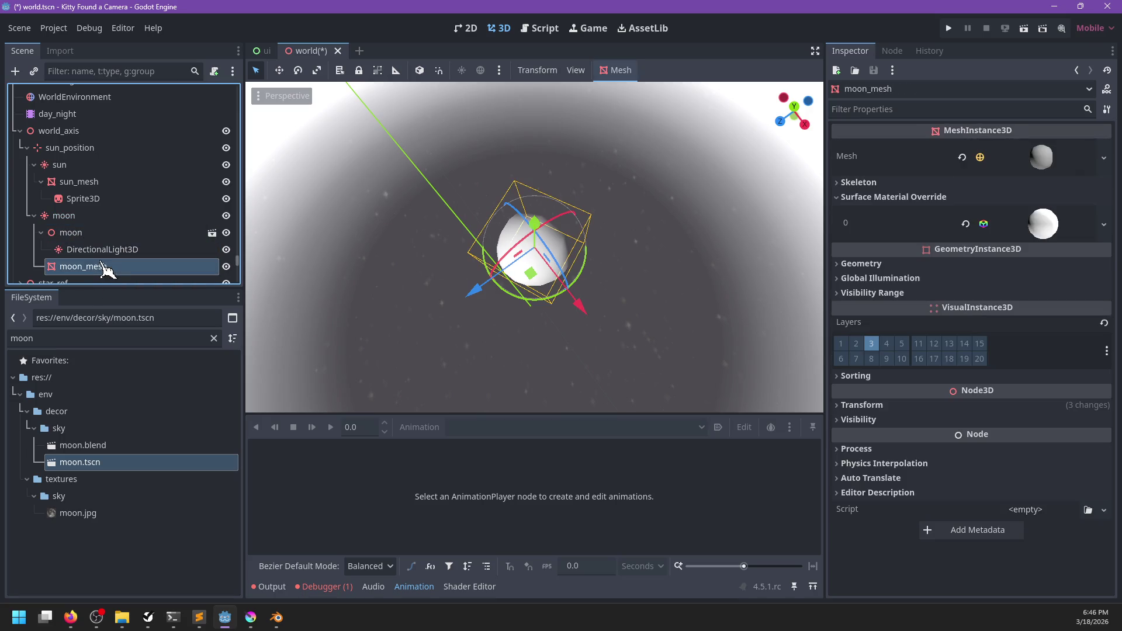
key(Delete)
key(Return)
click(88, 252)
click(85, 232)
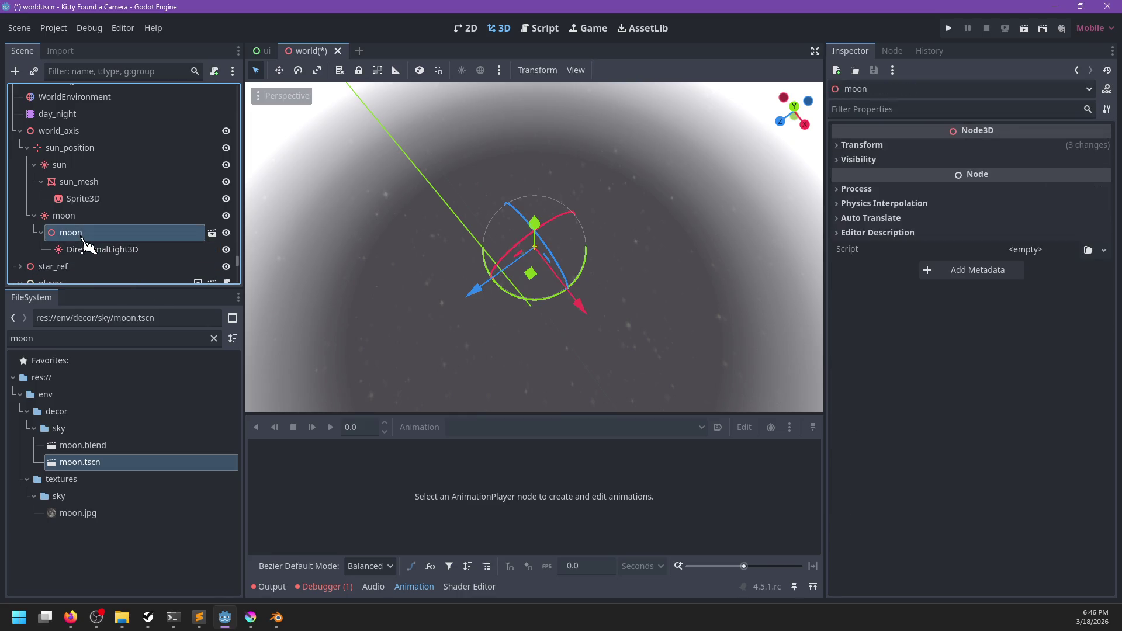
key(ctrl+z)
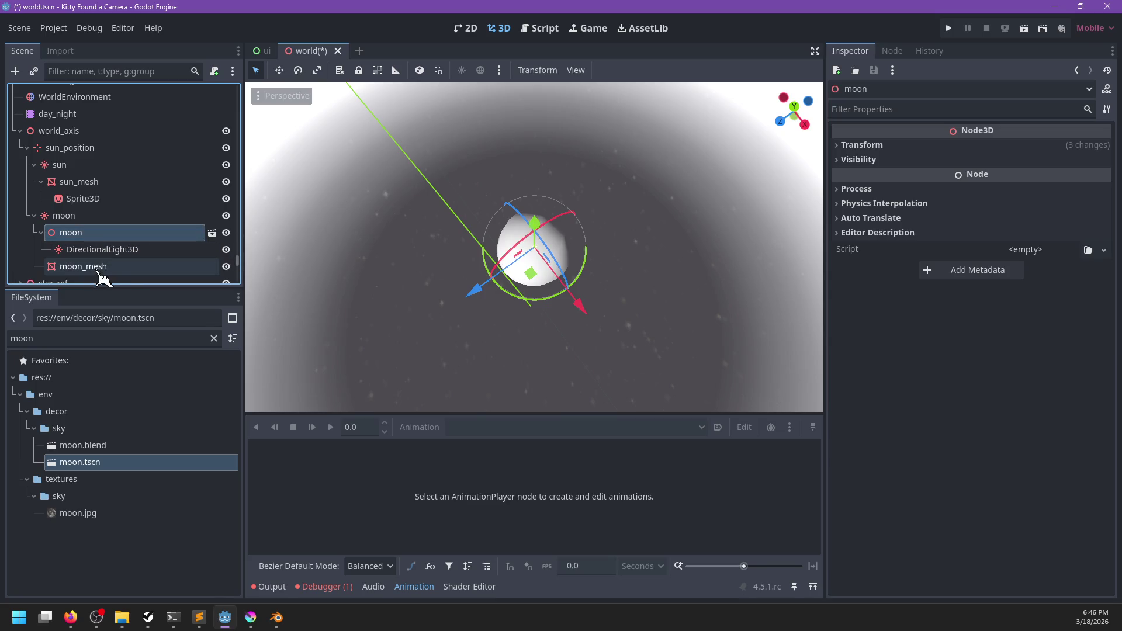
- Inspect moon_mesh's material, skeleton and sphere mesh settings in the Inspector
click(105, 269)
click(1031, 221)
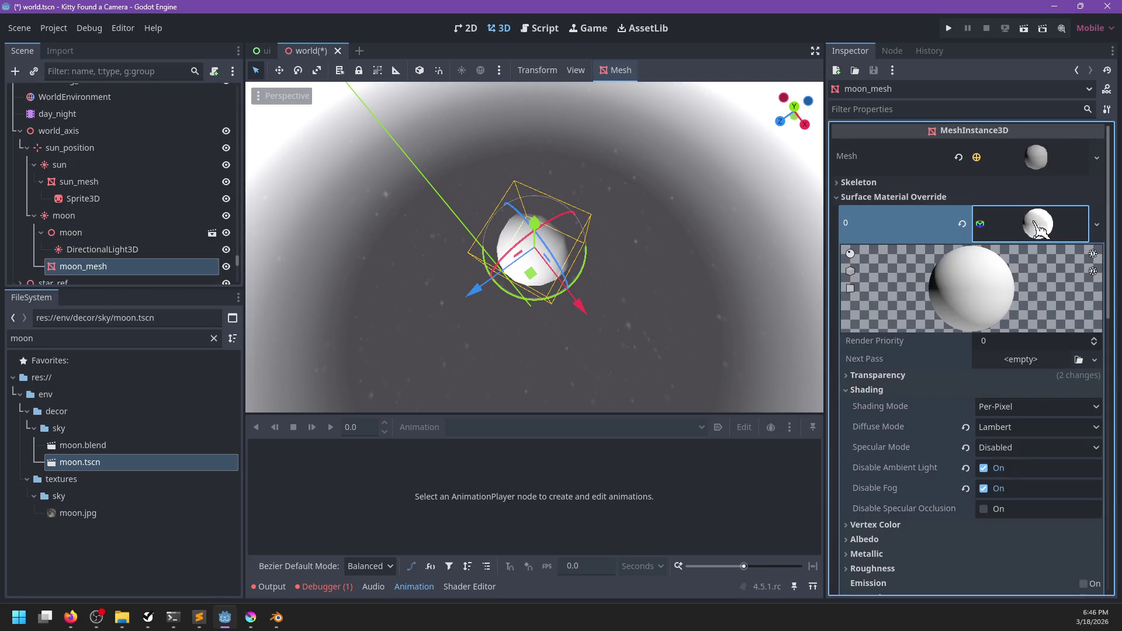
click(1031, 224)
click(930, 183)
click(931, 184)
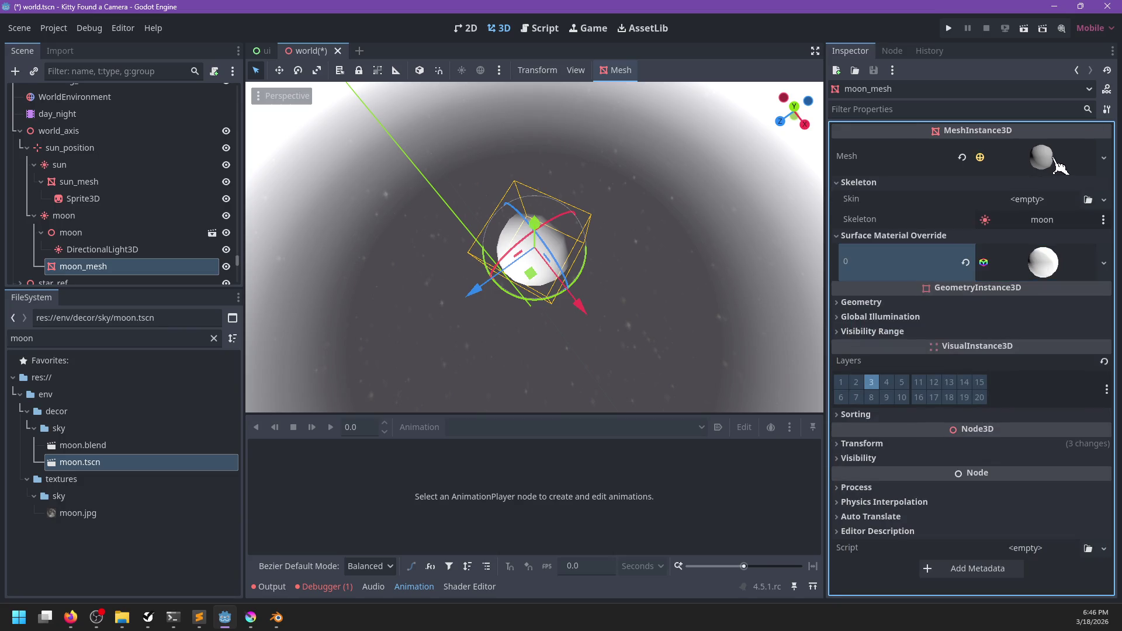
click(1047, 157)
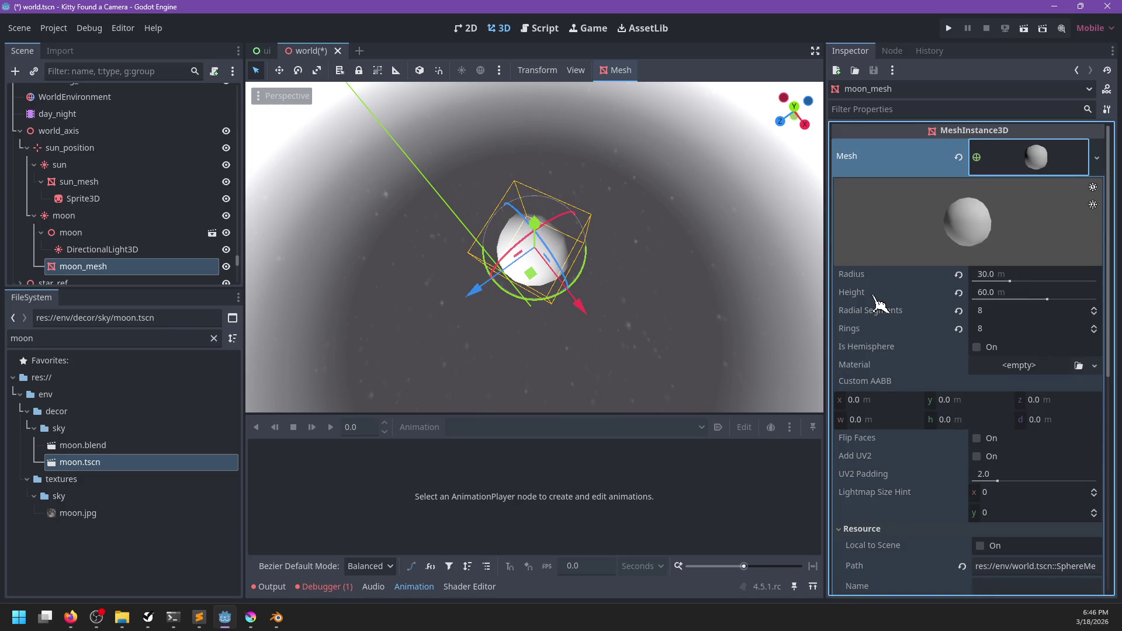
scroll(889, 327, down, 5)
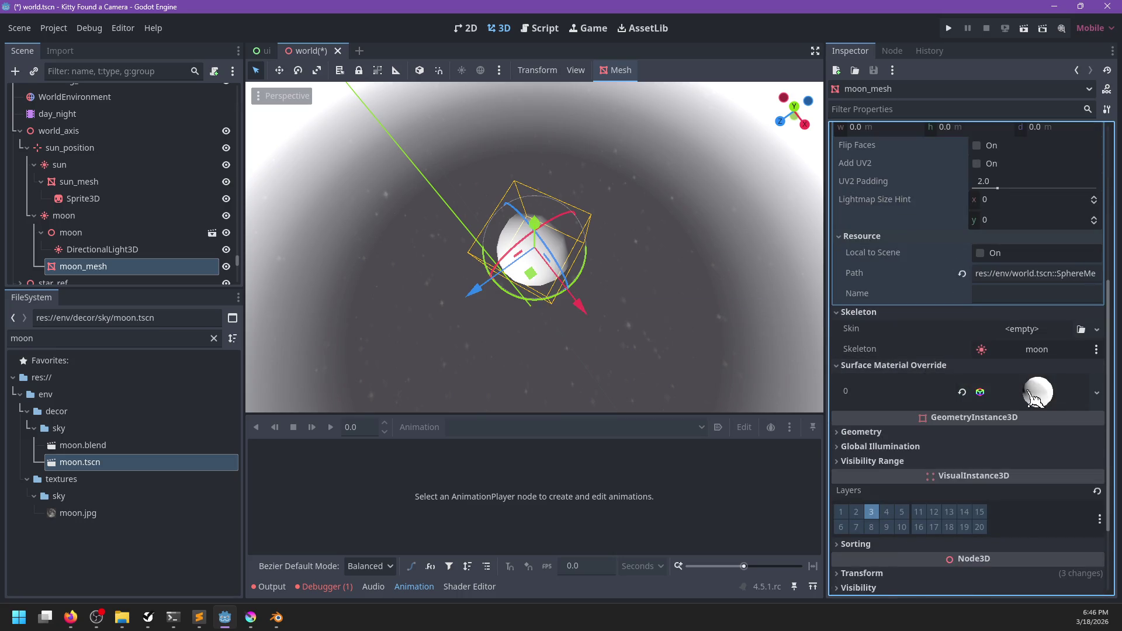
- Review the StandardMaterial3D's stencil settings, then open moon.tscn in its own tab
click(1032, 398)
scroll(1023, 400, down, 10)
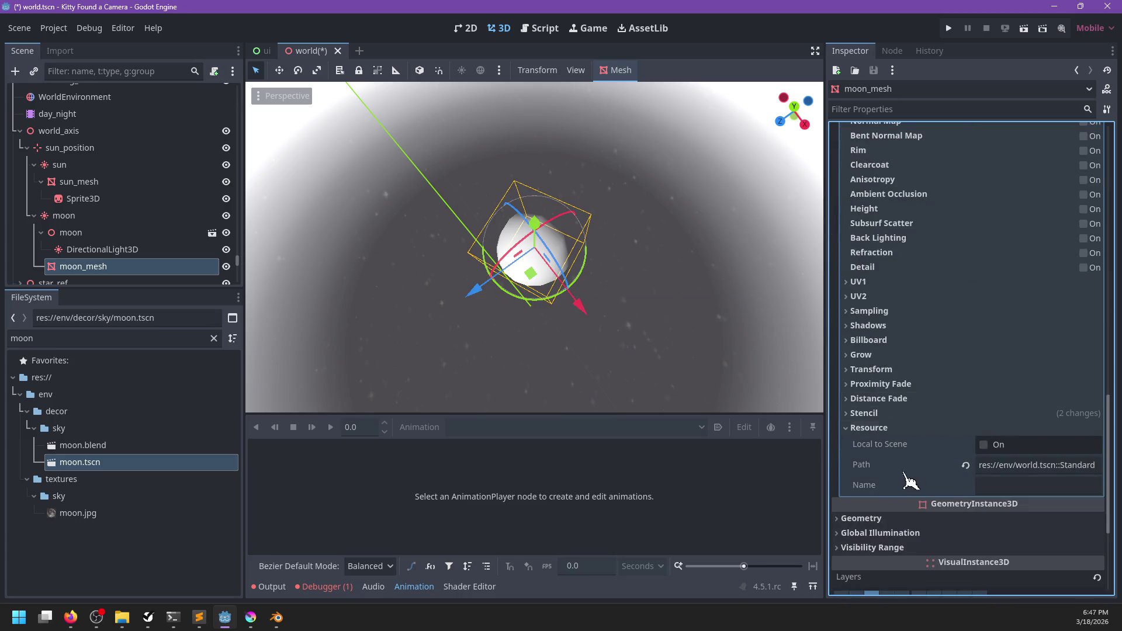
click(871, 414)
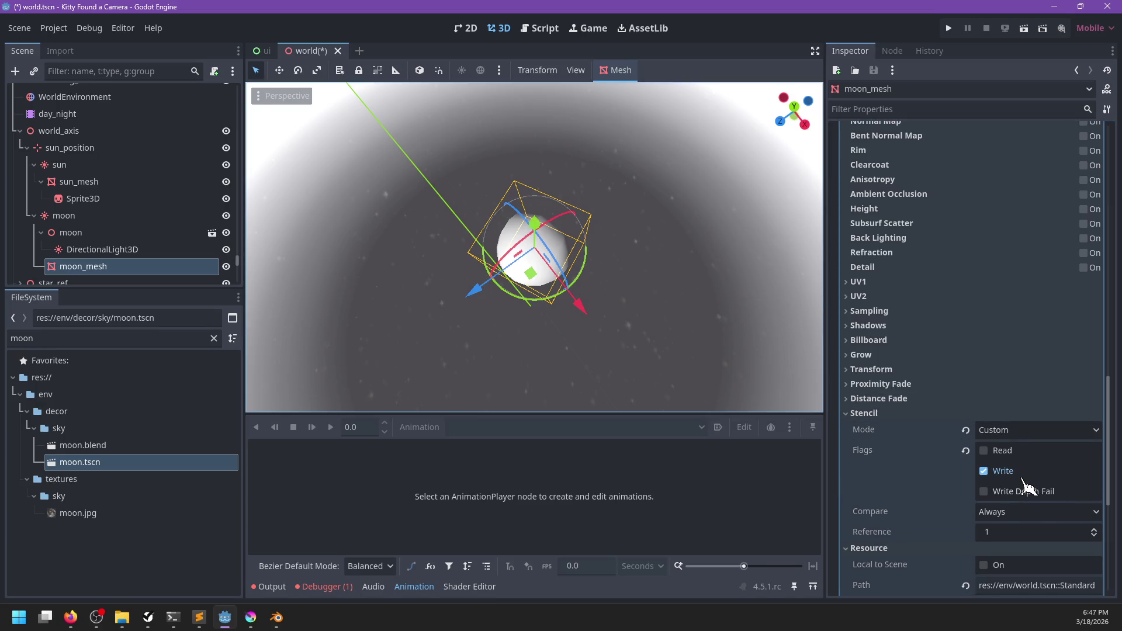
scroll(1017, 490, up, 5)
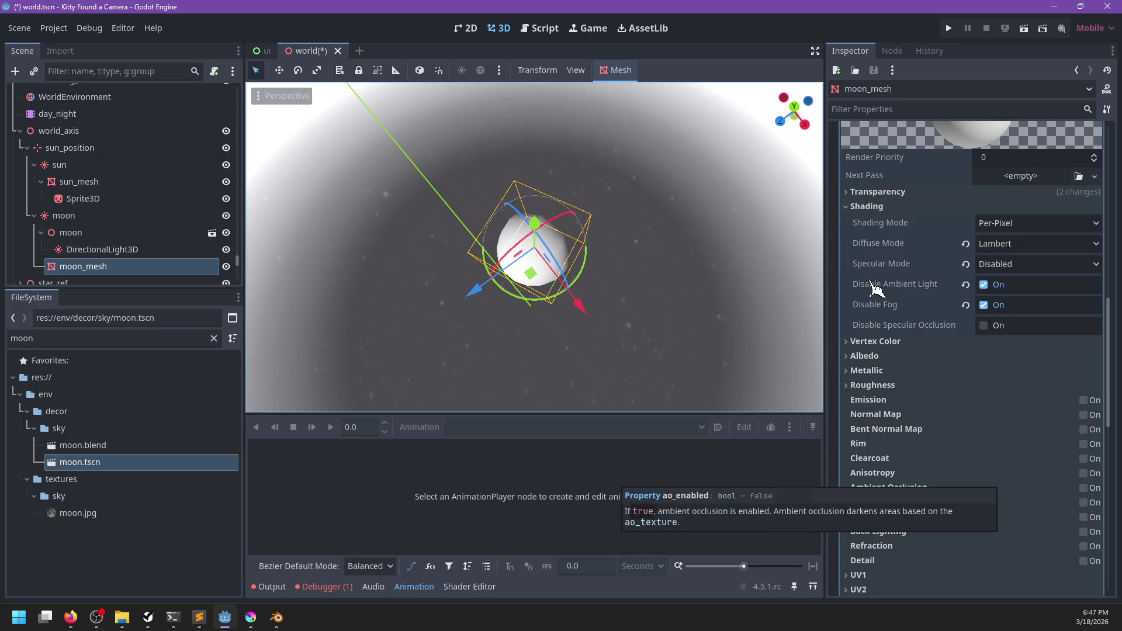
scroll(914, 451, down, 5)
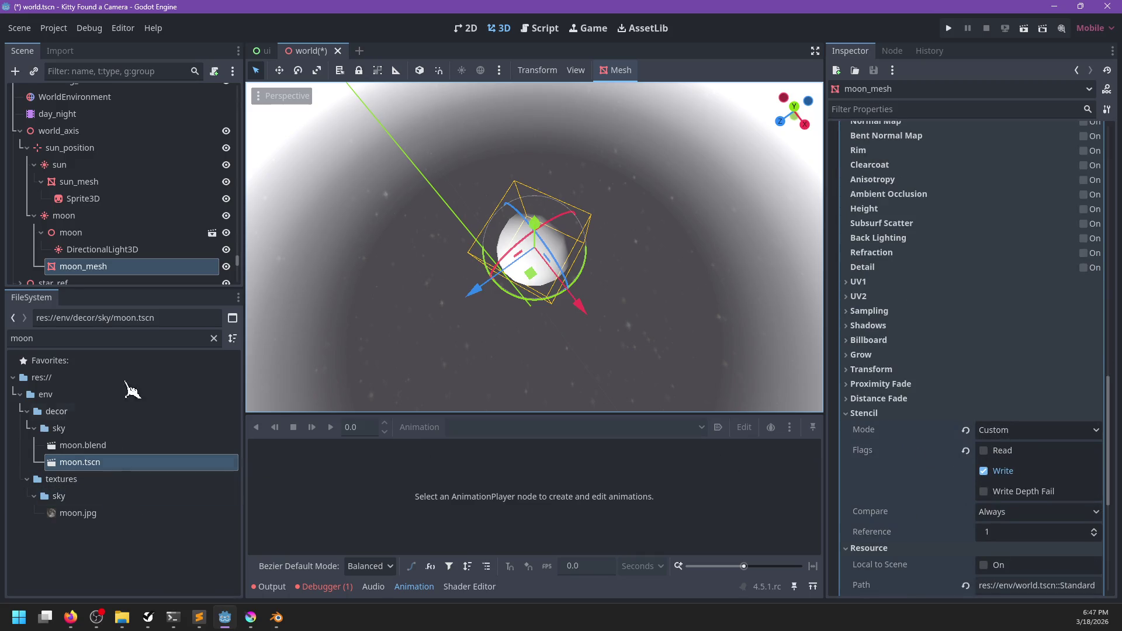
double_click(64, 463)
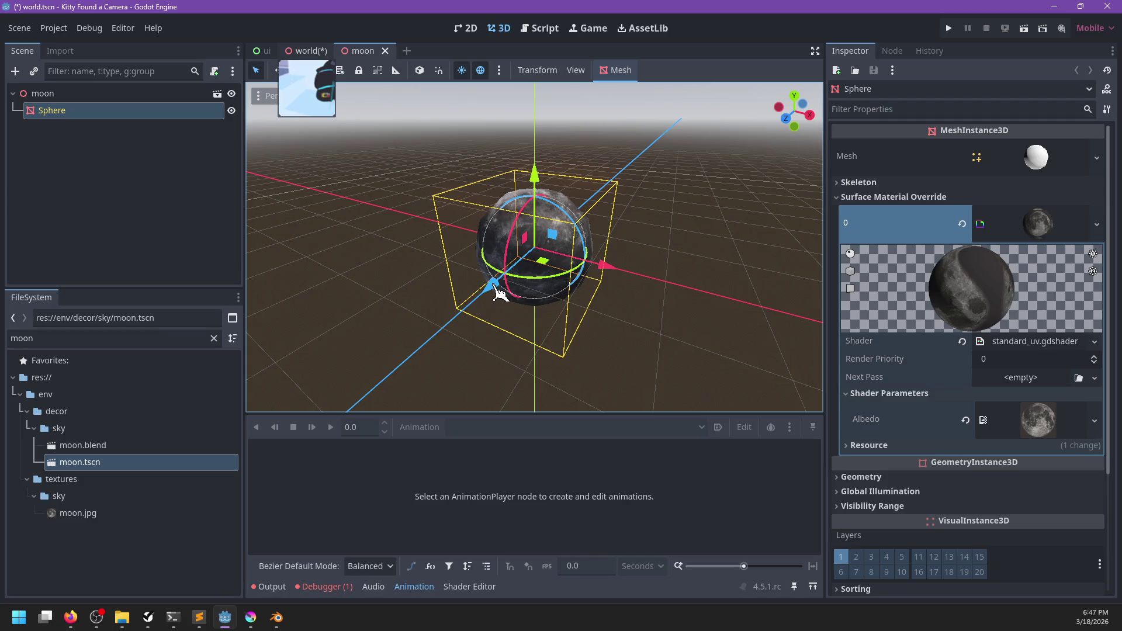
- Check the world scene, then in Blender select all sphere geometry and start scaling it
key(ctrl+shift+Tab)
scroll(965, 293, up, 15)
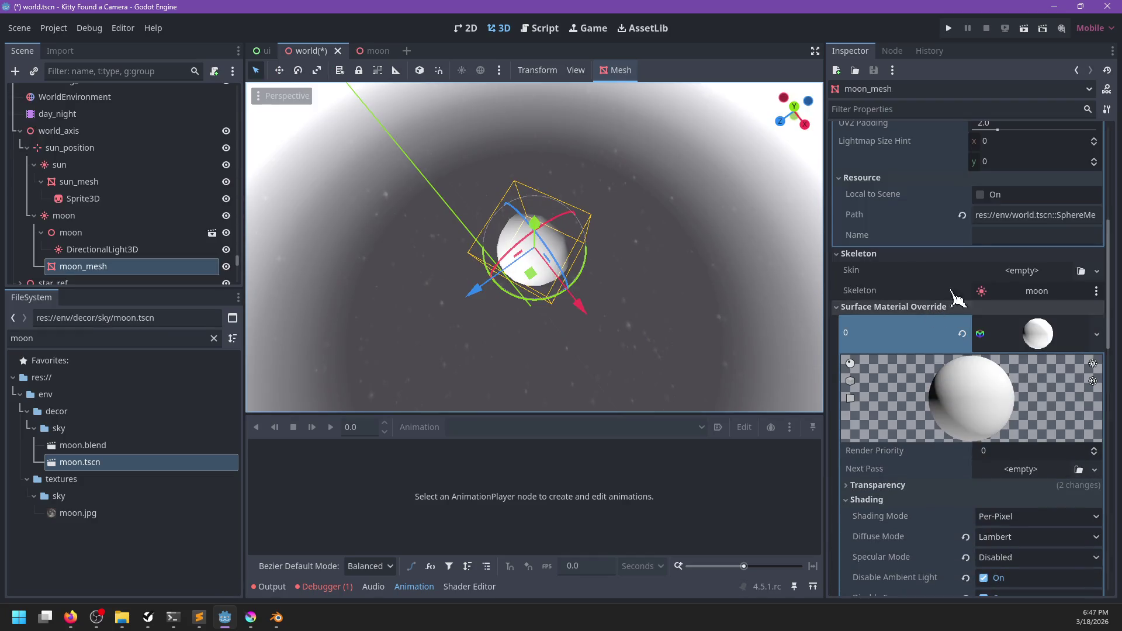
key(alt+Tab)
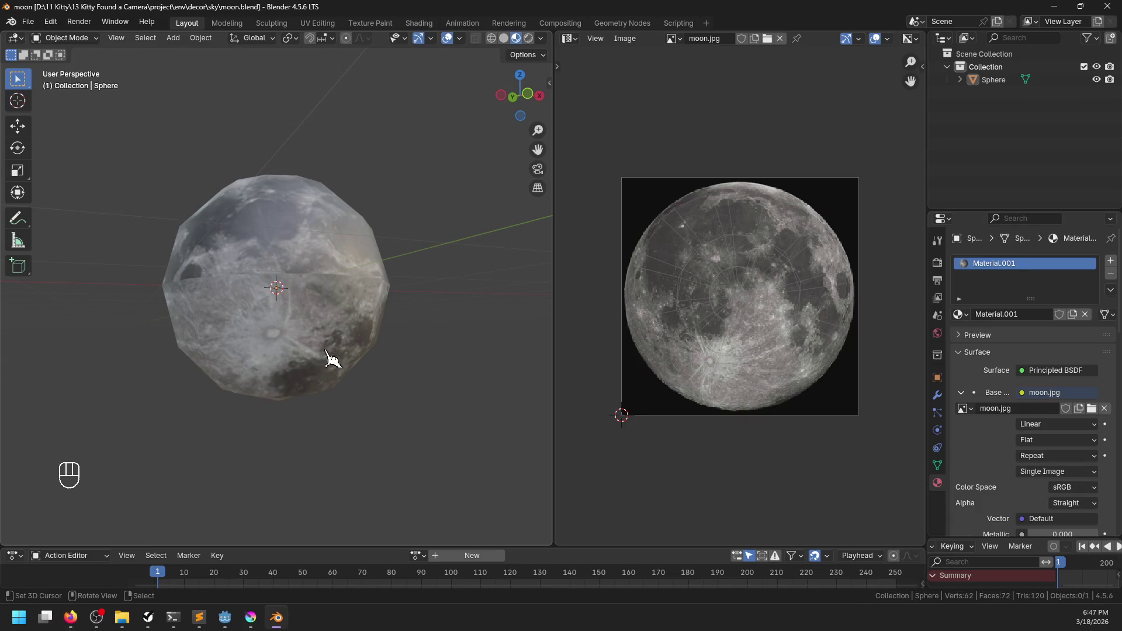
key(Tab)
key(a)
key(s)
key(alt+Tab)
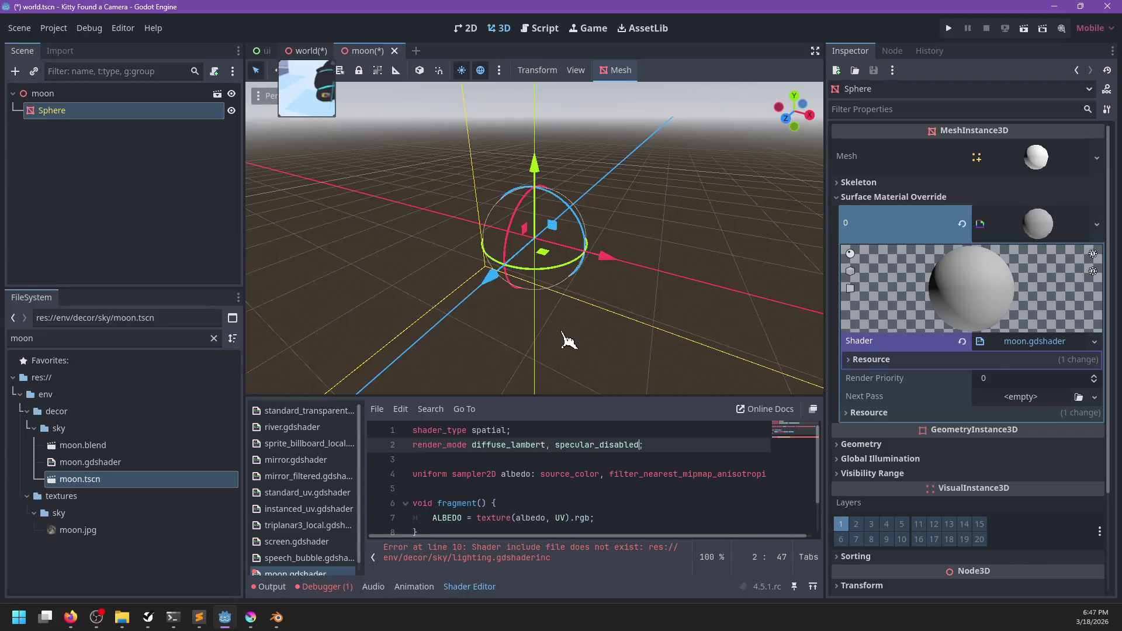
- In the moon scene, add ';' after specular_disabled and inspect the lighting include line
scroll(978, 435, down, 10)
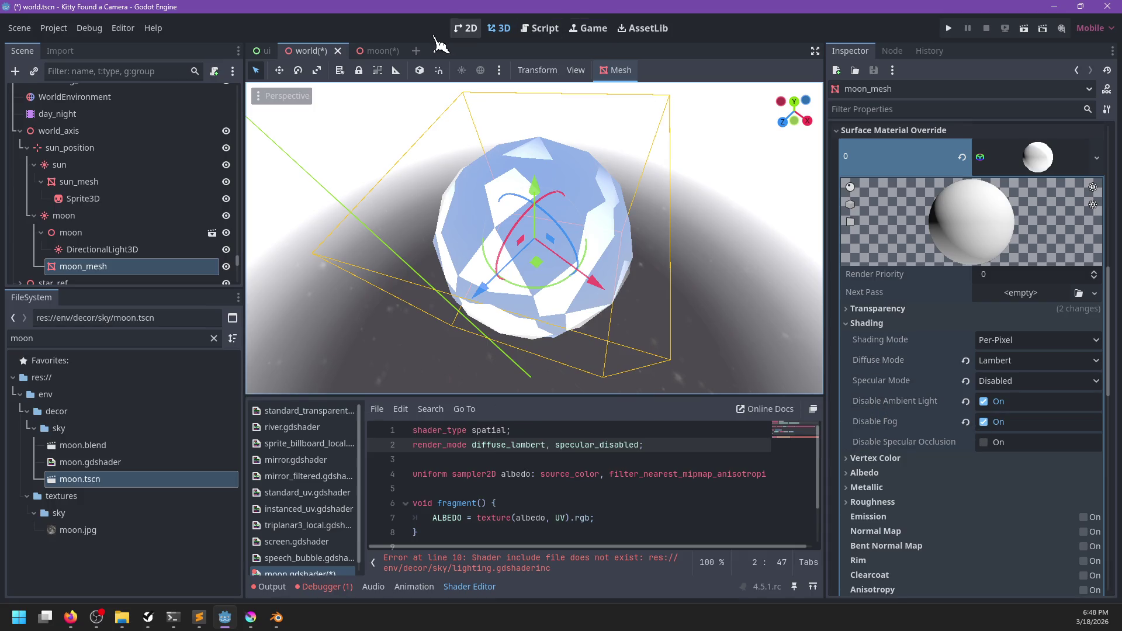
click(376, 51)
text(;)
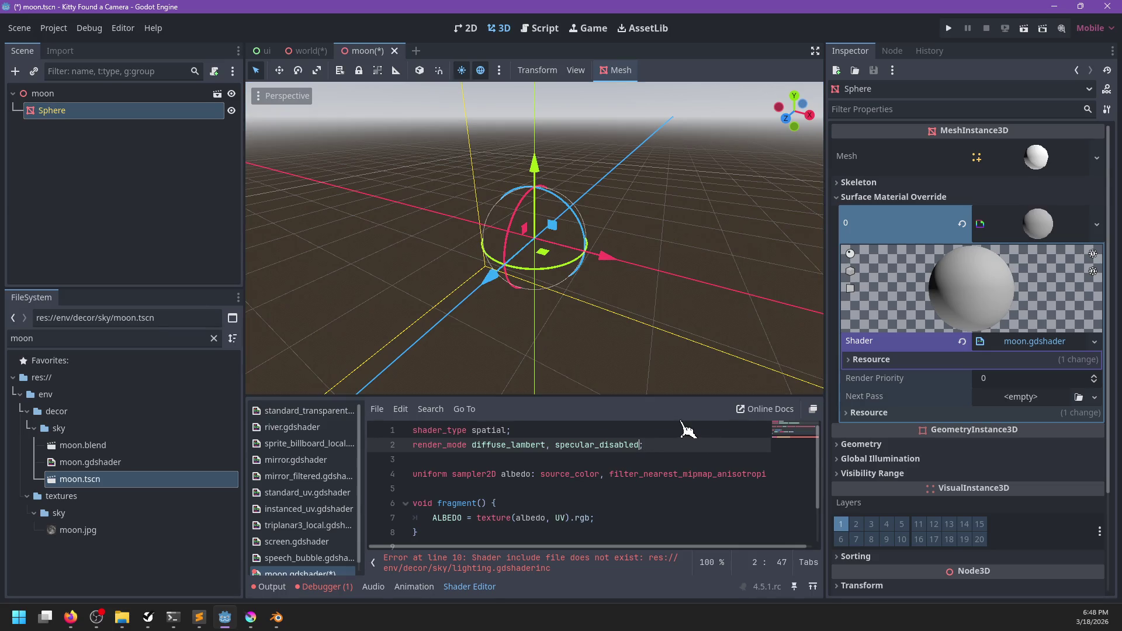
scroll(601, 486, down, 1)
drag(485, 524, 486, 520)
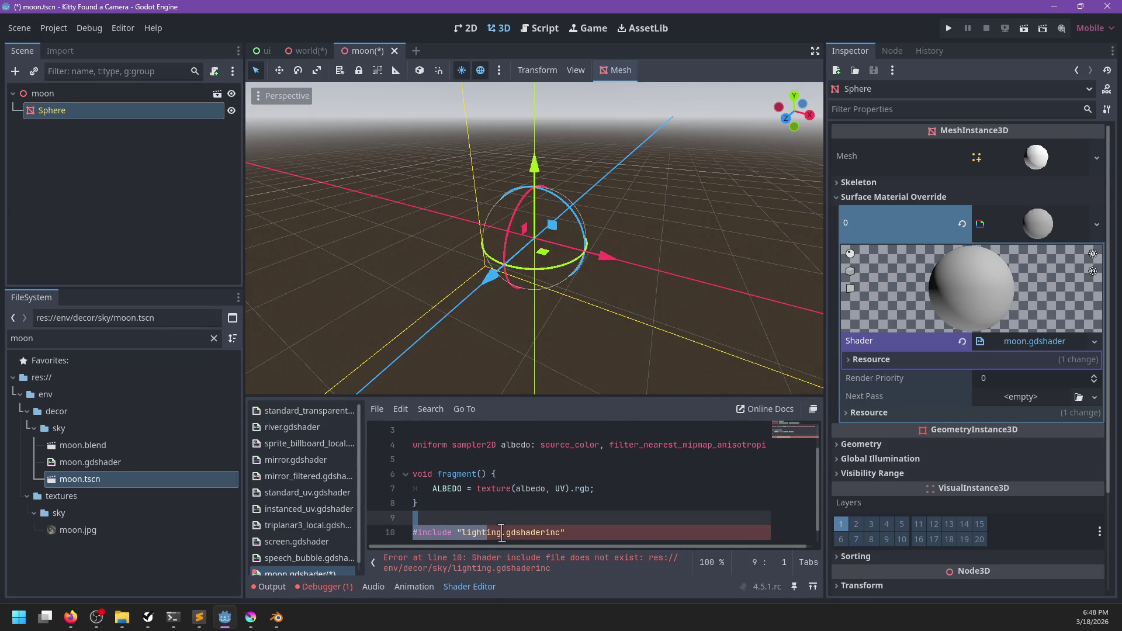
double_click(496, 533)
scroll(599, 523, up, 1)
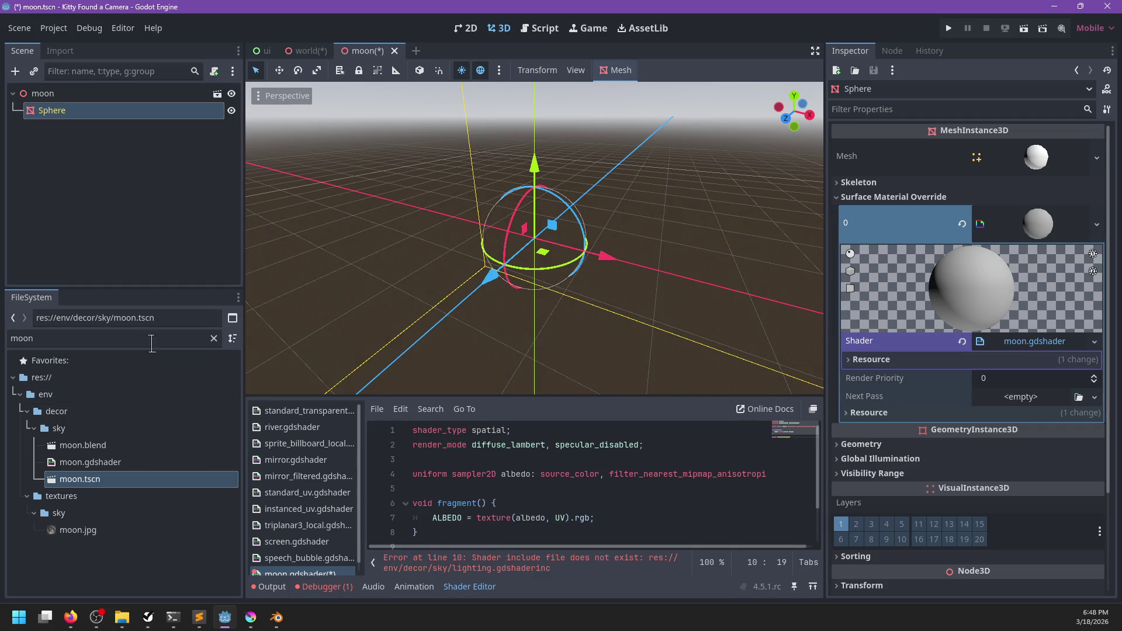
- Select moon.gdshader in the file tree and clear the 'moon' FileSystem filter
key(Up)
click(214, 339)
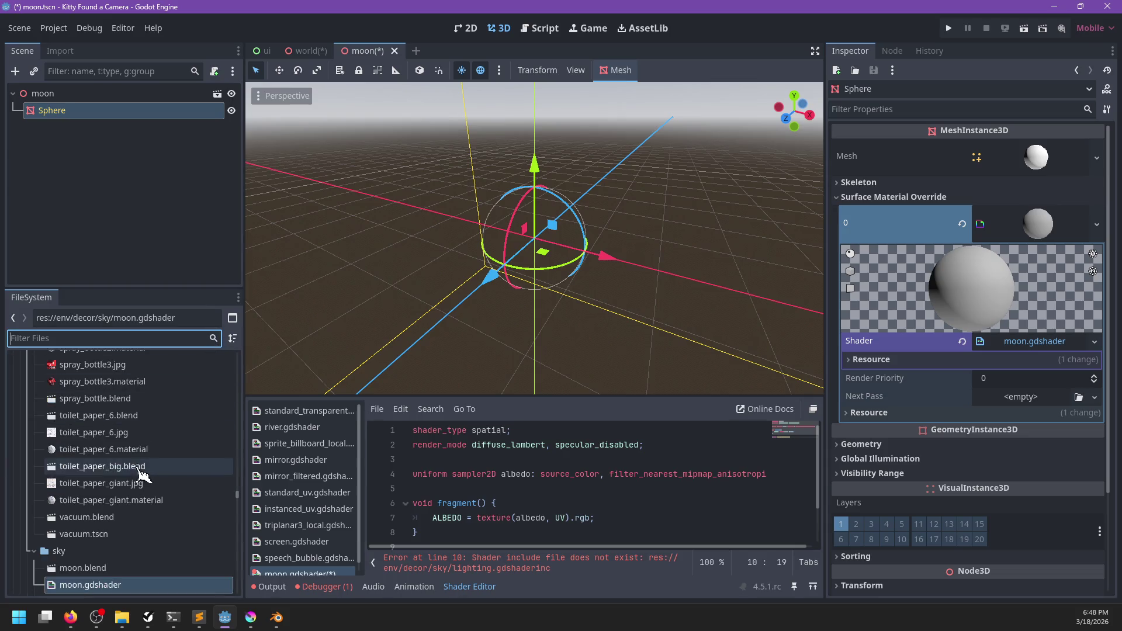
scroll(126, 456, up, 2)
scroll(125, 501, down, 10)
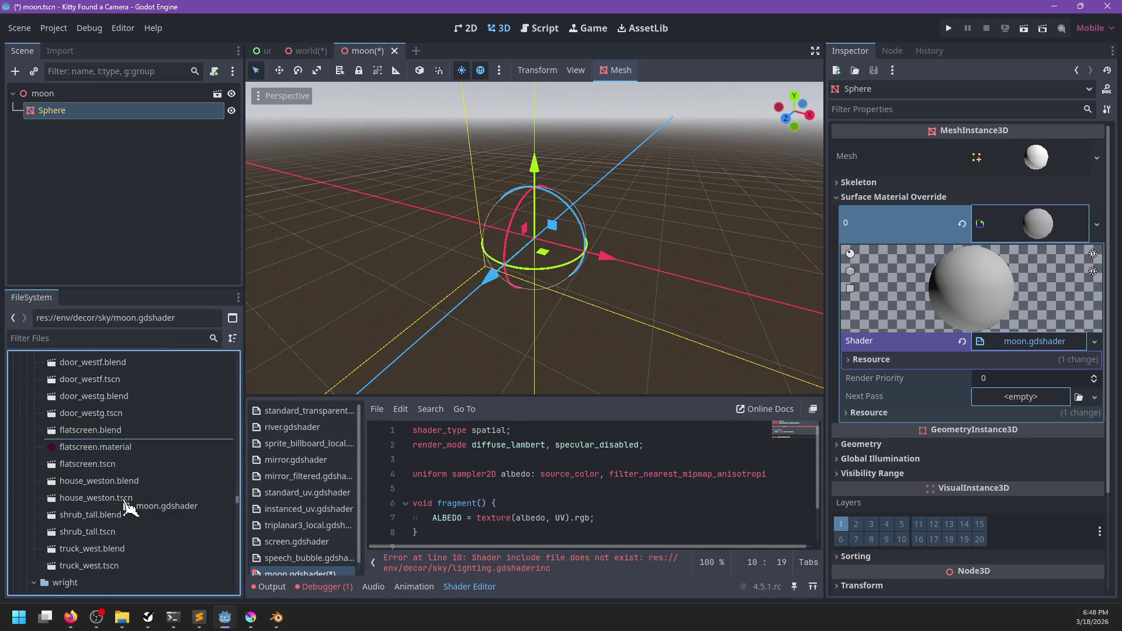
- Try opening moon.blend from the sky folder and dismiss the resulting alert
scroll(126, 503, up, 10)
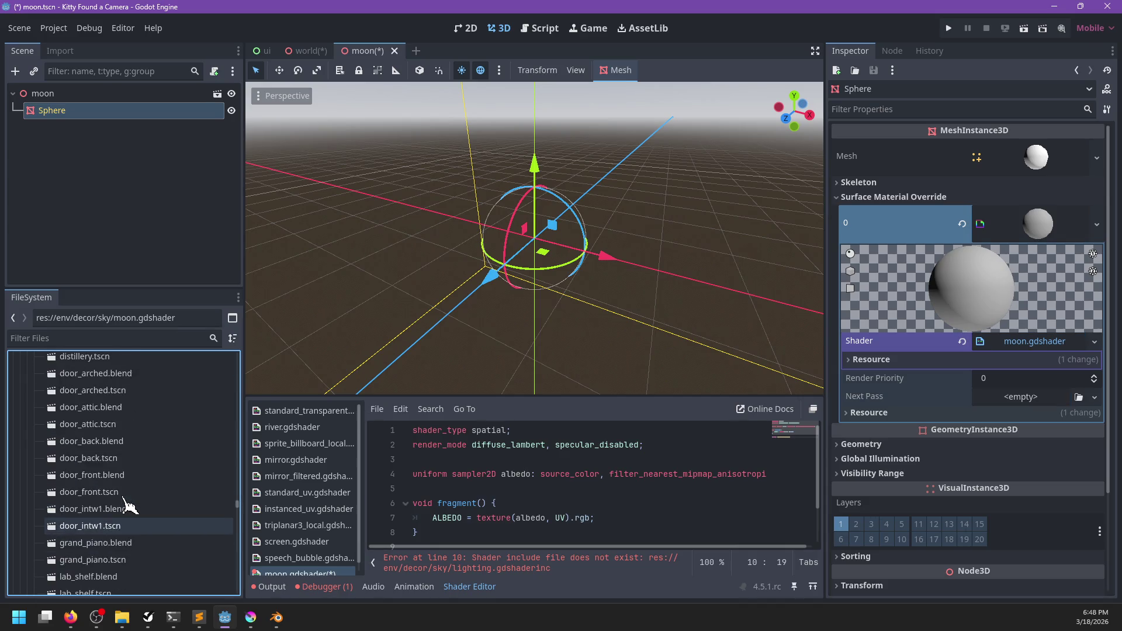
click(93, 508)
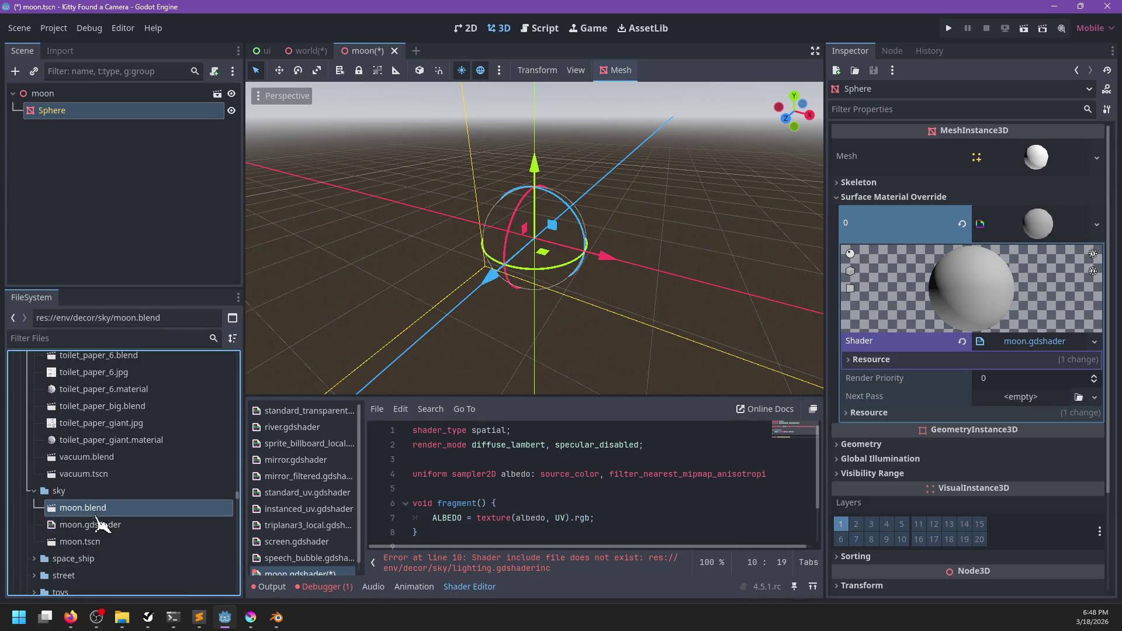
double_click(100, 526)
key(Return)
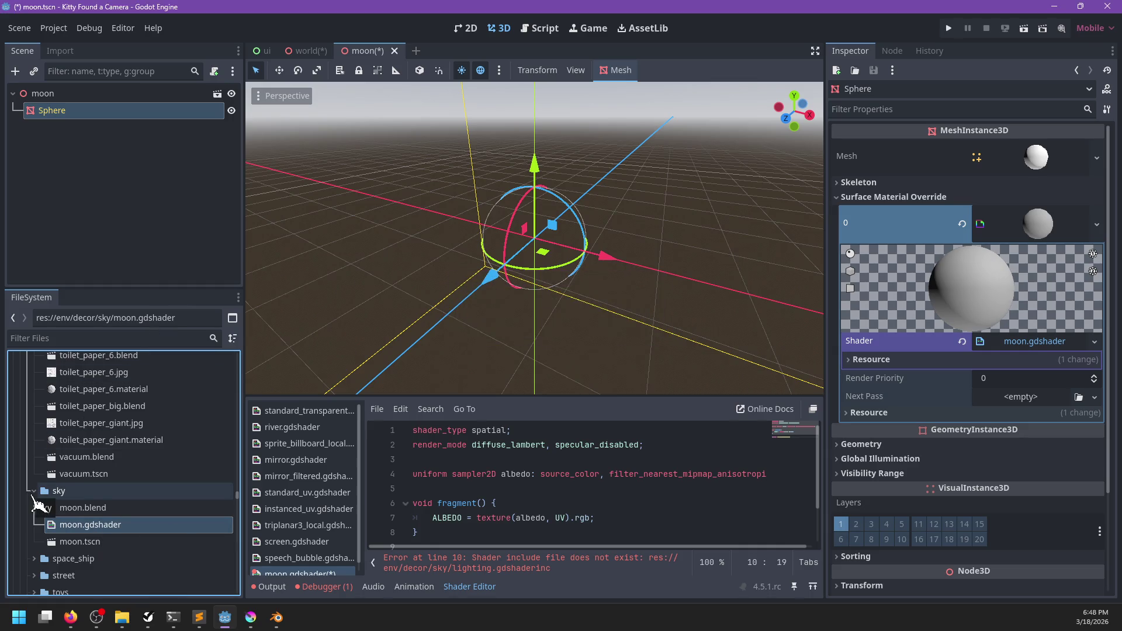
- Filter the FileSystem by 'shader', drag a shader file, then open moon.gdshader and save
click(109, 339)
text(shader)
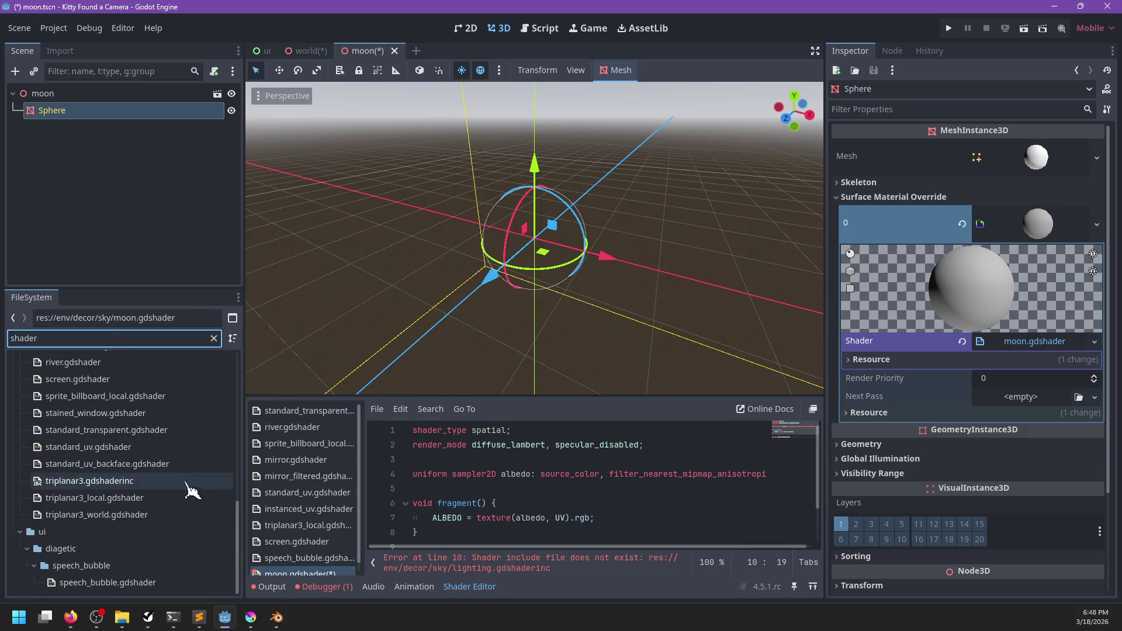
scroll(169, 497, up, 5)
scroll(155, 504, up, 3)
scroll(135, 494, down, 2)
drag(90, 479, 85, 561)
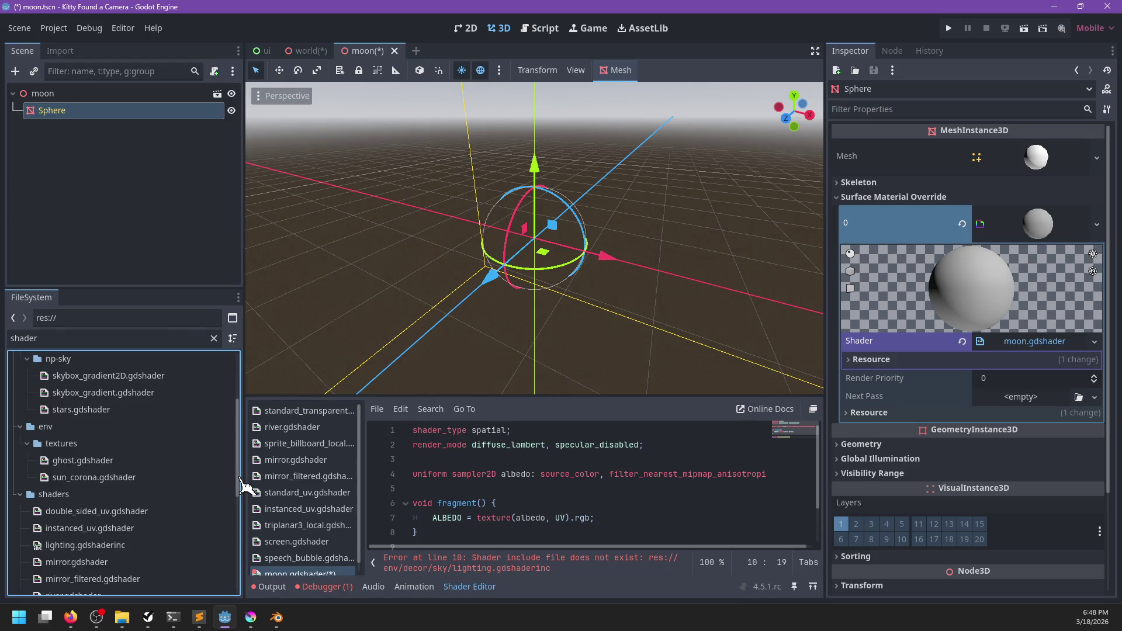
scroll(309, 494, down, 1)
click(304, 565)
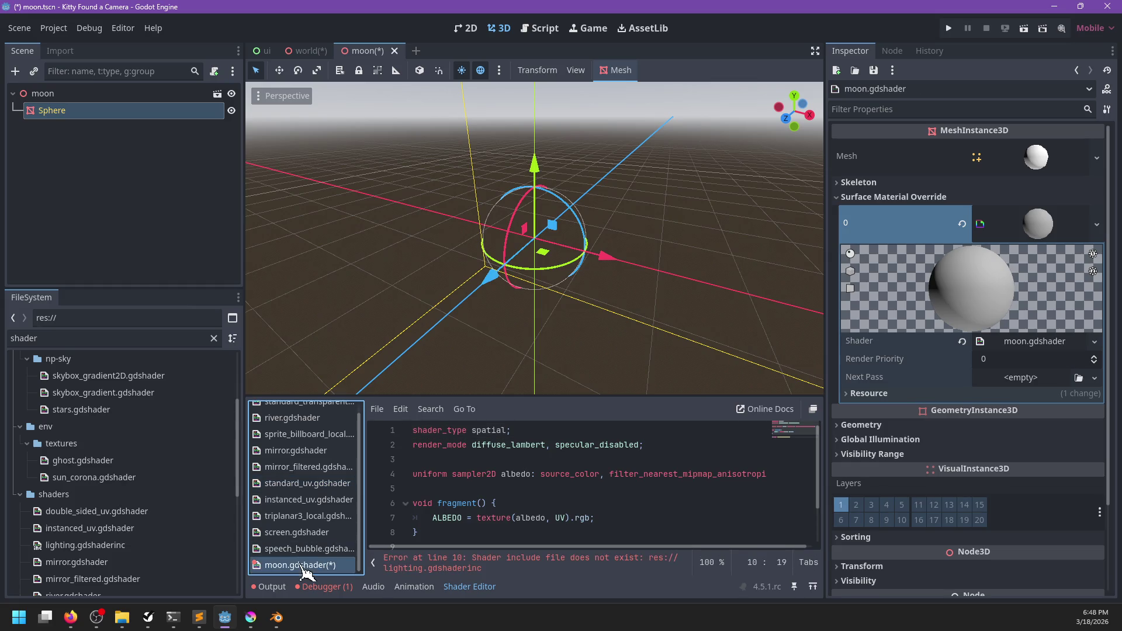
key(ctrl+s)
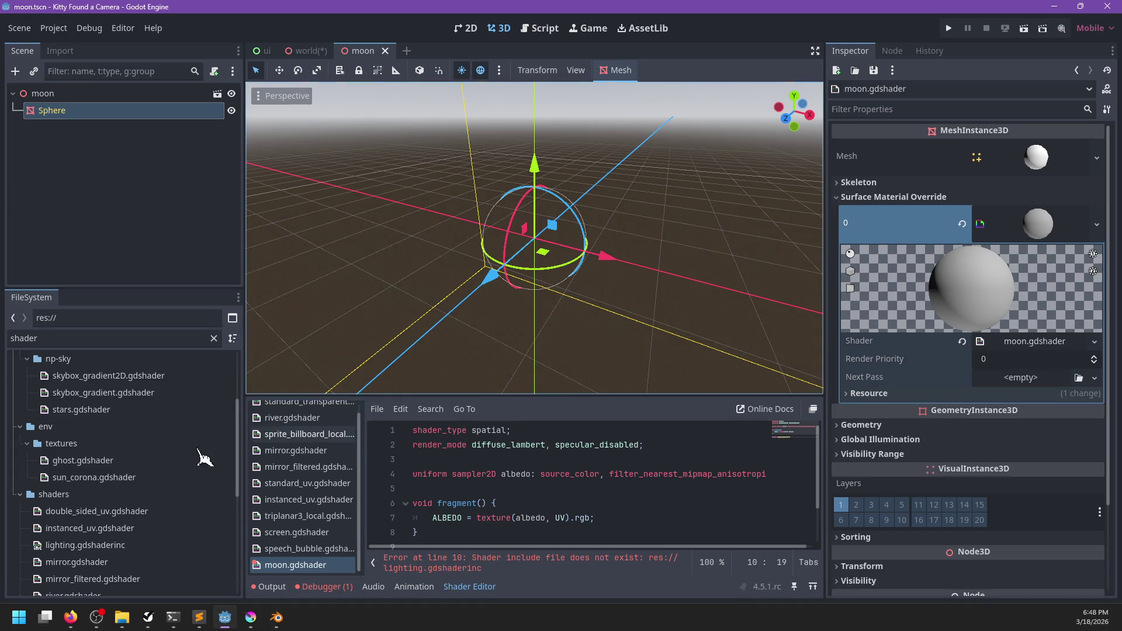
- Move moon.gdshader into res://shaders beside lighting.gdshaderinc, reopen it and save again
scroll(146, 462, up, 2)
scroll(124, 461, down, 5)
scroll(124, 462, down, 3)
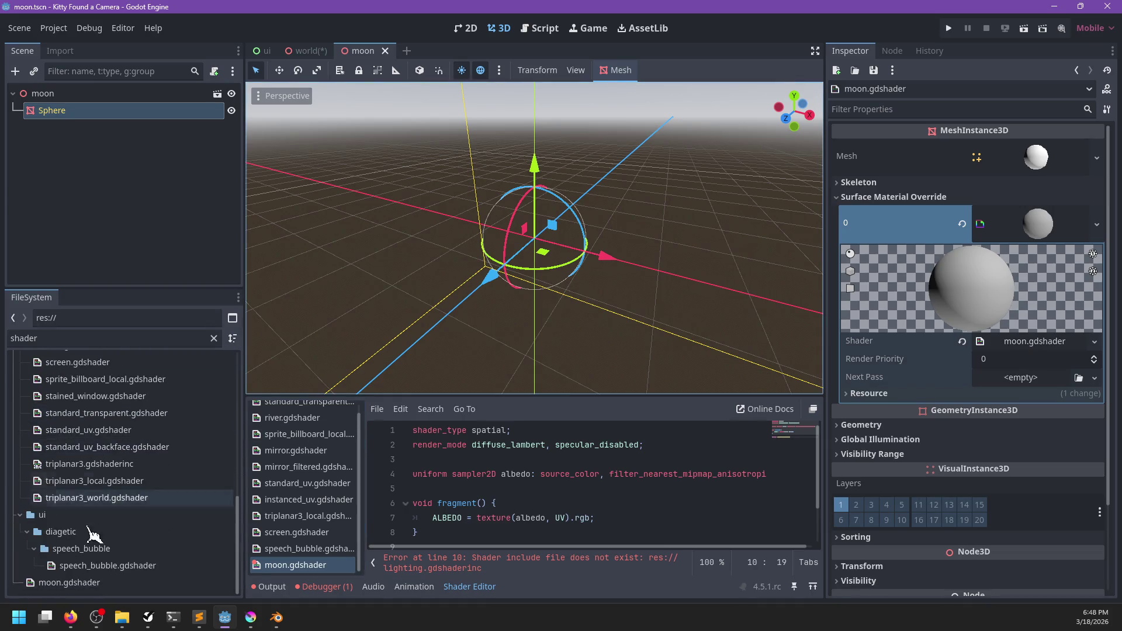
mouse_move(65, 583)
mouse_down()
mouse_move(56, 496)
mouse_move(128, 490)
mouse_up()
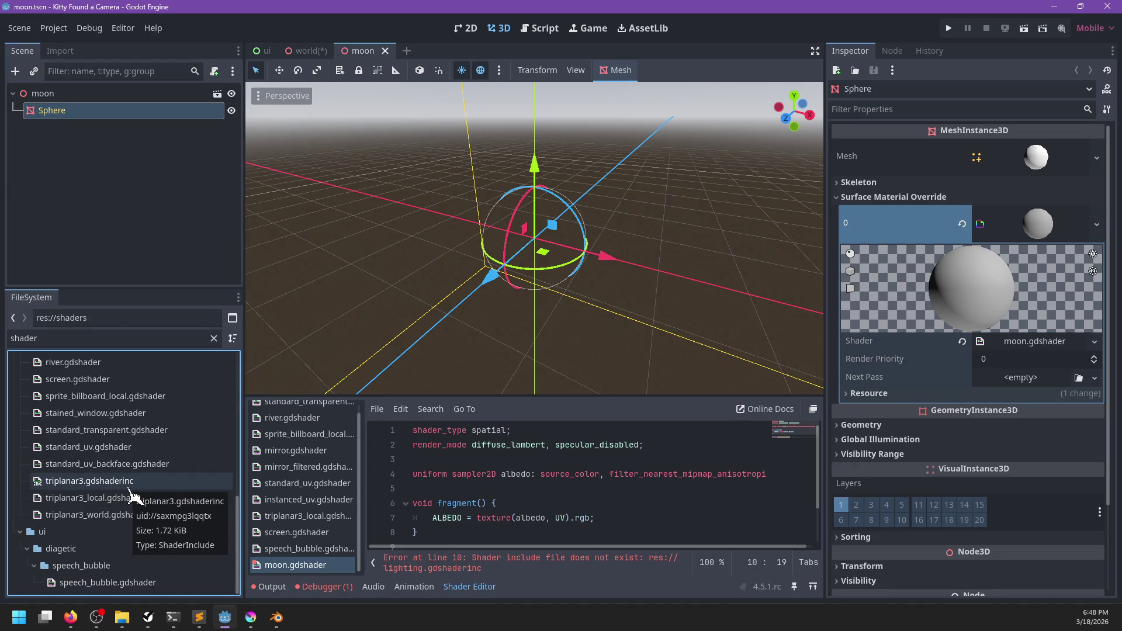
click(310, 548)
click(296, 565)
scroll(550, 474, down, 1)
click(565, 525)
key(ctrl+s)
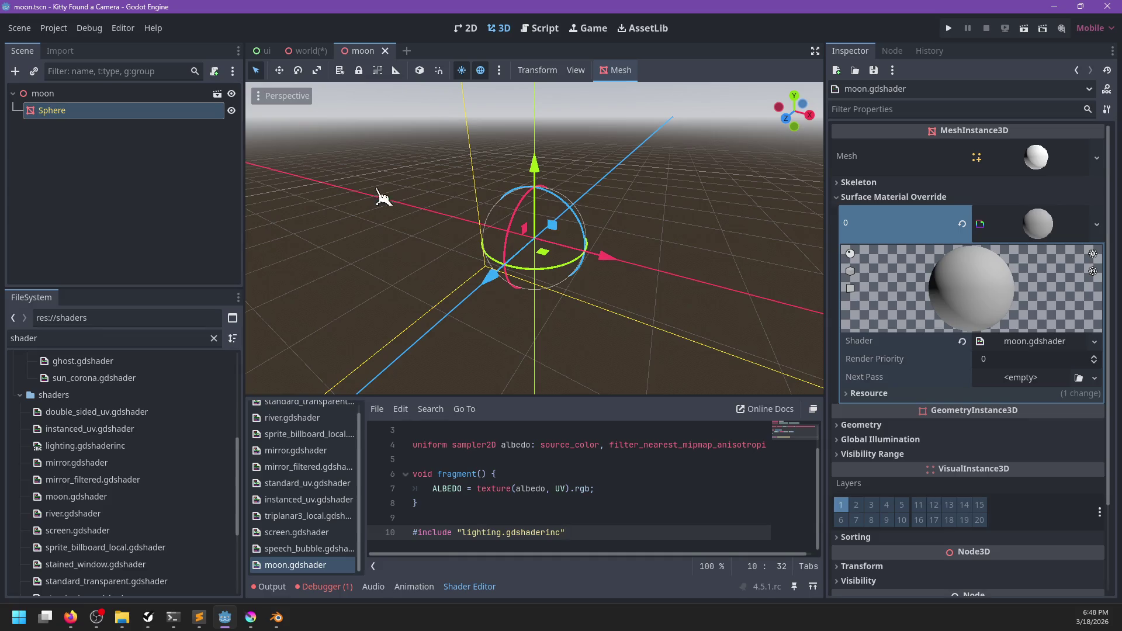
- Orbit around the sphere, select the Sphere node and scroll through the moon.gdshader code
drag(409, 243, 499, 285)
scroll(500, 284, down, 2)
scroll(500, 286, down, 10)
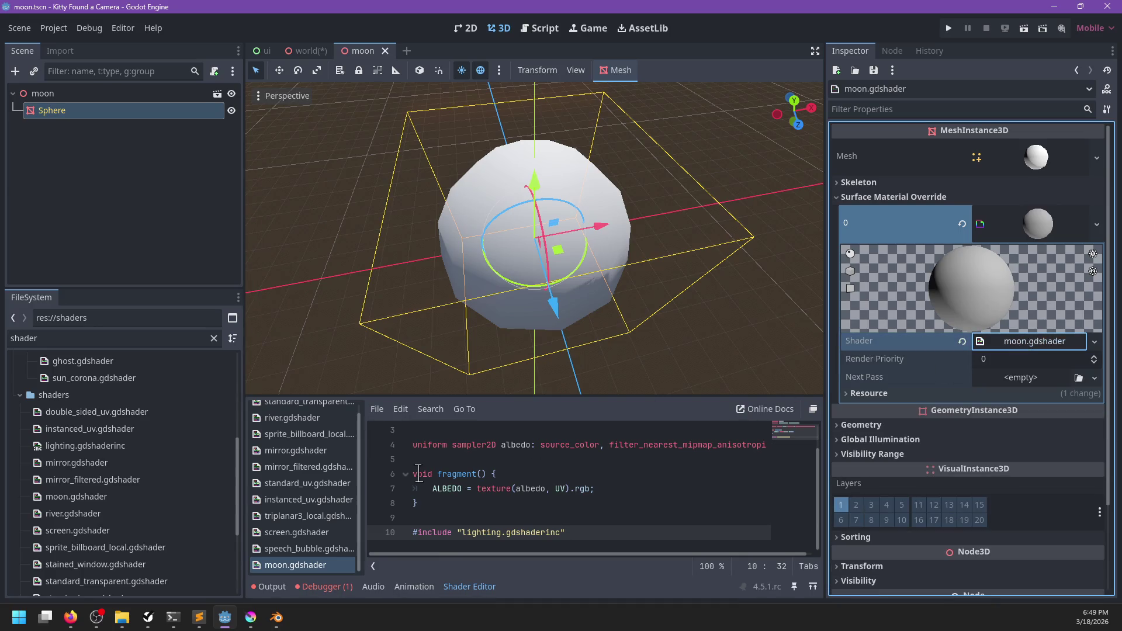
click(42, 94)
click(82, 111)
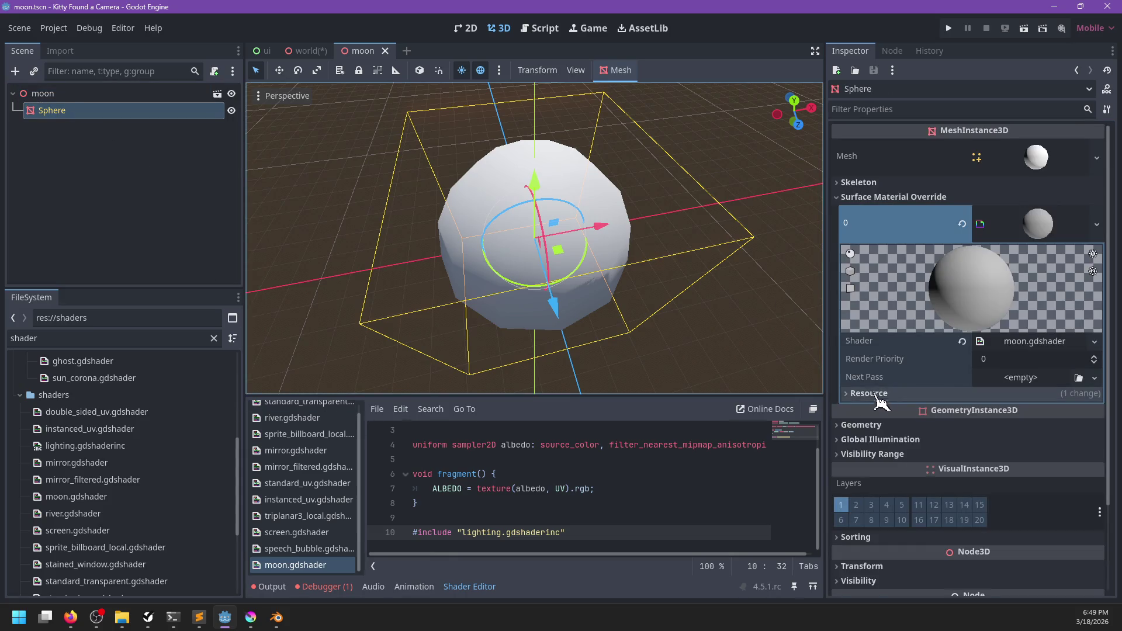
click(564, 505)
scroll(565, 508, up, 1)
scroll(565, 507, right, 1)
scroll(565, 507, down, 1)
scroll(566, 508, left, 1)
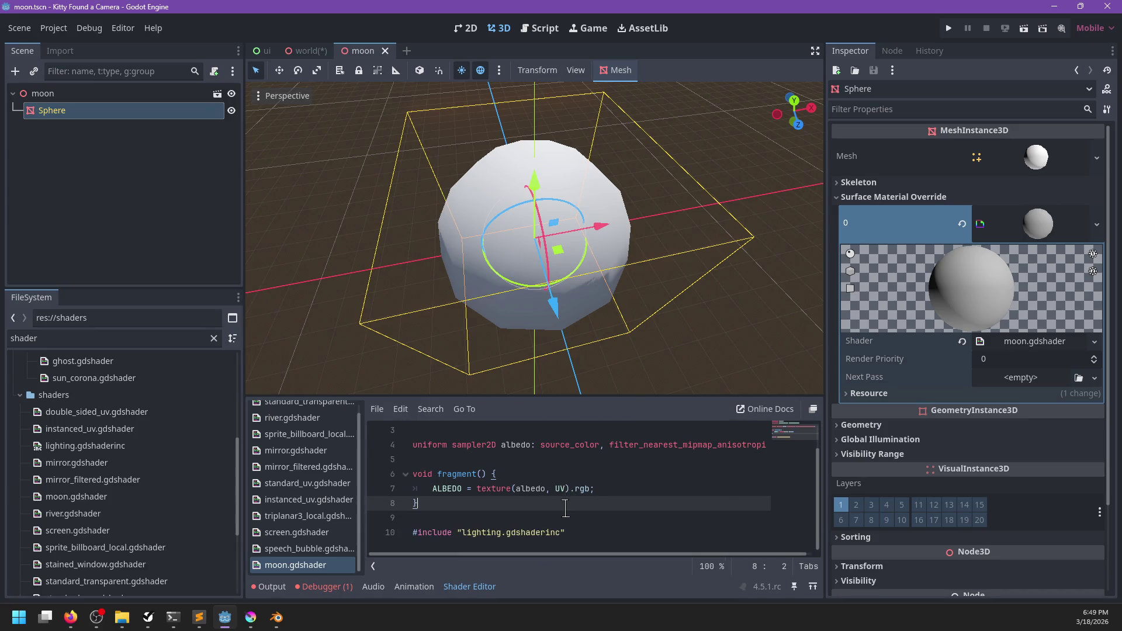
scroll(566, 508, up, 1)
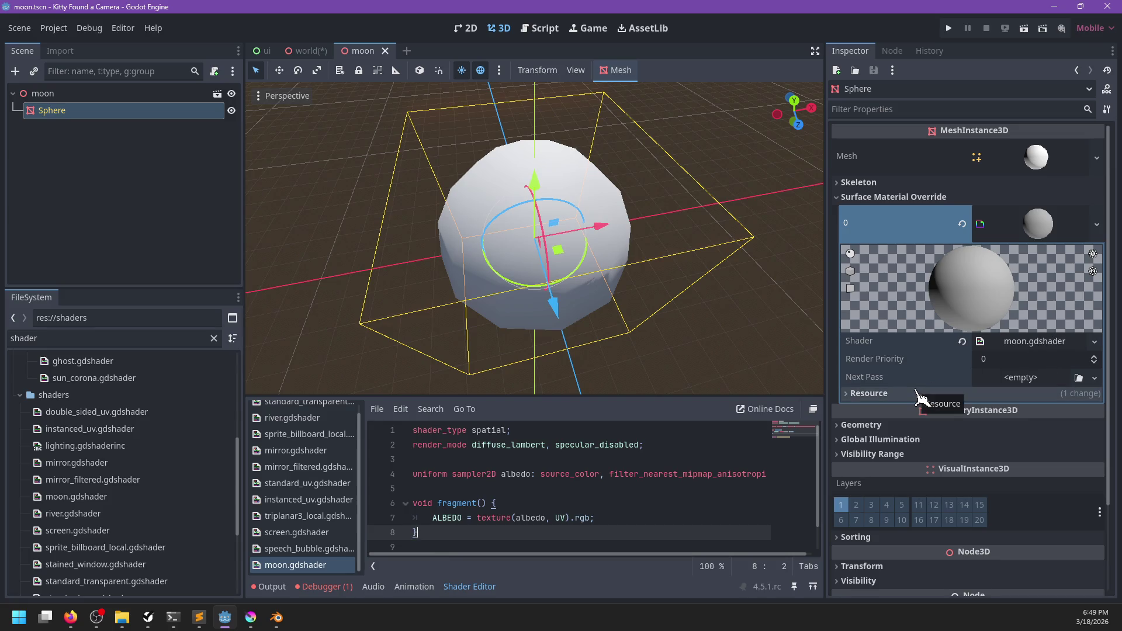
- Collapse and re-expand the Sphere's material and expand its Resource section
click(1080, 224)
click(1070, 228)
click(874, 394)
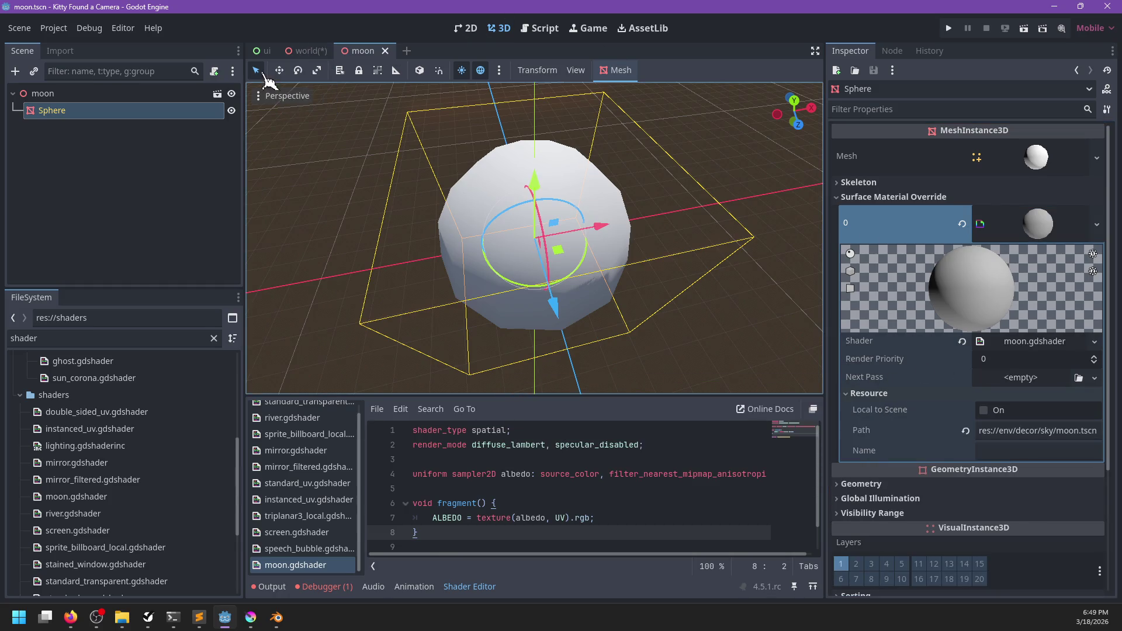
mouse_move(296, 55)
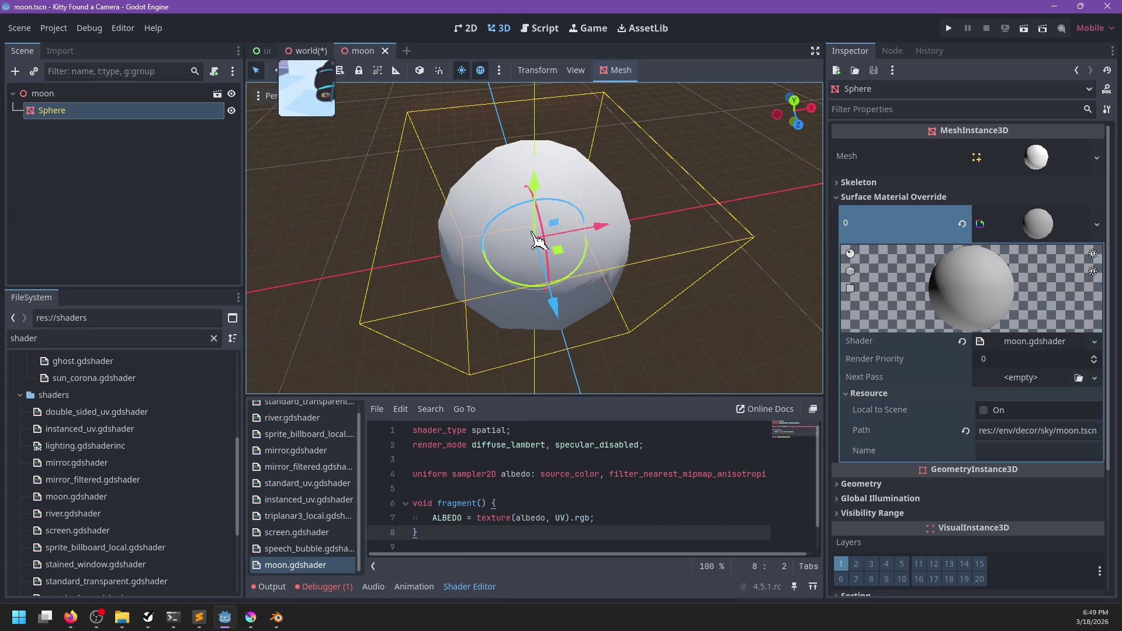
- Glance at the world scene, collapse the material's Resource section and quit the Godot editor
key(ctrl+shift+Tab)
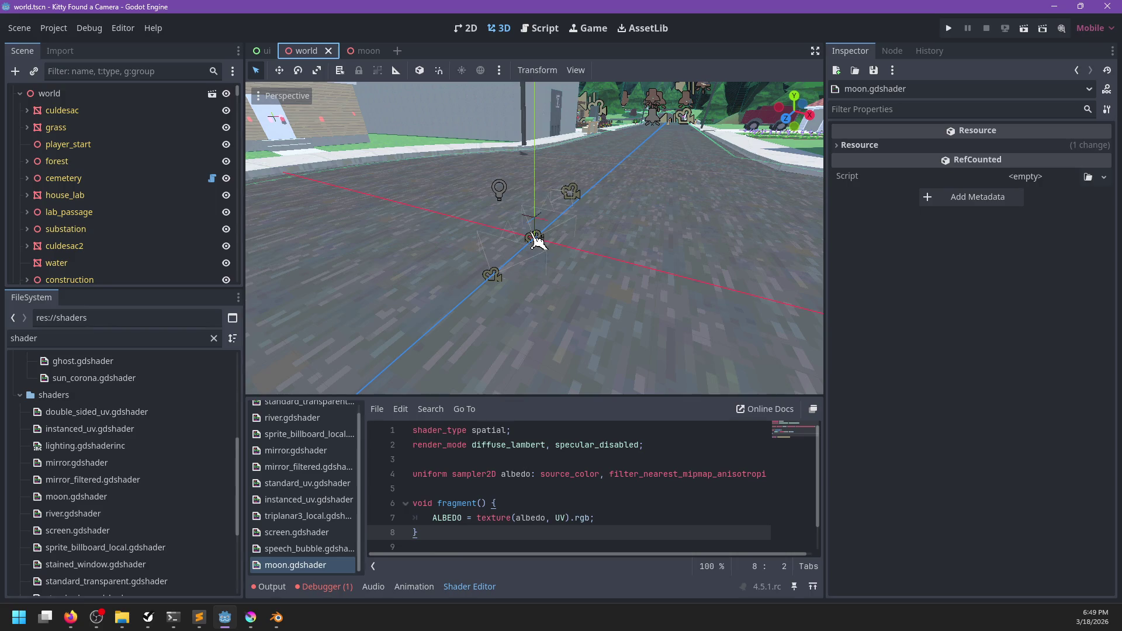
click(365, 51)
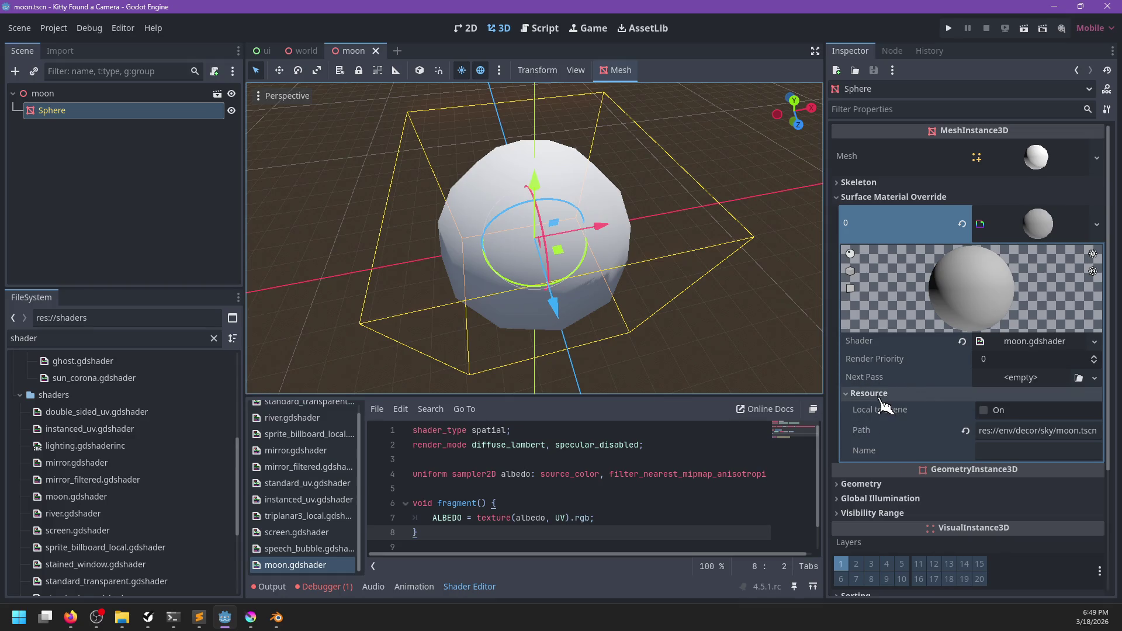
click(1038, 344)
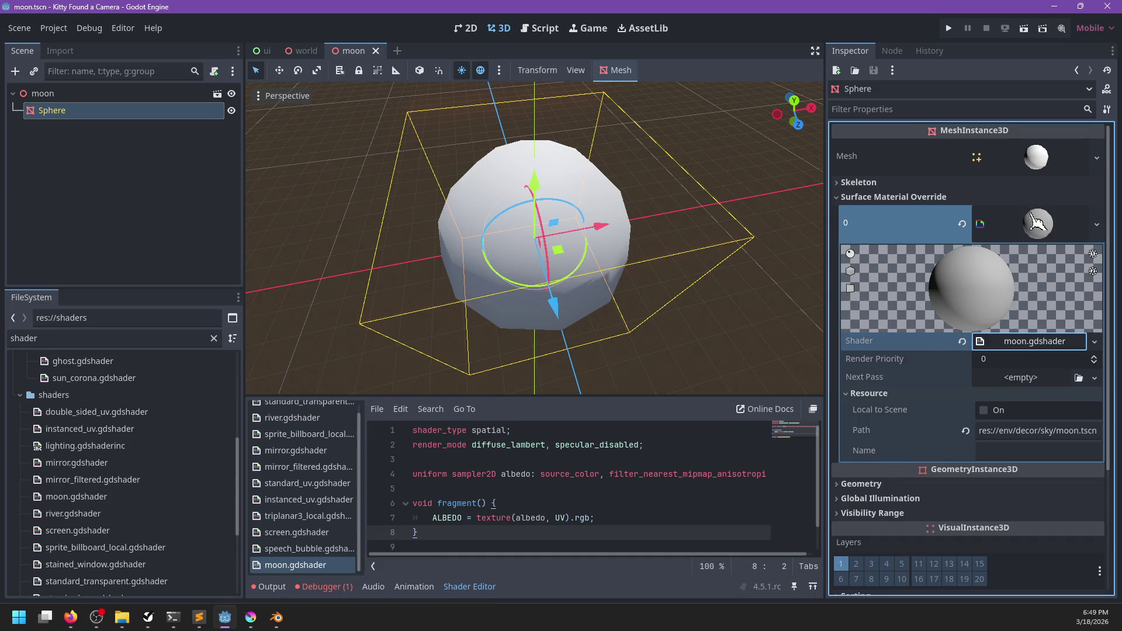
click(1037, 222)
click(1031, 225)
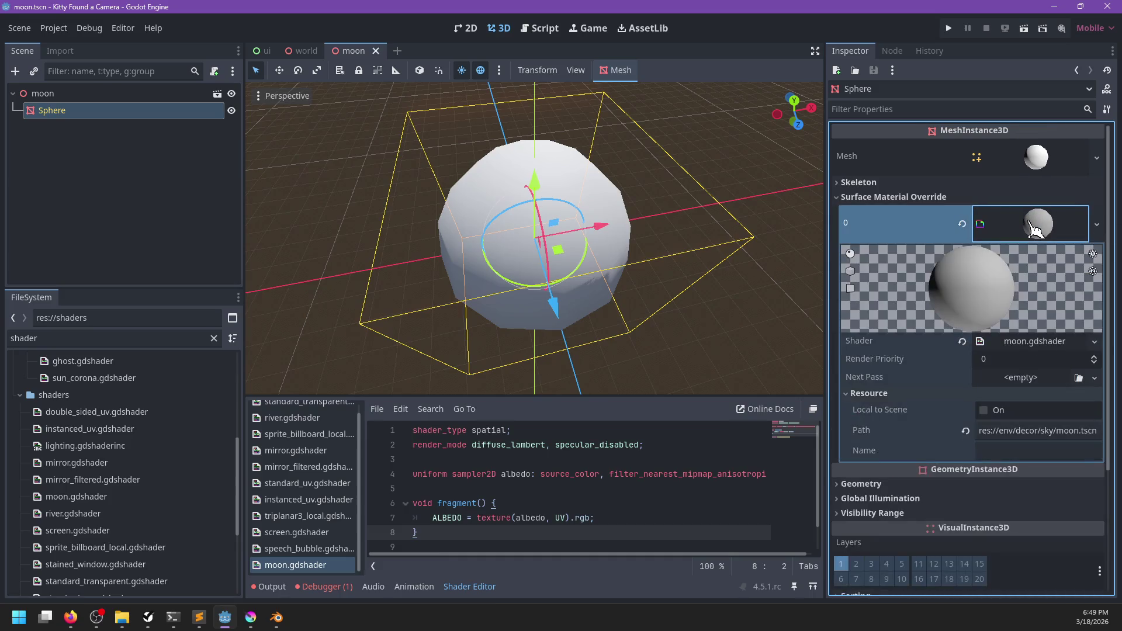
click(882, 397)
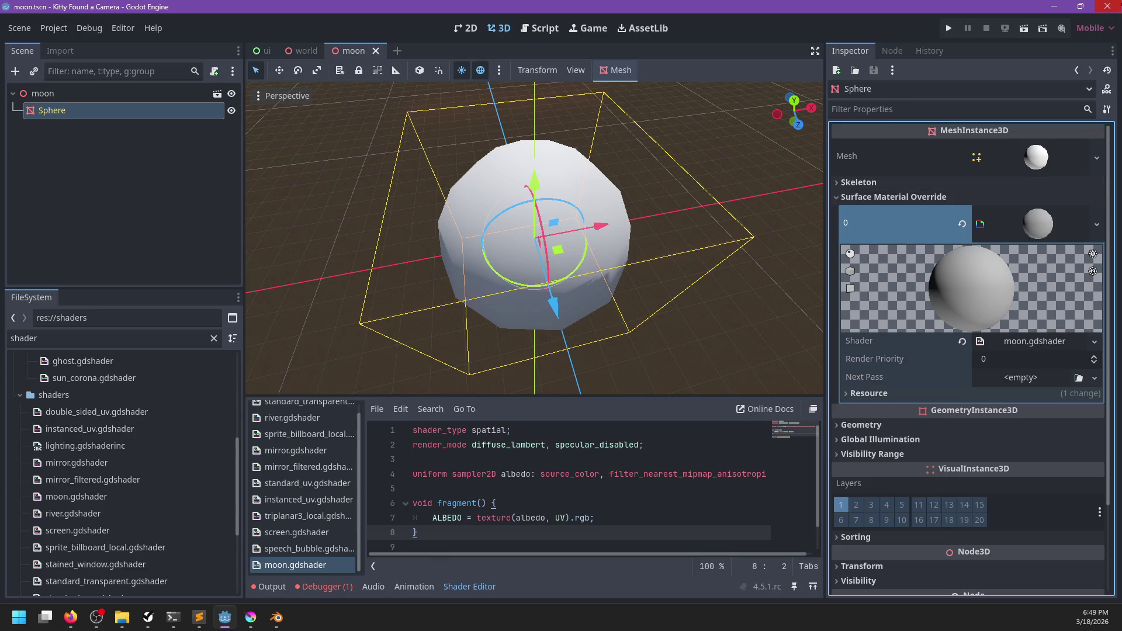
click(1107, 7)
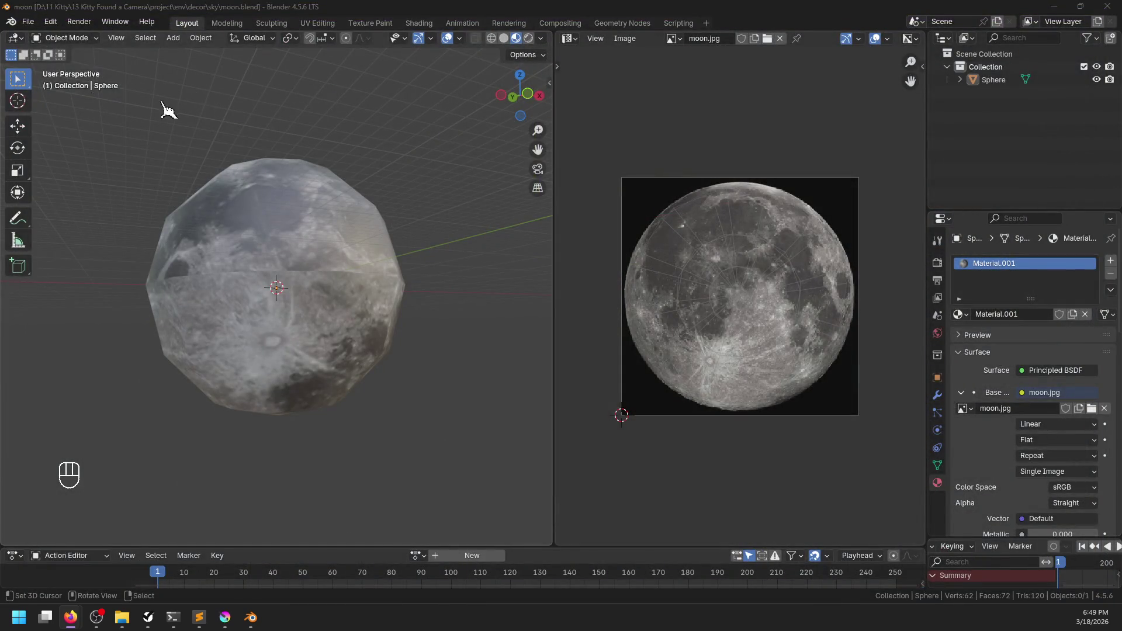
- Launch Godot's Project Manager from the Windows Start menu
key(super)
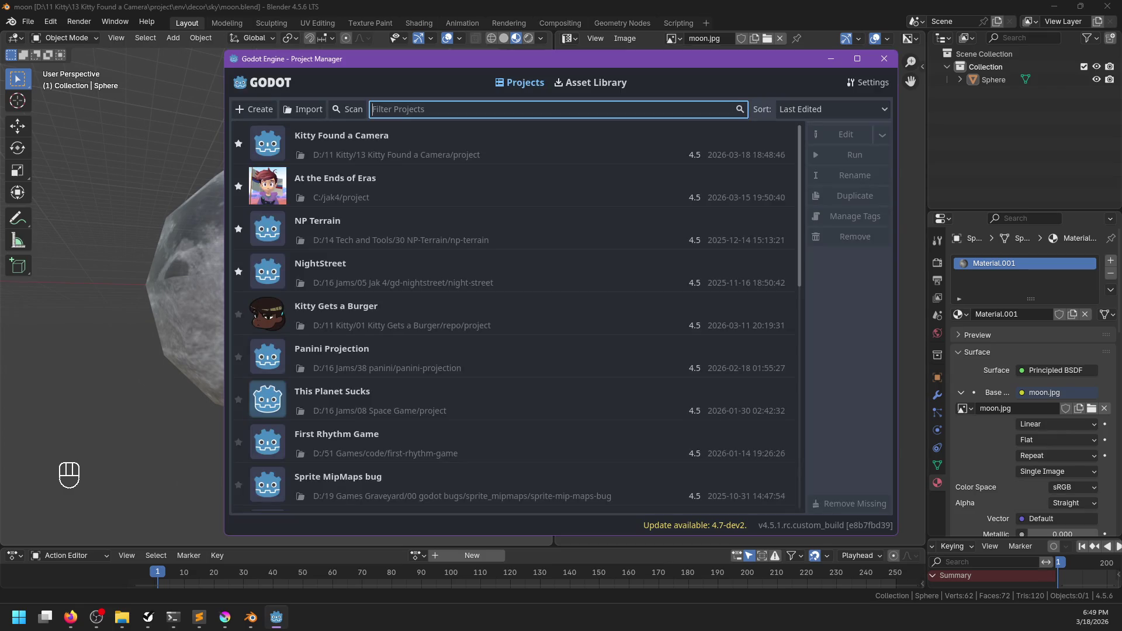
- Launch Kitty Found a Camera from the project list, reopening its ui, world and moon scenes
click(383, 155)
double_click(383, 162)
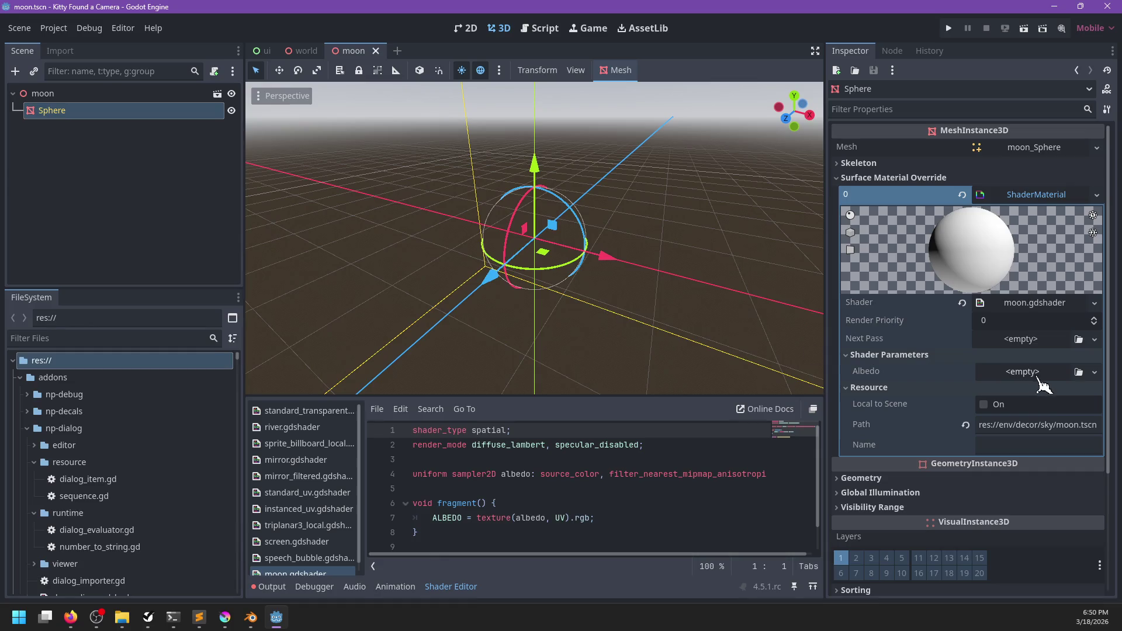
- Filter files for 'moon', assign moon.jpg to the shader's Albedo parameter, and save the scene
click(74, 337)
text(moon)
mouse_move(81, 549)
mouse_down()
mouse_move(244, 555)
mouse_move(150, 556)
mouse_up()
mouse_move(77, 513)
mouse_down()
mouse_move(93, 529)
mouse_move(959, 366)
mouse_move(1027, 380)
mouse_up()
scroll(626, 276, up, 3)
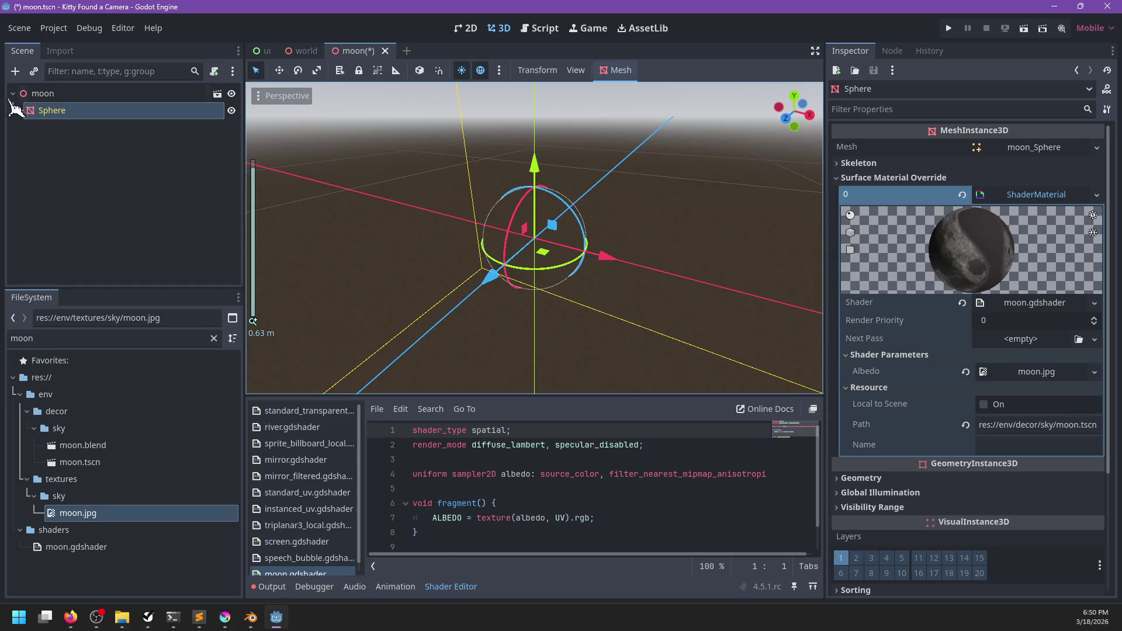
scroll(506, 293, down, 10)
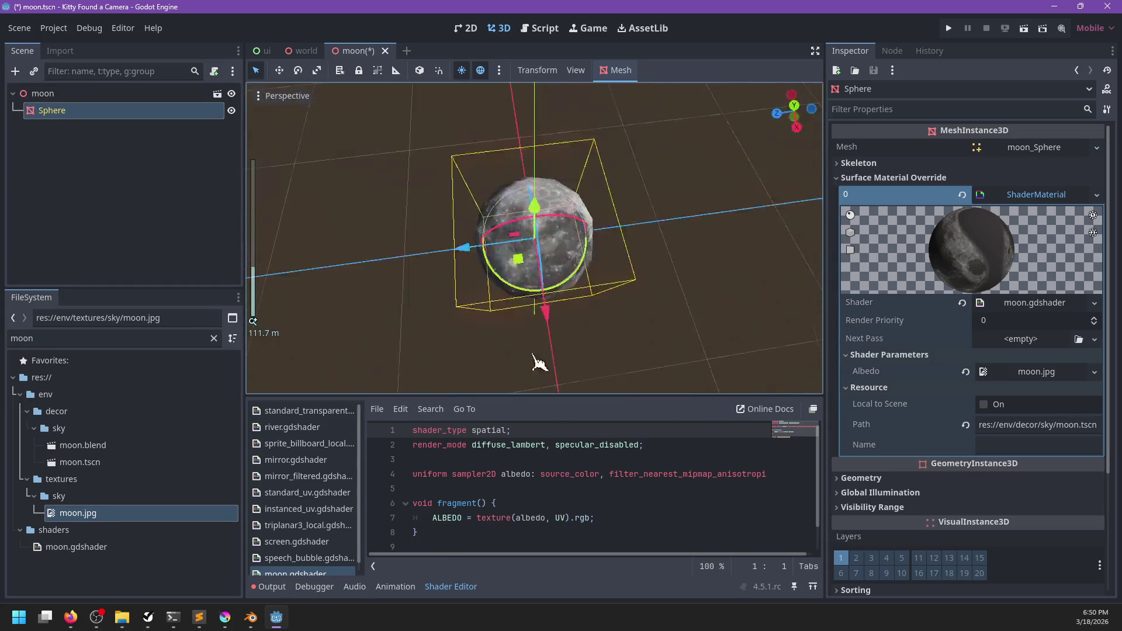
key(ctrl+s)
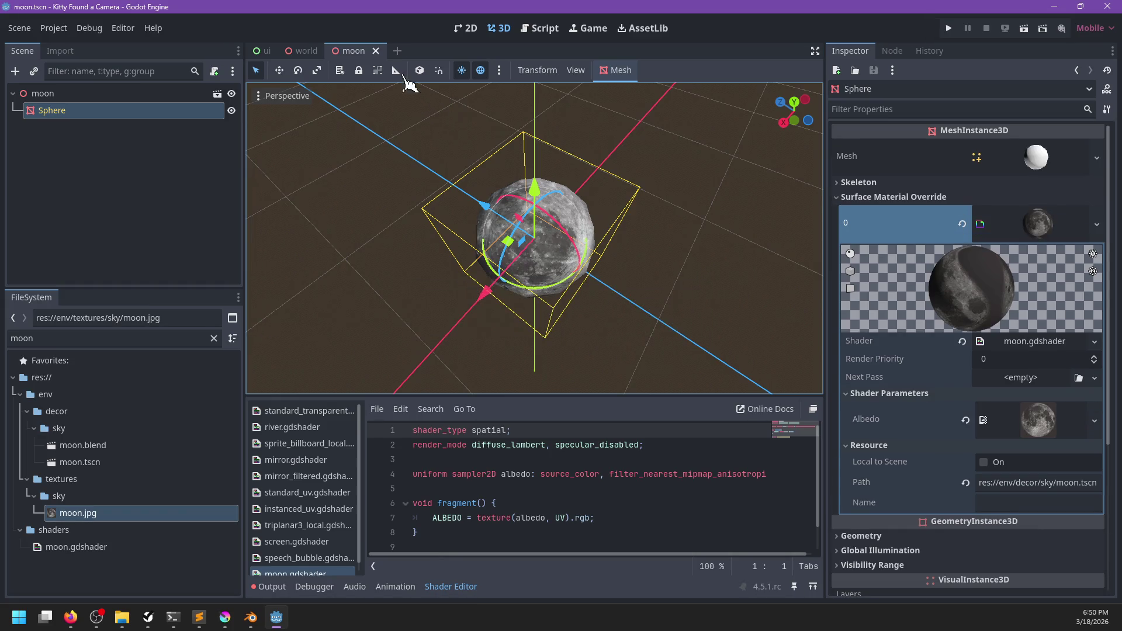
- Close the ui and world scene tabs and add fog_disabled and ambient_light_disabled to render_mode
right_click(347, 52)
click(382, 204)
click(639, 515)
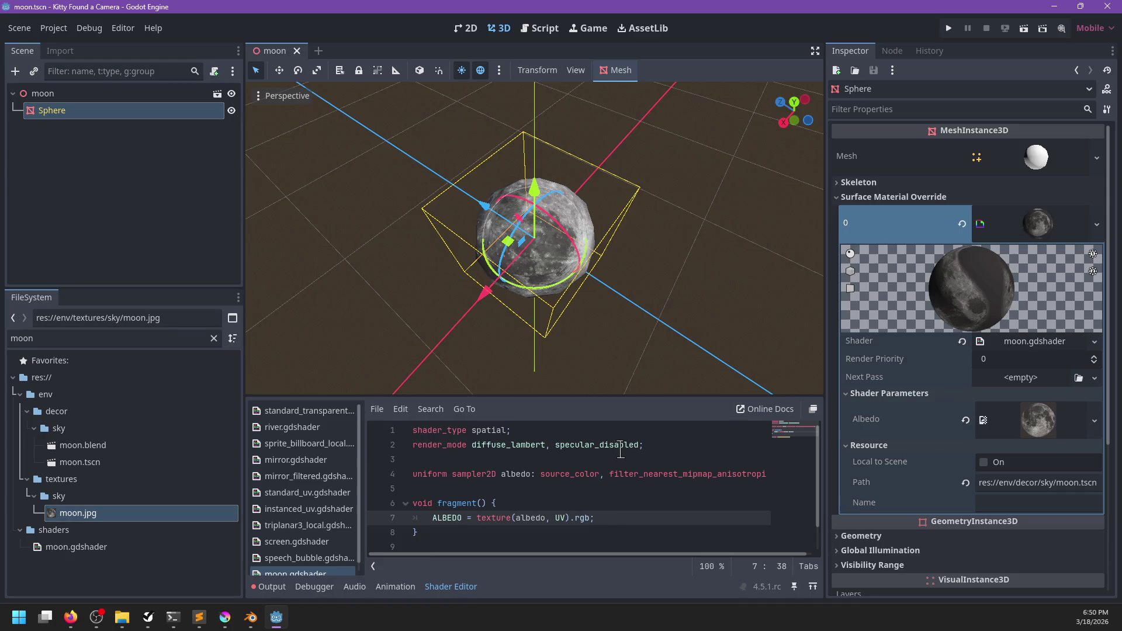
click(642, 446)
text(fo)
key(Return)
text(ambien)
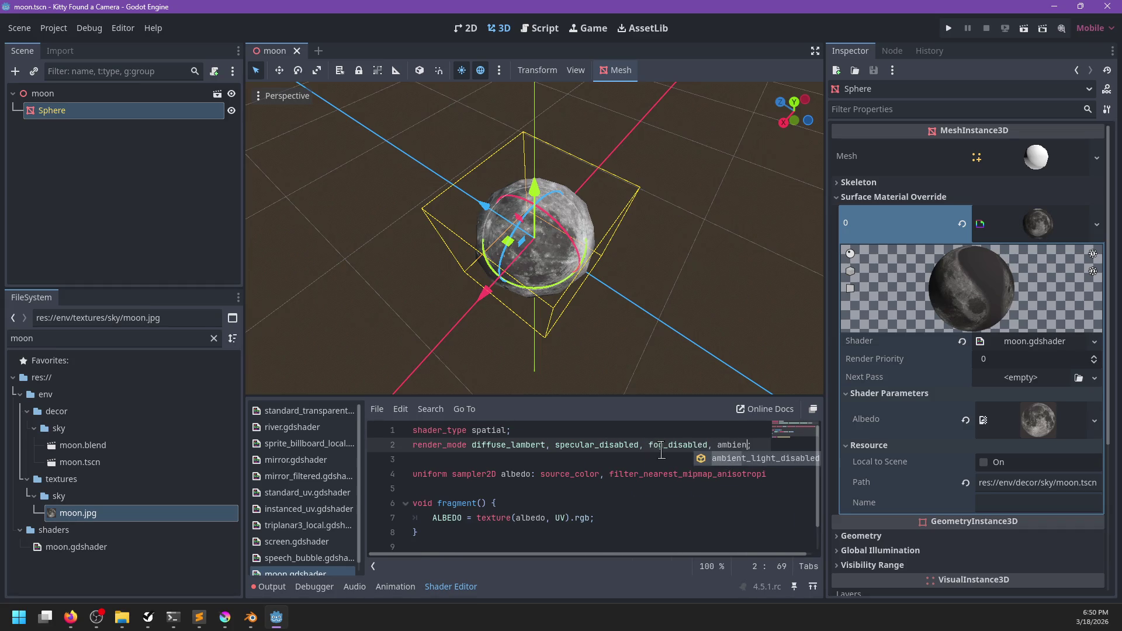
key(Return)
- Add 'stencil_mode compare_always, write, 1;' to the shader, save, and filter files for 'world'
click(586, 462)
key(Return)
key(Return)
key(Up)
text(sten)
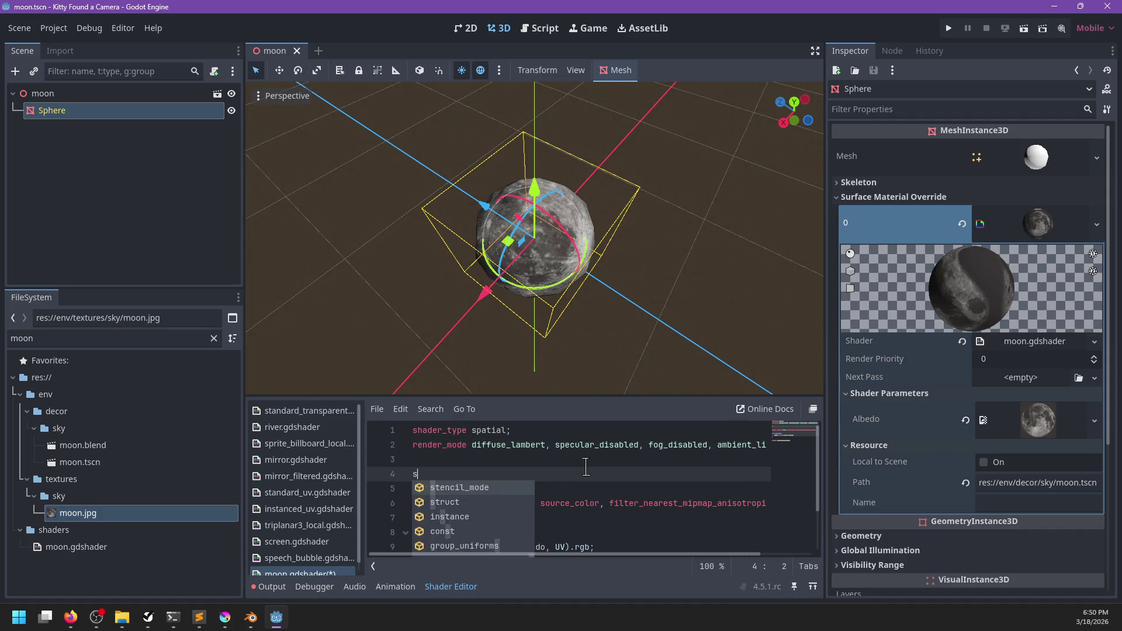
key(Return)
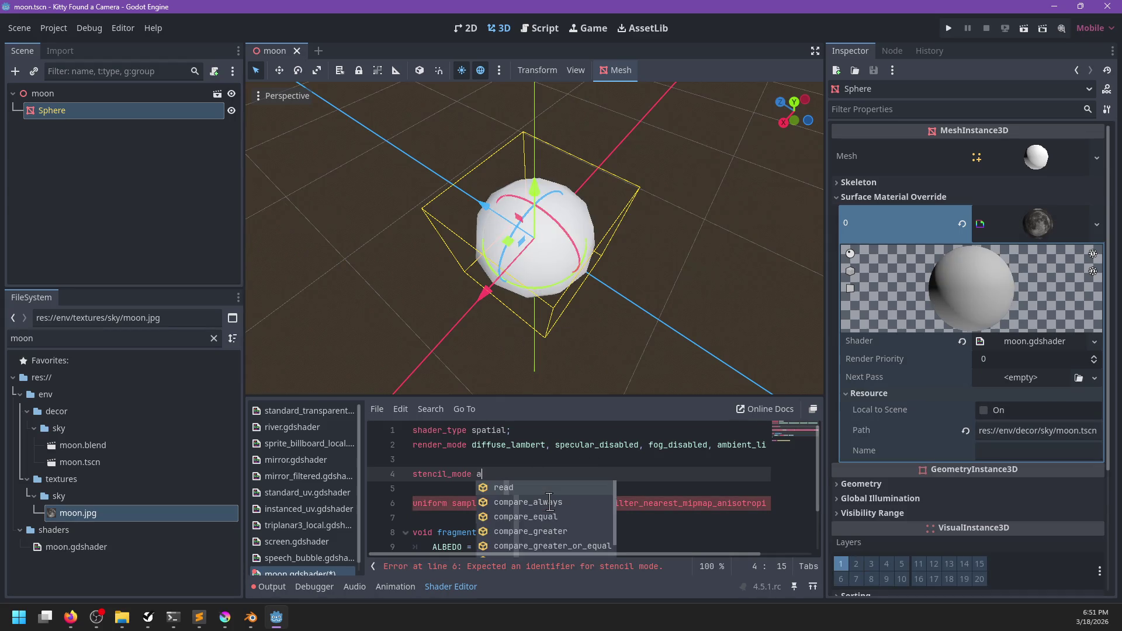
key(Return)
text(, )
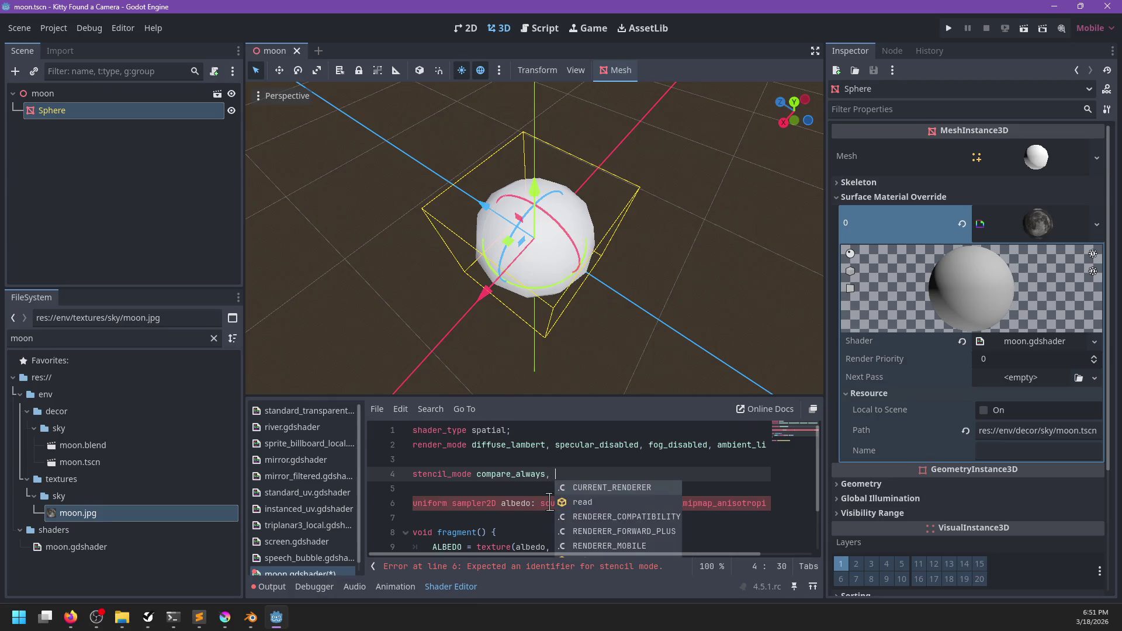
text(w)
key(Return)
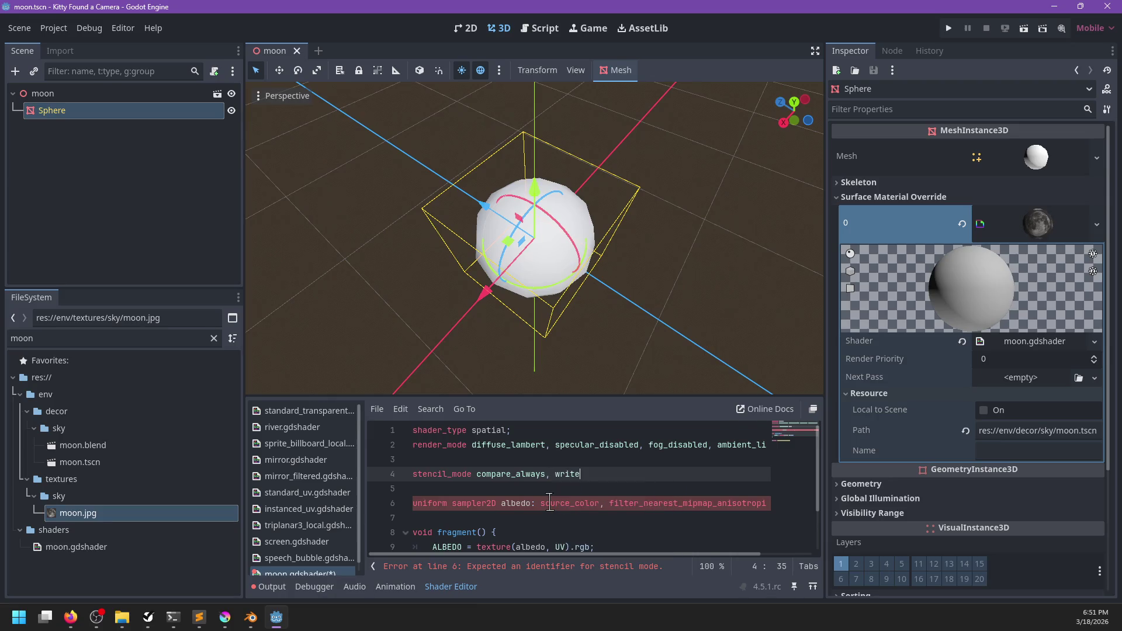
text(, 1)
key(ctrl+s)
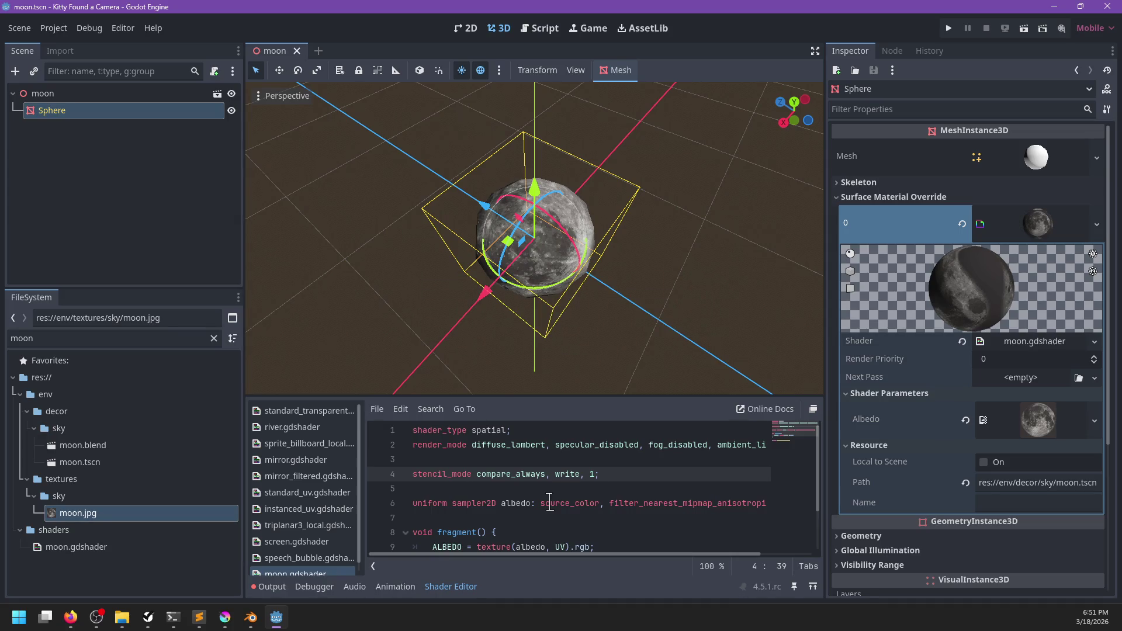
double_click(105, 338)
text(world)
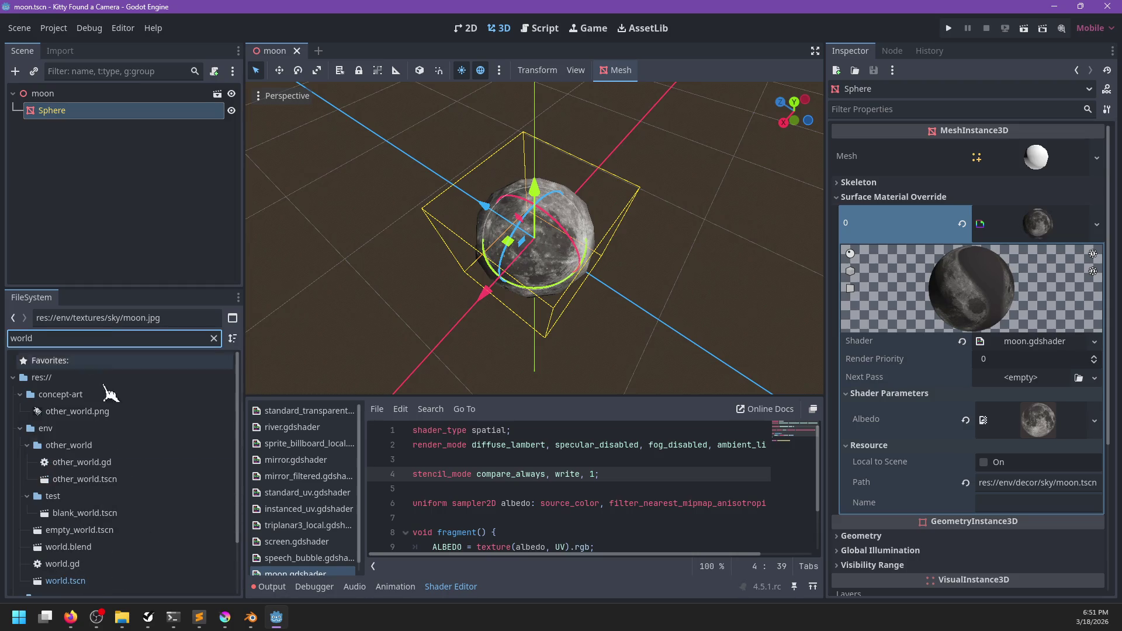
- Open world.tscn, then select and frame the moon_mesh node in the viewport
click(79, 582)
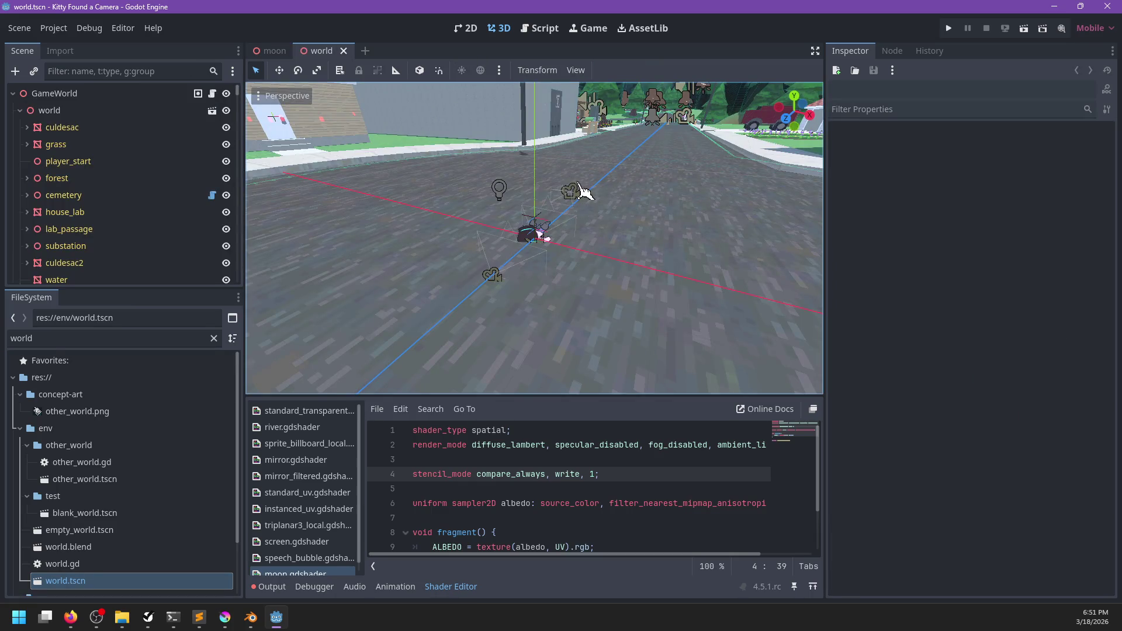
scroll(574, 178, down, 5)
scroll(427, 224, down, 5)
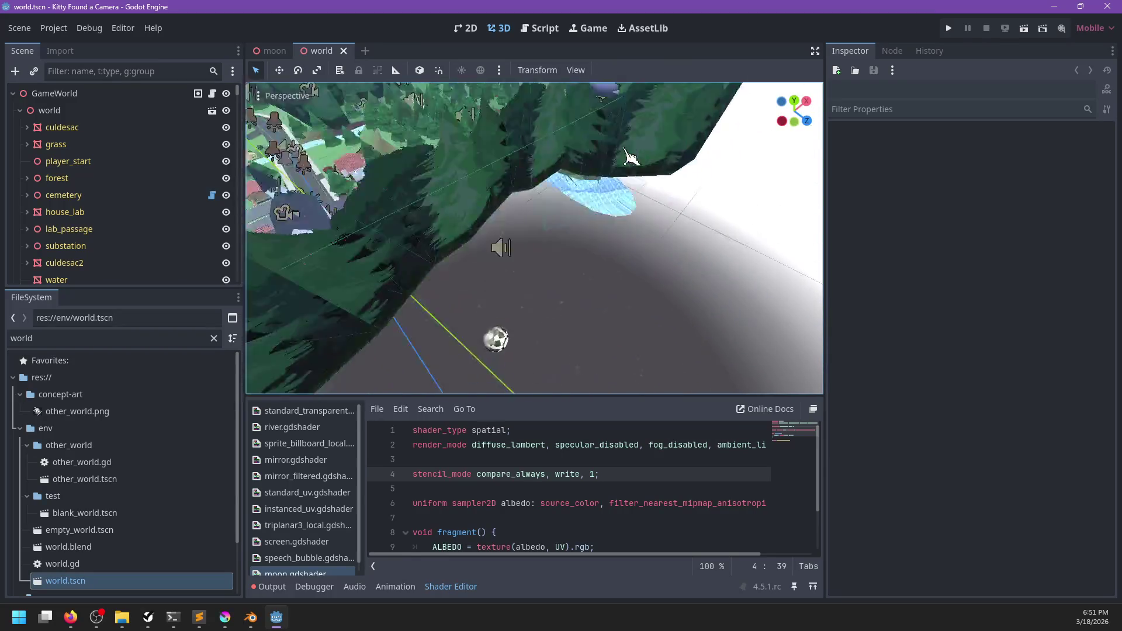
scroll(526, 242, up, 3)
click(509, 313)
key(f)
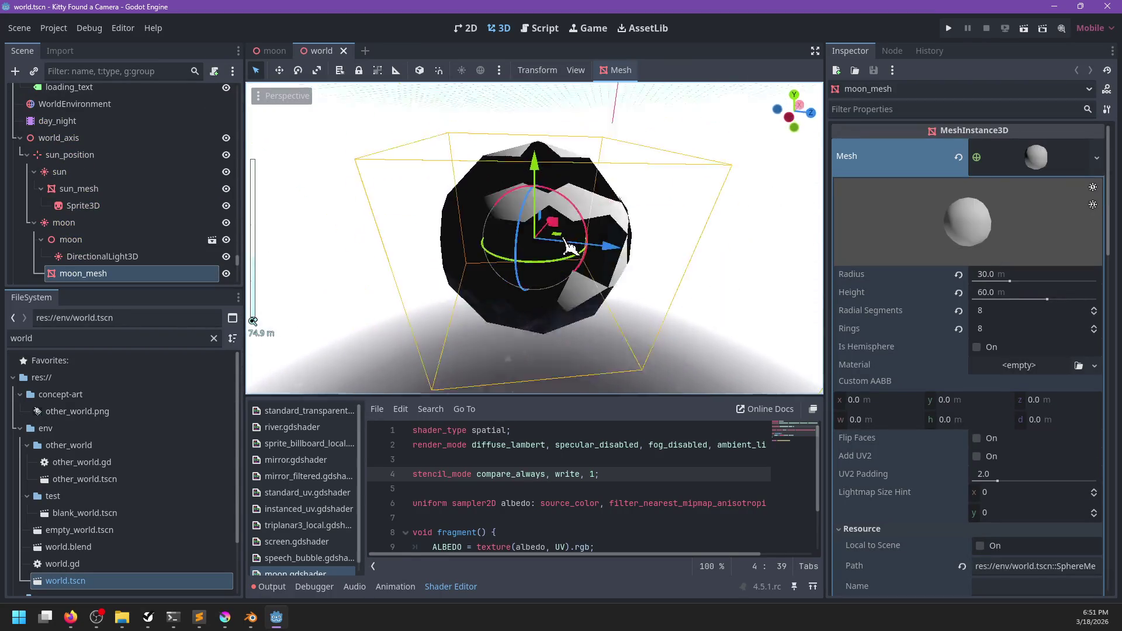
scroll(565, 252, down, 6)
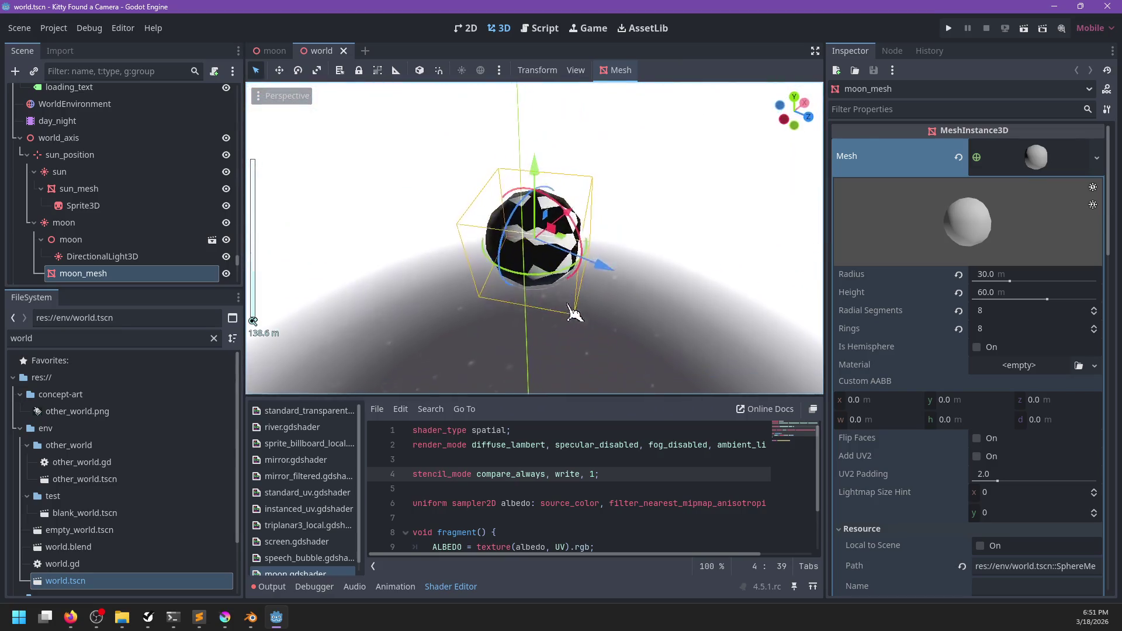
scroll(582, 319, up, 6)
scroll(115, 260, down, 2)
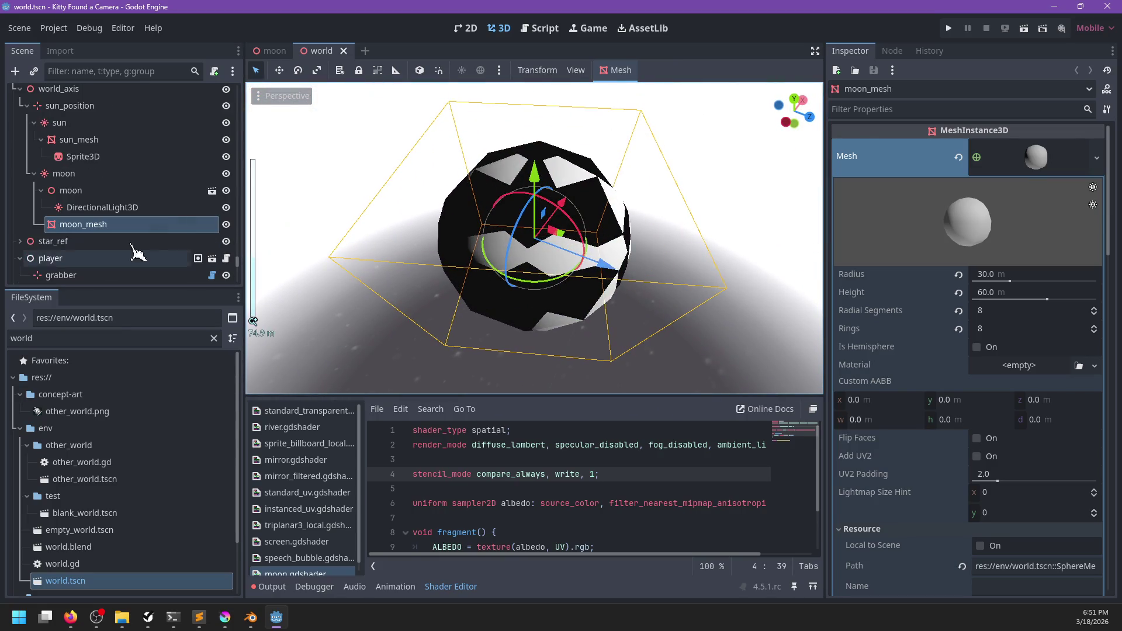
- Toggle the moon's visibility to compare, then move moon_mesh above the moon instance
click(226, 191)
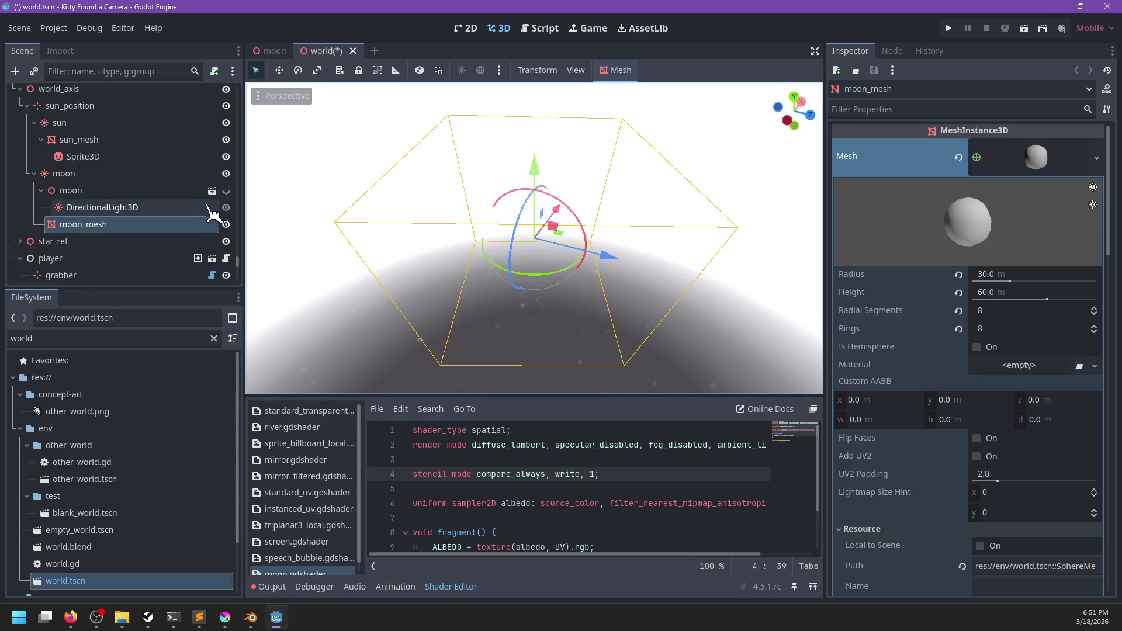
click(226, 191)
double_click(88, 225)
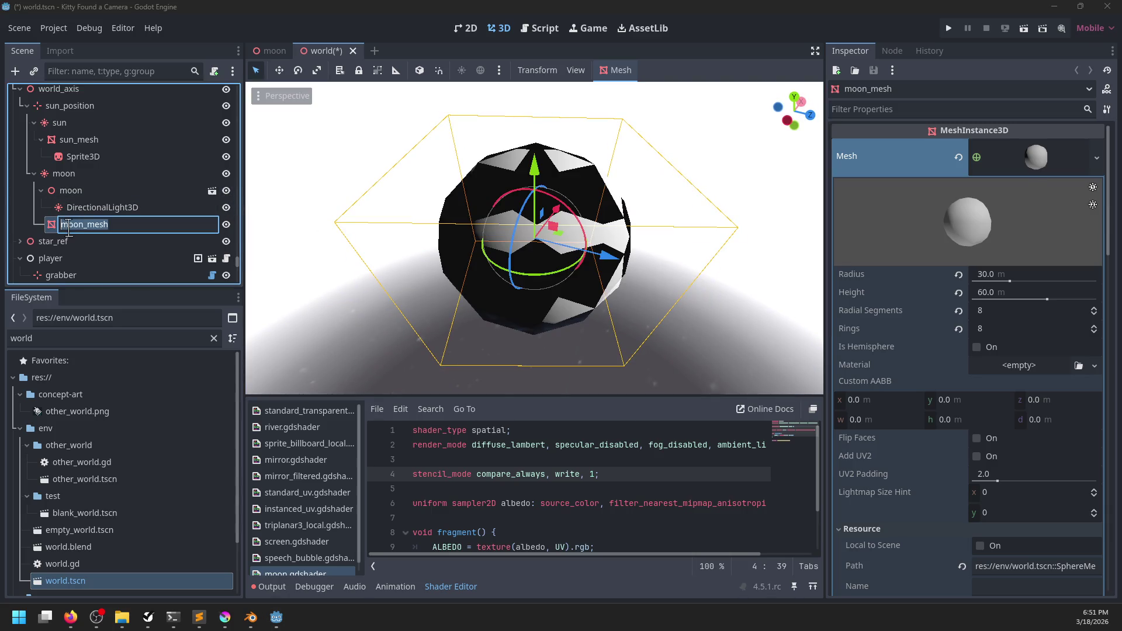
key(Escape)
mouse_move(67, 227)
mouse_down()
mouse_move(64, 191)
mouse_move(128, 223)
mouse_up()
- Hide the moon instance and orbit and zoom around moon_mesh to inspect it
click(226, 209)
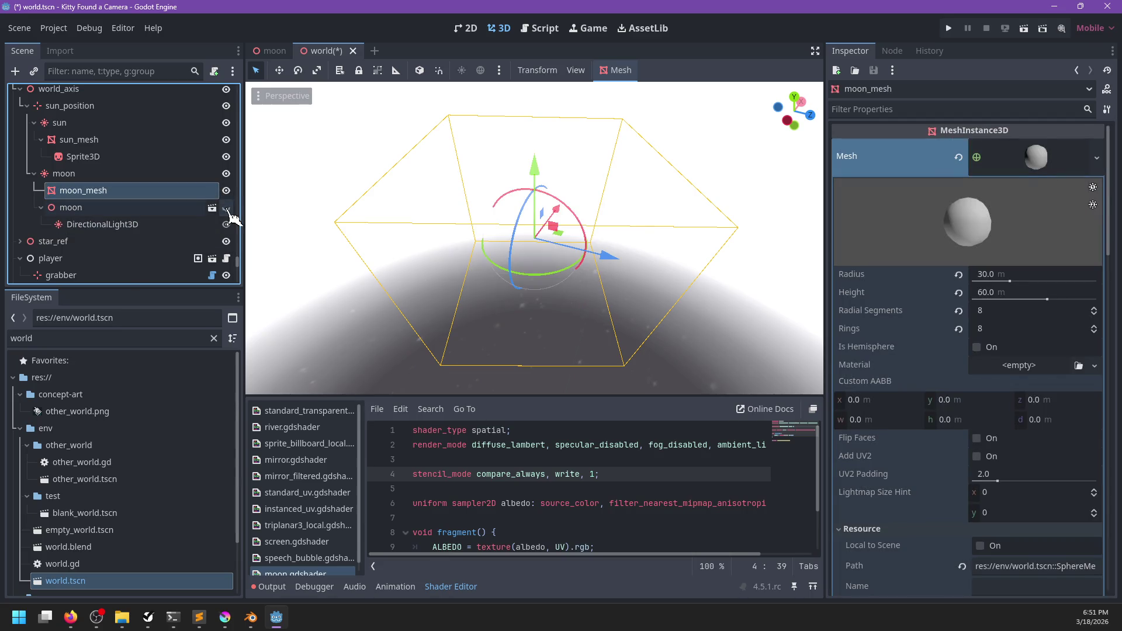
mouse_move(289, 244)
mouse_down()
mouse_move(596, 170)
mouse_move(617, 403)
mouse_up()
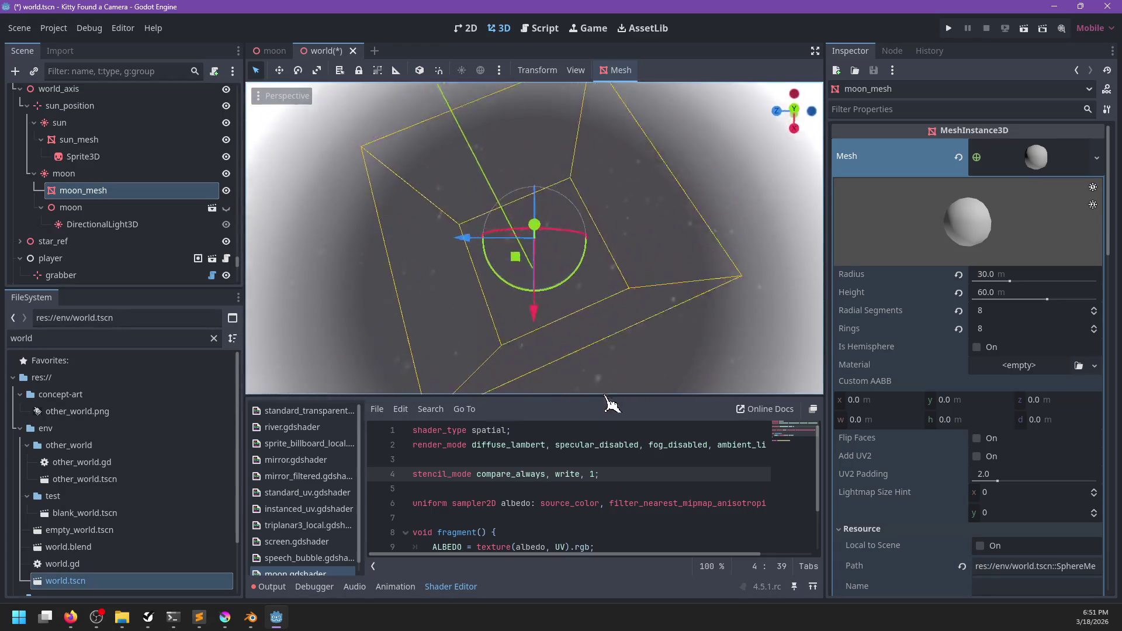
scroll(590, 187, down, 8)
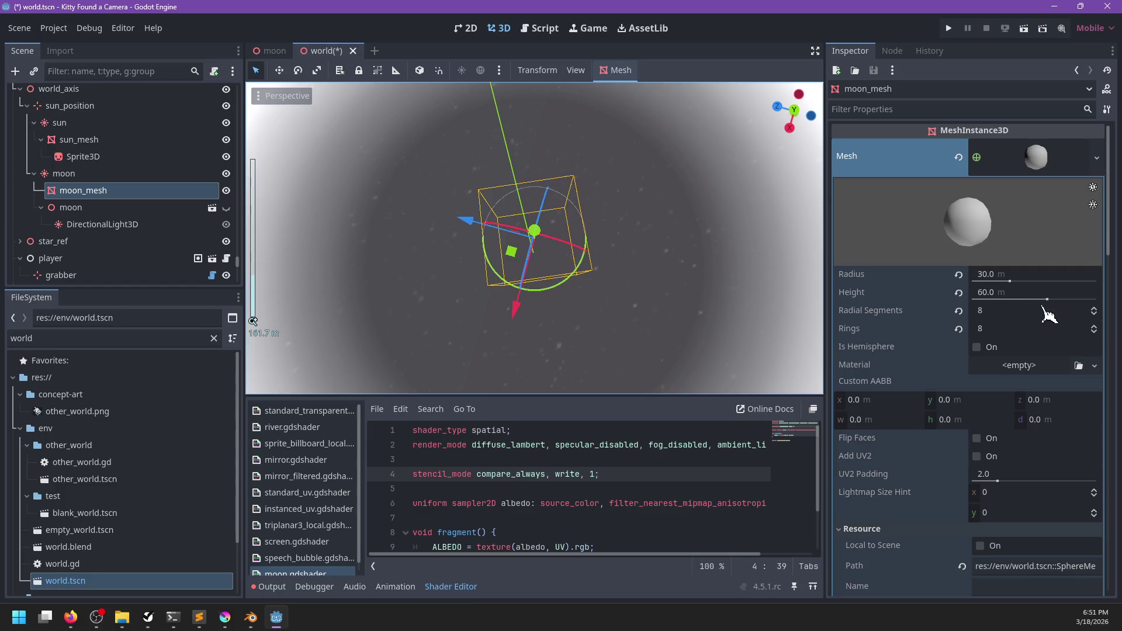
scroll(994, 459, down, 8)
scroll(908, 471, down, 2)
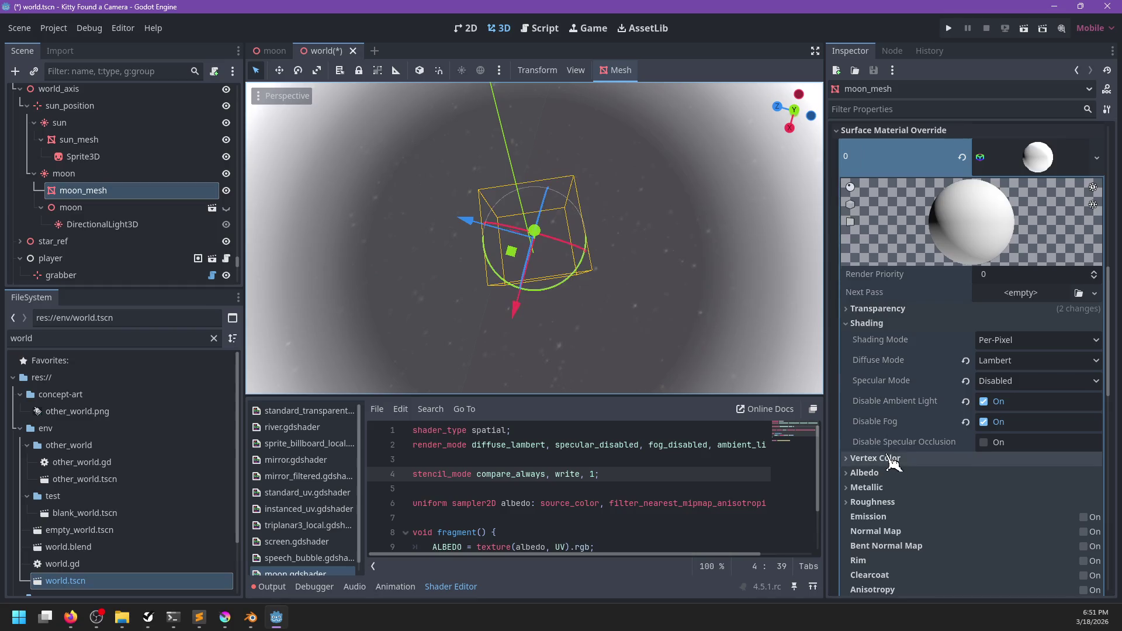
scroll(889, 457, down, 15)
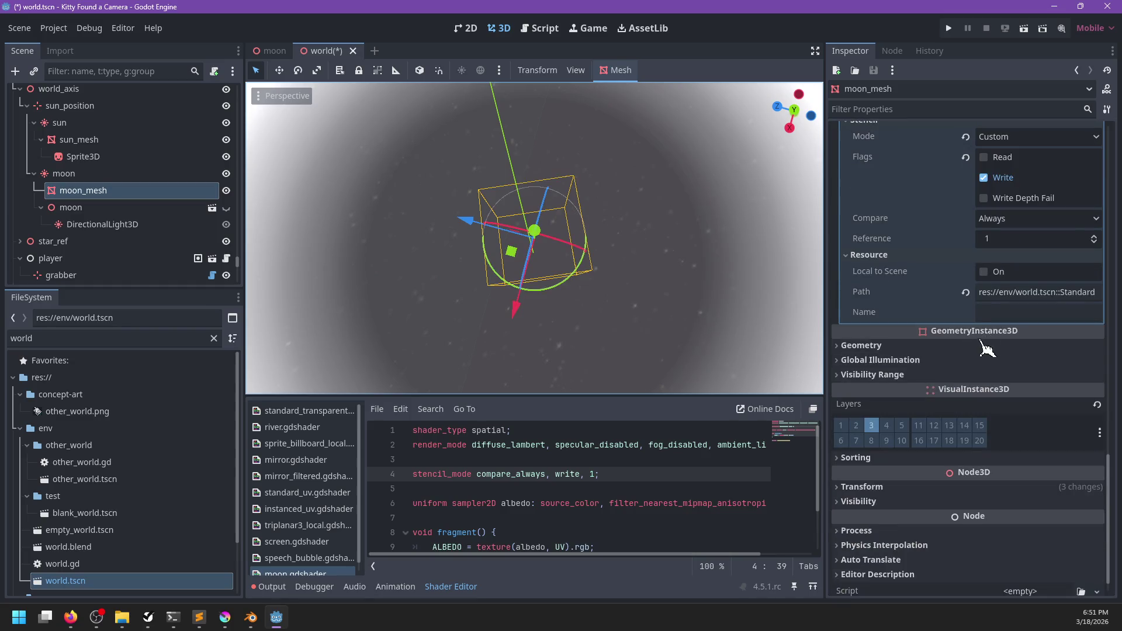
scroll(989, 347, up, 2)
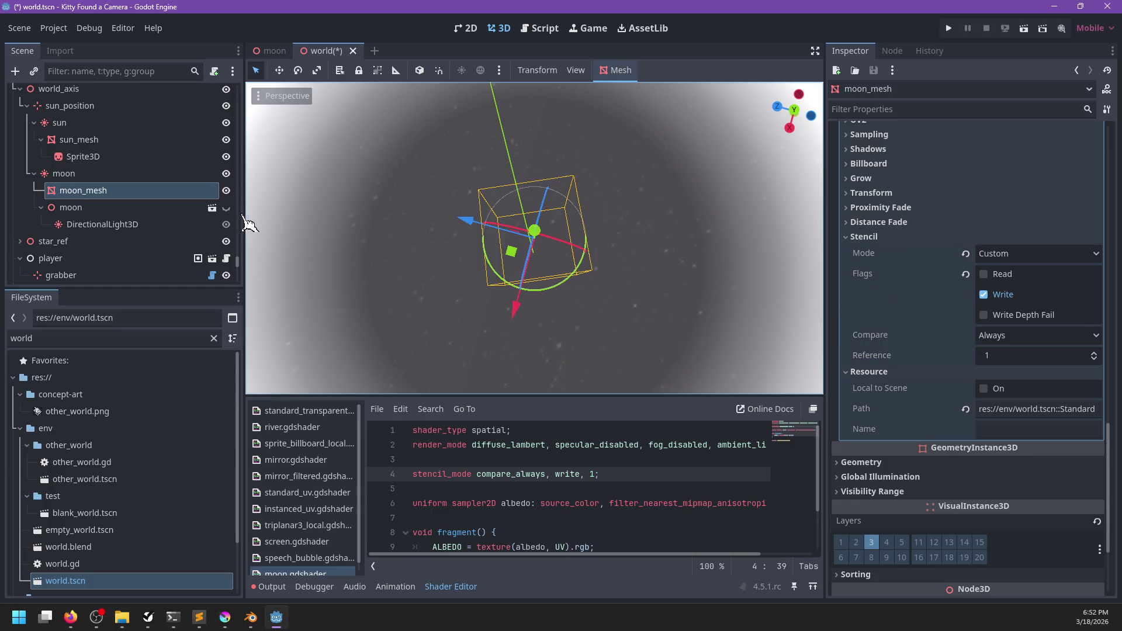
scroll(487, 253, up, 10)
- View the moon from below while toggling the moon instance, then open its own scene
mouse_move(487, 252)
mouse_down()
mouse_move(614, 201)
mouse_move(291, 232)
mouse_up()
click(163, 192)
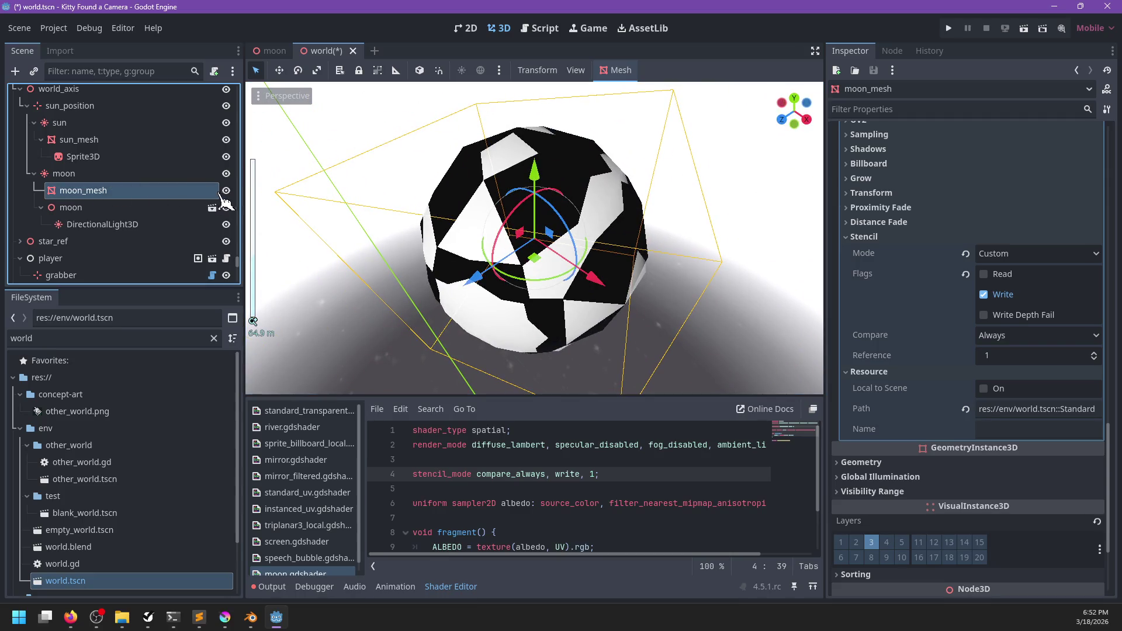
mouse_move(351, 269)
mouse_down()
mouse_move(407, 342)
mouse_move(459, 351)
mouse_move(614, 111)
mouse_move(784, 394)
mouse_move(380, 307)
mouse_move(468, 258)
mouse_move(665, 258)
mouse_move(426, 233)
mouse_up()
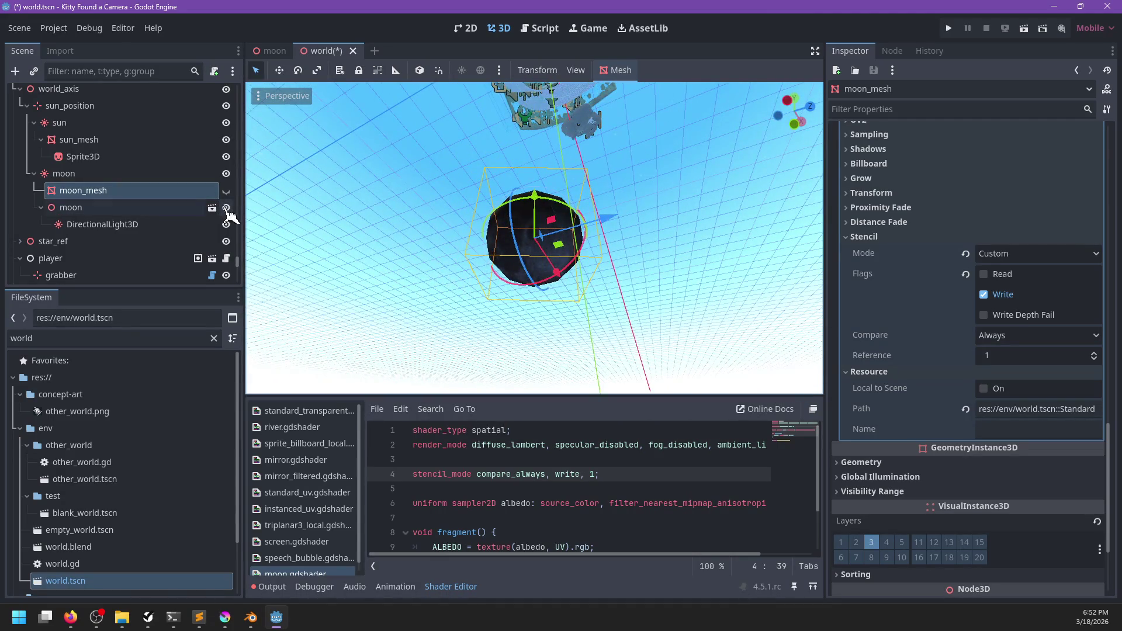
click(226, 208)
click(226, 208)
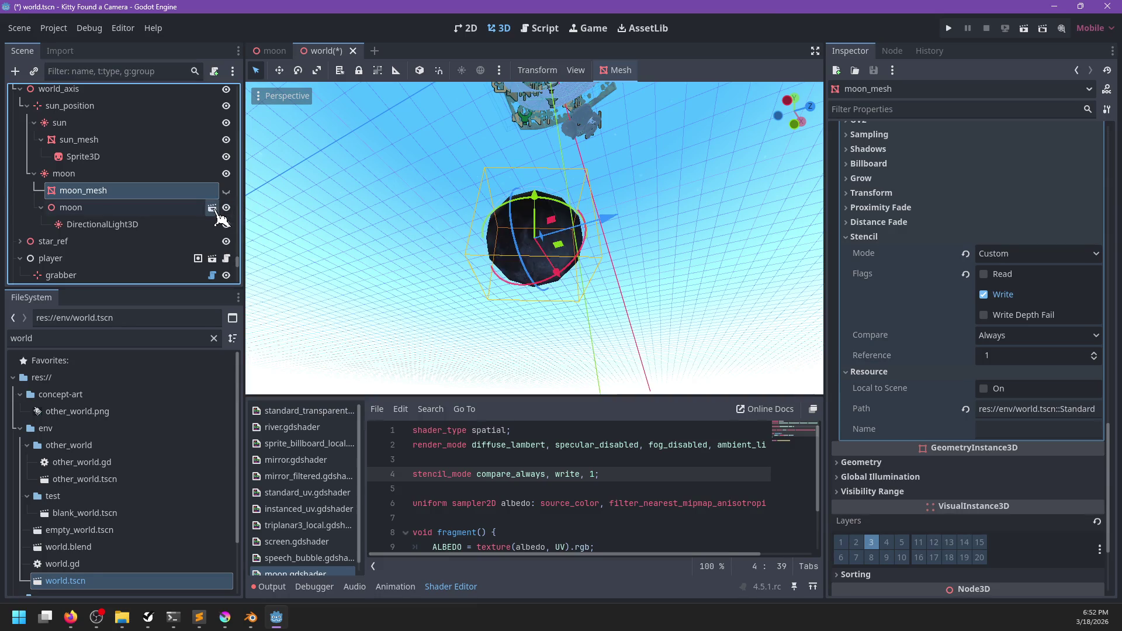
click(213, 208)
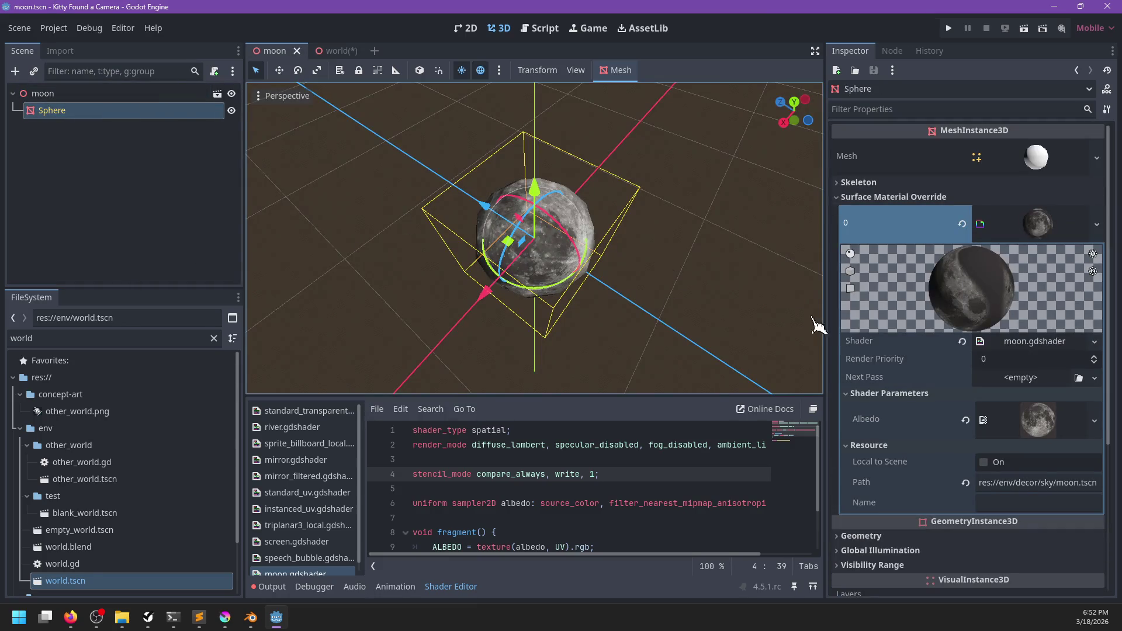
- Give the brightness uniform a hint_range(0.0, 1.0, 0.1)
scroll(625, 470, down, 2)
scroll(625, 470, up, 2)
click(623, 492)
key(Return)
text(uniform float brightness)
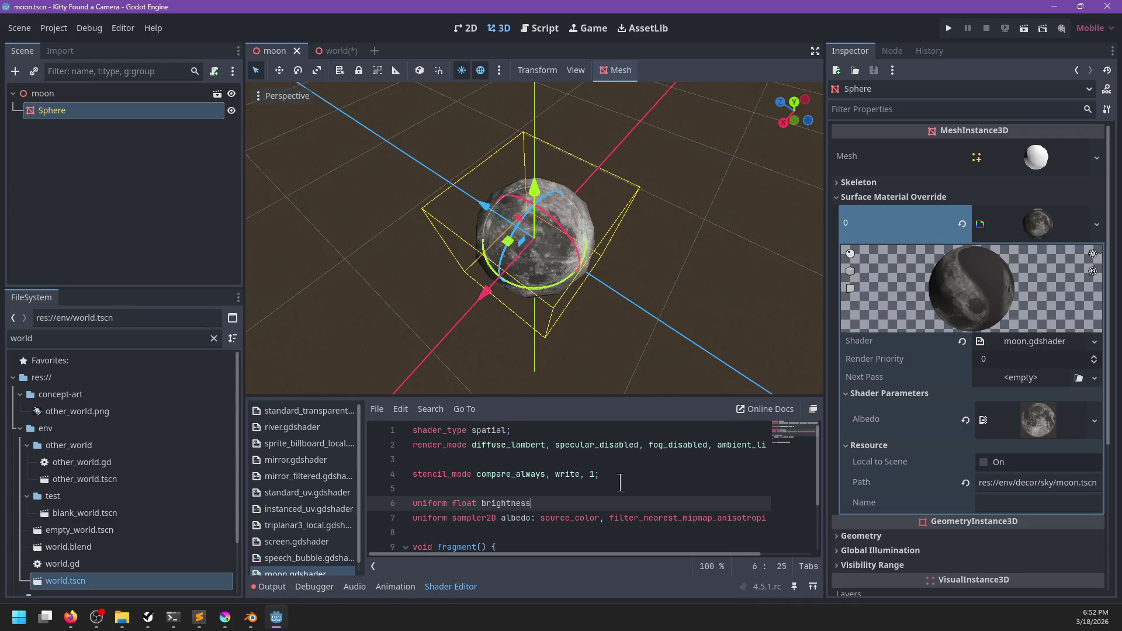
key(Return)
text(0.0, 1.0, 0.1))
- Multiply ALBEDO by (1.0 + brightness) in the fragment function
scroll(613, 482, down, 2)
click(592, 490)
key(BackSpace)
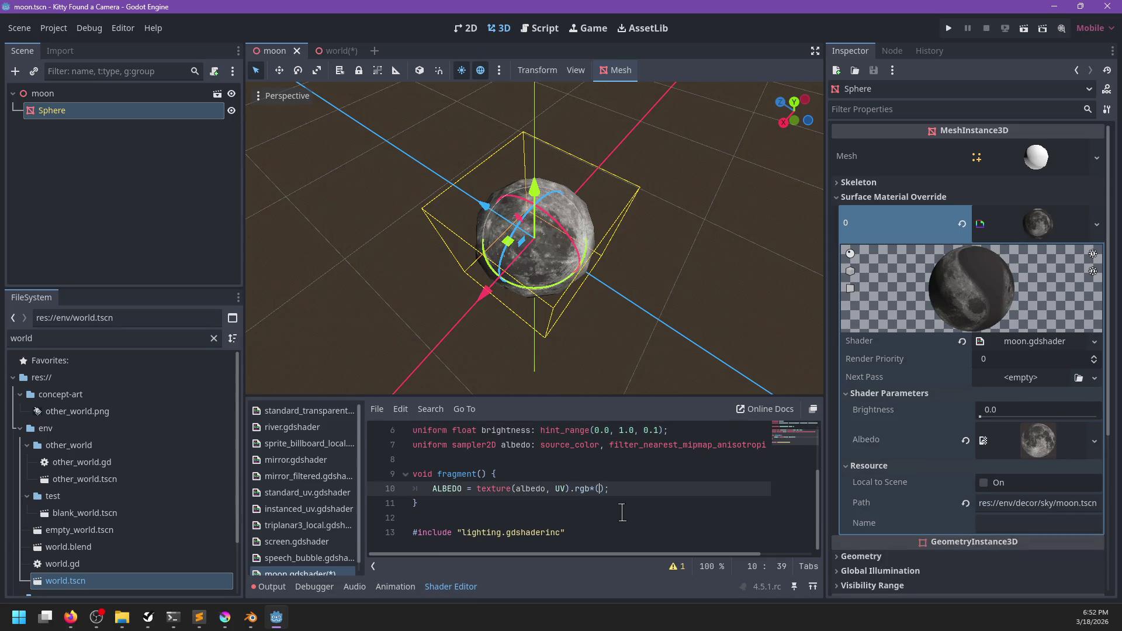
text(1+brightness)
key(Return)
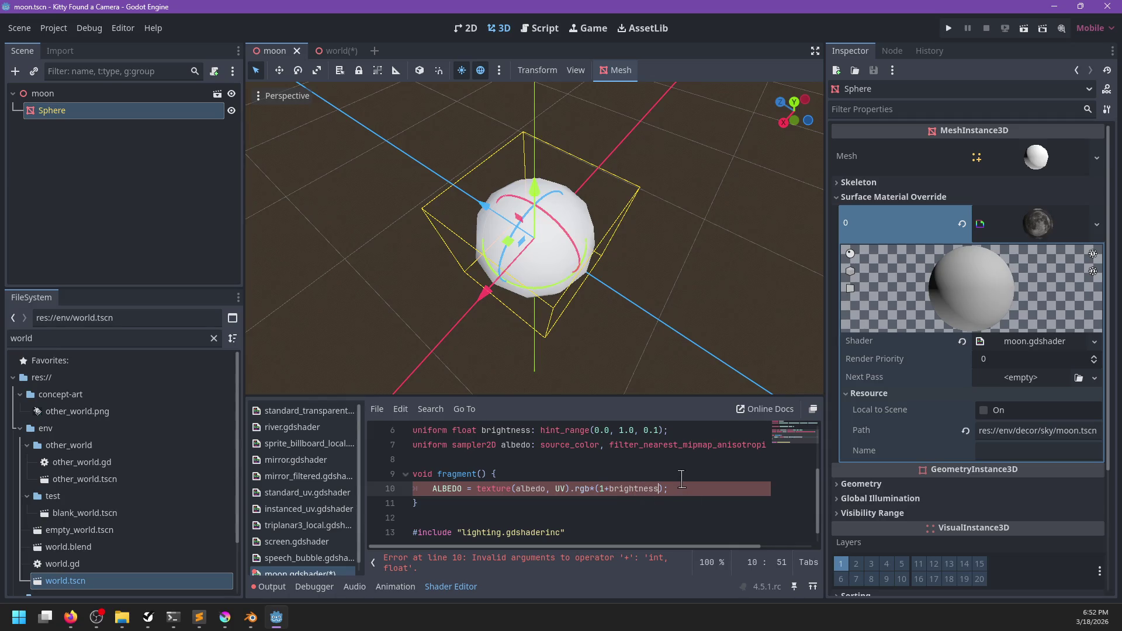
text(.0)
- Set Brightness to 1.0, raise the range maximum to 5.0, save, and switch to the world scene
click(988, 422)
mouse_move(981, 417)
mouse_down()
mouse_move(1005, 426)
mouse_move(1099, 417)
mouse_up()
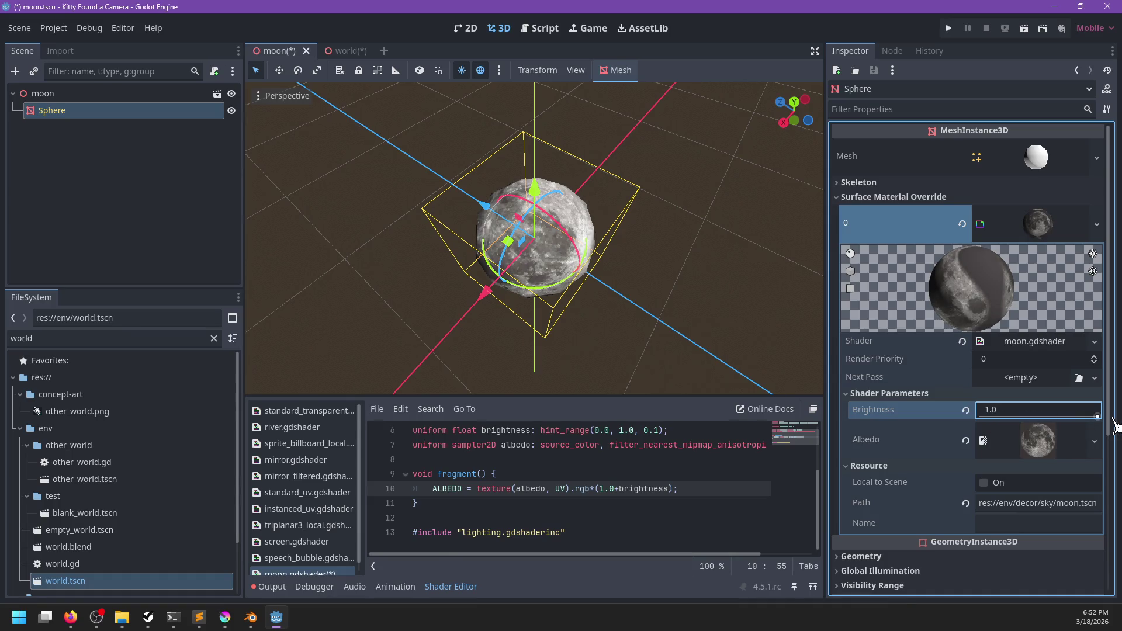
click(621, 433)
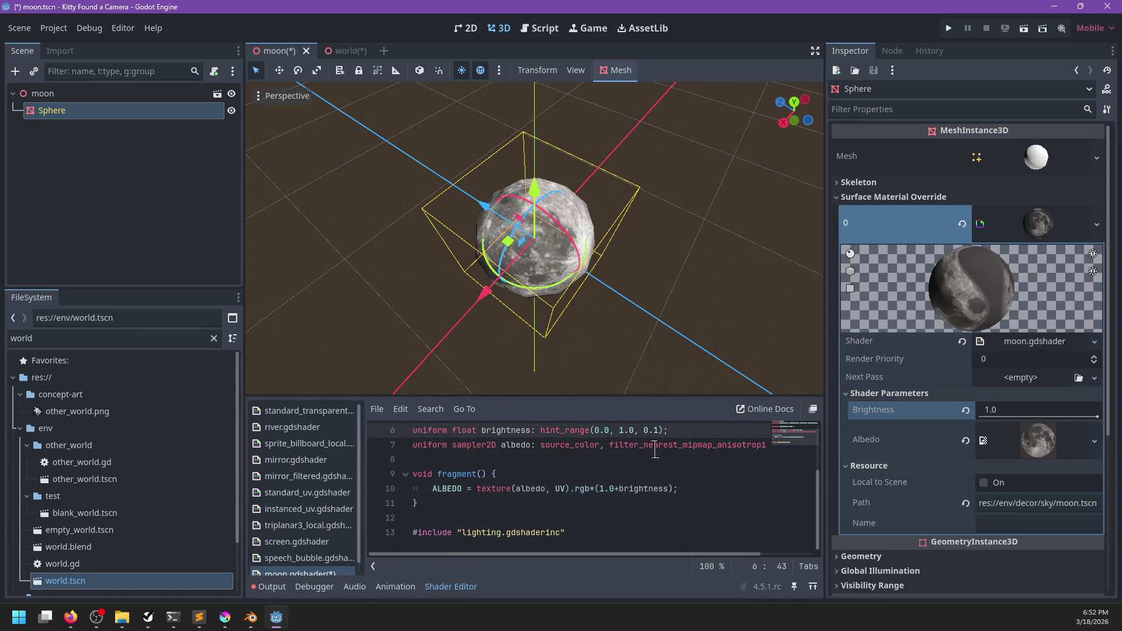
text(5)
key(ctrl+s)
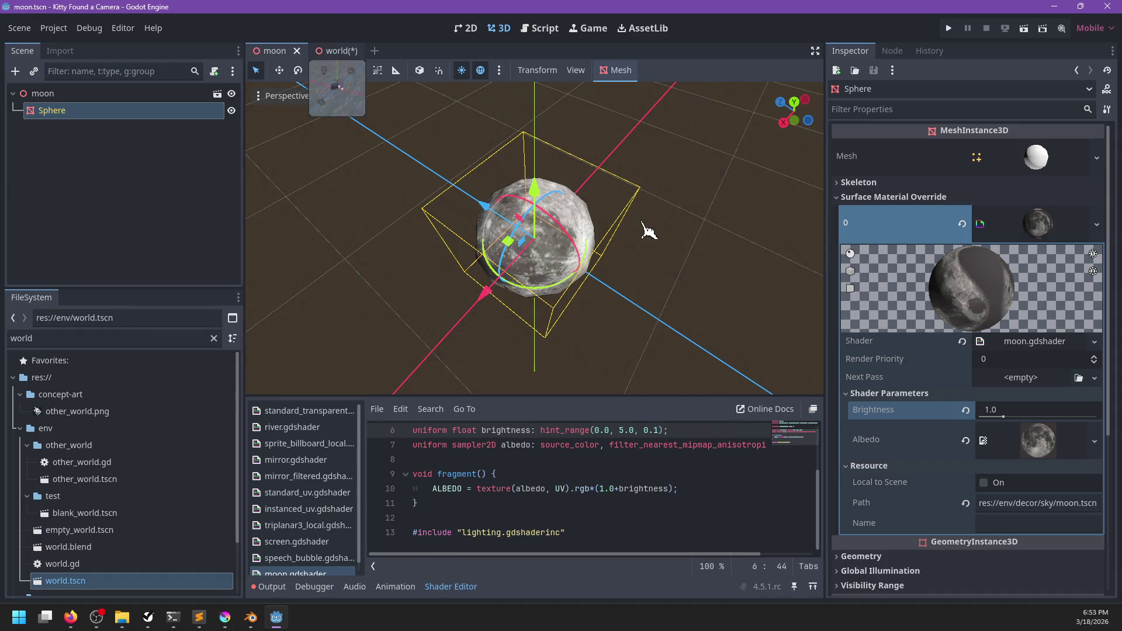
key(ctrl+Tab)
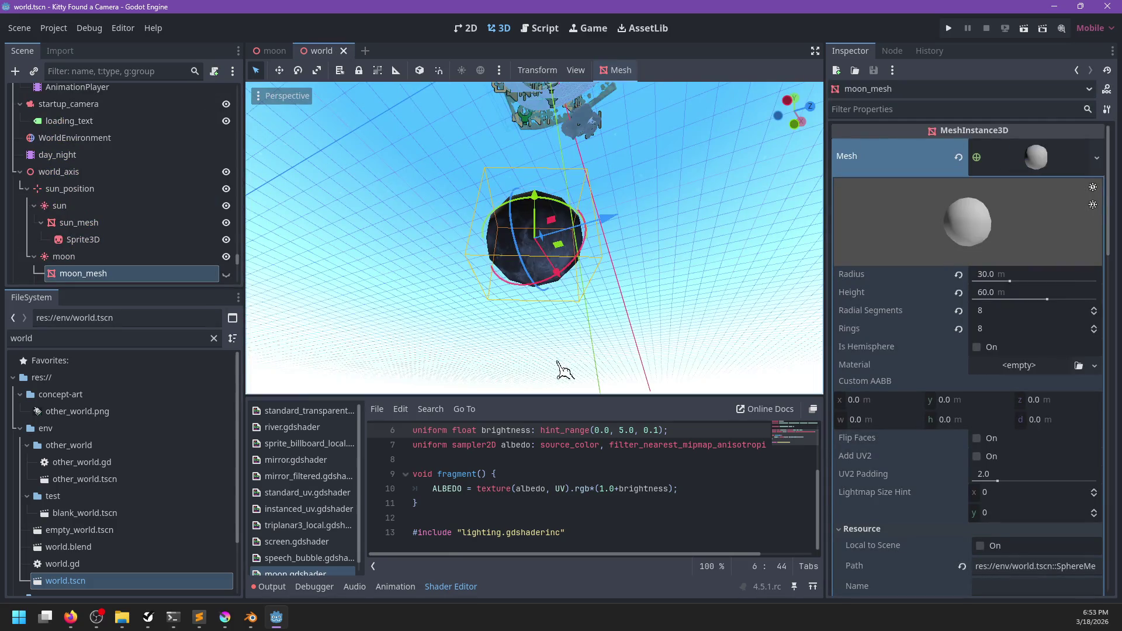
- In the moon scene, append ', blend_add' to the shader's render_mode line and save
mouse_move(670, 108)
mouse_down()
mouse_move(602, 226)
mouse_move(676, 321)
mouse_move(509, 326)
mouse_move(682, 262)
mouse_up()
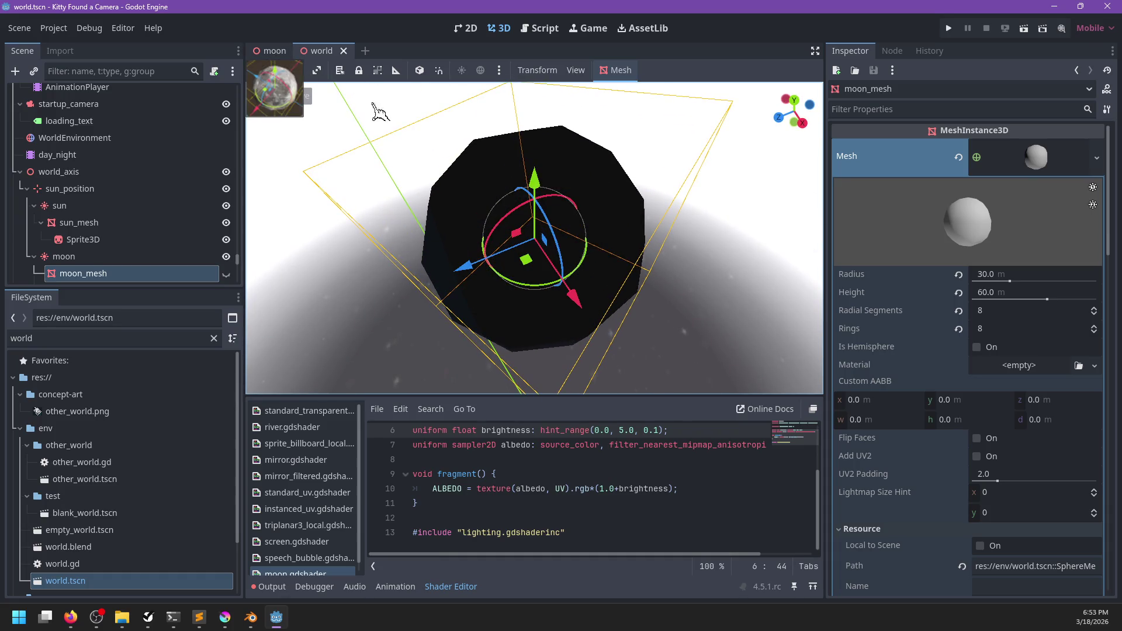
click(272, 51)
scroll(583, 477, up, 2)
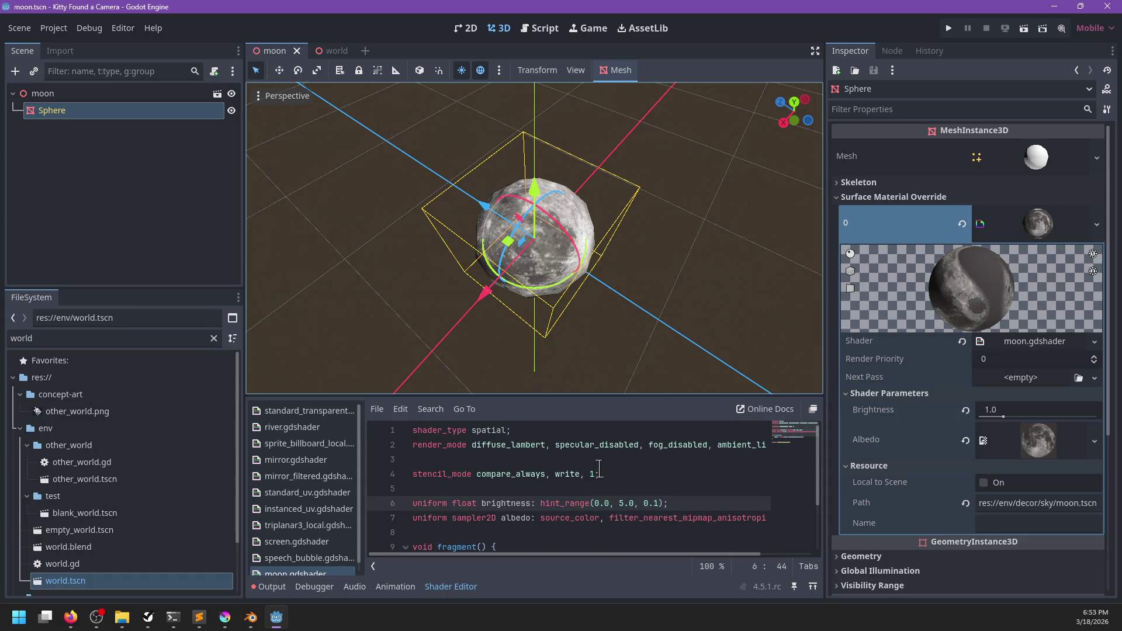
scroll(719, 449, right, 2)
click(765, 446)
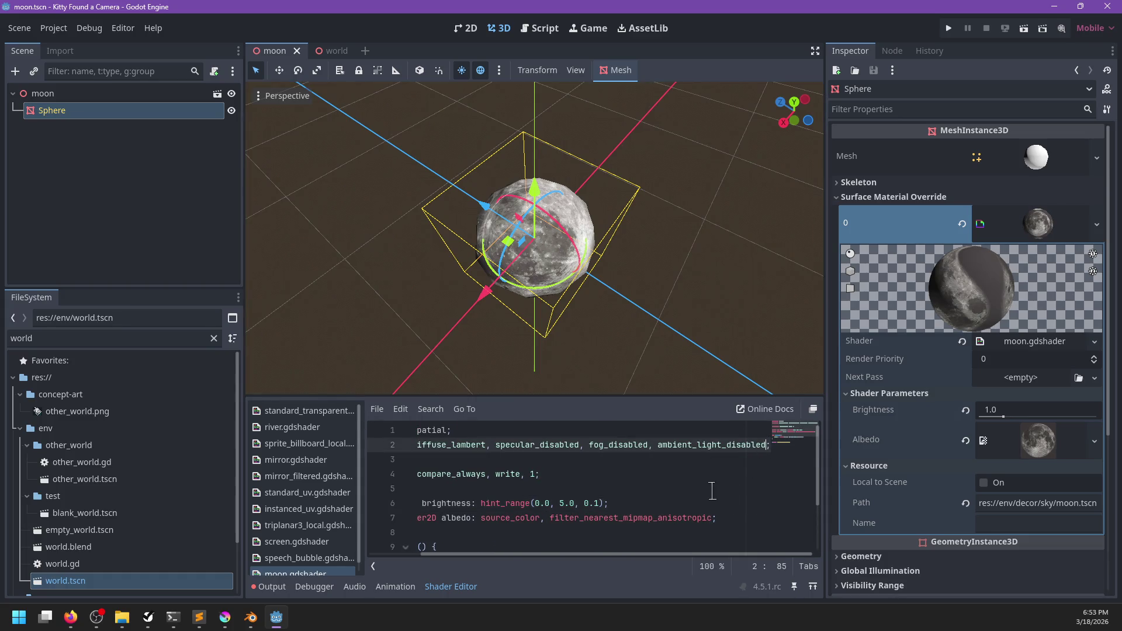
text(, blend_add)
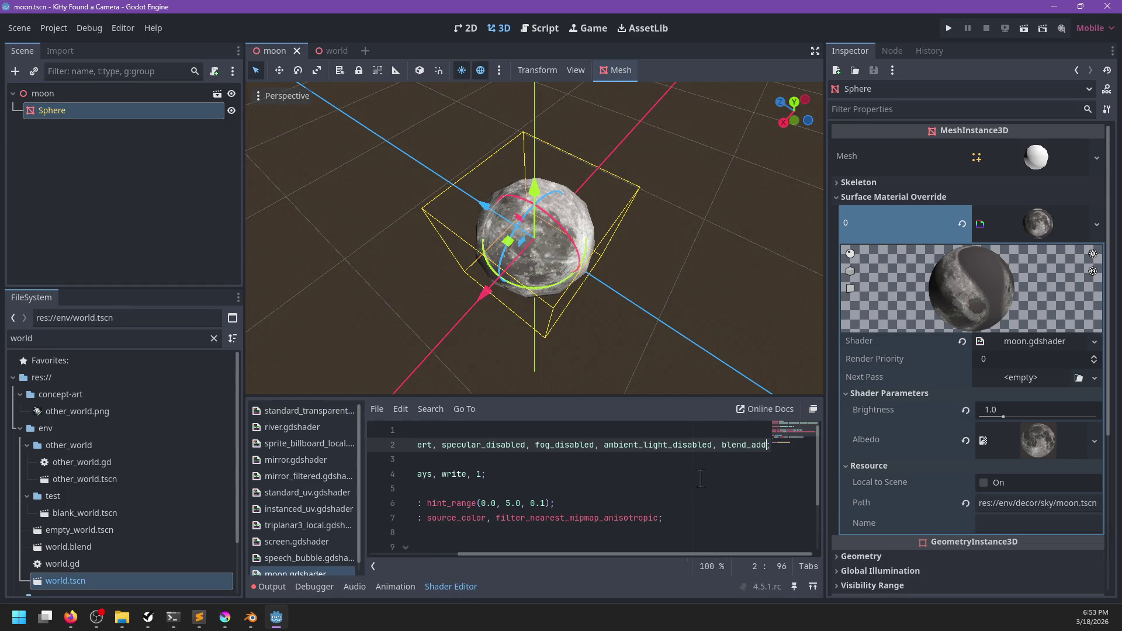
key(ctrl+s)
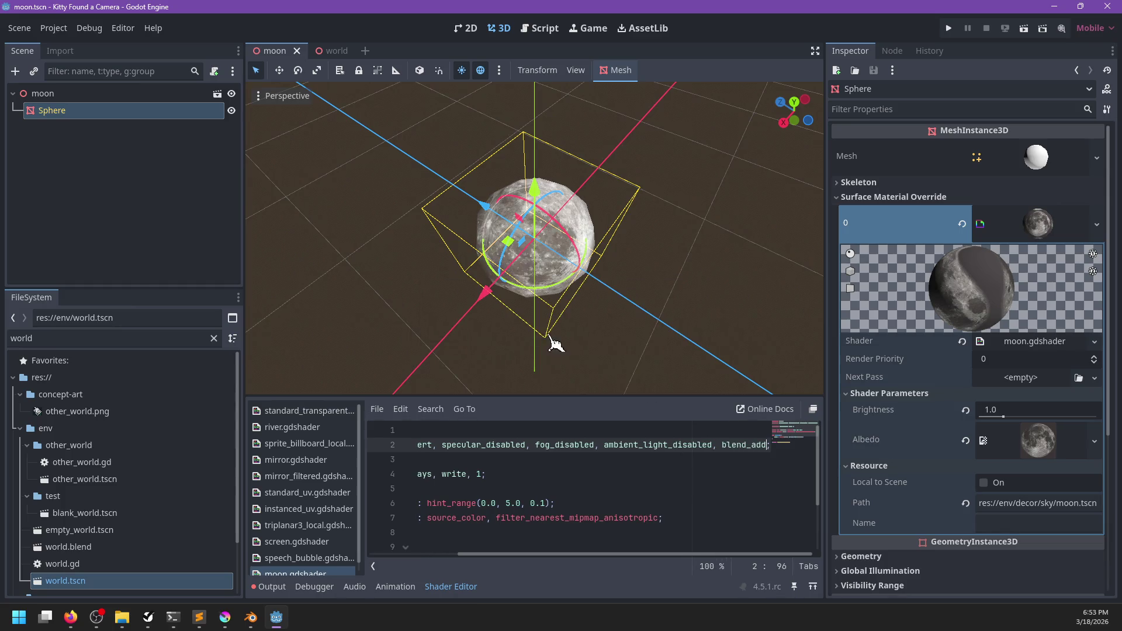
mouse_move(460, 347)
mouse_down()
mouse_move(498, 255)
mouse_move(384, 112)
mouse_up()
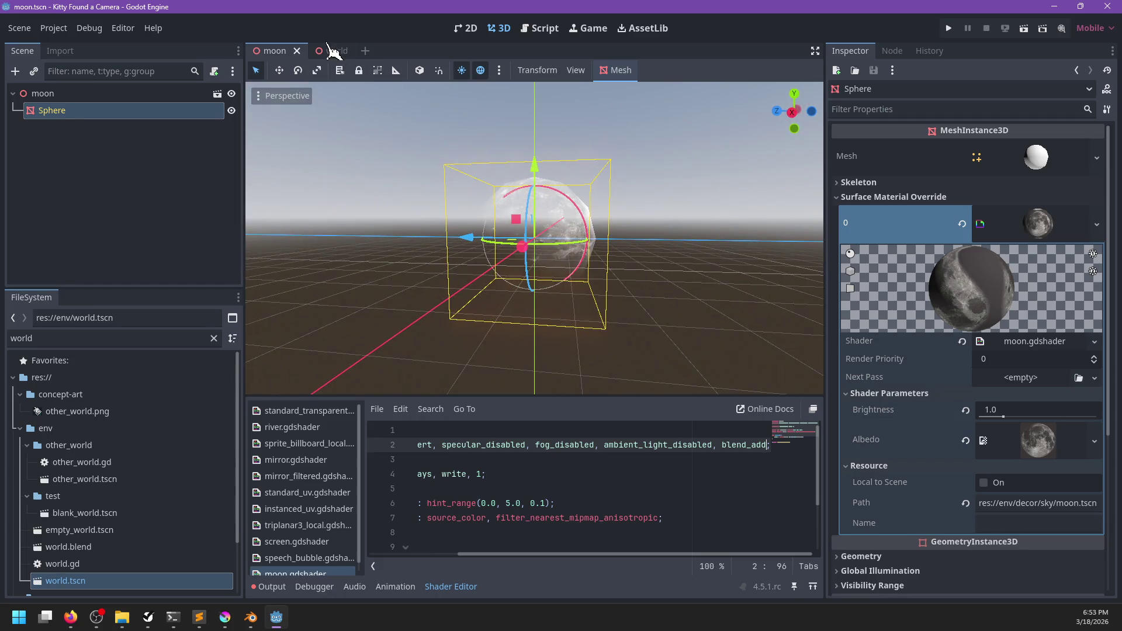
mouse_move(336, 57)
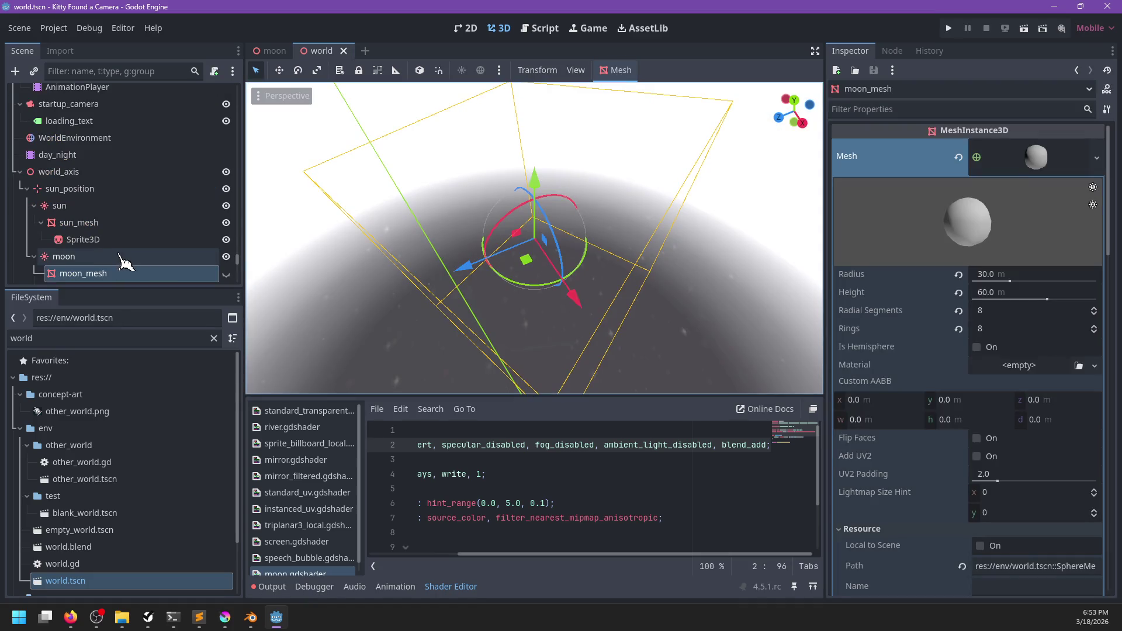
- Review moon_mesh's Surface Material Override in the Inspector and collapse its Shading section
scroll(123, 260, down, 3)
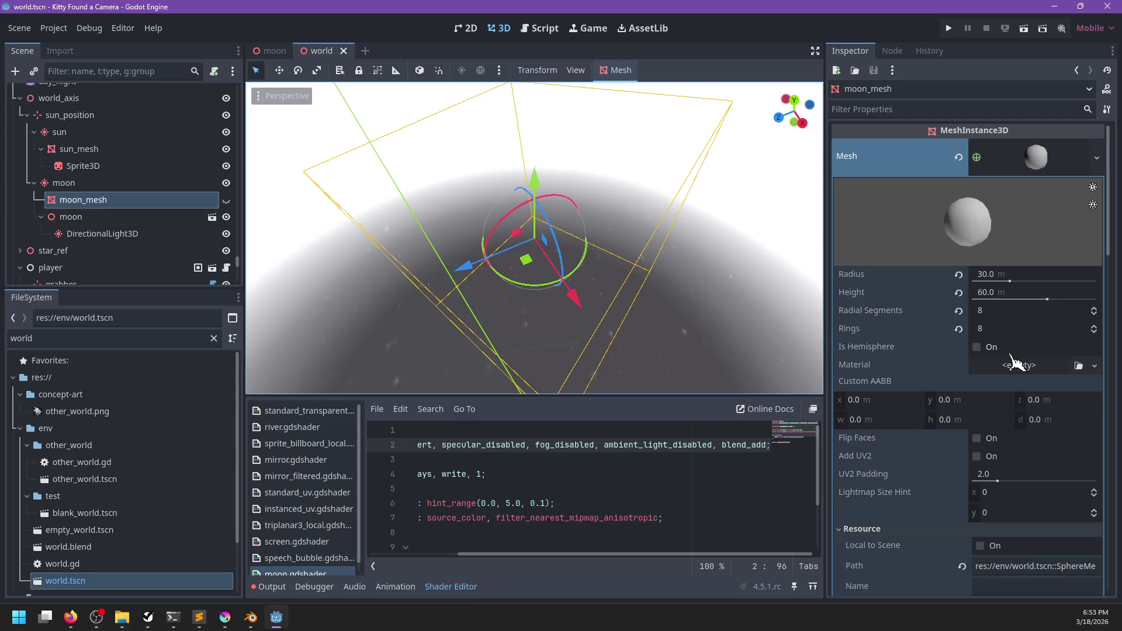
scroll(1016, 362, down, 5)
scroll(1016, 362, down, 15)
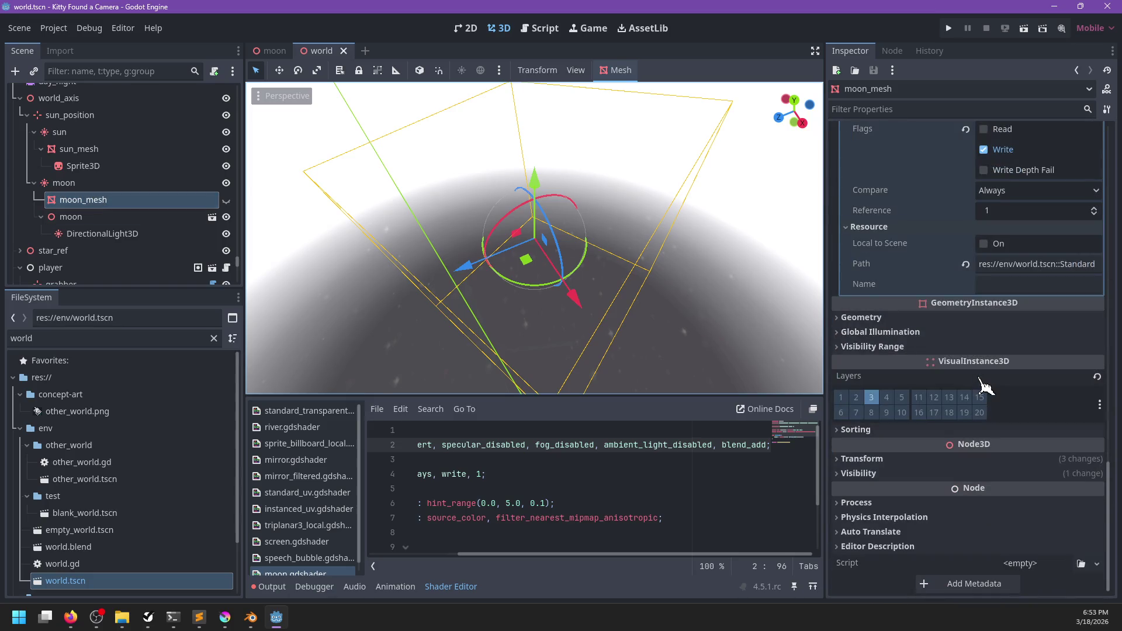
scroll(967, 382, up, 1)
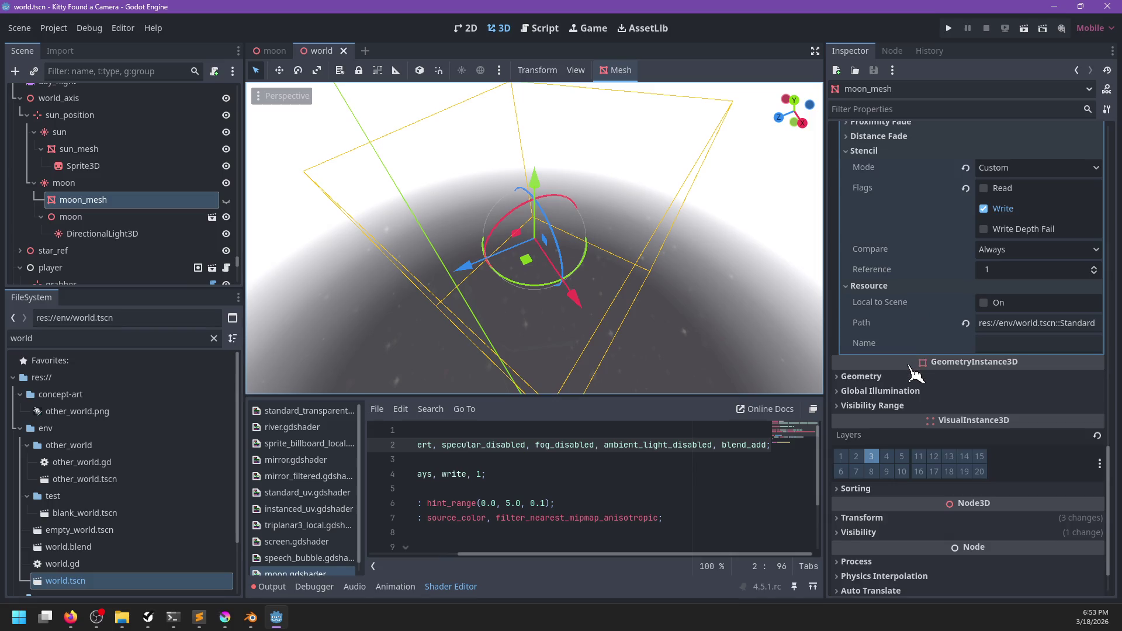
scroll(915, 373, up, 15)
scroll(985, 381, down, 3)
click(1035, 372)
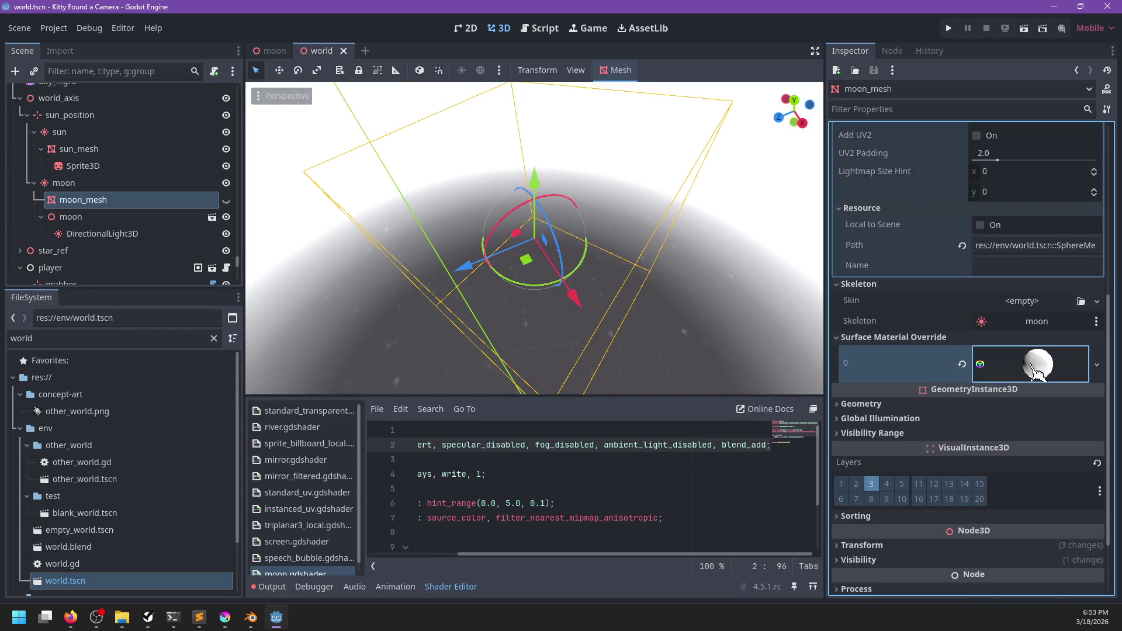
click(1034, 372)
scroll(950, 402, down, 6)
scroll(950, 402, up, 3)
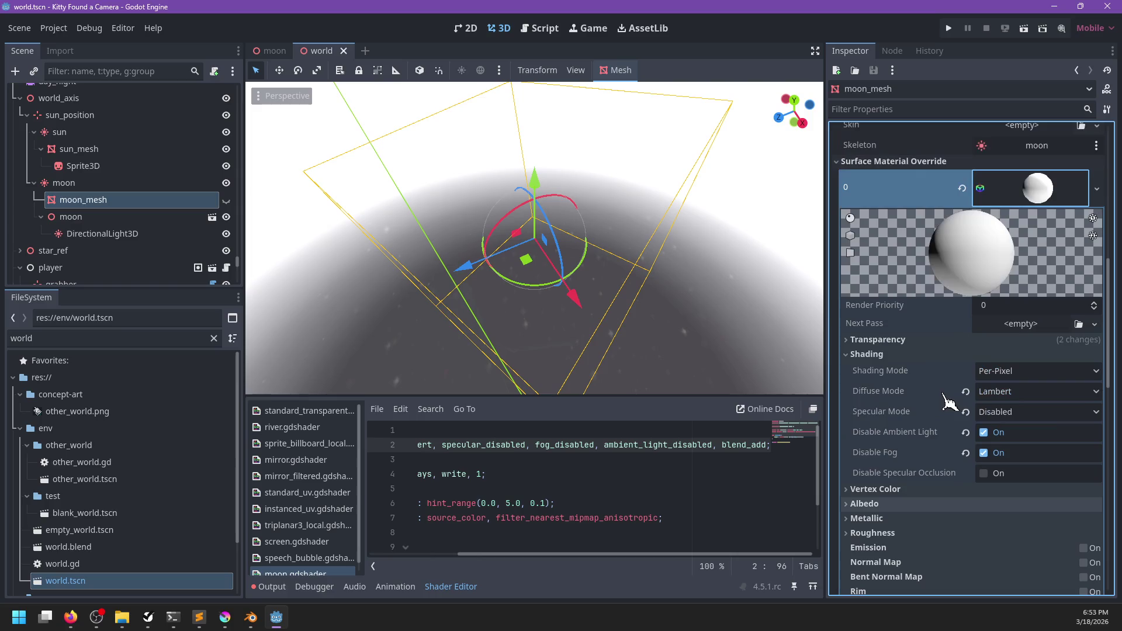
click(895, 355)
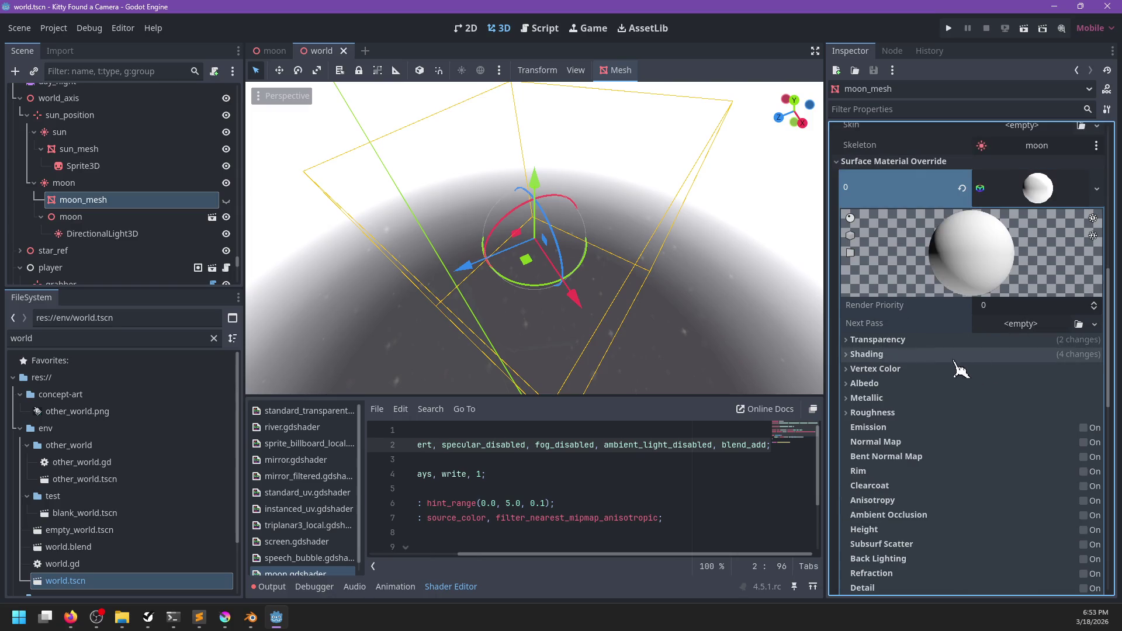
scroll(936, 357, up, 3)
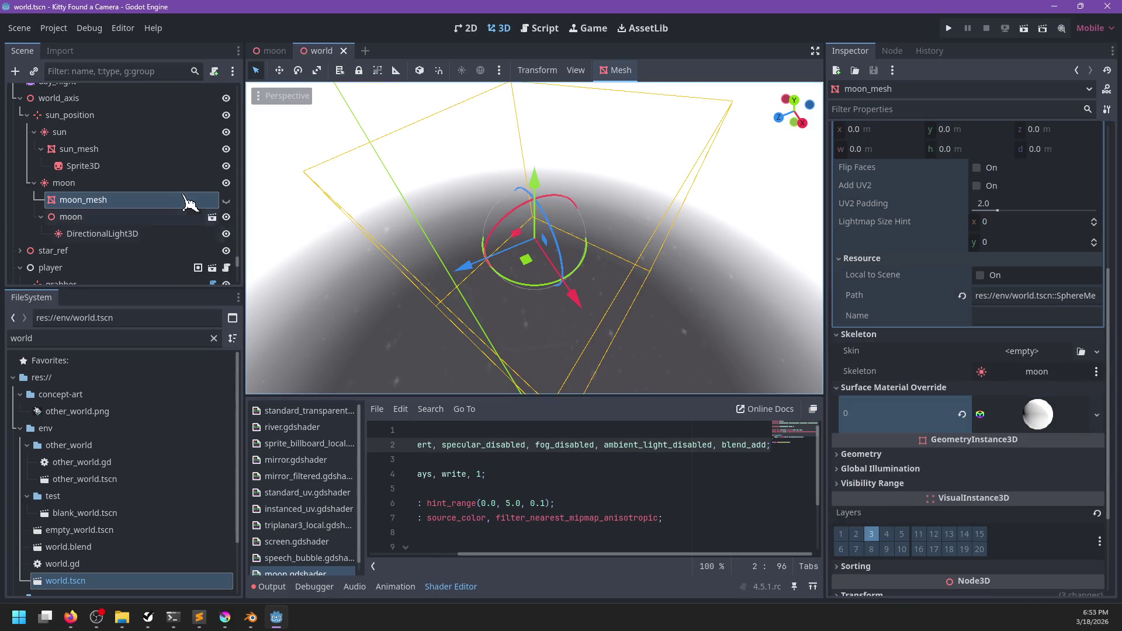
- Orbit the view in around the moon and select the day_night animation player
mouse_move(401, 319)
mouse_down()
mouse_move(602, 188)
mouse_move(664, 106)
mouse_move(585, 146)
mouse_up()
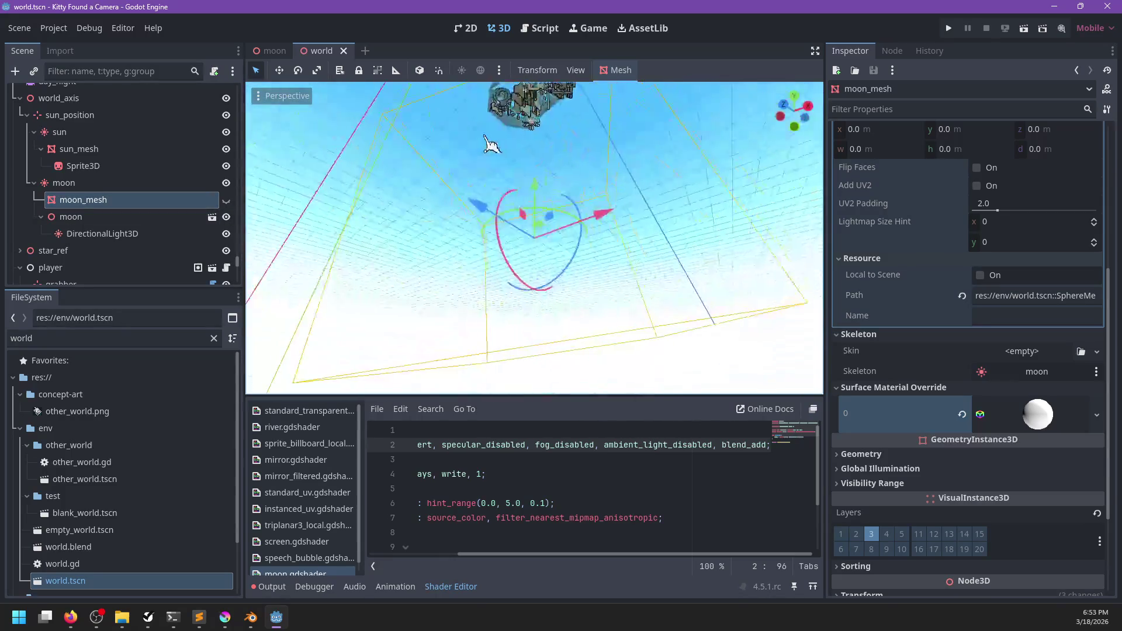
scroll(554, 199, up, 3)
mouse_move(554, 199)
mouse_down()
mouse_move(602, 230)
mouse_move(606, 350)
mouse_move(626, 105)
mouse_up()
scroll(626, 107, up, 10)
mouse_move(562, 176)
mouse_down()
mouse_move(494, 237)
mouse_move(454, 170)
mouse_move(351, 176)
mouse_up()
scroll(438, 220, down, 5)
scroll(141, 223, down, 5)
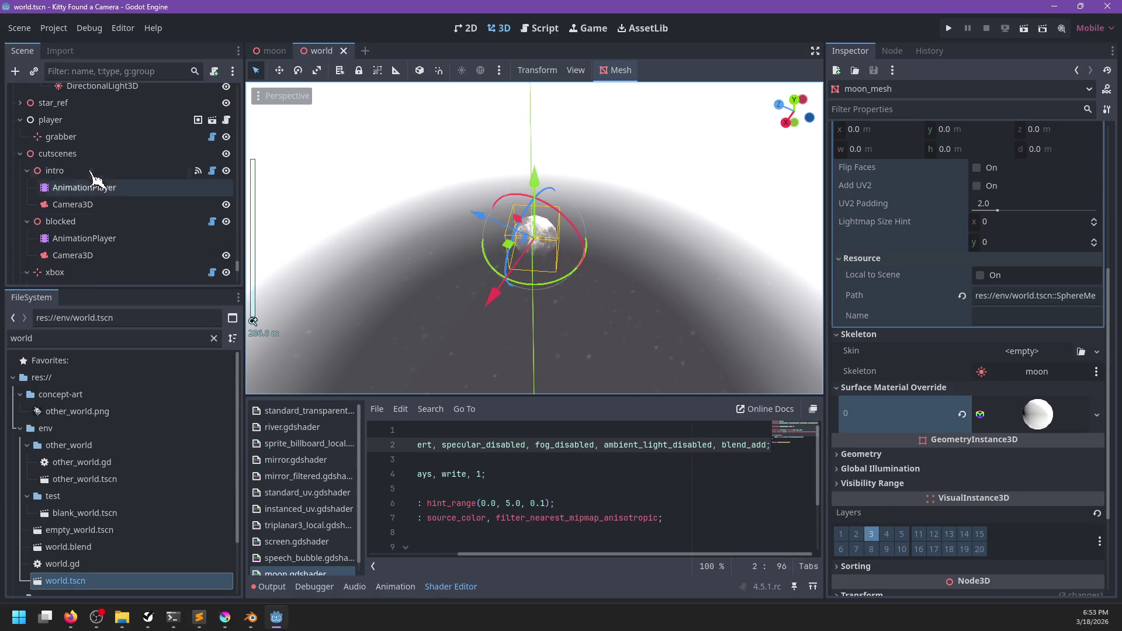
scroll(118, 156, up, 5)
click(64, 154)
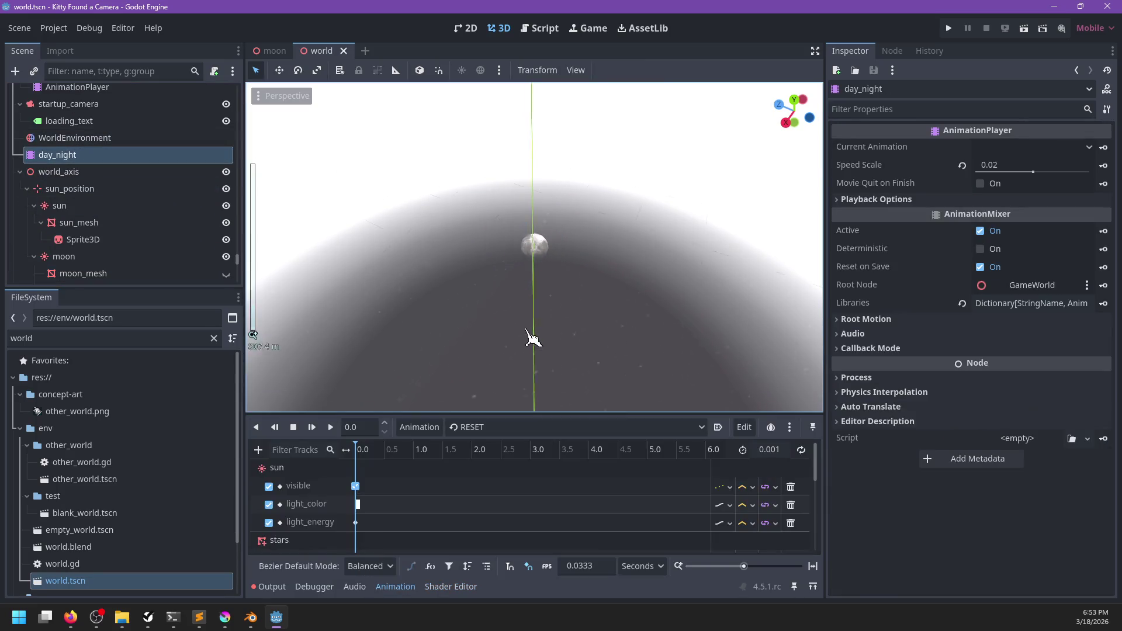
- Choose the day_night animation and scrub its timeline to sunset
scroll(528, 333, down, 7)
click(480, 427)
click(493, 468)
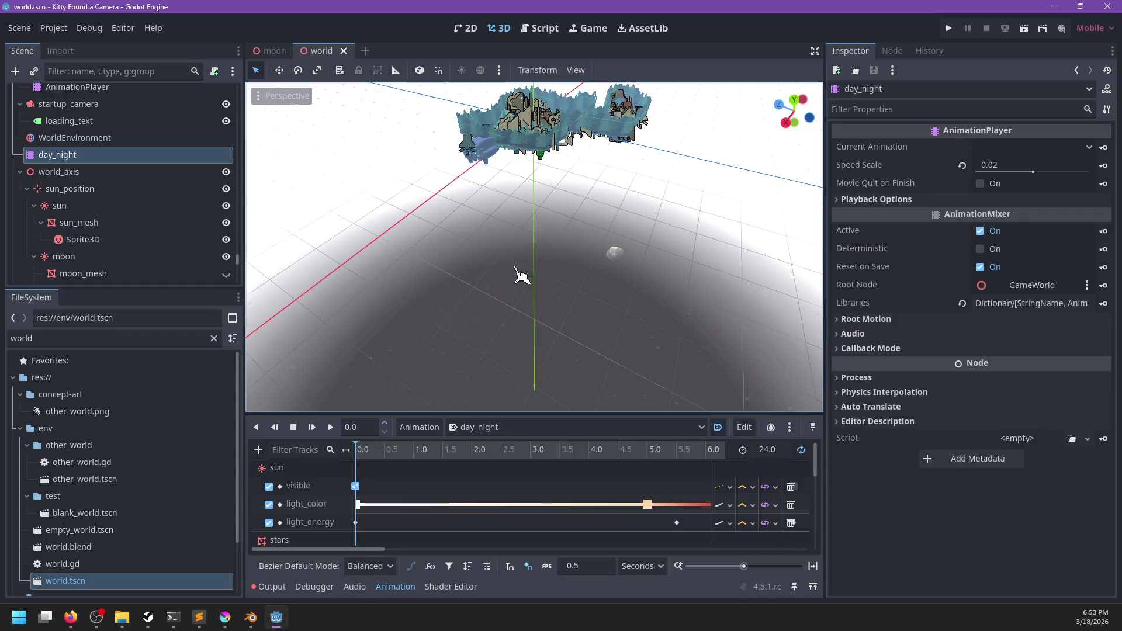
scroll(521, 258, up, 5)
mouse_move(386, 453)
mouse_down()
mouse_move(546, 433)
mouse_move(765, 380)
mouse_up()
- Scrub day_night forward to night and back to about 7.76, viewing the starry sky
mouse_move(676, 300)
mouse_down()
mouse_move(571, 308)
mouse_move(544, 281)
mouse_move(562, 270)
mouse_up()
scroll(562, 272, up, 5)
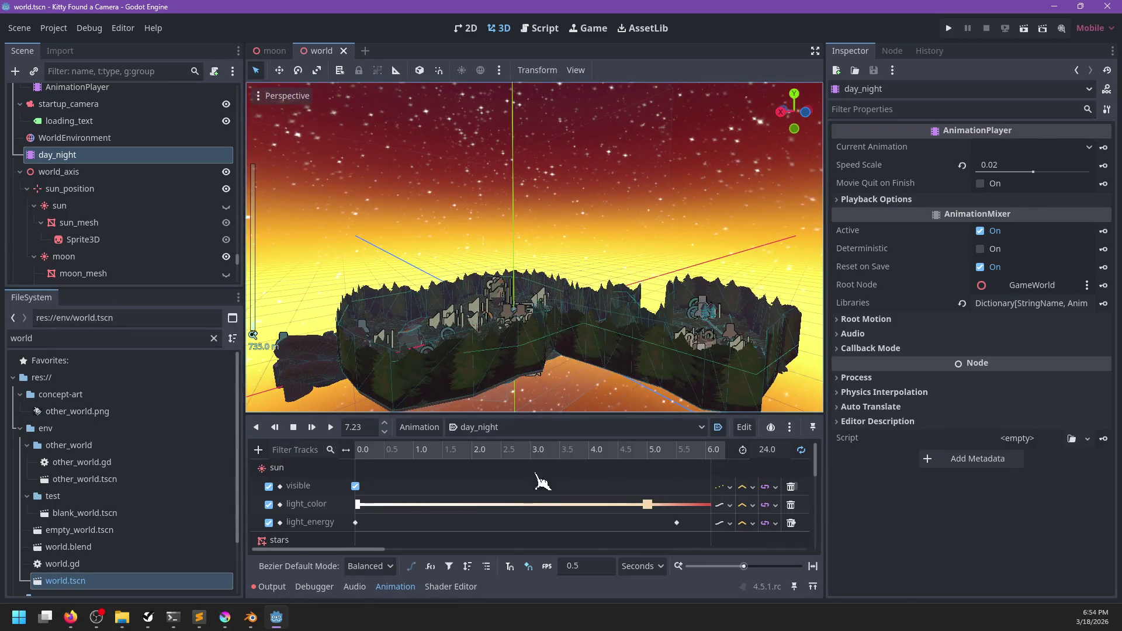
scroll(544, 481, down, 2)
scroll(497, 476, right, 8)
drag(495, 450, 408, 433)
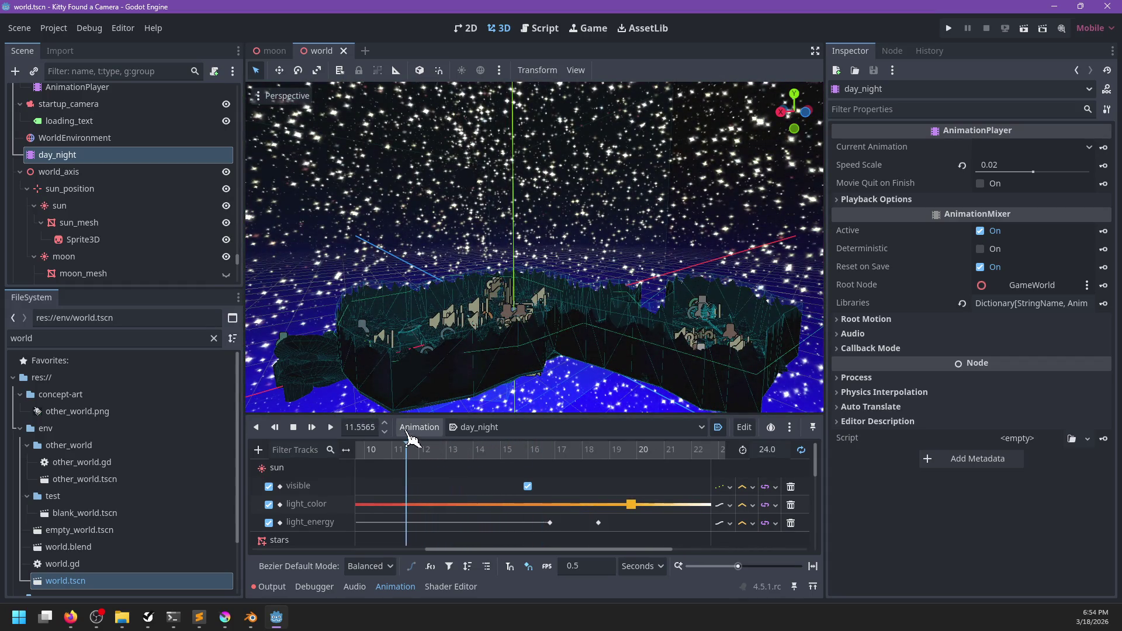
scroll(458, 488, left, 8)
click(590, 451)
drag(587, 452, 548, 451)
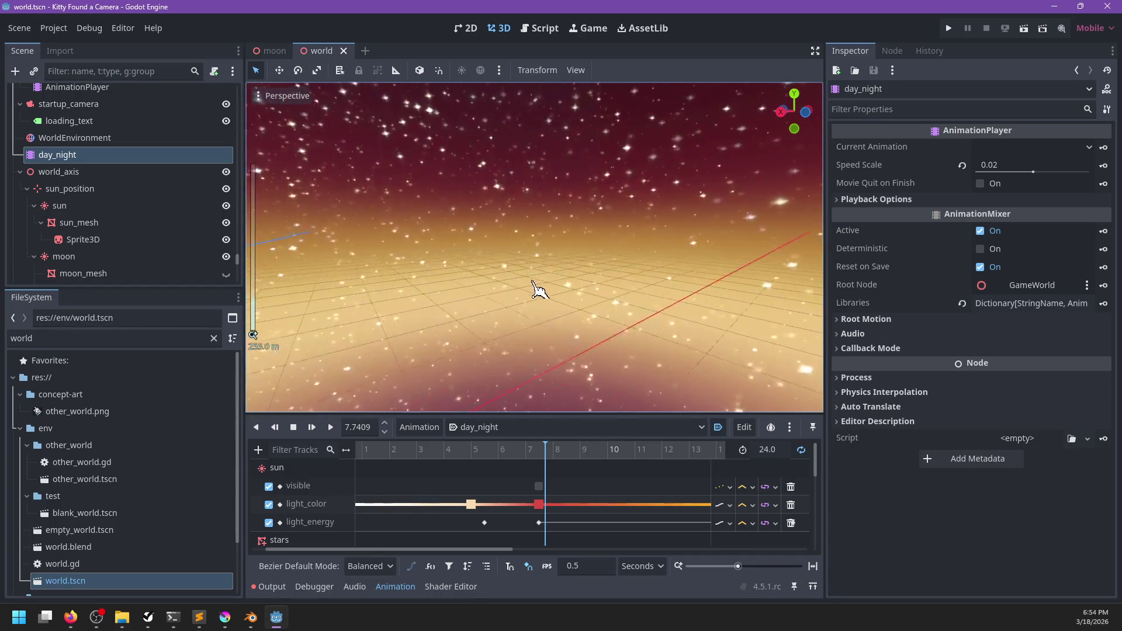
mouse_move(533, 294)
mouse_down()
mouse_move(626, 316)
mouse_move(648, 255)
mouse_move(596, 319)
mouse_move(561, 318)
mouse_move(639, 313)
mouse_move(646, 333)
mouse_move(533, 348)
mouse_move(571, 315)
mouse_move(566, 340)
mouse_move(628, 292)
mouse_up()
- In the moon scene, put the sphere on visual layer 4
mouse_move(280, 58)
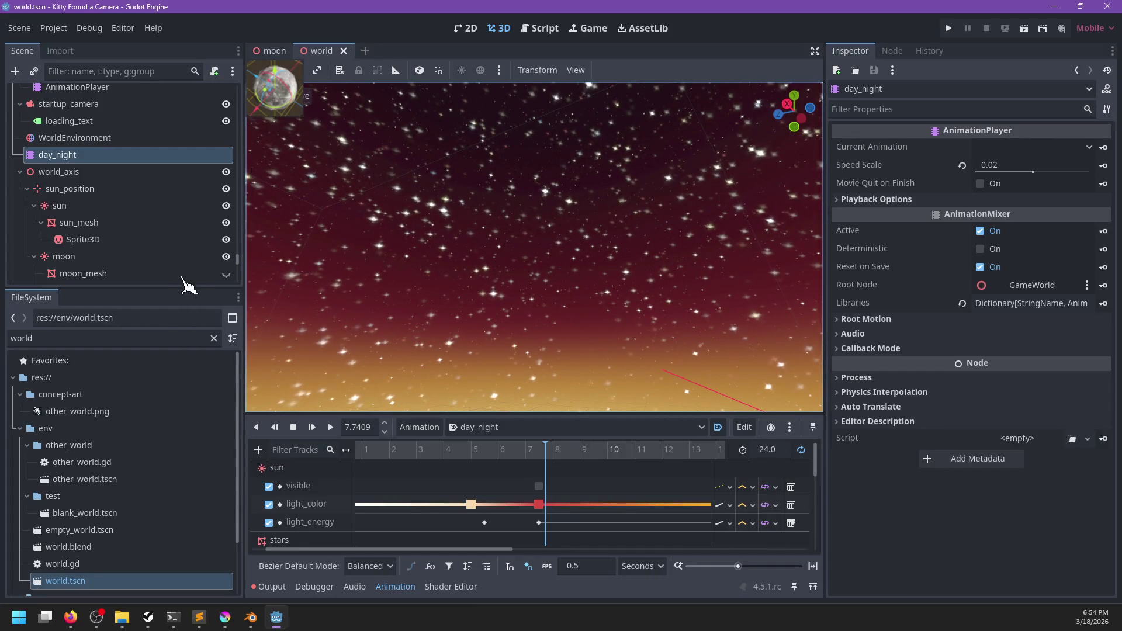
scroll(927, 402, down, 5)
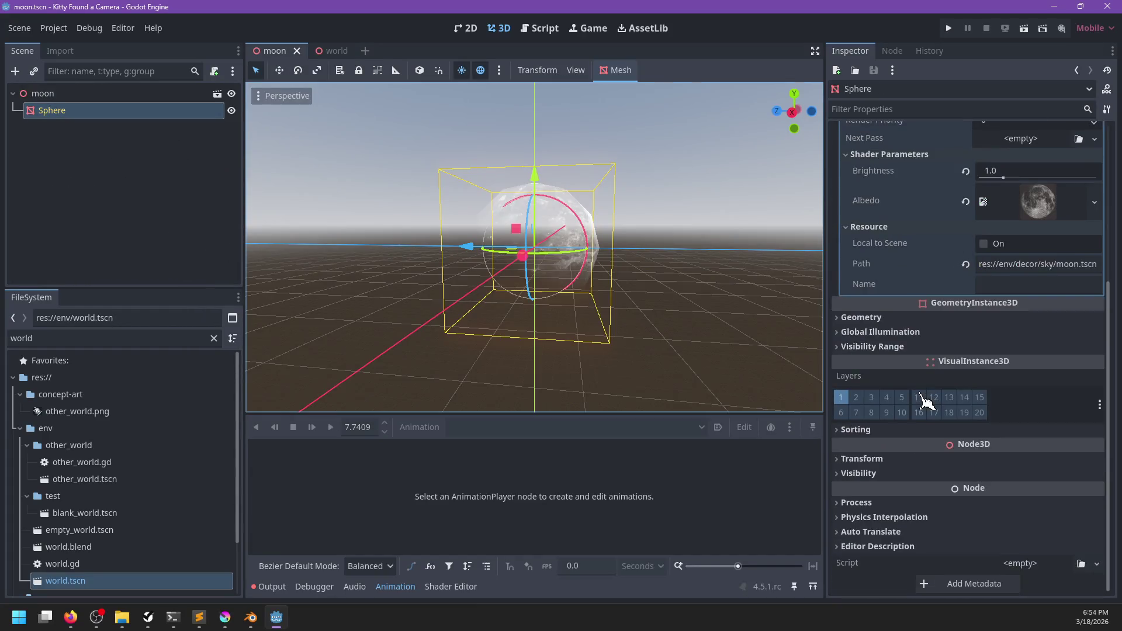
click(887, 398)
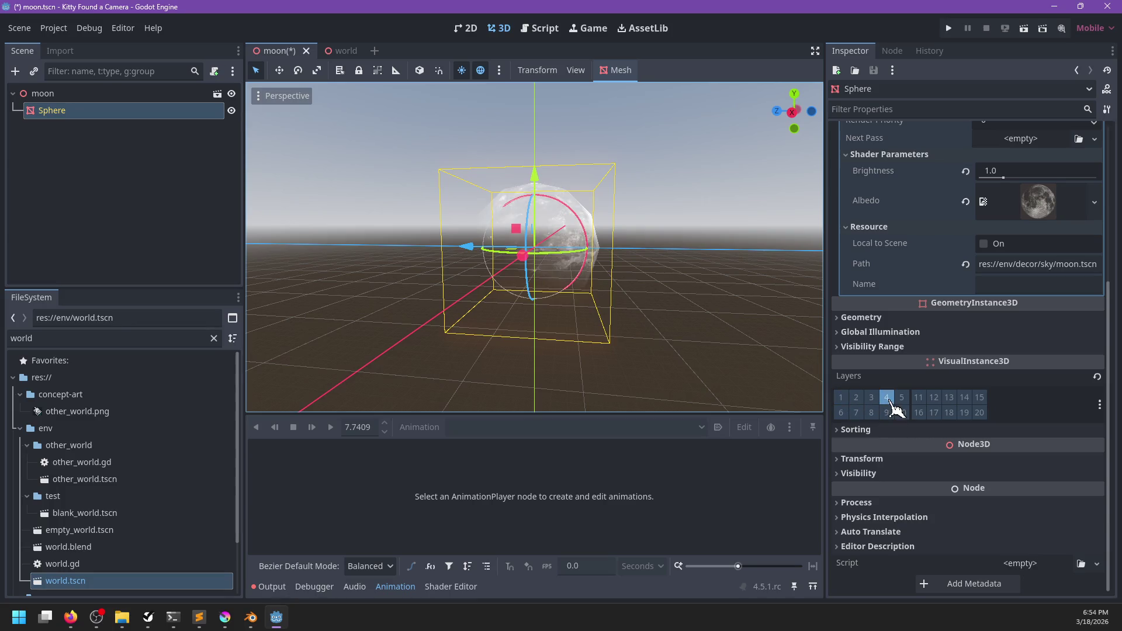
- Move the moon sphere to visual layer 3 and scrub day_night to night time
click(872, 399)
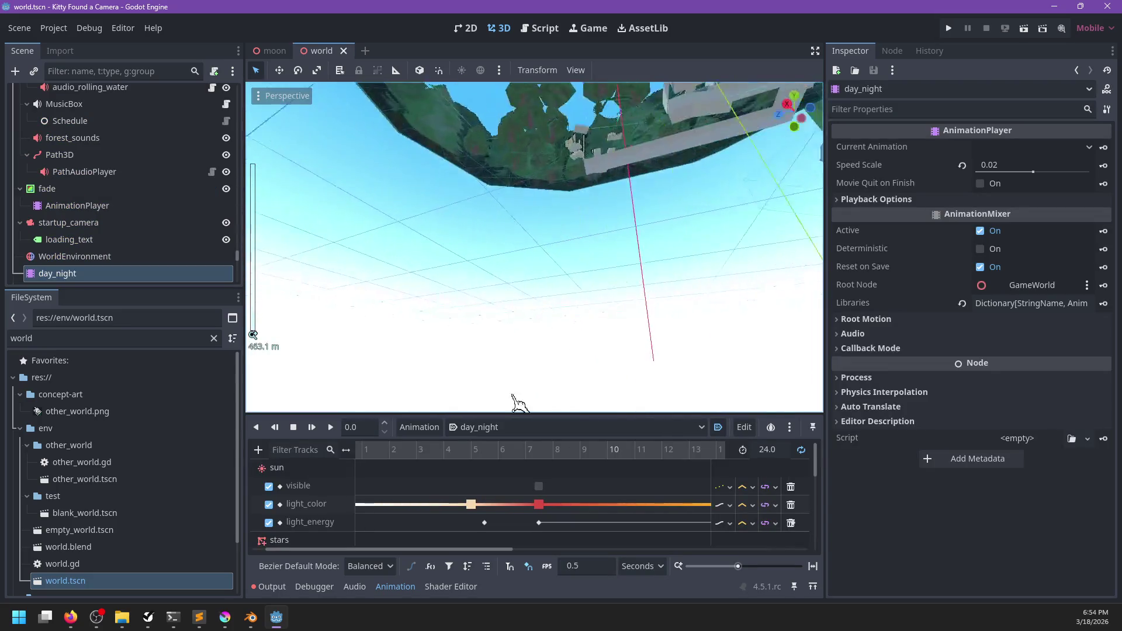
drag(488, 450, 570, 451)
scroll(517, 348, up, 5)
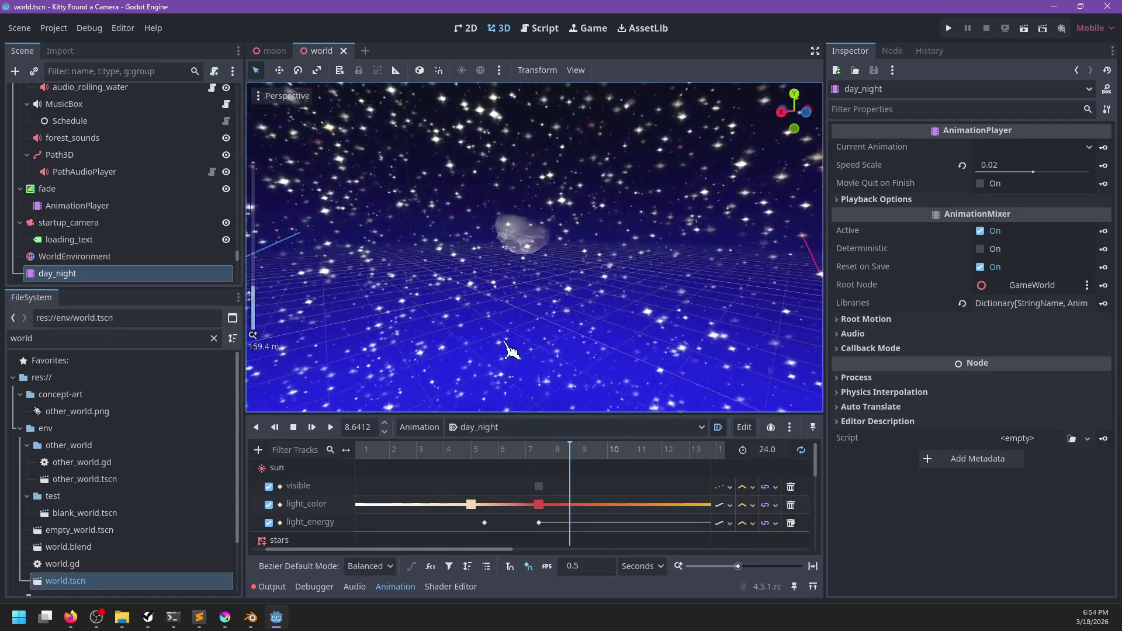
scroll(518, 348, up, 3)
scroll(522, 314, down, 3)
drag(635, 314, 220, 276)
scroll(175, 239, down, 5)
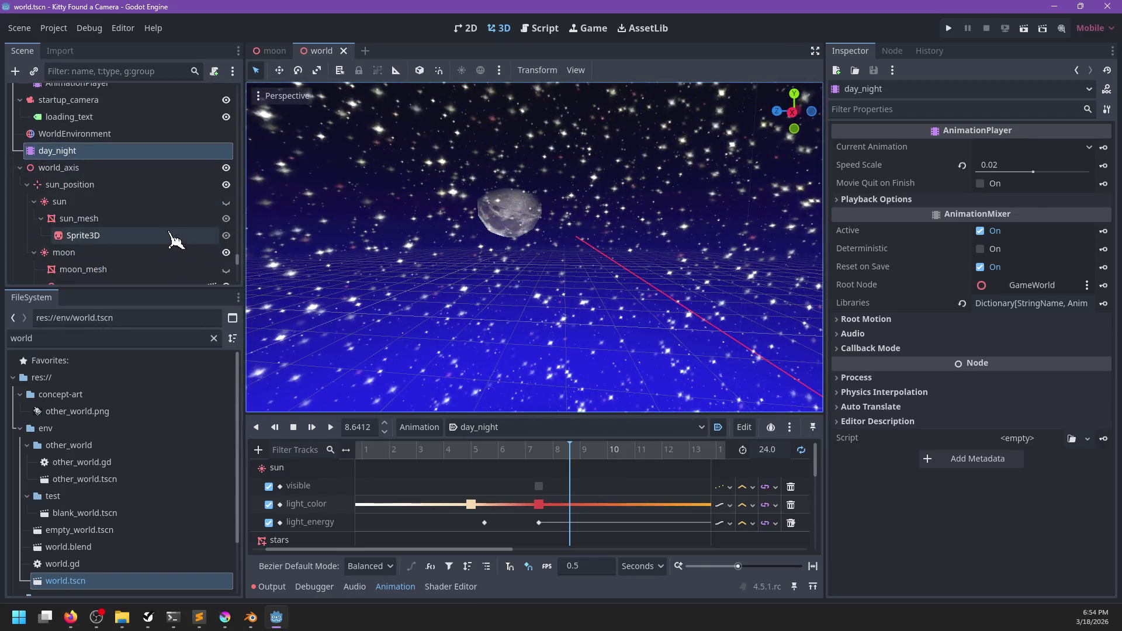
- Show the sun, toggle moon_mesh visibility to compare, and save world.tscn
click(227, 203)
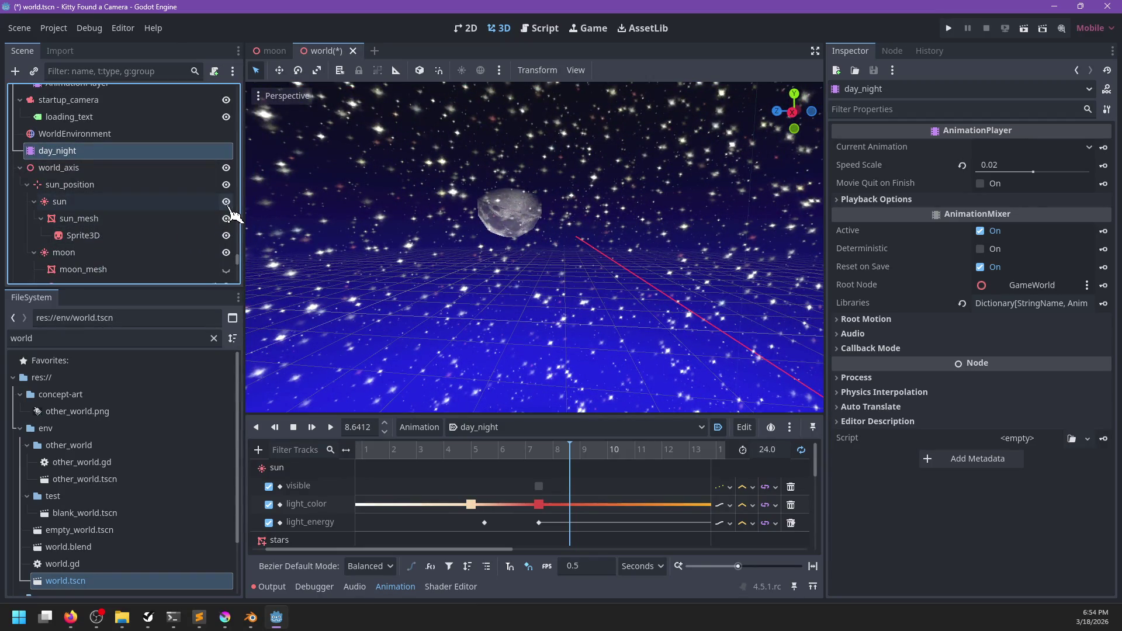
scroll(234, 215, down, 3)
click(226, 220)
scroll(481, 235, up, 5)
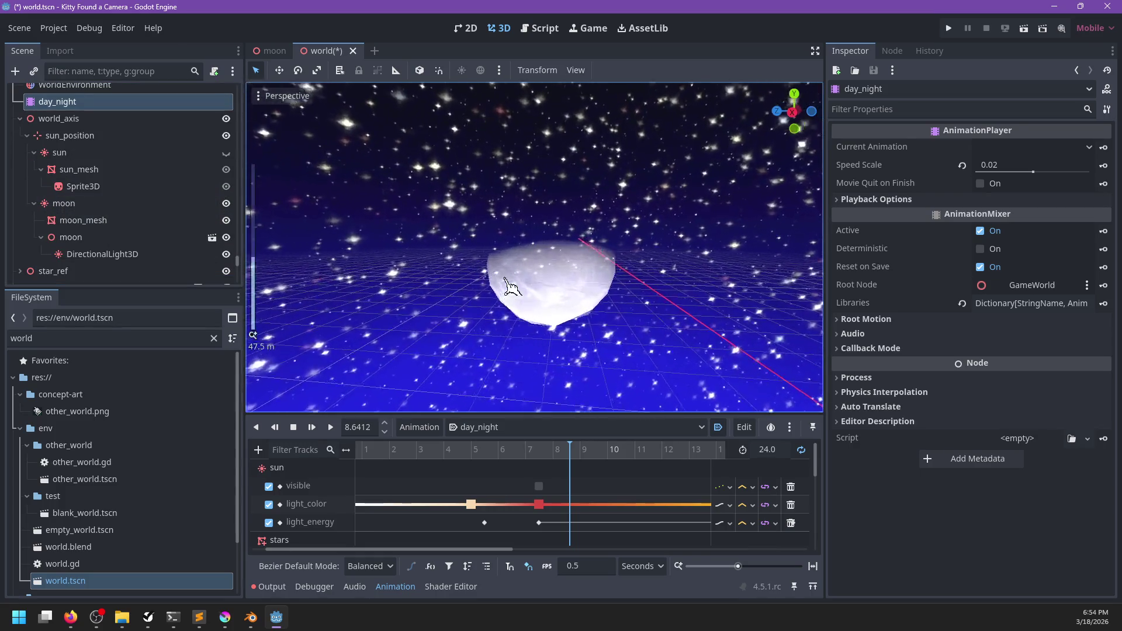
click(226, 221)
scroll(536, 269, down, 10)
key(ctrl+s)
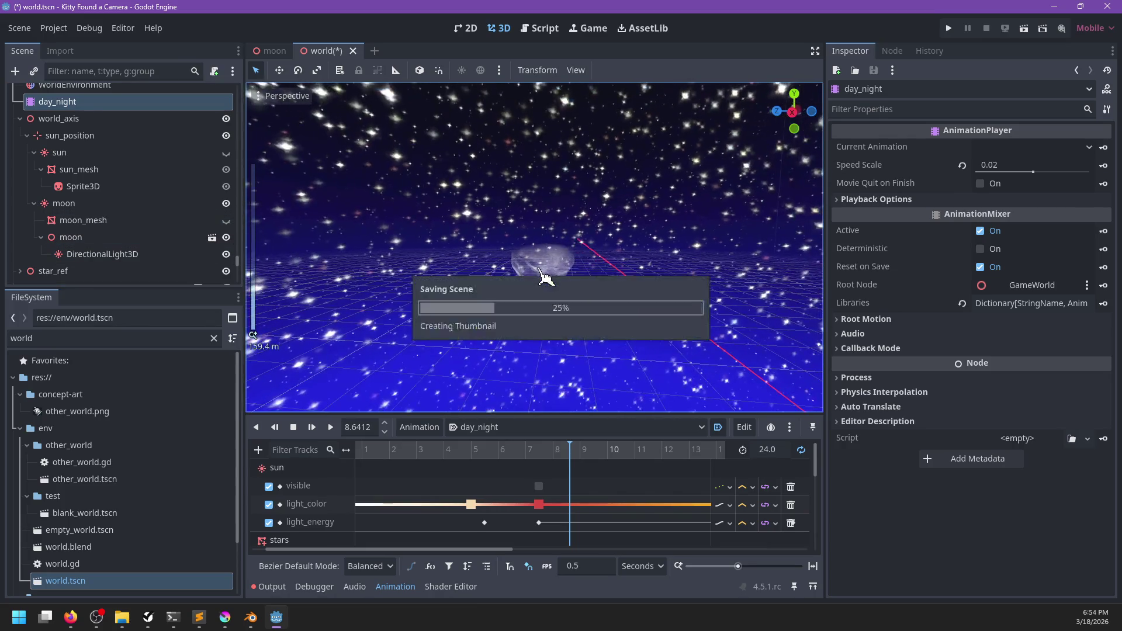
- Deselect day_night and expand star_ref to show its children
scroll(517, 318, up, 4)
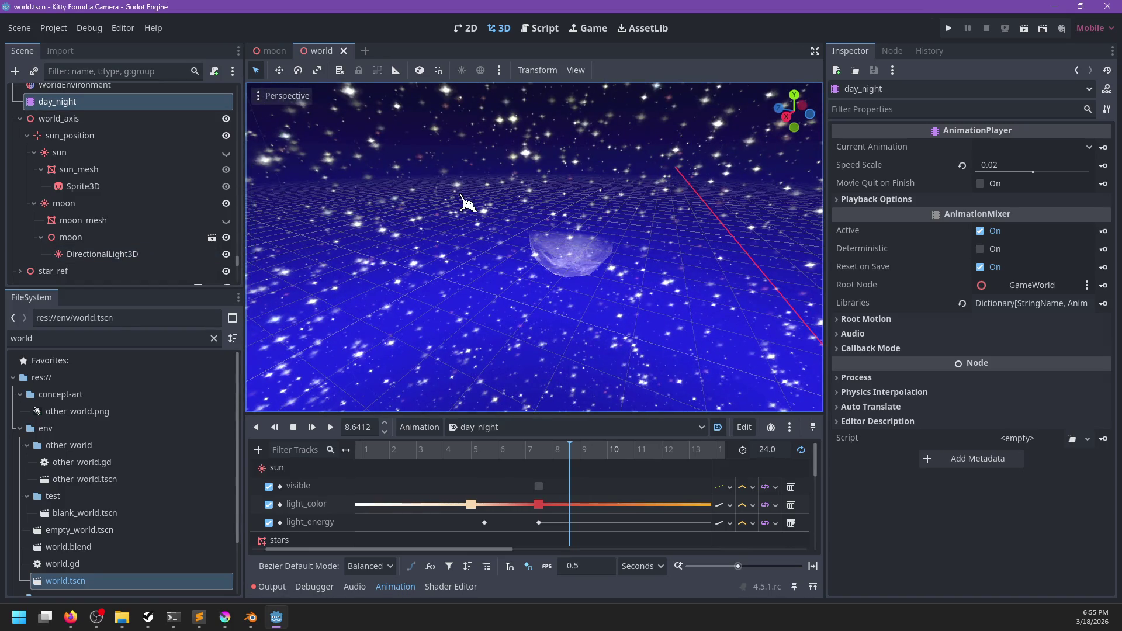
click(461, 196)
scroll(85, 207, down, 2)
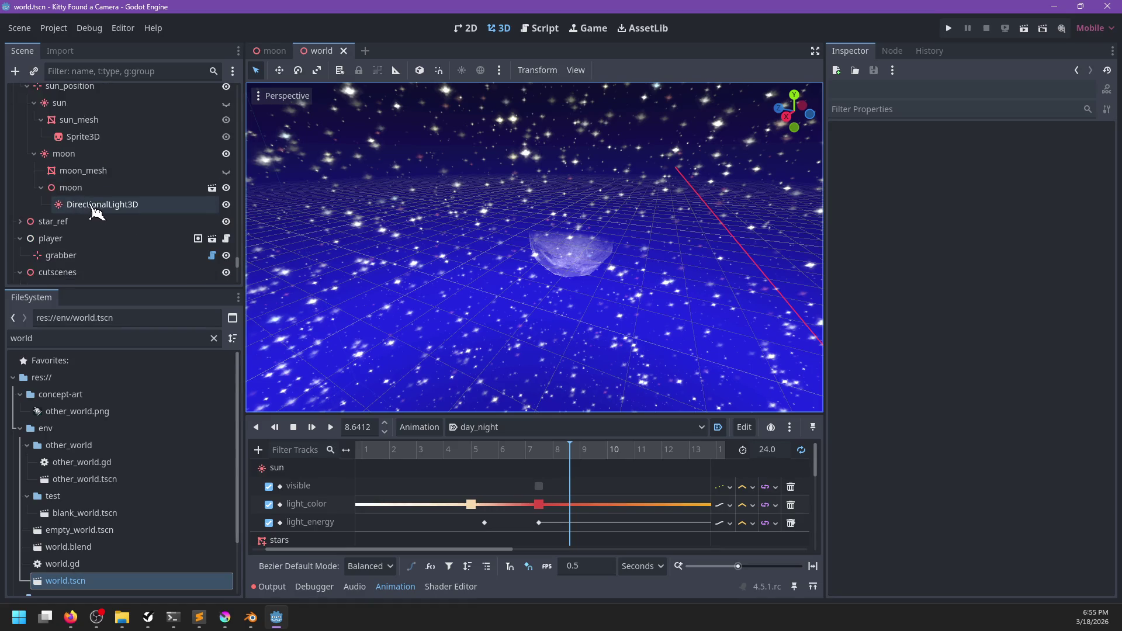
click(21, 222)
- Inspect the stars material override and the moon nodes in the world scene
click(97, 238)
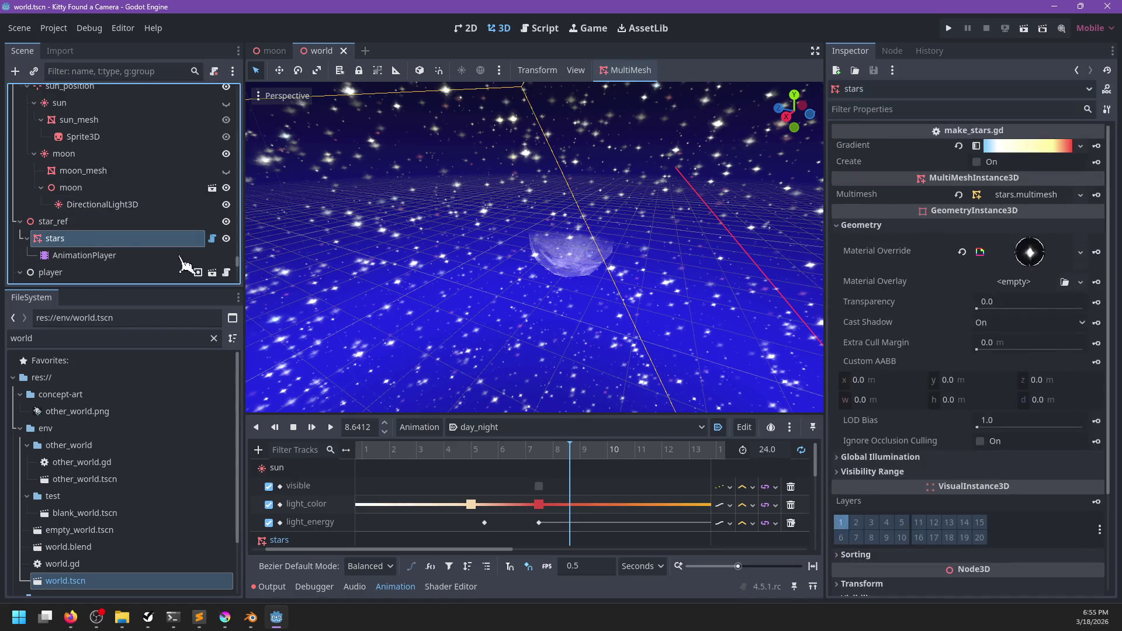
click(1030, 252)
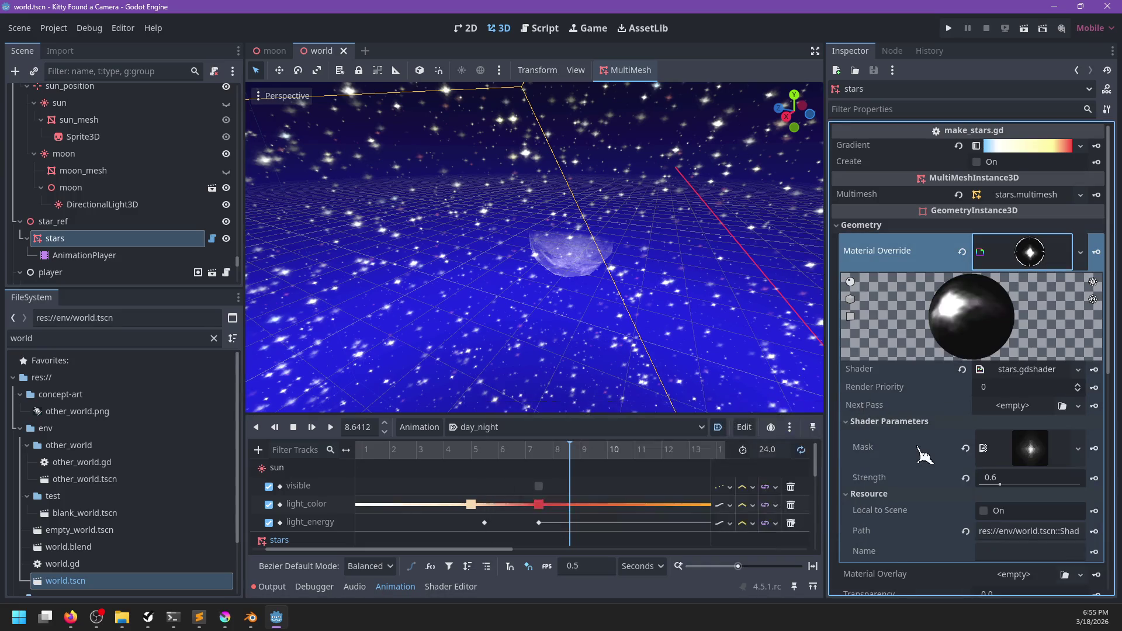
click(89, 172)
click(88, 155)
click(99, 187)
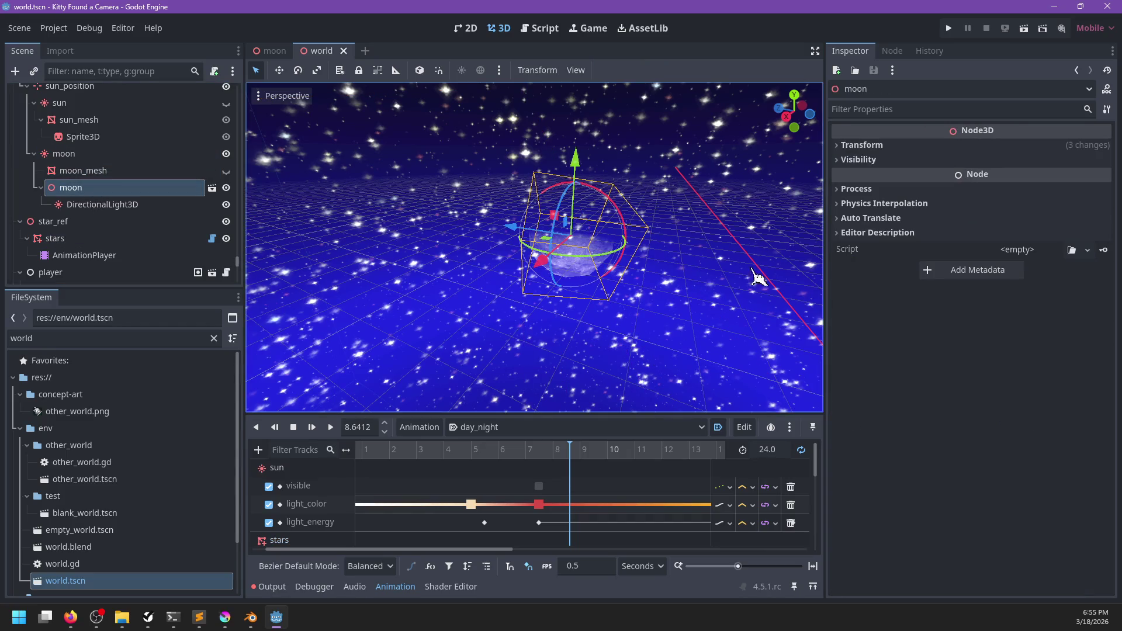
- Set the moon material's Render Priority to 1 in moon.tscn, save it, and return to world.tscn
click(271, 51)
scroll(1010, 350, up, 3)
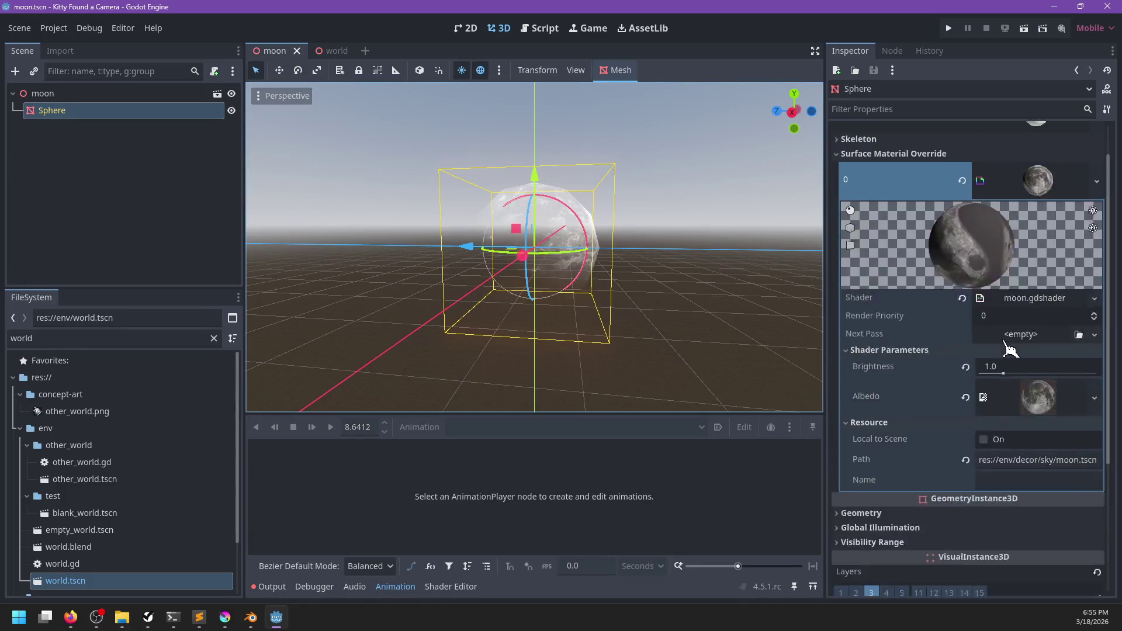
scroll(1010, 350, up, 2)
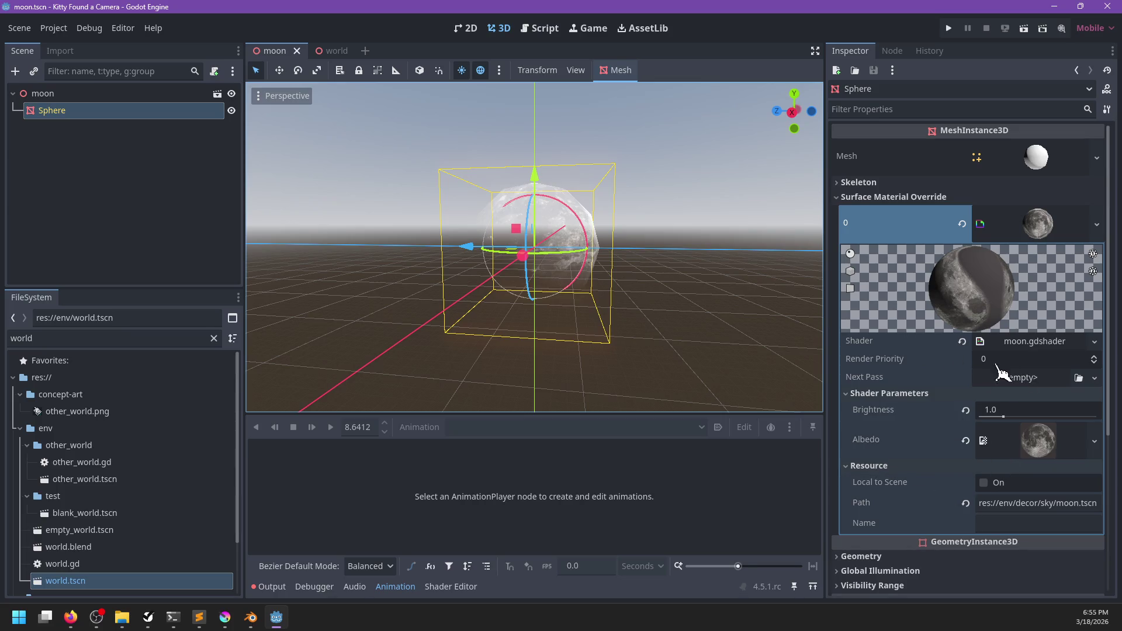
click(1093, 359)
key(ctrl+s)
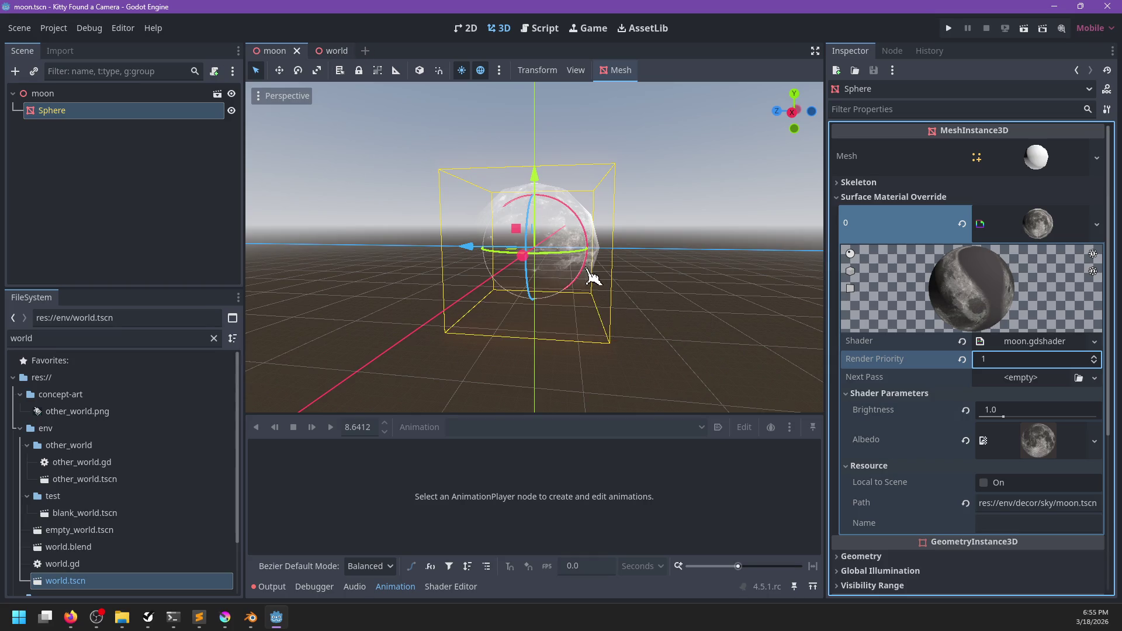
key(ctrl+Tab)
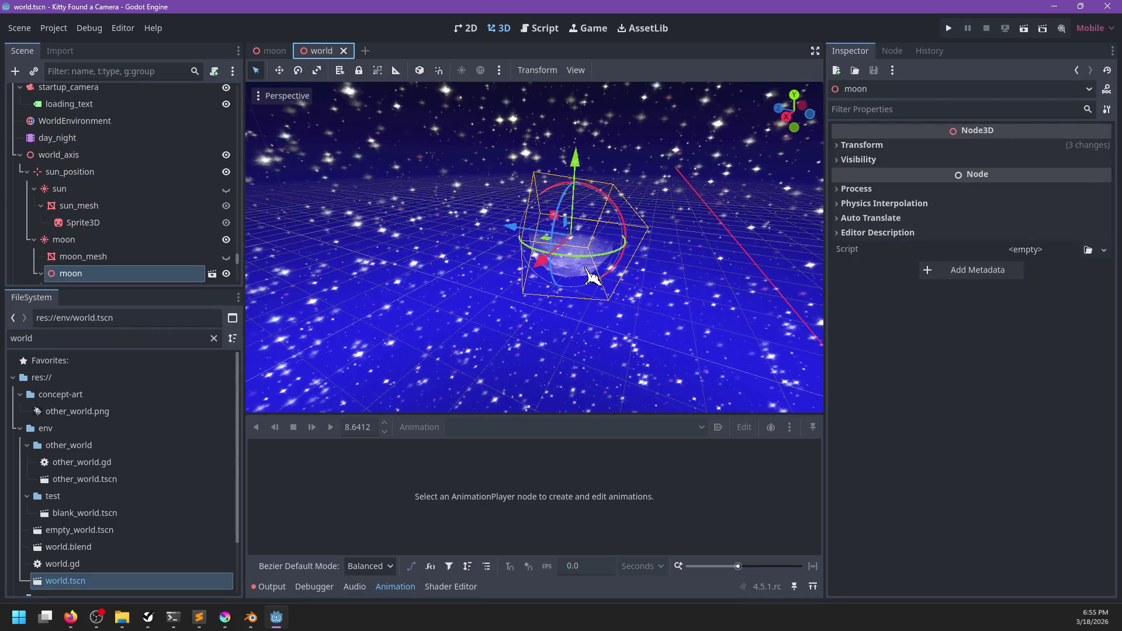
scroll(599, 275, up, 3)
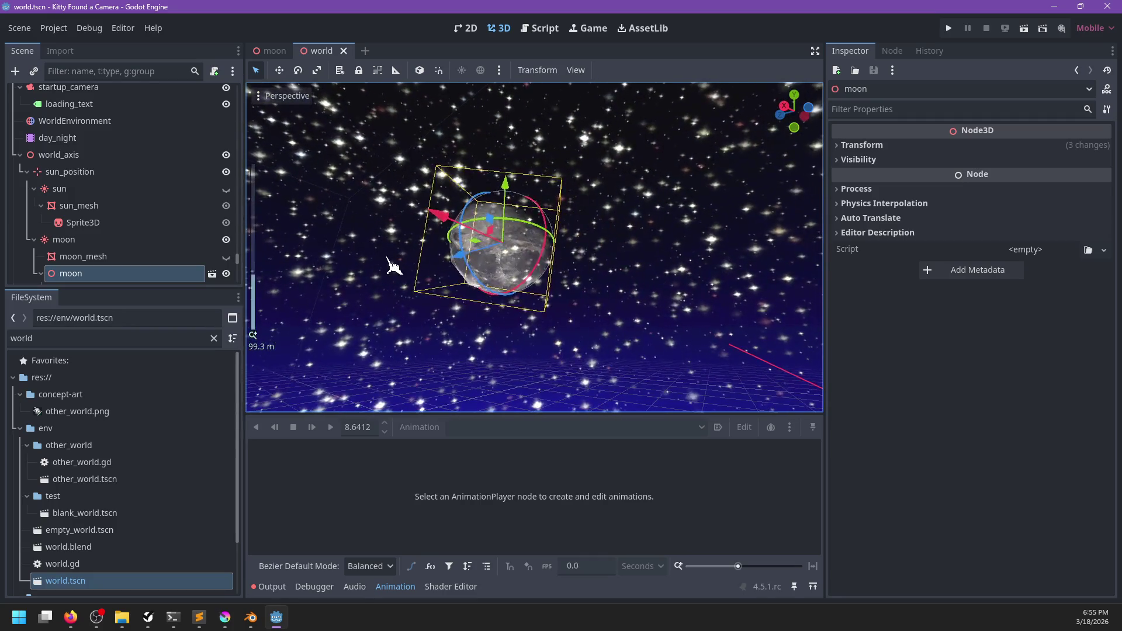
- Hide and reshow the stars, then look down at the grid
click(389, 260)
scroll(517, 278, down, 3)
scroll(179, 237, down, 3)
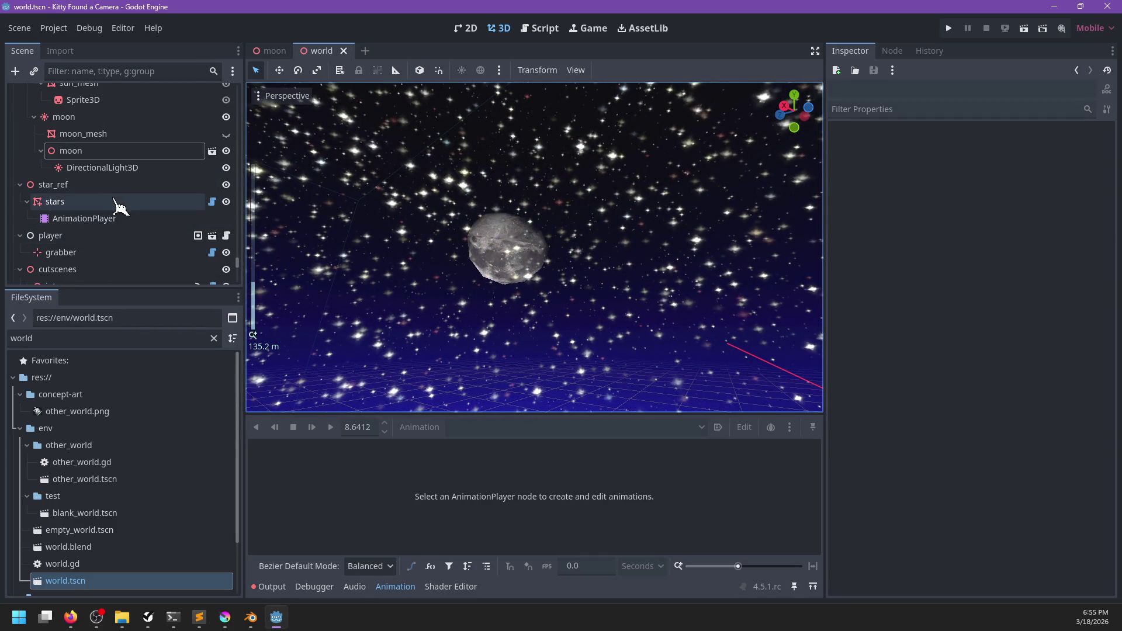
click(128, 205)
click(226, 202)
click(226, 202)
drag(527, 234, 510, 250)
scroll(140, 152, up, 2)
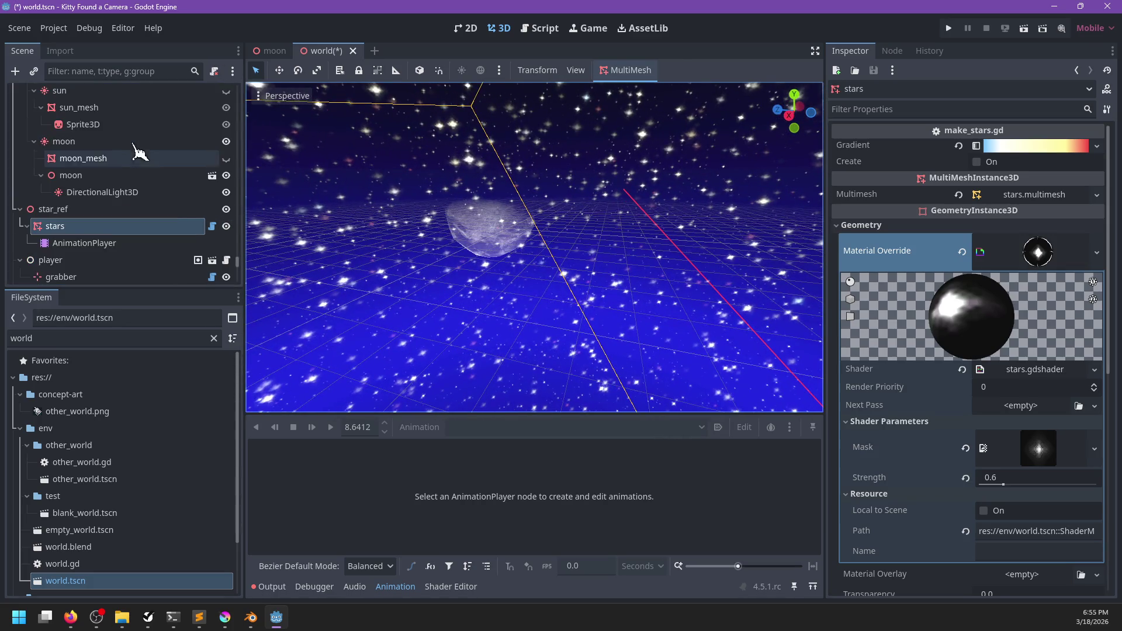
- Toggle the moon instance's visibility, then move DirectionalLight3D up beside moon_mesh
click(227, 174)
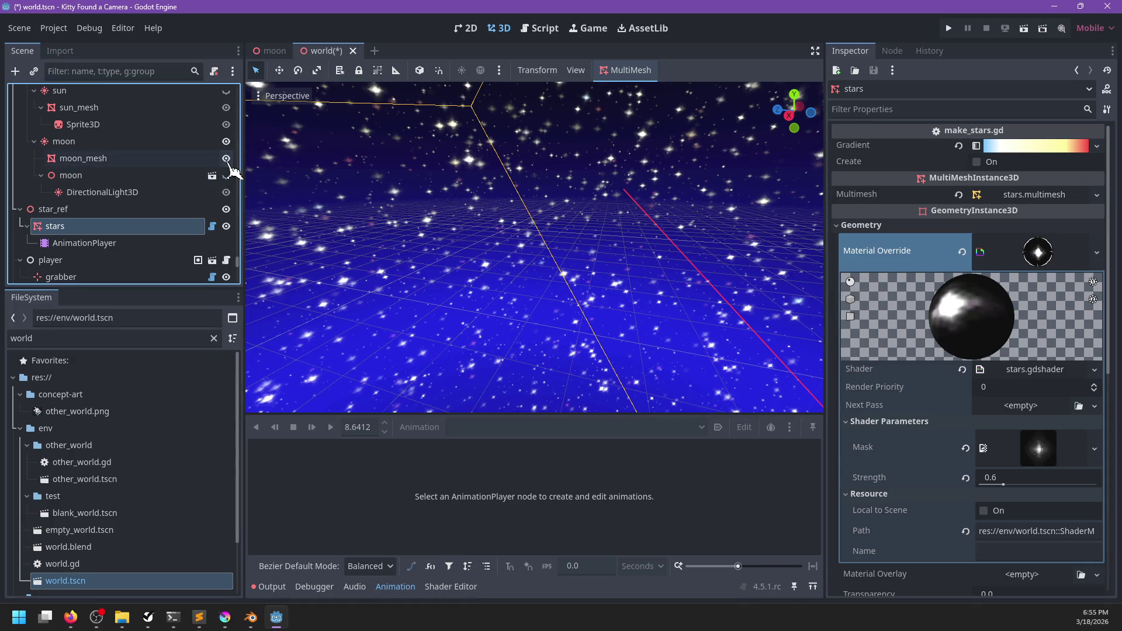
click(227, 175)
drag(141, 195, 140, 168)
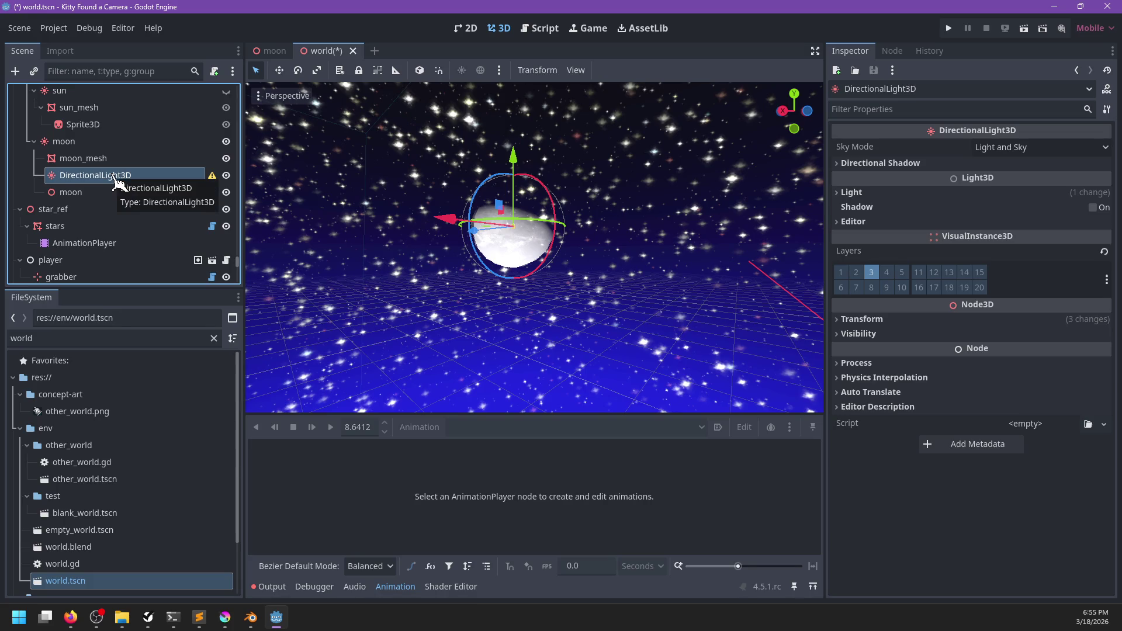
mouse_move(213, 181)
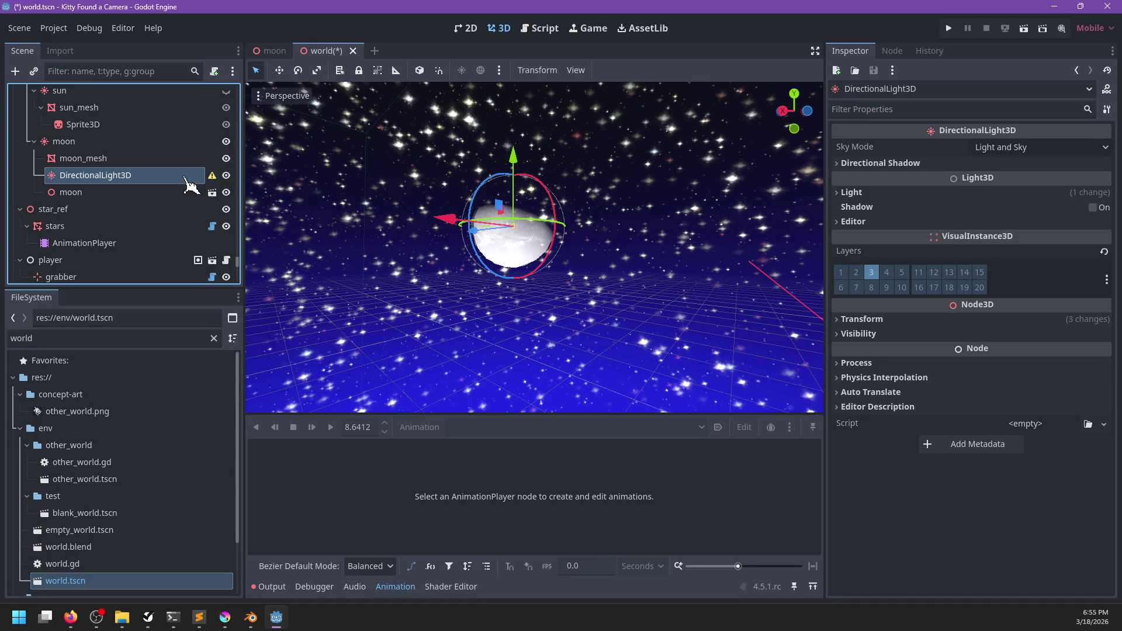
- Reset the moon light's Transform scale to 1 and rotate it to a new angle
click(854, 195)
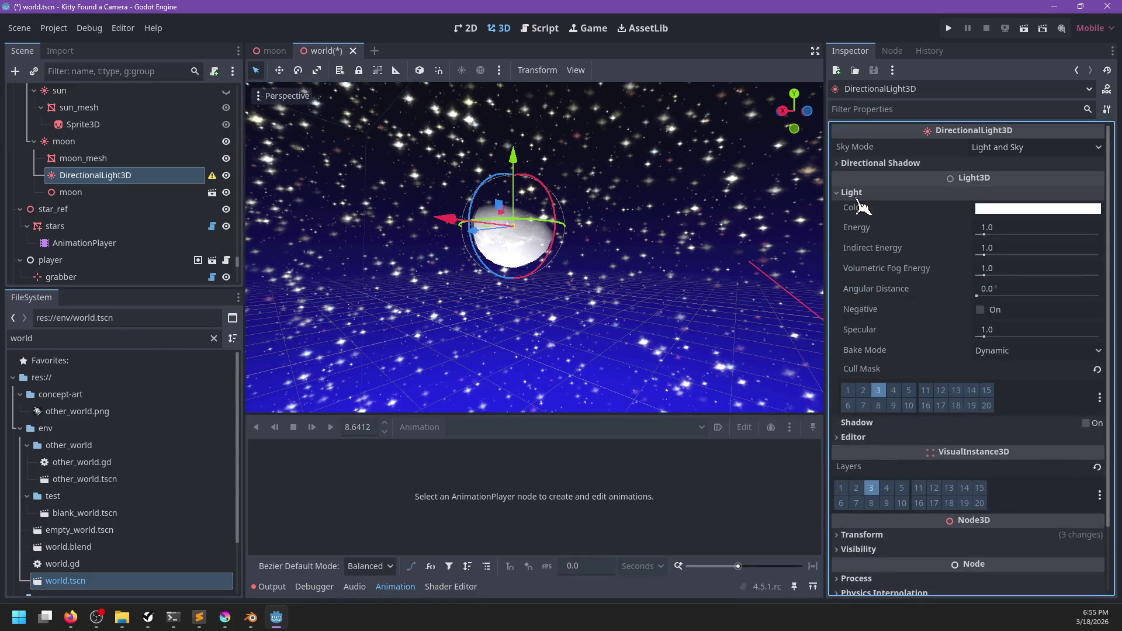
scroll(906, 351, down, 3)
click(883, 460)
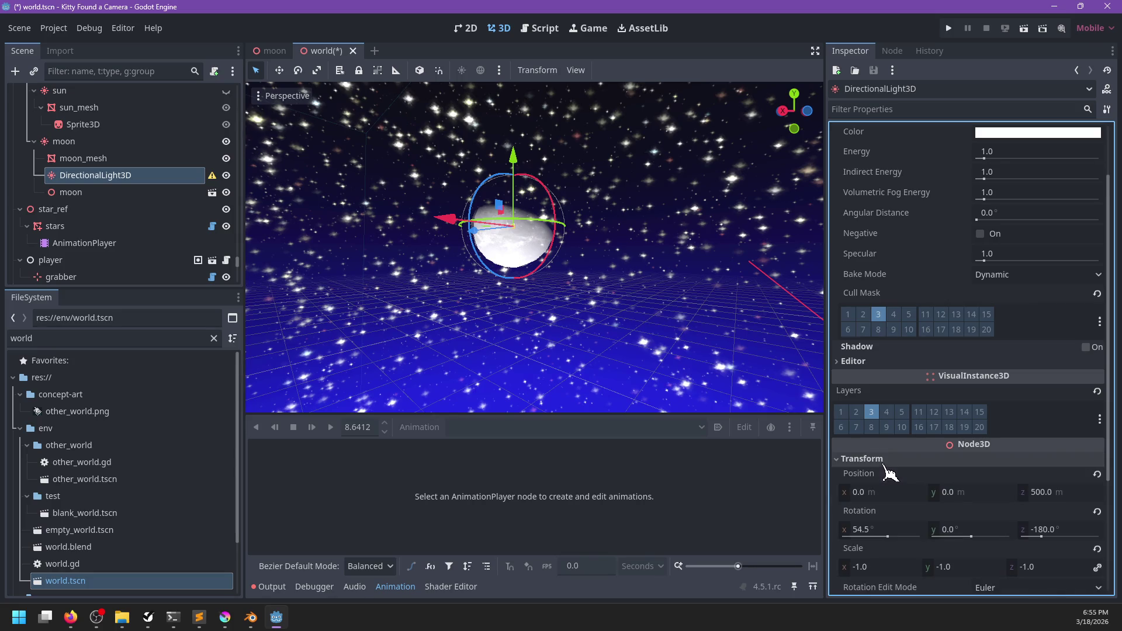
click(1097, 550)
mouse_move(612, 304)
mouse_down()
mouse_move(549, 292)
mouse_move(520, 174)
mouse_move(509, 222)
mouse_move(409, 228)
mouse_move(456, 263)
mouse_move(535, 275)
mouse_up()
mouse_move(529, 227)
mouse_down()
mouse_move(543, 234)
mouse_move(533, 223)
mouse_up()
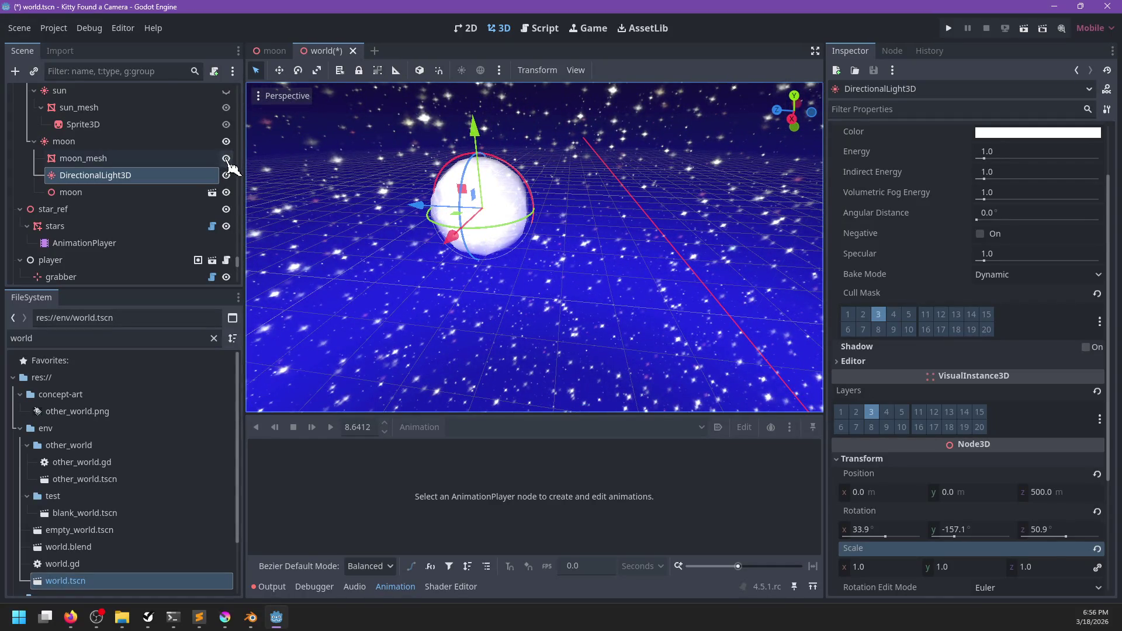
- Move the moon instance above DirectionalLight3D, show moon_mesh instead of the instance, and save world.tscn
click(227, 159)
drag(193, 196, 200, 174)
mouse_move(450, 248)
mouse_down()
mouse_move(413, 197)
mouse_move(462, 228)
mouse_move(431, 230)
mouse_up()
click(226, 175)
click(226, 158)
key(ctrl+s)
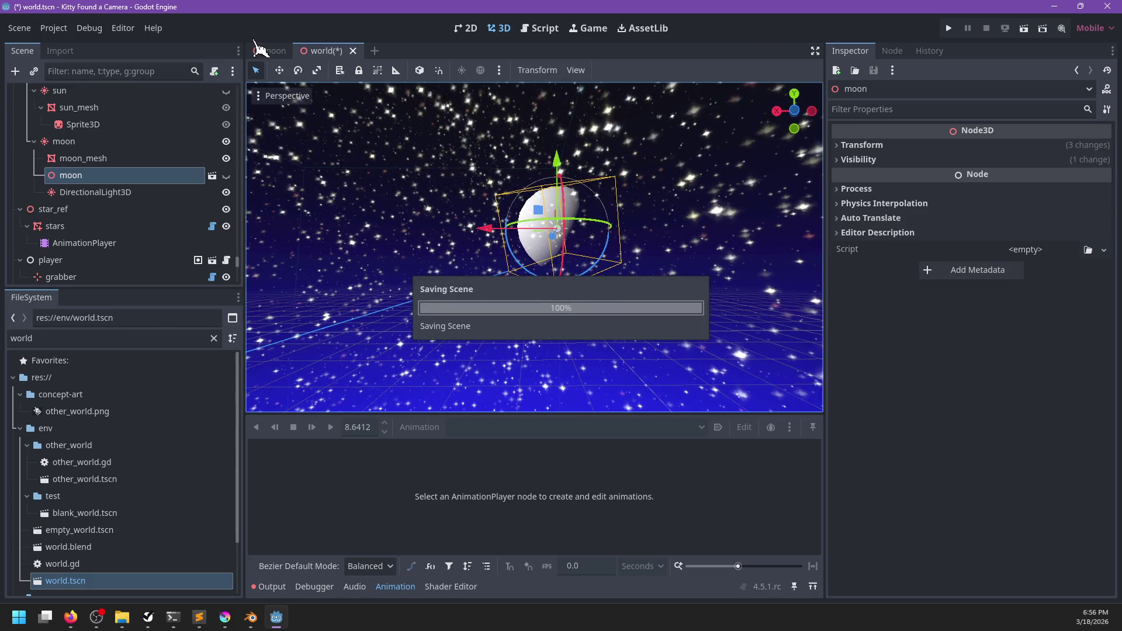
right_click(310, 51)
- Close all open scene tabs and reopen world.tscn from the FileSystem dock
click(344, 237)
click(111, 338)
click(147, 582)
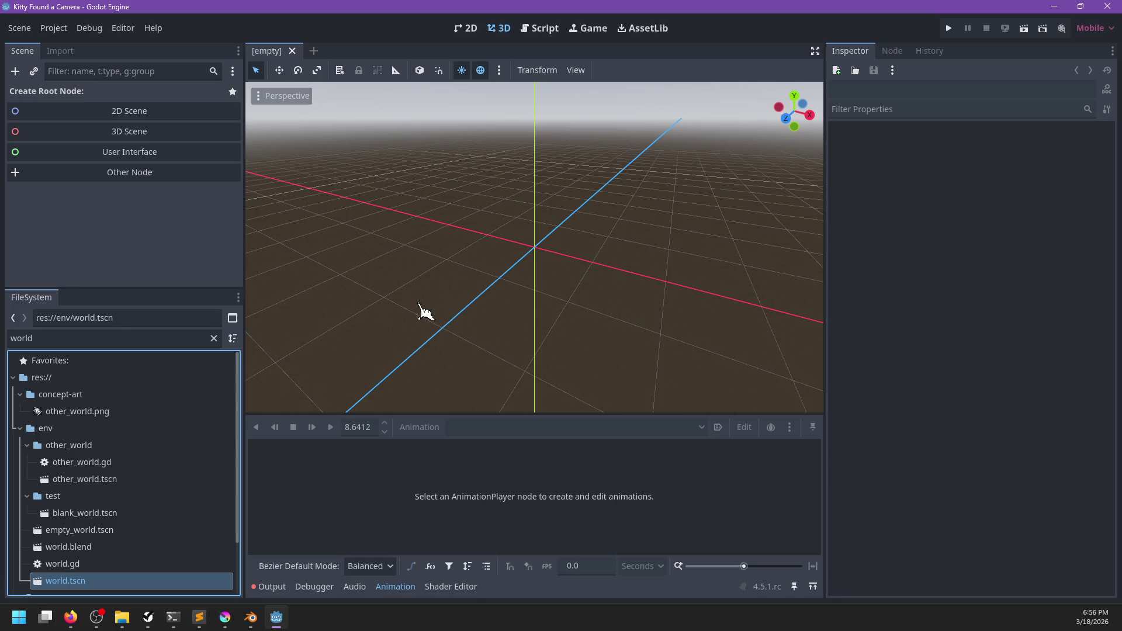
key(Return)
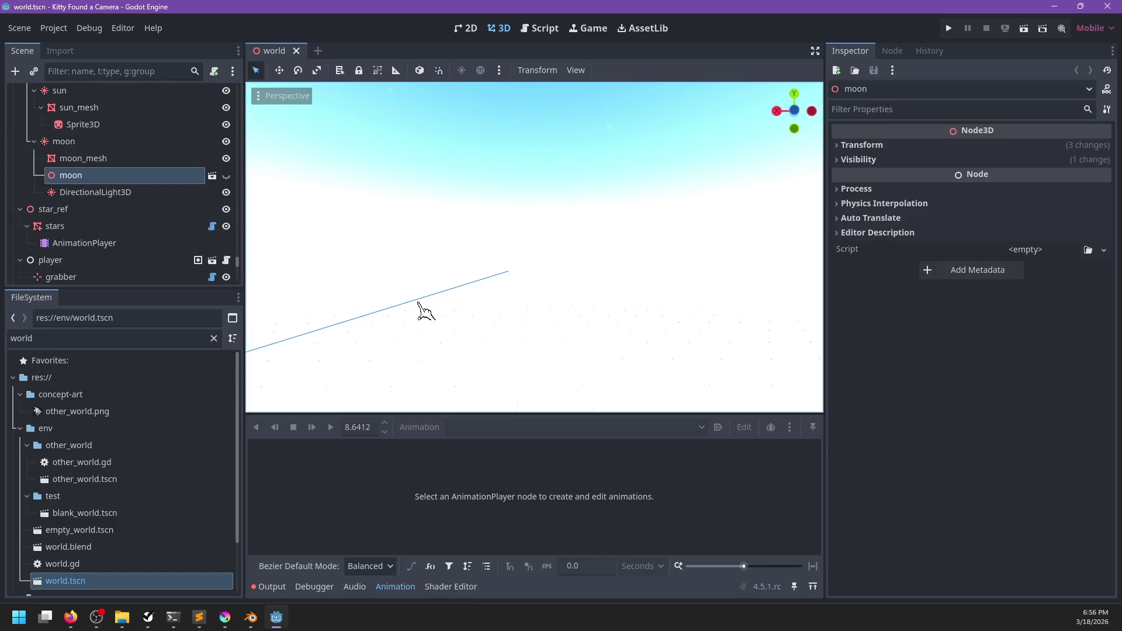
- Scrub the day_night animation to night and run the game with F5
click(87, 244)
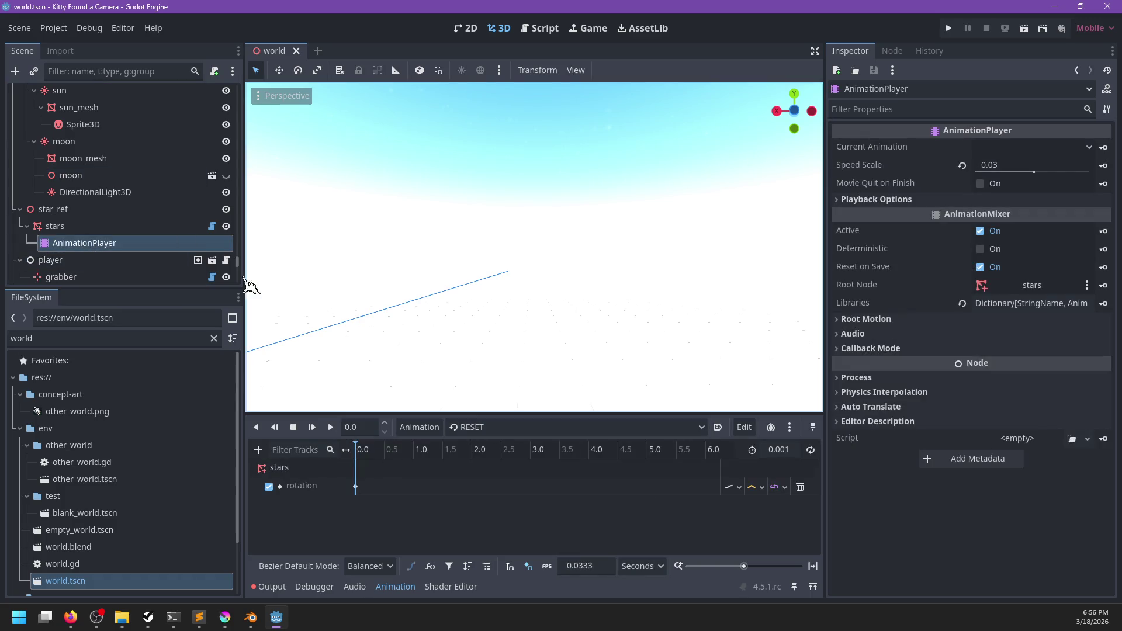
scroll(114, 187, up, 5)
click(72, 134)
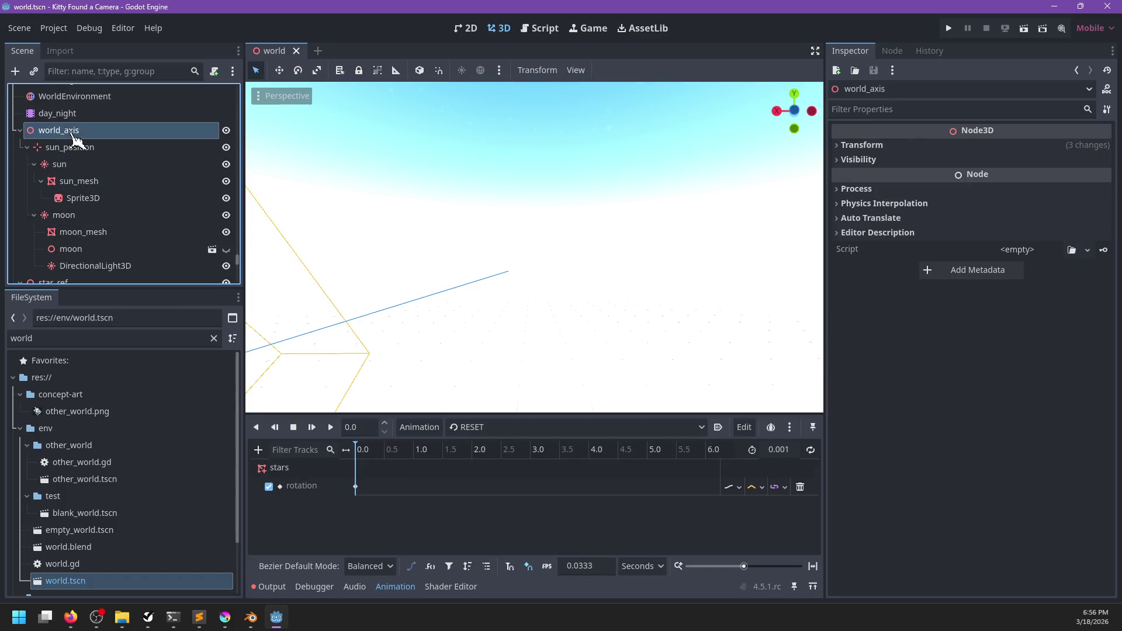
click(57, 113)
click(468, 427)
click(476, 462)
mouse_move(416, 457)
mouse_down()
mouse_move(578, 455)
mouse_move(554, 456)
mouse_up()
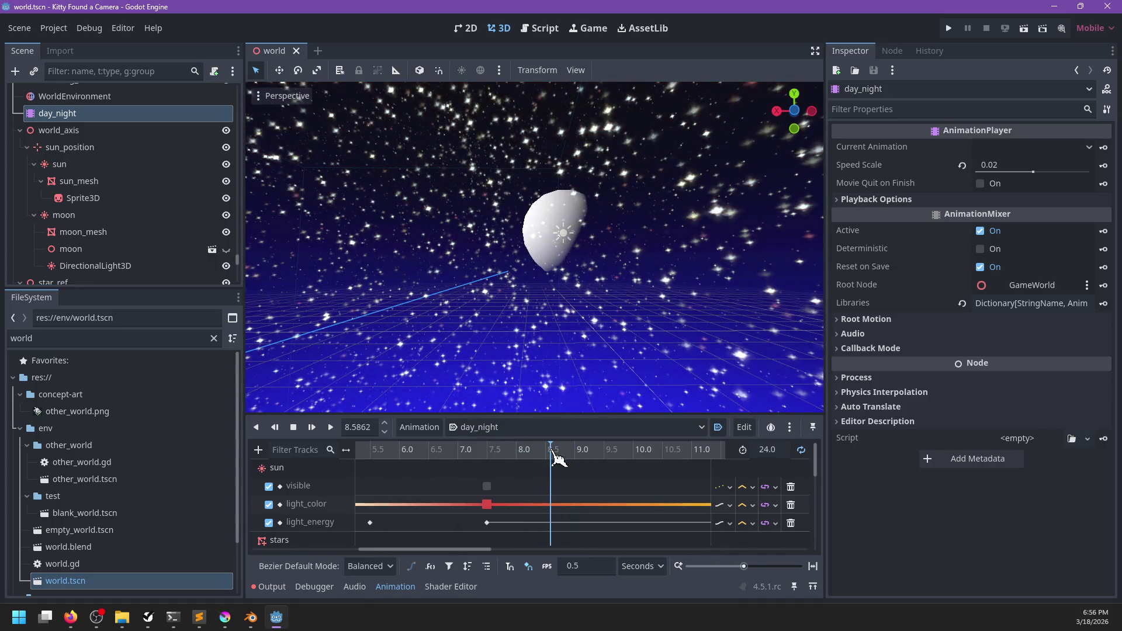
key(F5)
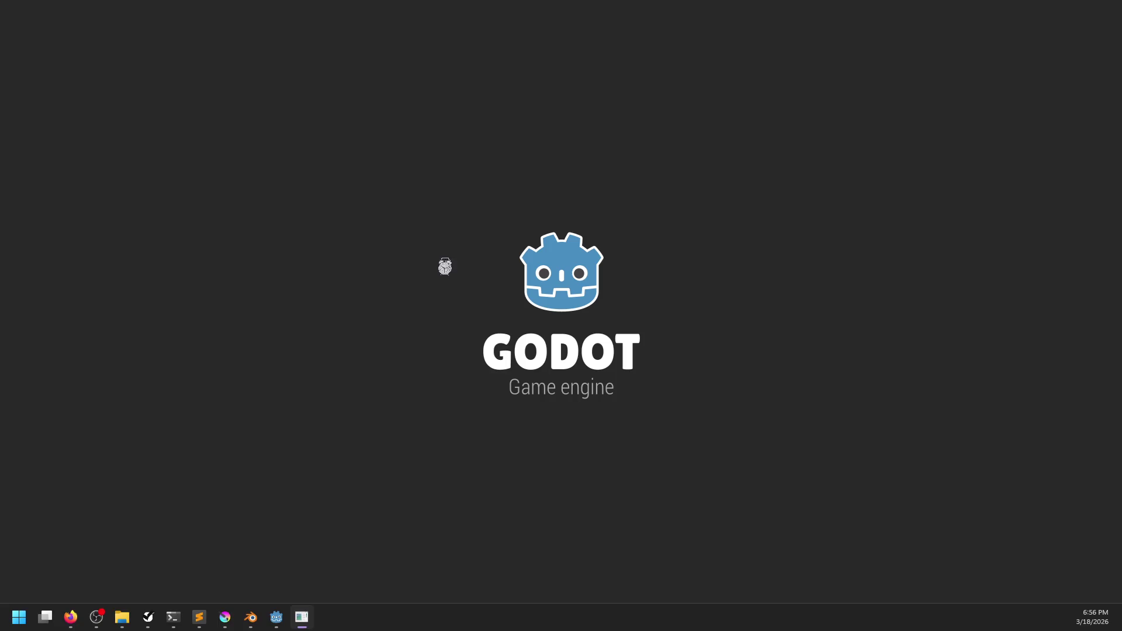
key(alt+Tab)
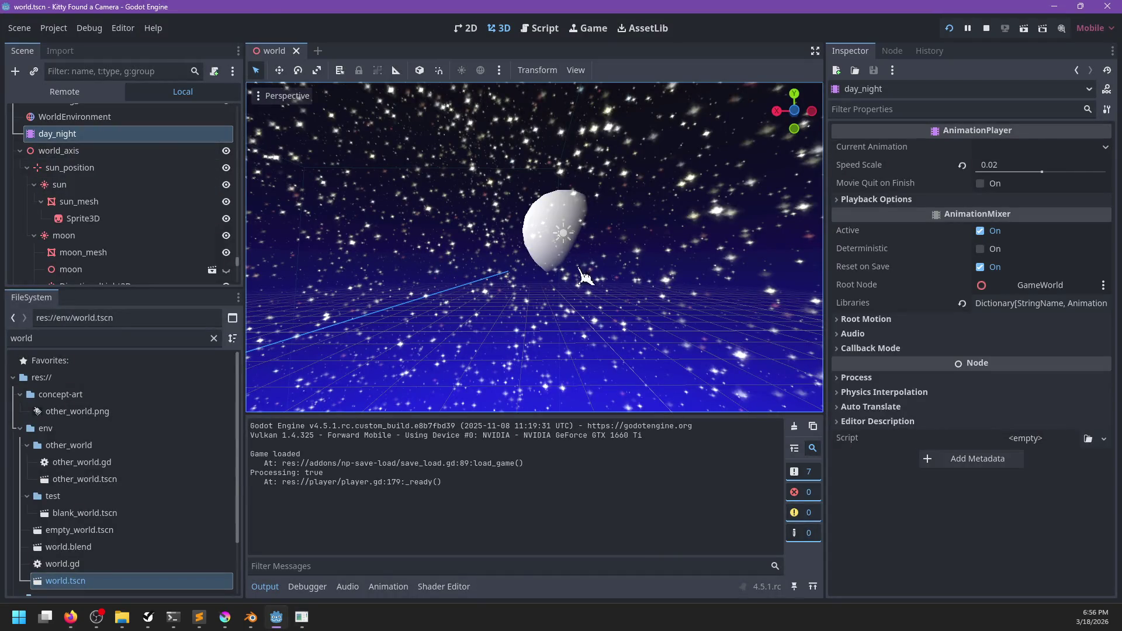
key(alt+Tab)
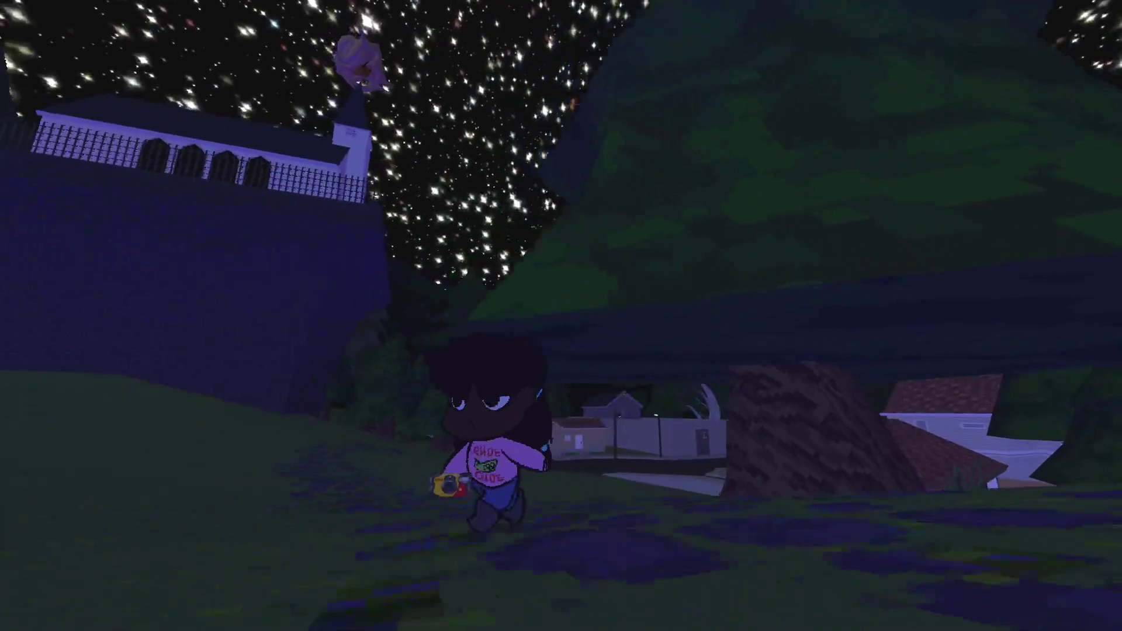
key(w)
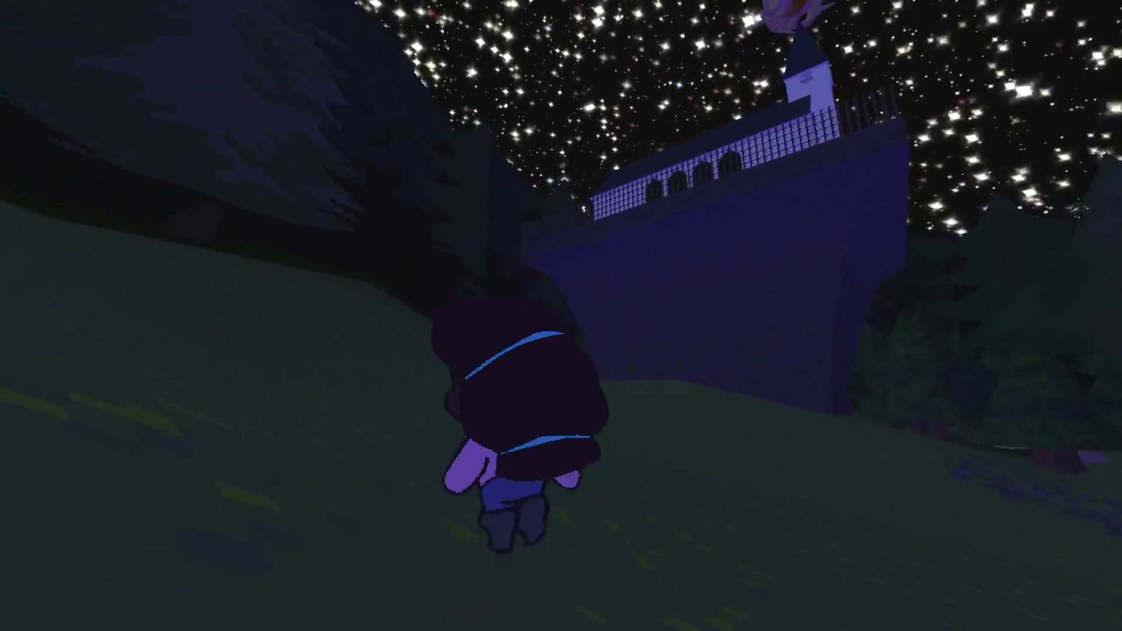
key(s)
key(w)
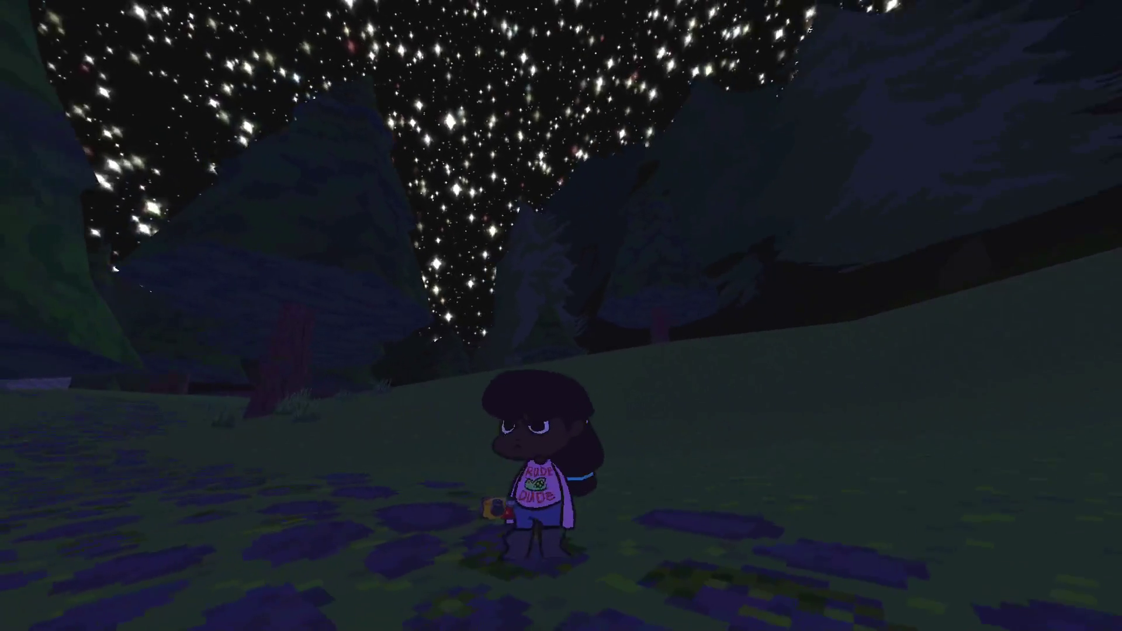
key(w)
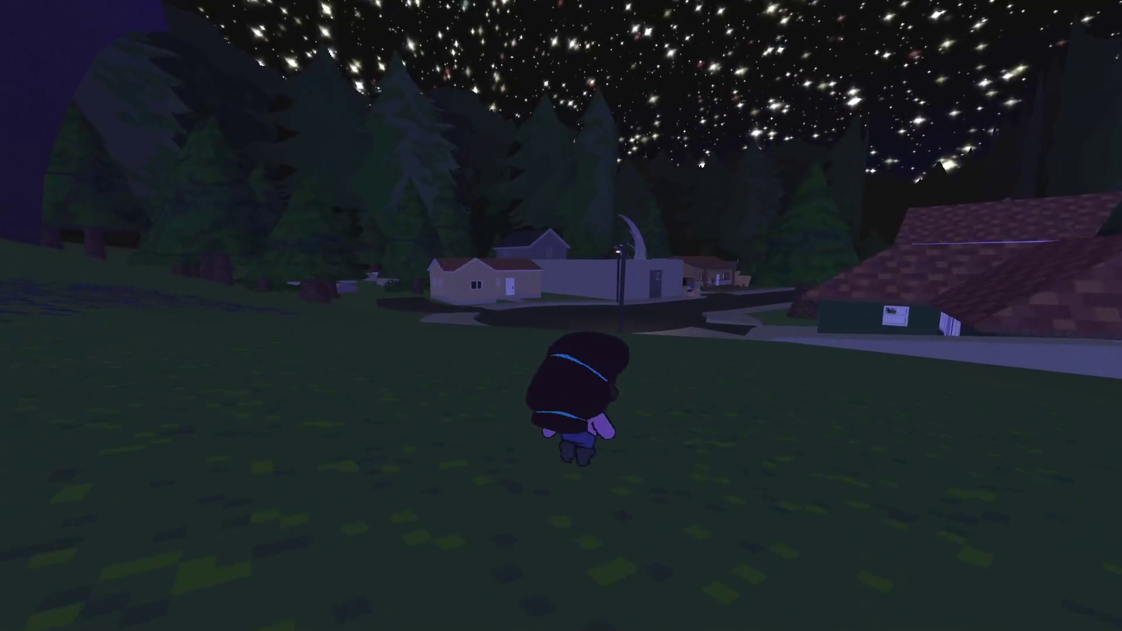
key(c)
key(c)
key(w)
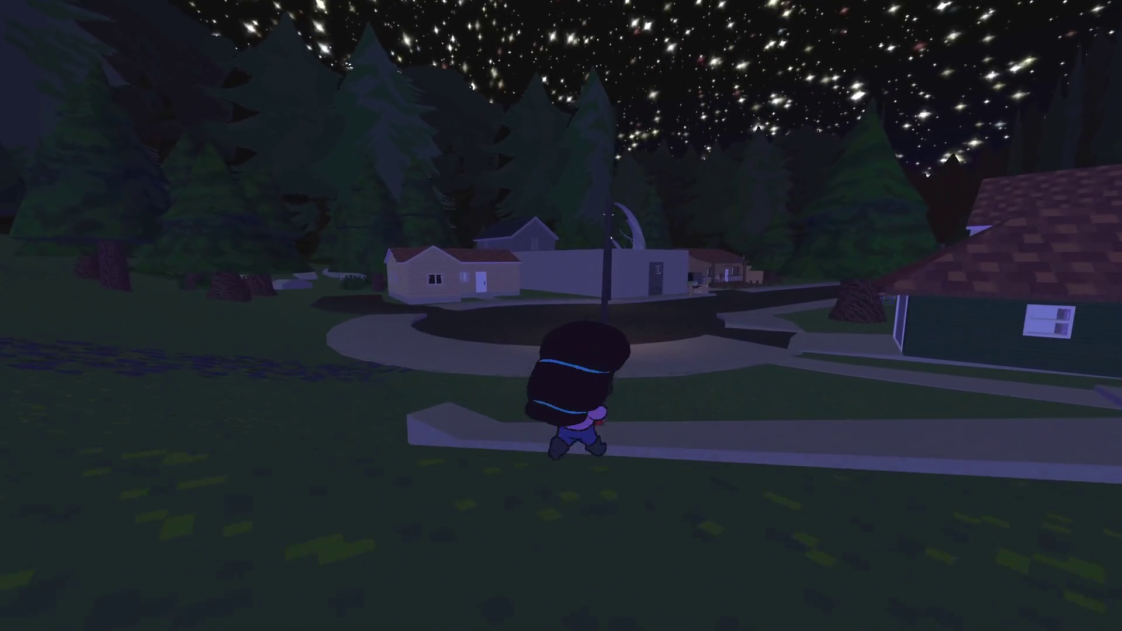
key(w)
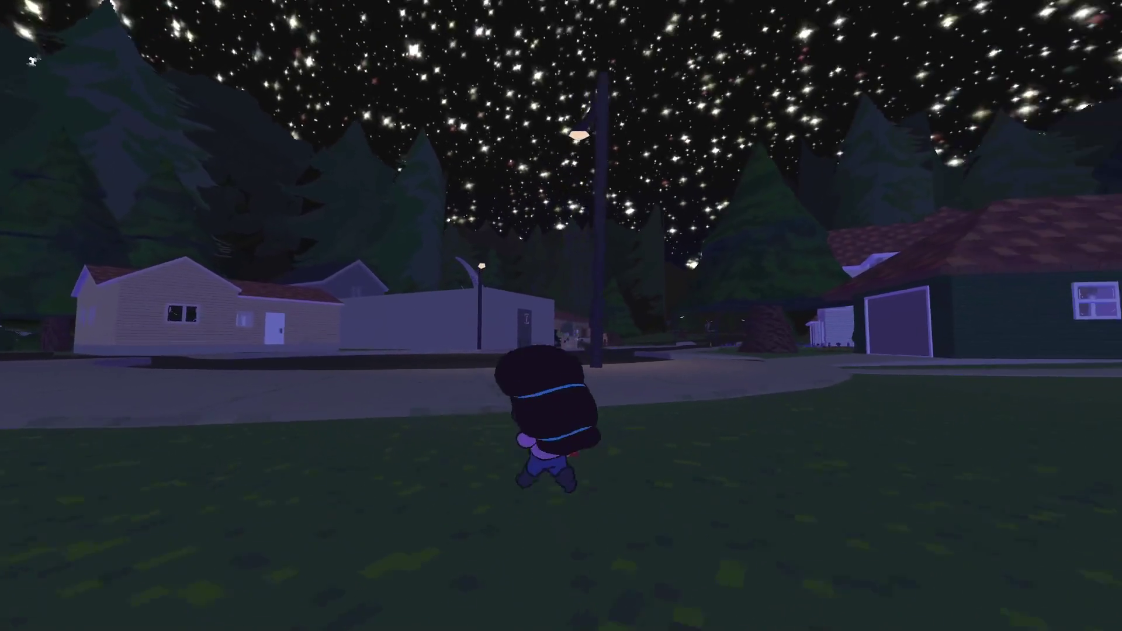
key(w)
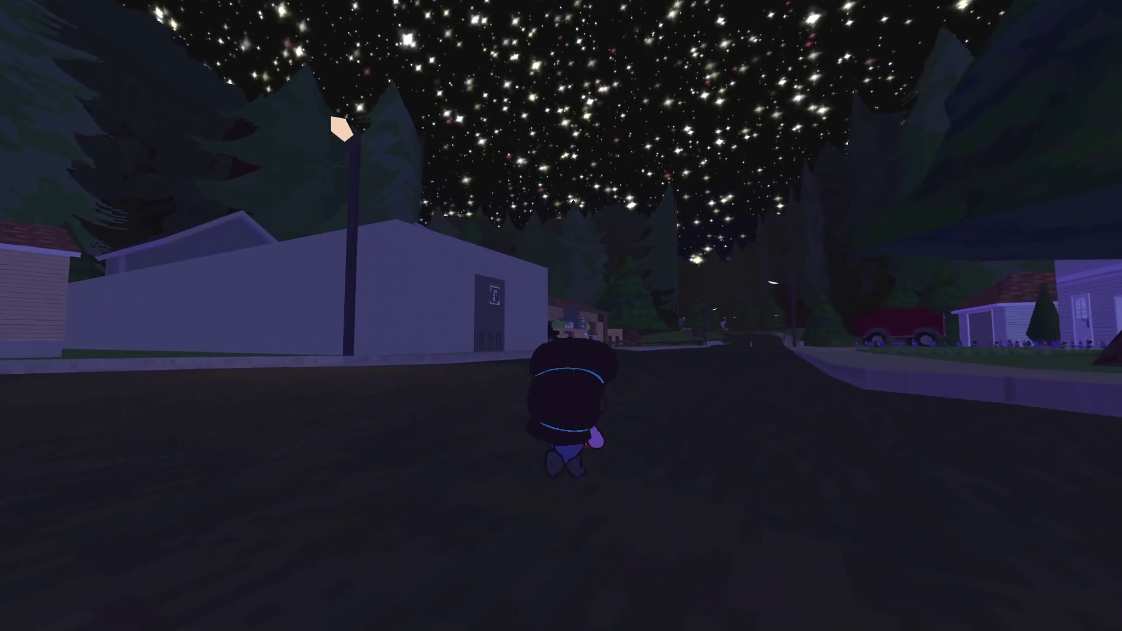
key(w)
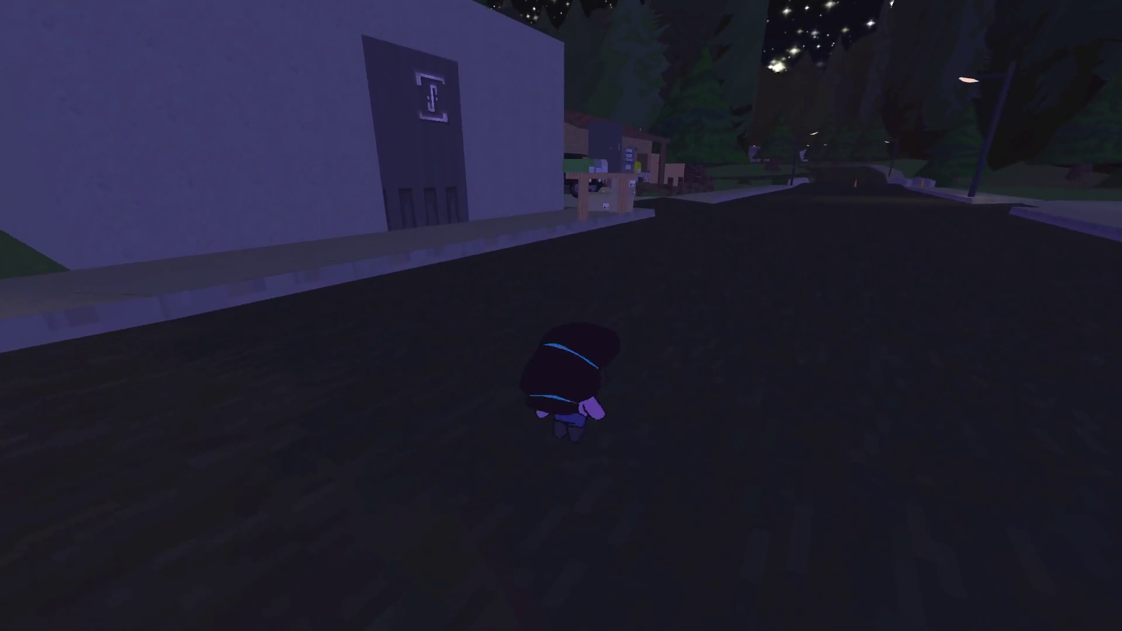
key(w)
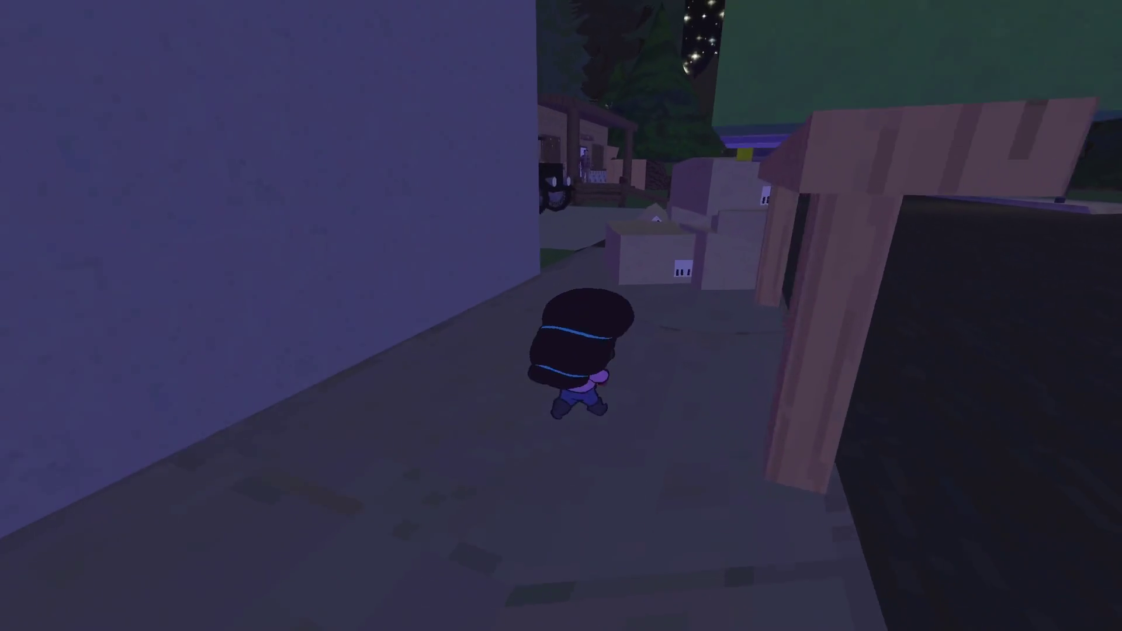
key(w)
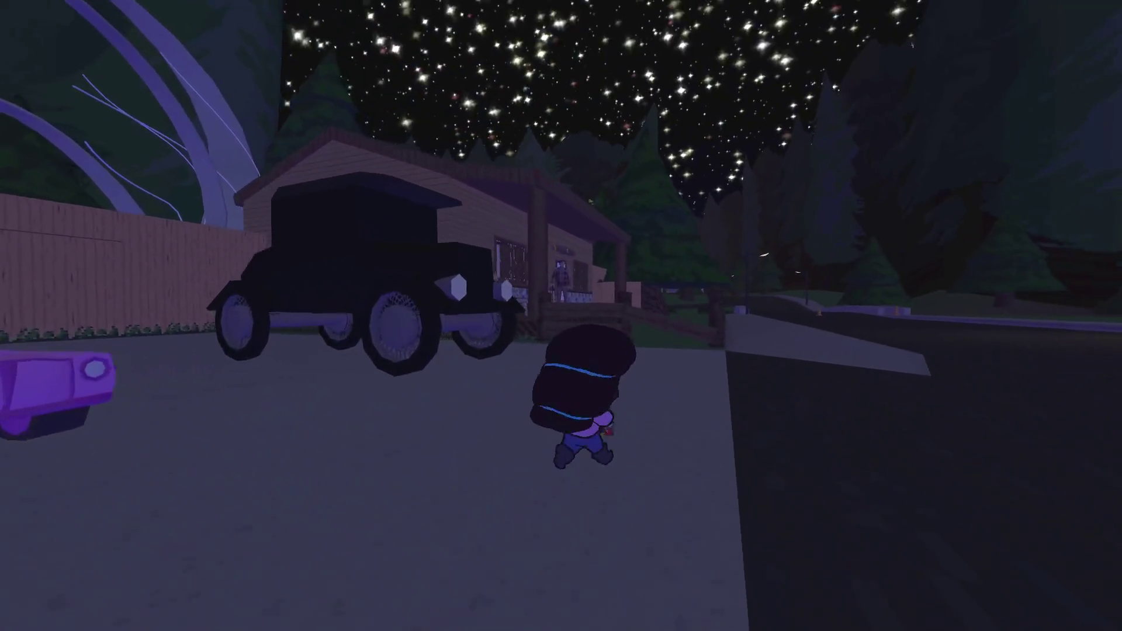
key(w)
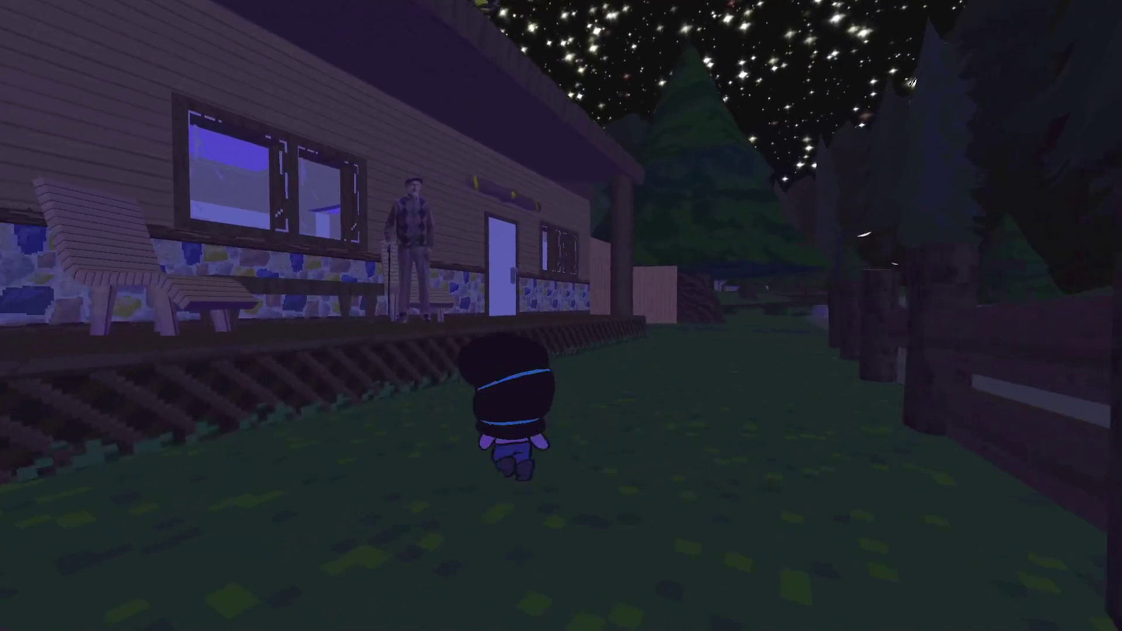
key(2)
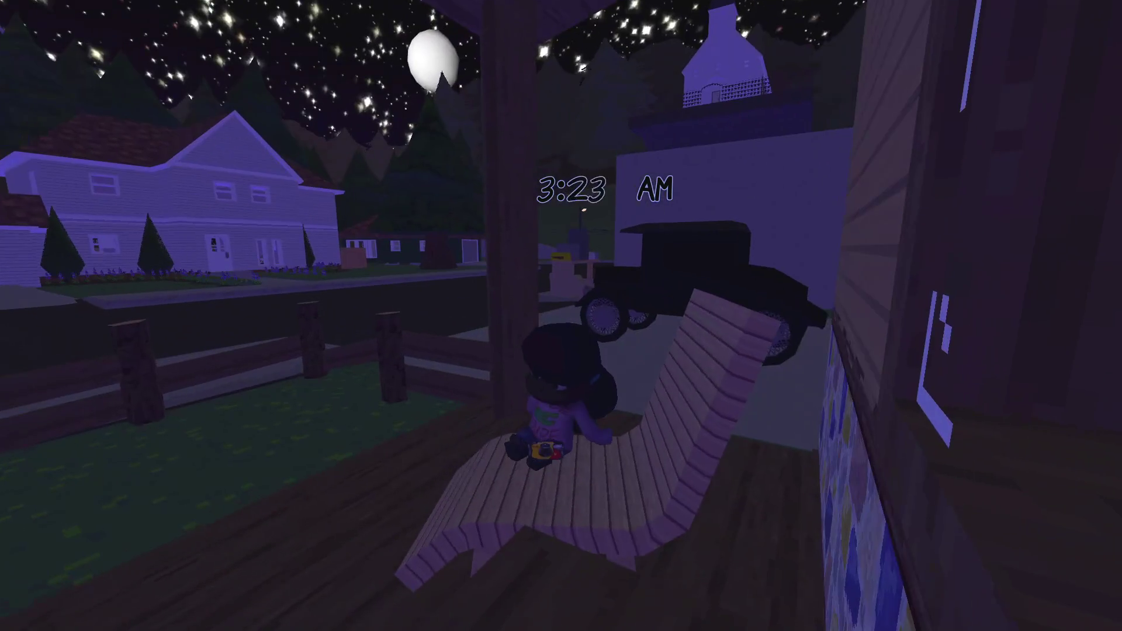
key(c)
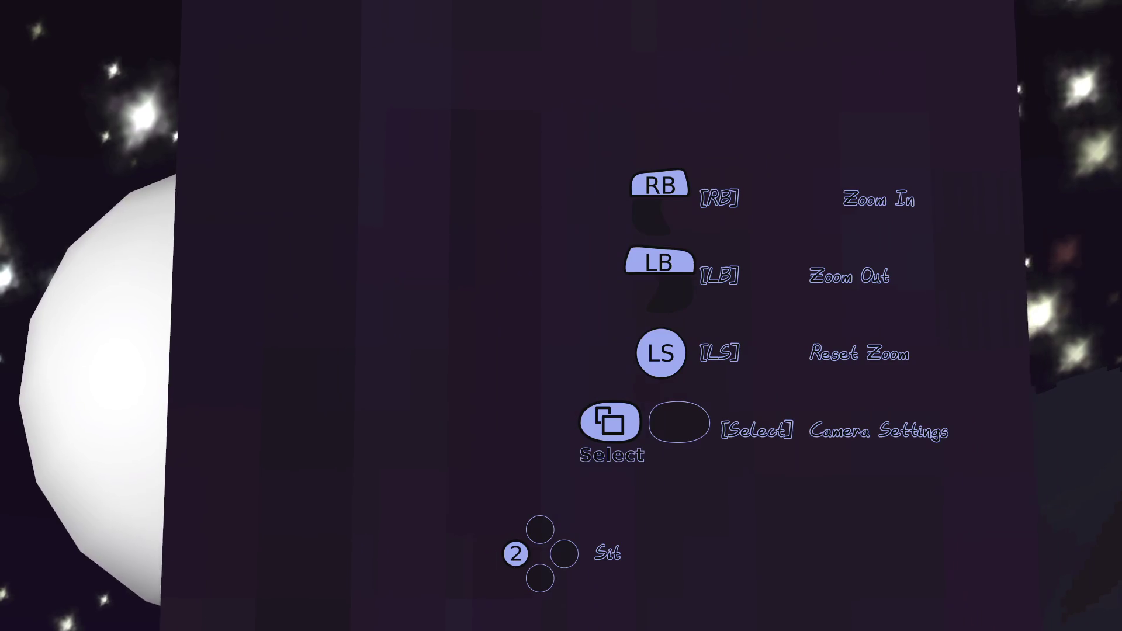
key(Escape)
key(alt+Tab)
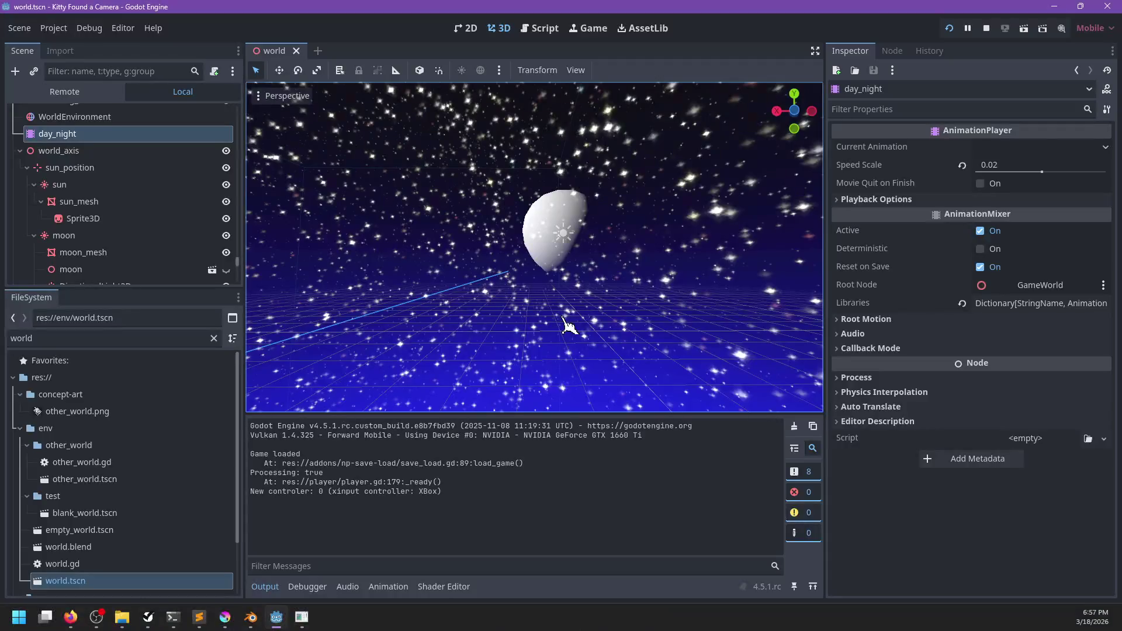
- Unhide the moon node, save world.tscn, view the cratered moon in-game, then quit to the editor
scroll(142, 209, down, 3)
click(227, 203)
key(ctrl+s)
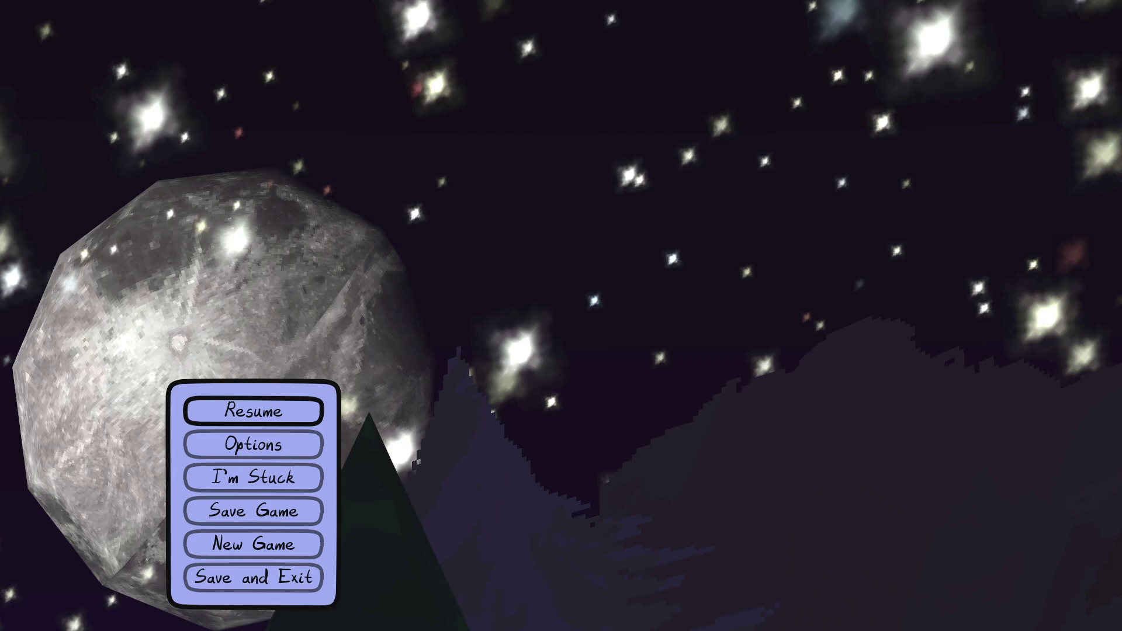
key(Return)
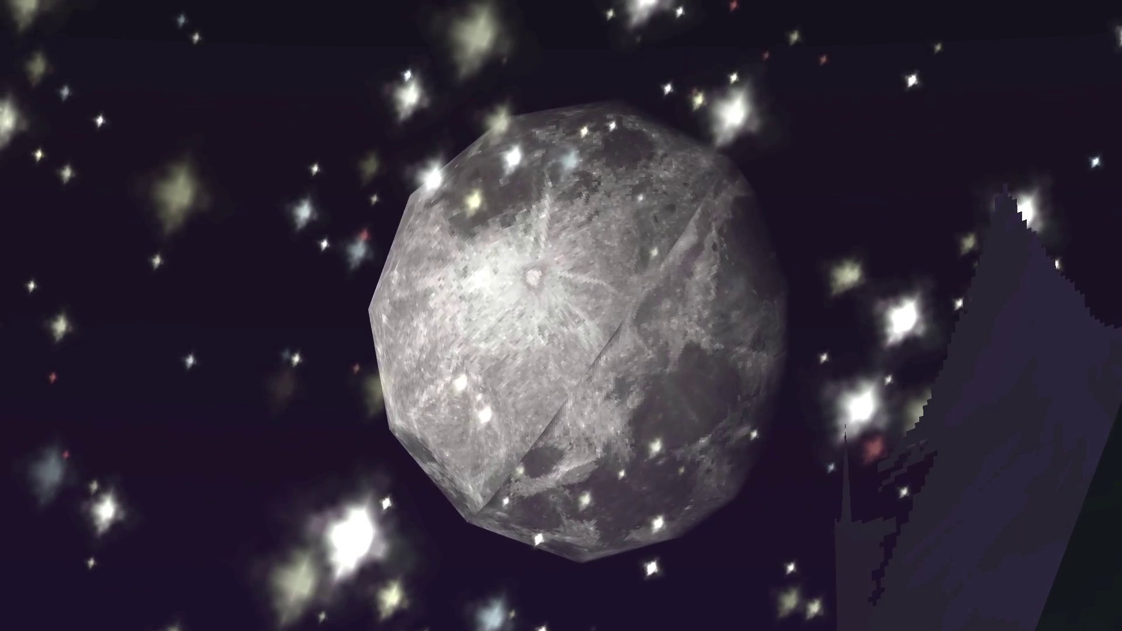
key(Escape)
key(F8)
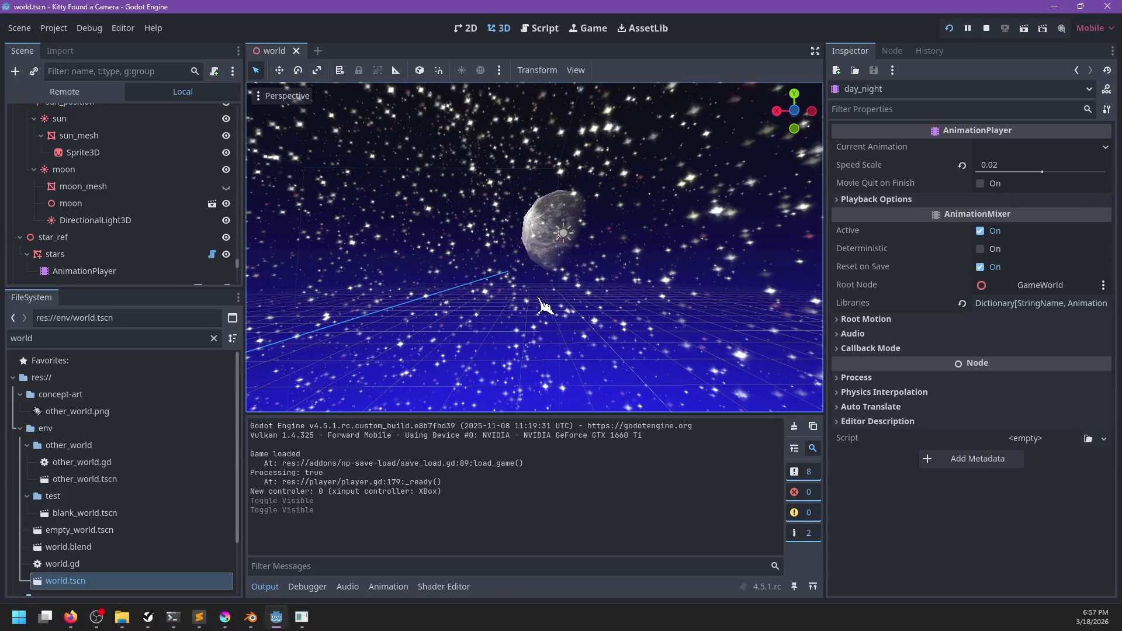
click(558, 252)
- Switch to local space, rotate the moon node, then save and run the game
scroll(552, 281, down, 10)
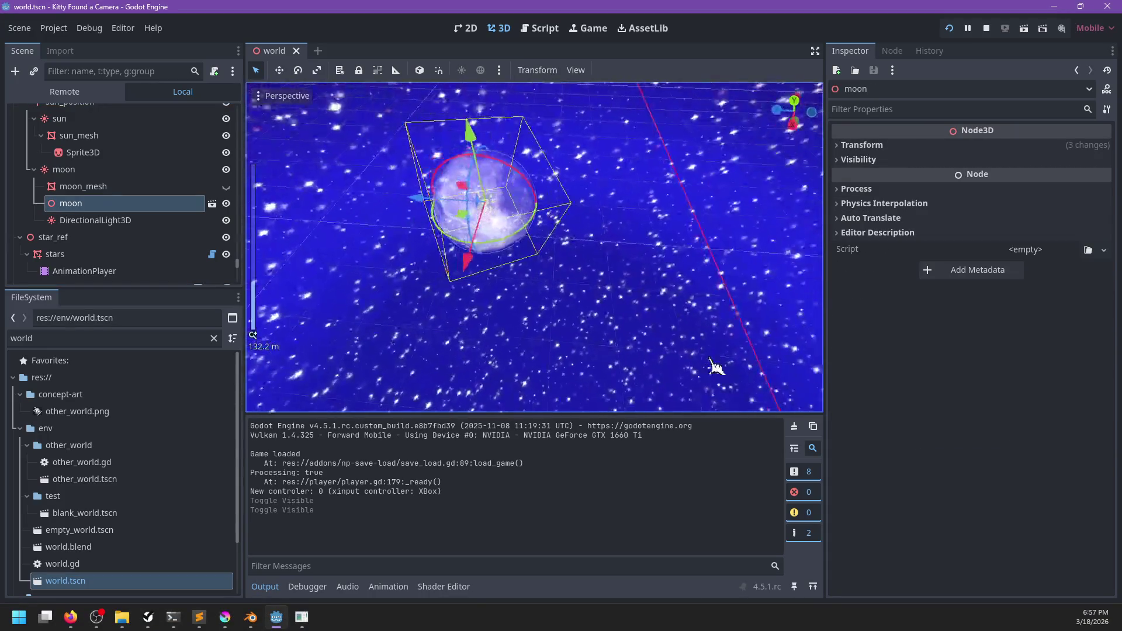
scroll(549, 304, up, 5)
key(t)
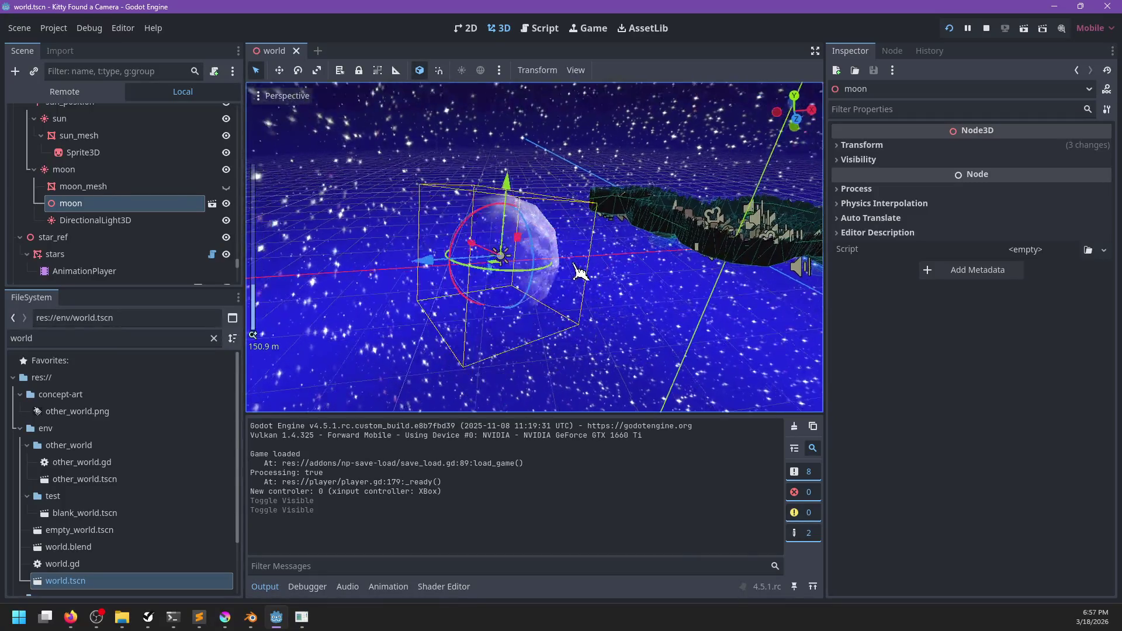
mouse_move(579, 271)
mouse_down()
mouse_move(480, 217)
mouse_move(549, 240)
mouse_move(643, 236)
mouse_up()
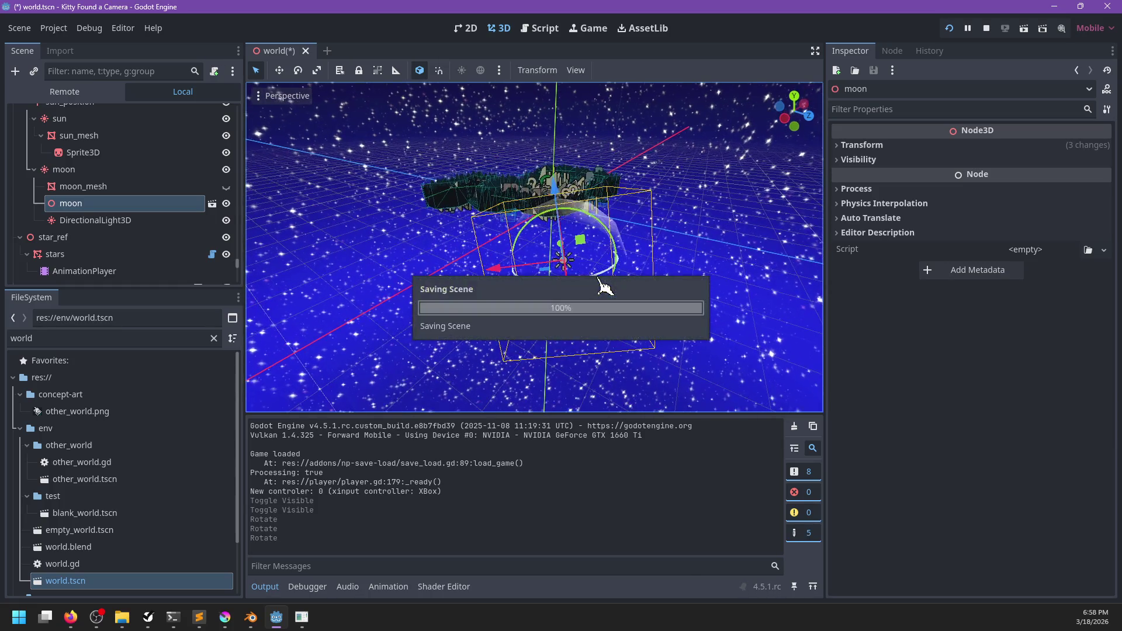
key(Escape)
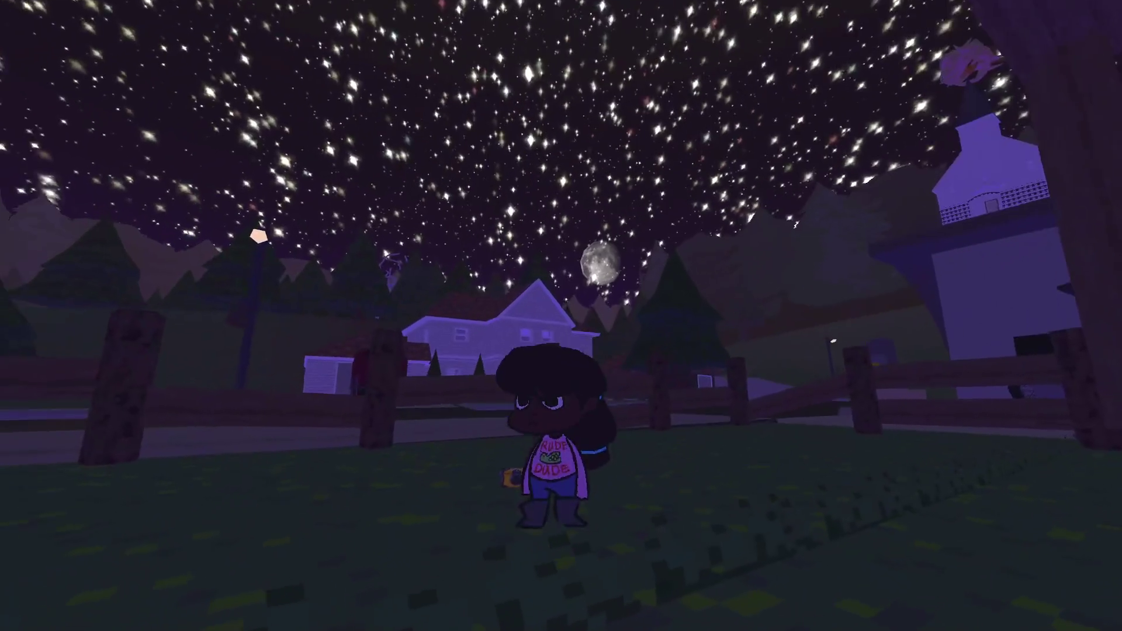
- Walk onto the road, zoom the in-game camera on the moon, then quit to the editor
key(w)
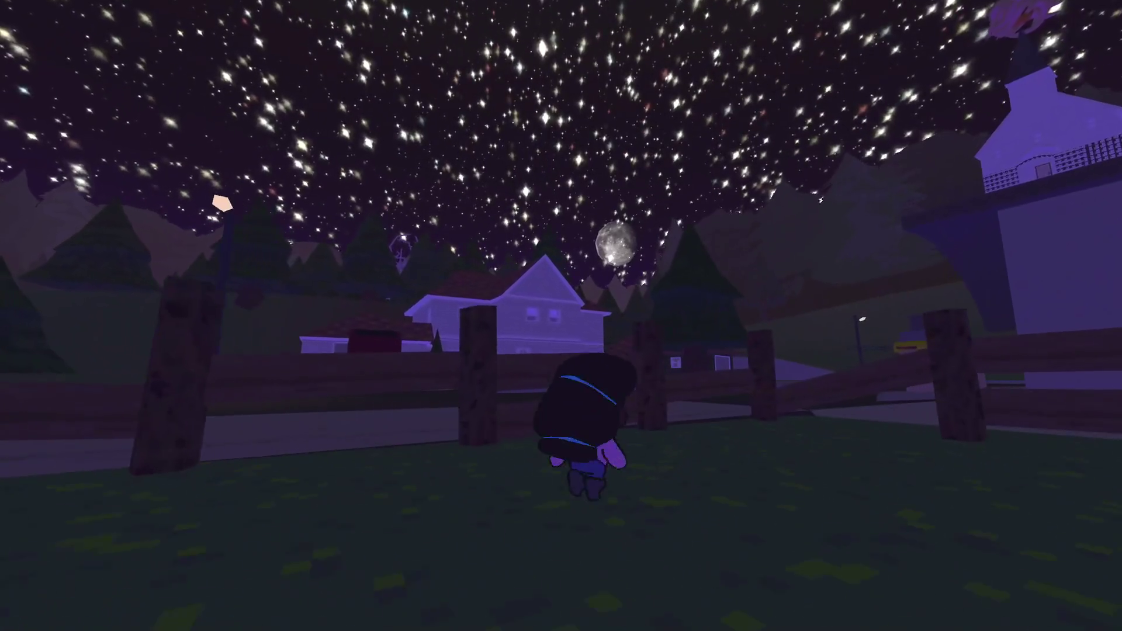
key(w)
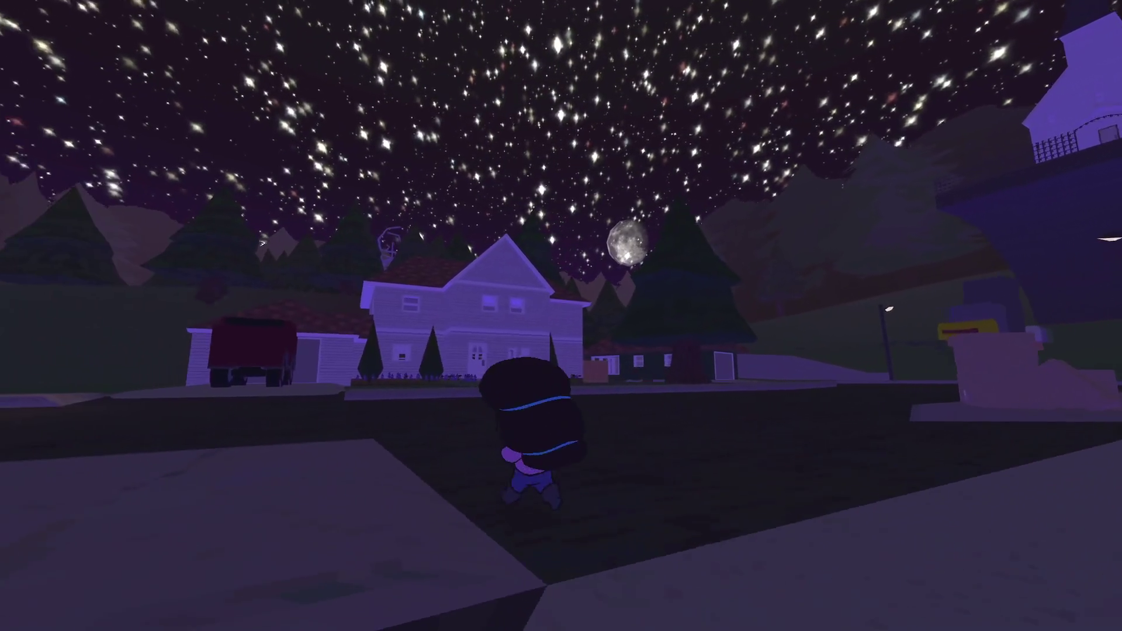
key(c)
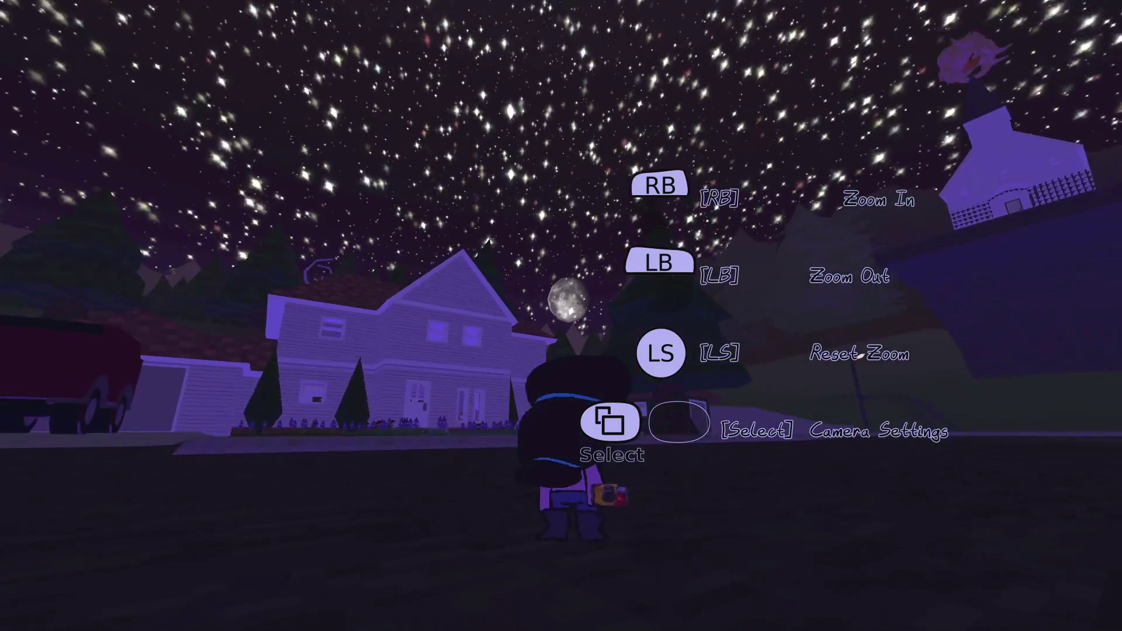
scroll(561, 316, up, 5)
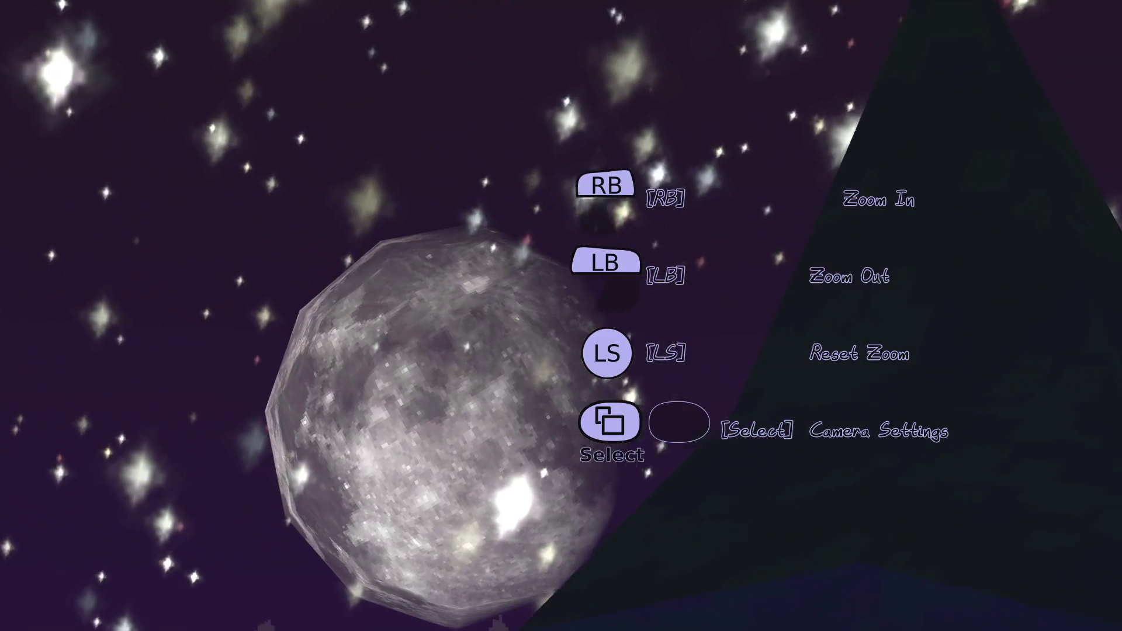
mouse_move(561, 316)
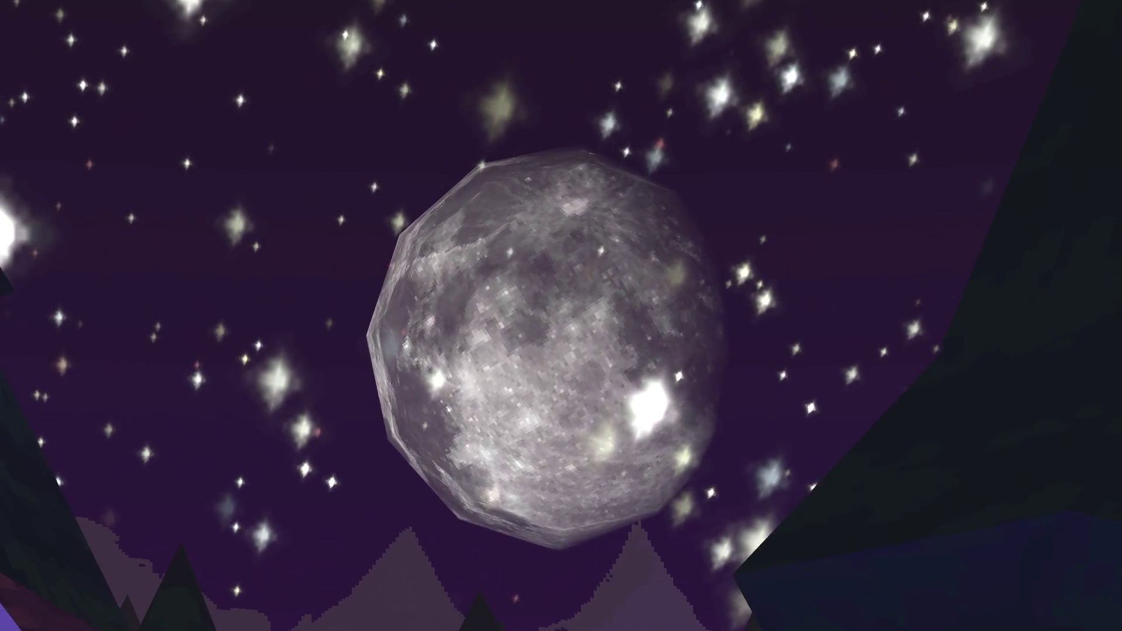
key(Escape)
key(F8)
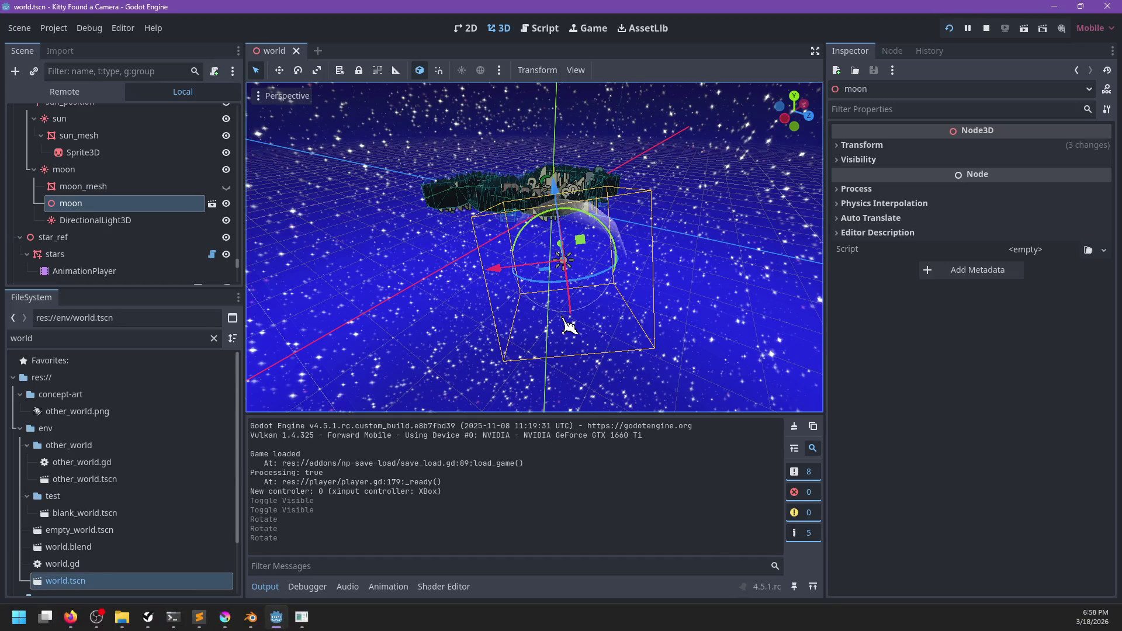
scroll(483, 269, up, 5)
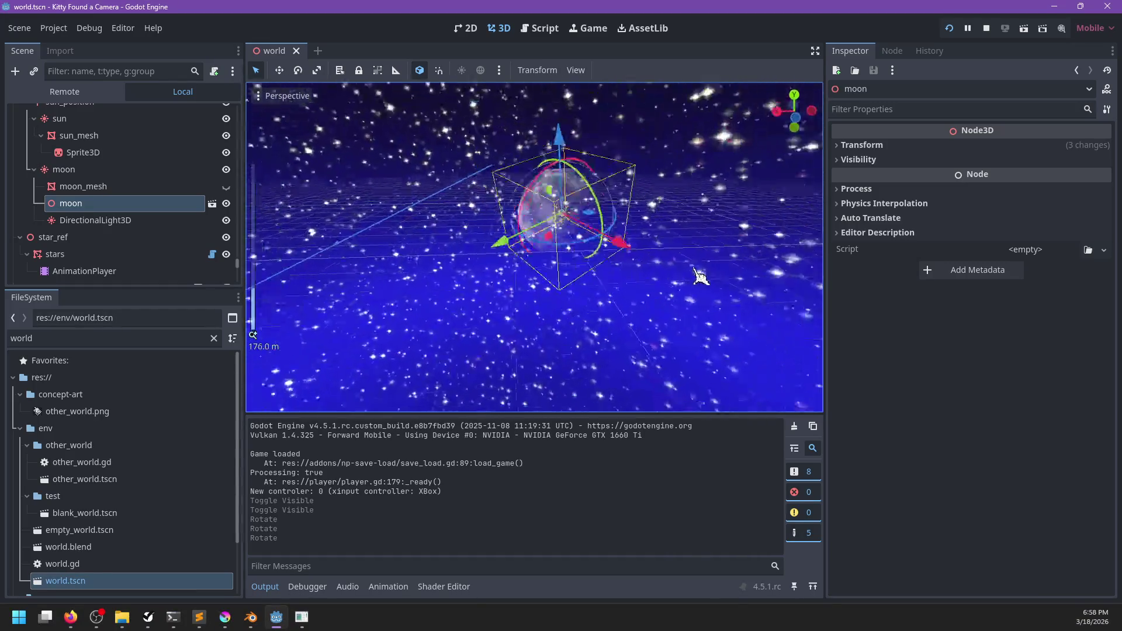
scroll(585, 292, down, 20)
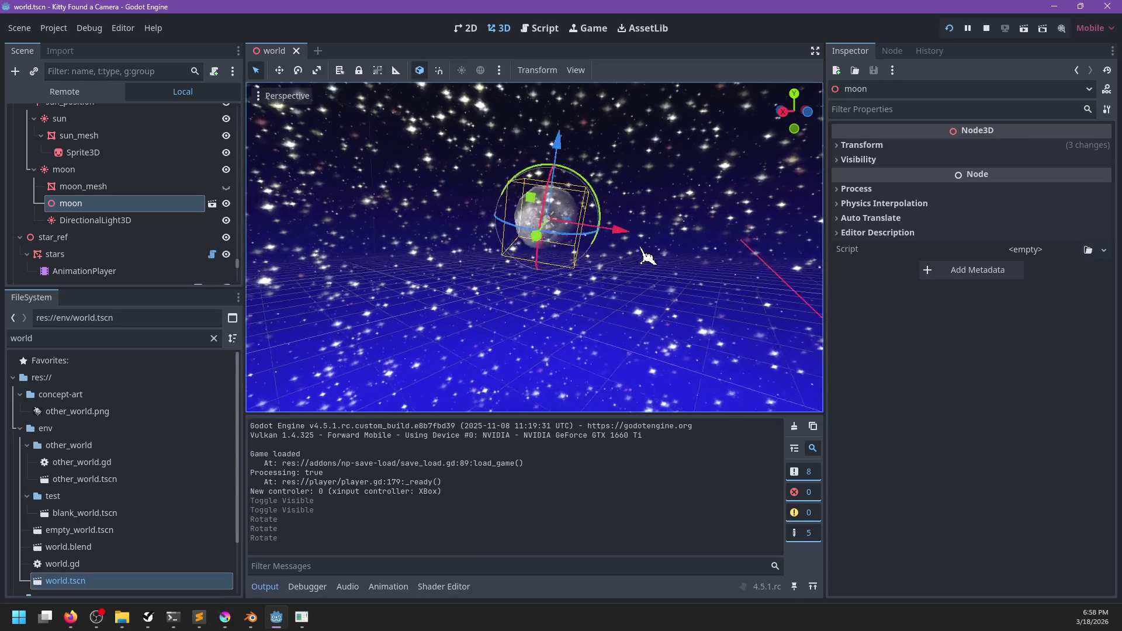
scroll(611, 275, up, 2)
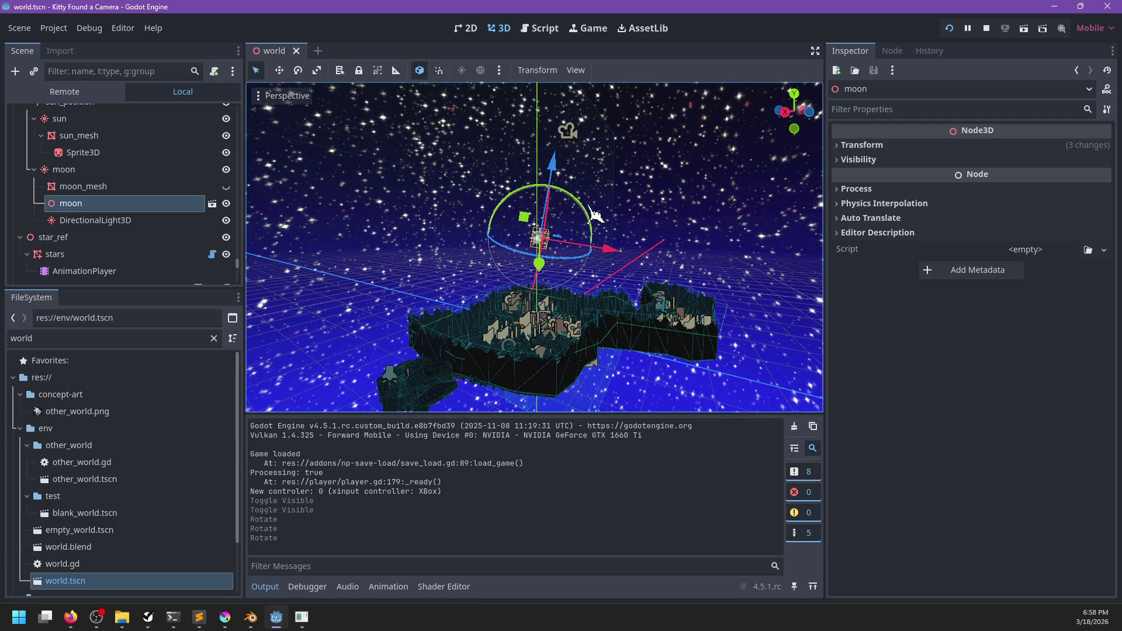
mouse_move(643, 279)
mouse_down()
mouse_move(672, 222)
mouse_move(634, 213)
mouse_move(771, 170)
mouse_up()
drag(702, 193, 651, 251)
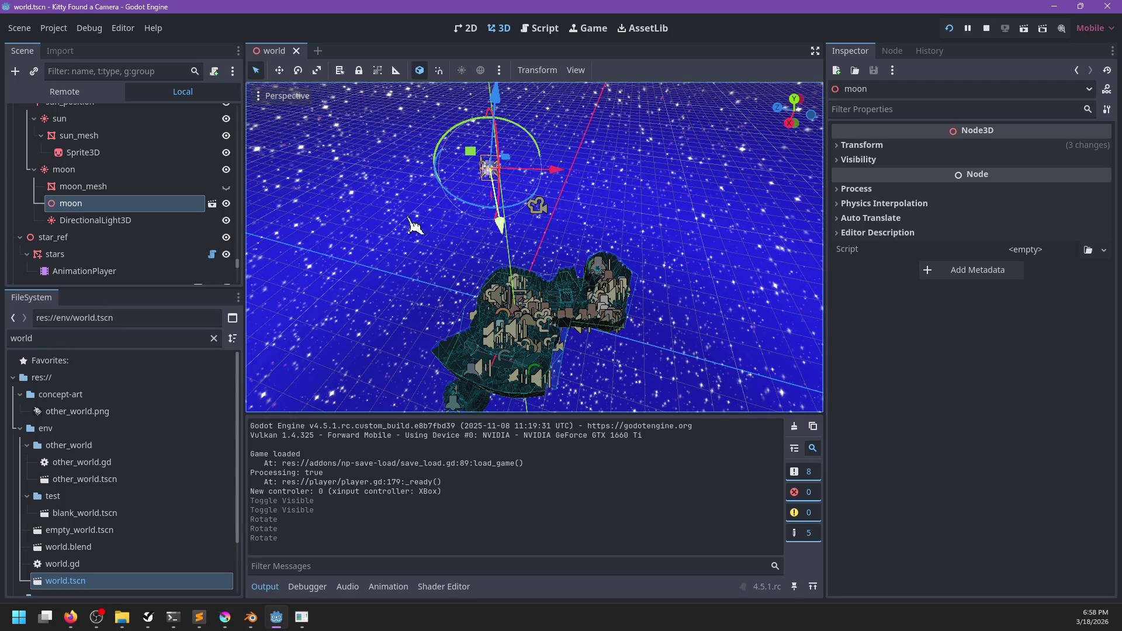
scroll(158, 187, up, 5)
scroll(150, 195, down, 3)
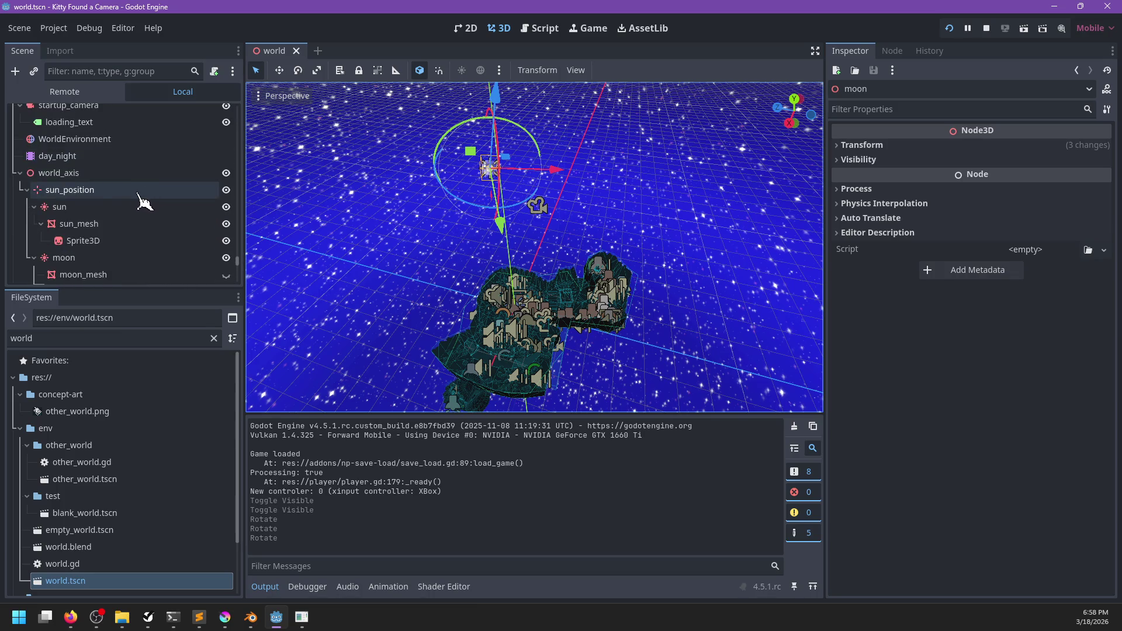
- Frame the sun, select the moon's DirectionalLight3D, and zoom in close on the moon
double_click(105, 185)
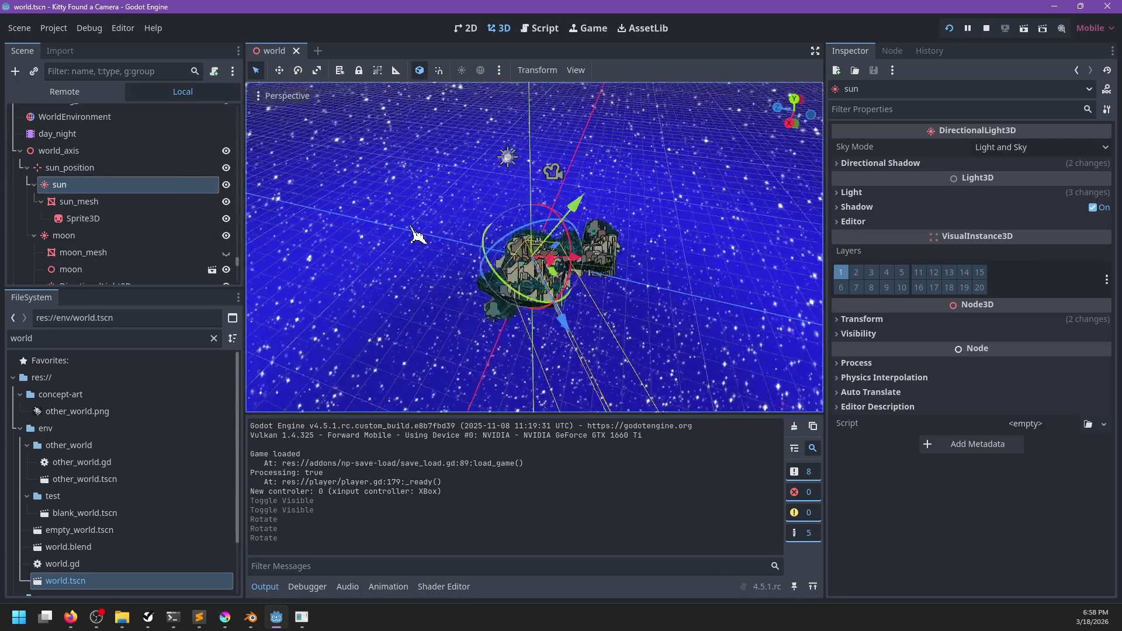
mouse_move(412, 231)
mouse_down()
mouse_move(496, 254)
mouse_move(351, 251)
mouse_move(492, 297)
mouse_move(538, 221)
mouse_move(641, 218)
mouse_move(614, 220)
mouse_move(574, 294)
mouse_move(469, 299)
mouse_move(409, 275)
mouse_up()
scroll(492, 297, up, 3)
scroll(641, 218, down, 3)
scroll(85, 219, down, 3)
scroll(84, 219, down, 1)
click(95, 199)
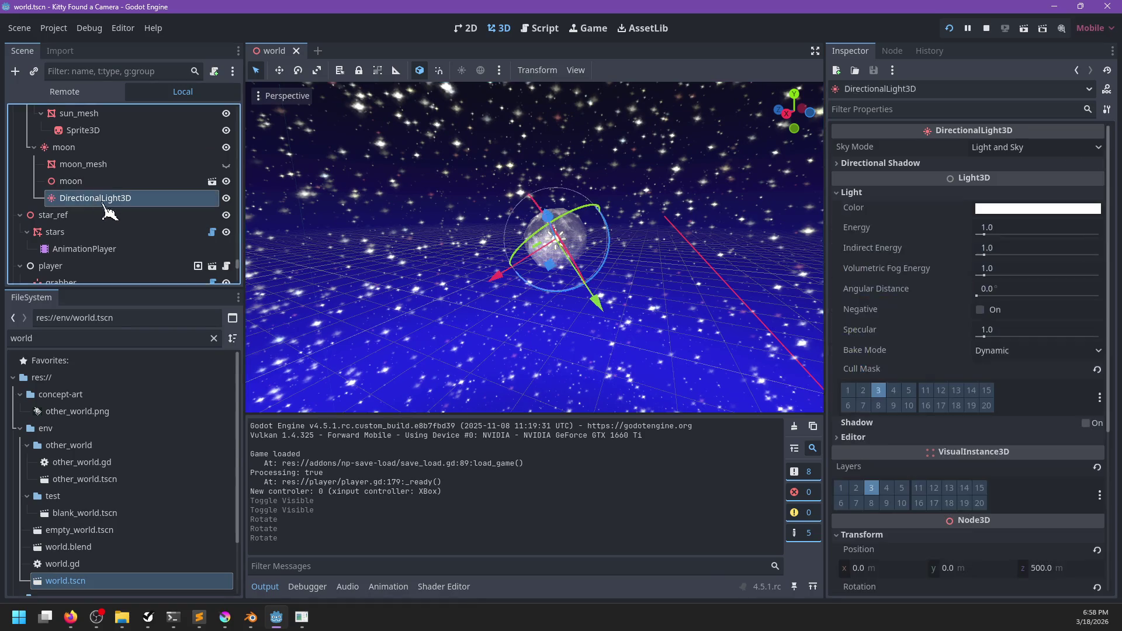
scroll(383, 220, up, 10)
drag(383, 220, 567, 291)
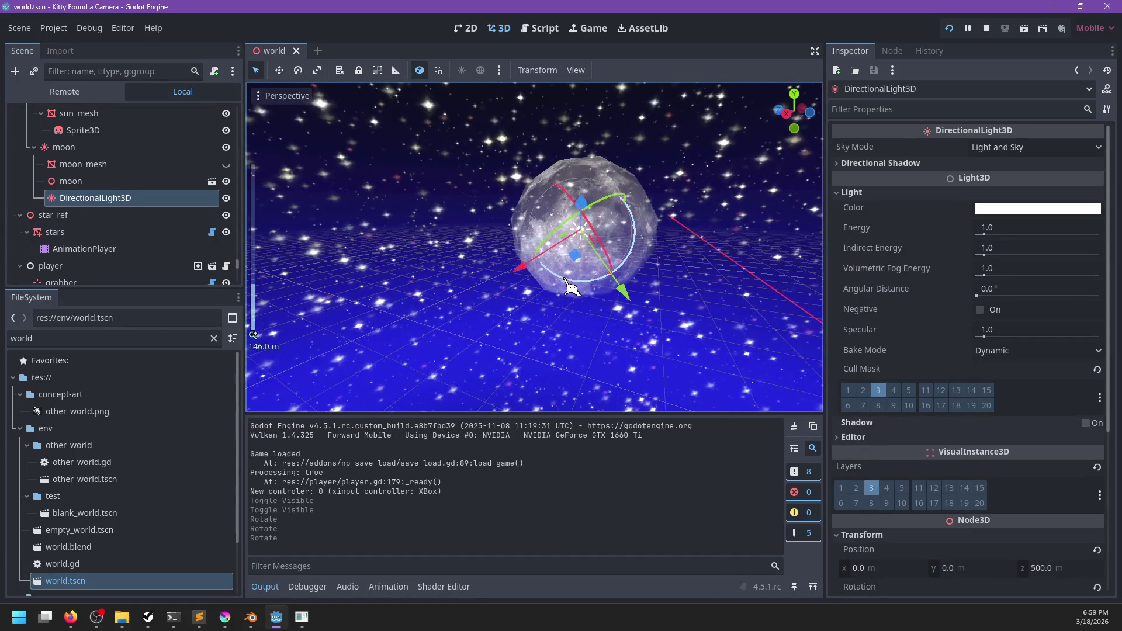
mouse_move(566, 265)
mouse_down()
mouse_move(665, 201)
mouse_move(675, 253)
mouse_up()
- Save and run the game twice to check the night moon, toggling a moon node between runs
key(ctrl+s)
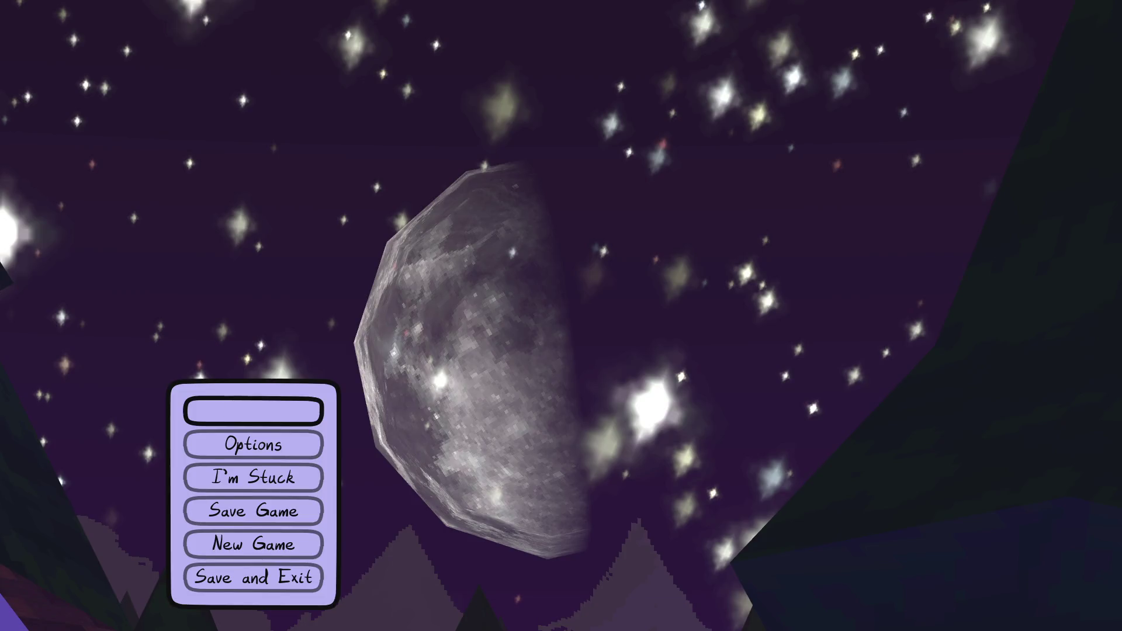
key(Escape)
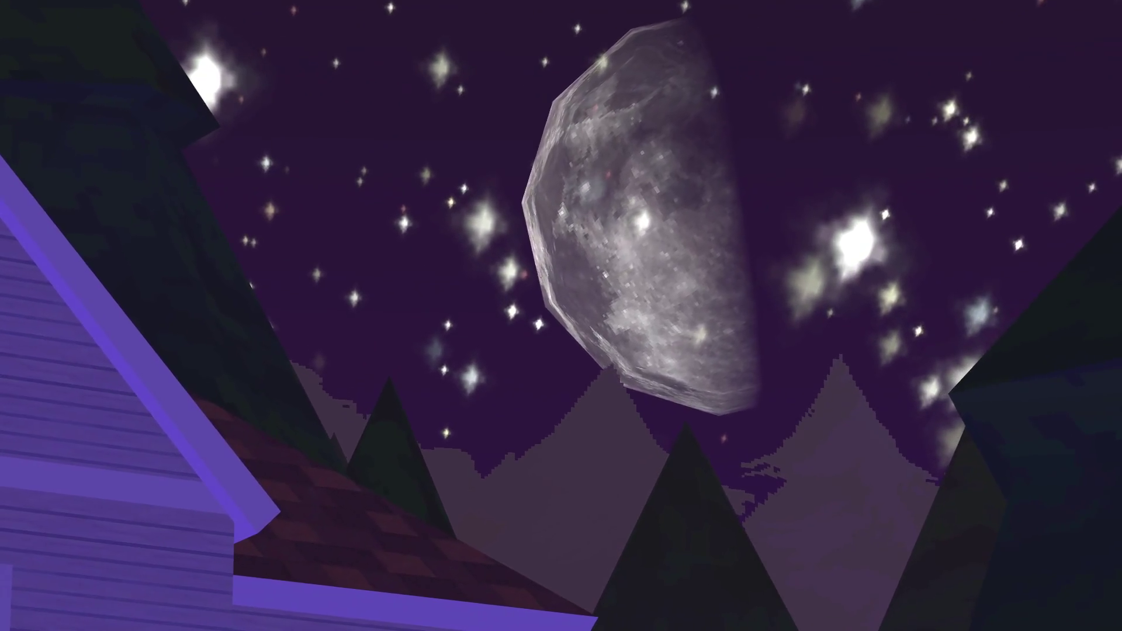
key(alt+F4)
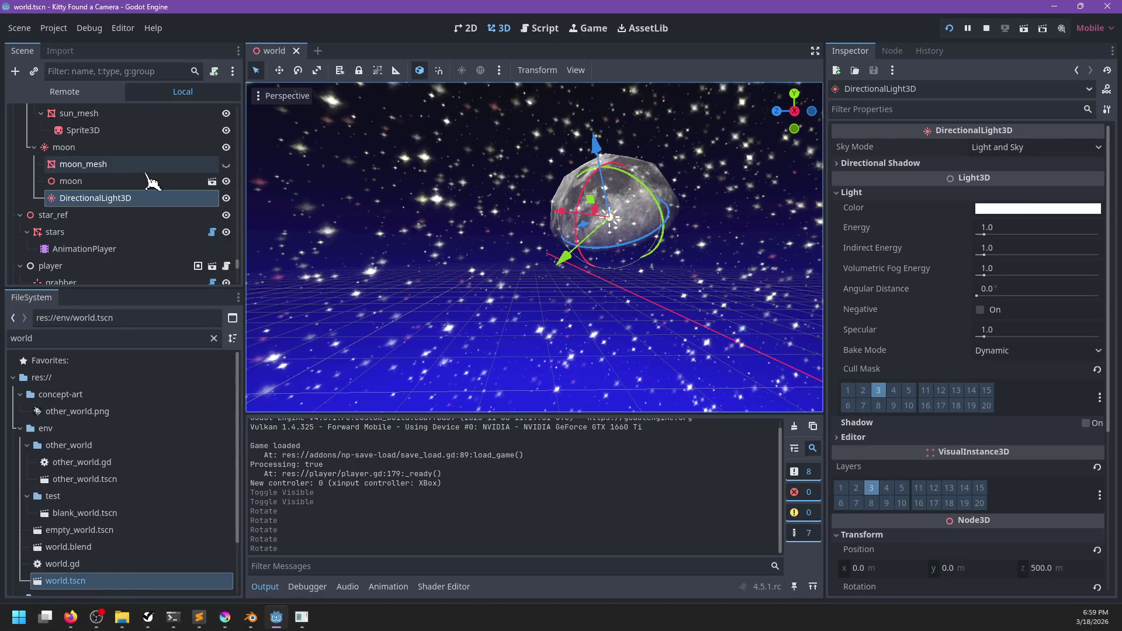
scroll(151, 182, up, 3)
click(226, 247)
key(F5)
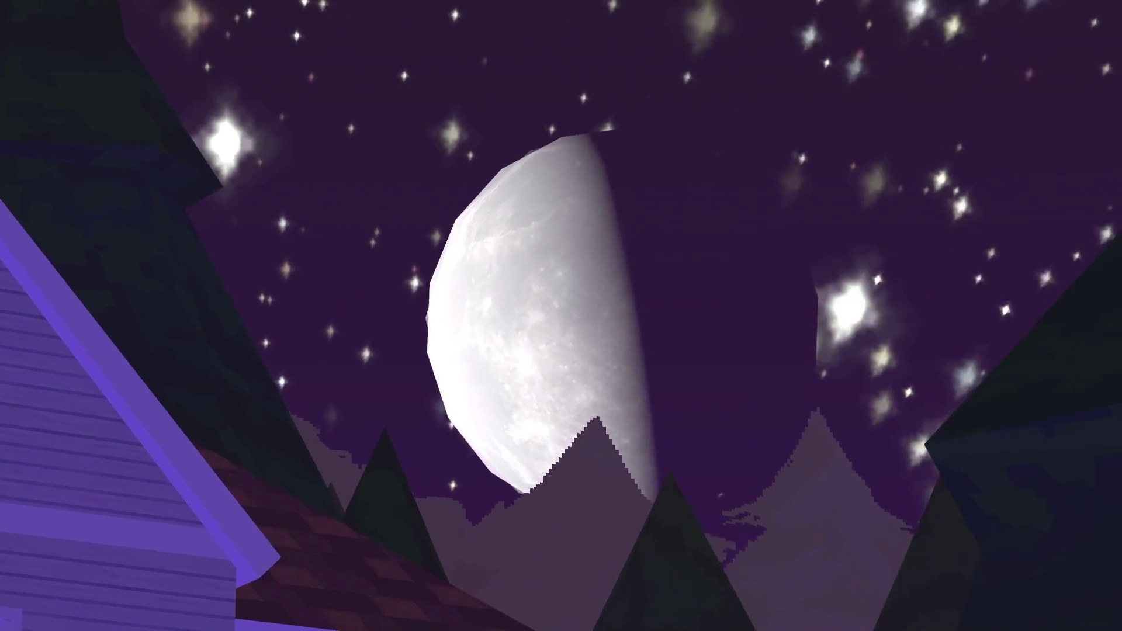
key(Escape)
key(alt+F4)
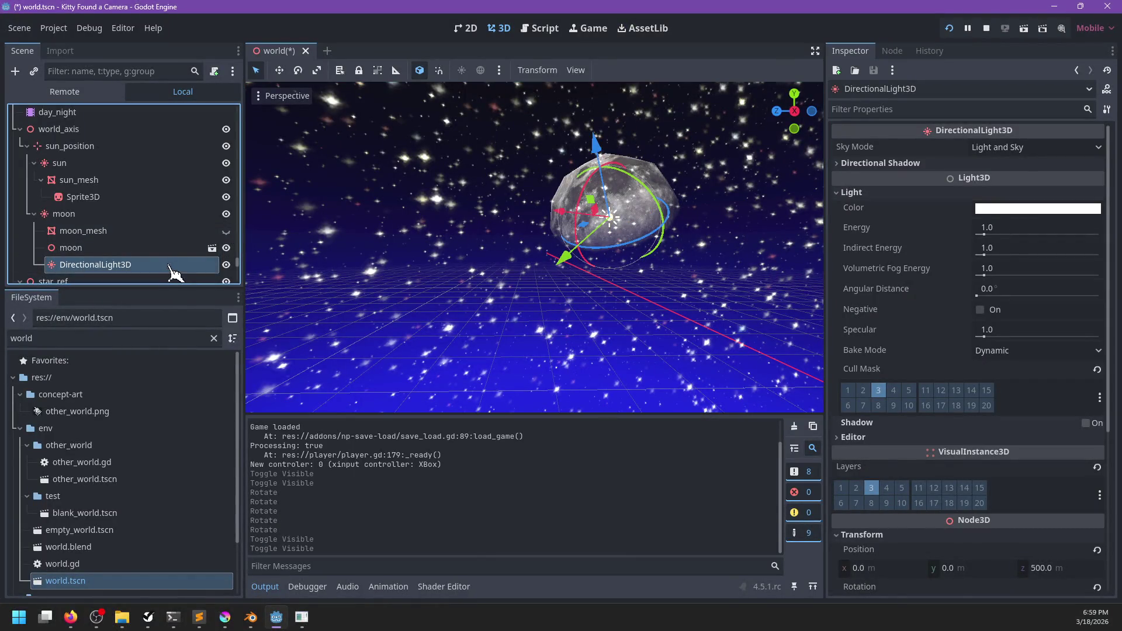
click(141, 231)
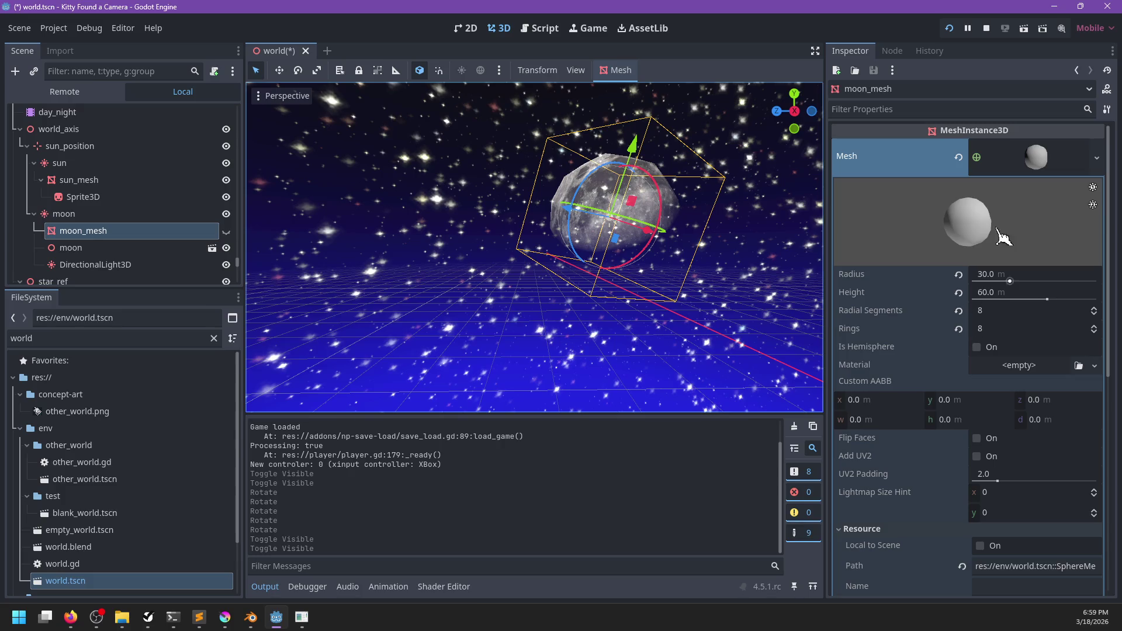
- Review the moon override material's Shading and Transparency settings, then open moon.tscn in its own tab
scroll(953, 388, down, 6)
click(1079, 279)
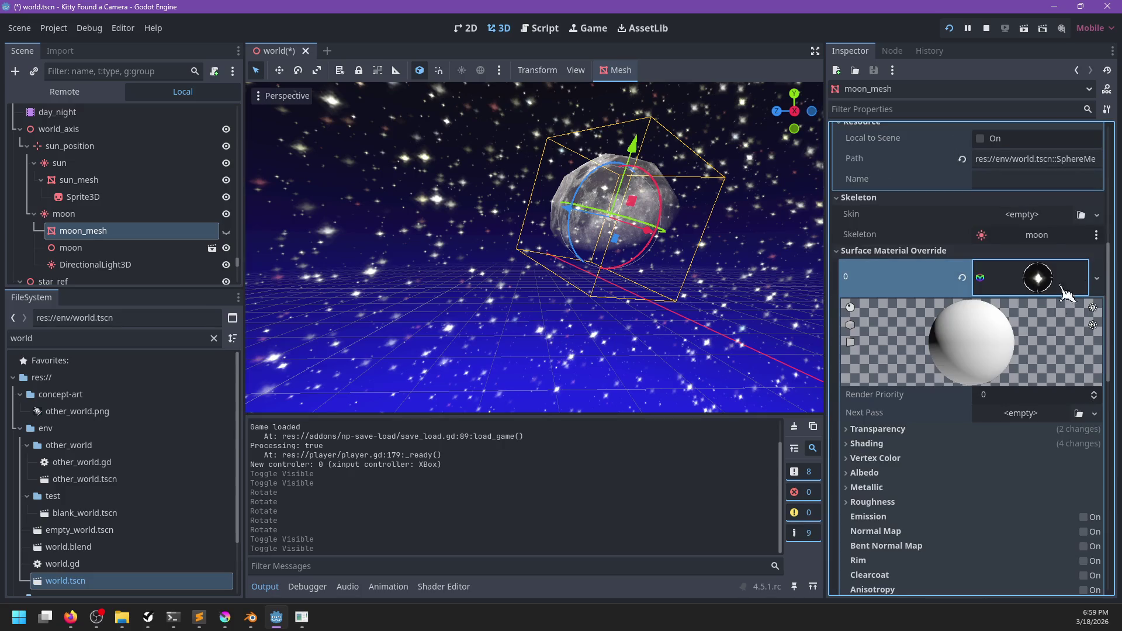
scroll(877, 333, down, 5)
click(871, 268)
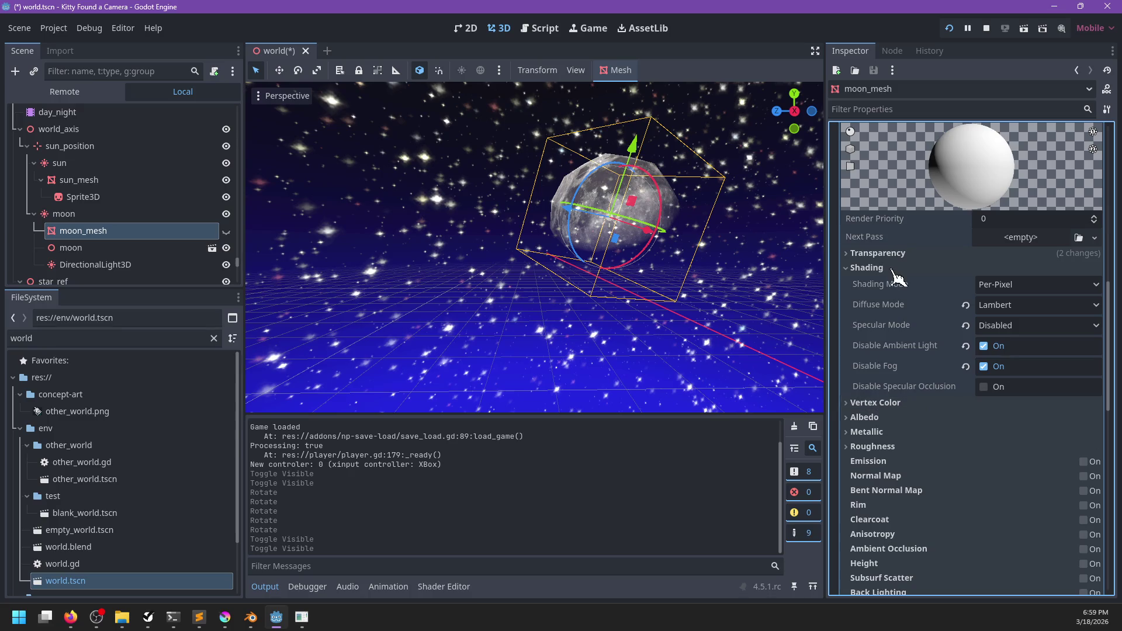
click(886, 253)
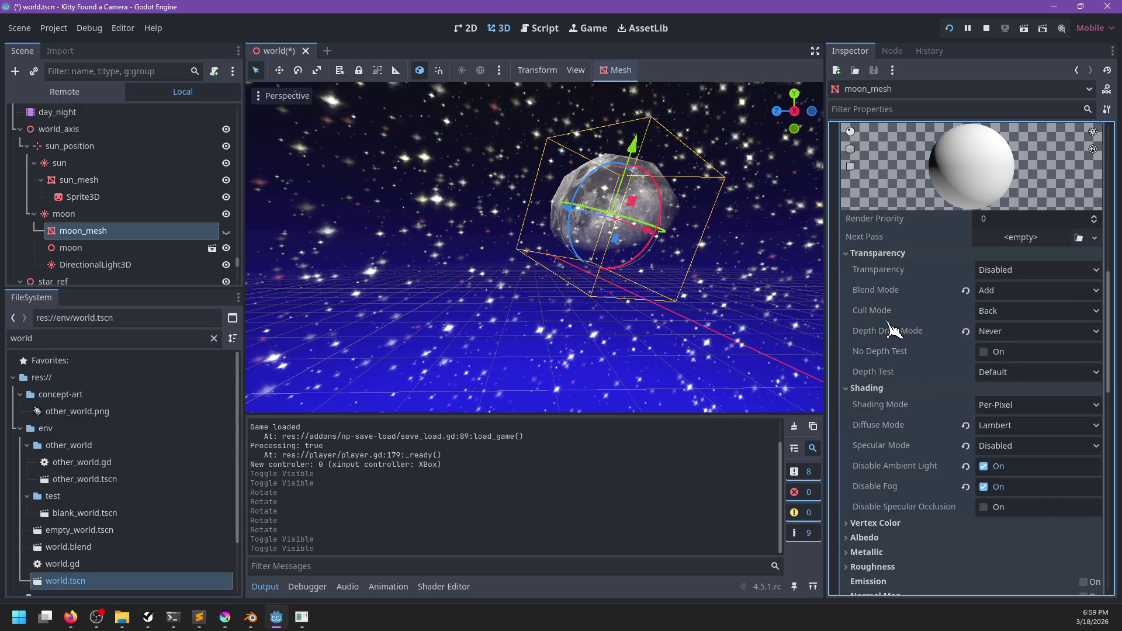
click(226, 249)
click(226, 249)
click(213, 249)
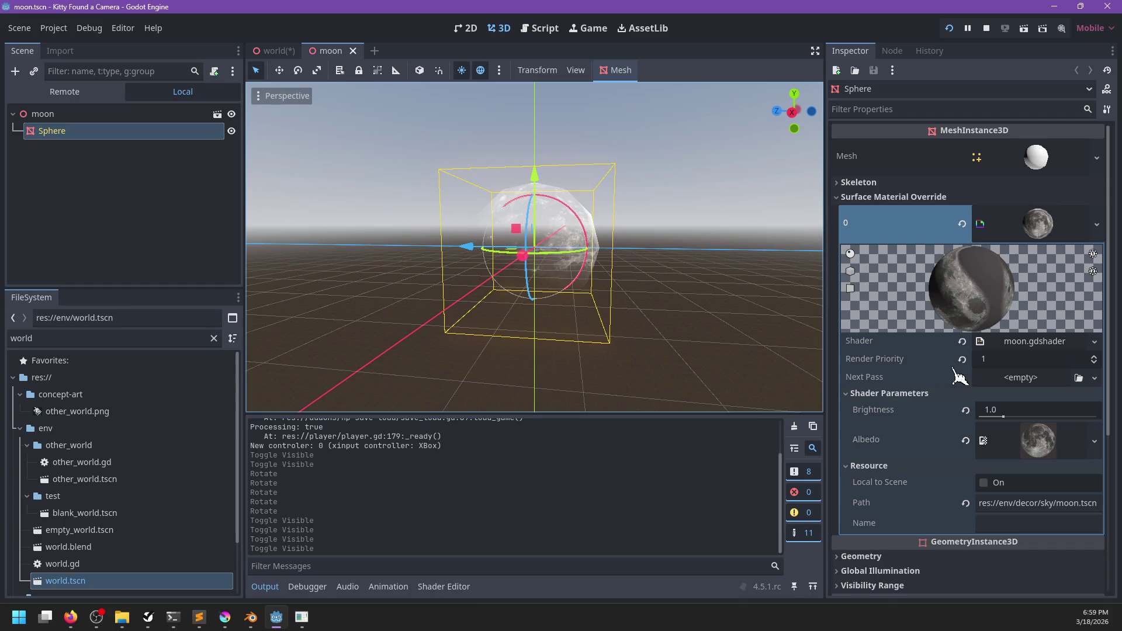
- Append ', depth_draw_never' to moon.gdshader's render_mode, save it, and return to world.tscn
click(1016, 345)
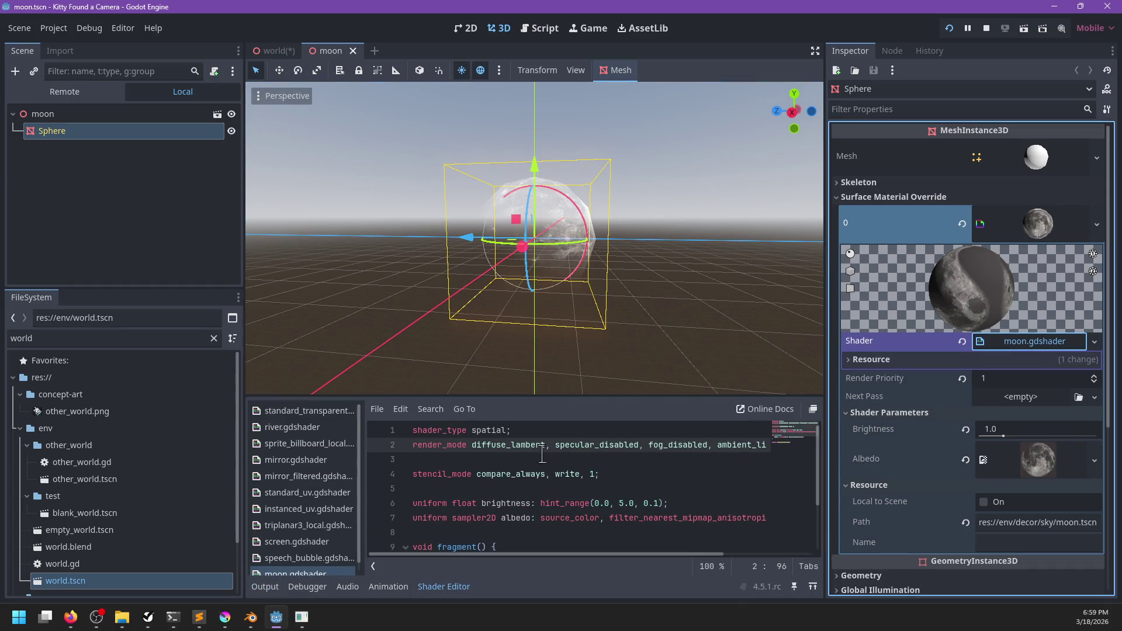
scroll(558, 453, right, 4)
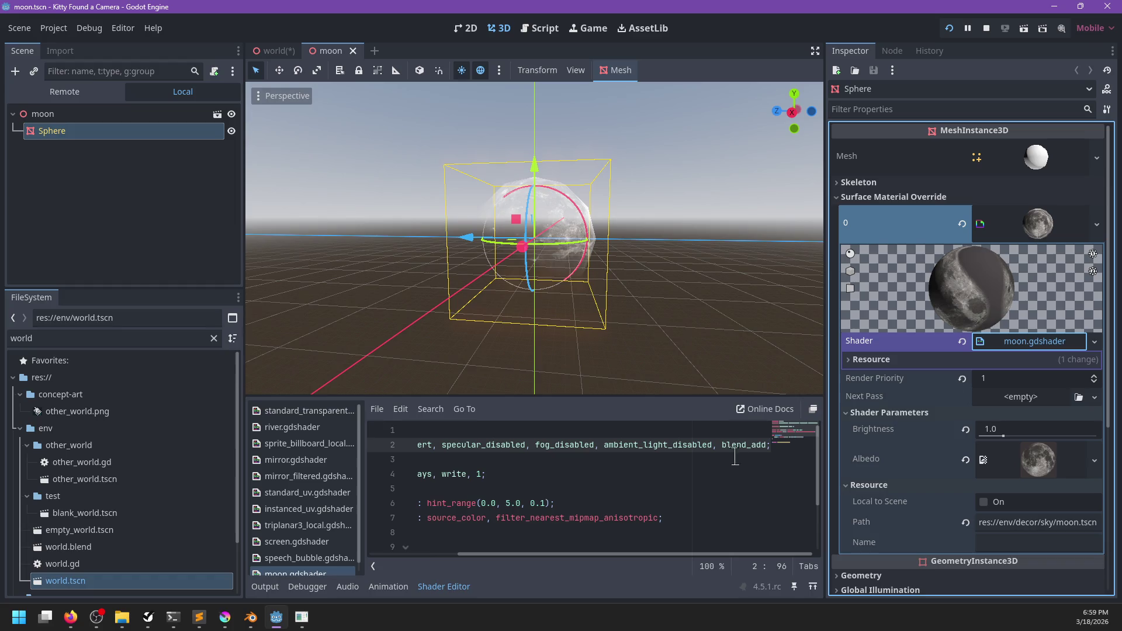
text(, depth_draw_ne)
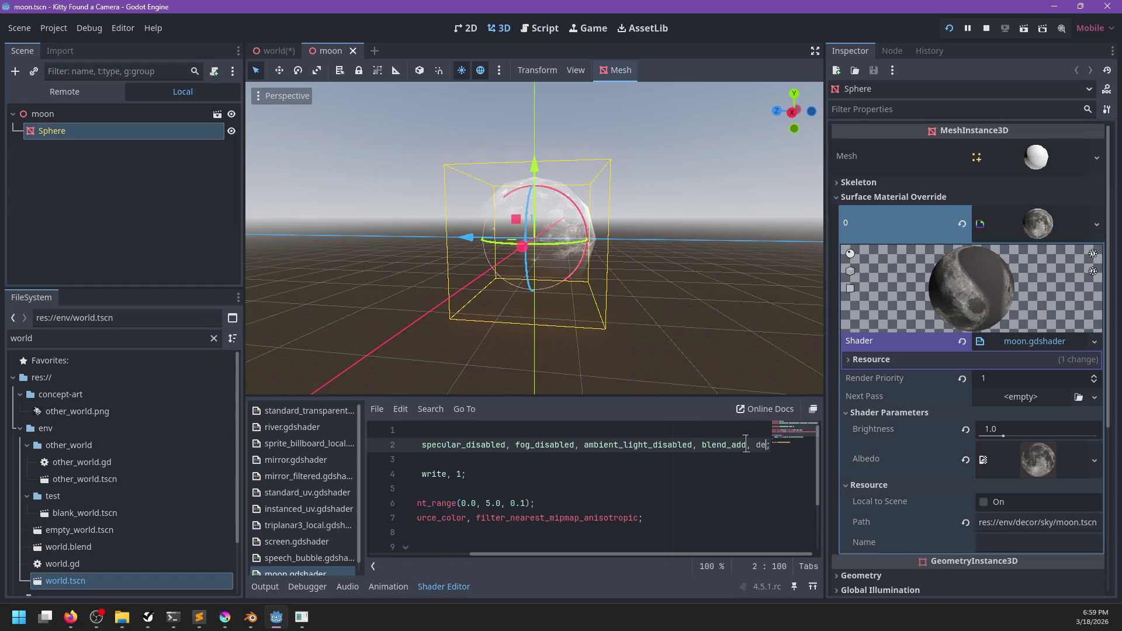
text(ver)
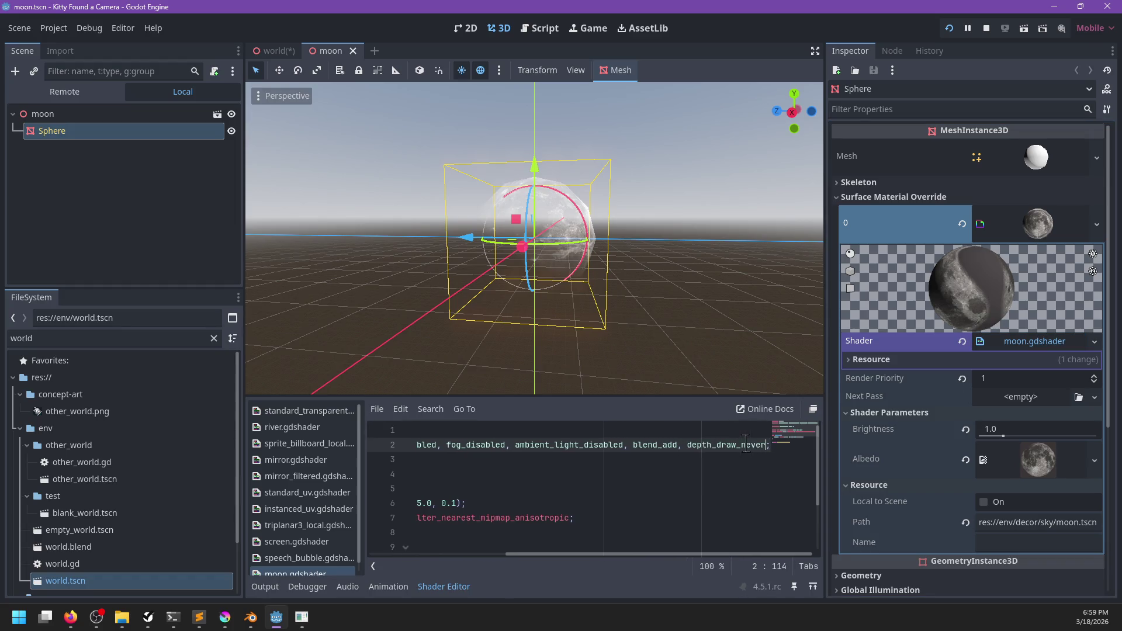
key(ctrl+s)
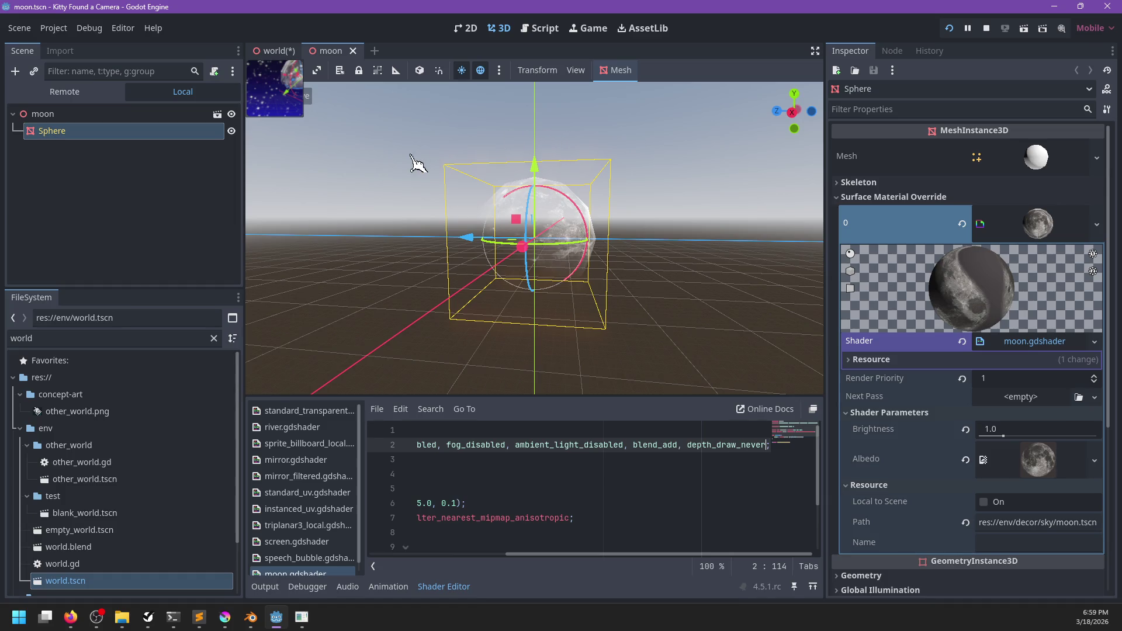
key(ctrl+Tab)
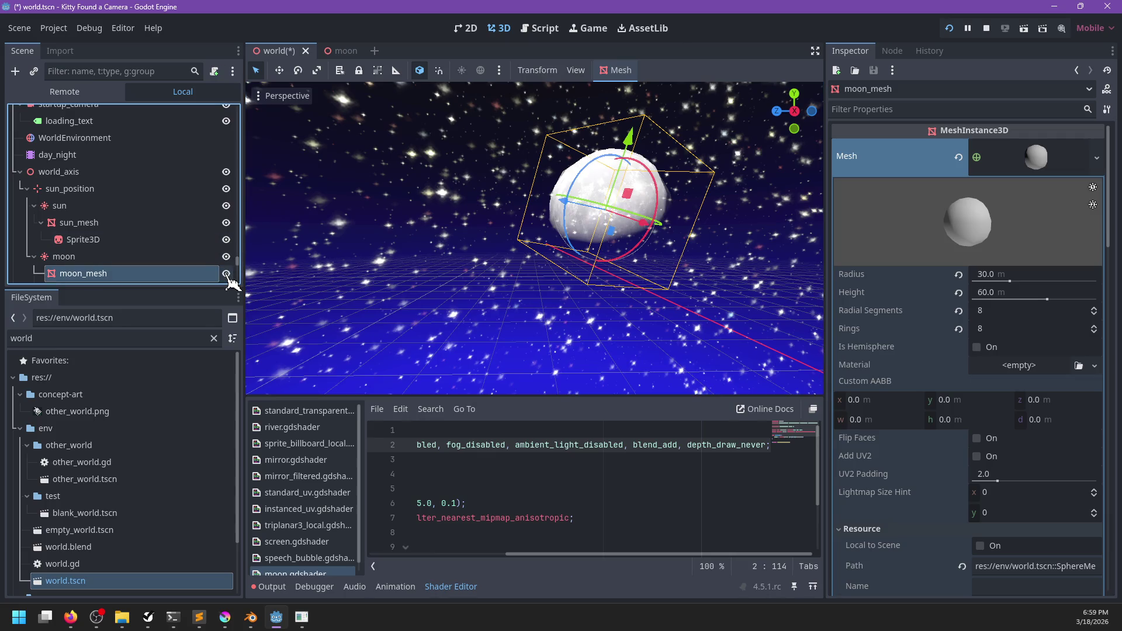
- Save world.tscn and launch the game to its Loading screen
key(ctrl+s)
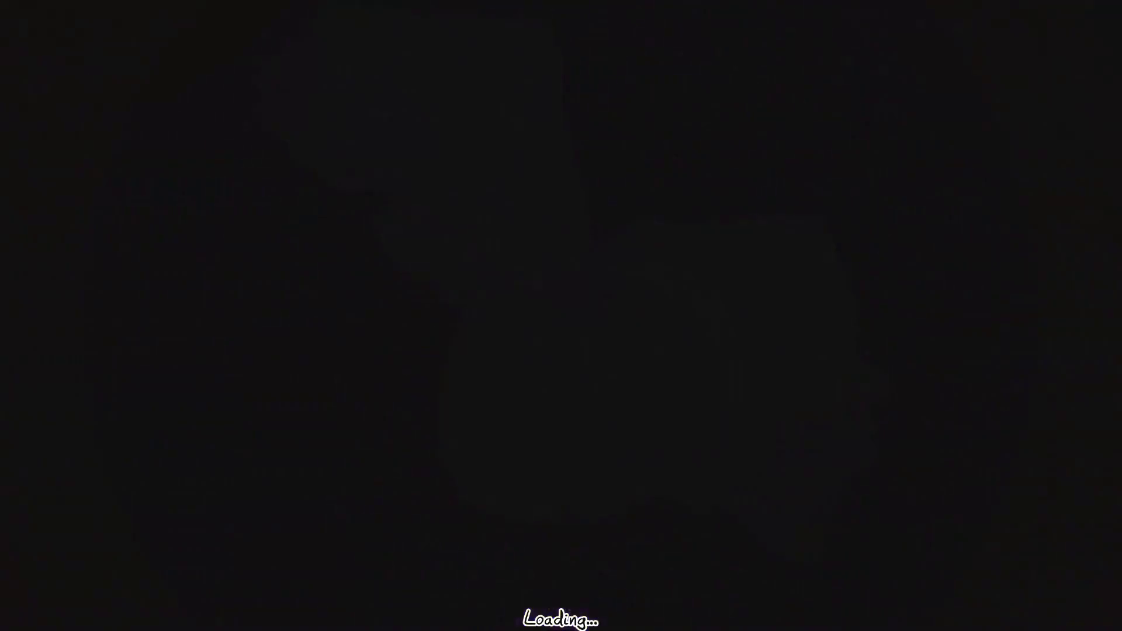
- Walk the character through the night village, then switch to first-person view
key(w)
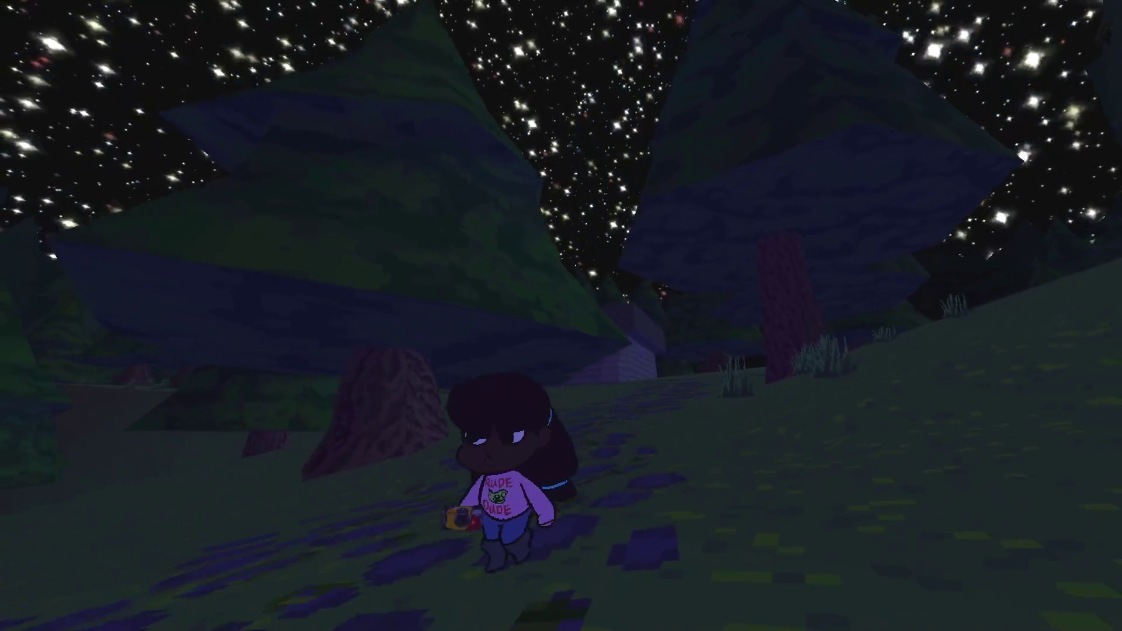
key(w)
key(w)
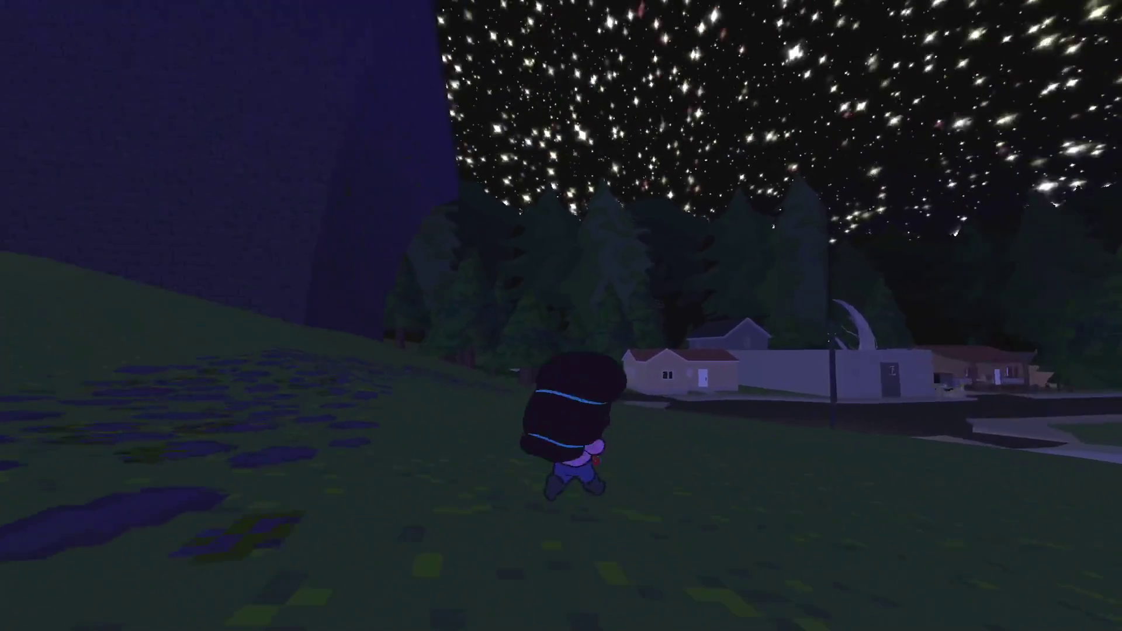
key(w)
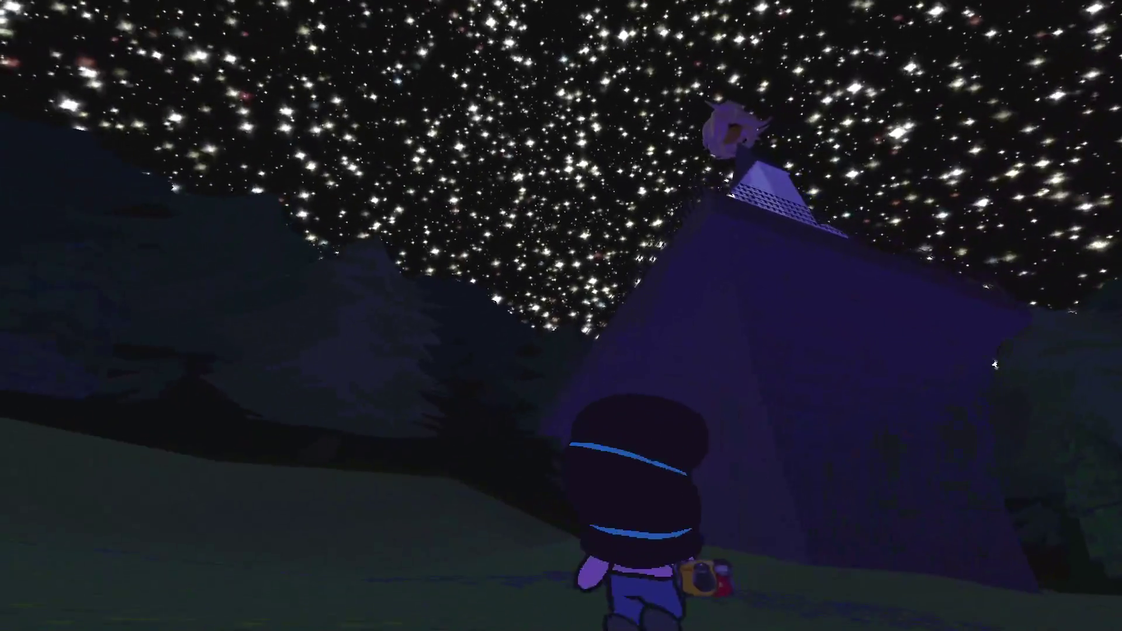
key(w)
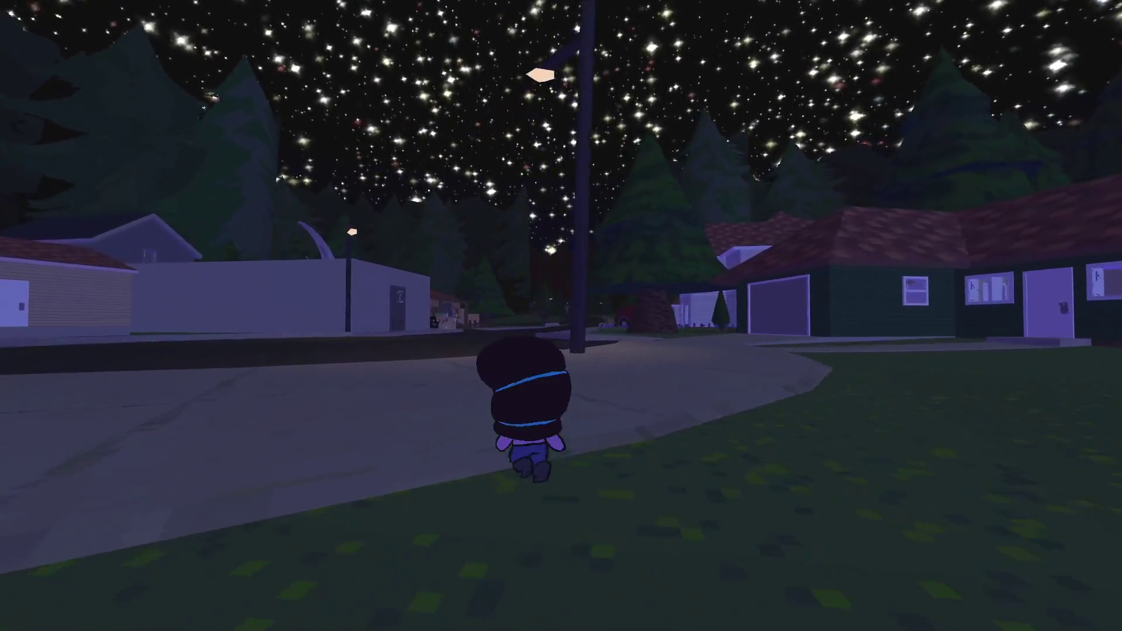
key(s)
key(s)
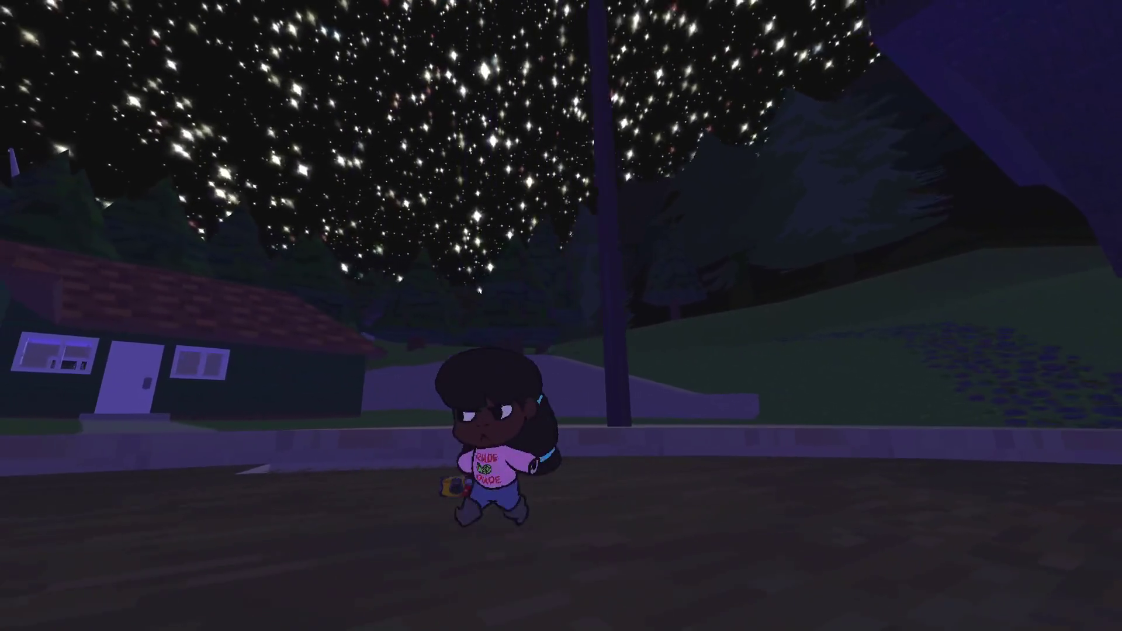
key(s)
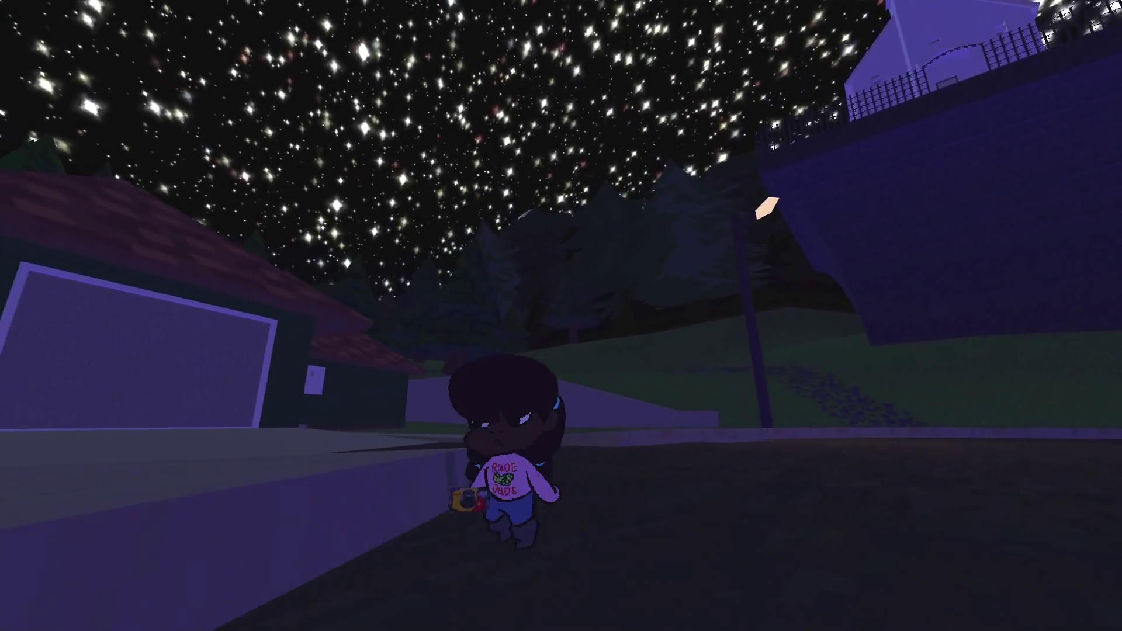
key(s)
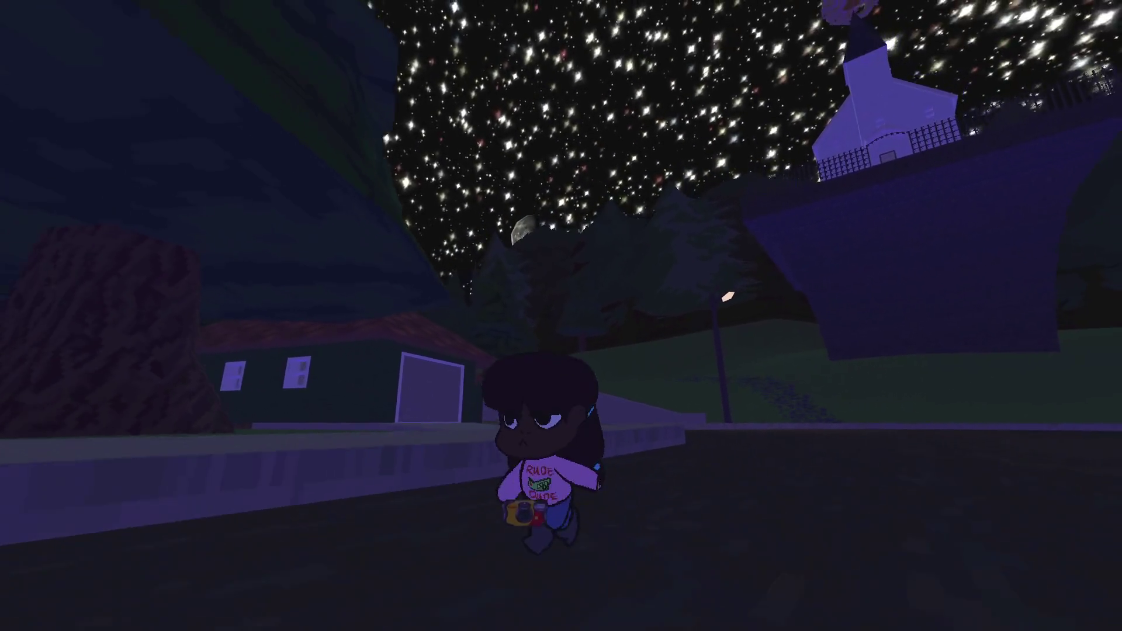
key(space)
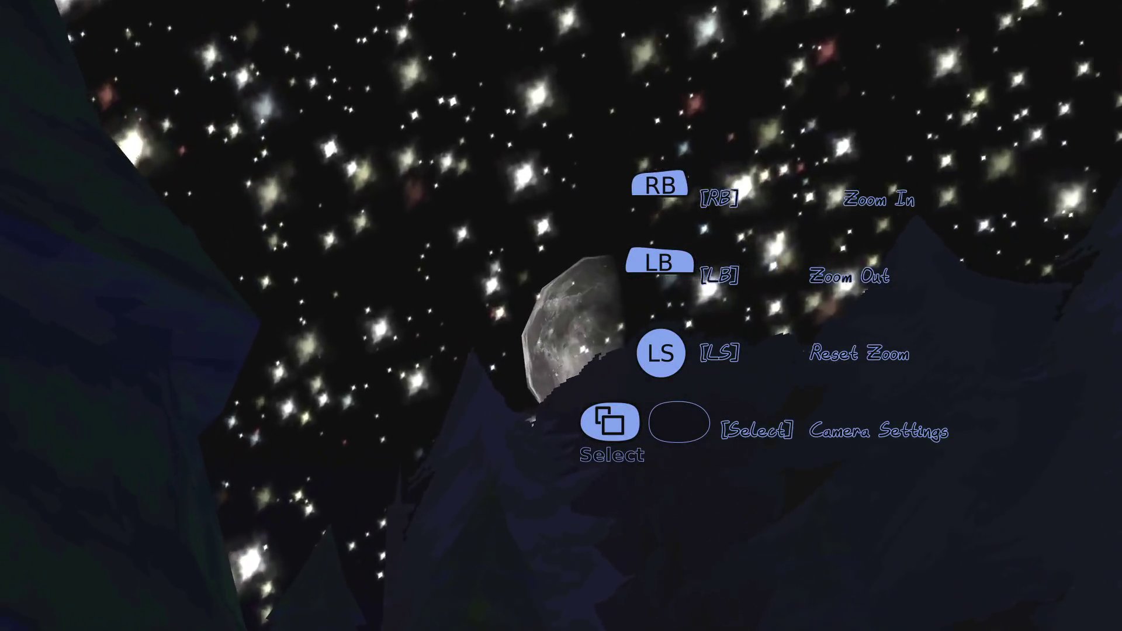
scroll(561, 316, up, 3)
- Choose Save Game in the pause menu, then close the running game
key(Escape)
key(Down)
key(Down)
key(Down)
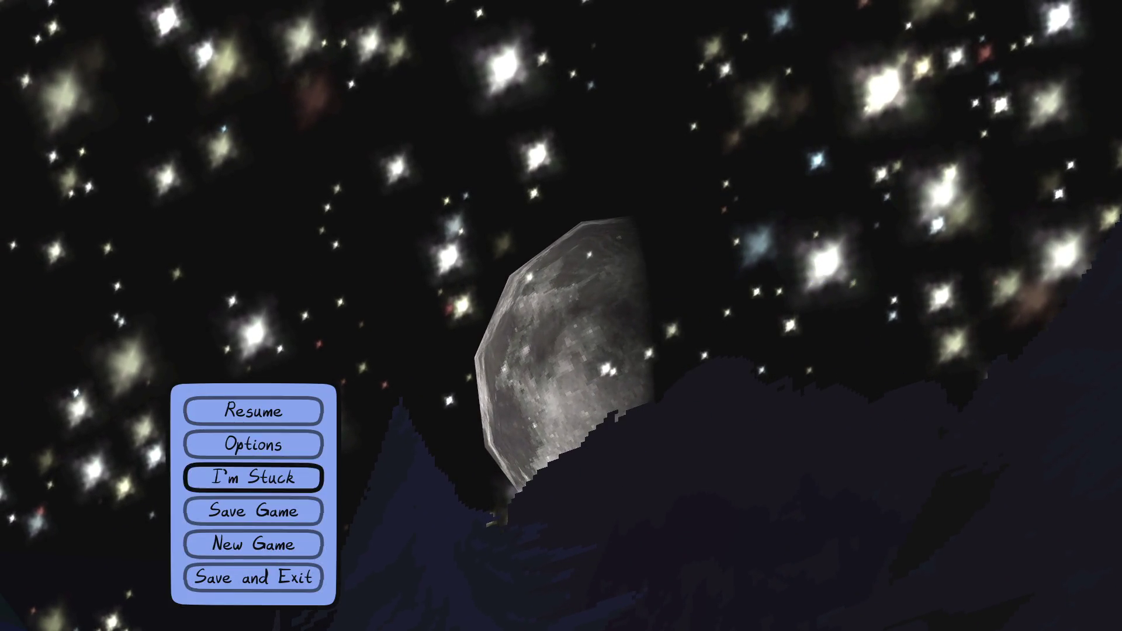
key(Return)
key(Escape)
key(Up)
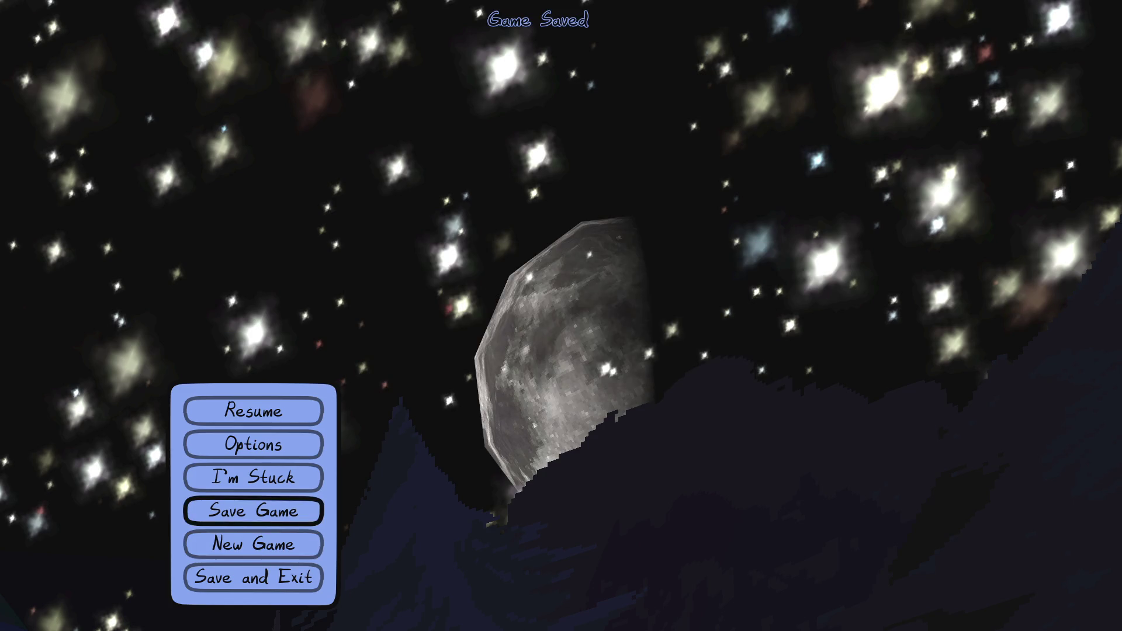
key(alt+F4)
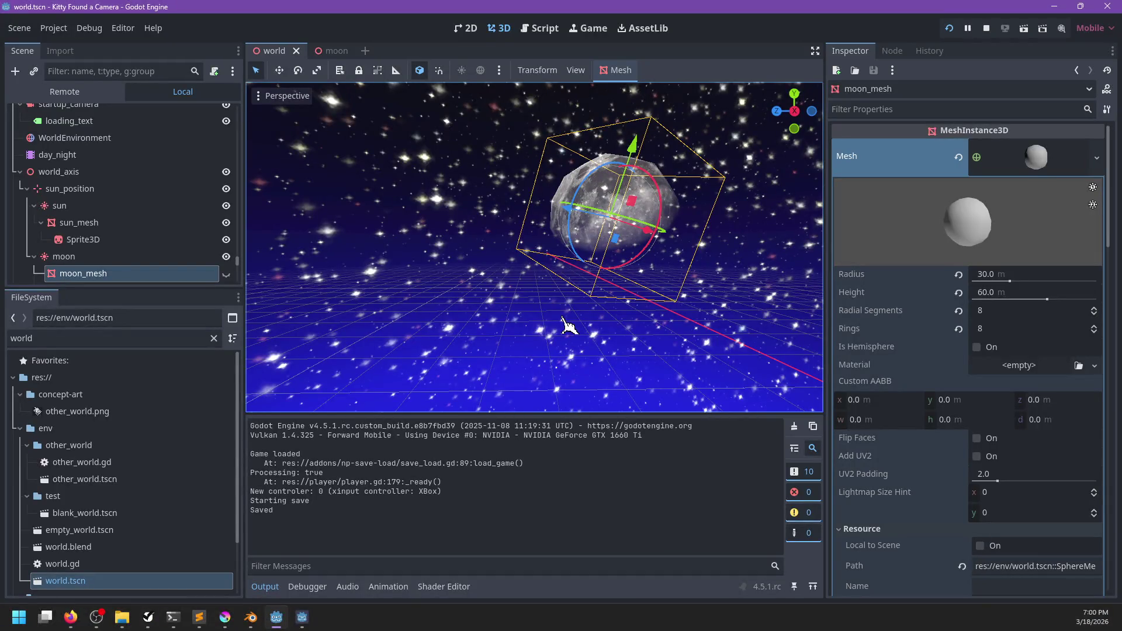
- Copy moon_mesh's white Surface Material Override 0 value, toggling its visibility off and back
scroll(219, 231, down, 2)
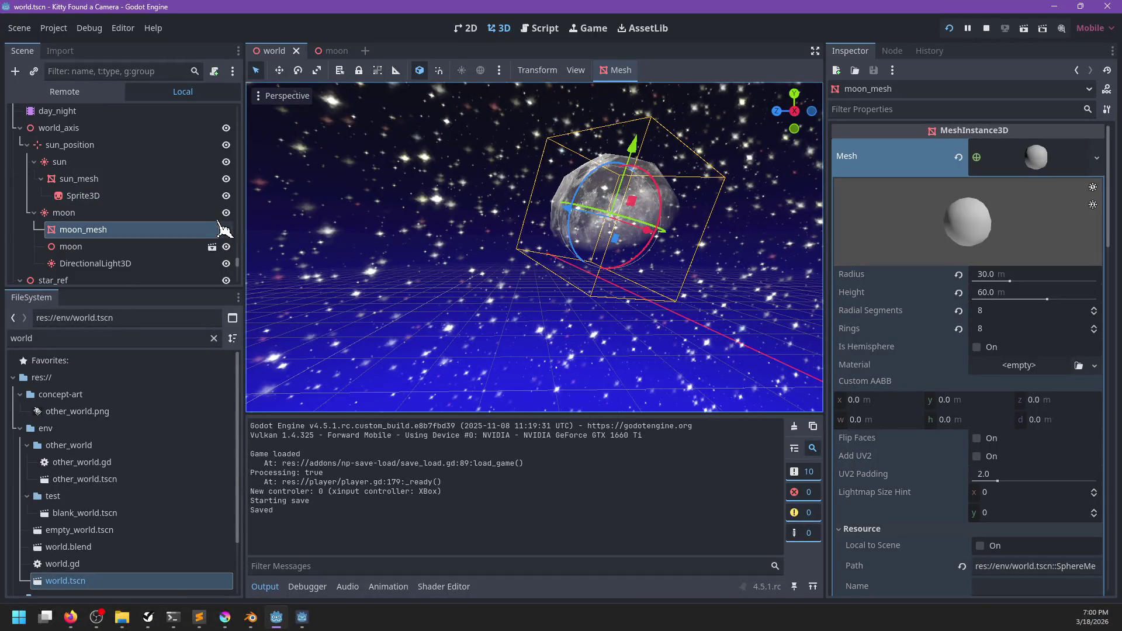
click(226, 230)
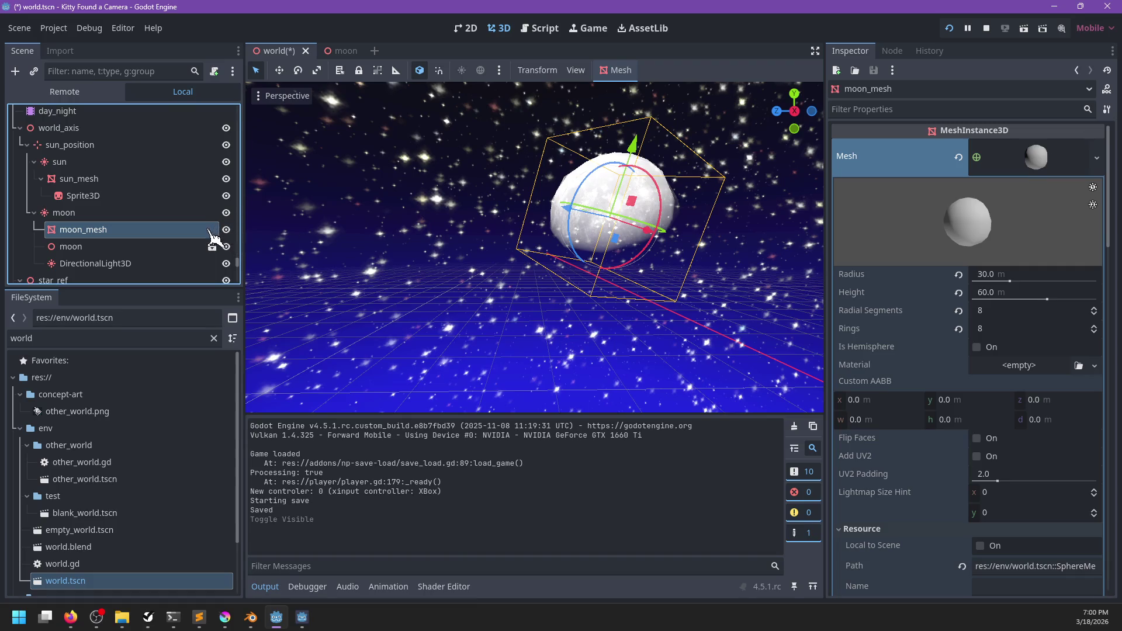
click(208, 216)
click(208, 229)
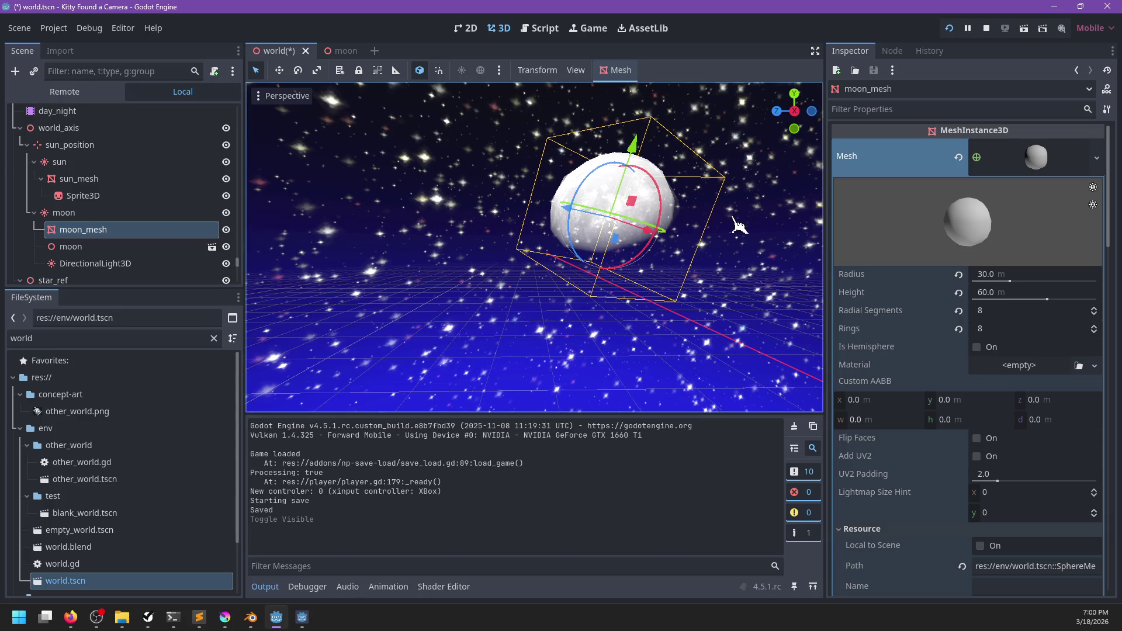
click(1034, 159)
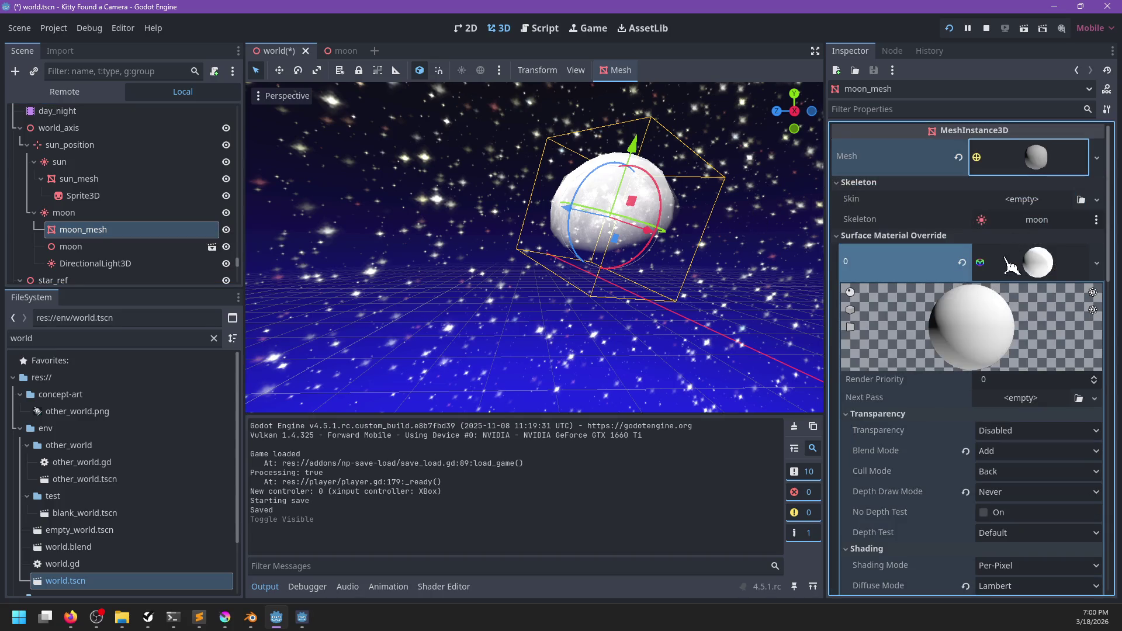
right_click(929, 265)
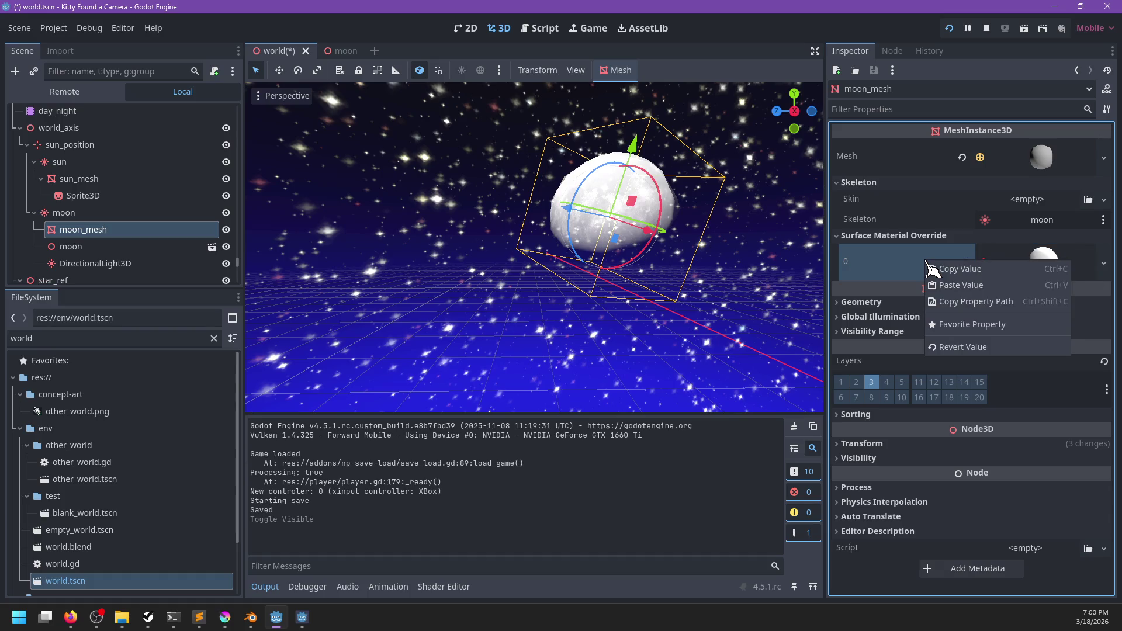
click(957, 270)
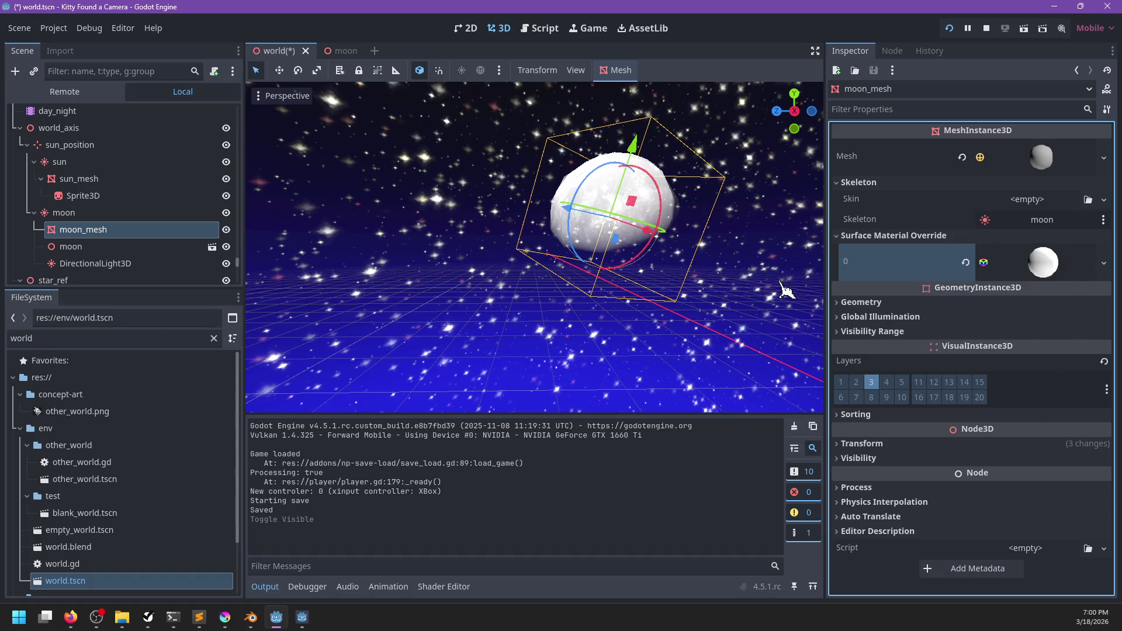
click(227, 230)
key(ctrl+Tab)
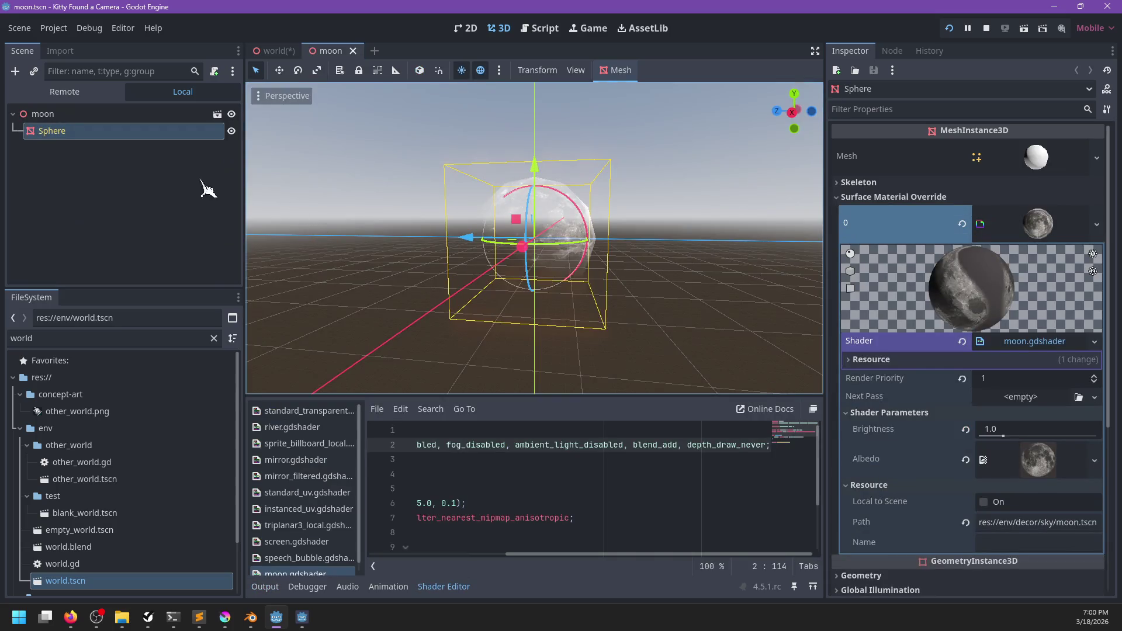
- Save the Sphere's shader material to its own file, moon1.materail.tres
right_click(159, 132)
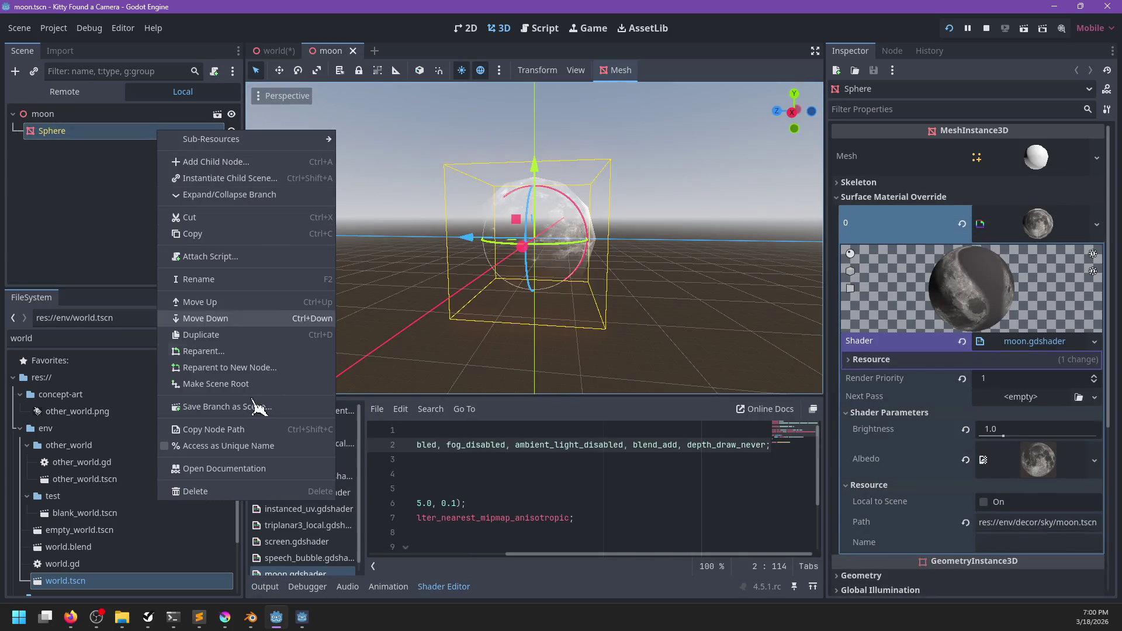
click(1023, 227)
click(1038, 224)
click(1103, 224)
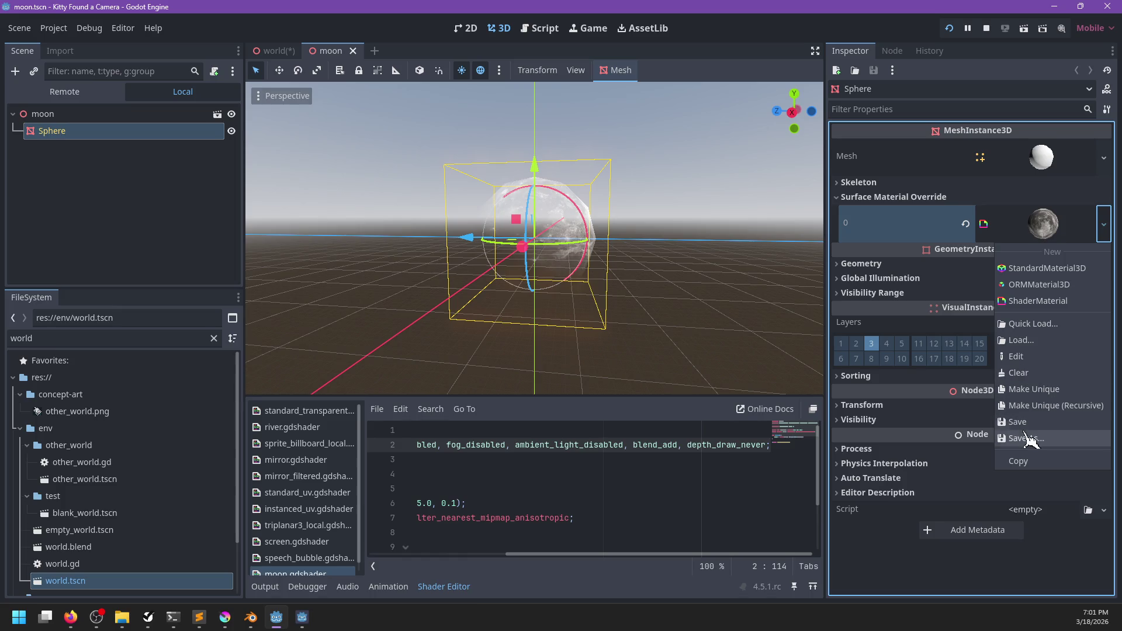
click(1025, 437)
text(moon1.materail)
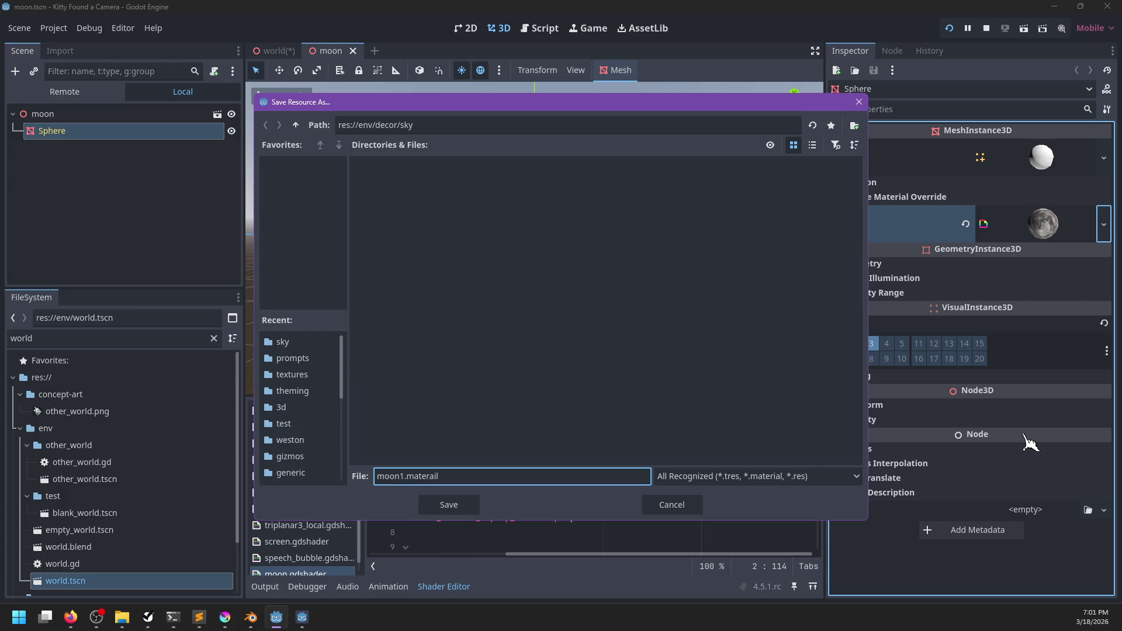
key(Return)
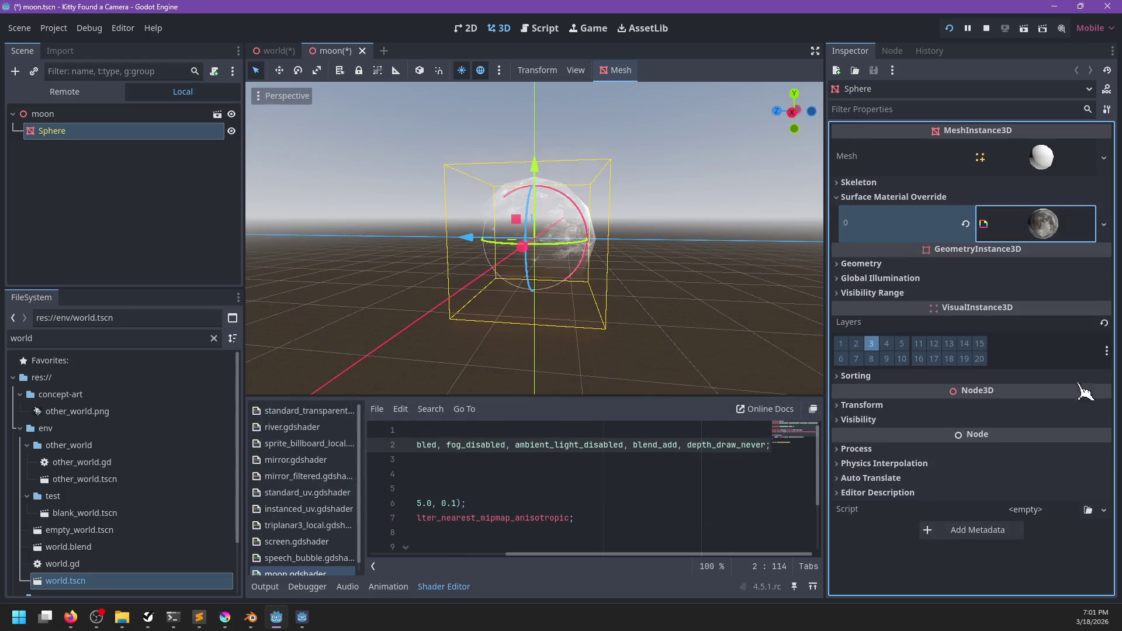
- Paste the copied white material into the Sphere's Surface Material Override
right_click(925, 231)
click(944, 245)
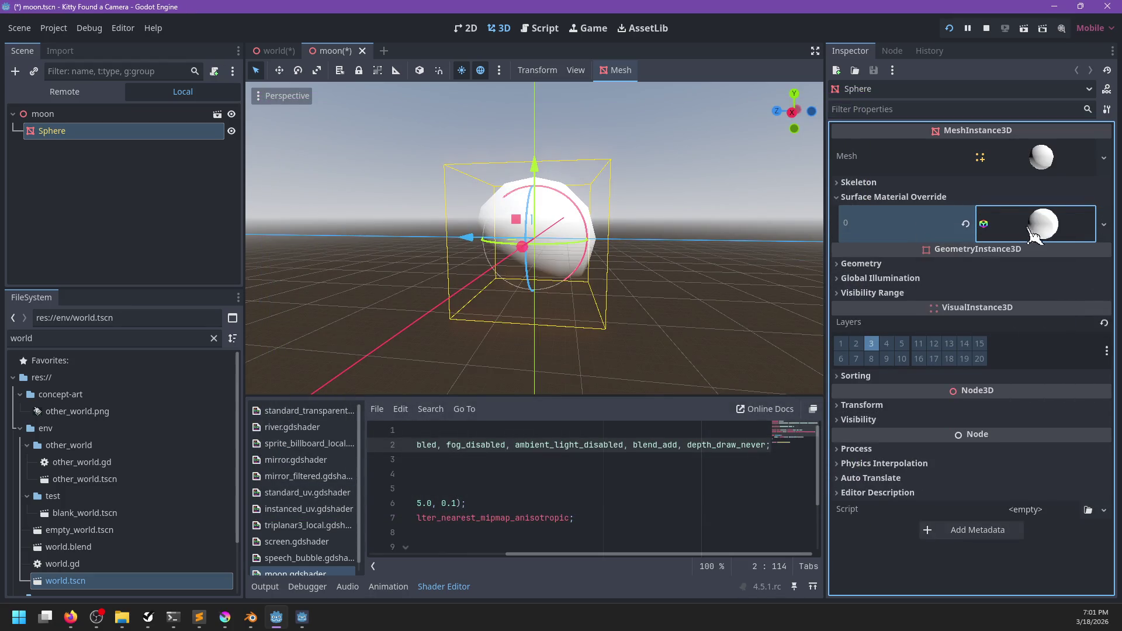
scroll(916, 492, down, 5)
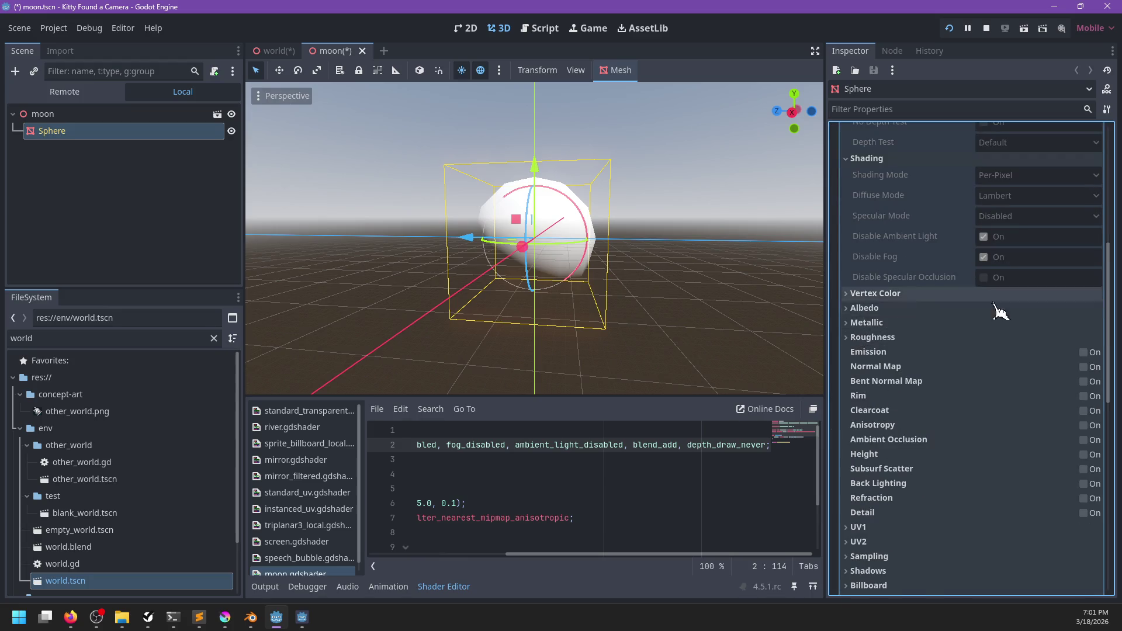
scroll(1029, 286, up, 5)
click(1098, 228)
click(1012, 394)
scroll(910, 357, down, 3)
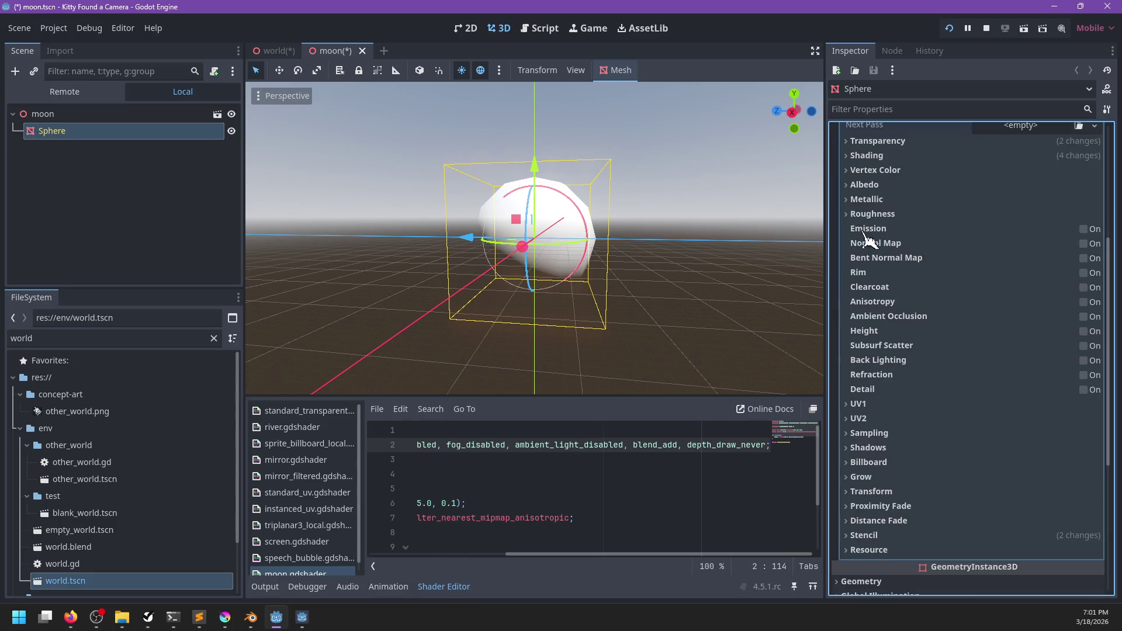
scroll(871, 327, up, 1)
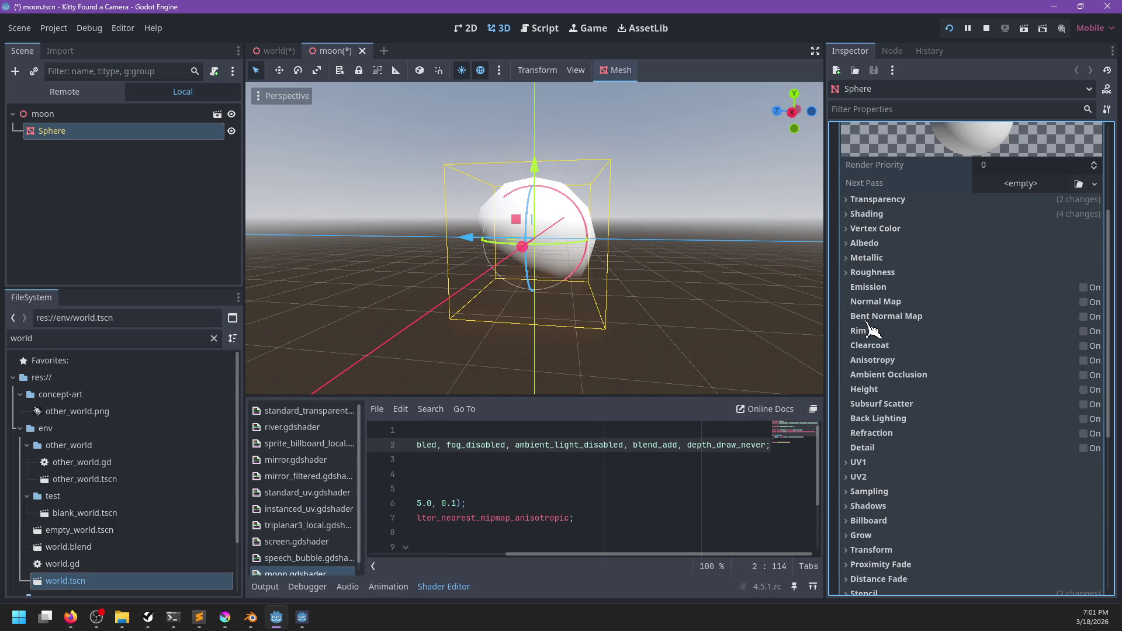
- Set moon.jpg as the material's Albedo texture and save the scene
click(865, 243)
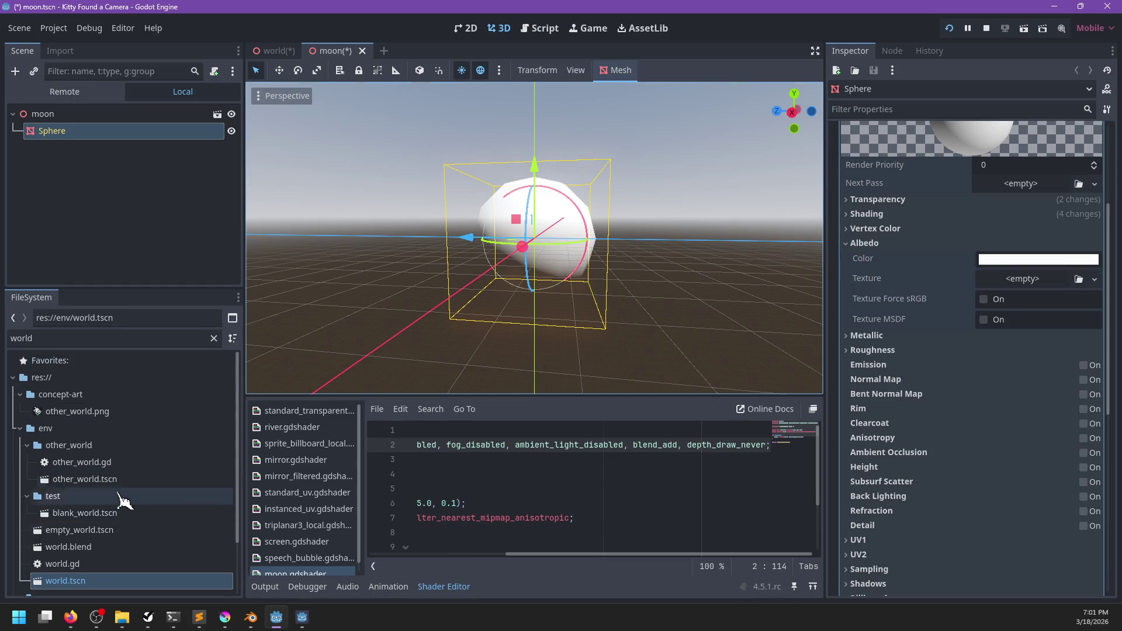
scroll(99, 445, down, 2)
click(92, 339)
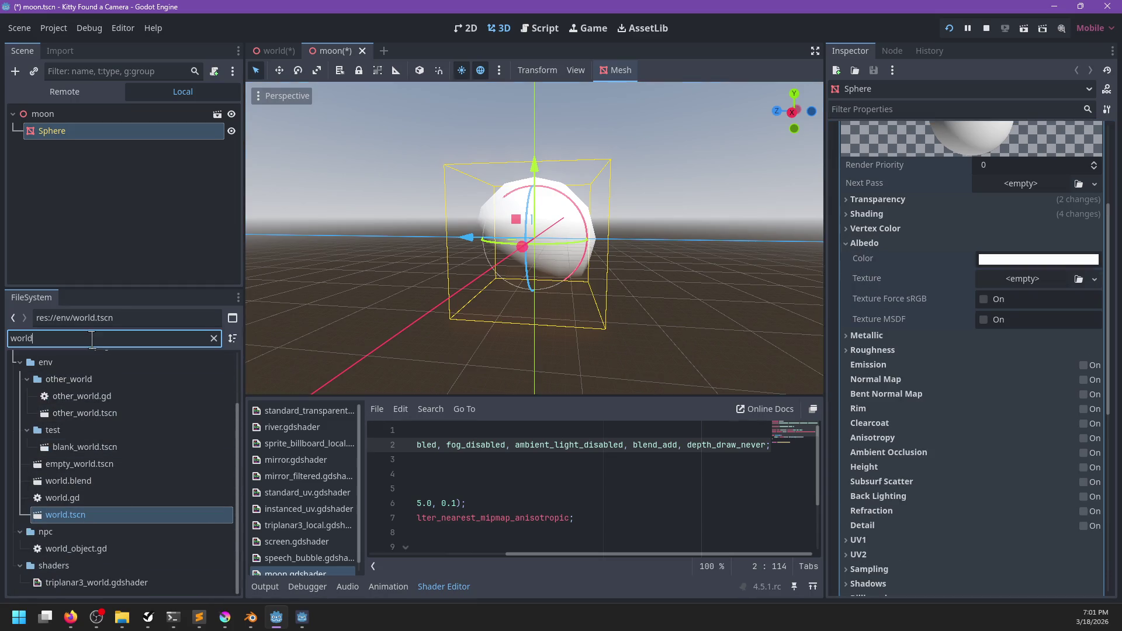
text(moo)
drag(76, 530, 1016, 291)
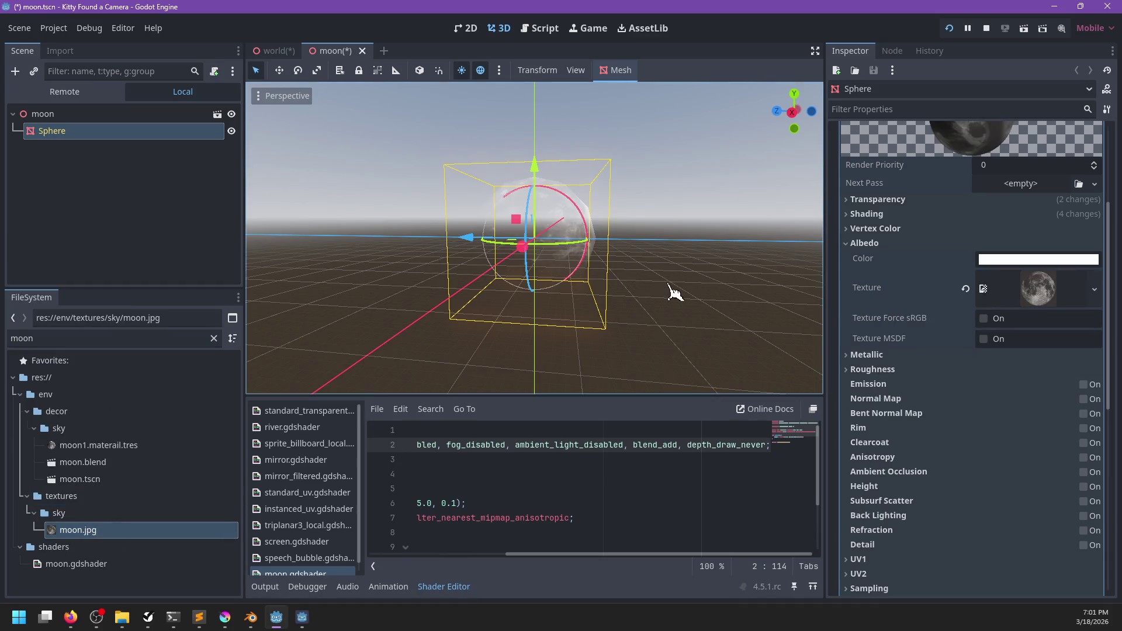
scroll(633, 328, up, 2)
key(ctrl+s)
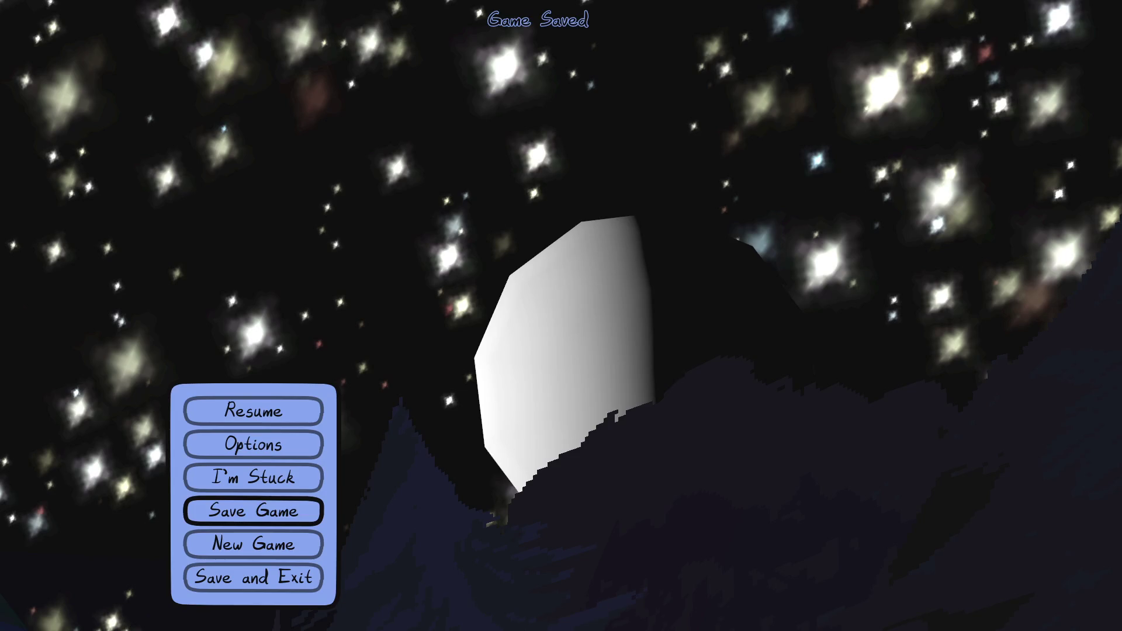
- Quit the running game and look through the material's Roughness and Metallic sections
key(Escape)
key(F8)
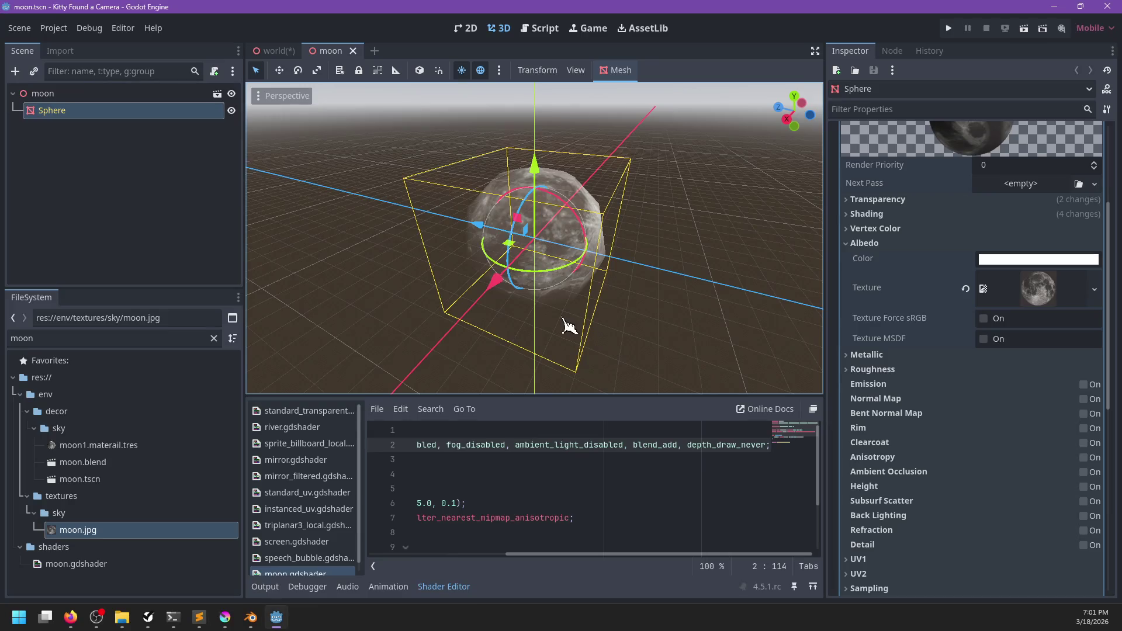
click(864, 369)
click(864, 369)
click(863, 355)
click(863, 355)
scroll(942, 397, down, 5)
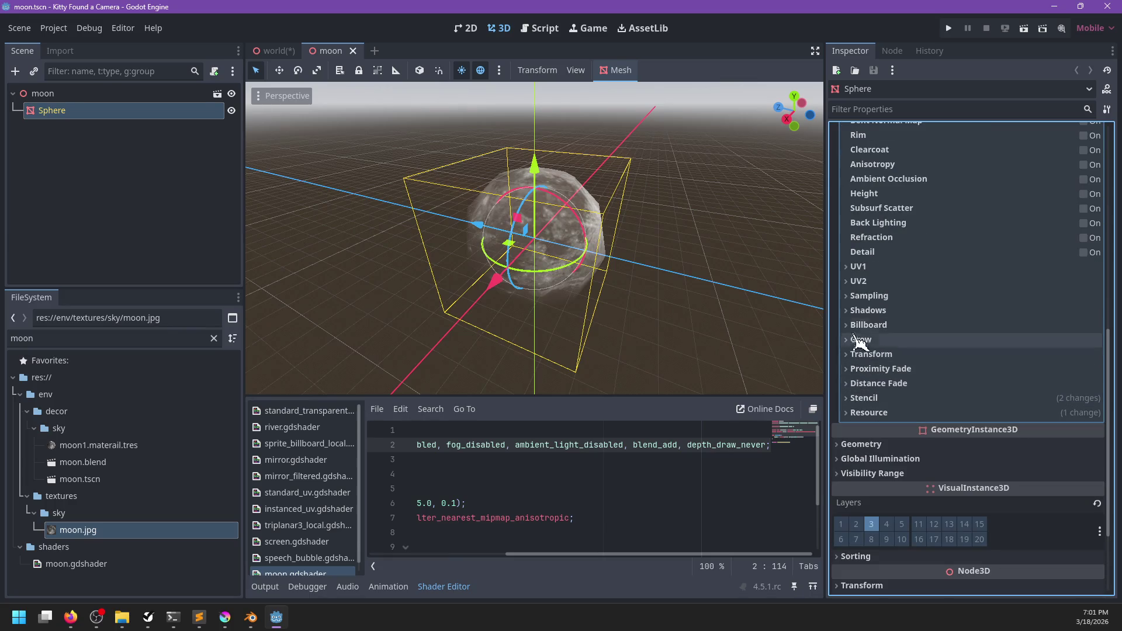
- Set the material's Sampling filter to Nearest Mipmap Anisotropic and save moon.tscn
click(852, 296)
click(1002, 316)
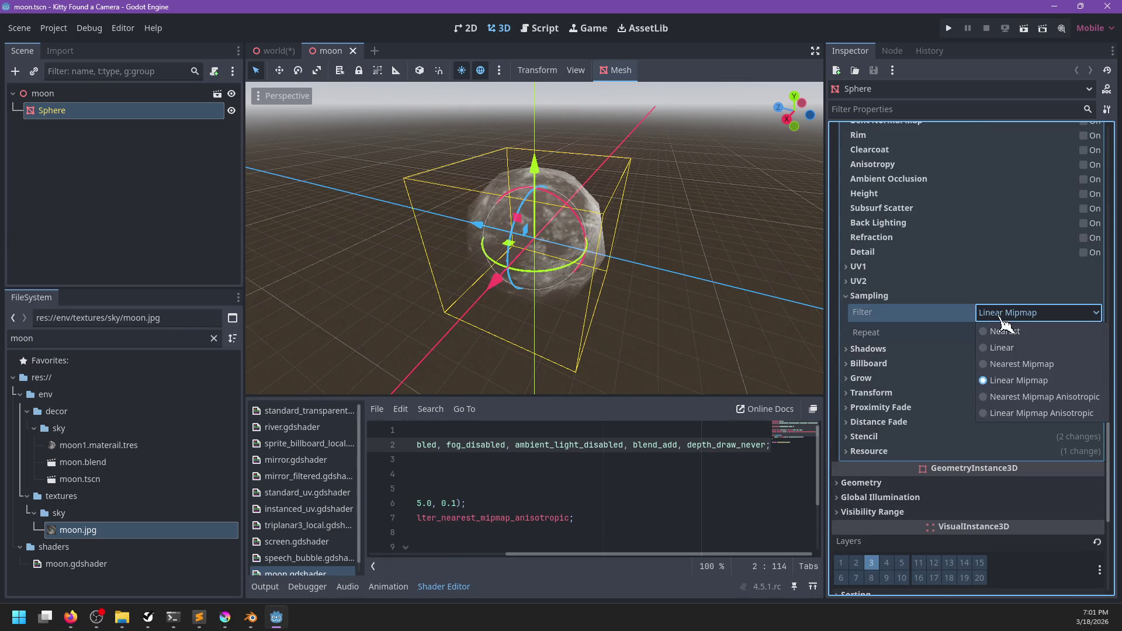
click(1017, 398)
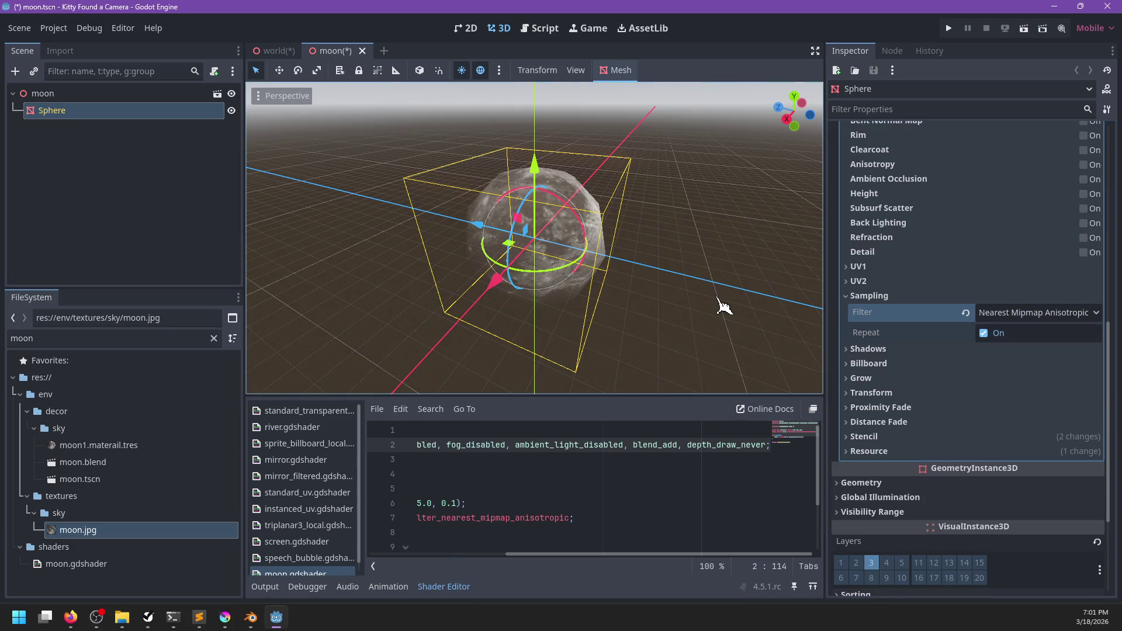
key(ctrl+s)
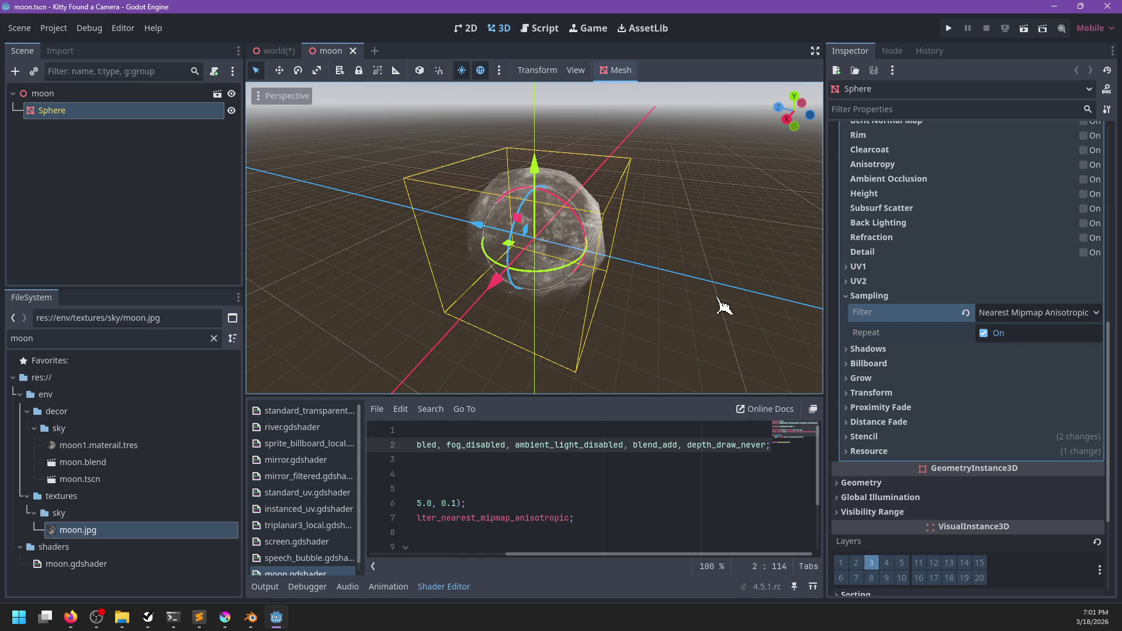
key(F5)
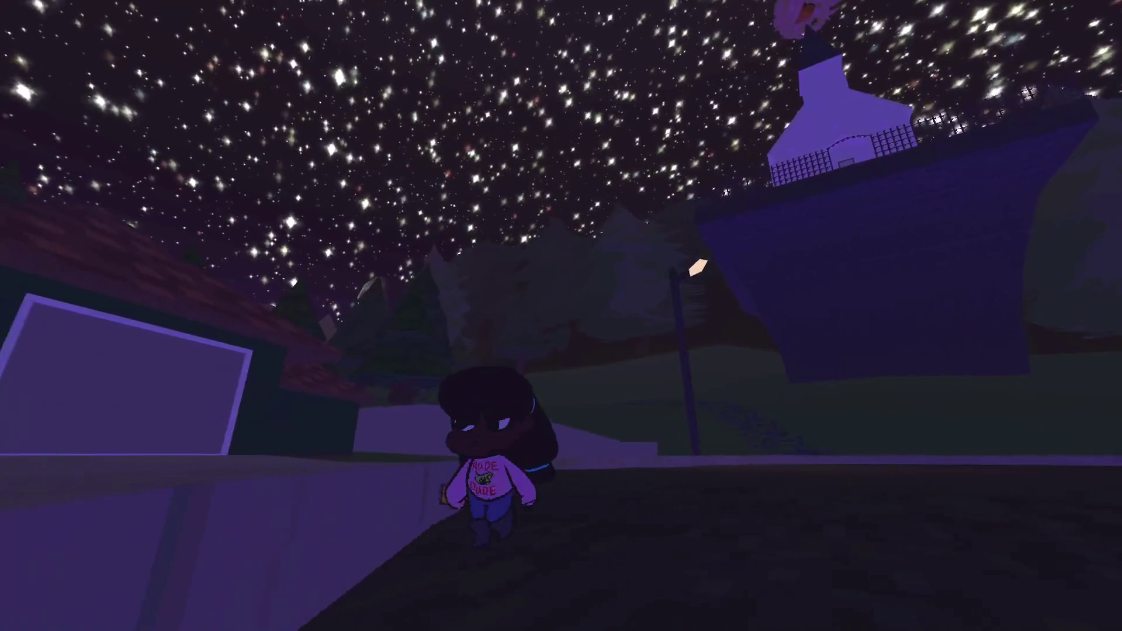
- Switch to the first-person camera to view the textured moon among the stars
key(c)
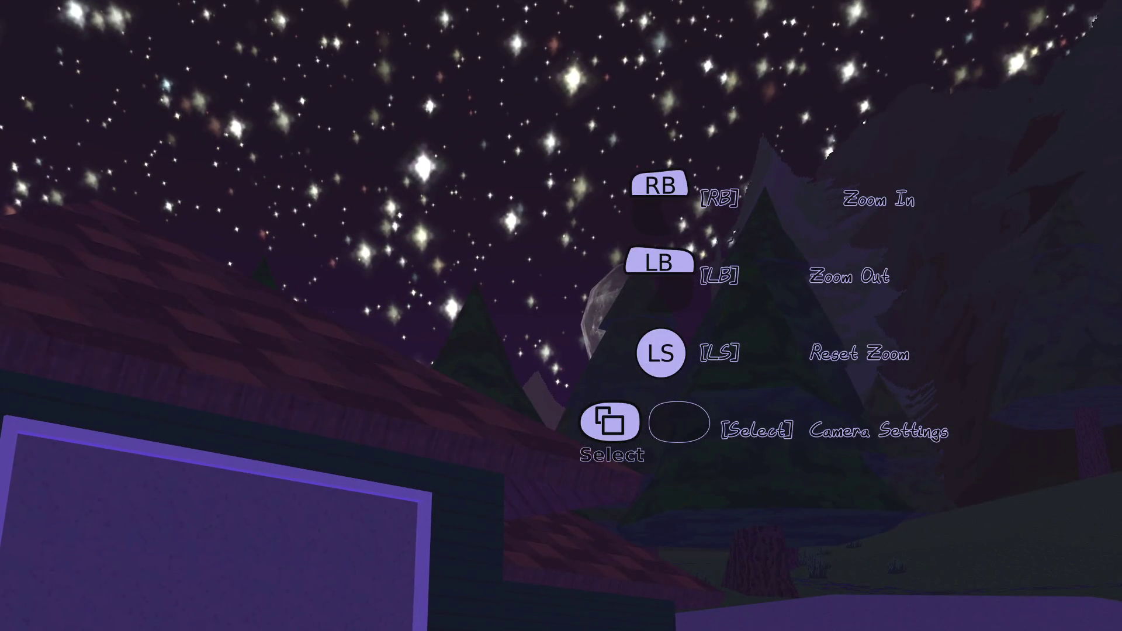